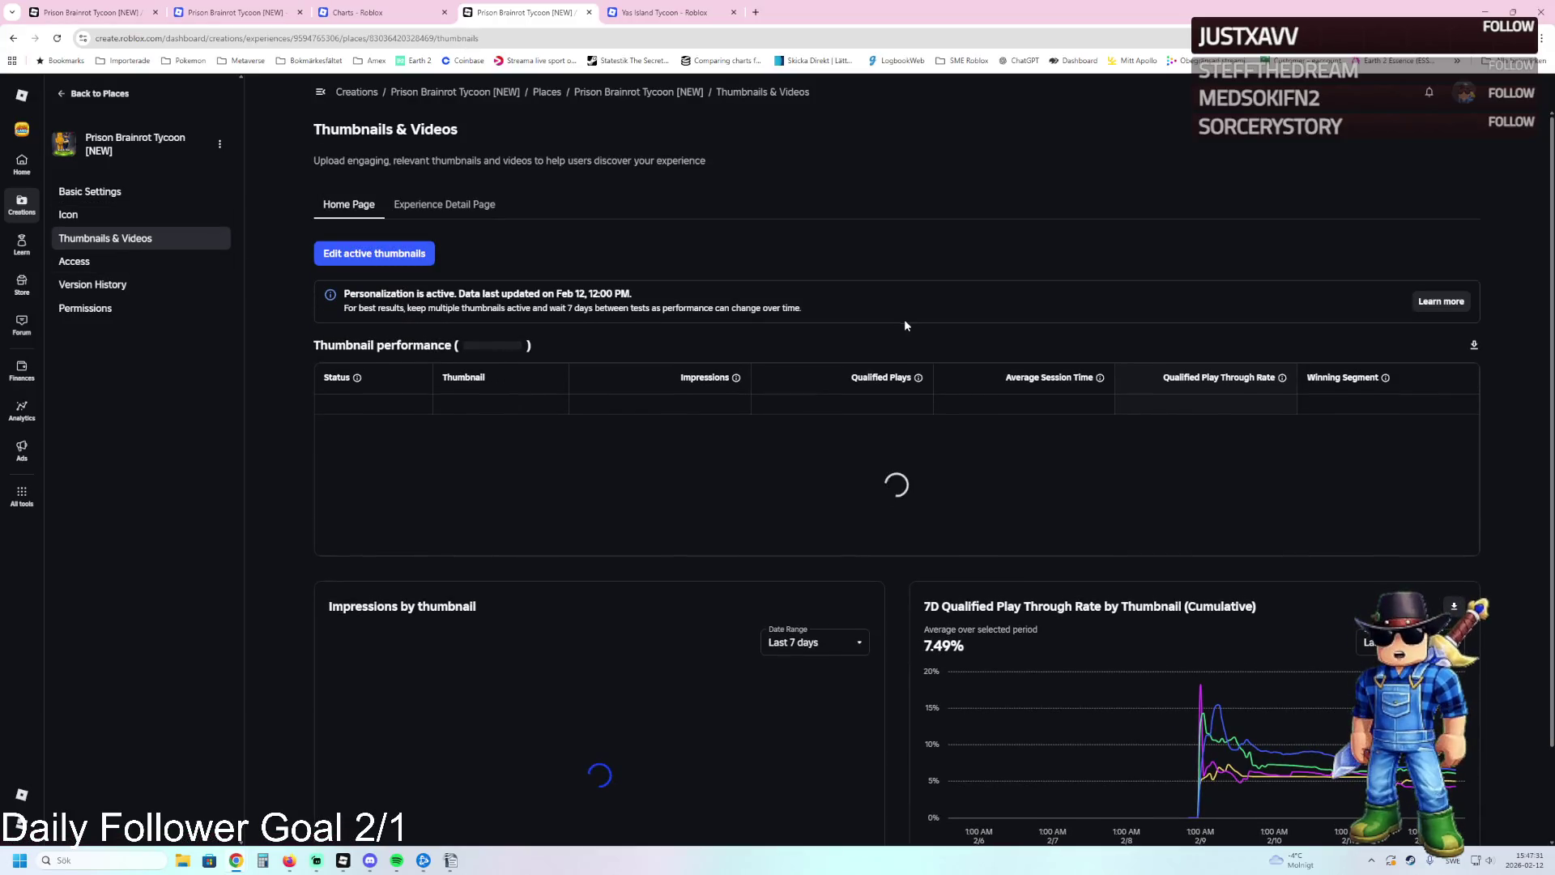
Change the Impressions by thumbnail chart's date range from Last 7 days to Last 1 day.
scroll(854, 436, "down", 2)
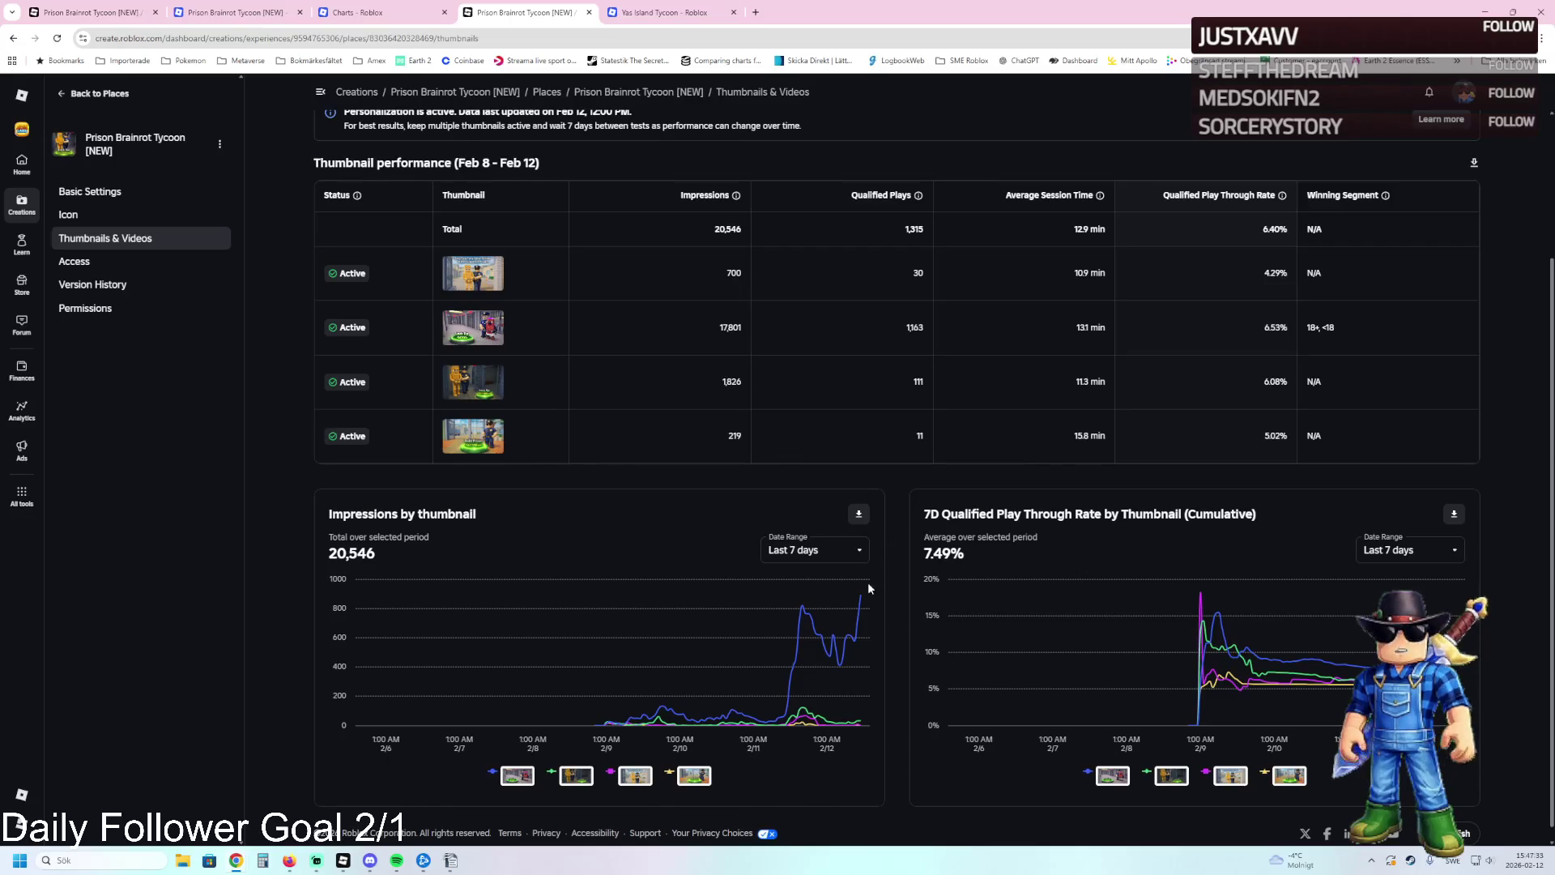
mouse_move(869, 594)
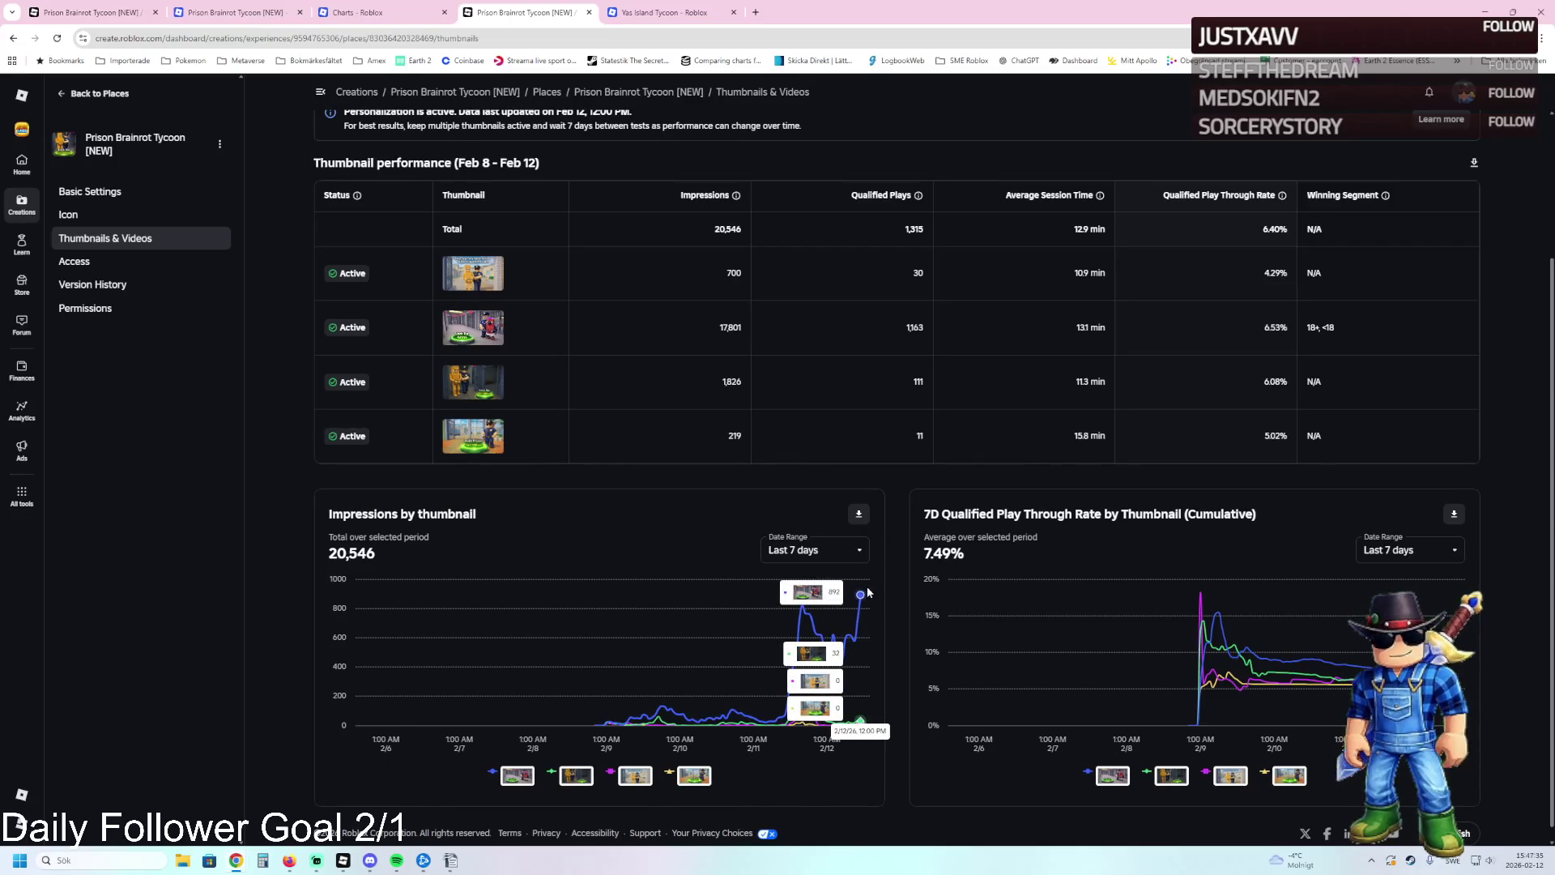
left_click(857, 554)
left_click(804, 594)
mouse_move(831, 600)
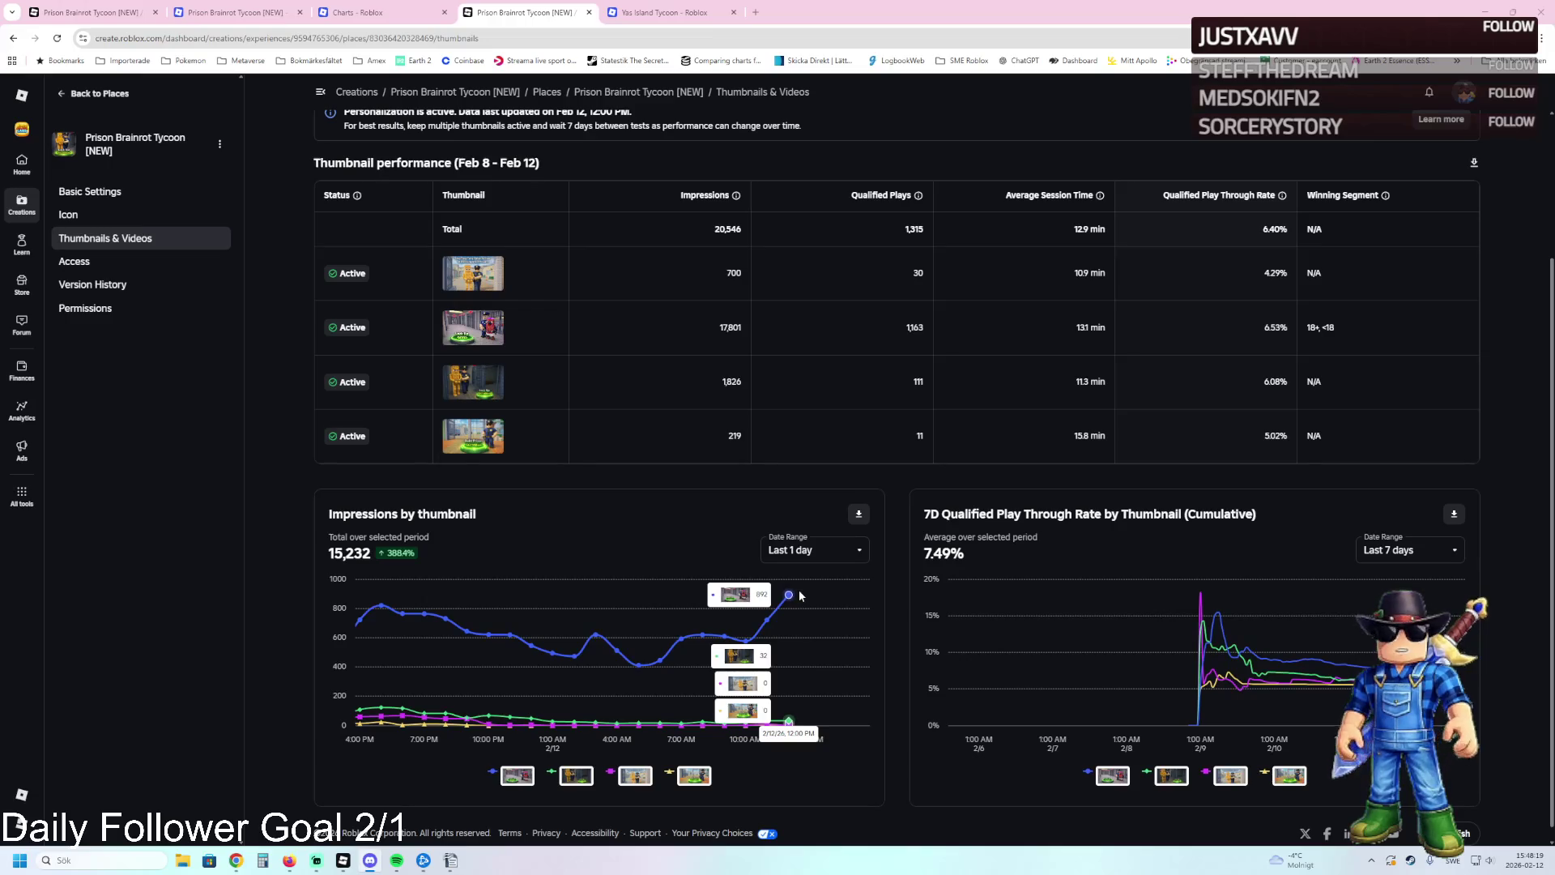
In the first browser tab, open Places > Prison Brainrot Tycoon > Thumbnails & Videos.
left_click(111, 98)
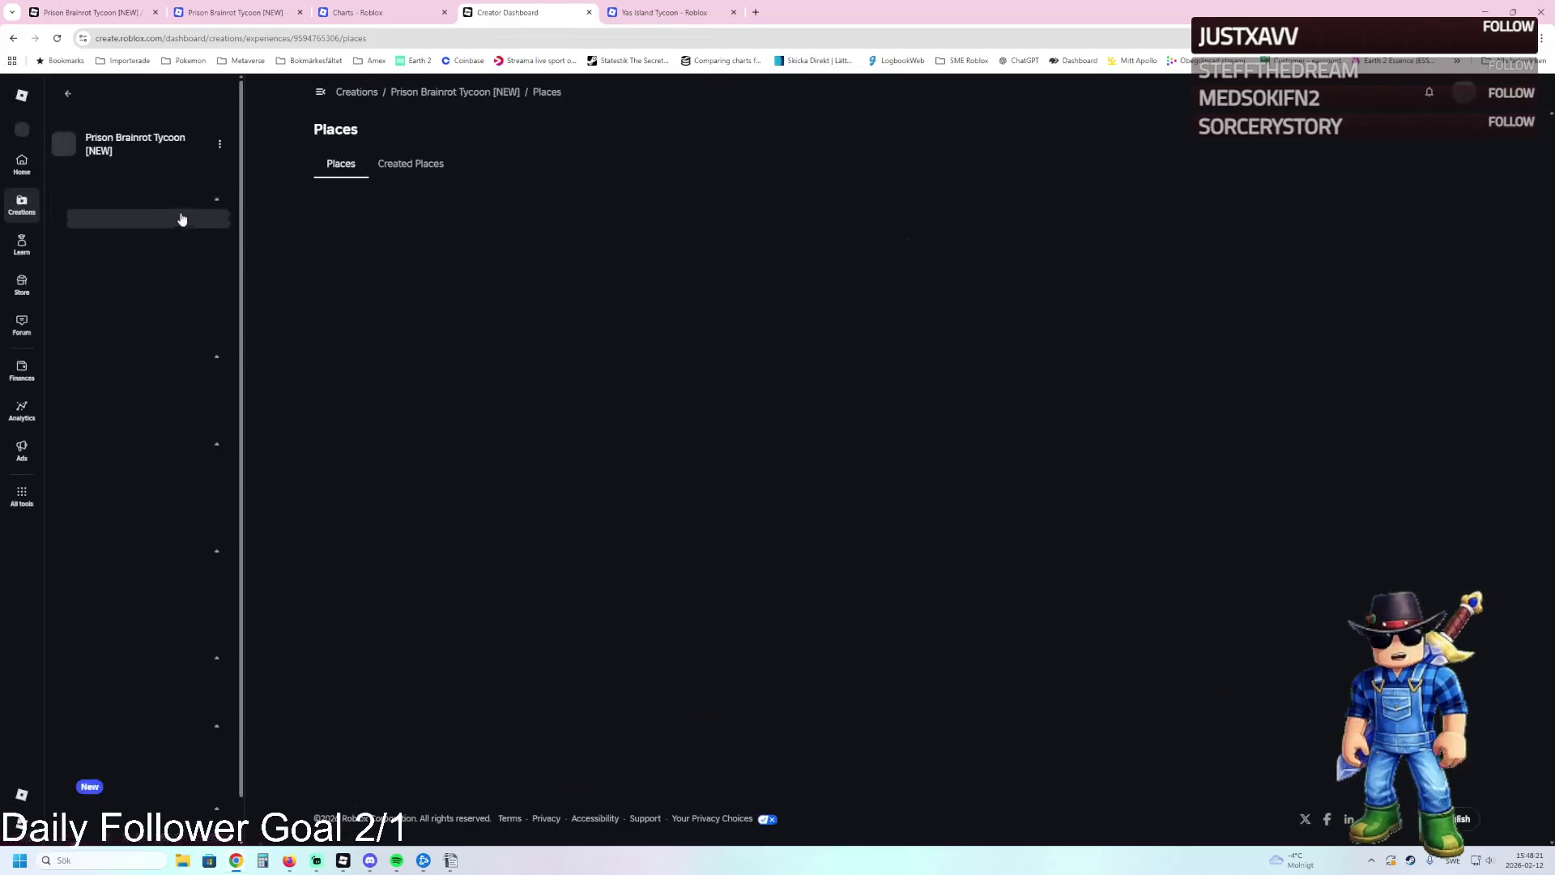
left_click(109, 194)
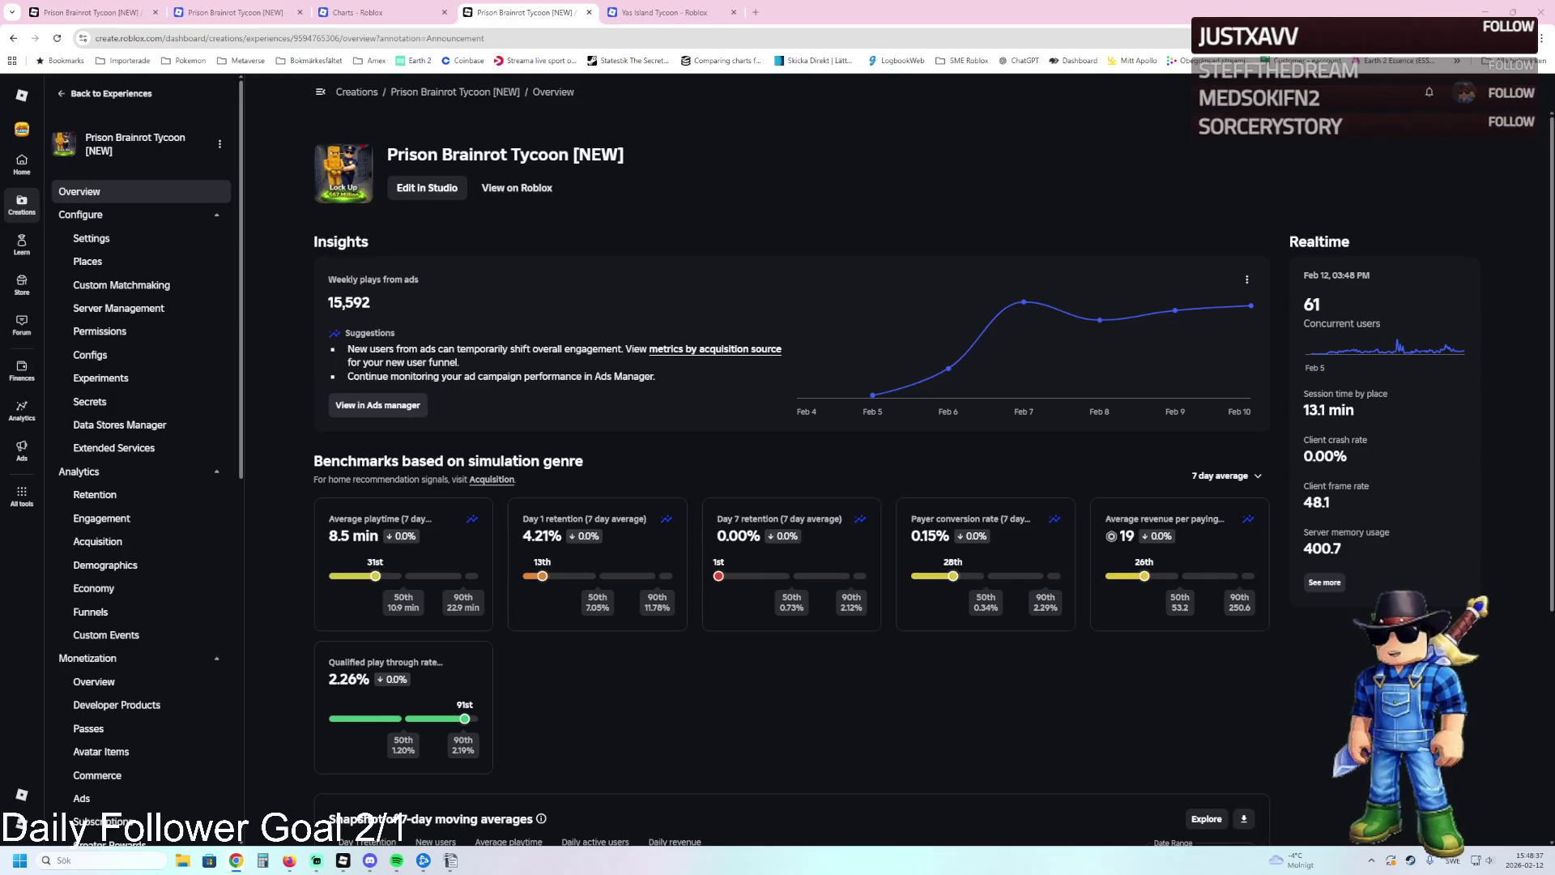
left_click(47, 24)
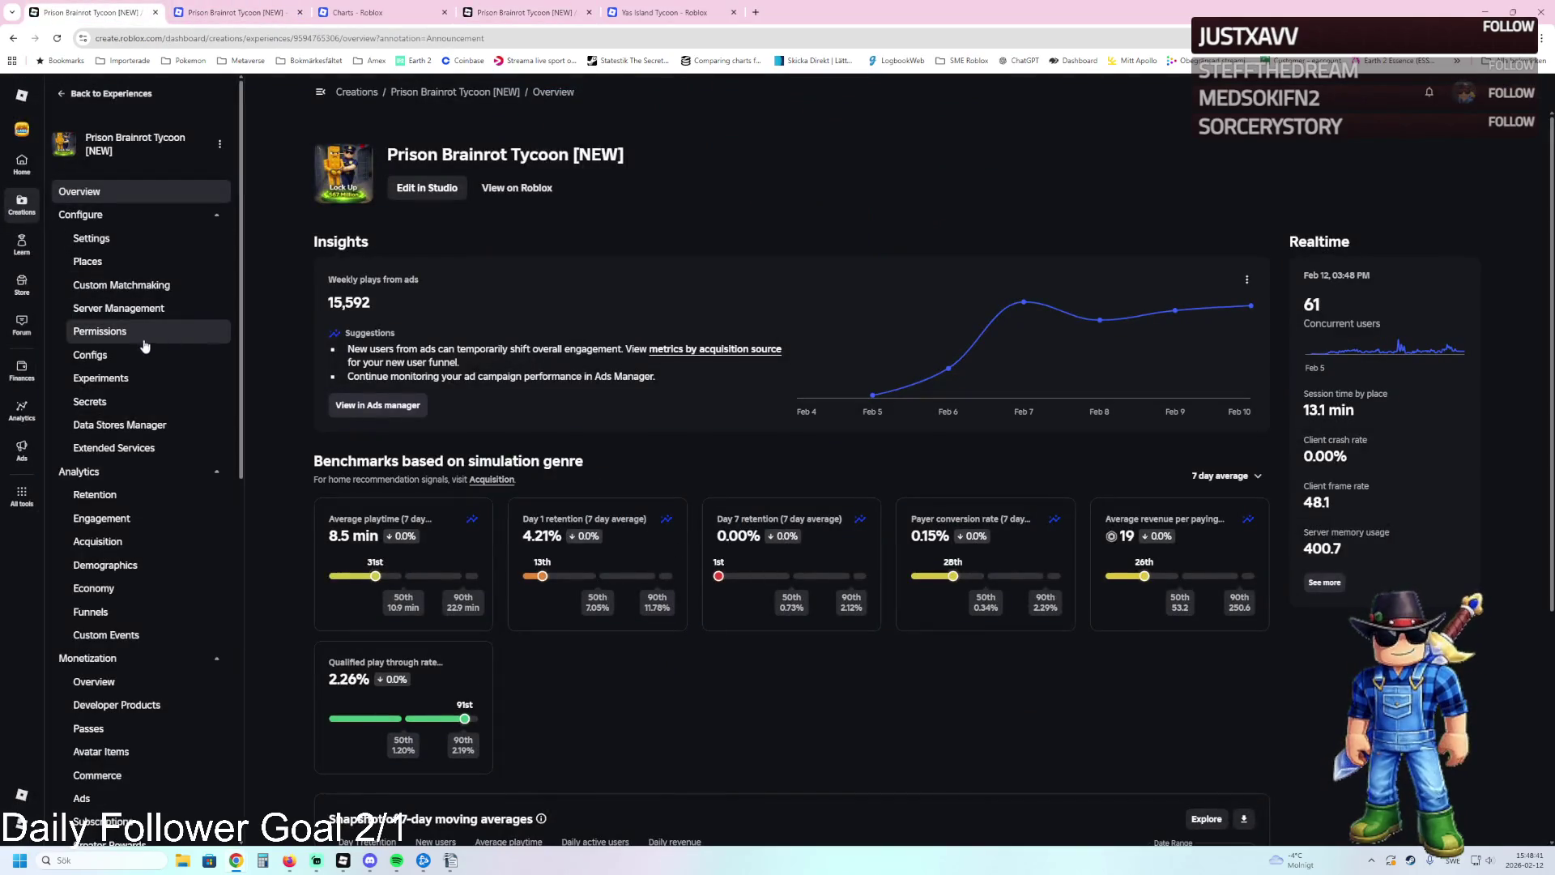
left_click(113, 259)
left_click(361, 324)
left_click(122, 238)
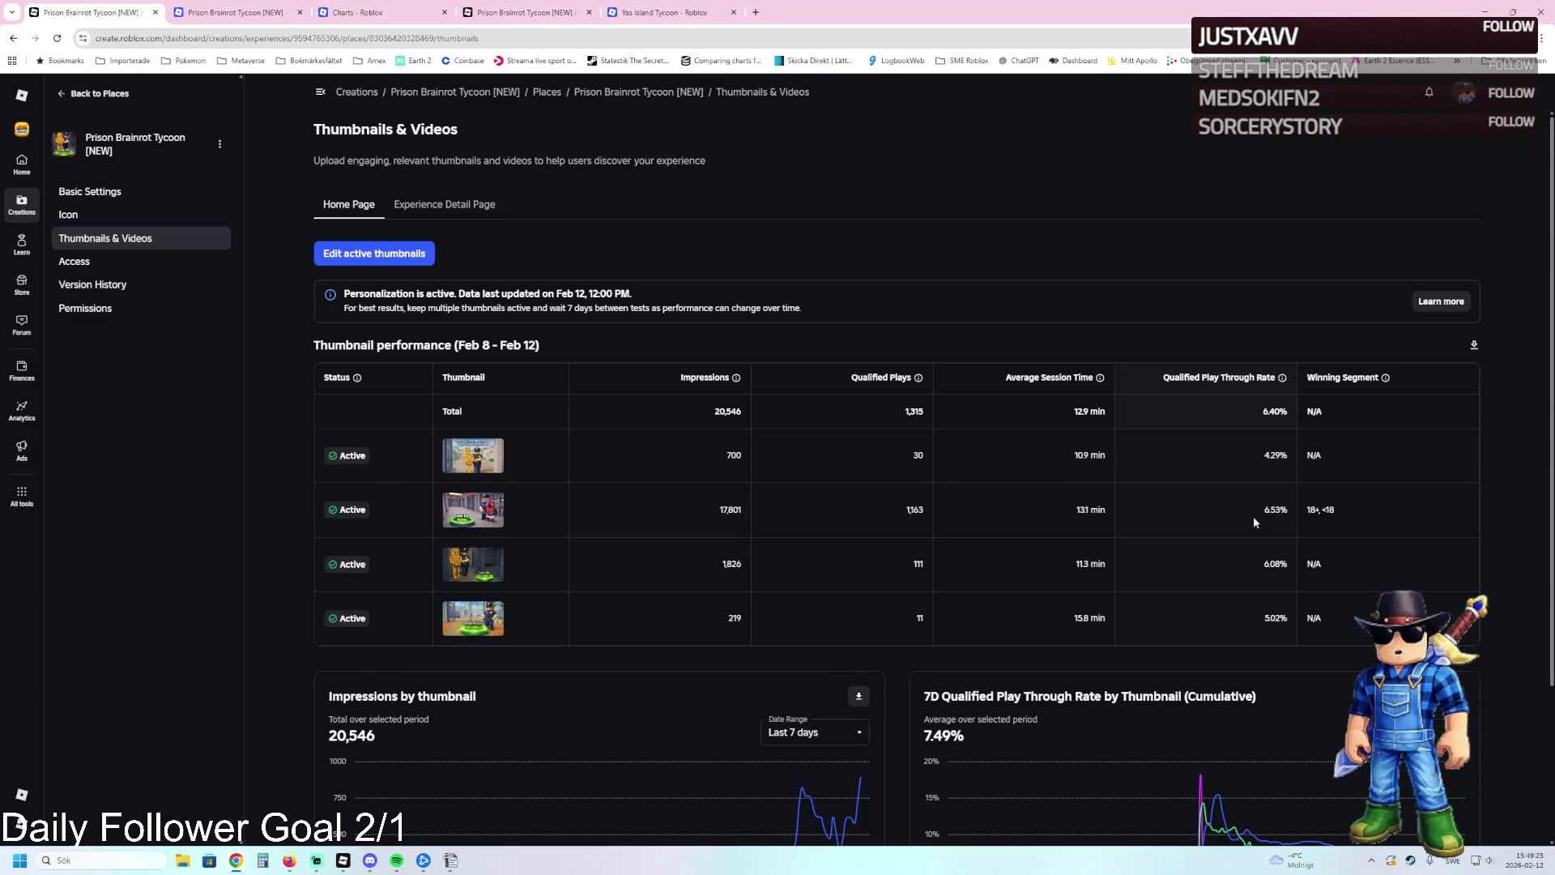
Preview the second thumbnail with 17,801 impressions, then return to the experience Overview page.
double_click(774, 516)
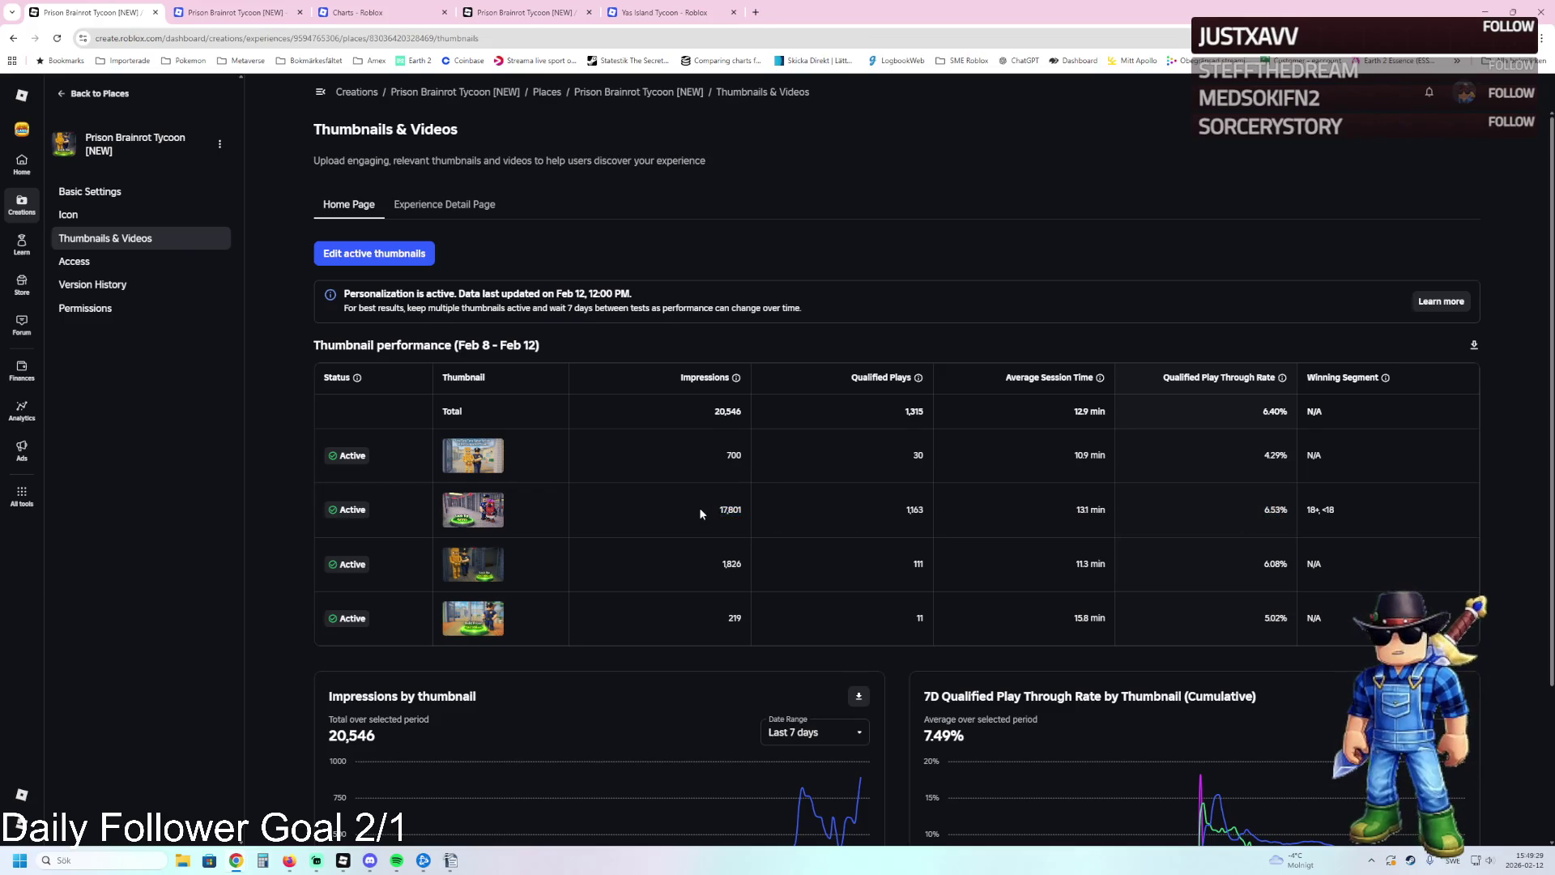
left_click(477, 515)
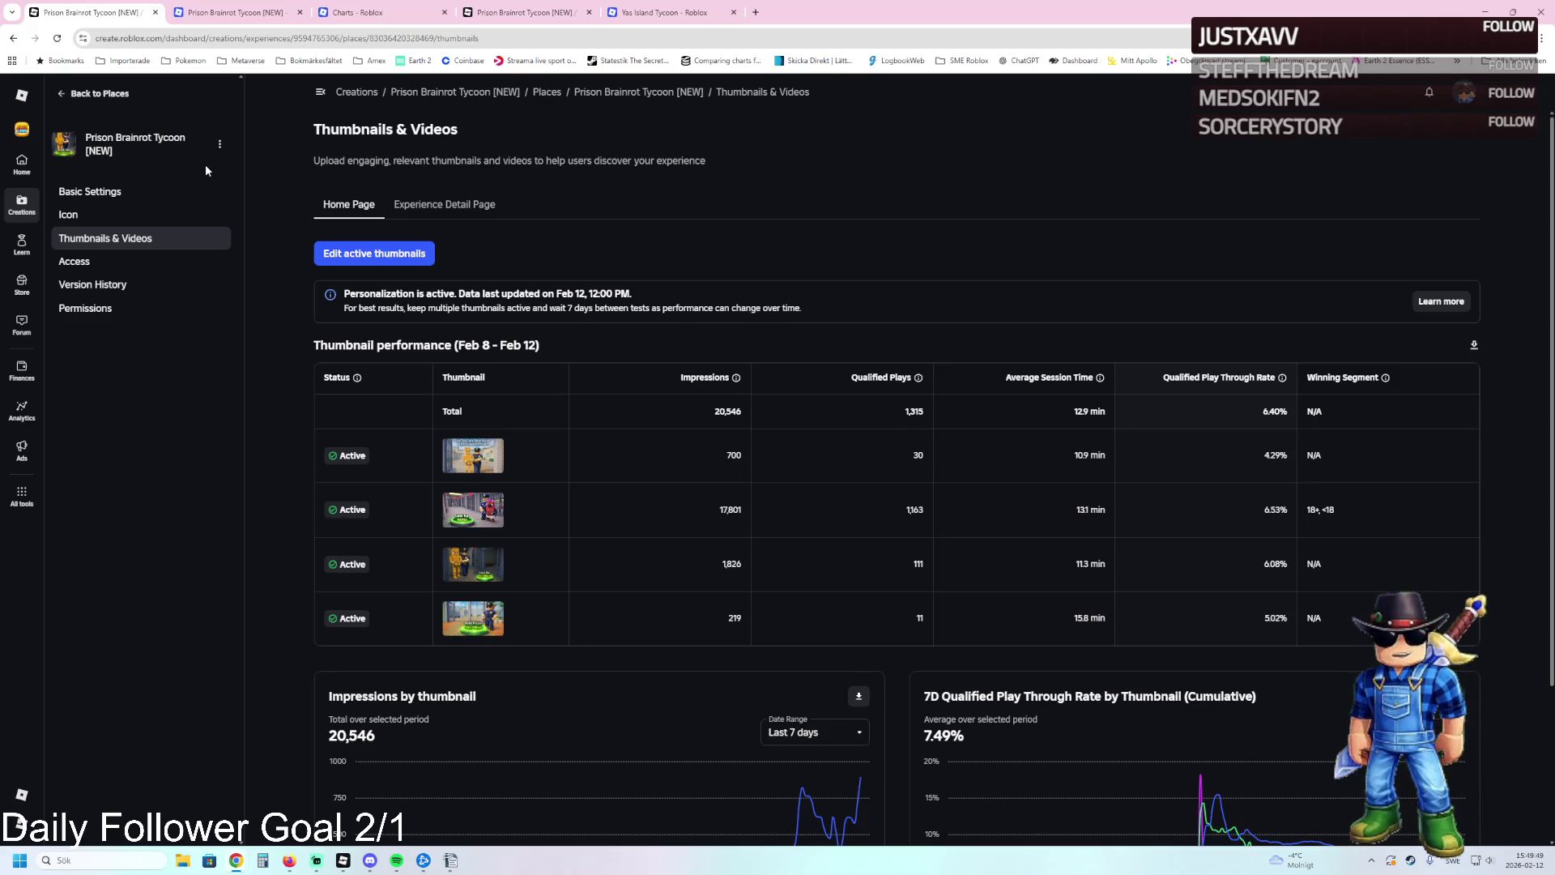
left_click(113, 92)
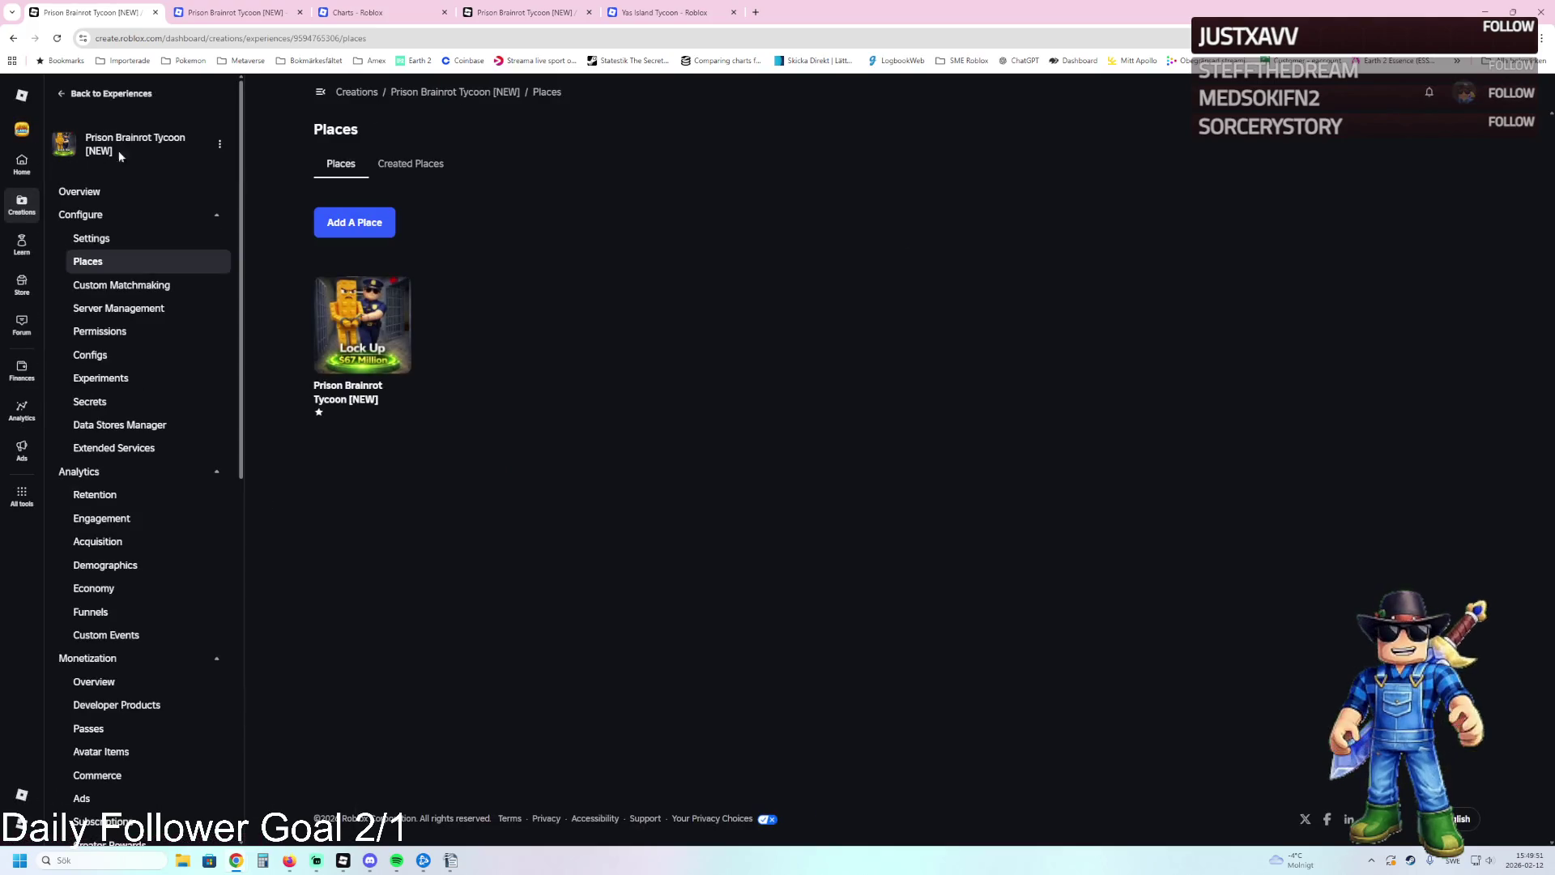
left_click(159, 196)
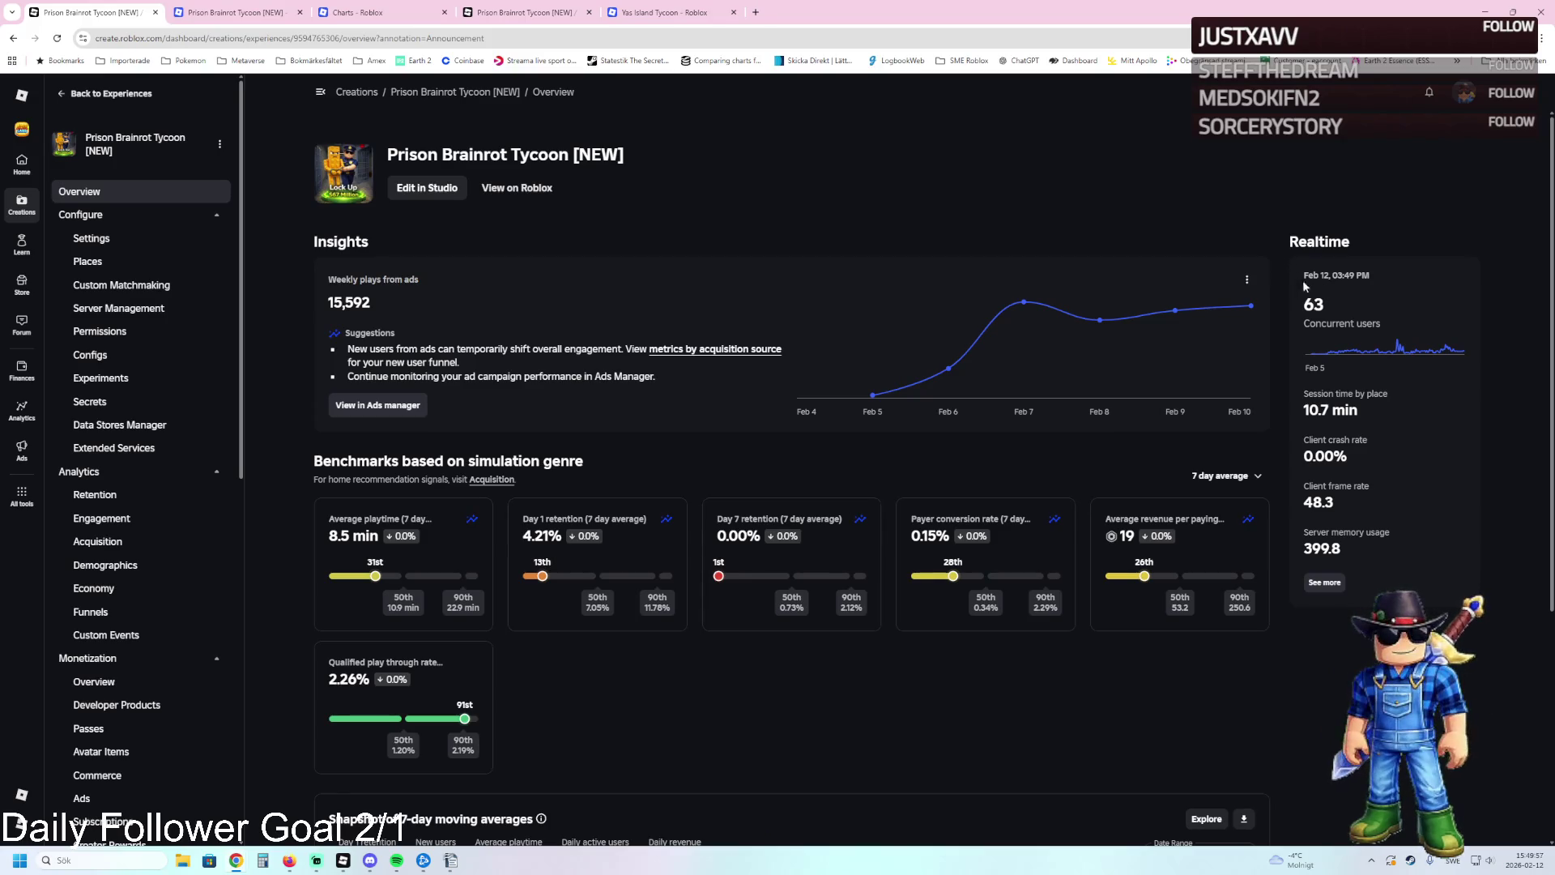
Highlight the concurrent users count, then switch to the Roblox Studio playtest.
left_click_drag(1346, 320, 1372, 319)
left_click(1316, 304)
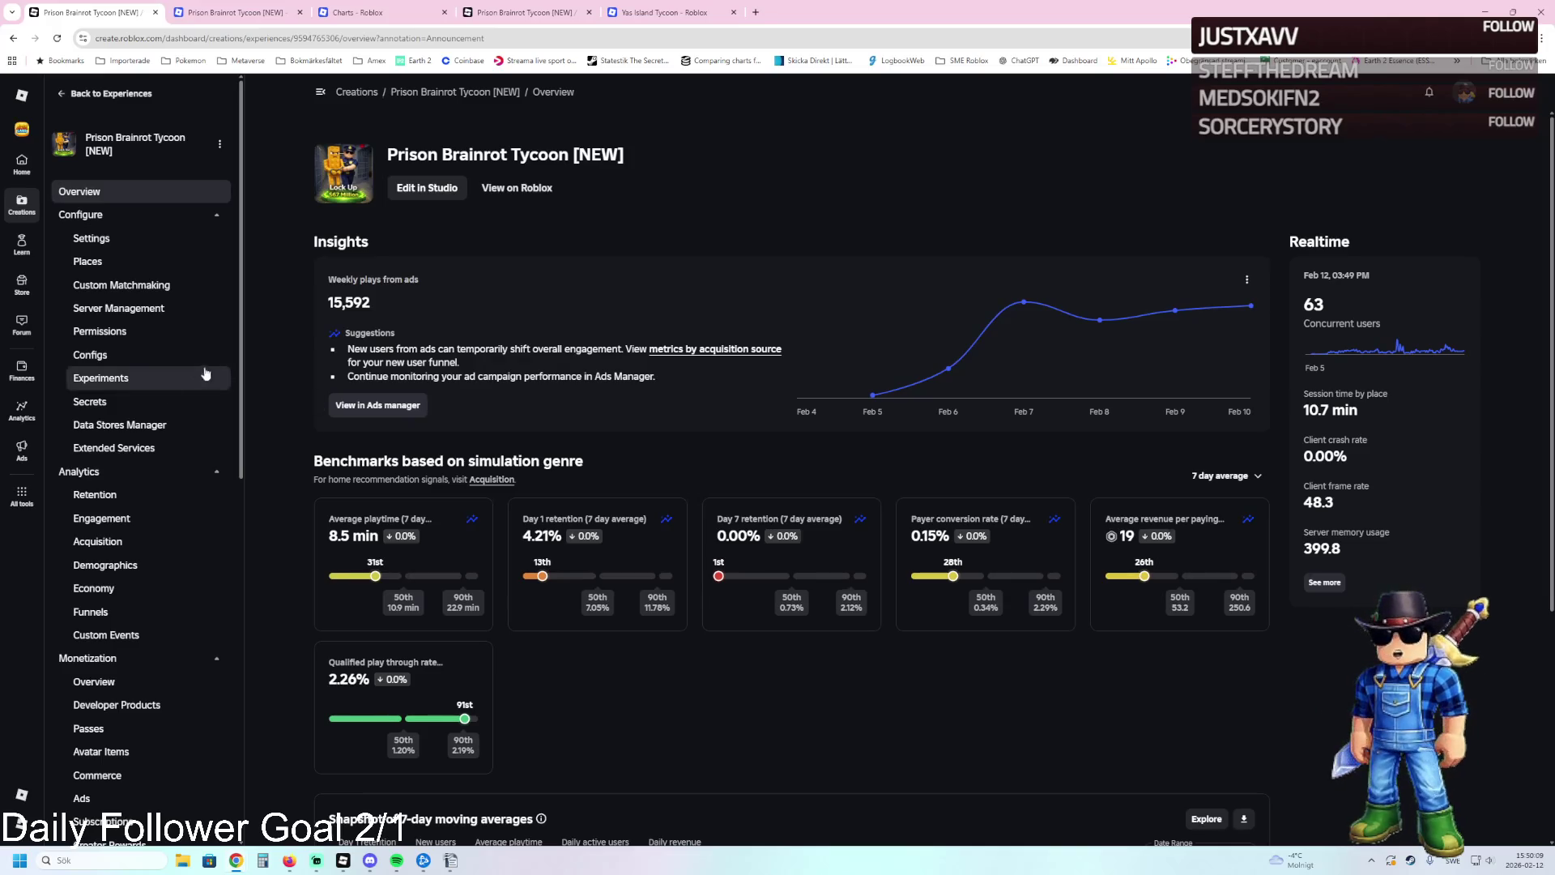
mouse_move(409, 862)
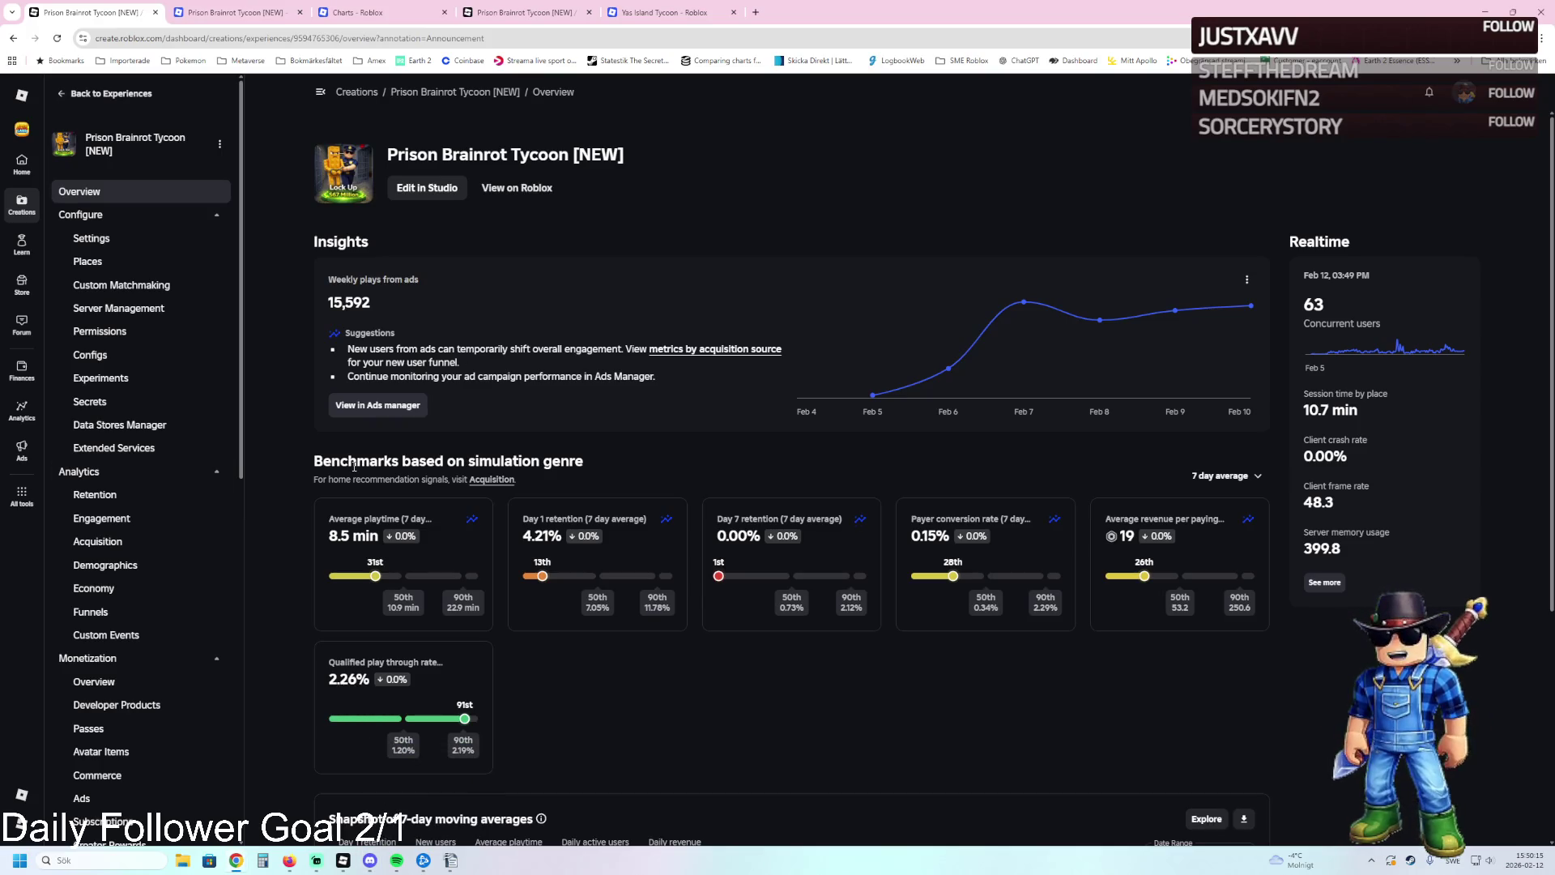
left_click(343, 861)
Walk the character through the doorways into the desk room up to the TV screen wall.
key("w")
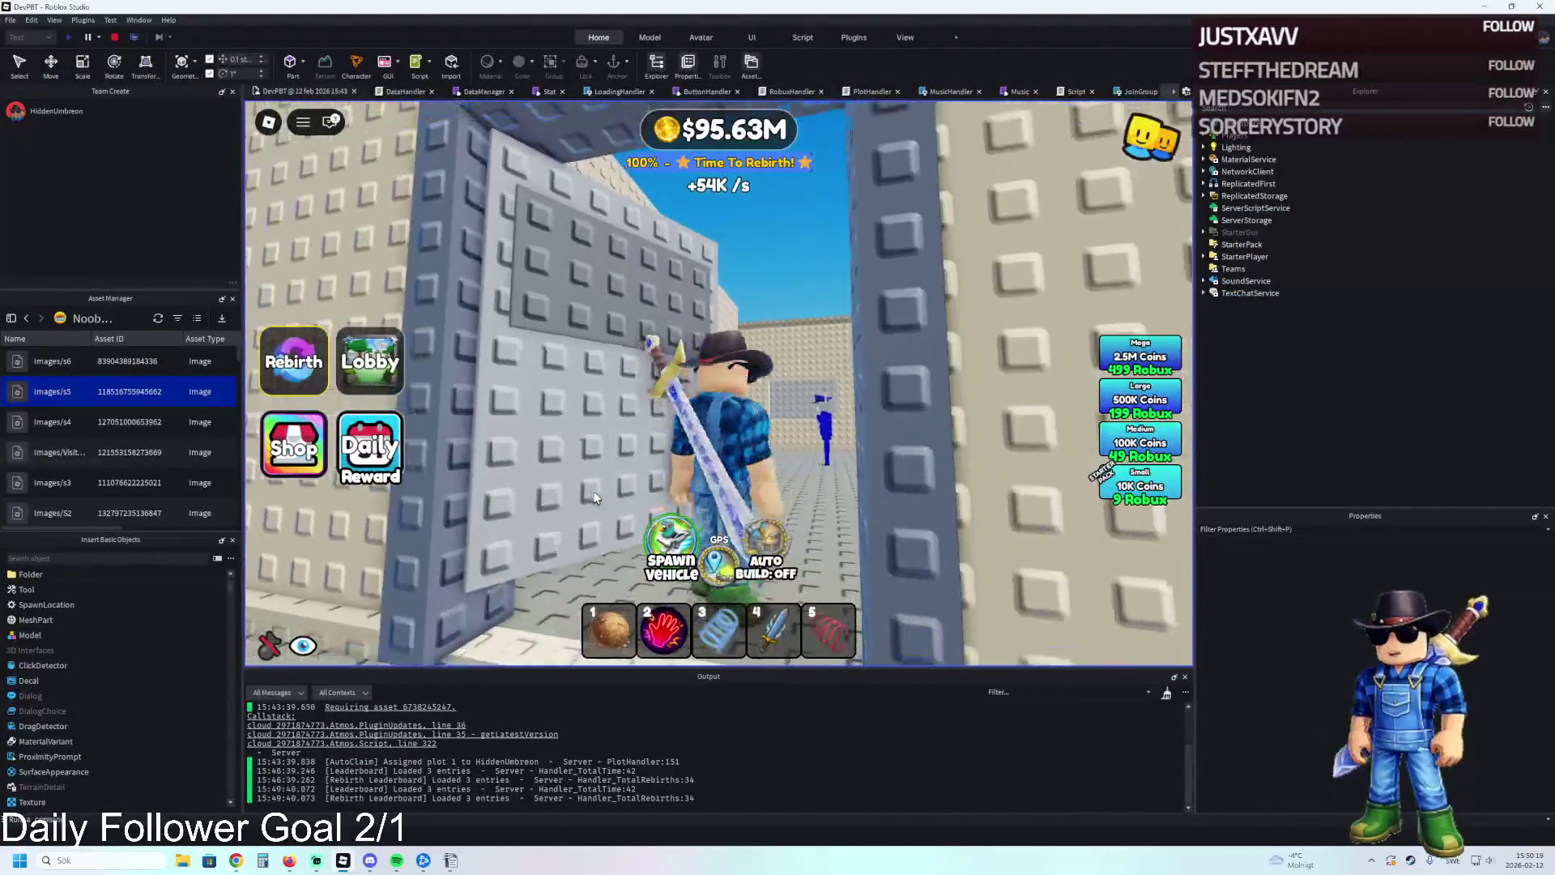
key("s")
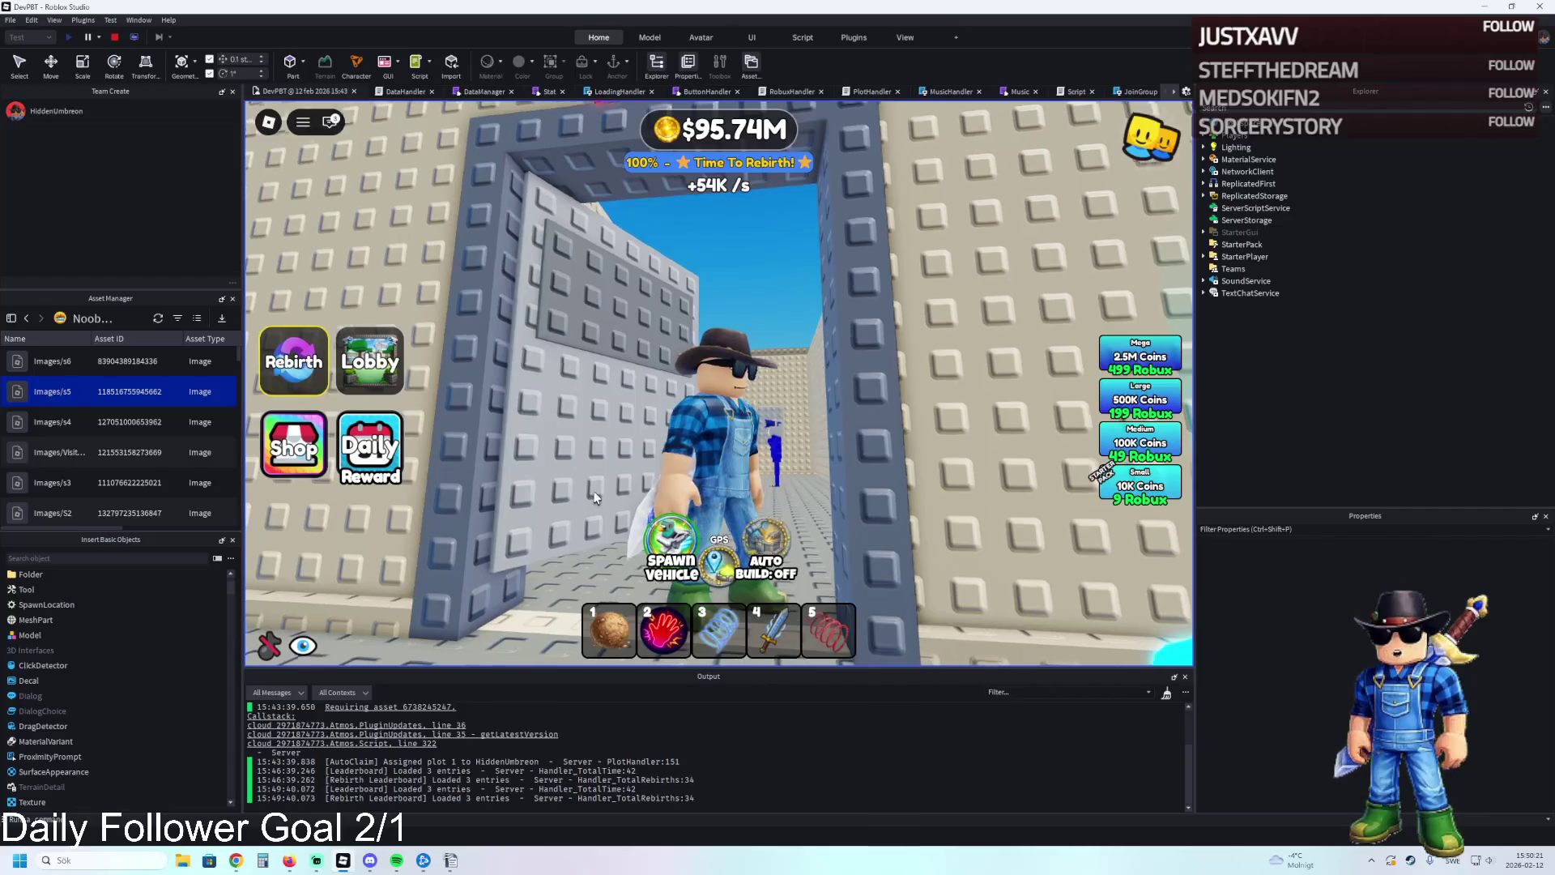
key("s")
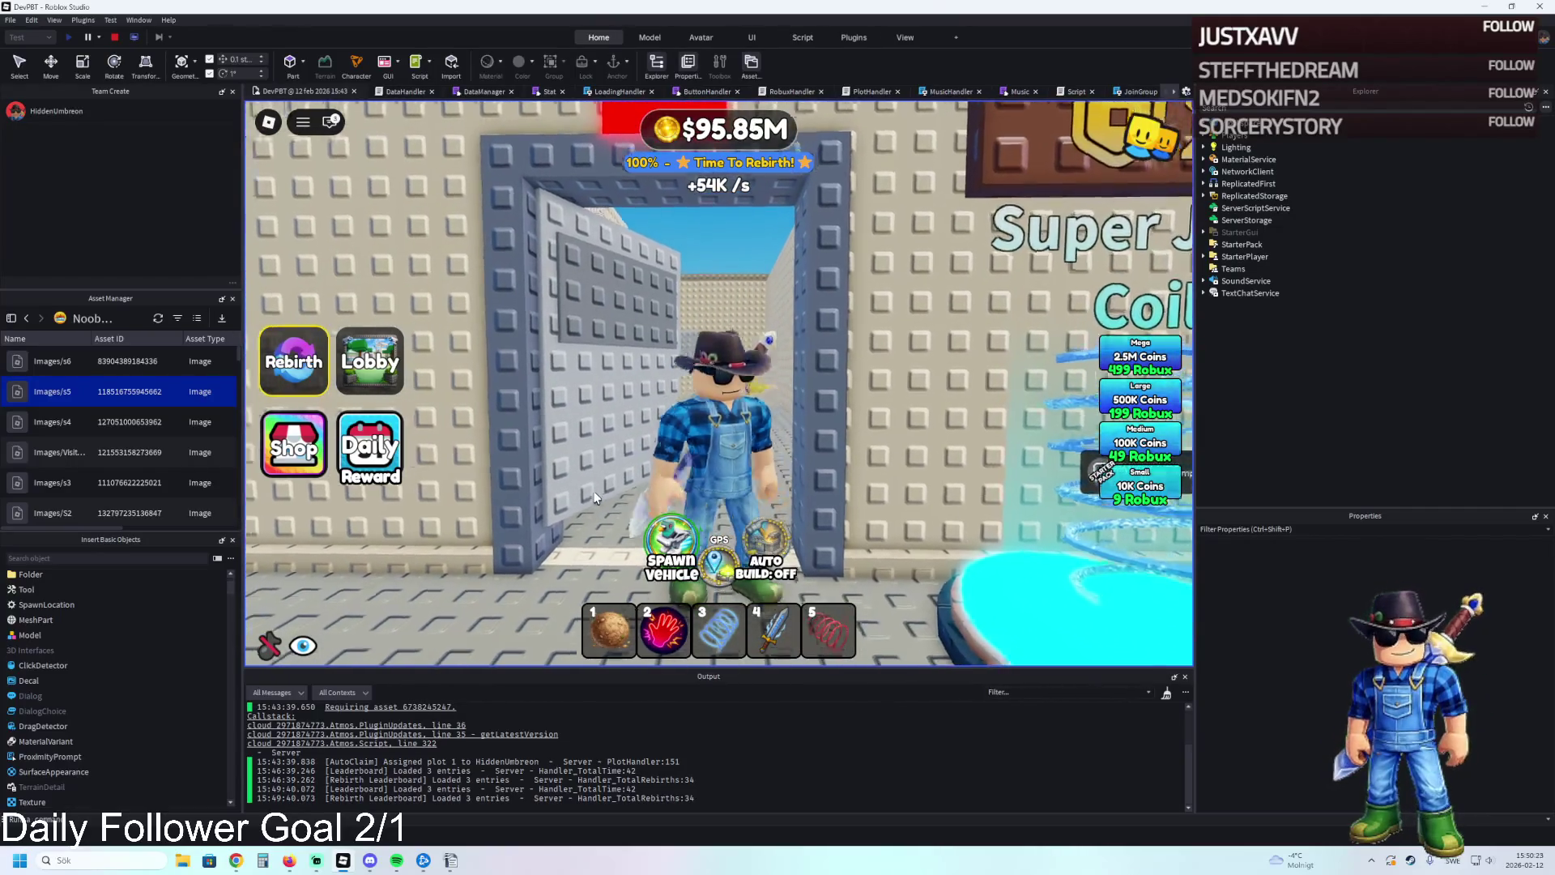
key("w")
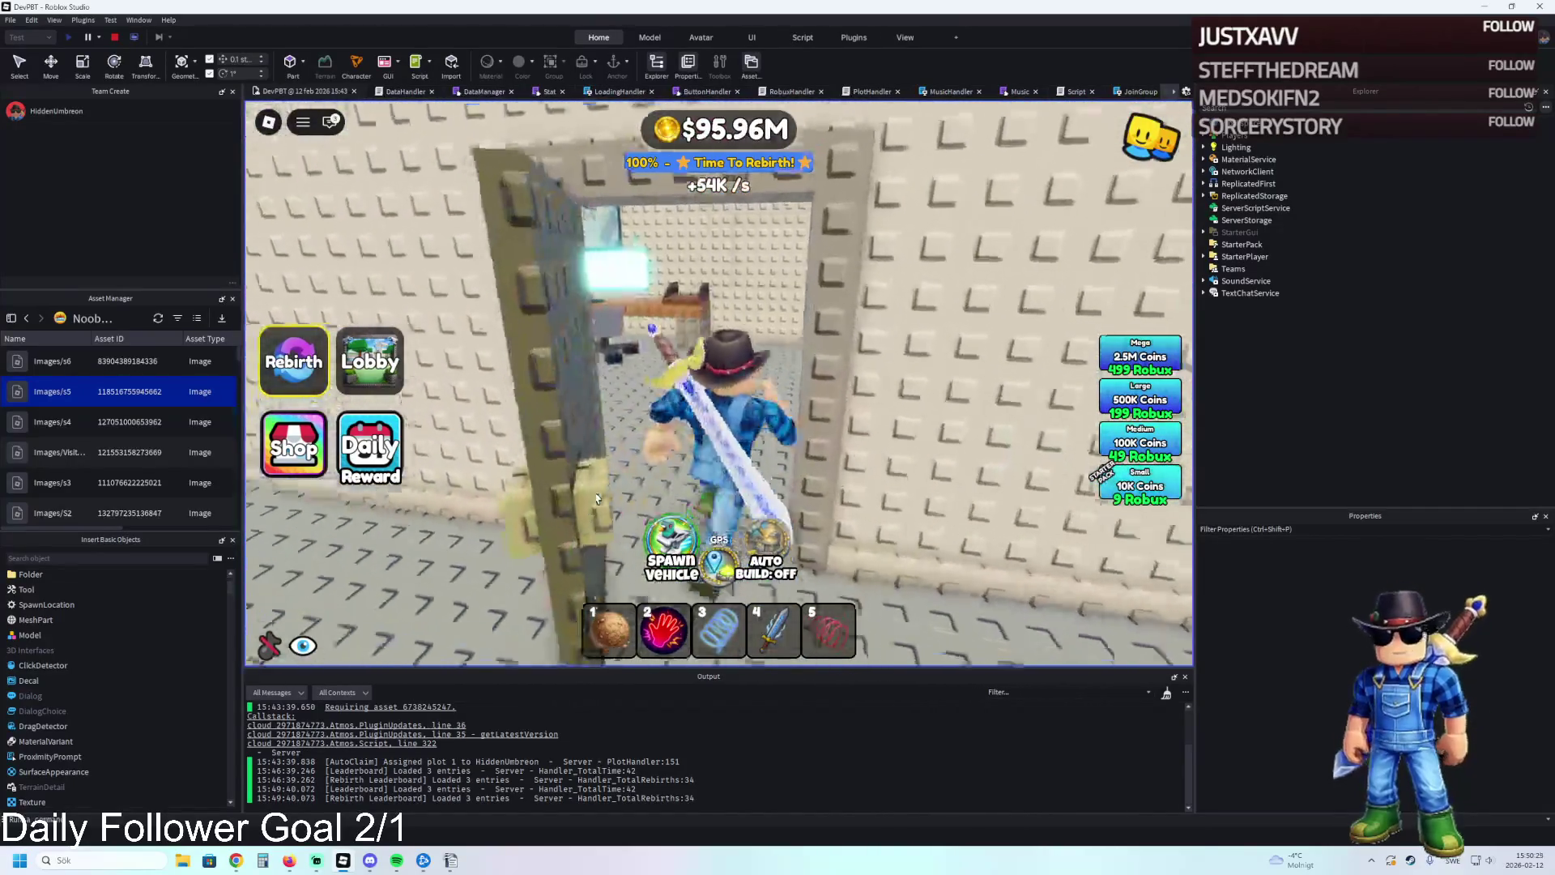
key("w")
key("w")
key("w")
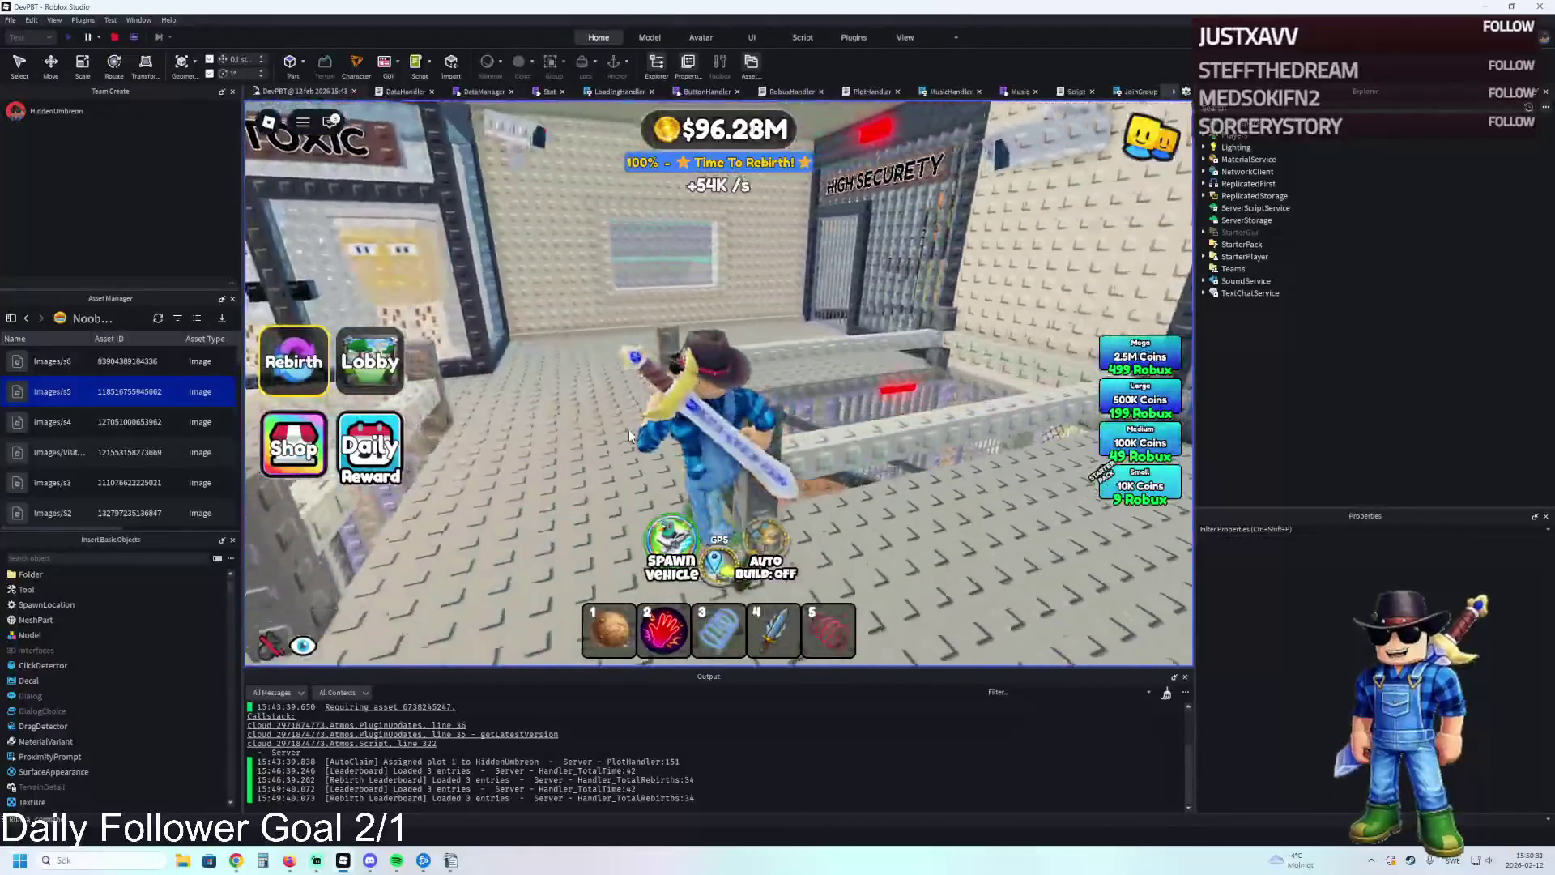
key("w")
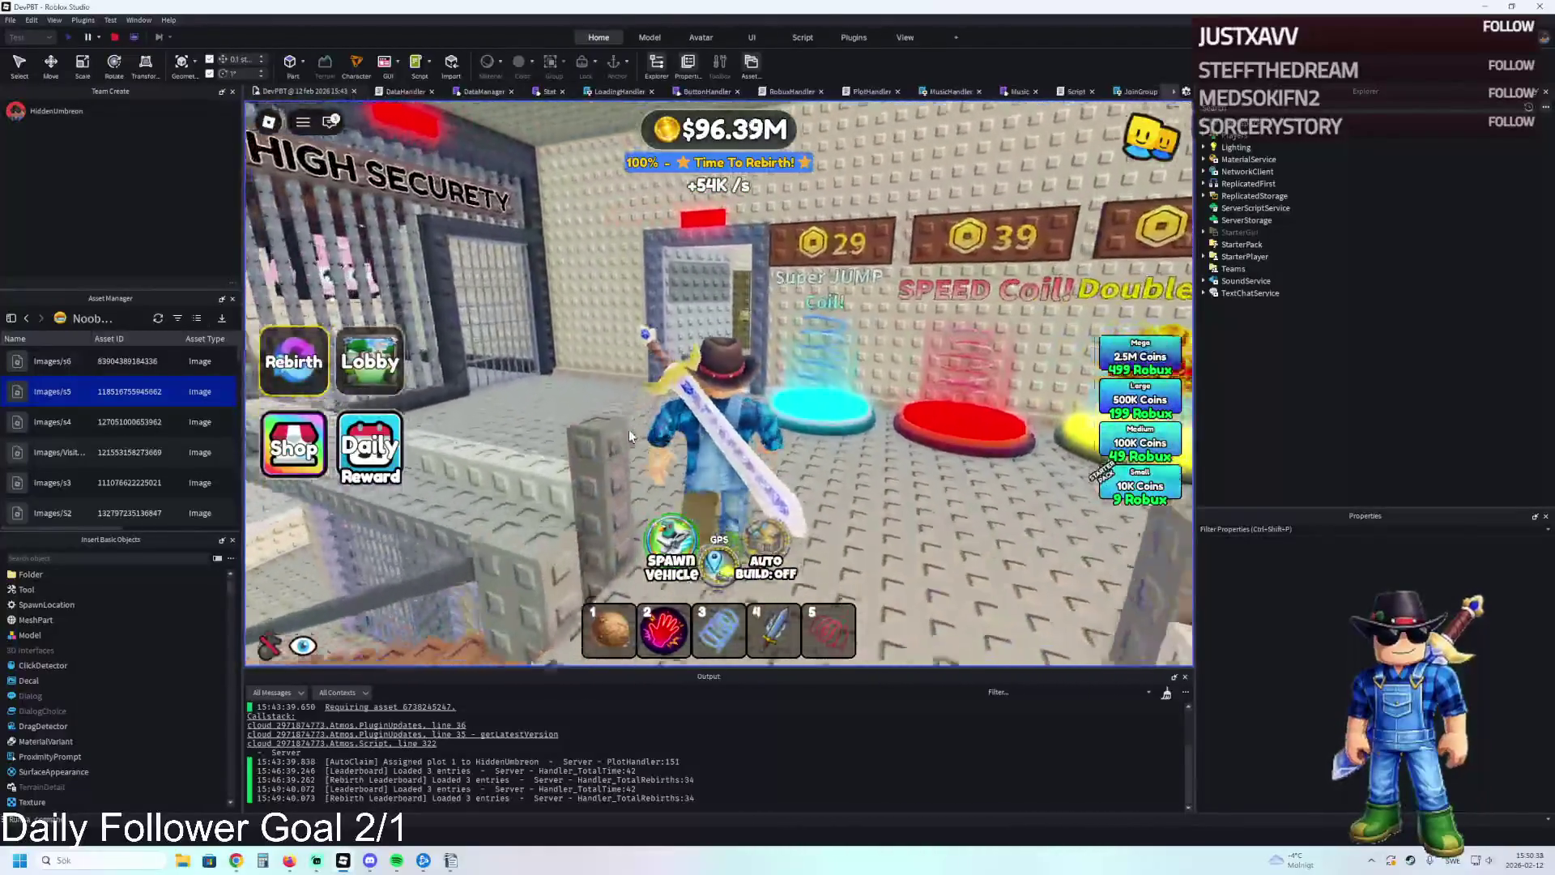
key("w")
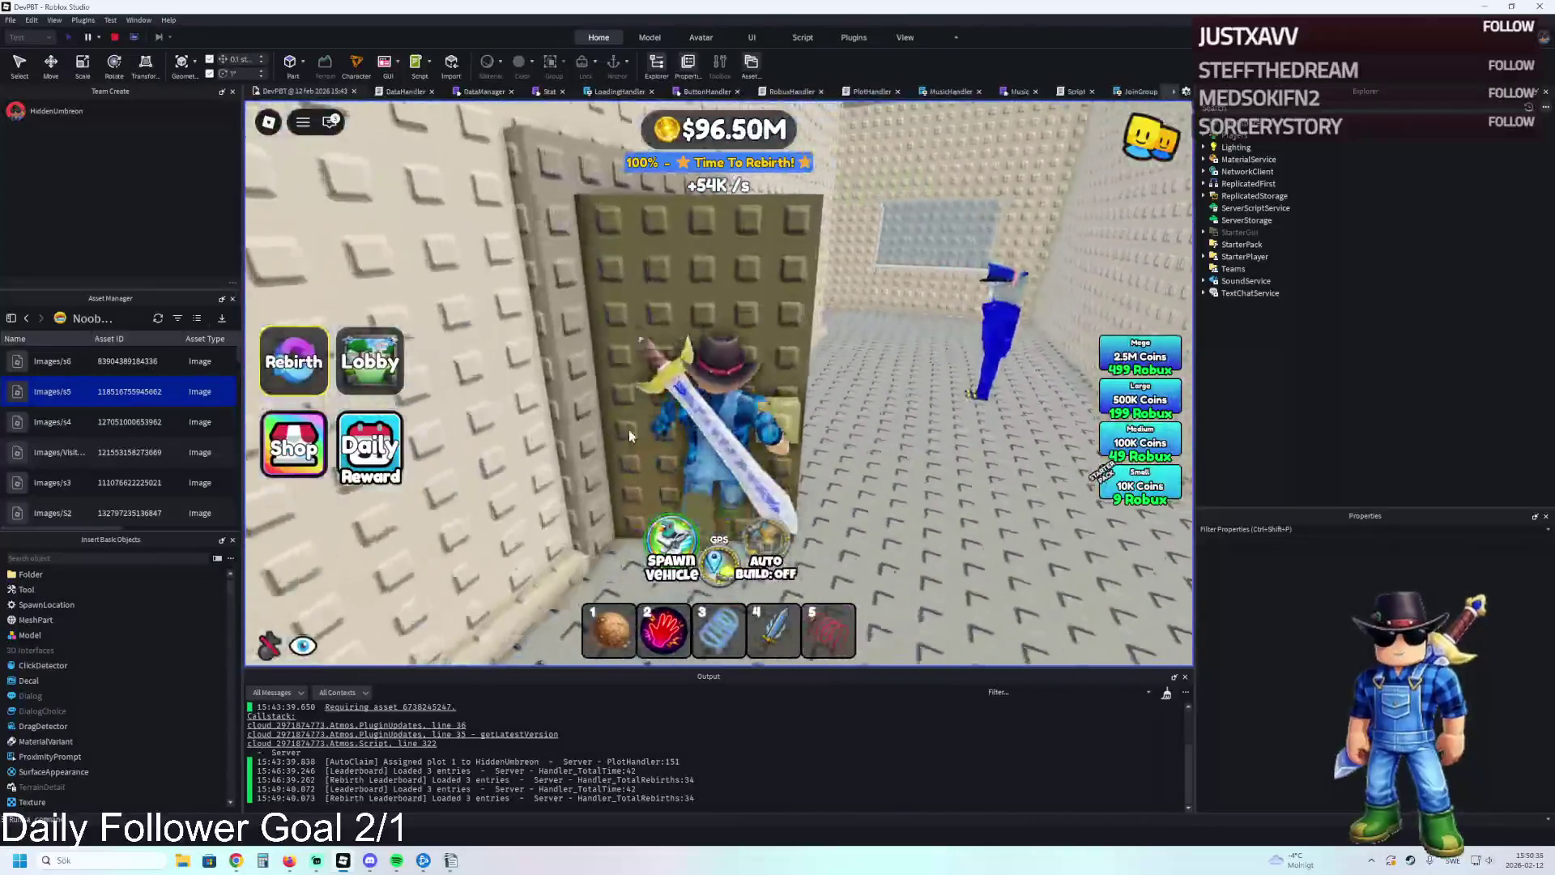
key("w")
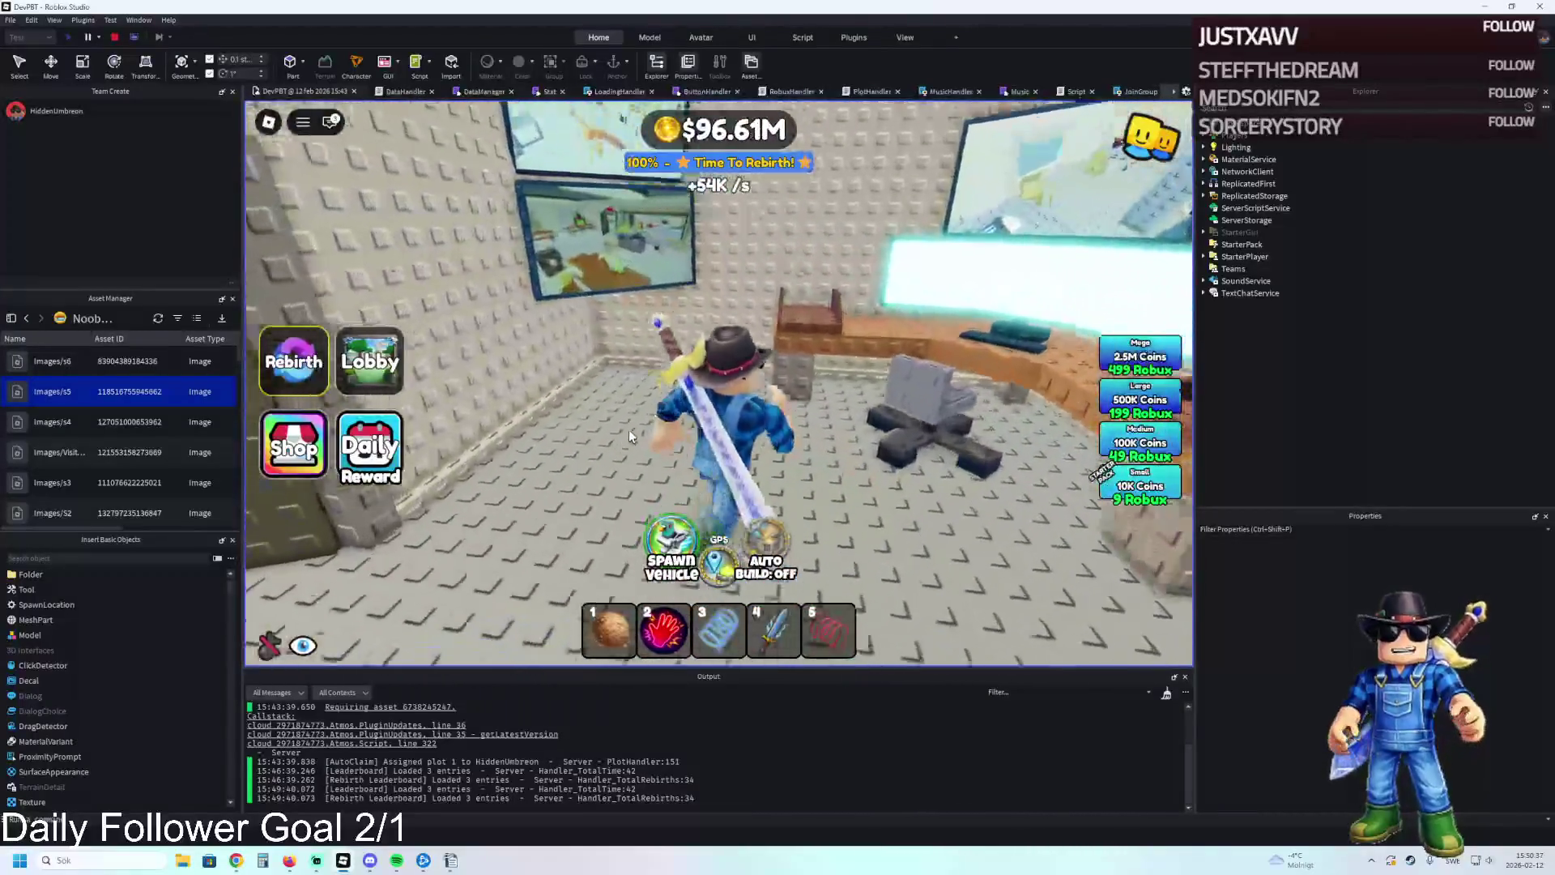
key("w")
Walk along the TV wall, jump, then head back through the doorway into the next room.
key("a")
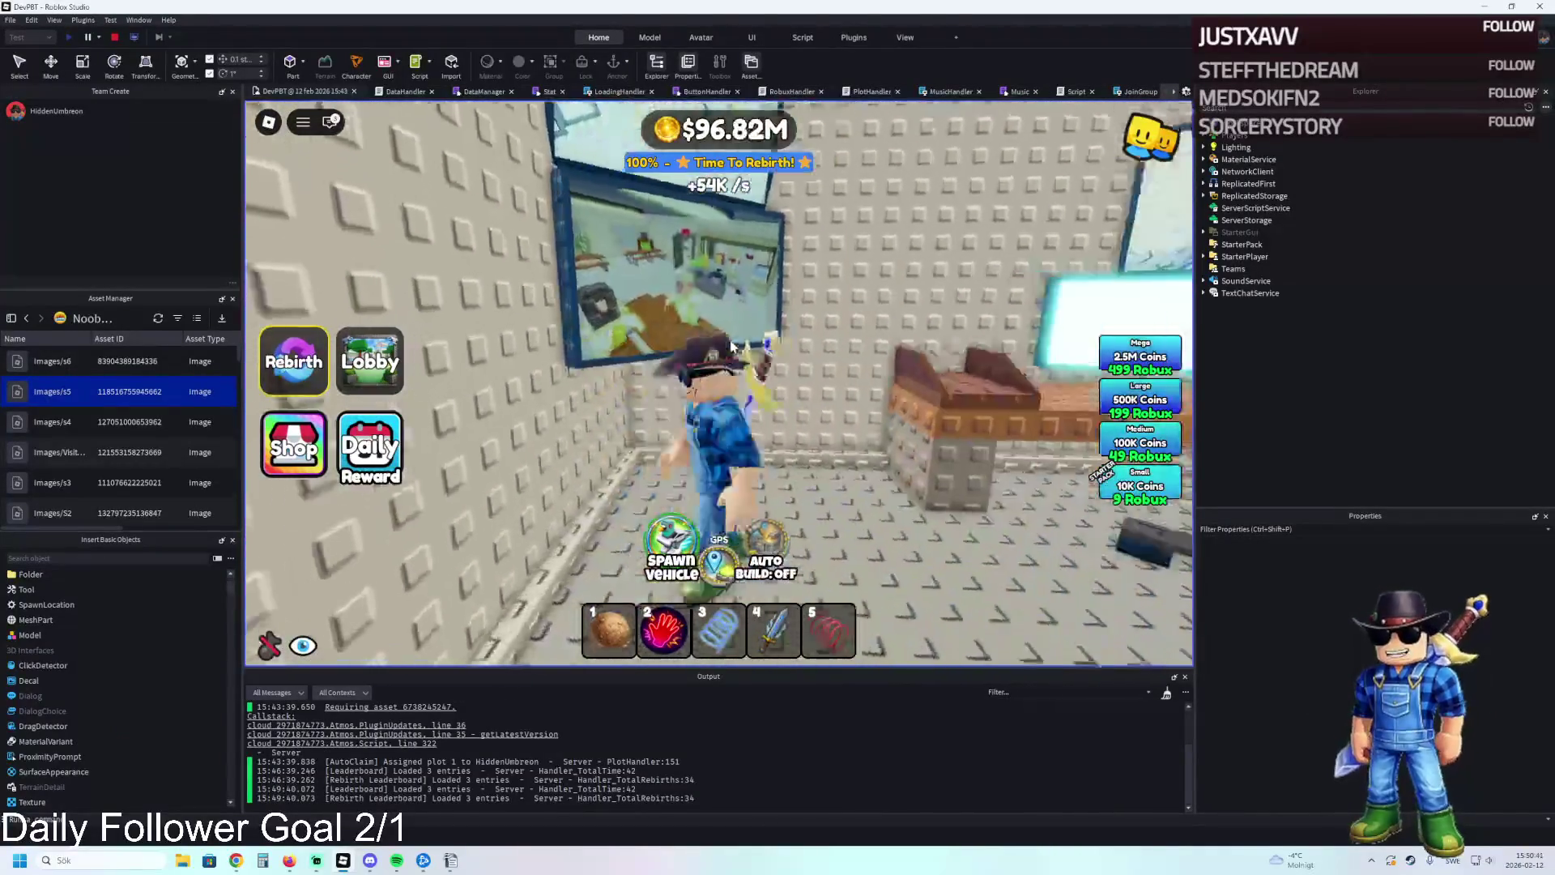
key("space")
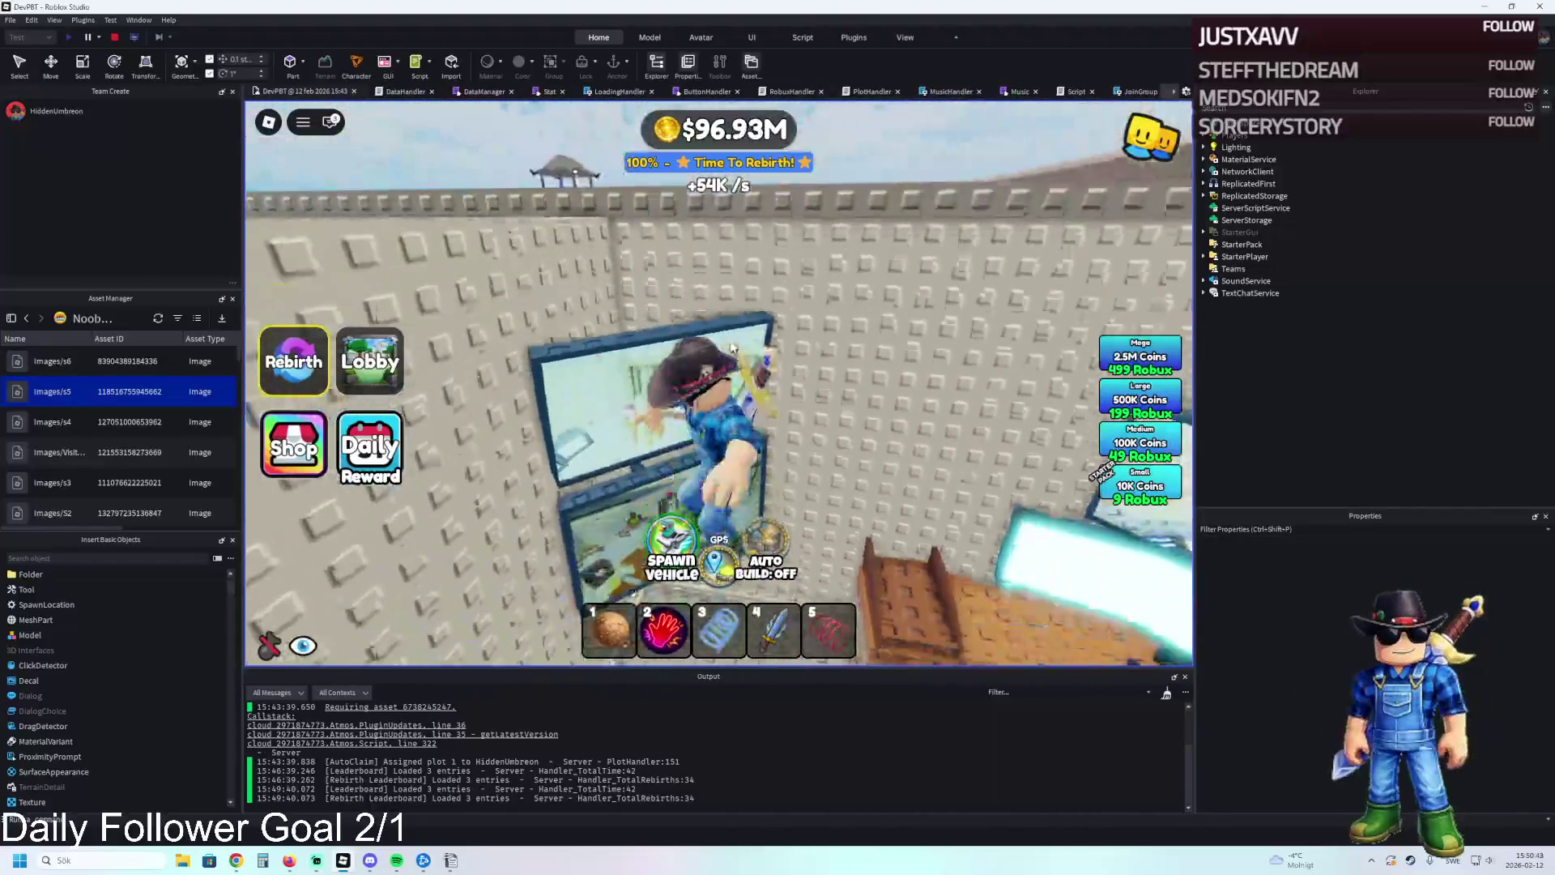
key("s")
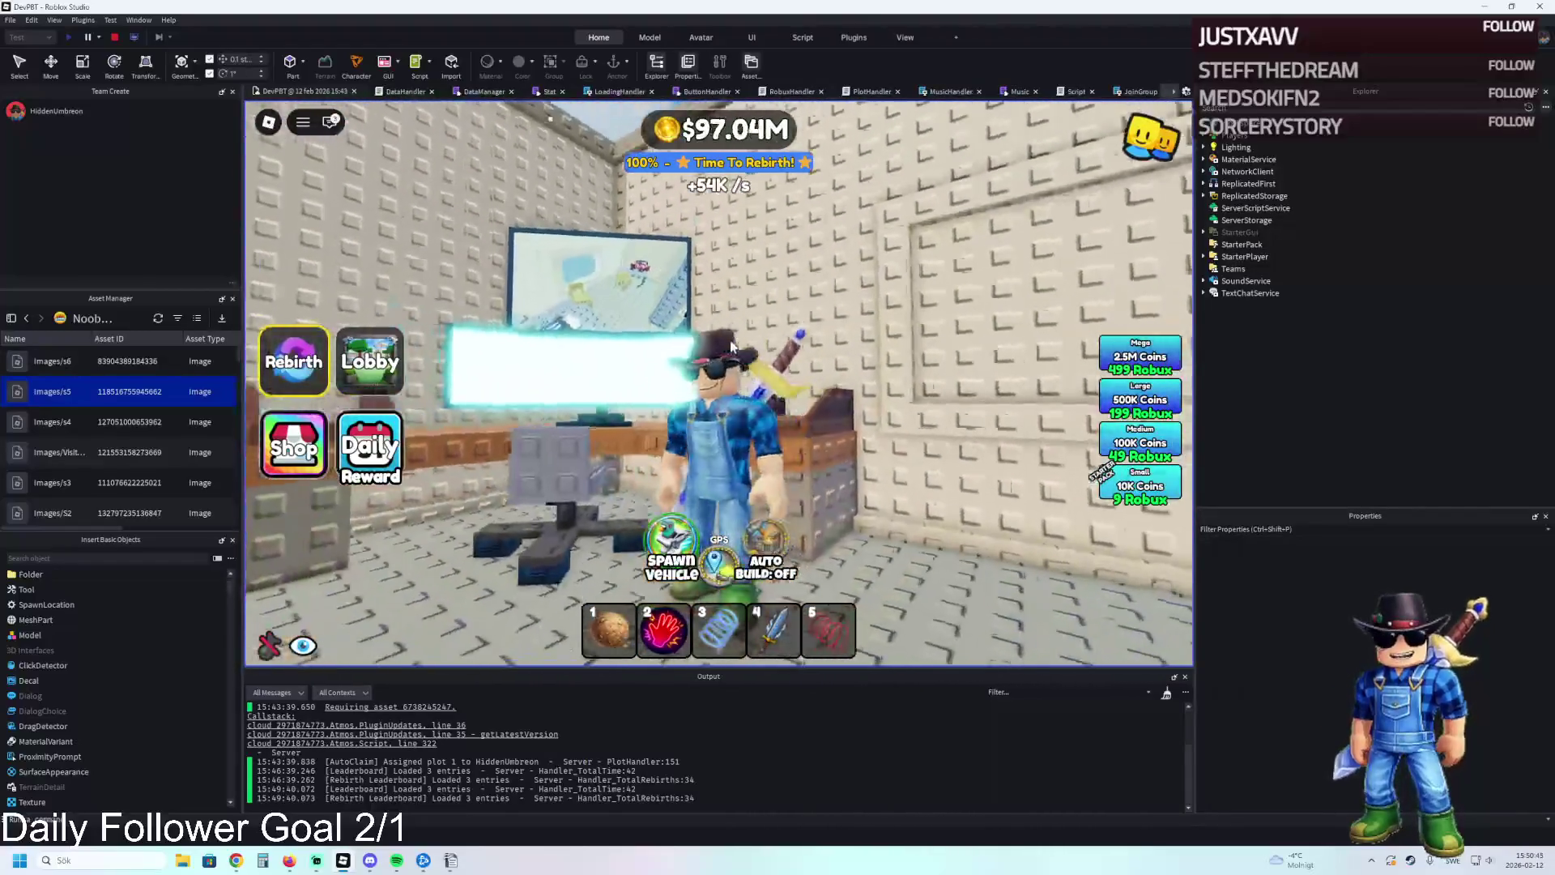
key("a")
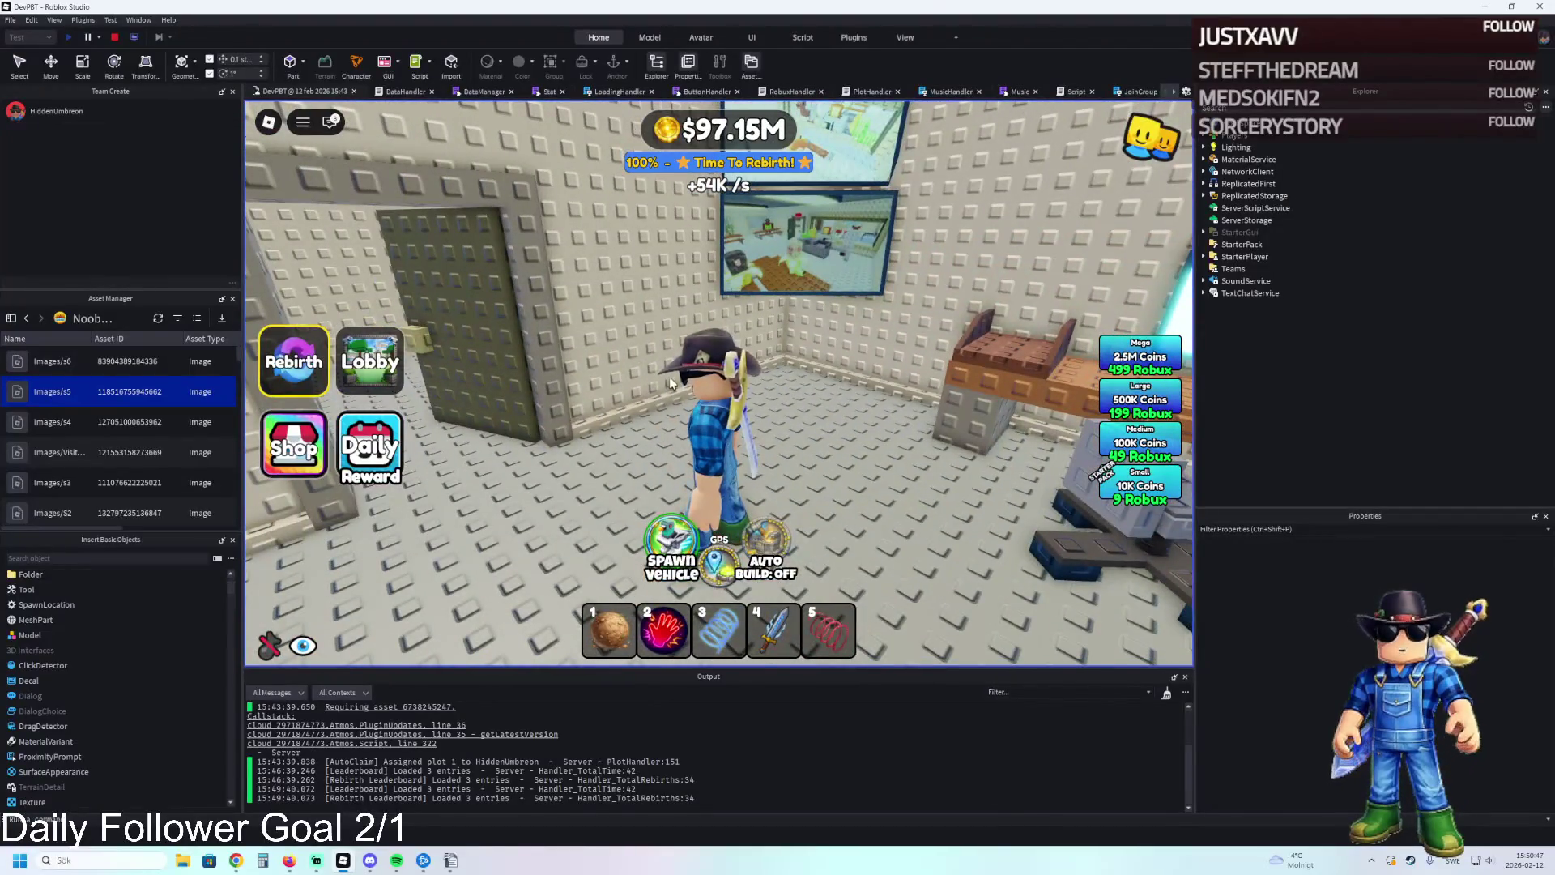
key("w")
key("w")
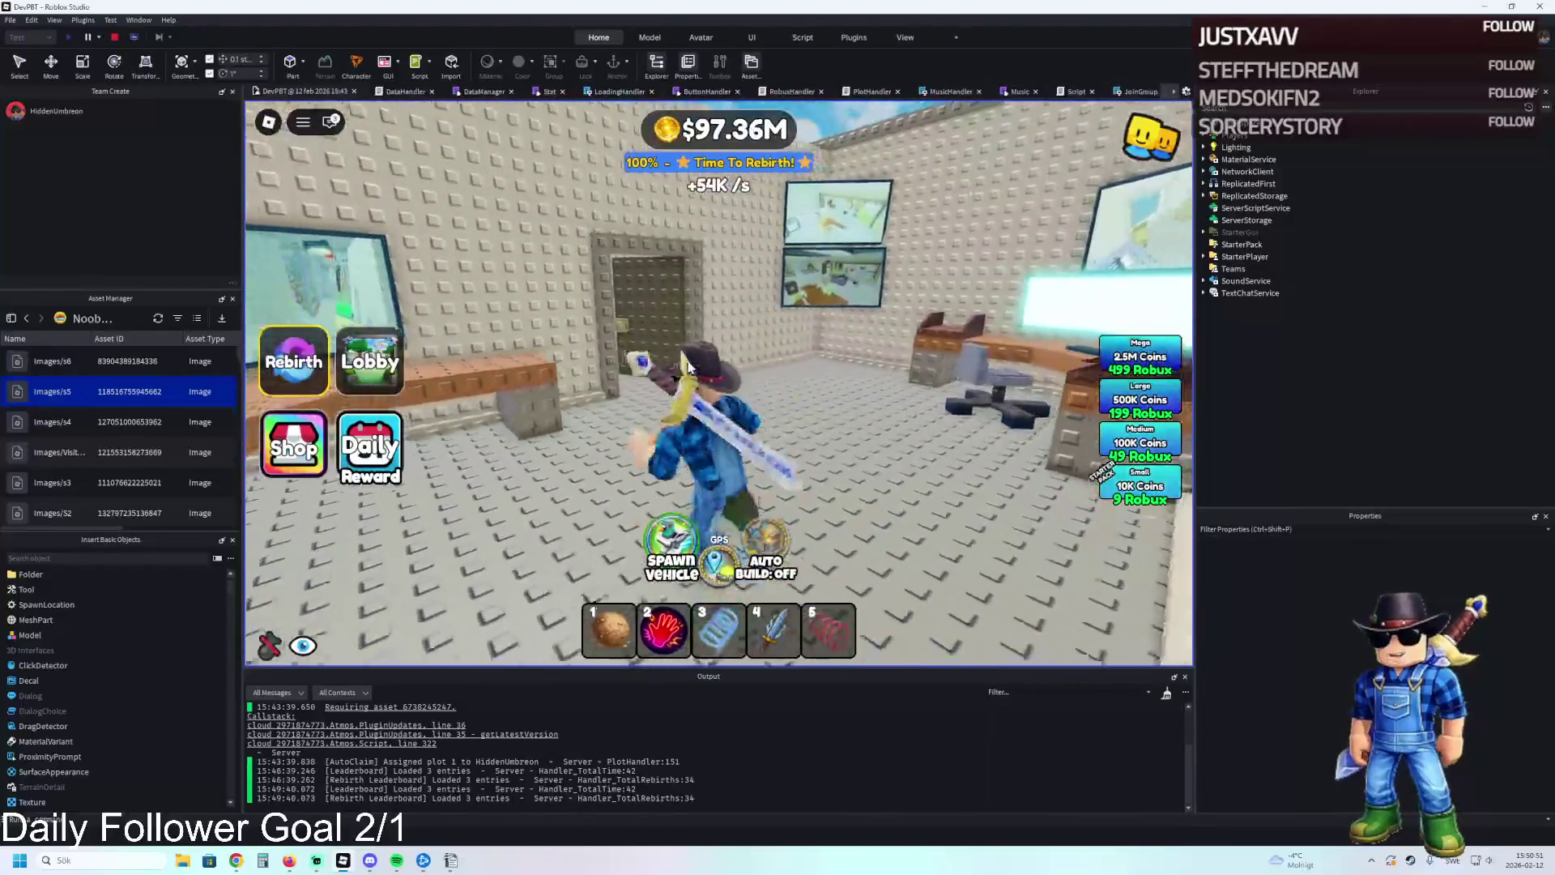
key("s")
key("w")
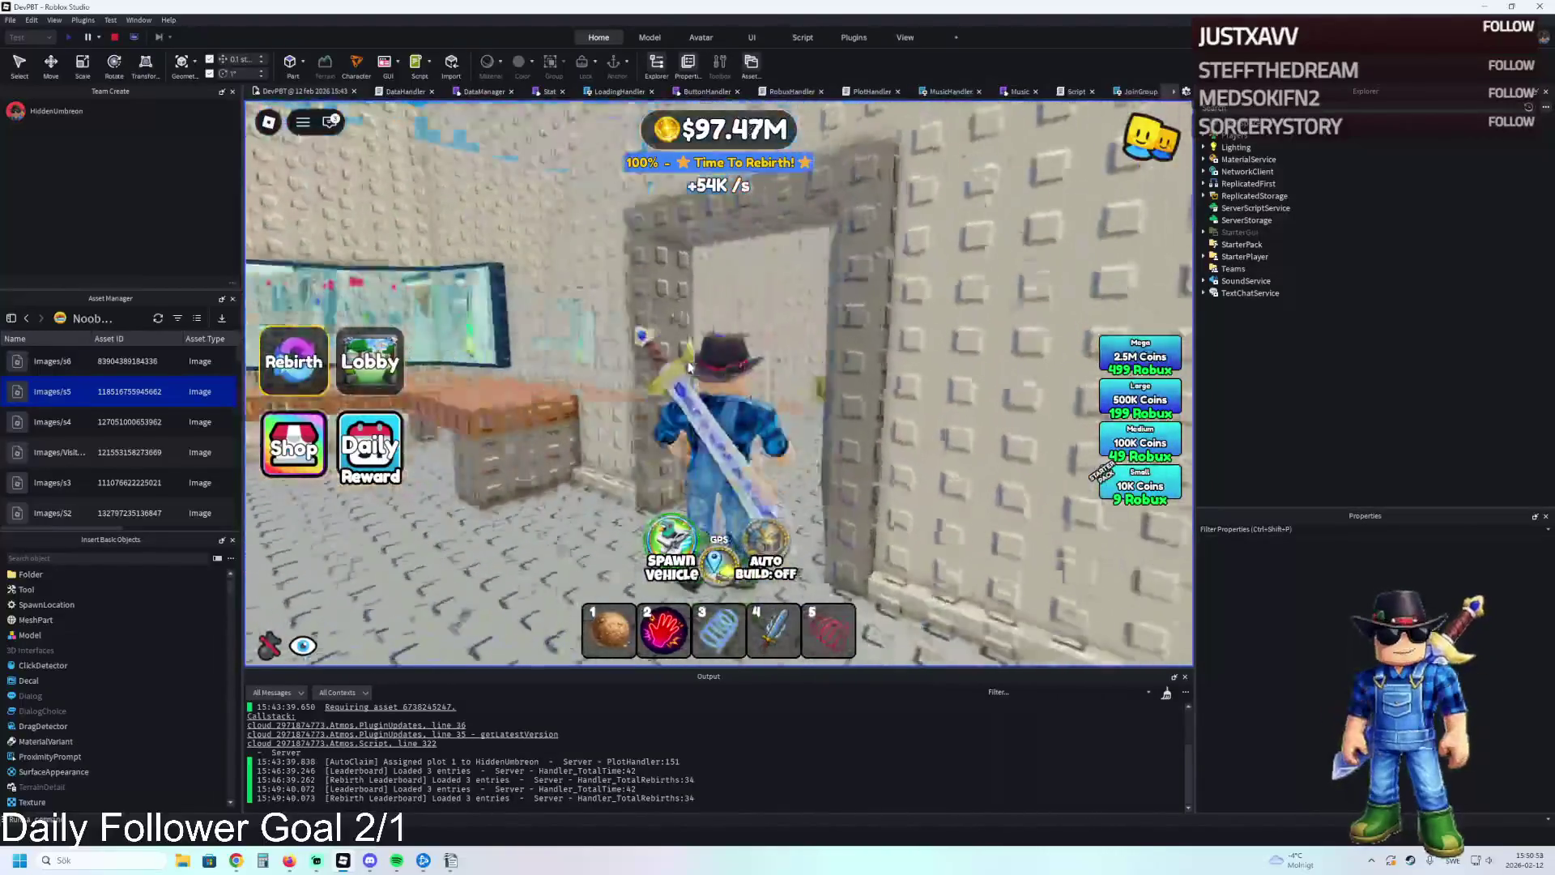
key("w")
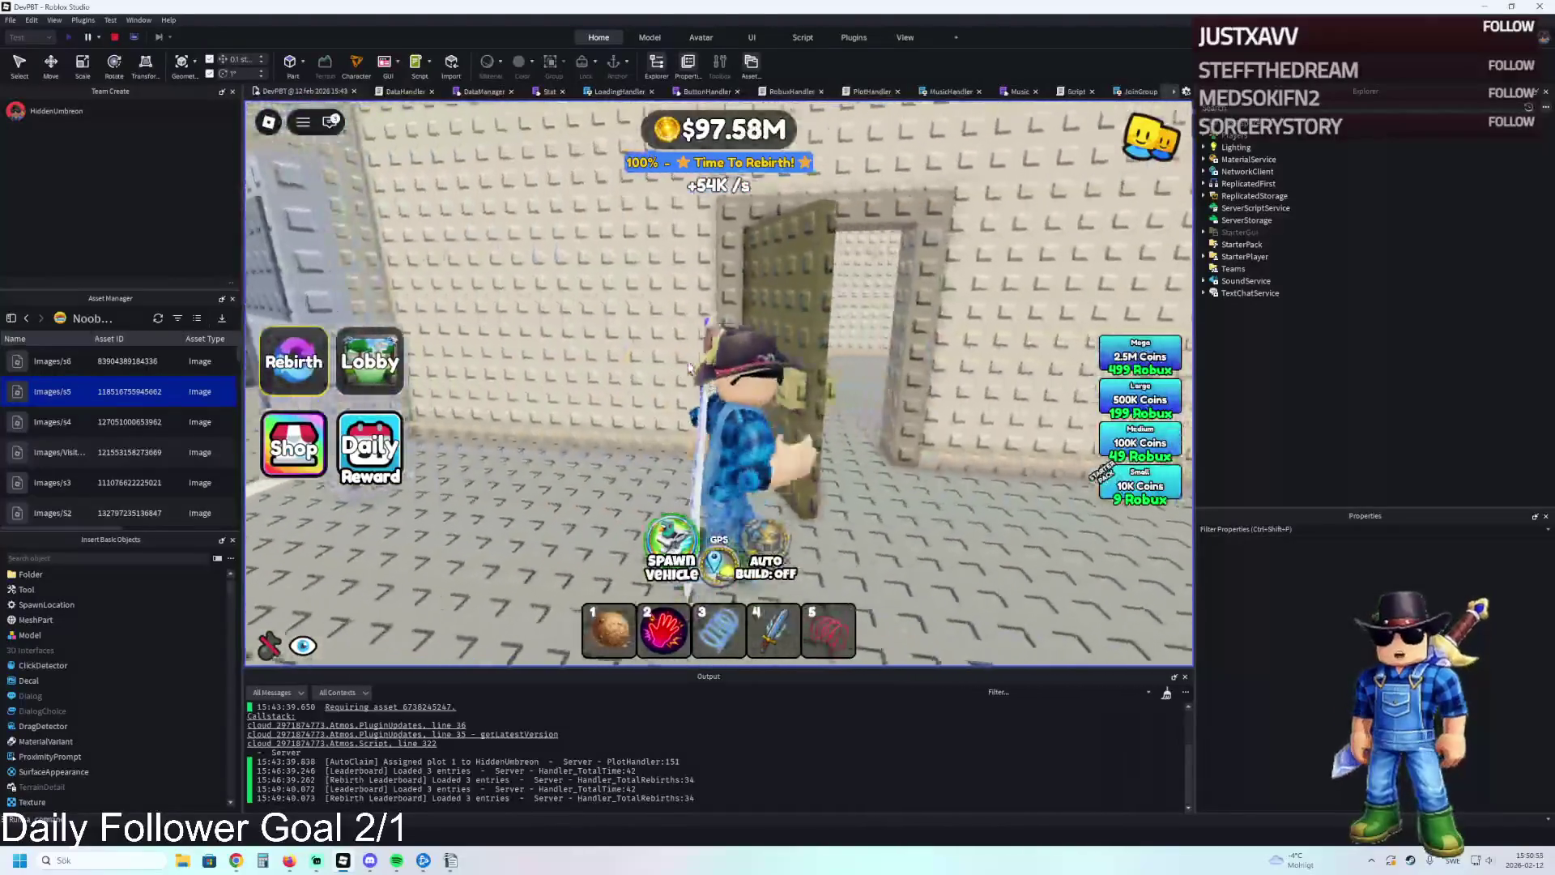
key("w")
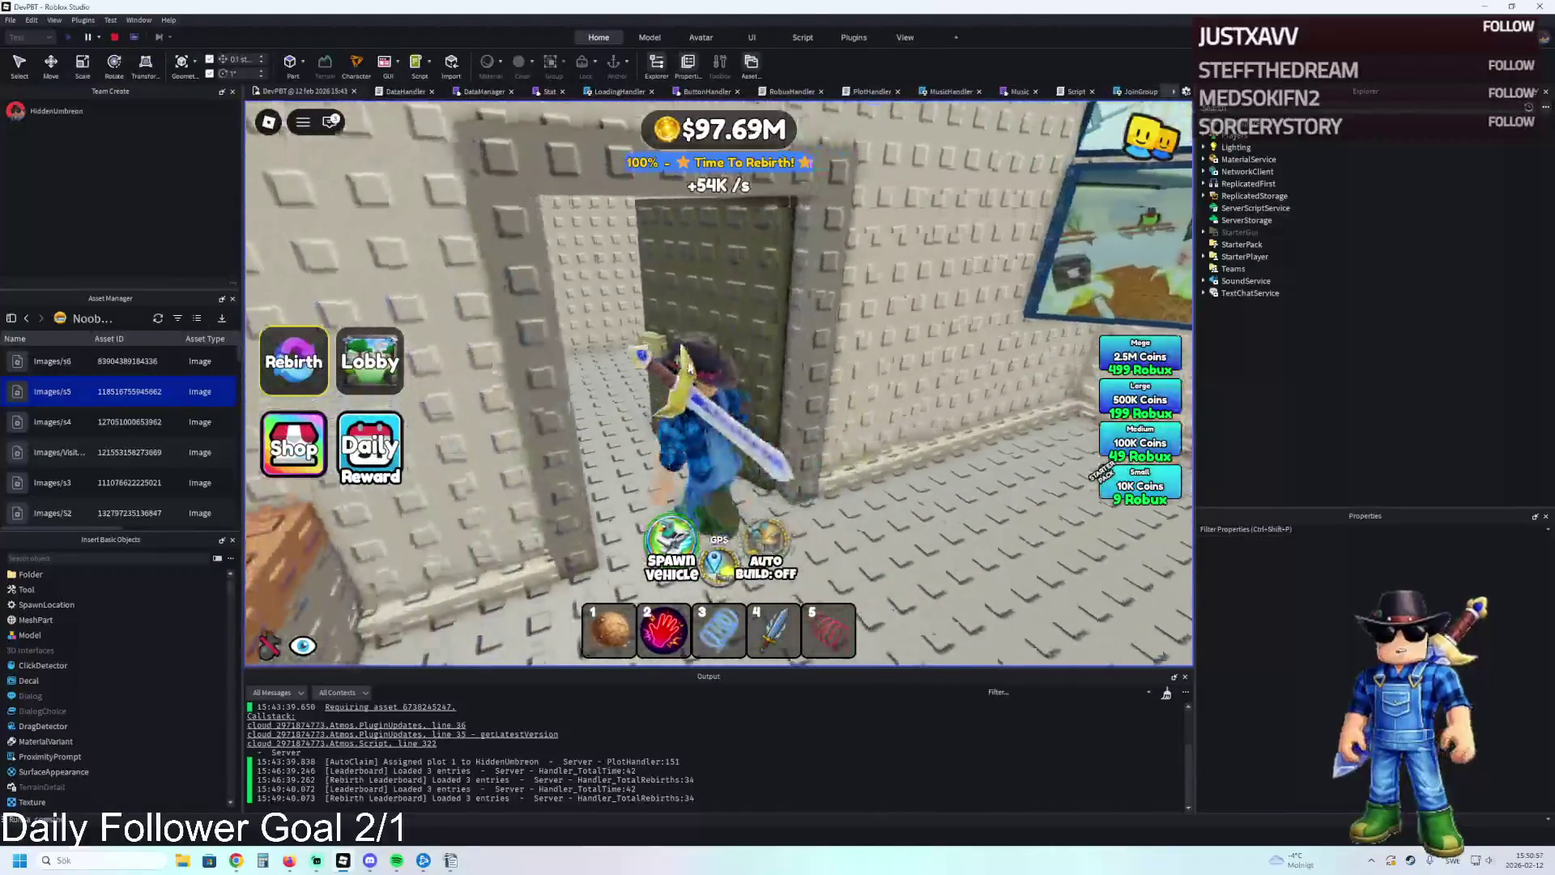
key("w")
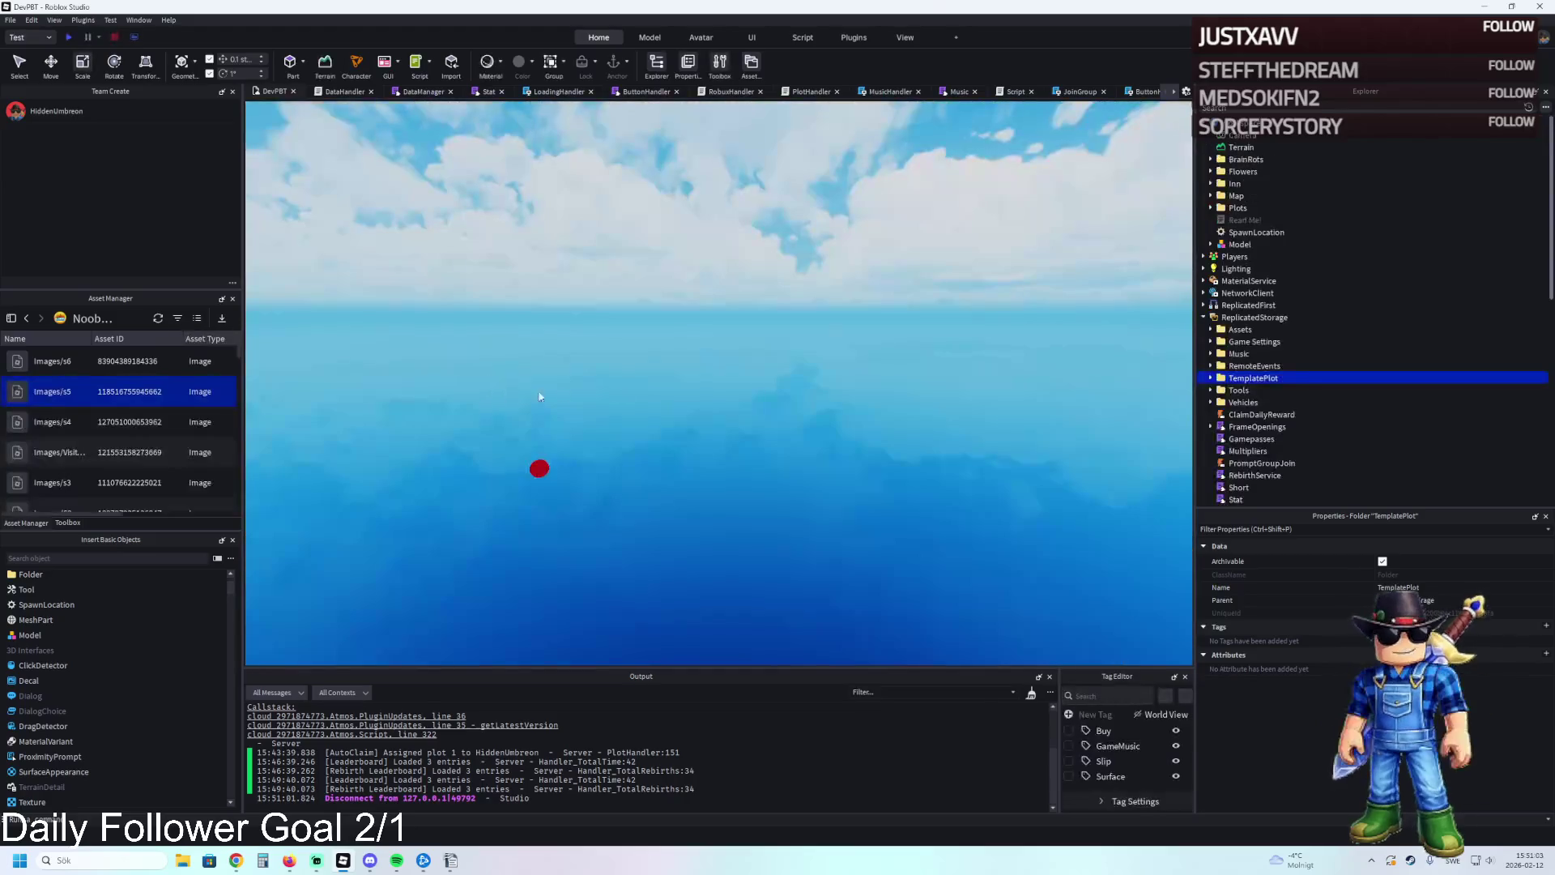
Fly the view to the Armored Door pad and duplicate the Remove ledge part.
key("w")
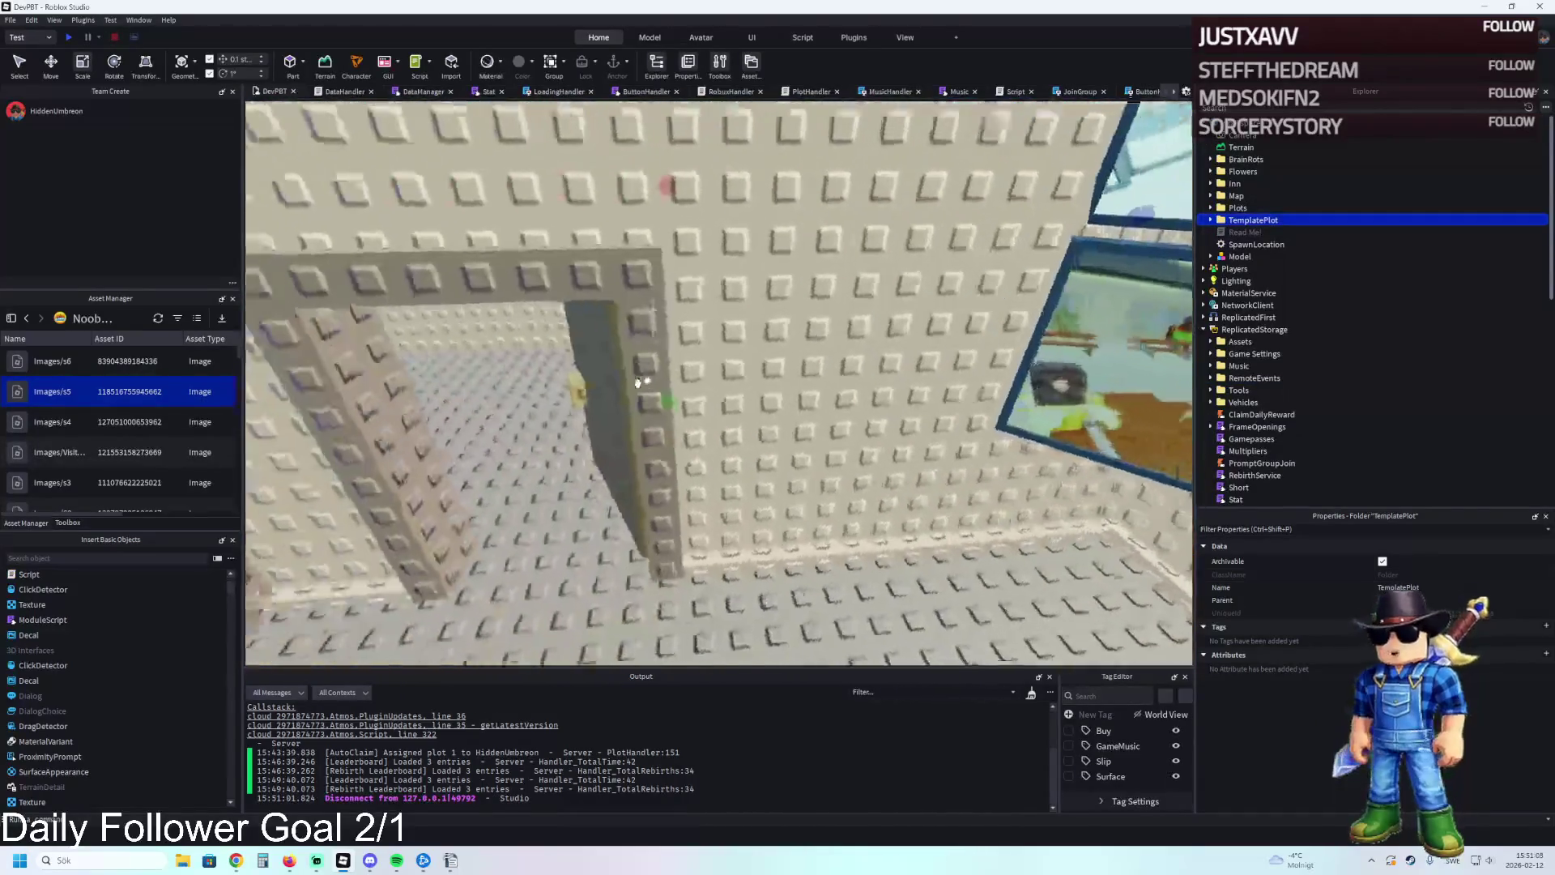
key("w")
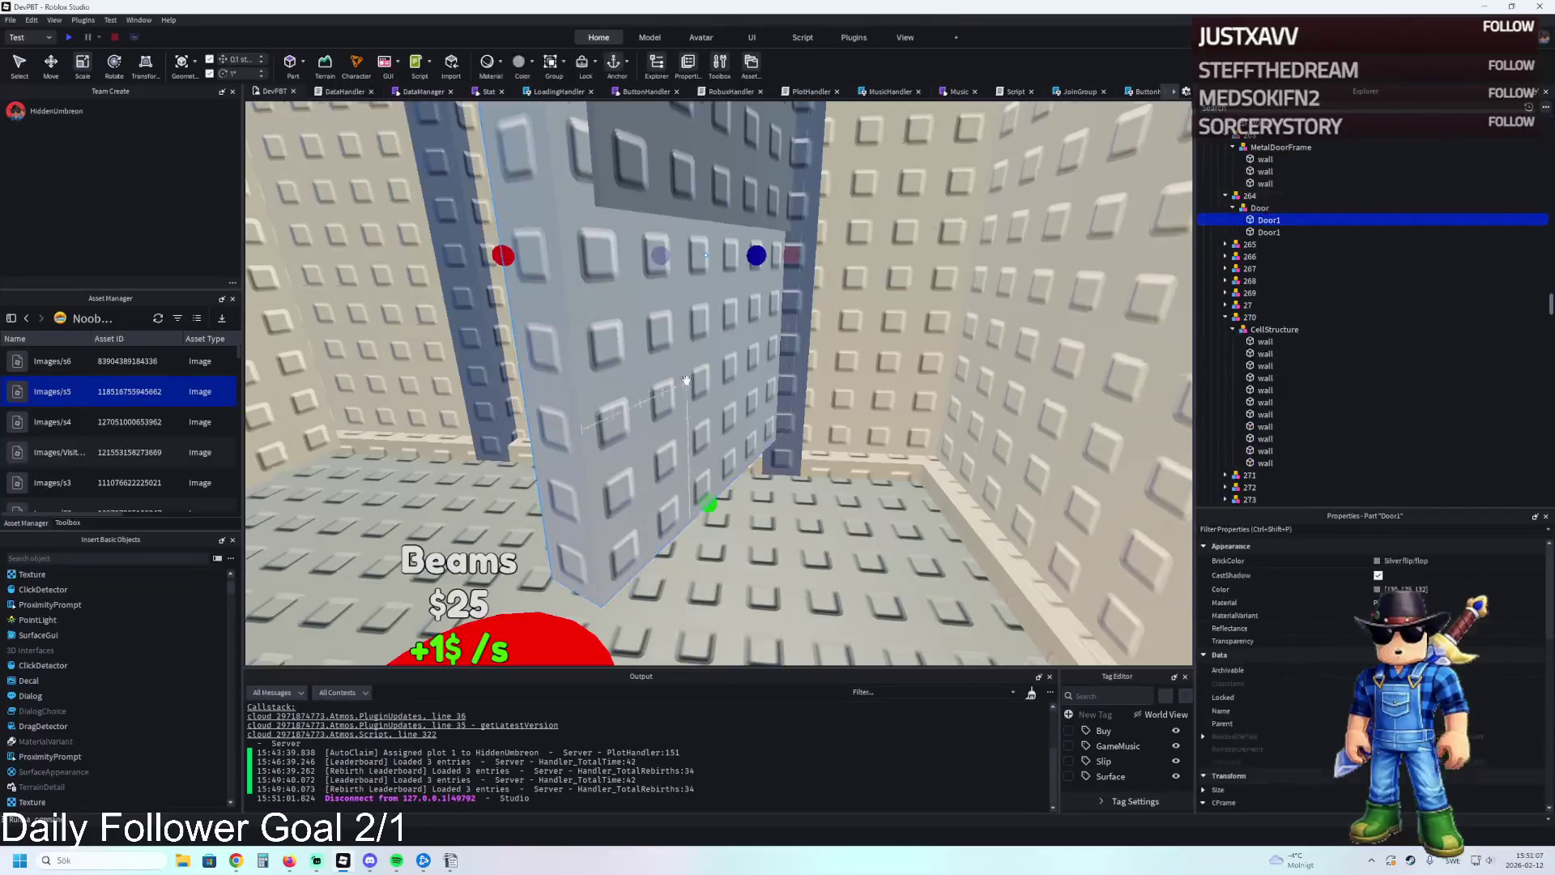
key("Left")
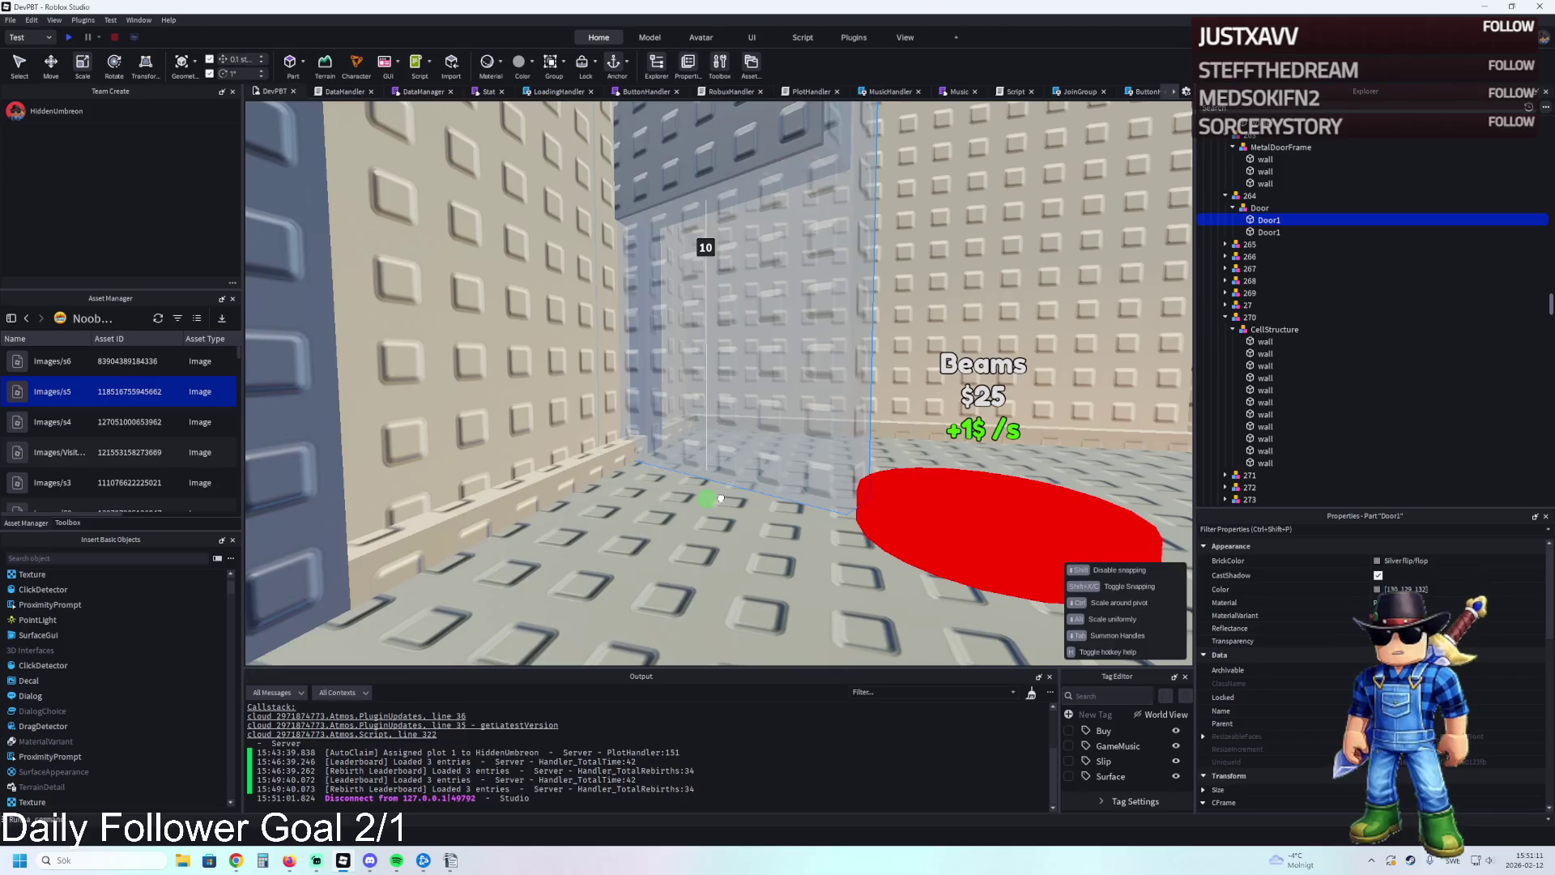
key("f")
key("s")
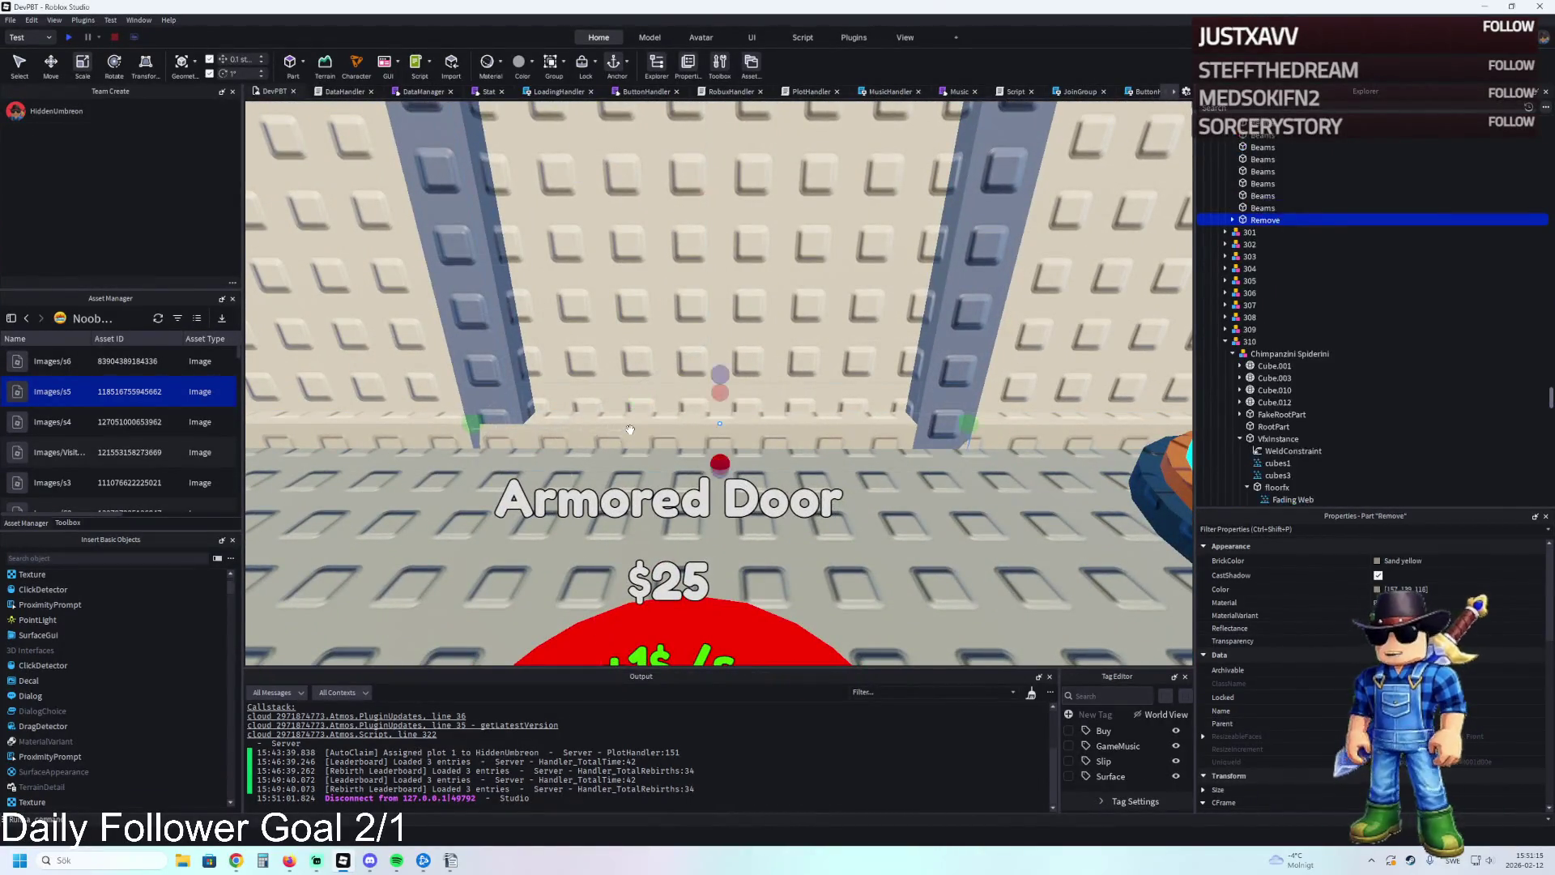
key("Left")
key("w")
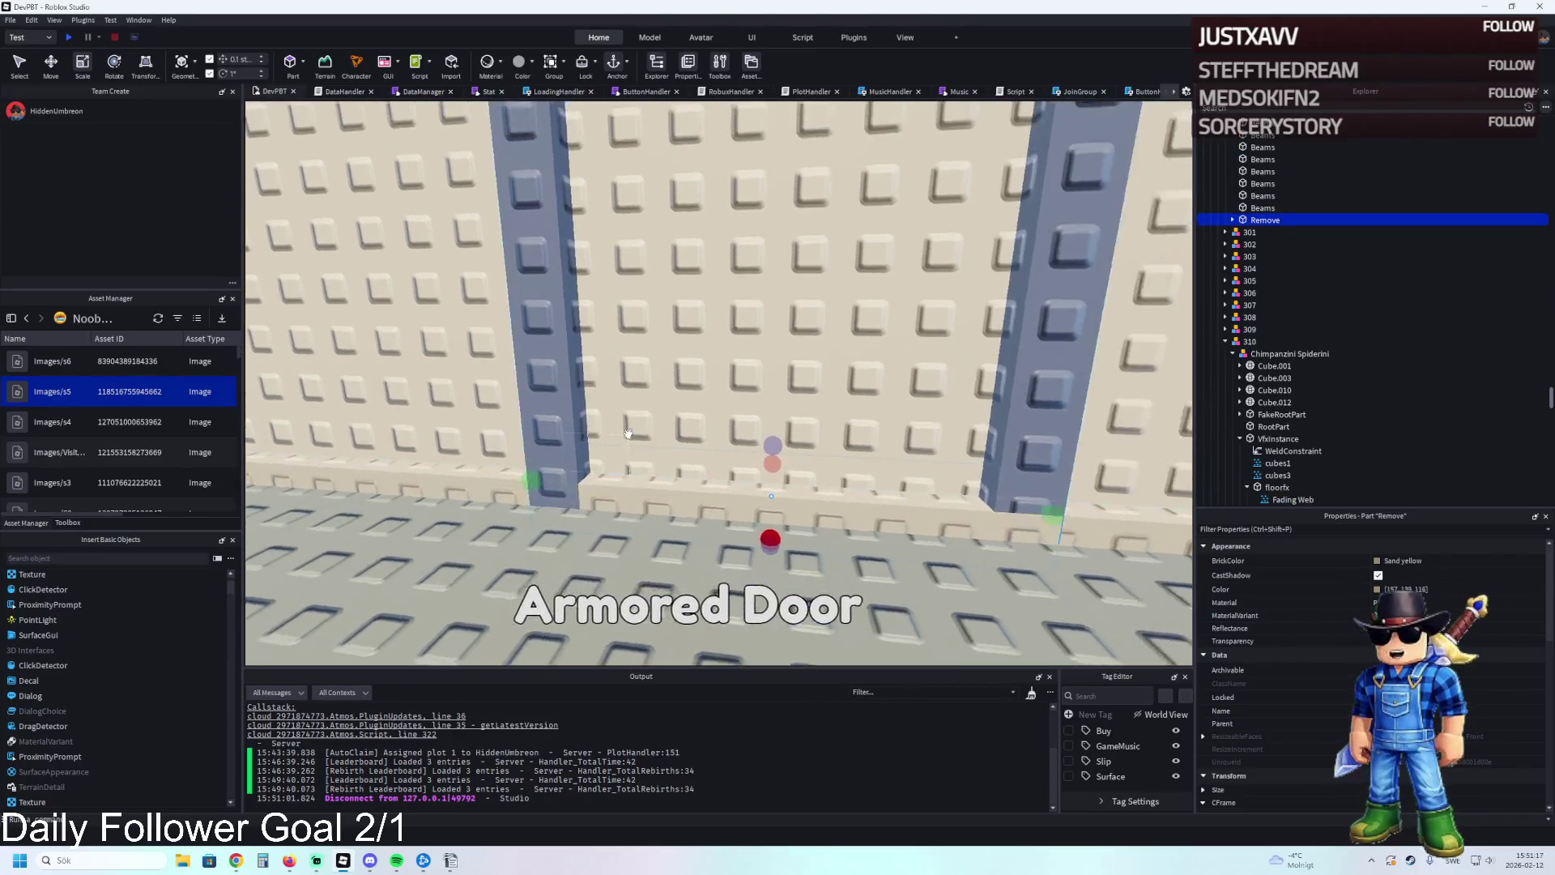
key("ctrl+d")
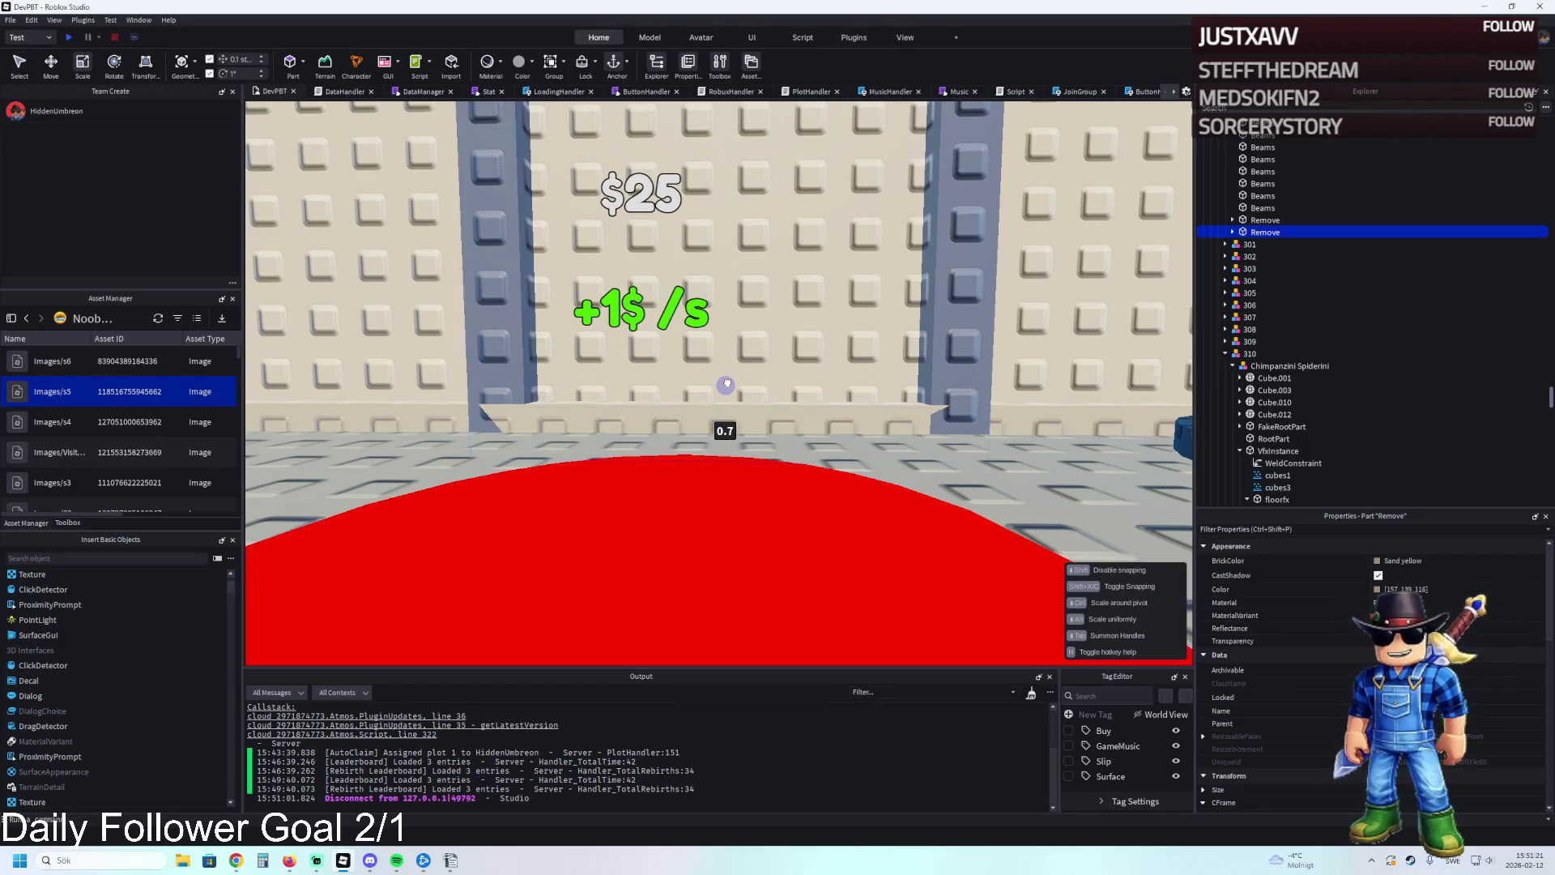
Switch to the Scale tool and nudge the duplicate ledge along the wall.
key("Left")
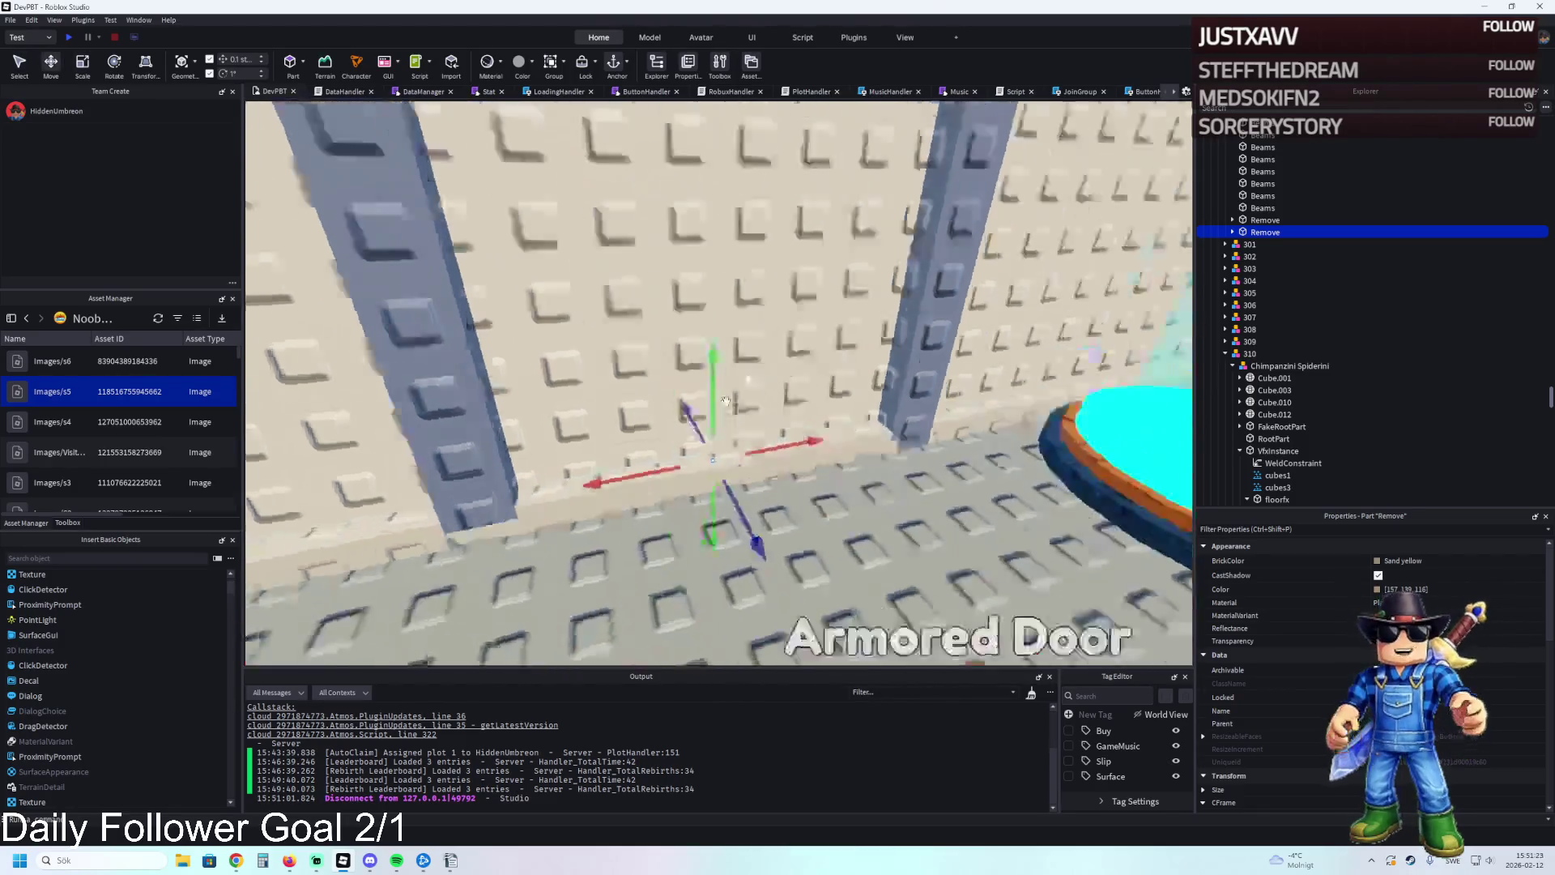
scroll(765, 340, "up", 5)
key("ctrl+3")
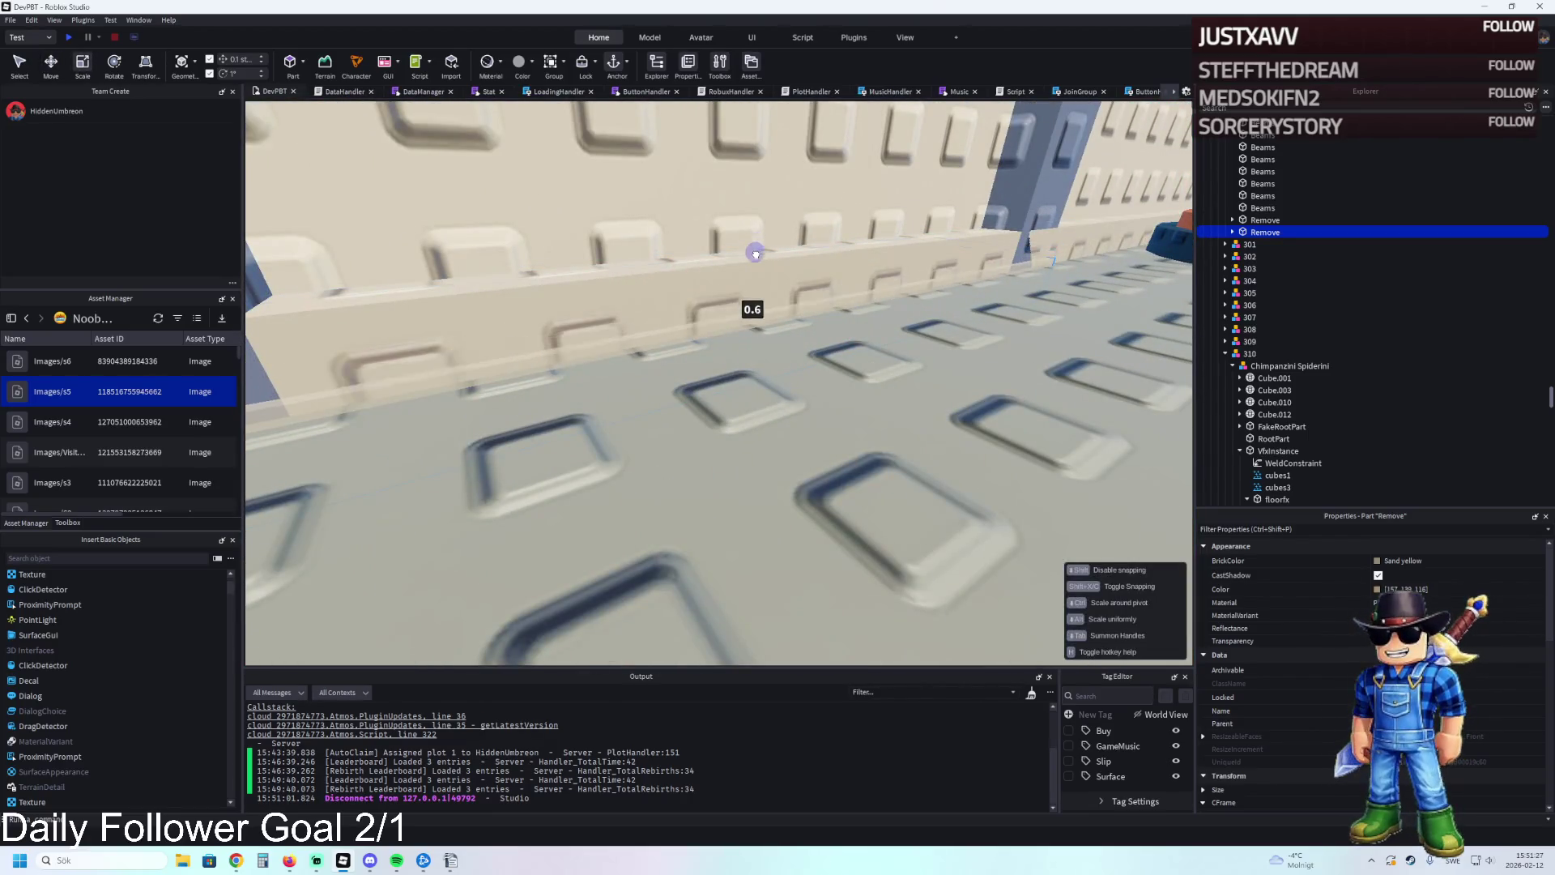
key("a")
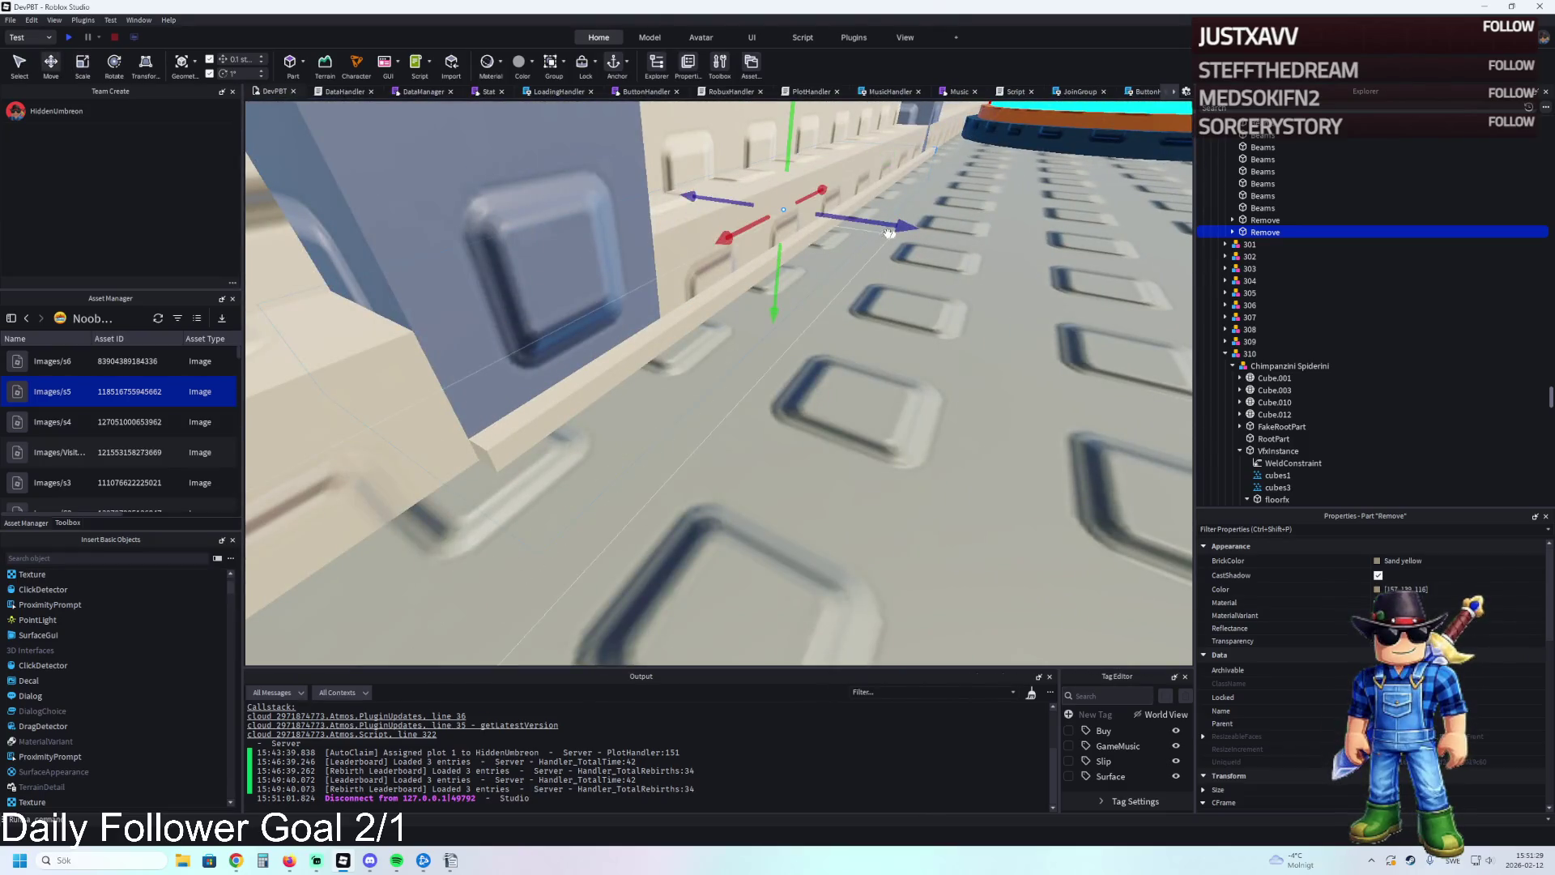
left_click_drag(890, 233, 892, 229)
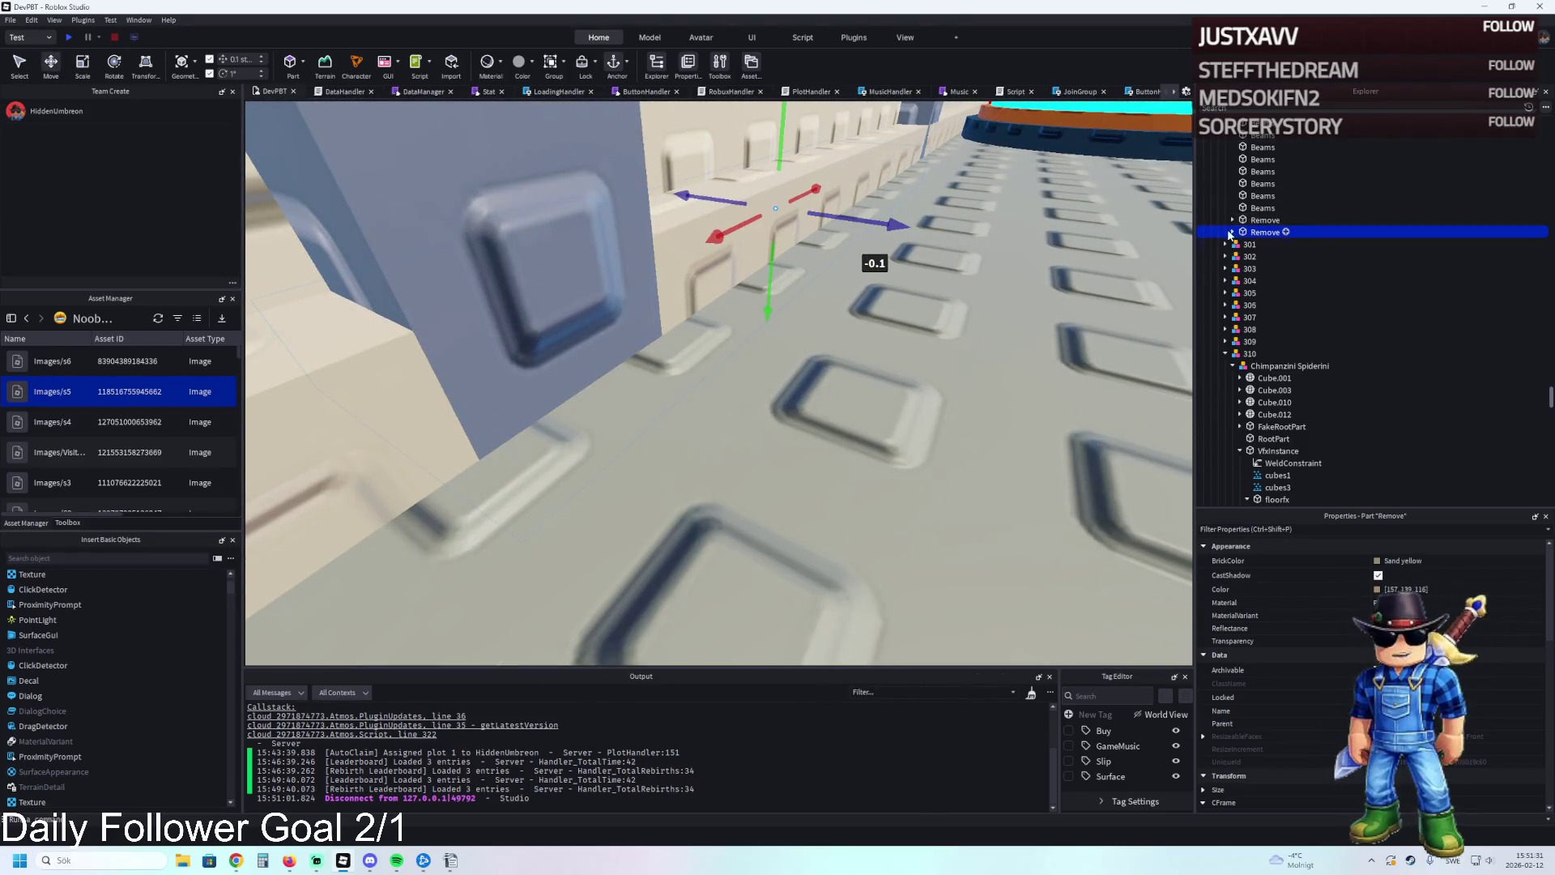
Inspect the value under the Remove part and select the wall beside the door.
left_click(1272, 246)
key("f")
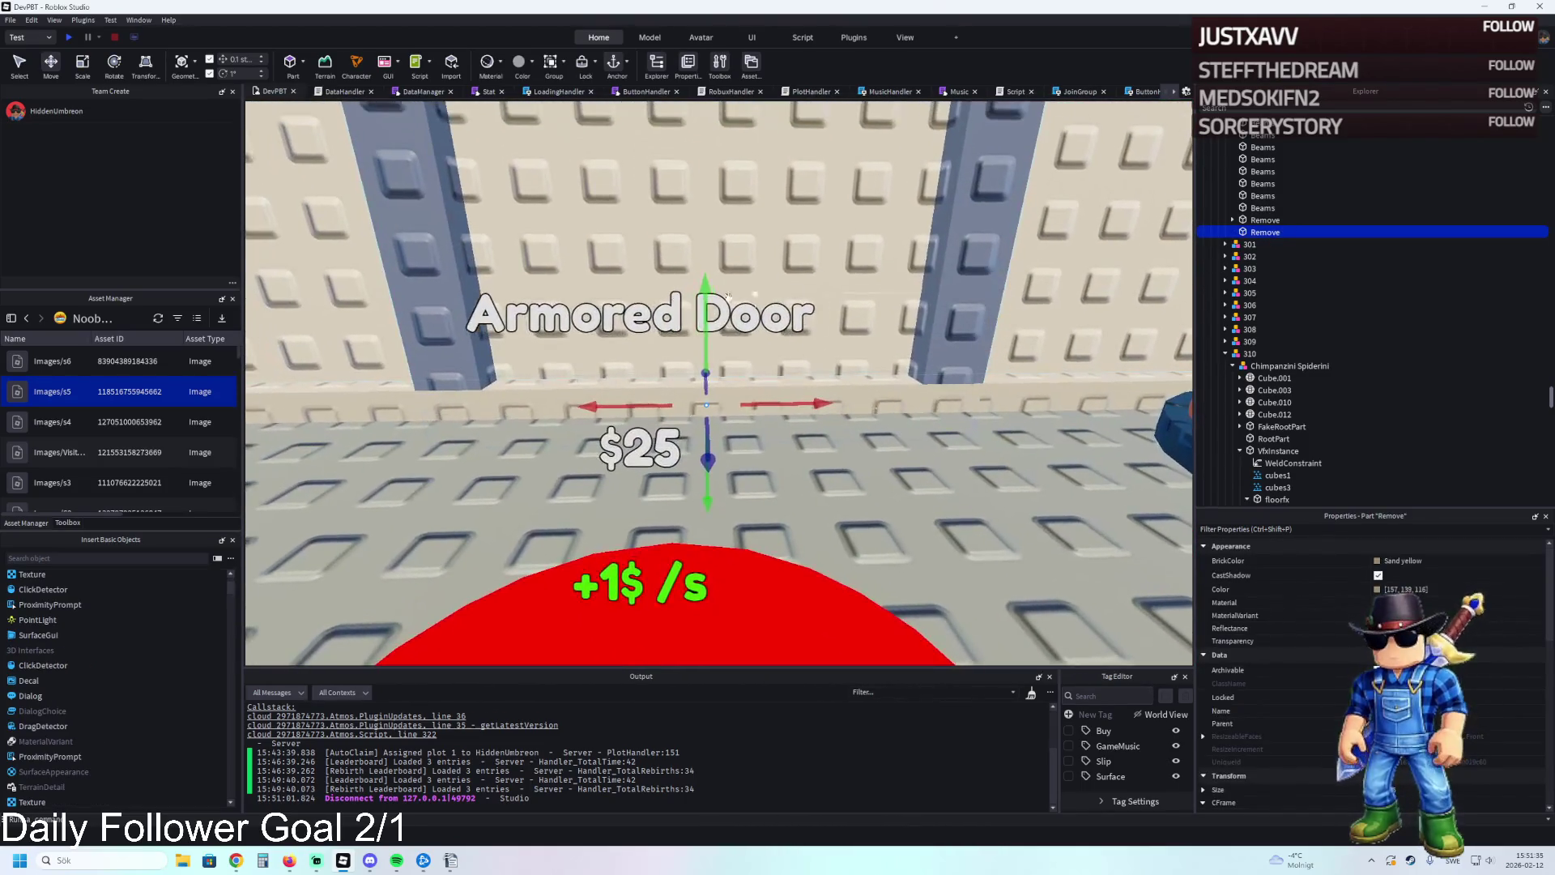
left_click(527, 273)
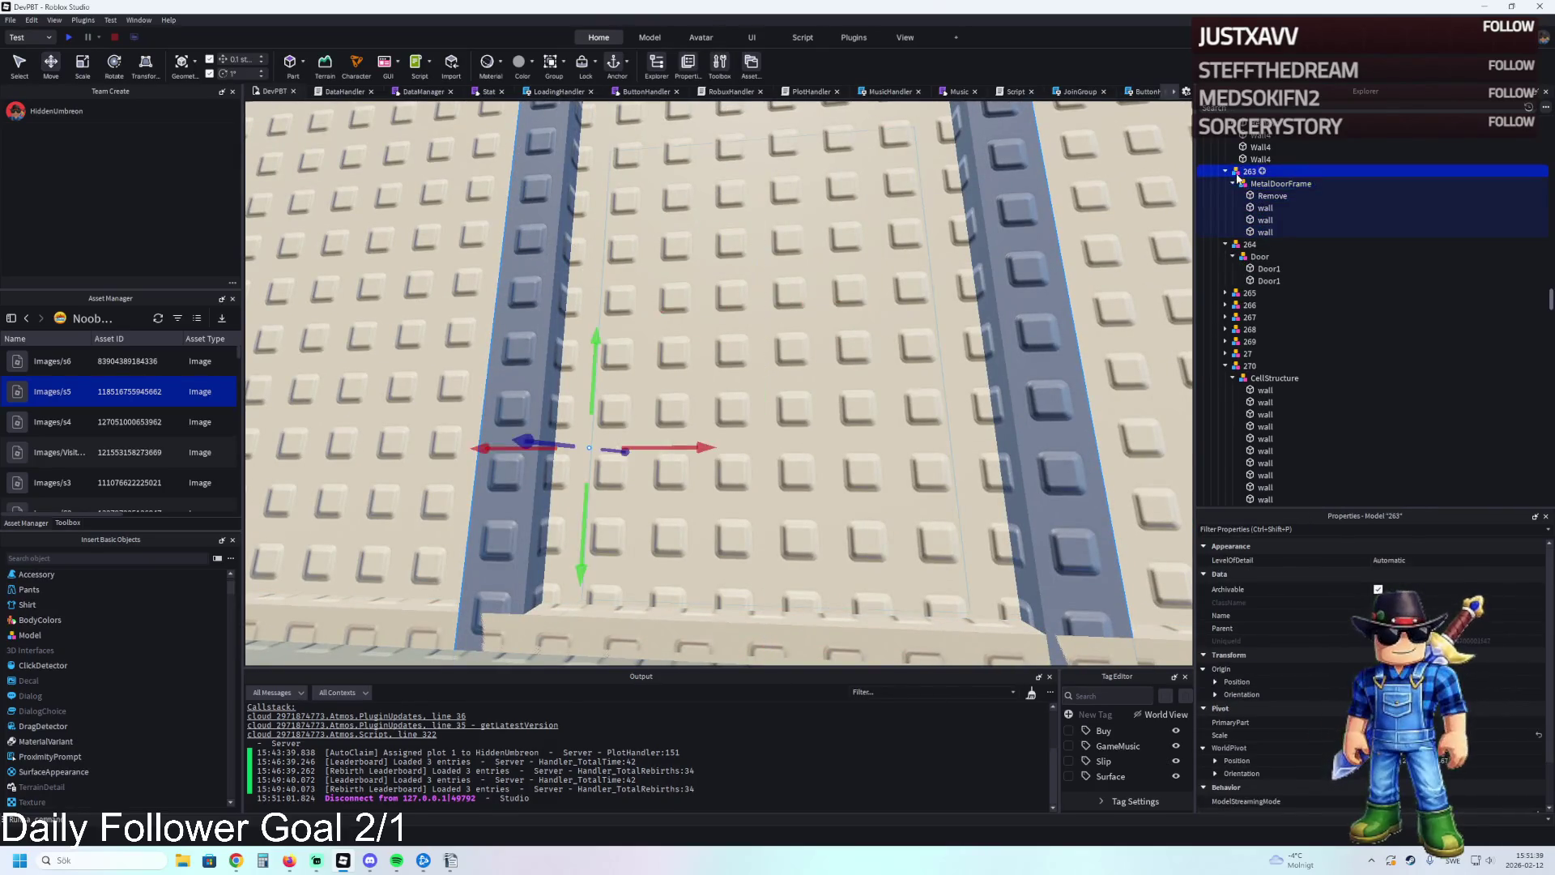
key("Left")
key("Left")
key("Left")
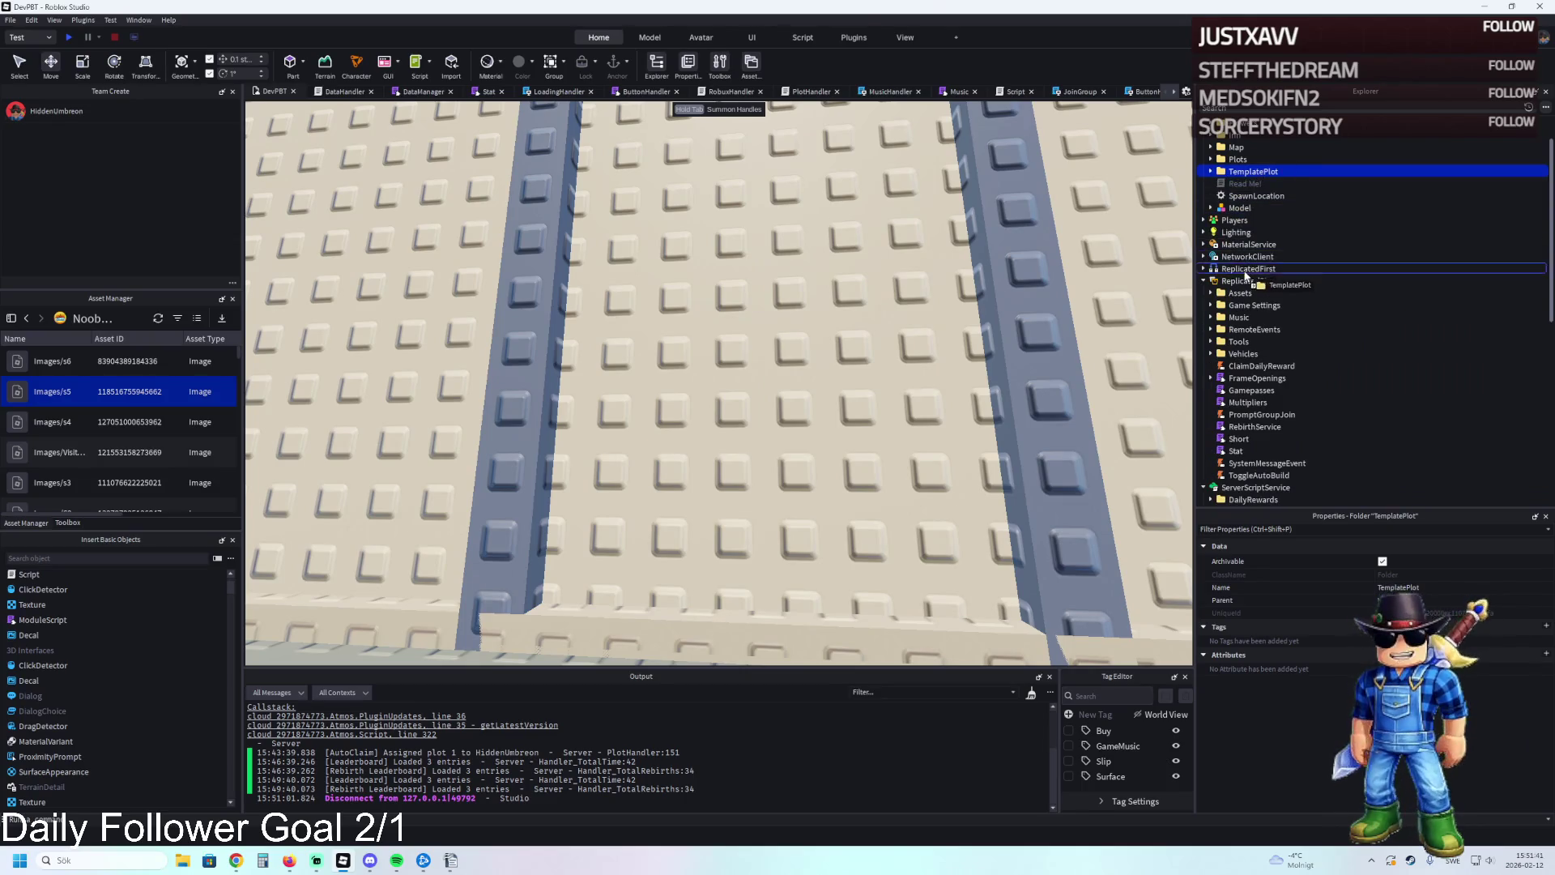
left_click_drag(1246, 276, 1236, 280)
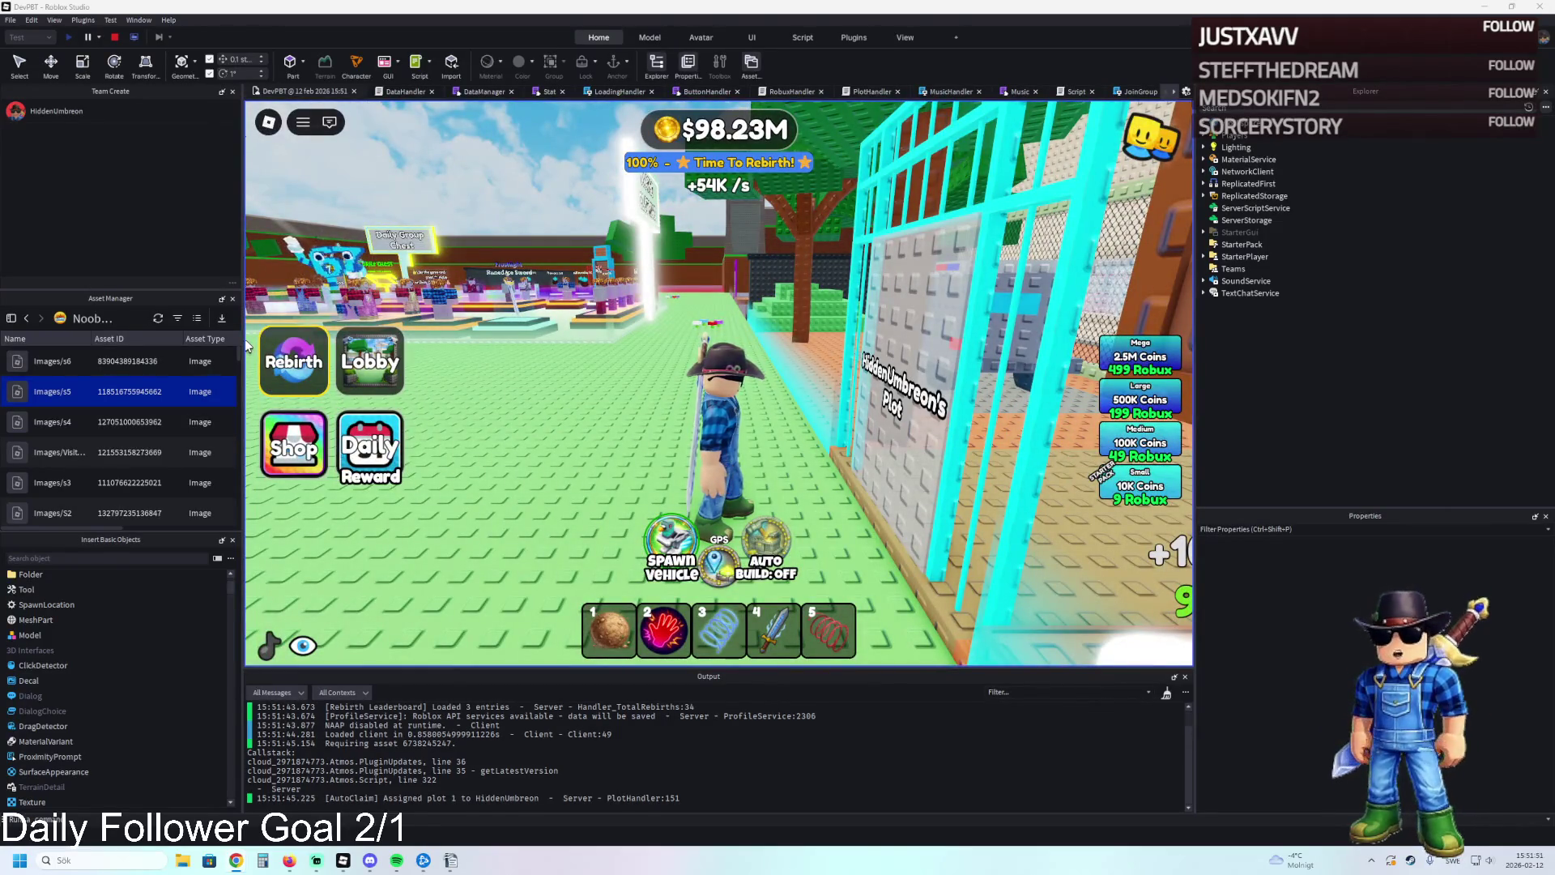
Walk the character into the plot gate, then stop the playtest.
key("w")
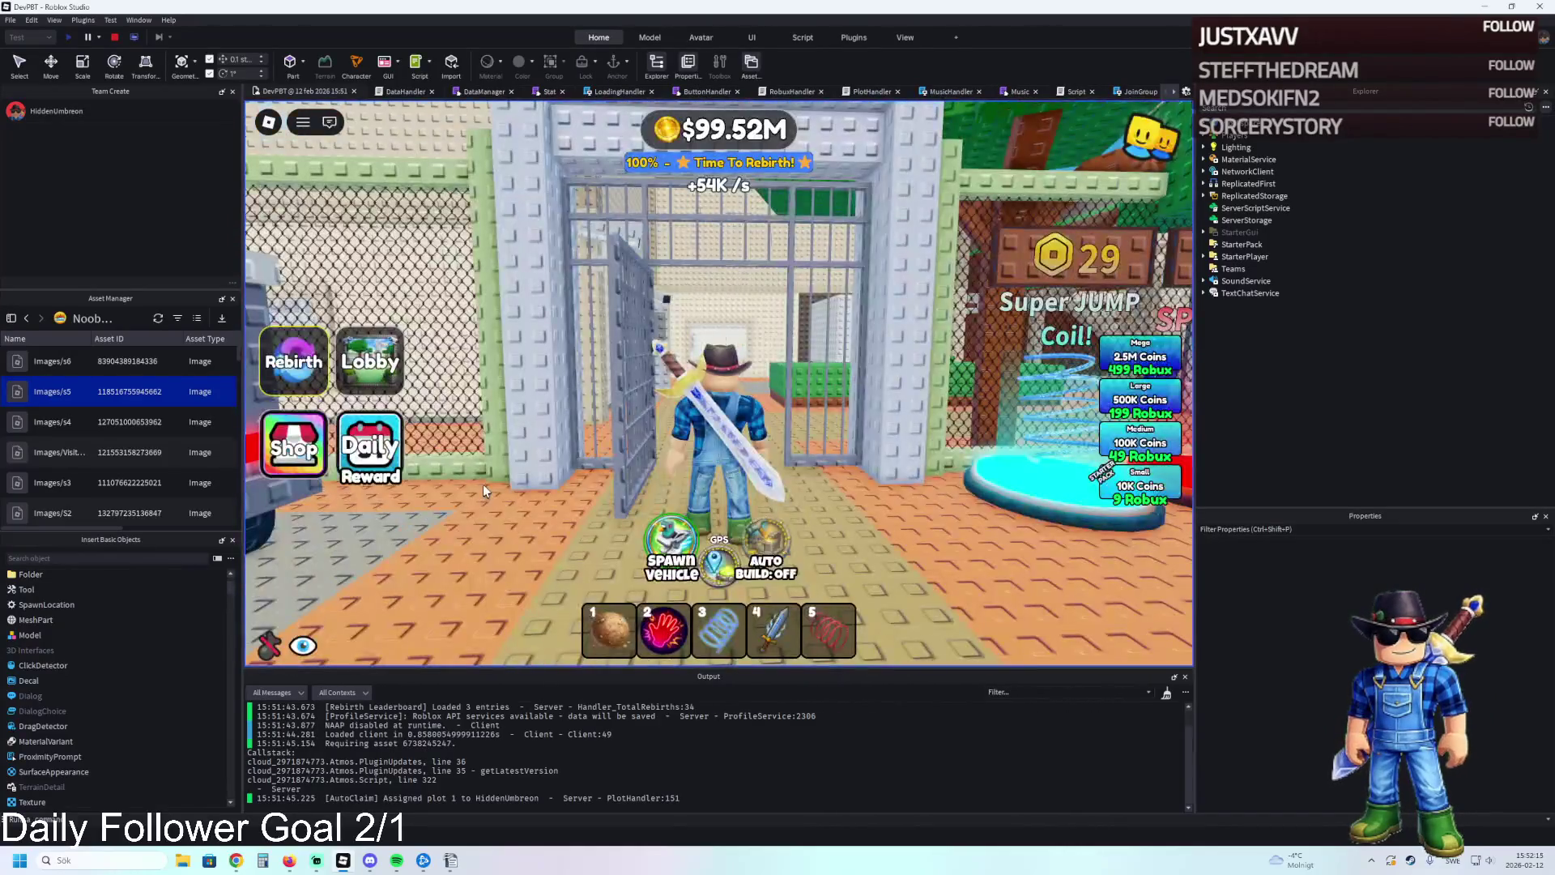
left_click(116, 37)
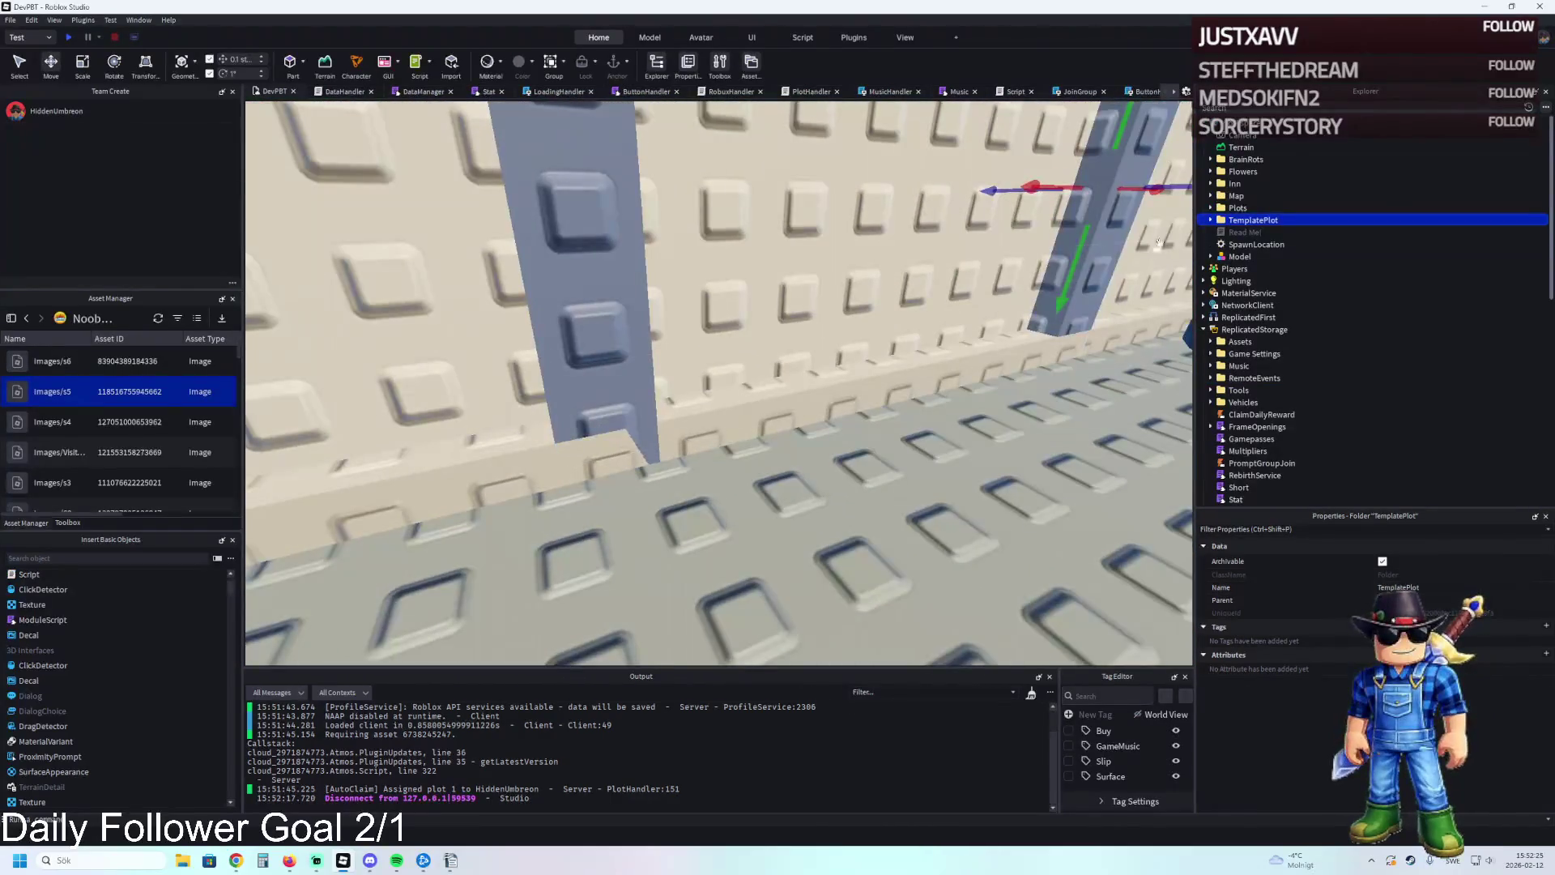
Frame both Remove ledge parts, then select only the second one in Explorer.
left_click(1184, 265)
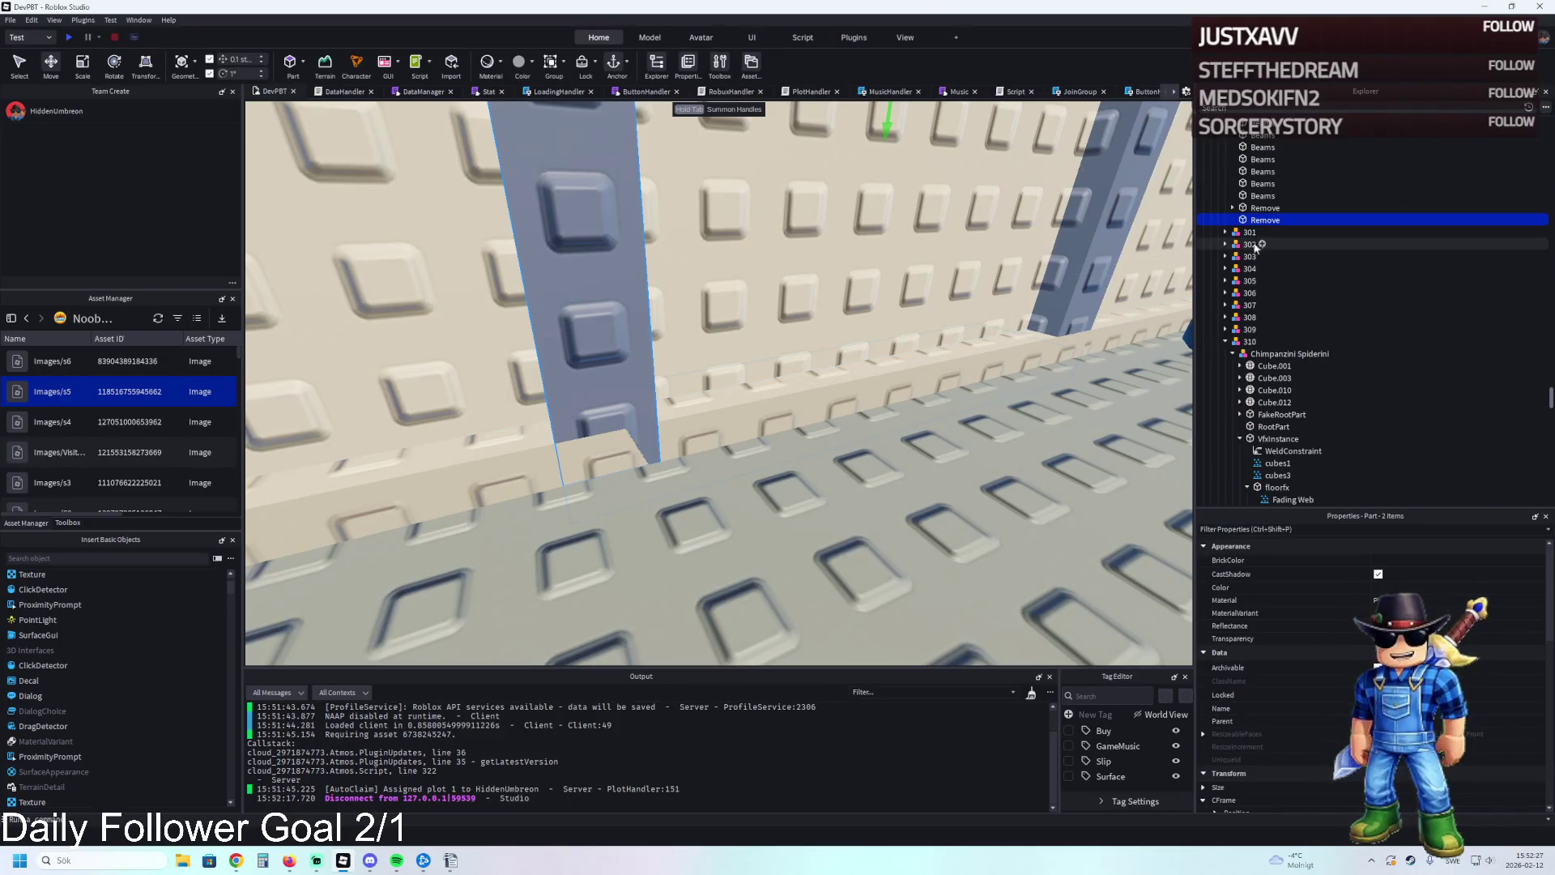
scroll(1296, 324, "up", 1)
key("f")
scroll(1377, 729, "down", 4)
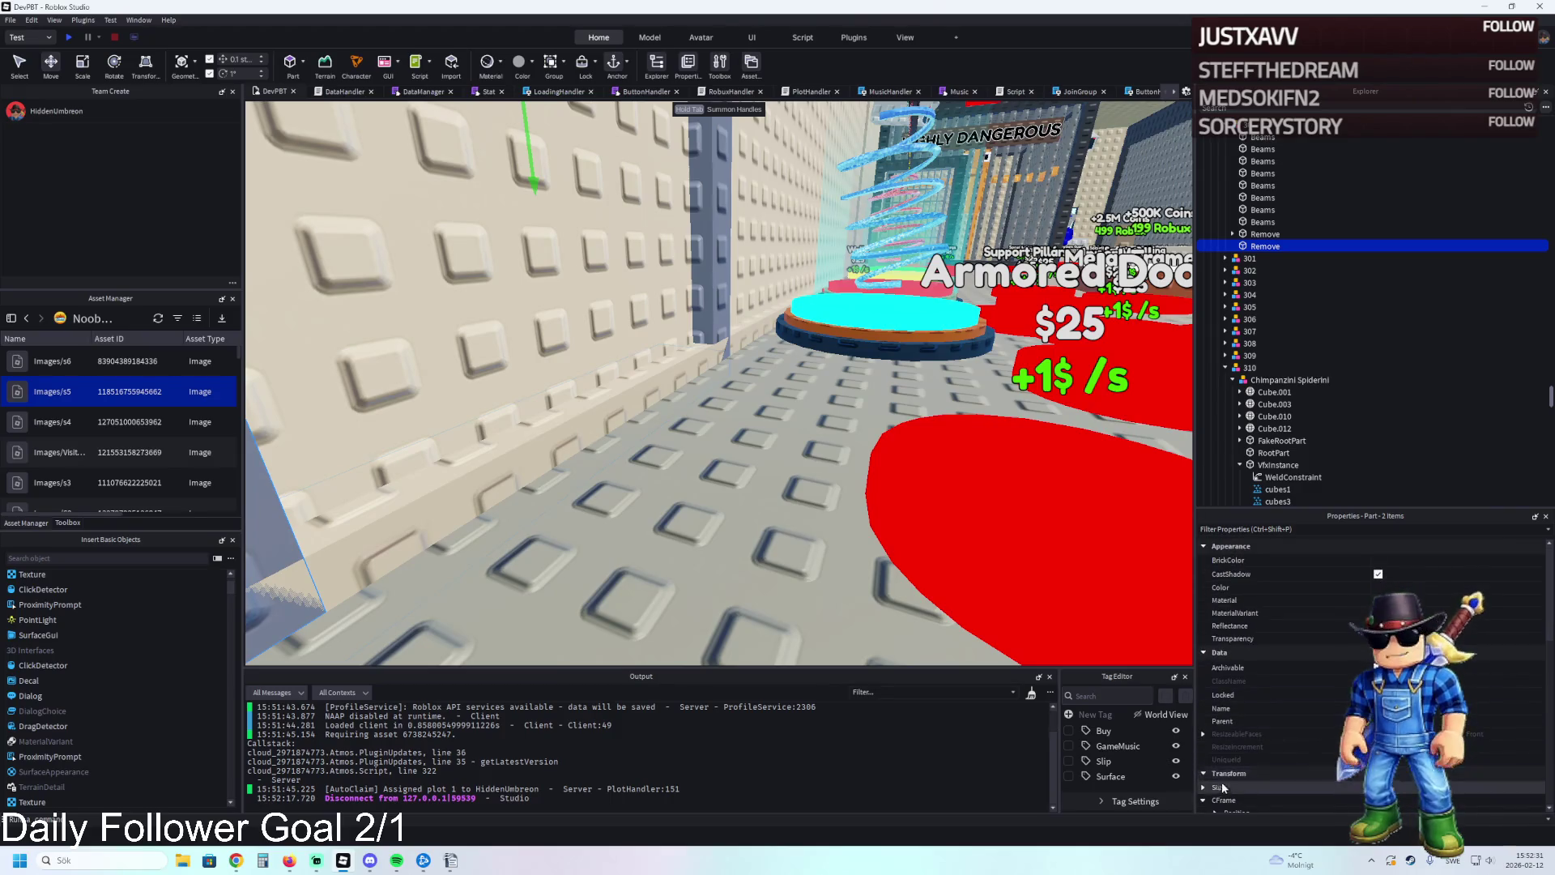
scroll(1329, 761, "down", 3)
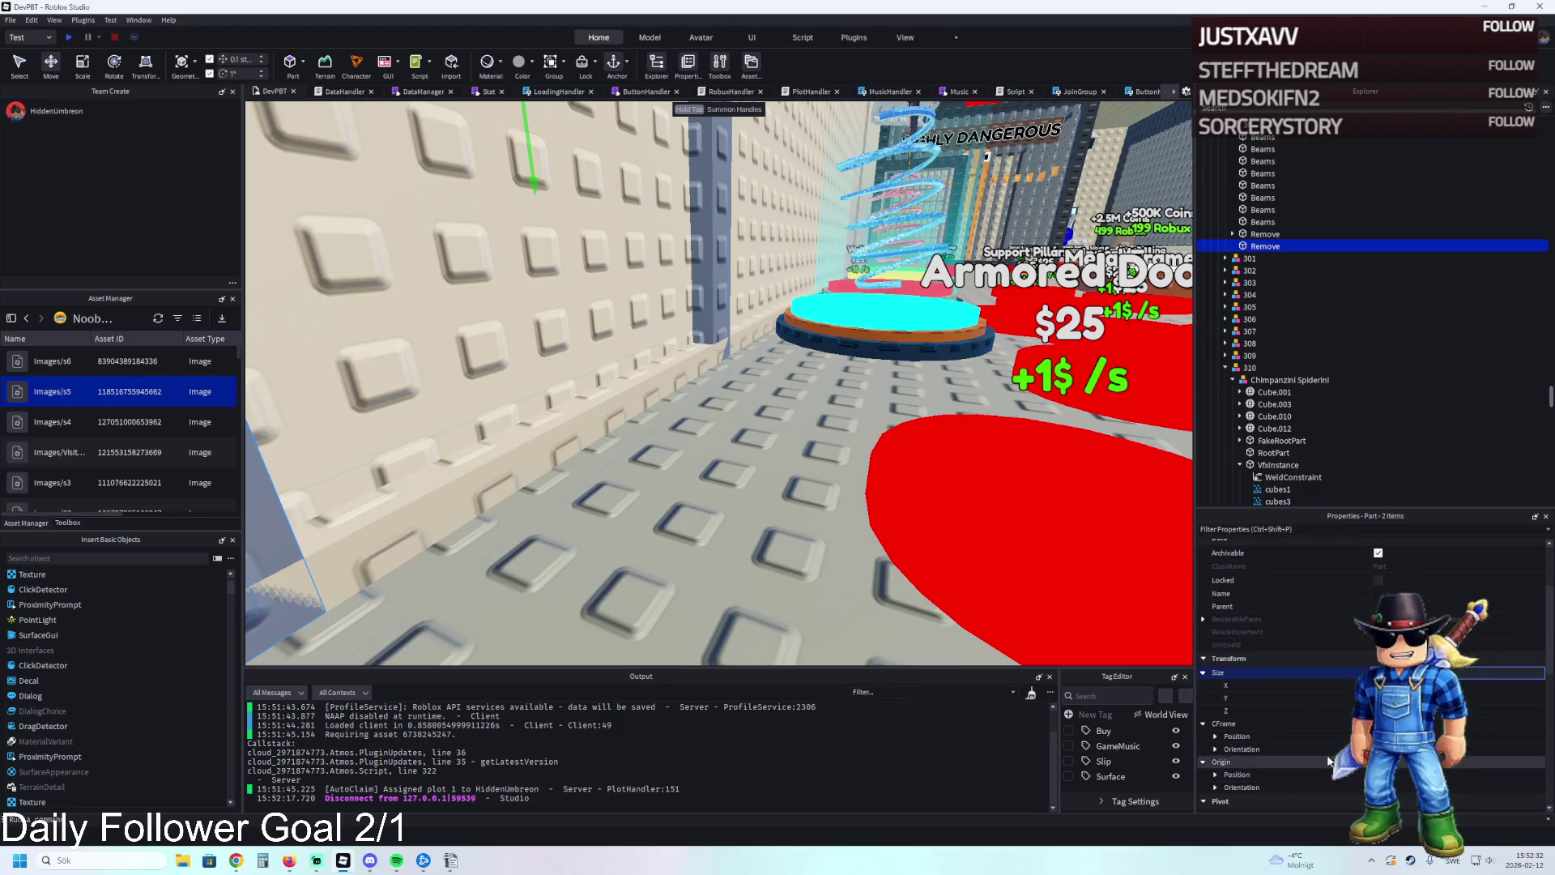
left_click(1254, 246)
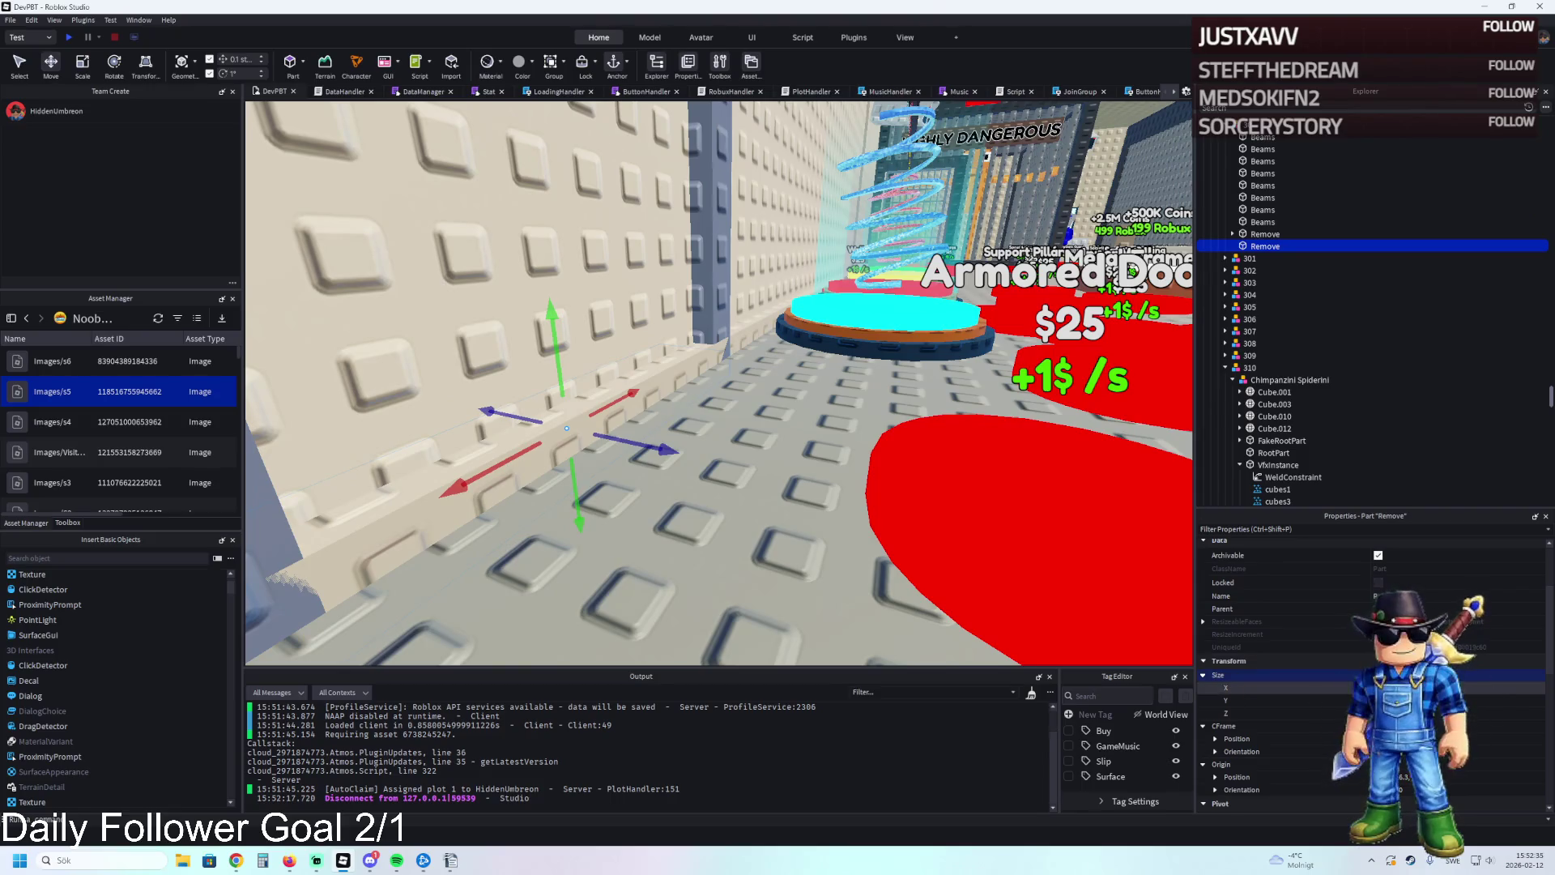
Stretch the ledge toward the blue pillar to about 7.4 studs long.
key("a")
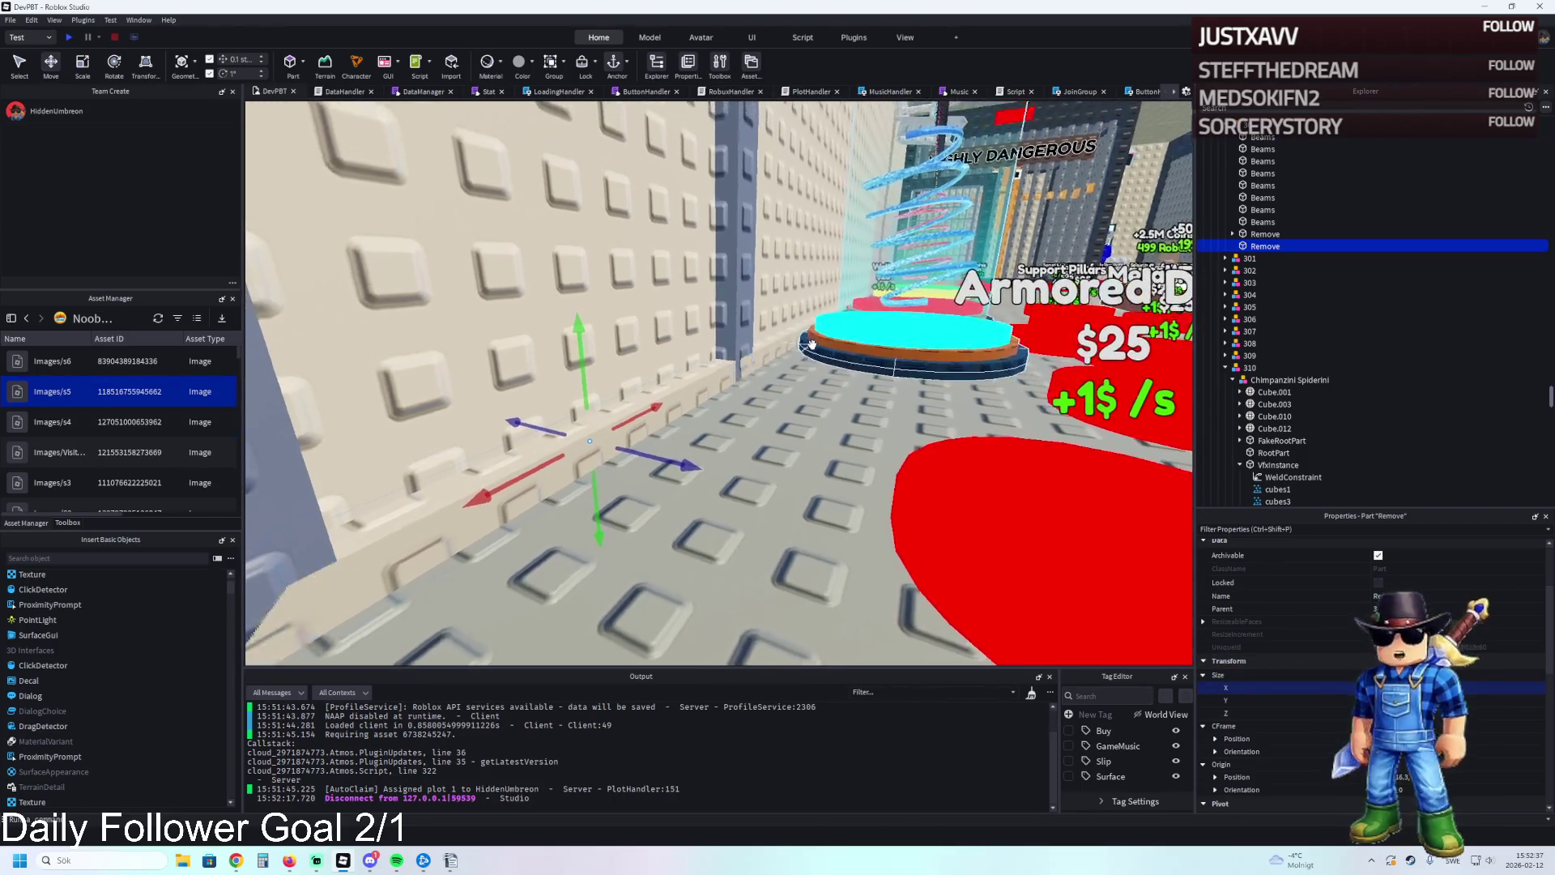
key("a")
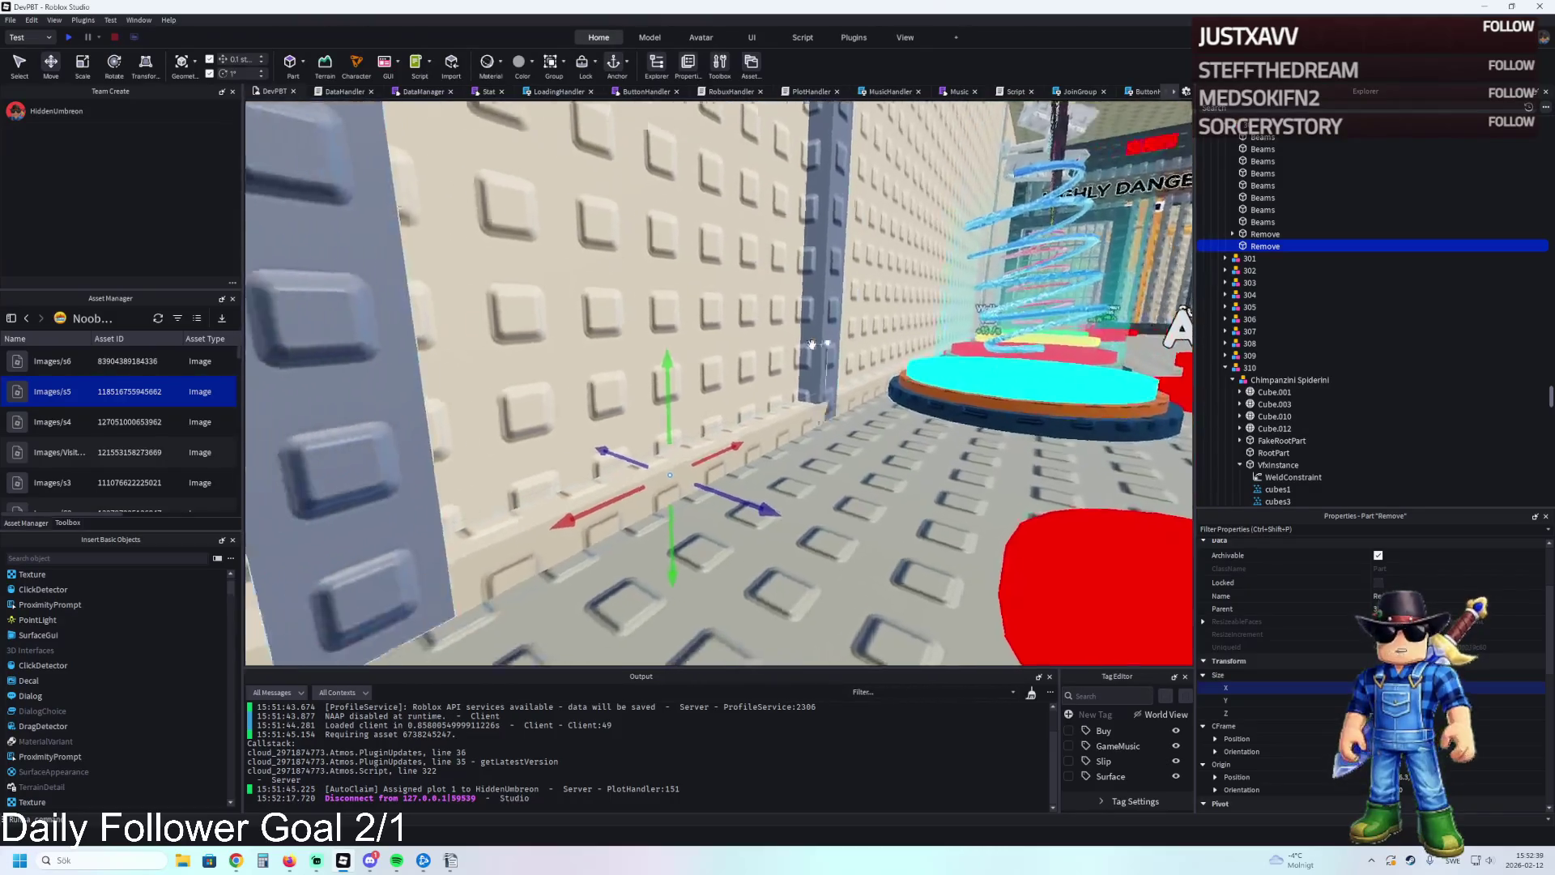
key("w")
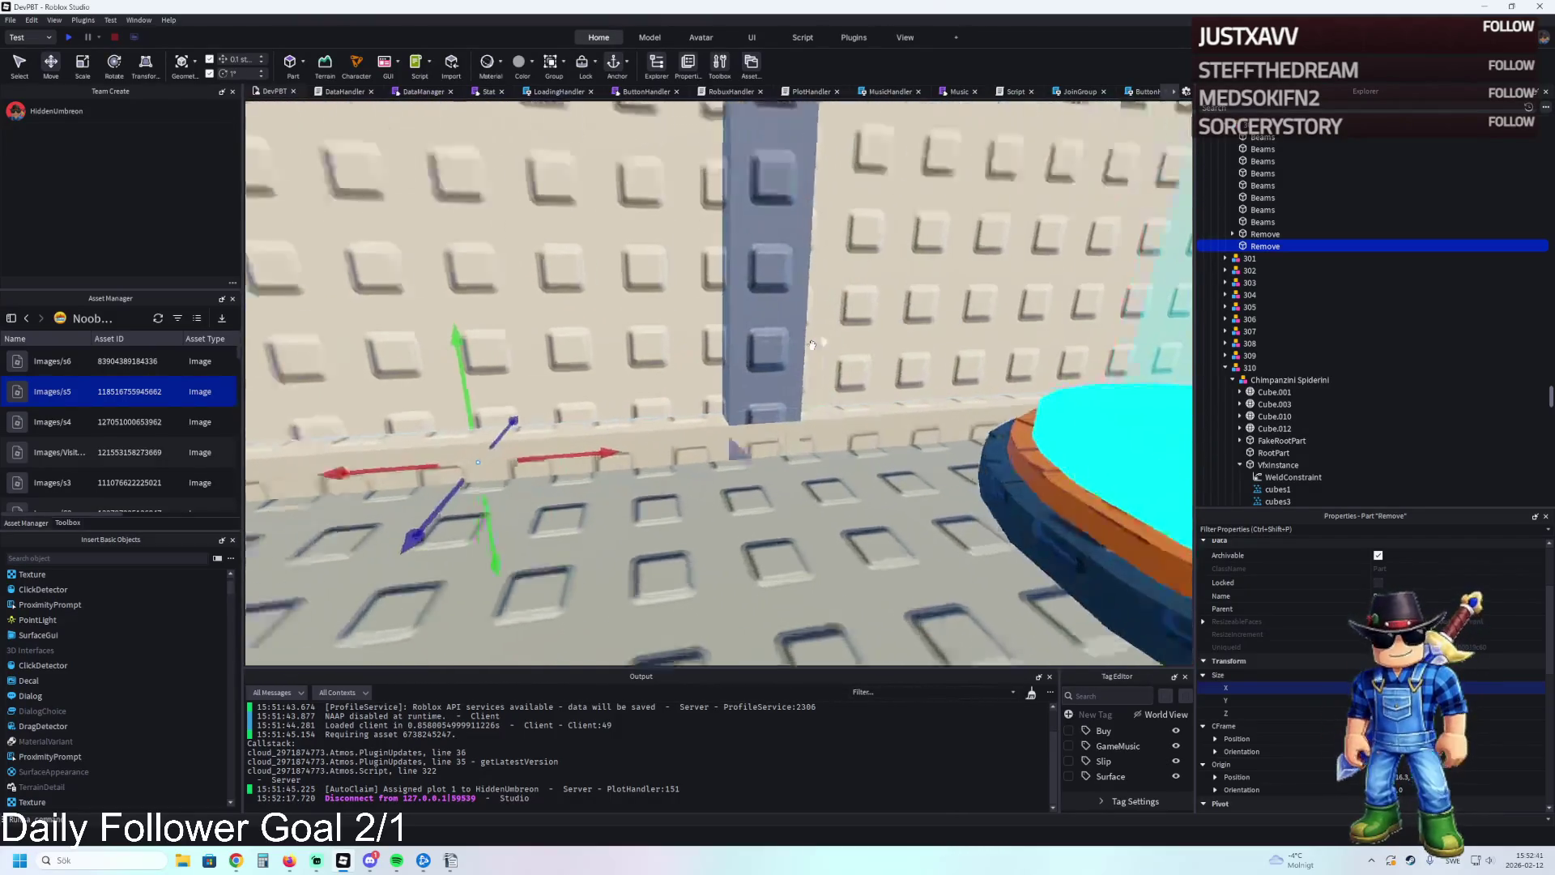
left_click_drag(907, 451, 811, 462)
key("d")
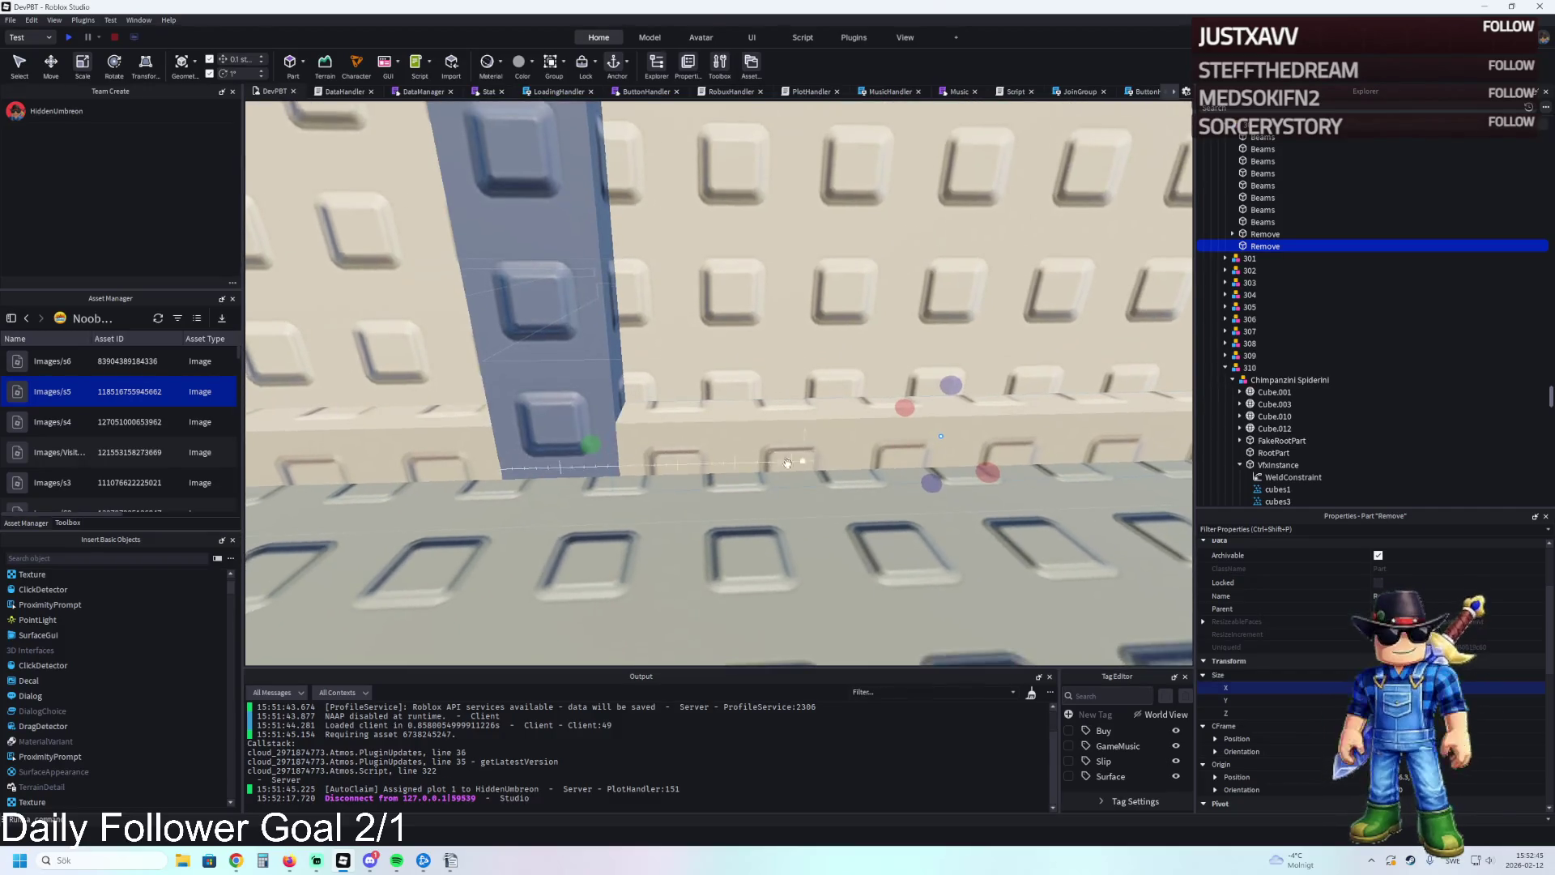
mouse_move(580, 319)
left_mouse_down()
mouse_move(613, 334)
mouse_move(600, 334)
left_mouse_up()
key("a")
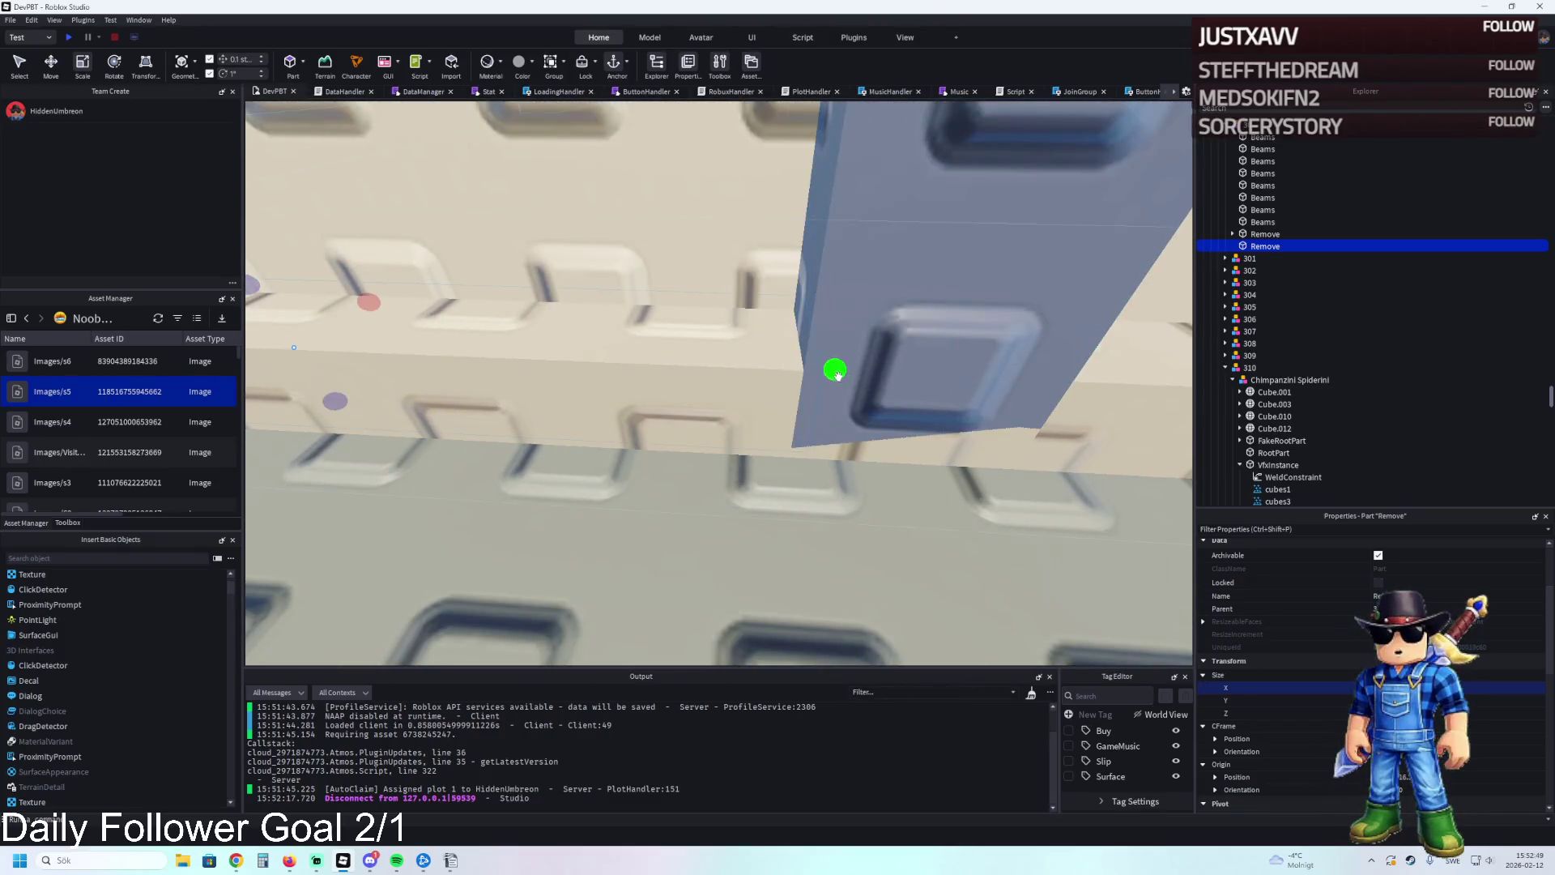
left_click_drag(818, 375, 818, 375)
Switch back to the Move tool and check the ledge beside the blue pillar.
key("ctrl+2")
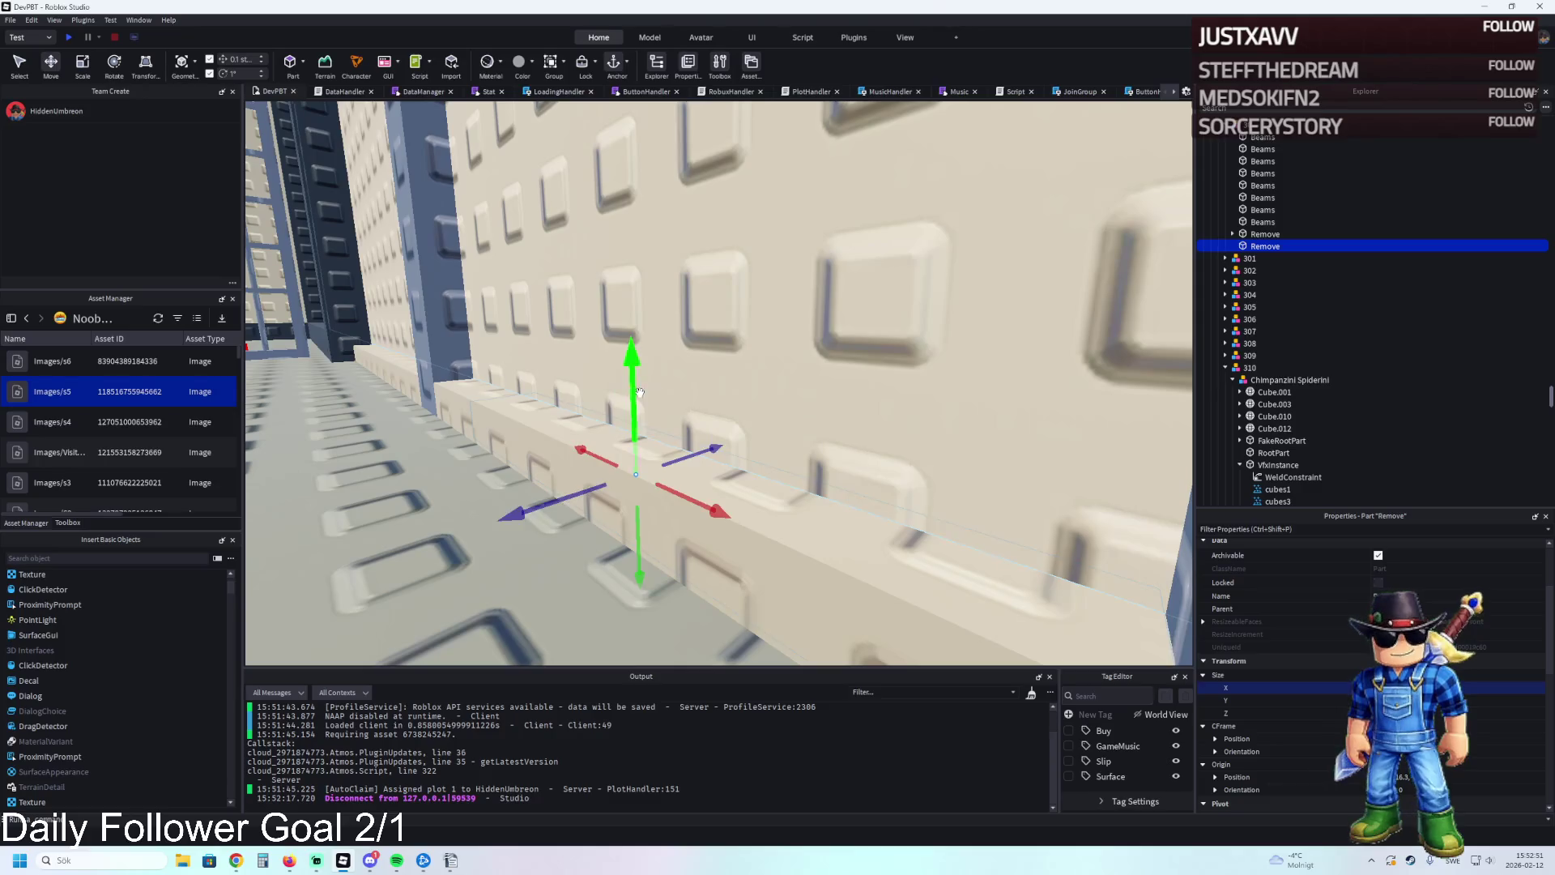
left_click_drag(633, 316, 633, 317)
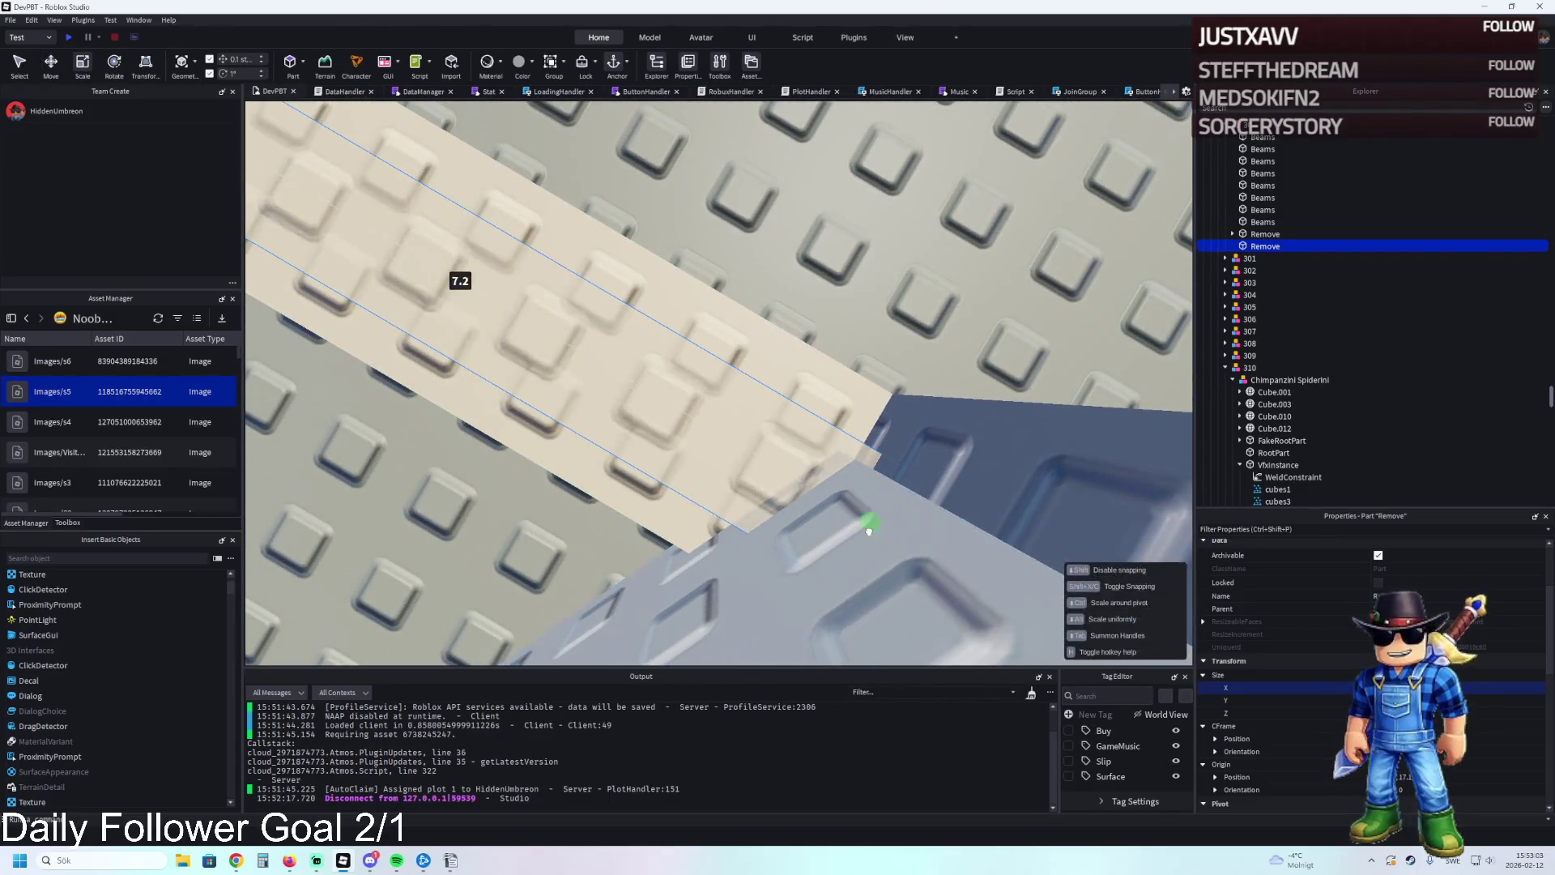
left_click_drag(858, 532, 856, 530)
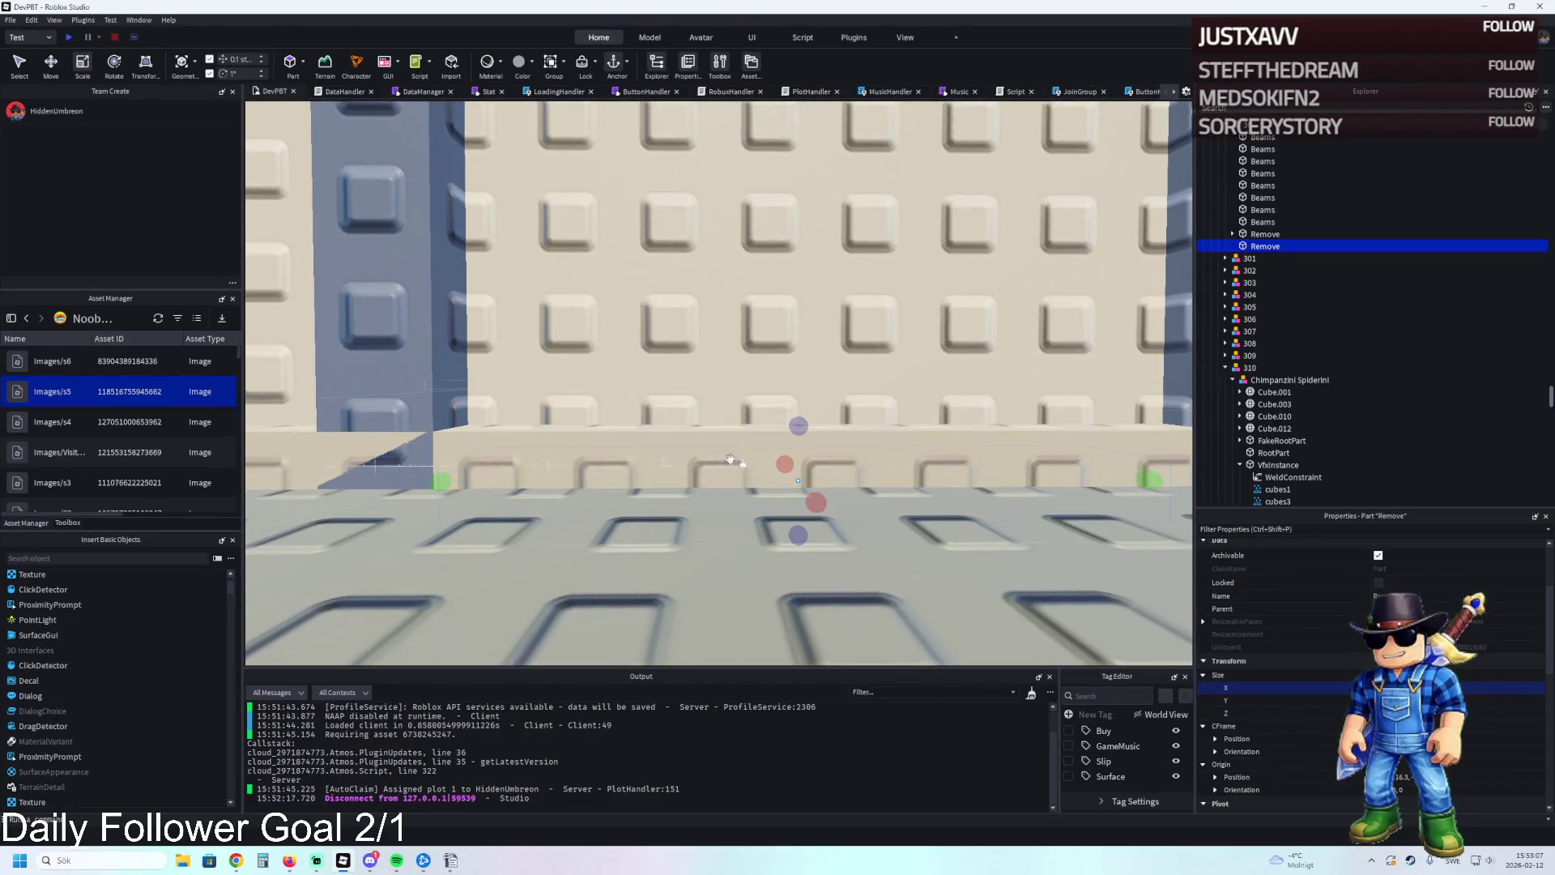
mouse_move(662, 427)
left_mouse_down()
mouse_move(612, 430)
mouse_move(659, 424)
mouse_move(701, 366)
mouse_move(838, 323)
mouse_move(802, 387)
left_mouse_up()
Turn the view to the studded wall and select the Remove part.
key("ctrl+2")
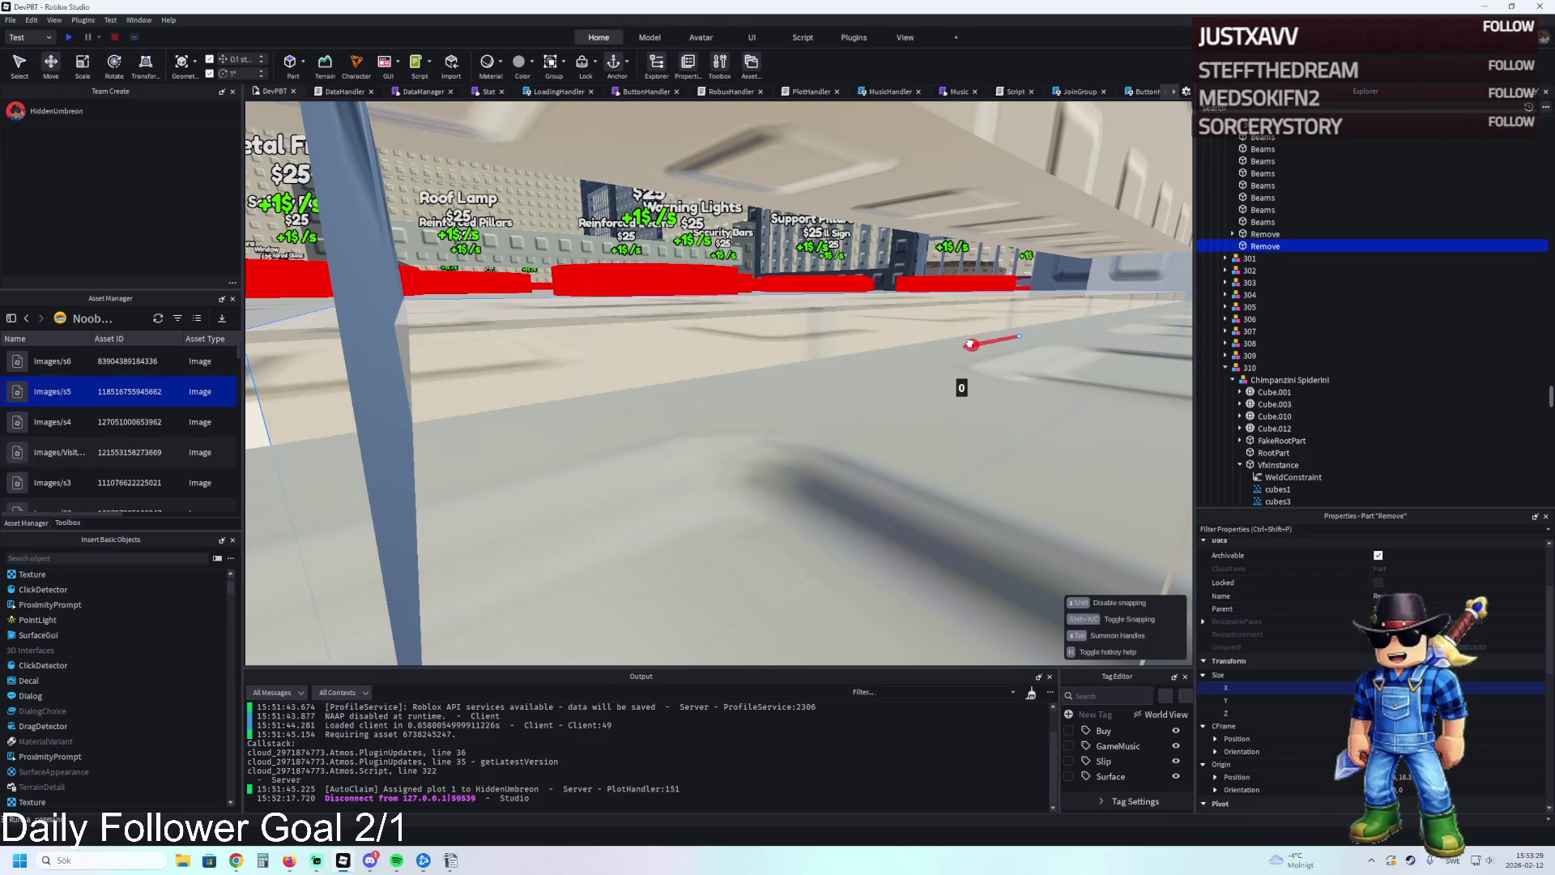
left_click_drag(958, 343, 958, 343)
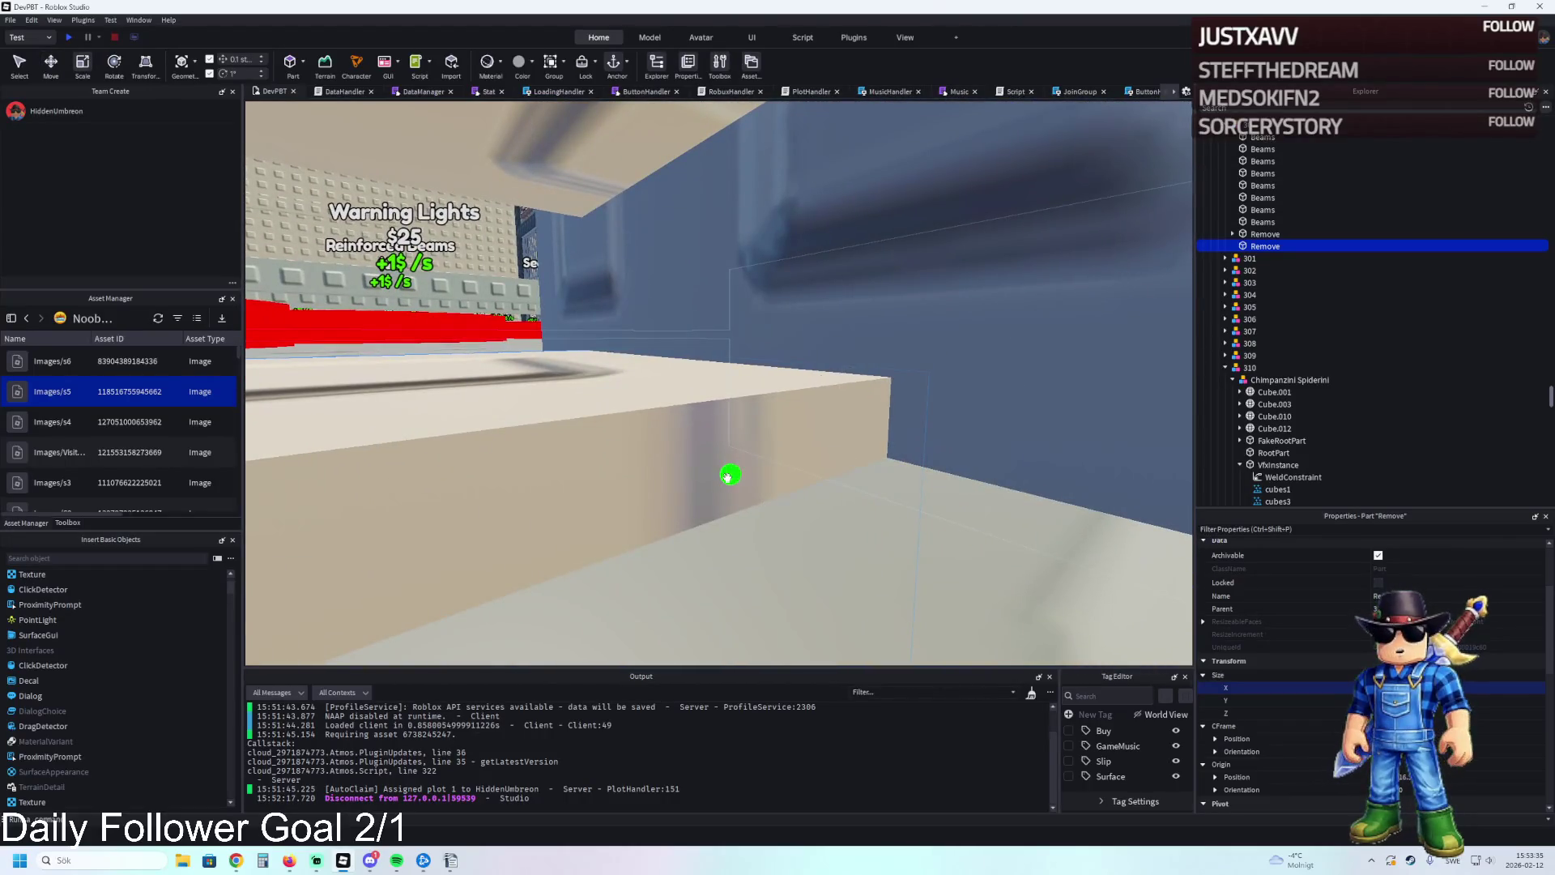
mouse_move(698, 484)
left_mouse_down()
mouse_move(705, 462)
mouse_move(760, 487)
left_mouse_up()
key("w")
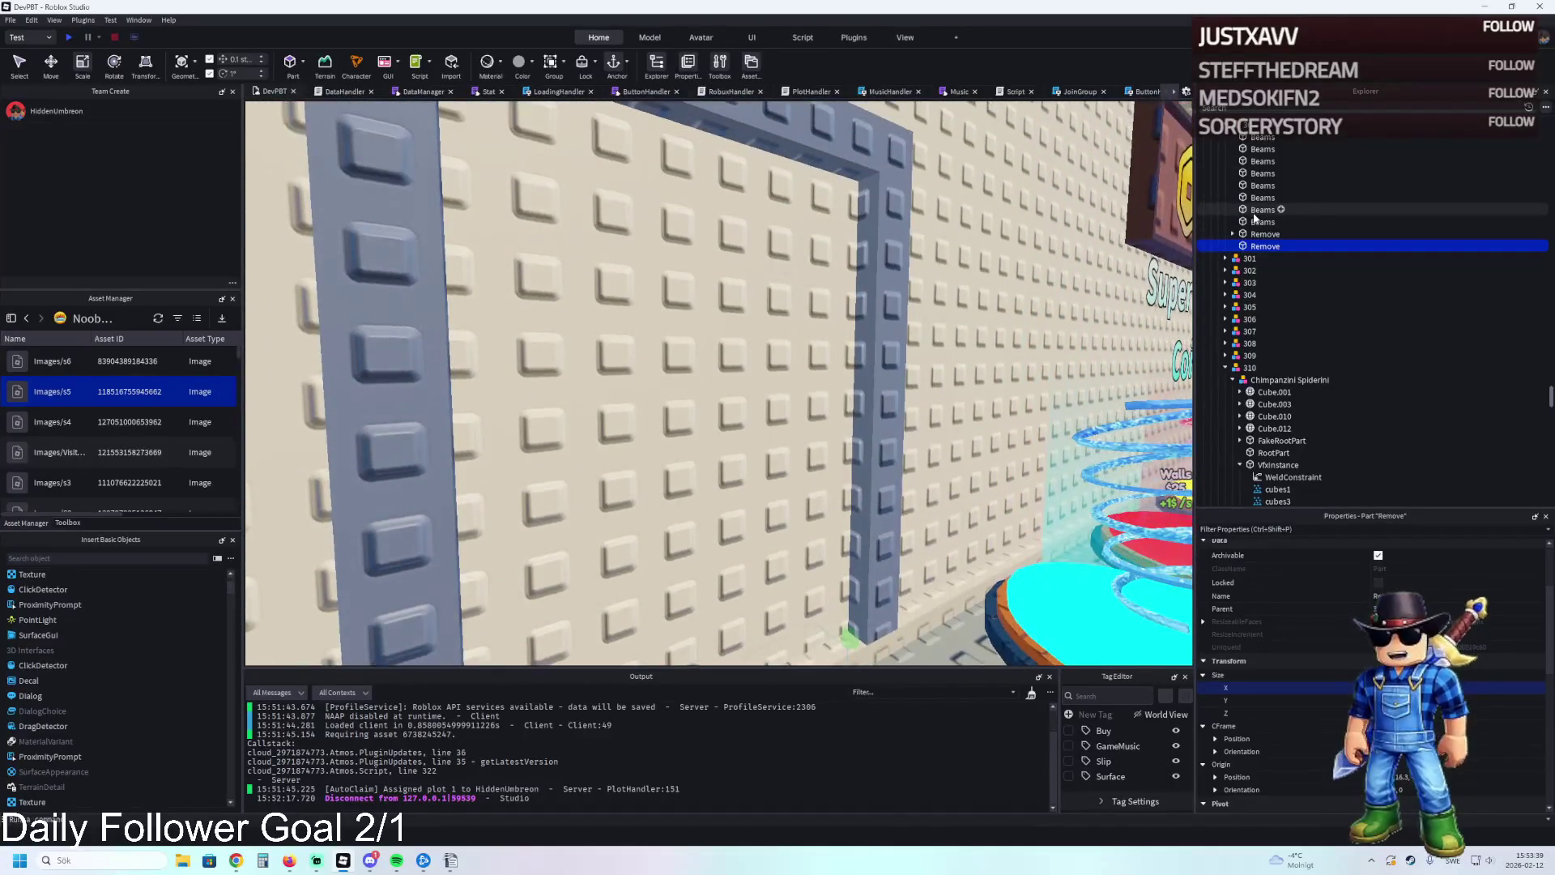
left_click(1268, 246)
key("f")
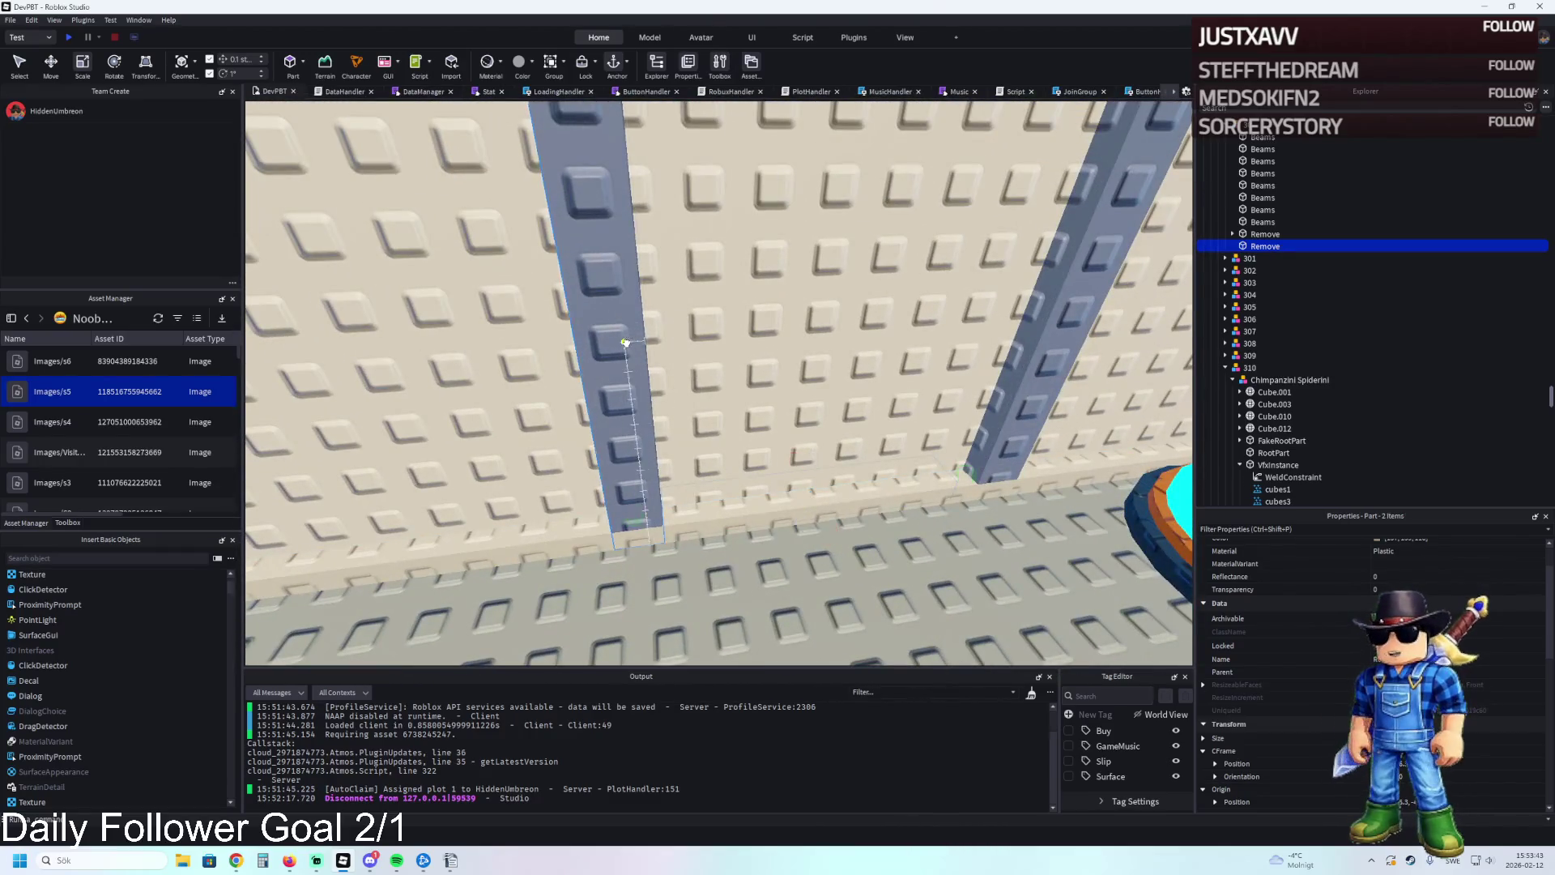
Drag the Remove and wall parts into 263 > MetalDoorFrame, then select TemplatePlot.
left_click(626, 342)
left_click_drag(1266, 202, 1265, 189)
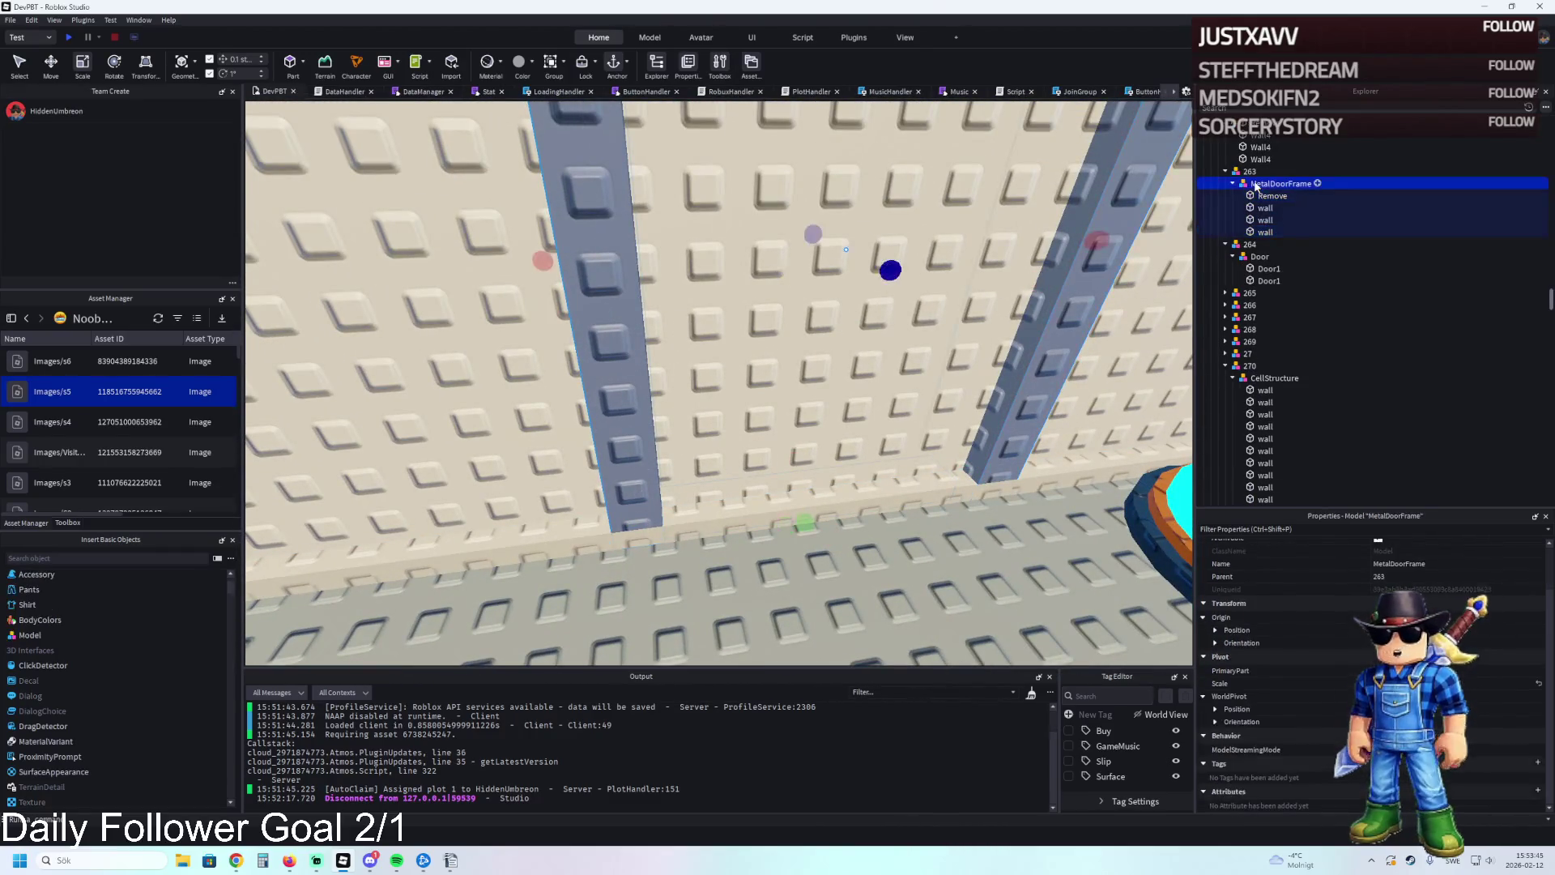
left_click(1306, 186)
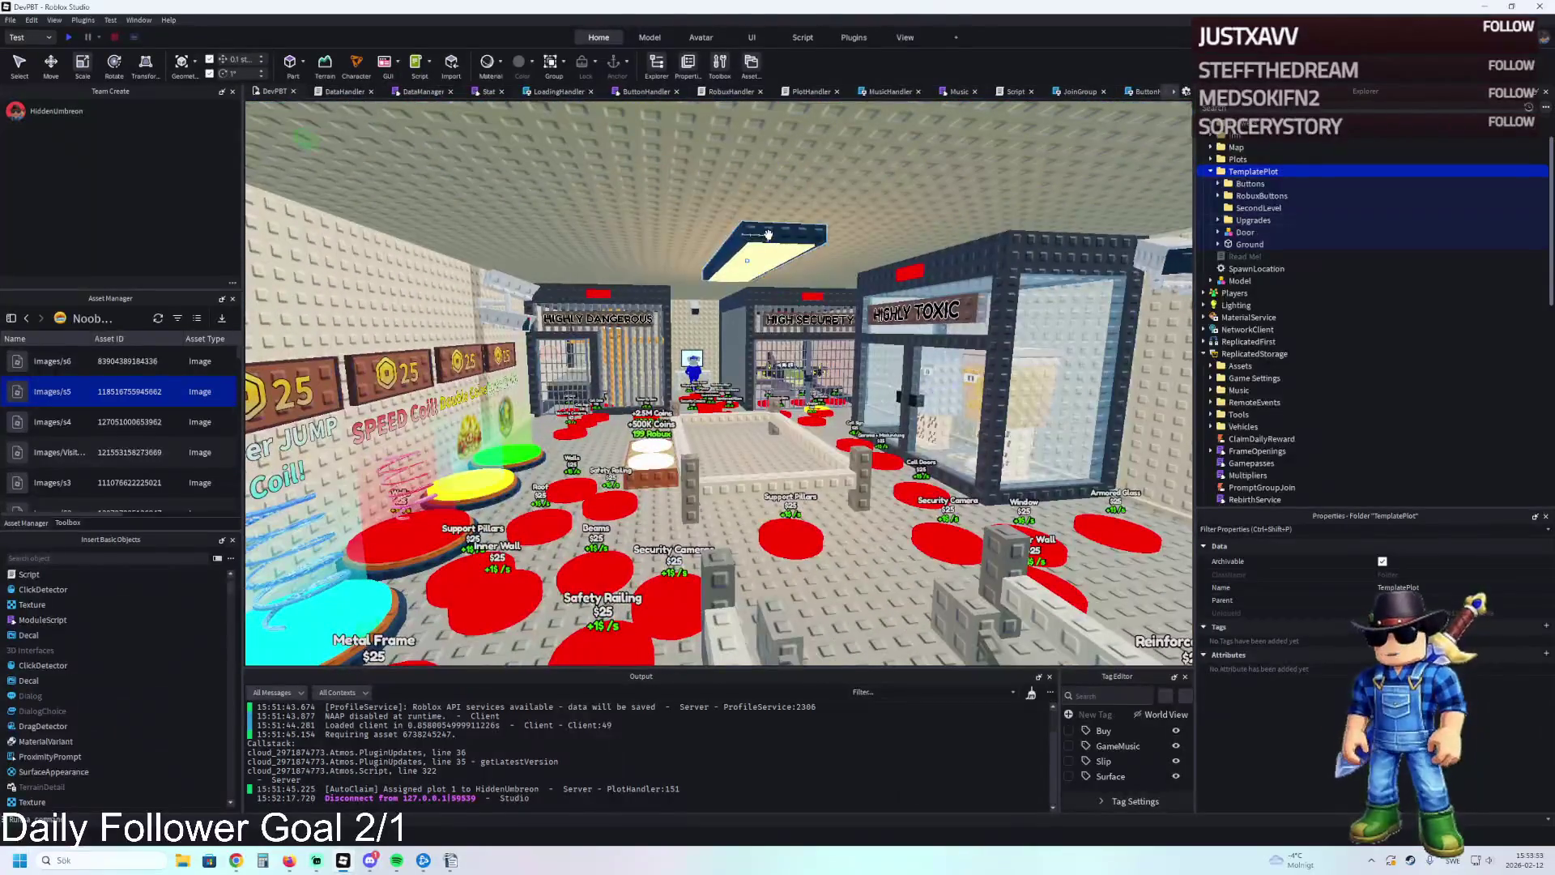
Duplicate the ceiling lamp and put the copy and the WBack wall into Model.
left_click(768, 235)
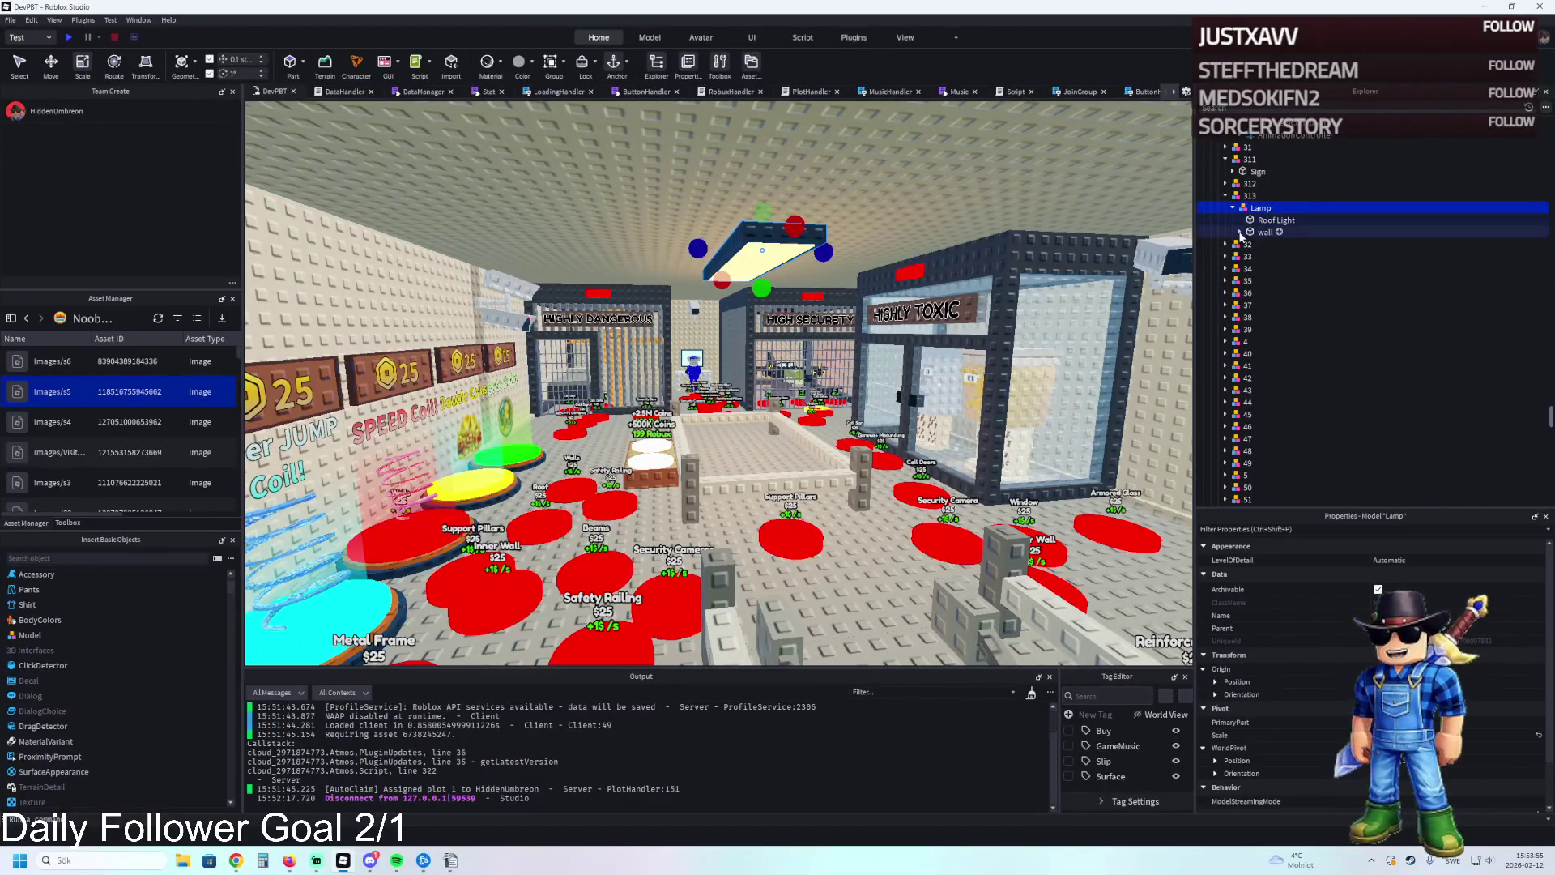
key("ctrl+d")
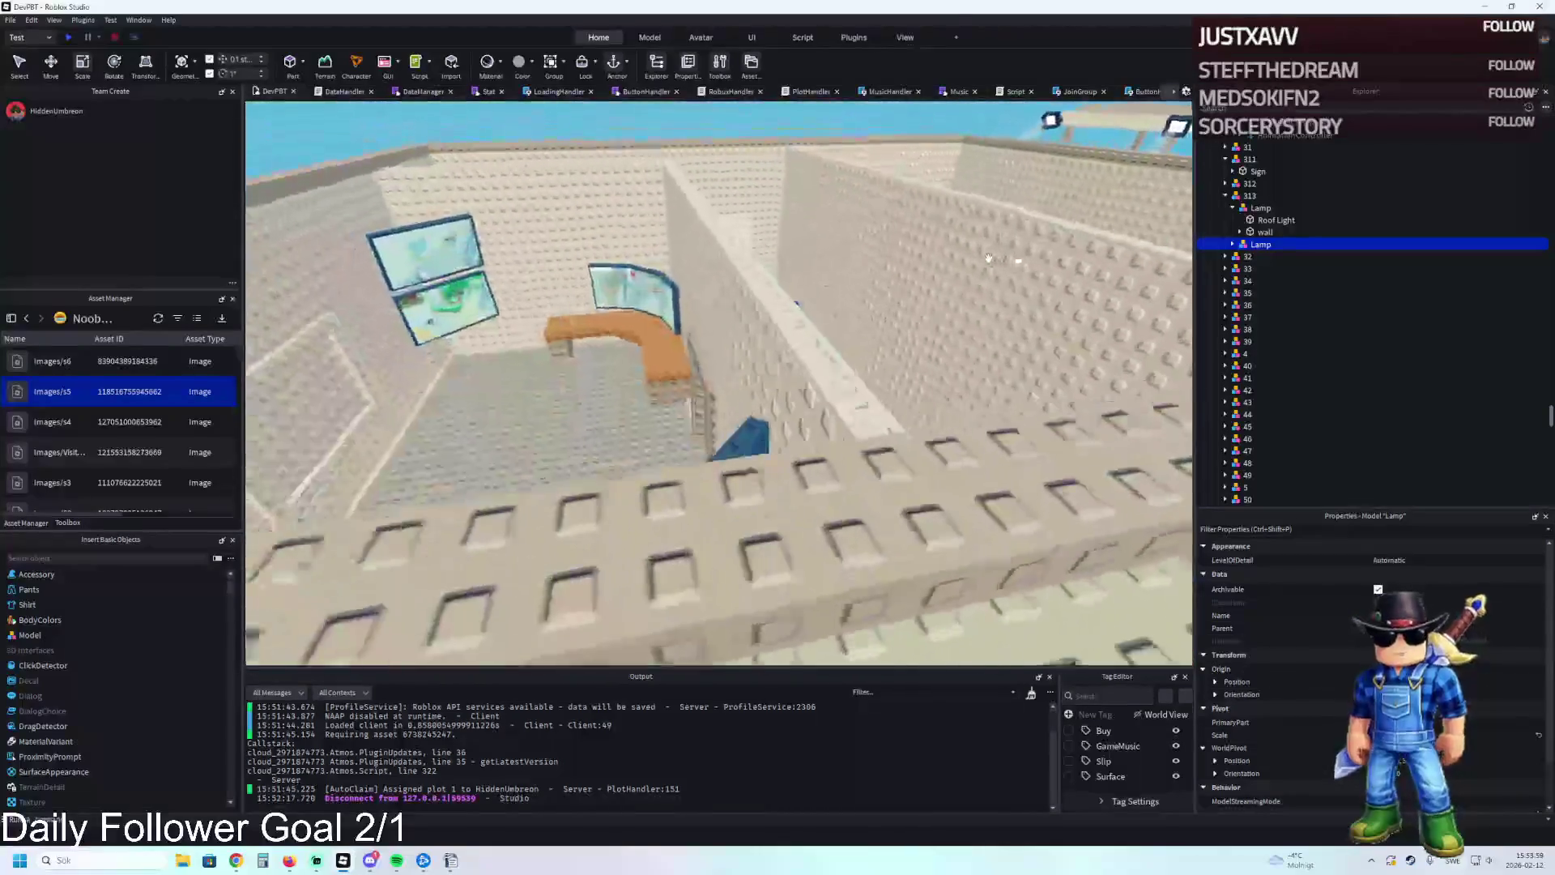
left_click(712, 299)
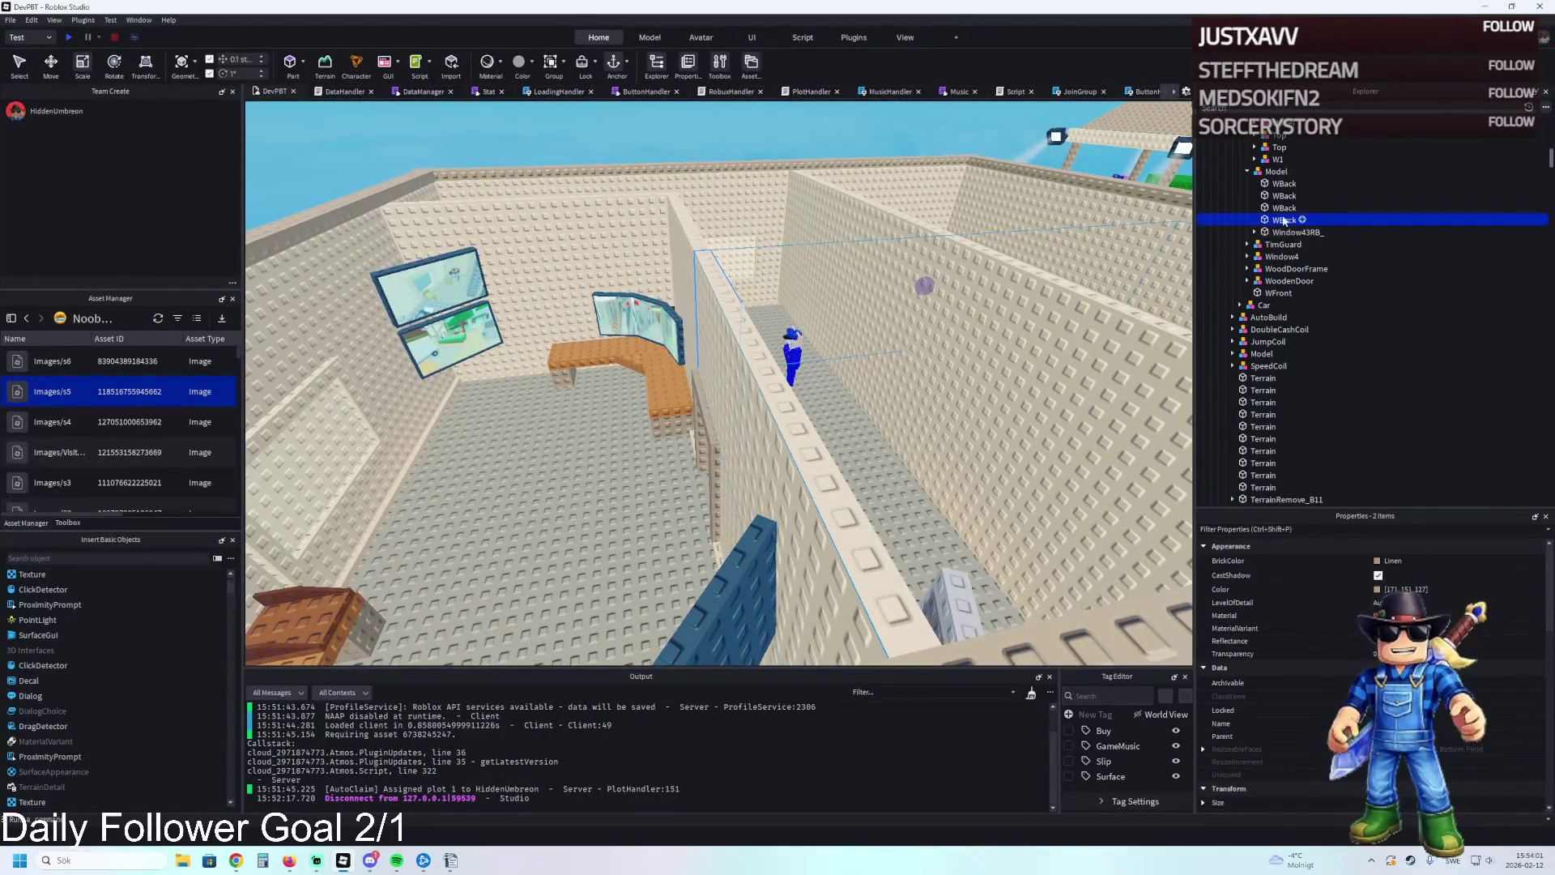
left_click_drag(1279, 178, 1277, 173)
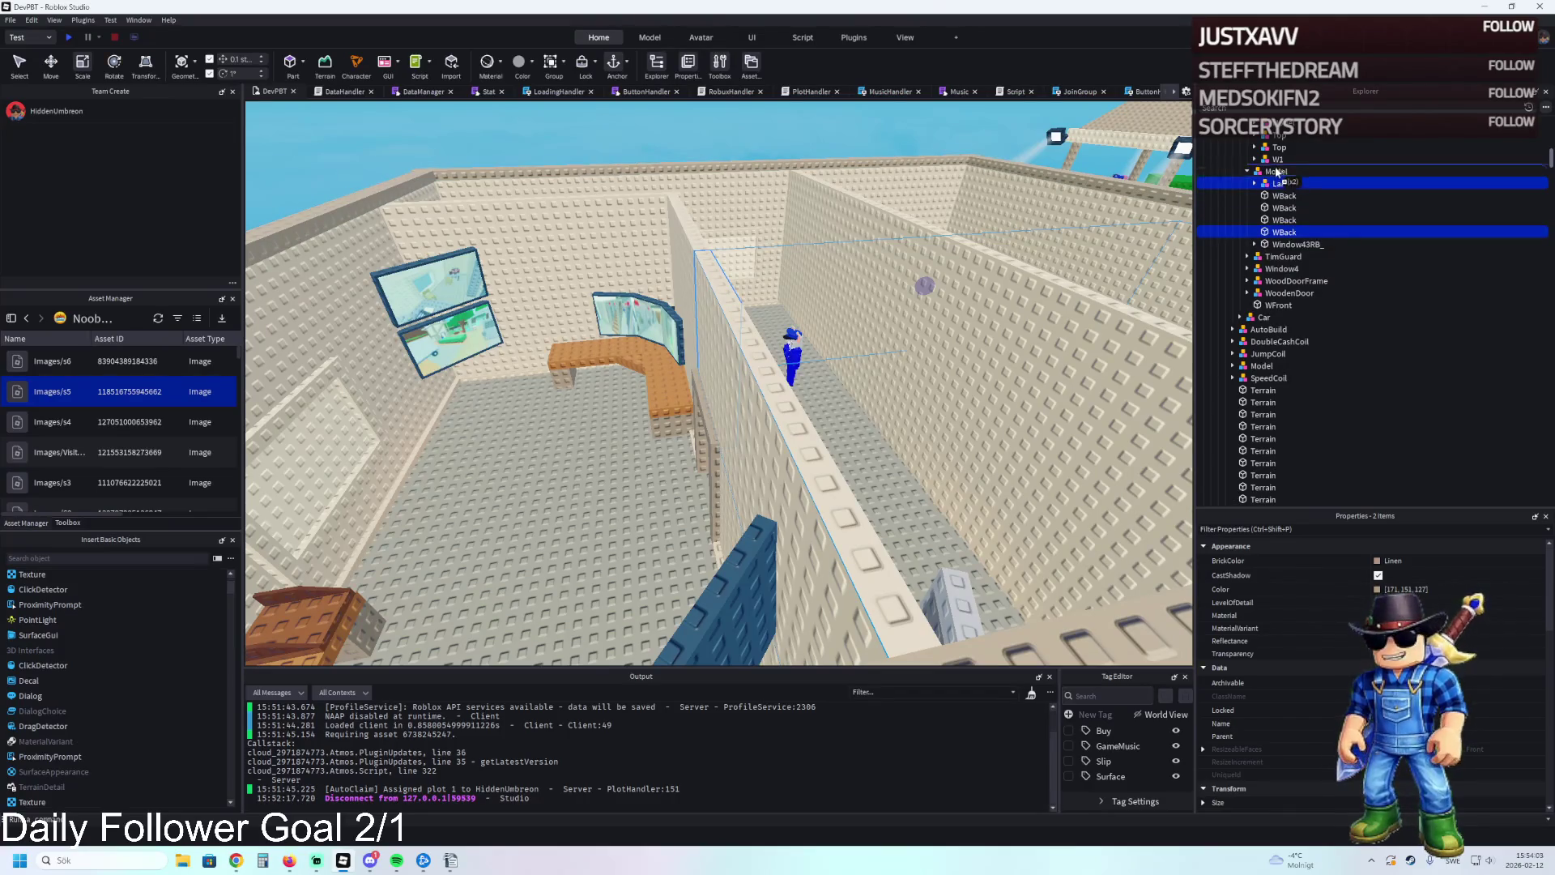
key("f")
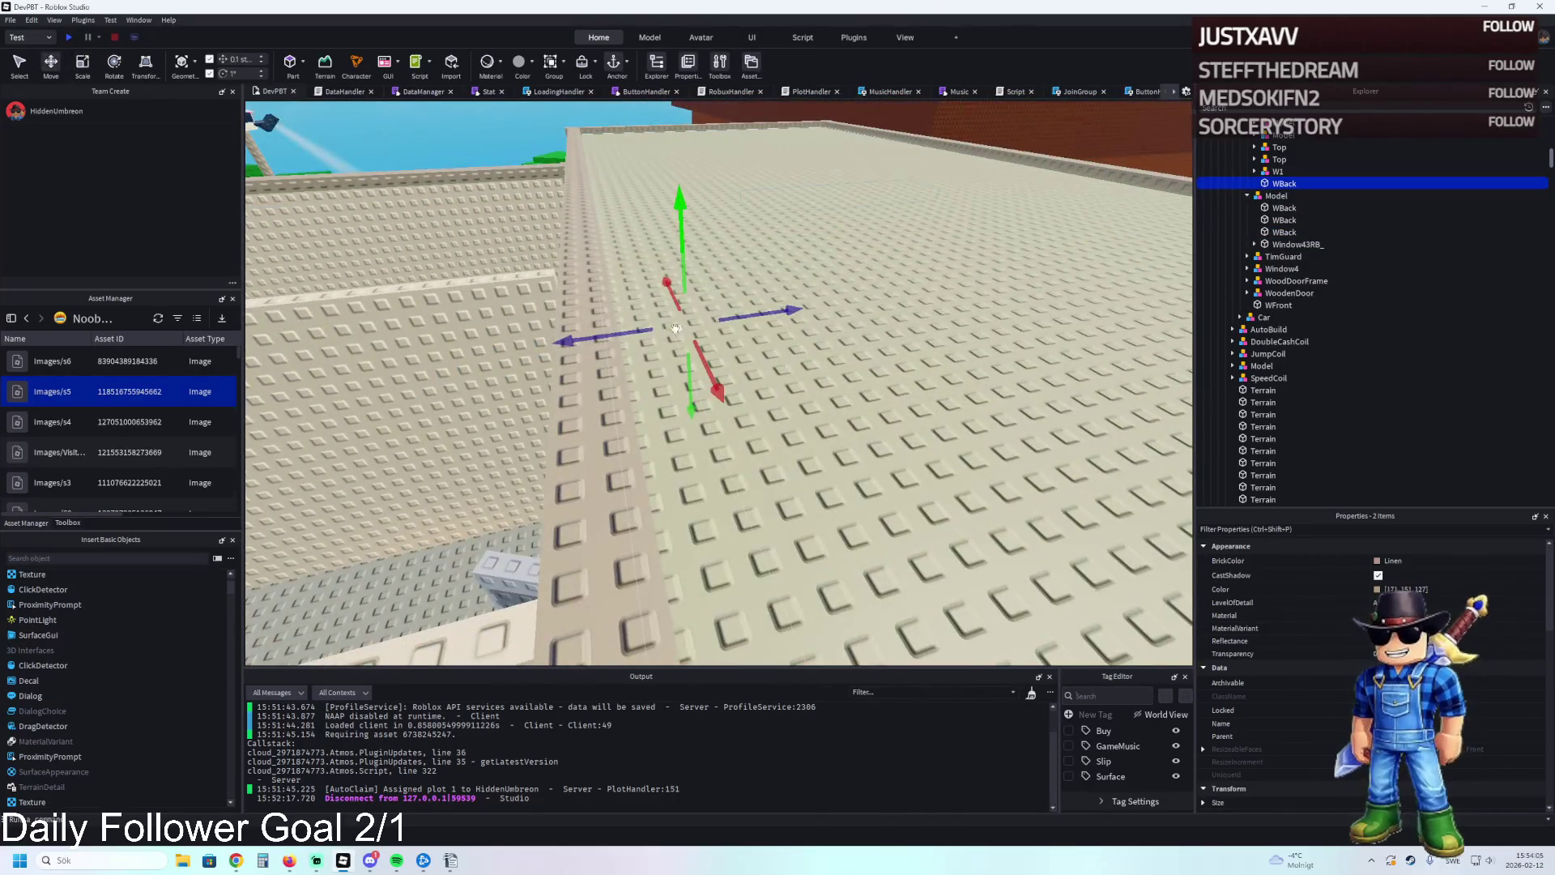
Shift the lamp copy and wall toward the new room, then select the Lamp model.
left_click_drag(676, 329, 563, 329)
mouse_move(744, 387)
left_mouse_down()
mouse_move(597, 391)
mouse_move(693, 387)
left_mouse_up()
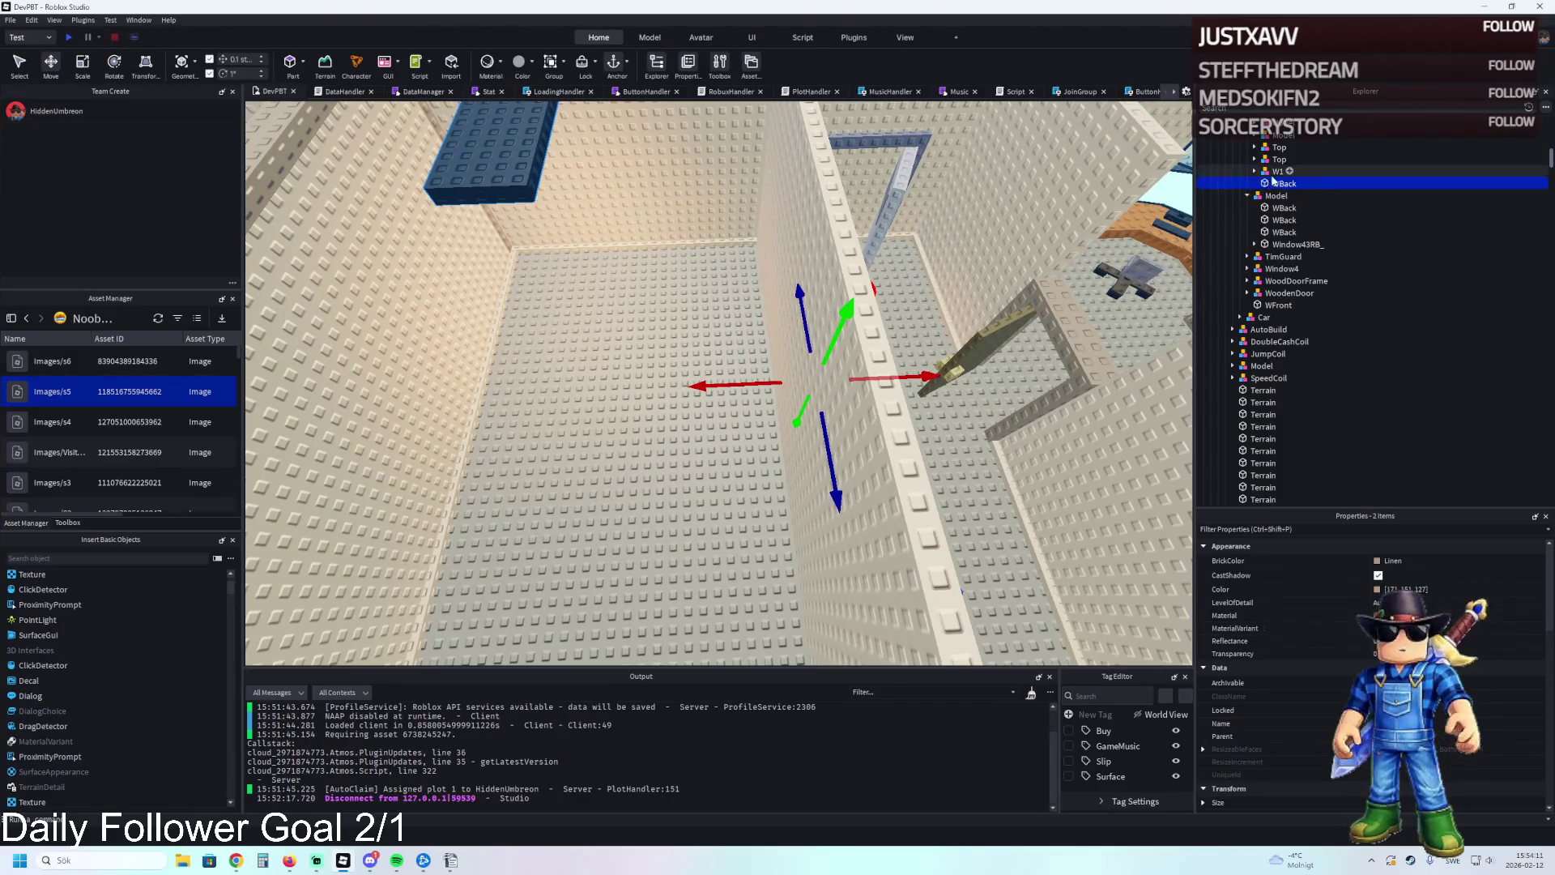
right_click(1037, 213)
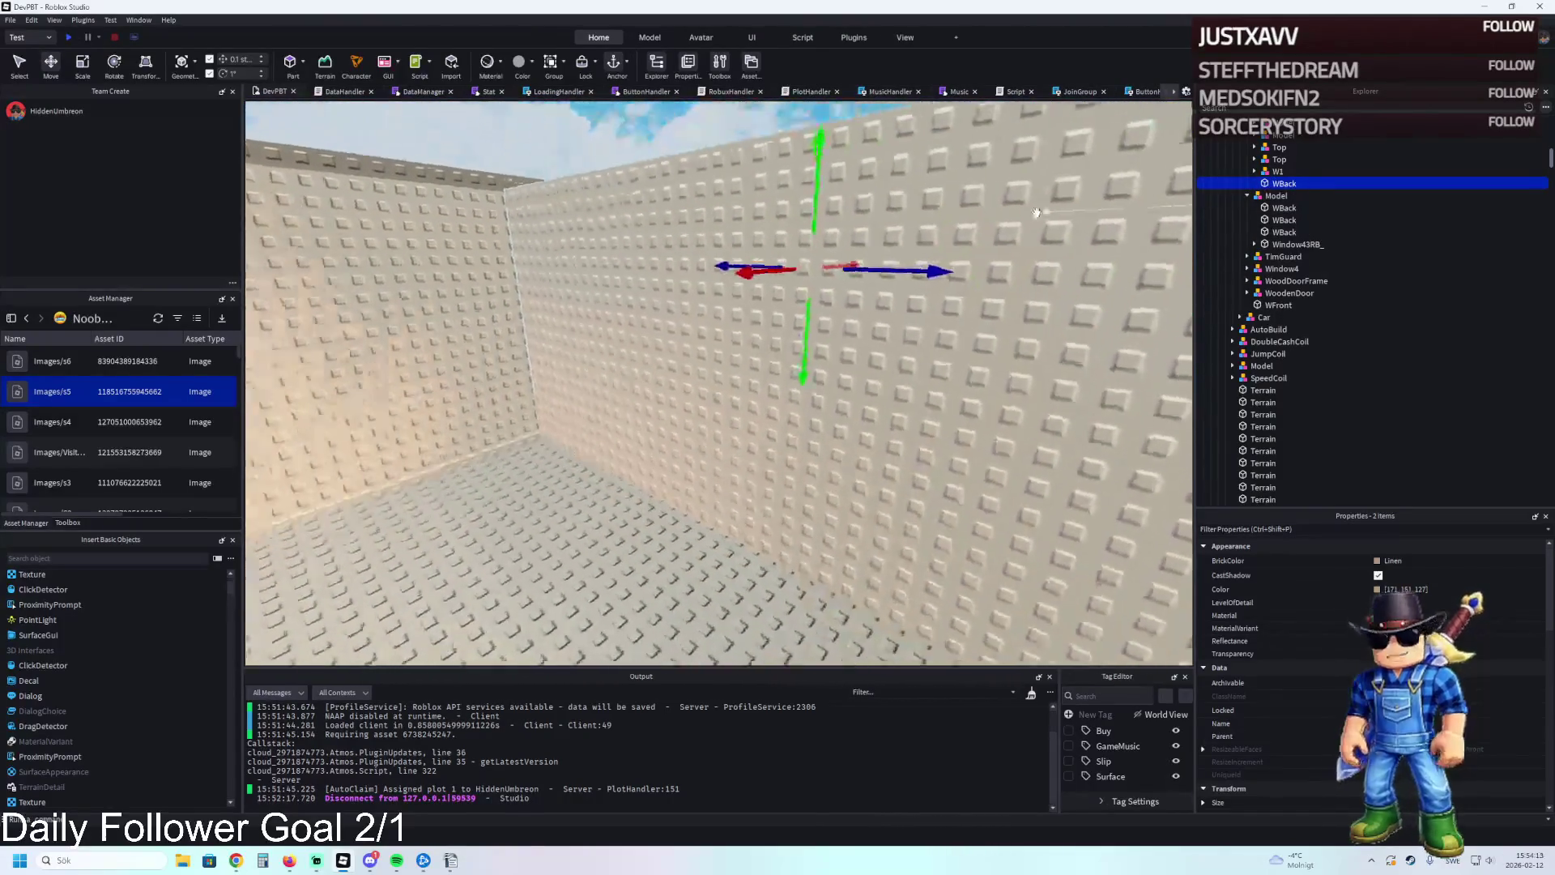
scroll(1037, 212, "down", 5)
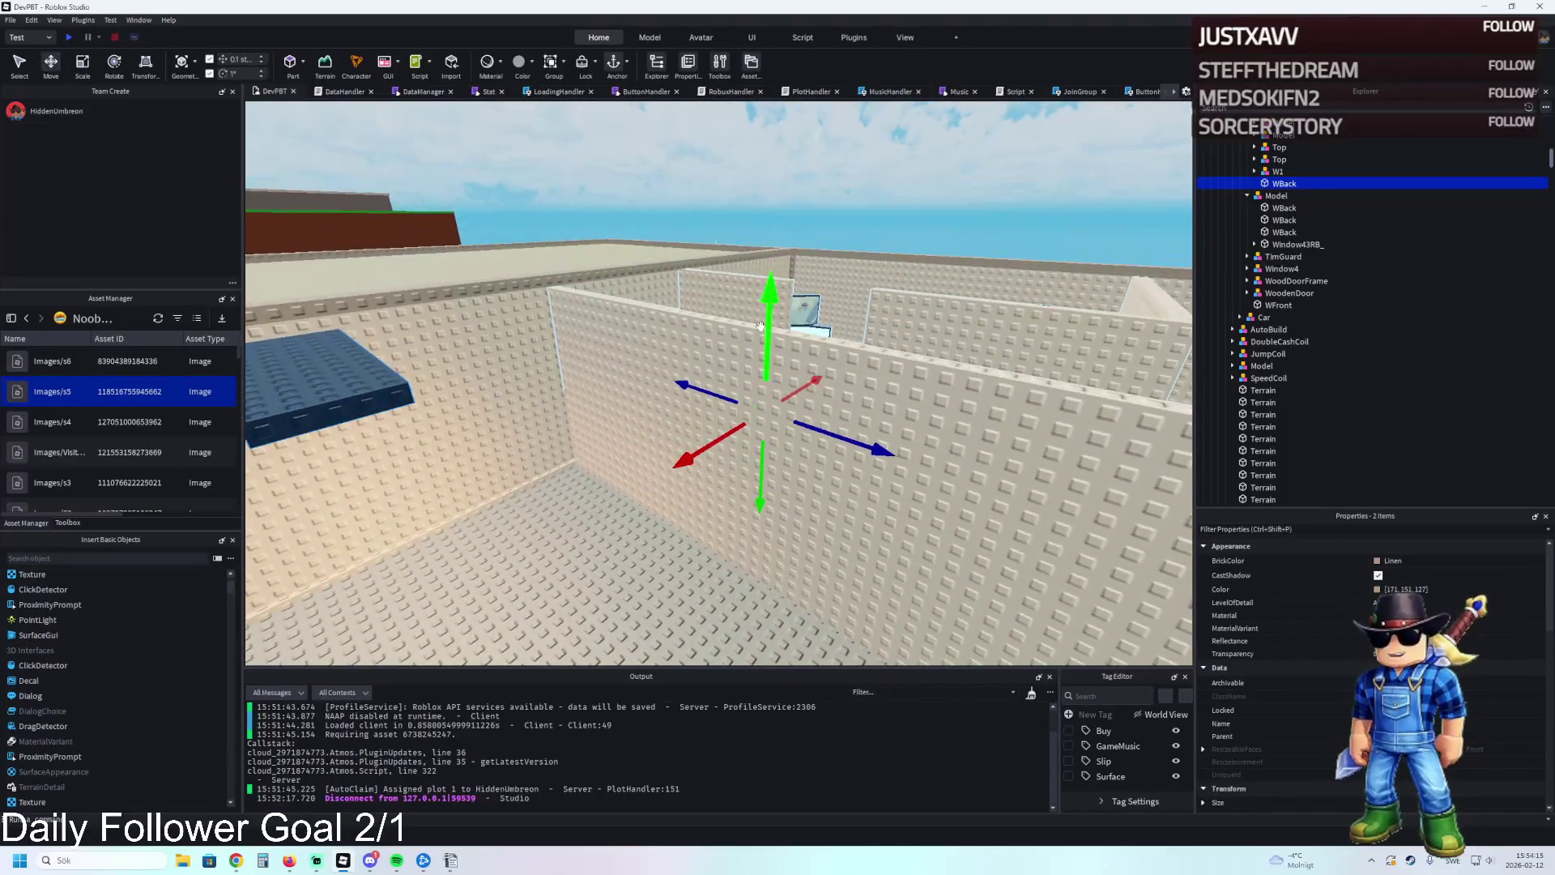
scroll(760, 325, "down", 8)
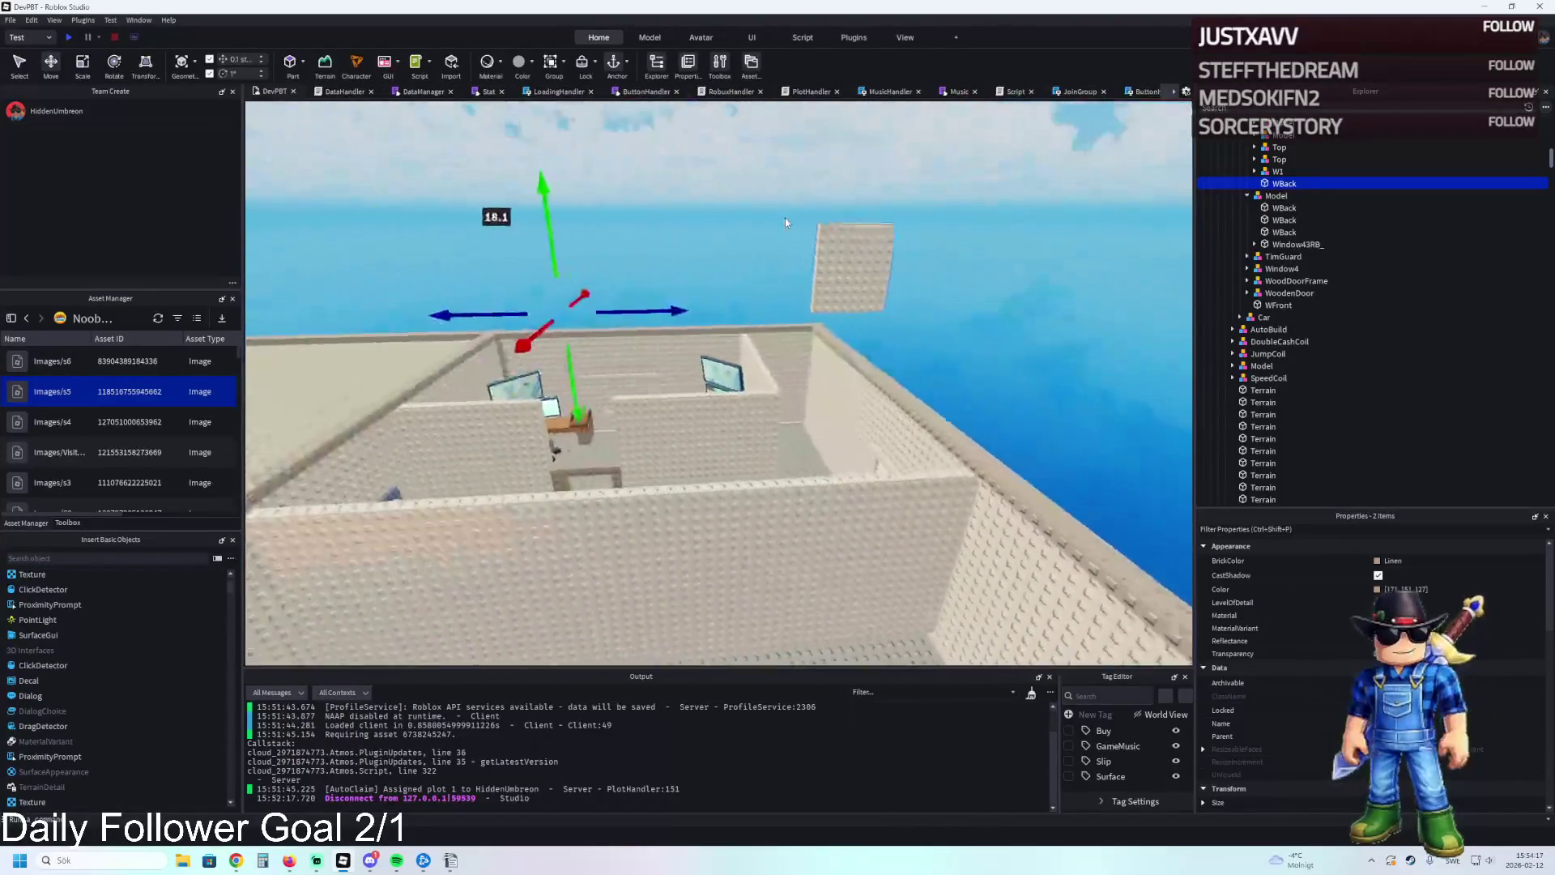
right_click(785, 222)
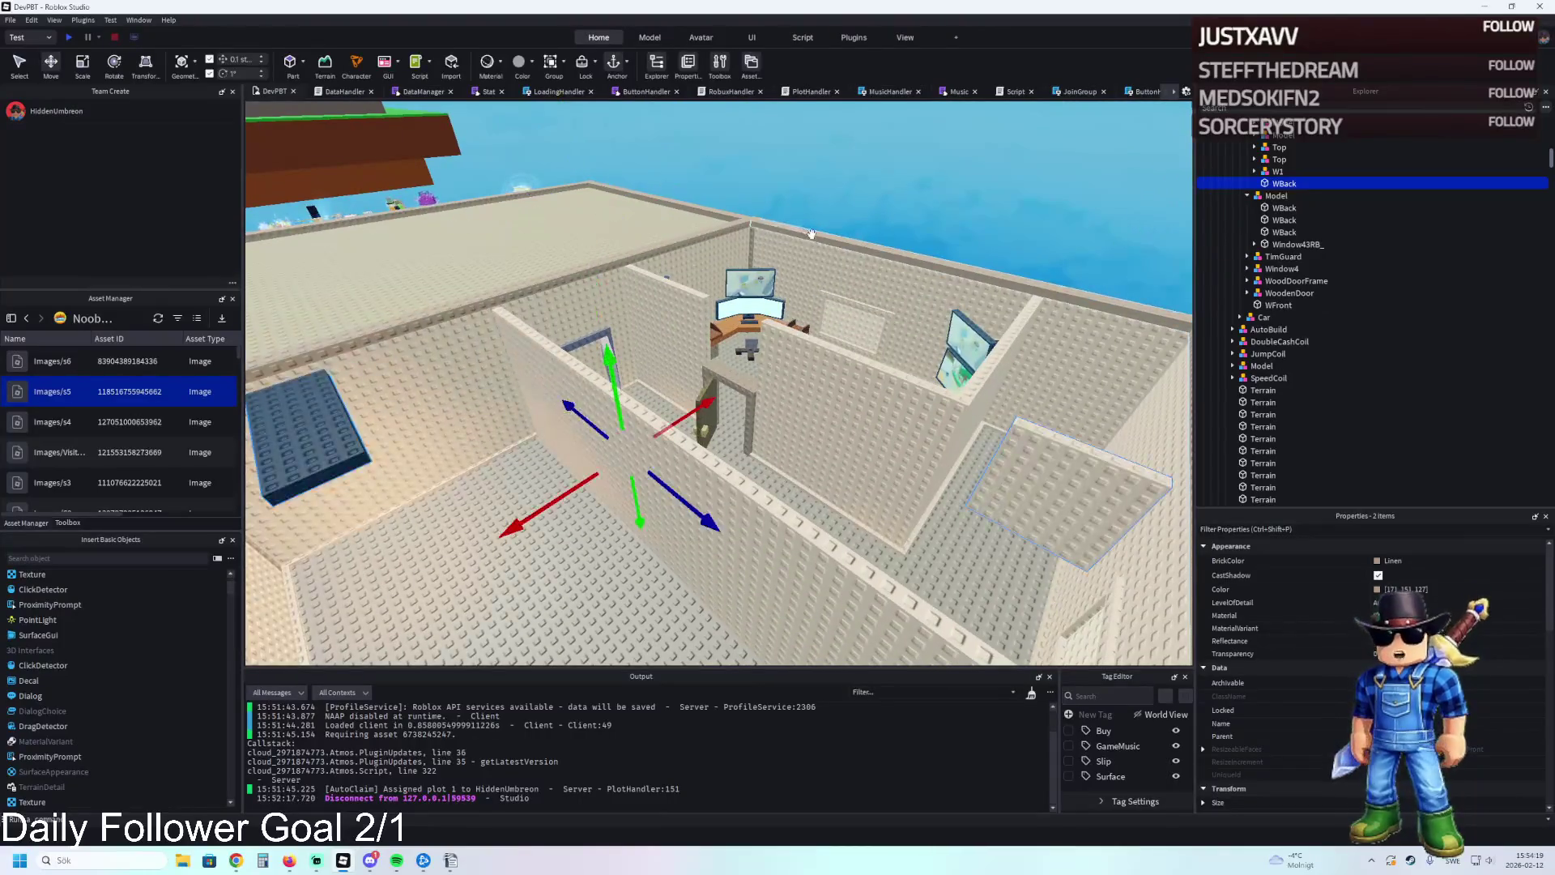
left_click(751, 243)
Move the copied Lamp 21 studs along its depth.
key("f")
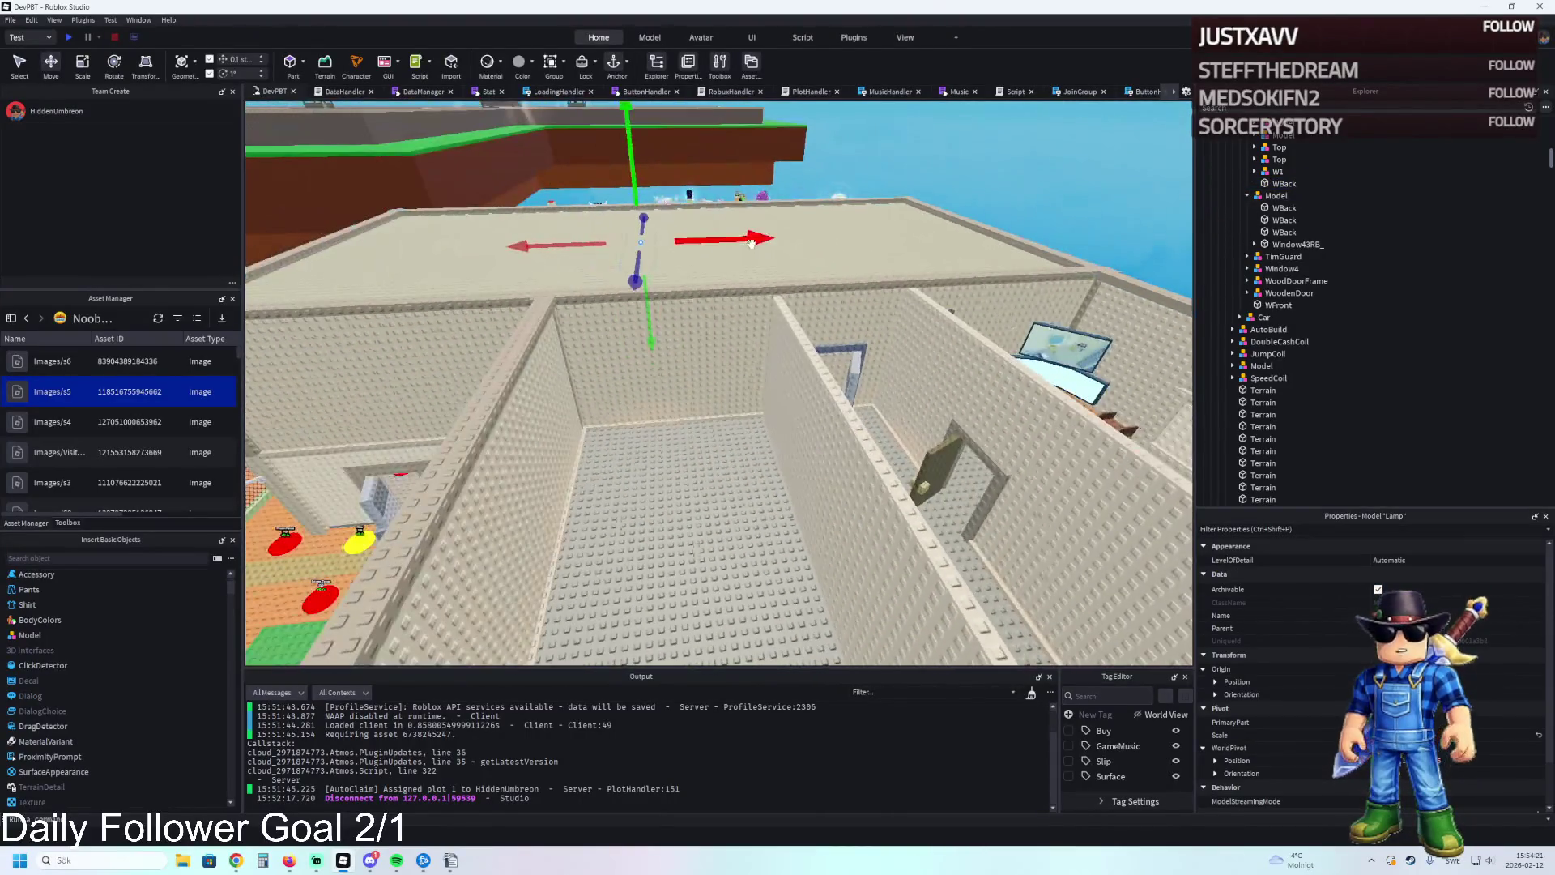
mouse_move(633, 271)
left_mouse_down()
mouse_move(628, 328)
mouse_move(664, 267)
mouse_move(766, 243)
mouse_move(750, 243)
left_mouse_up()
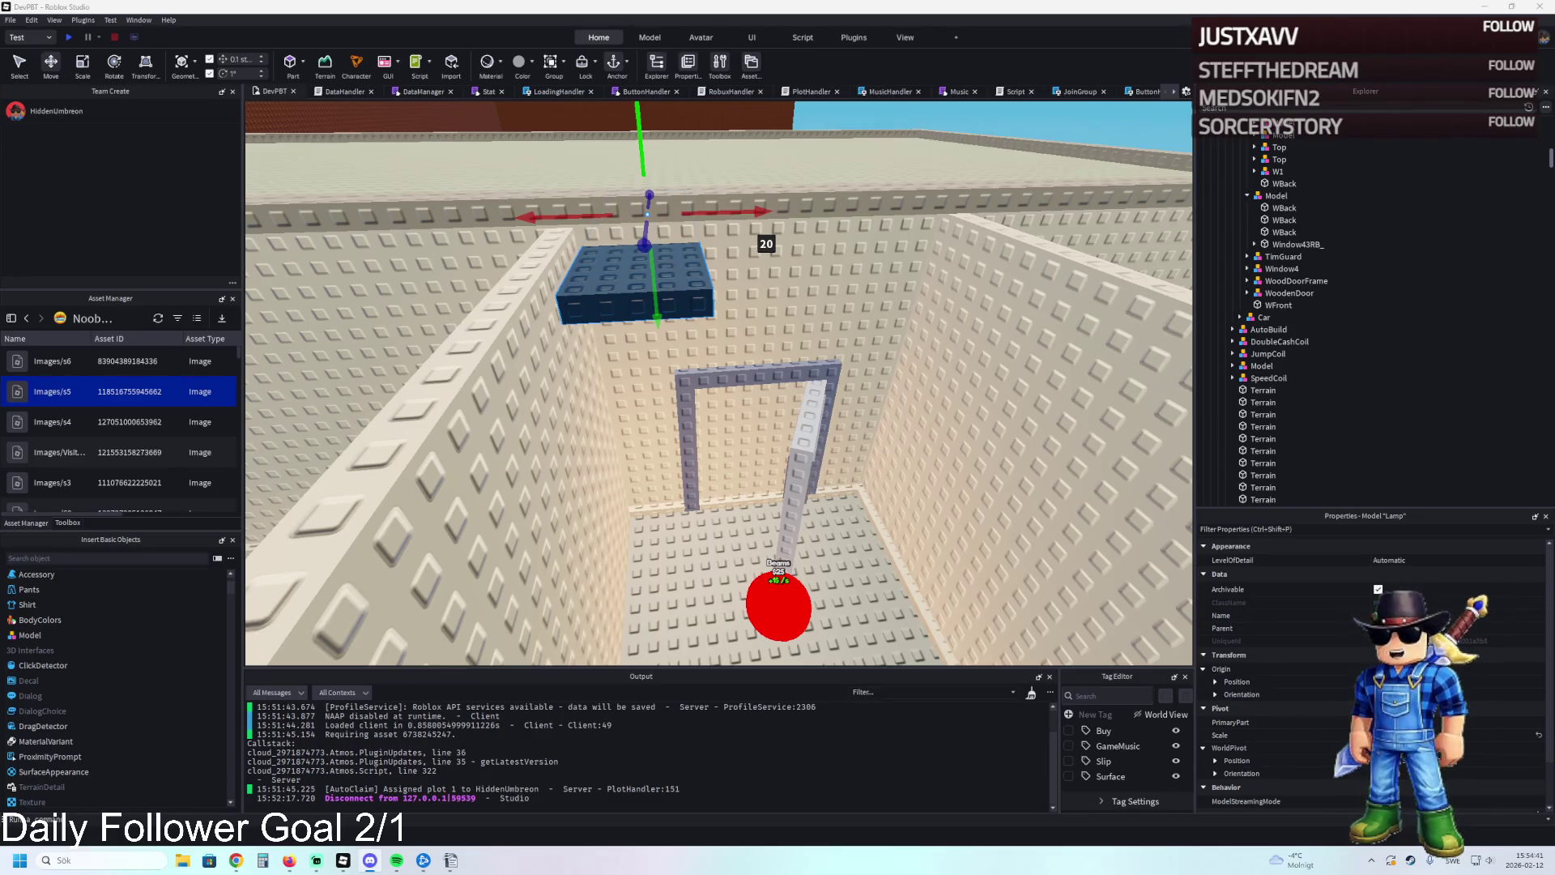
scroll(454, 381, "up", 5)
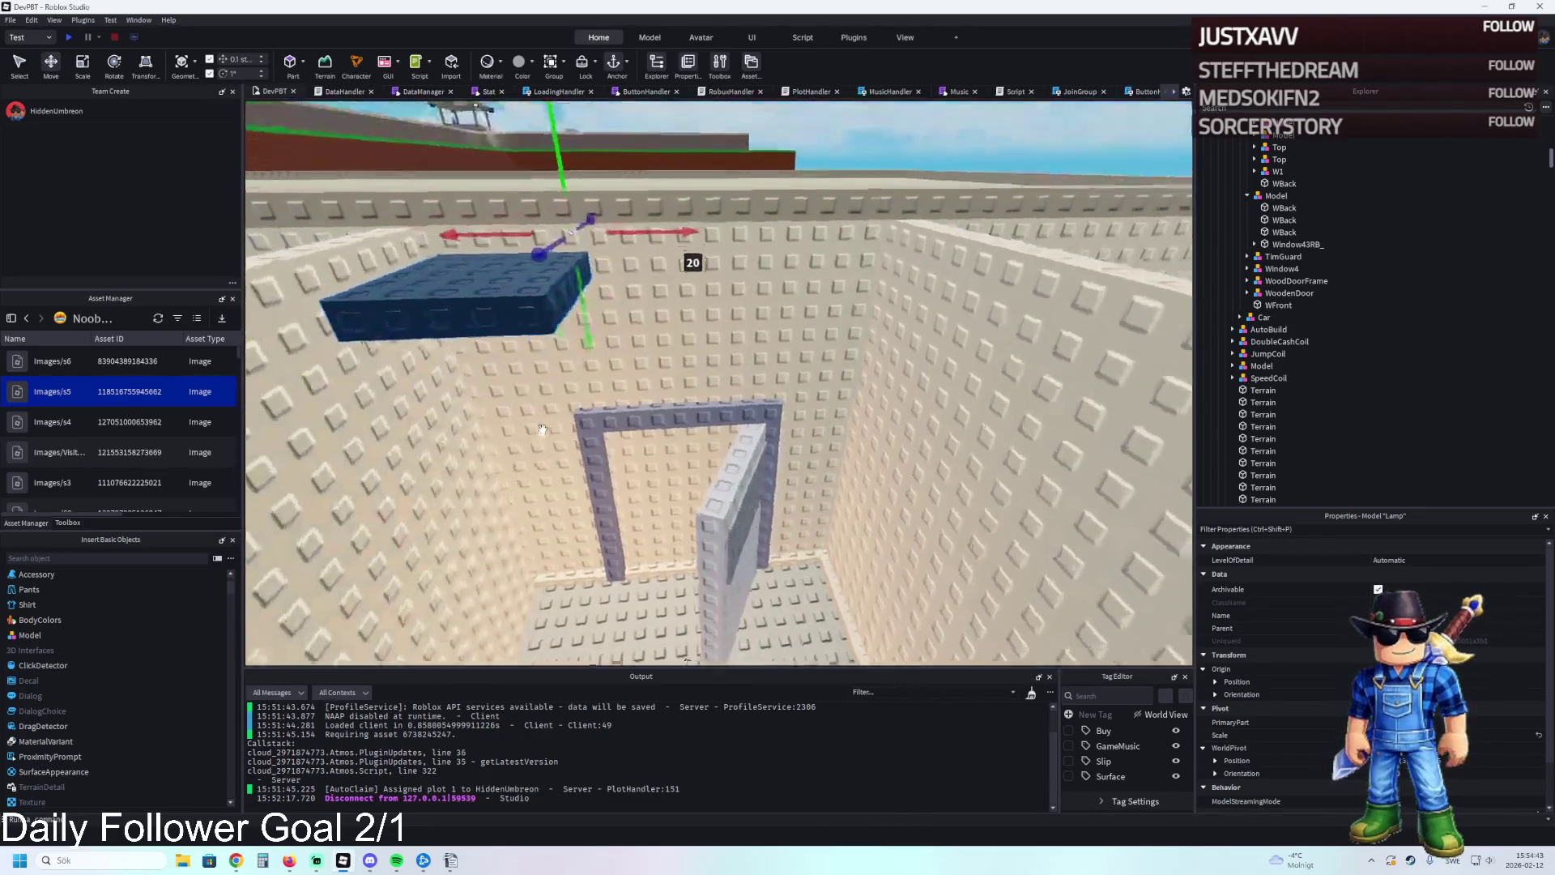
scroll(541, 341, "down", 3)
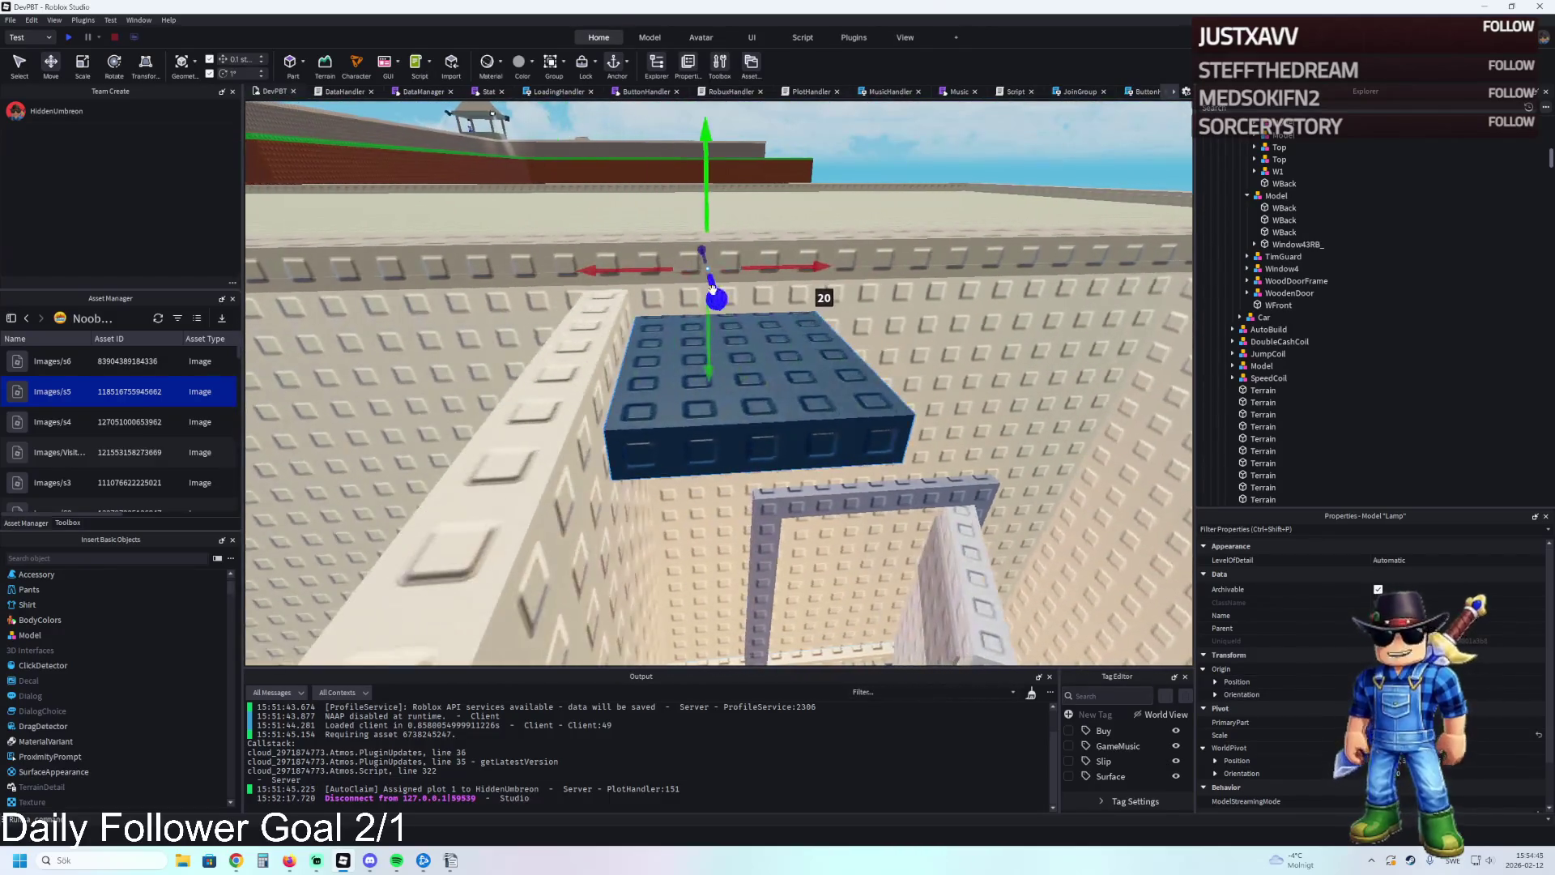
scroll(672, 259, "up", 3)
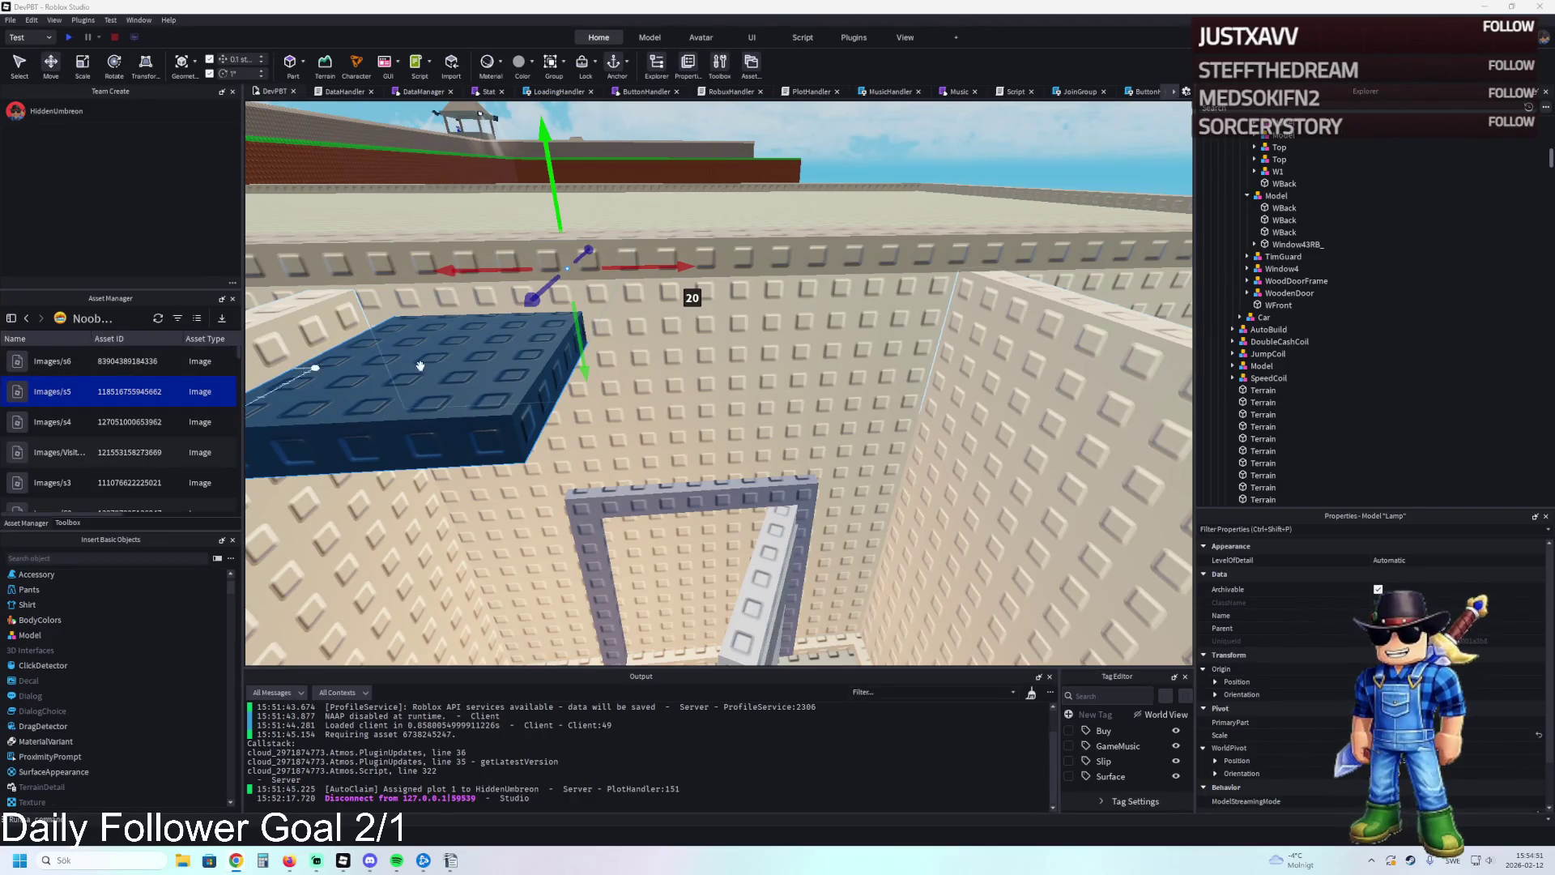
scroll(546, 348, "down", 3)
Nudge the lamp into place over the room, then switch to the Creator Dashboard.
mouse_move(548, 356)
left_mouse_down()
mouse_move(636, 255)
mouse_move(608, 207)
mouse_move(578, 254)
mouse_move(742, 240)
mouse_move(720, 247)
left_mouse_up()
key("a")
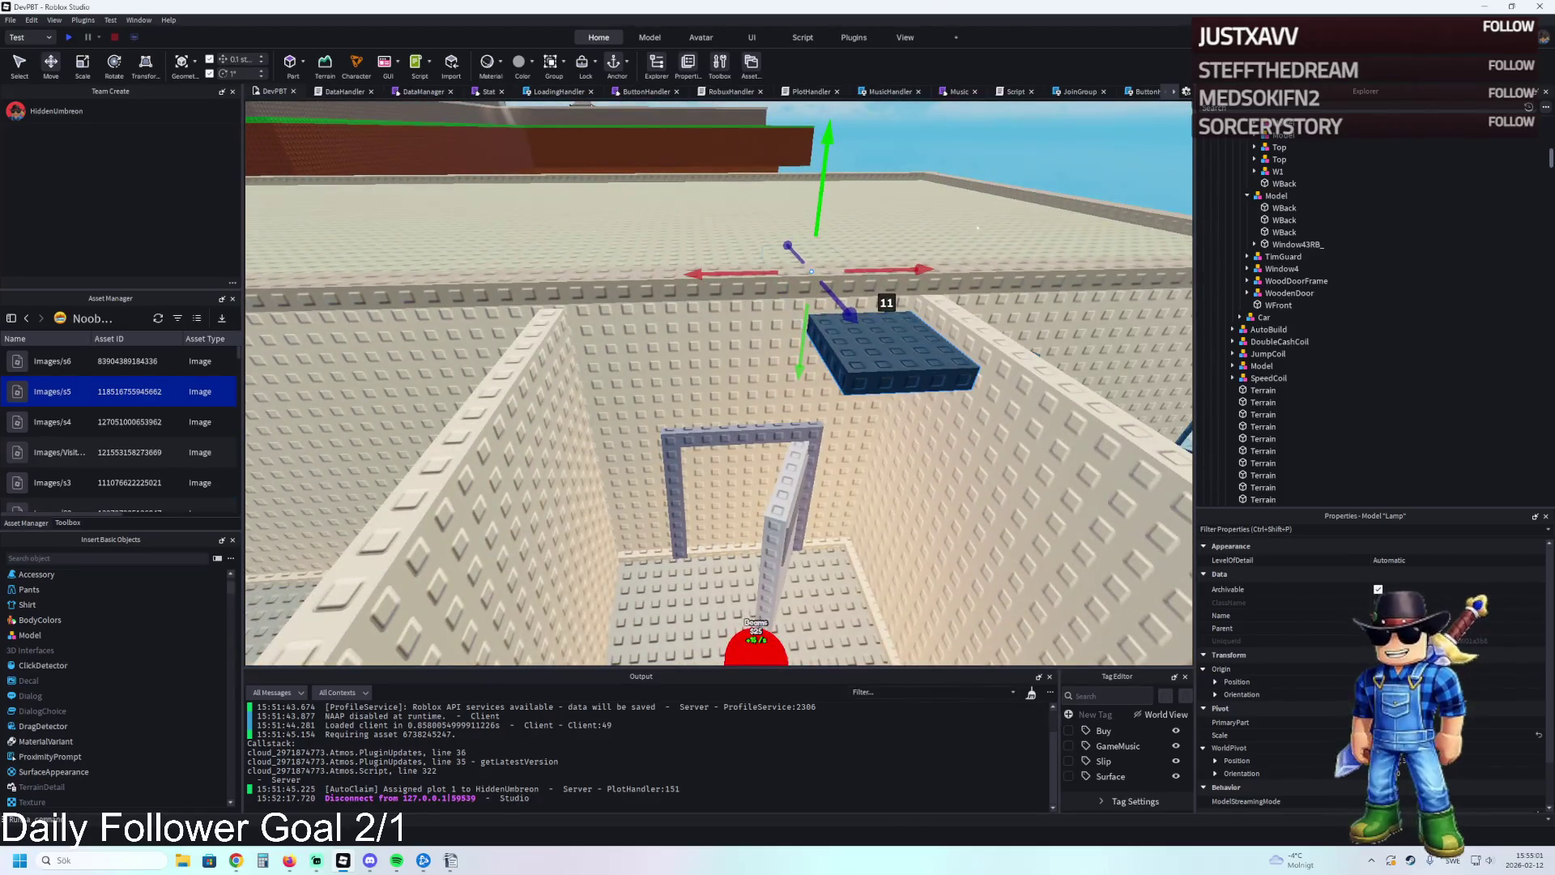
key("alt+Tab")
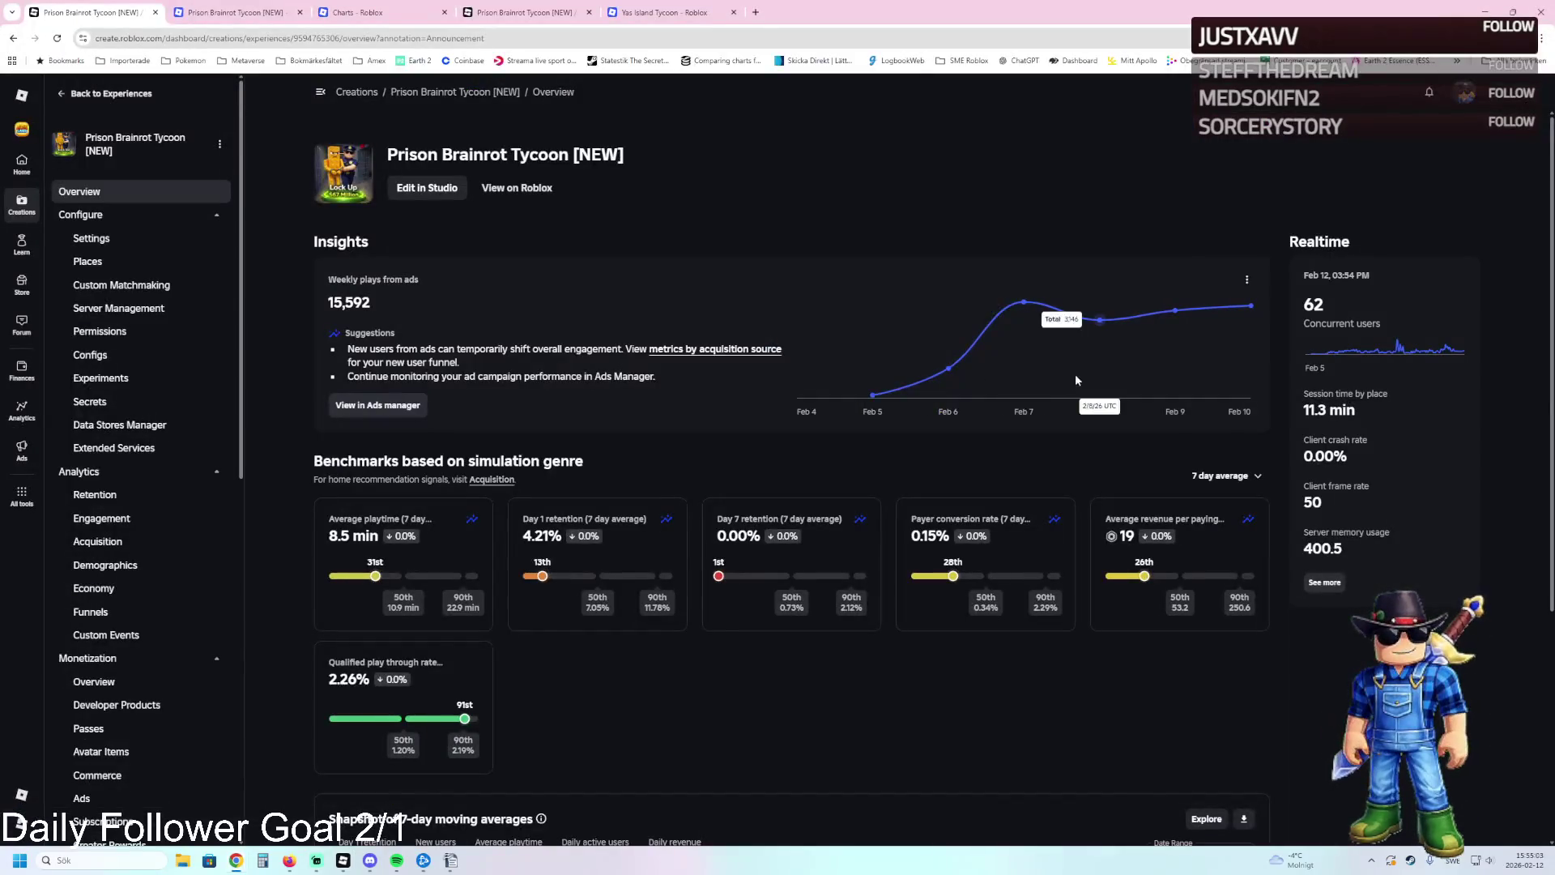
View the Prison Brainrot Tycoon public page (65 active players, 6,094 favorites), then return to Studio.
left_click(520, 191)
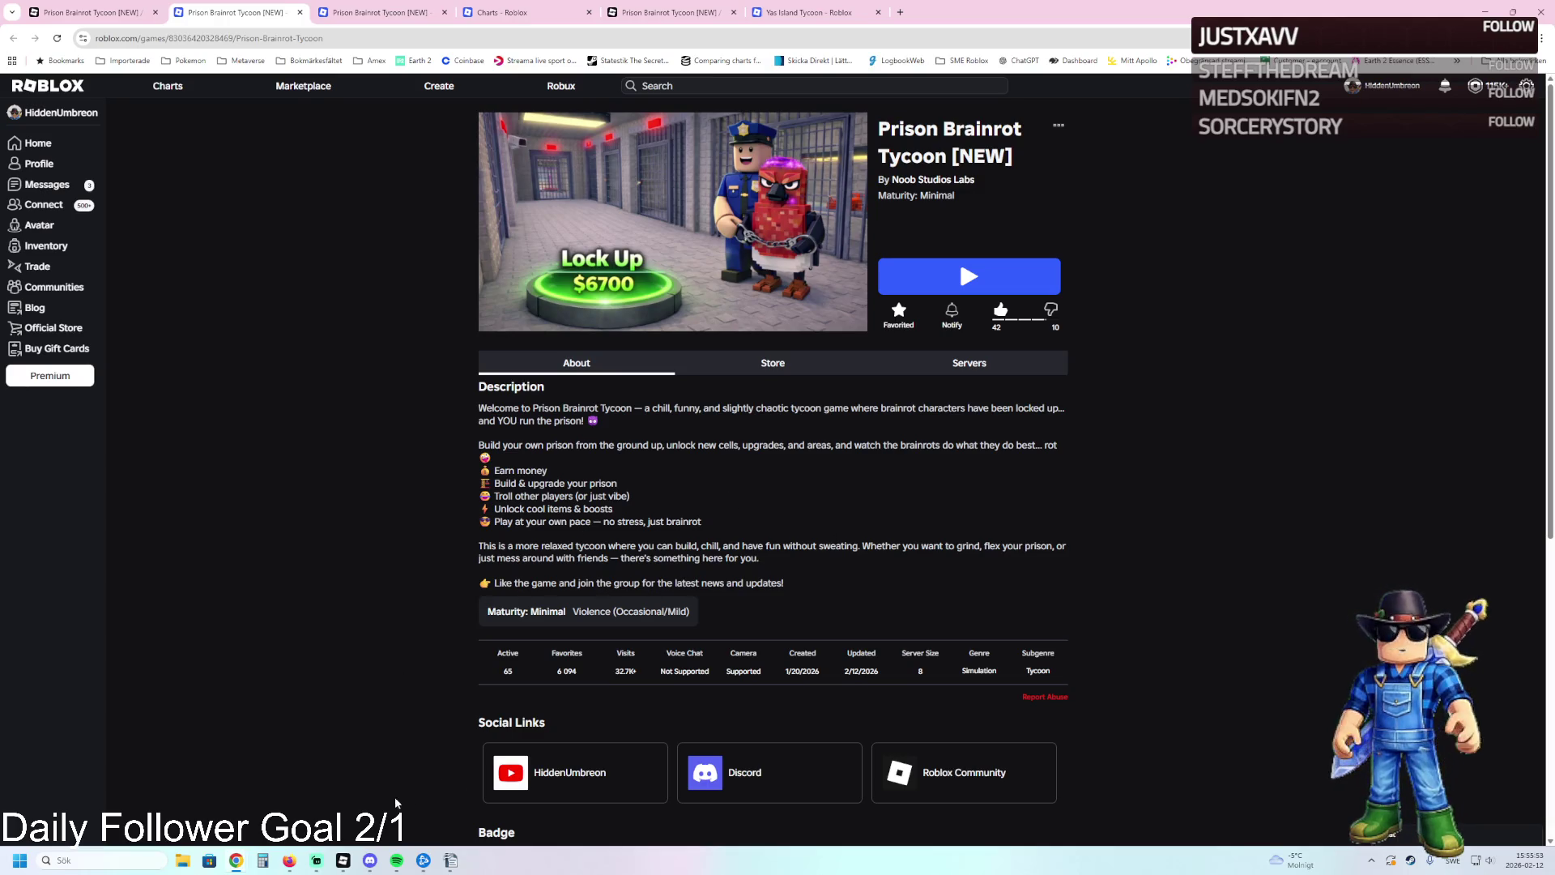
left_click(343, 860)
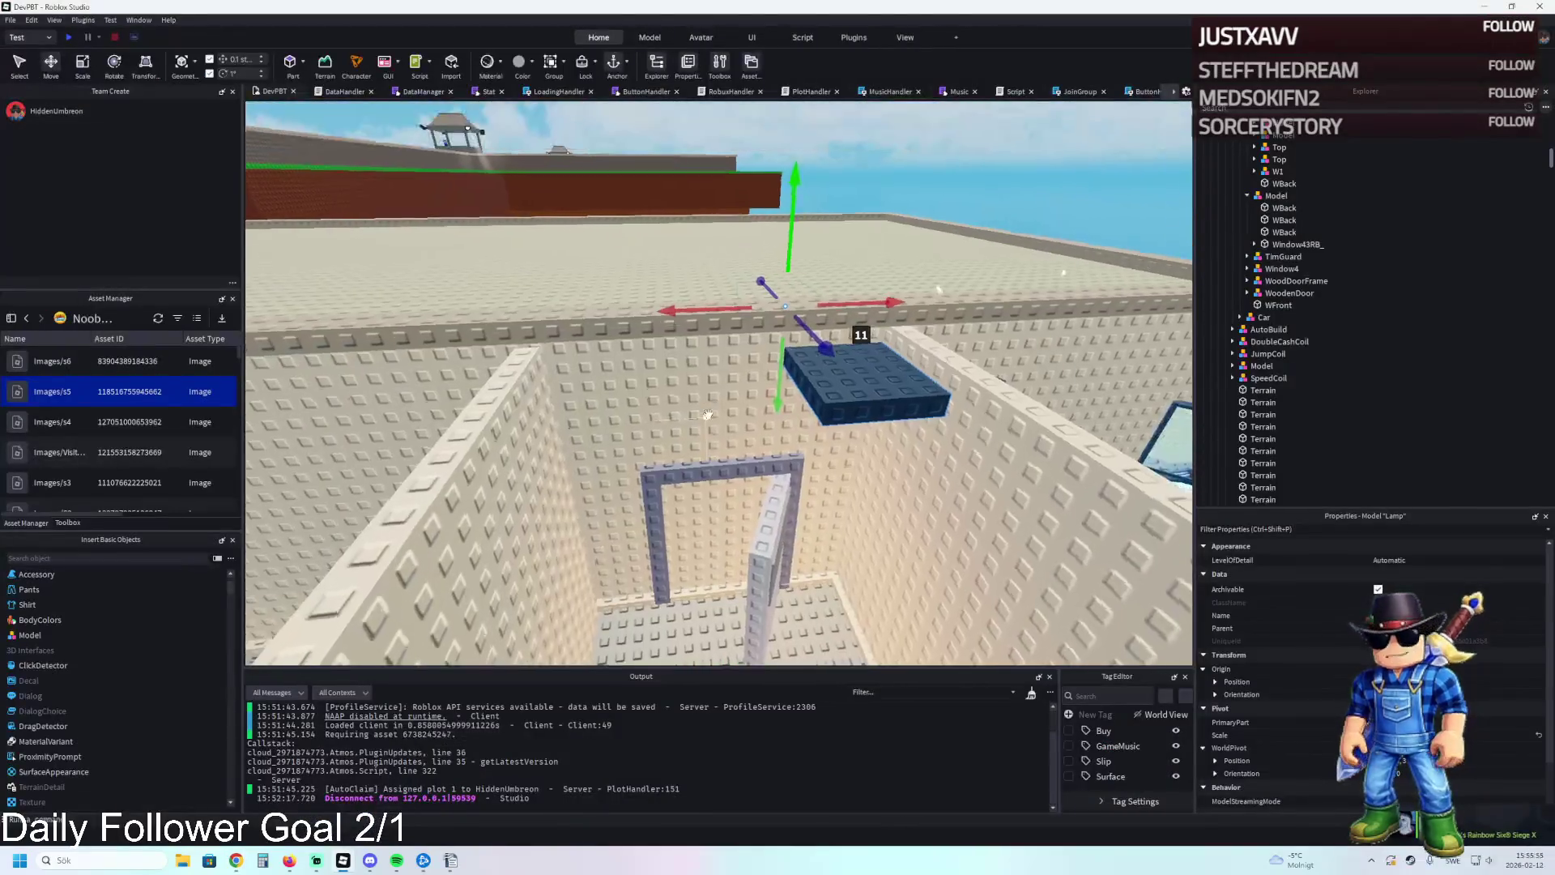
Shift the blue lamp block sideways and along its depth, then open Noob Studios Labs in a new browser tab.
key("f")
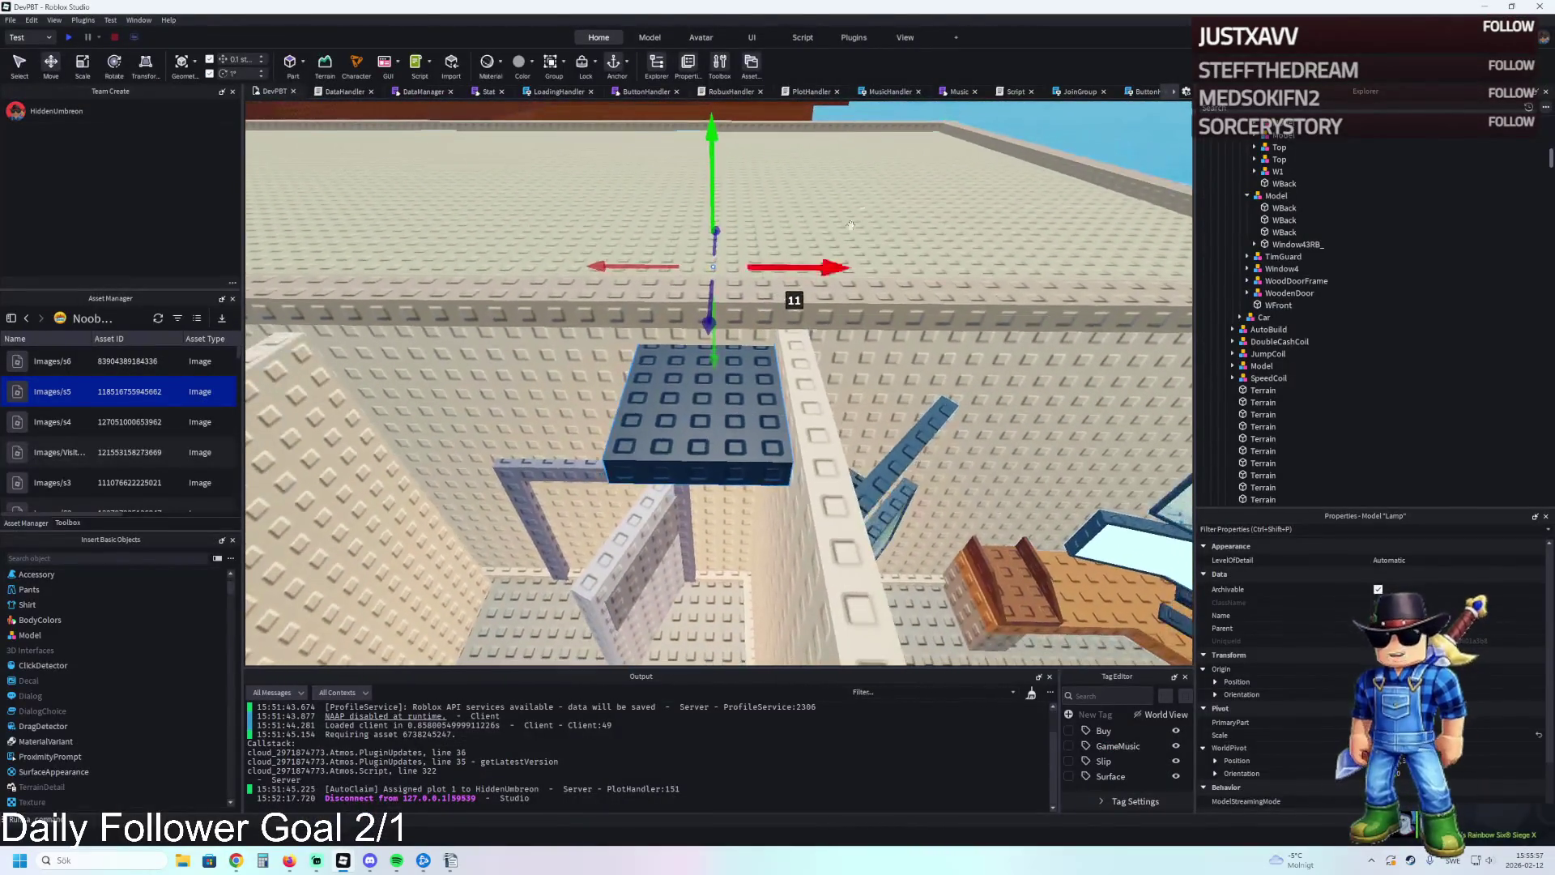
left_click_drag(860, 274, 763, 293)
scroll(763, 294, "up", 10)
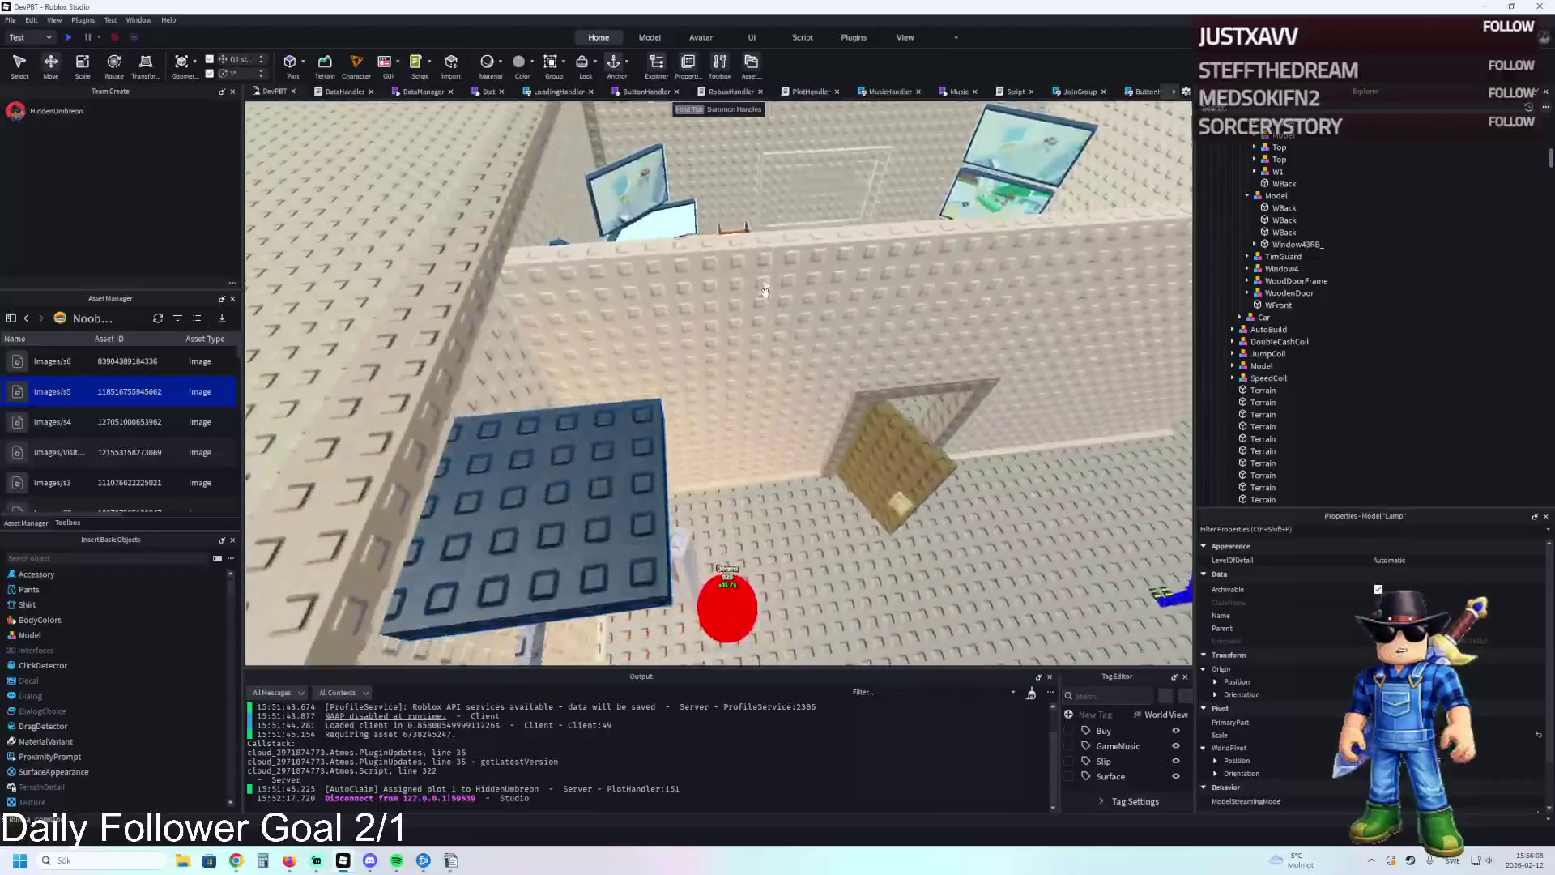
scroll(551, 385, "down", 5)
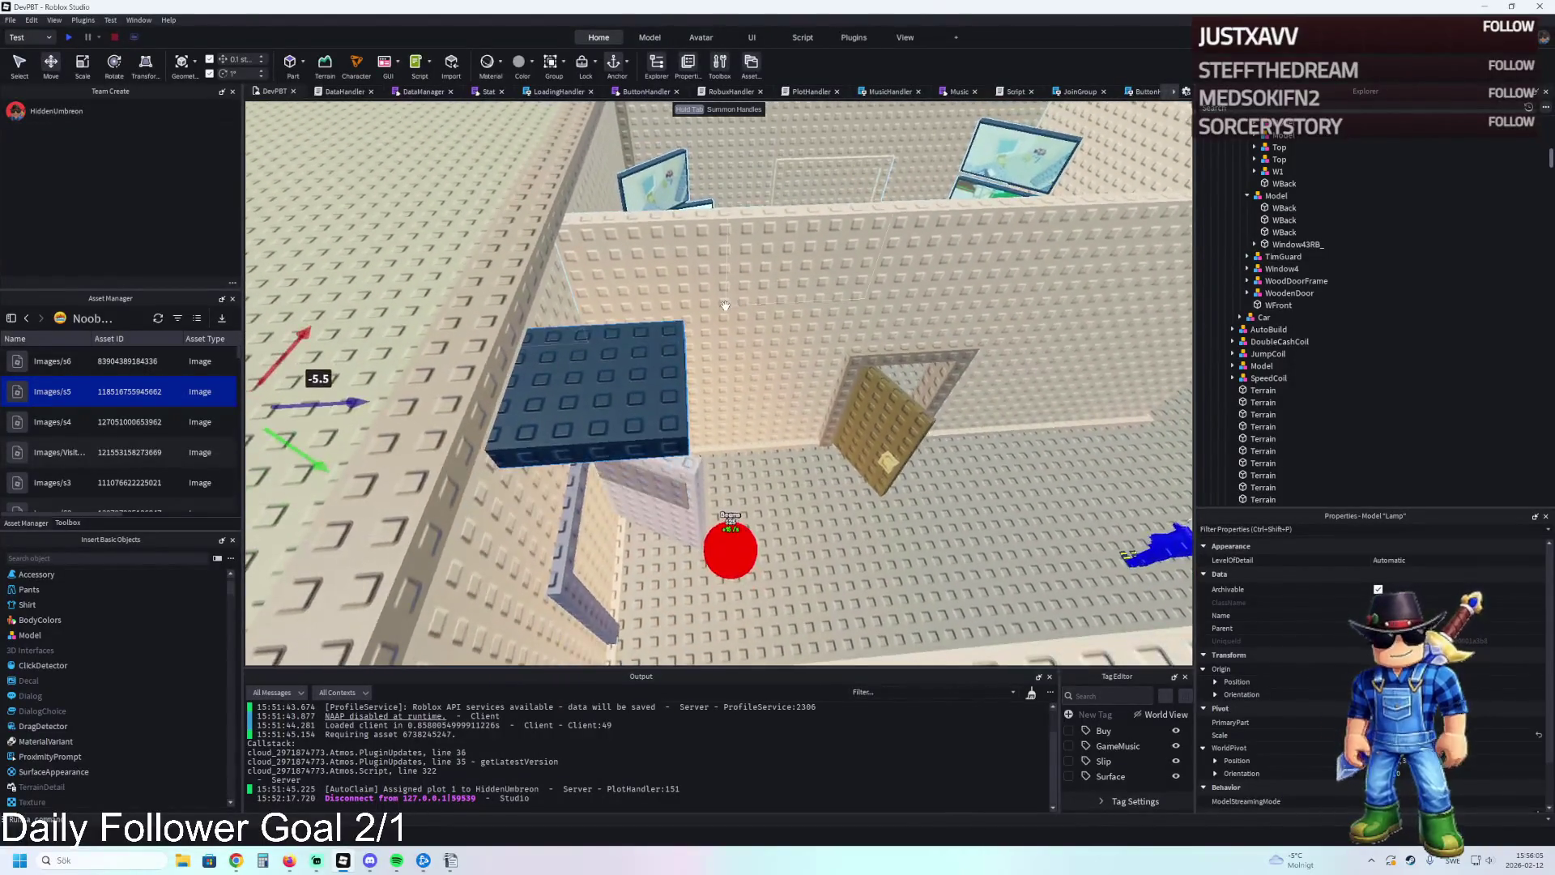
mouse_move(426, 402)
left_mouse_down()
mouse_move(891, 336)
mouse_move(732, 347)
left_mouse_up()
scroll(862, 337, "up", 8)
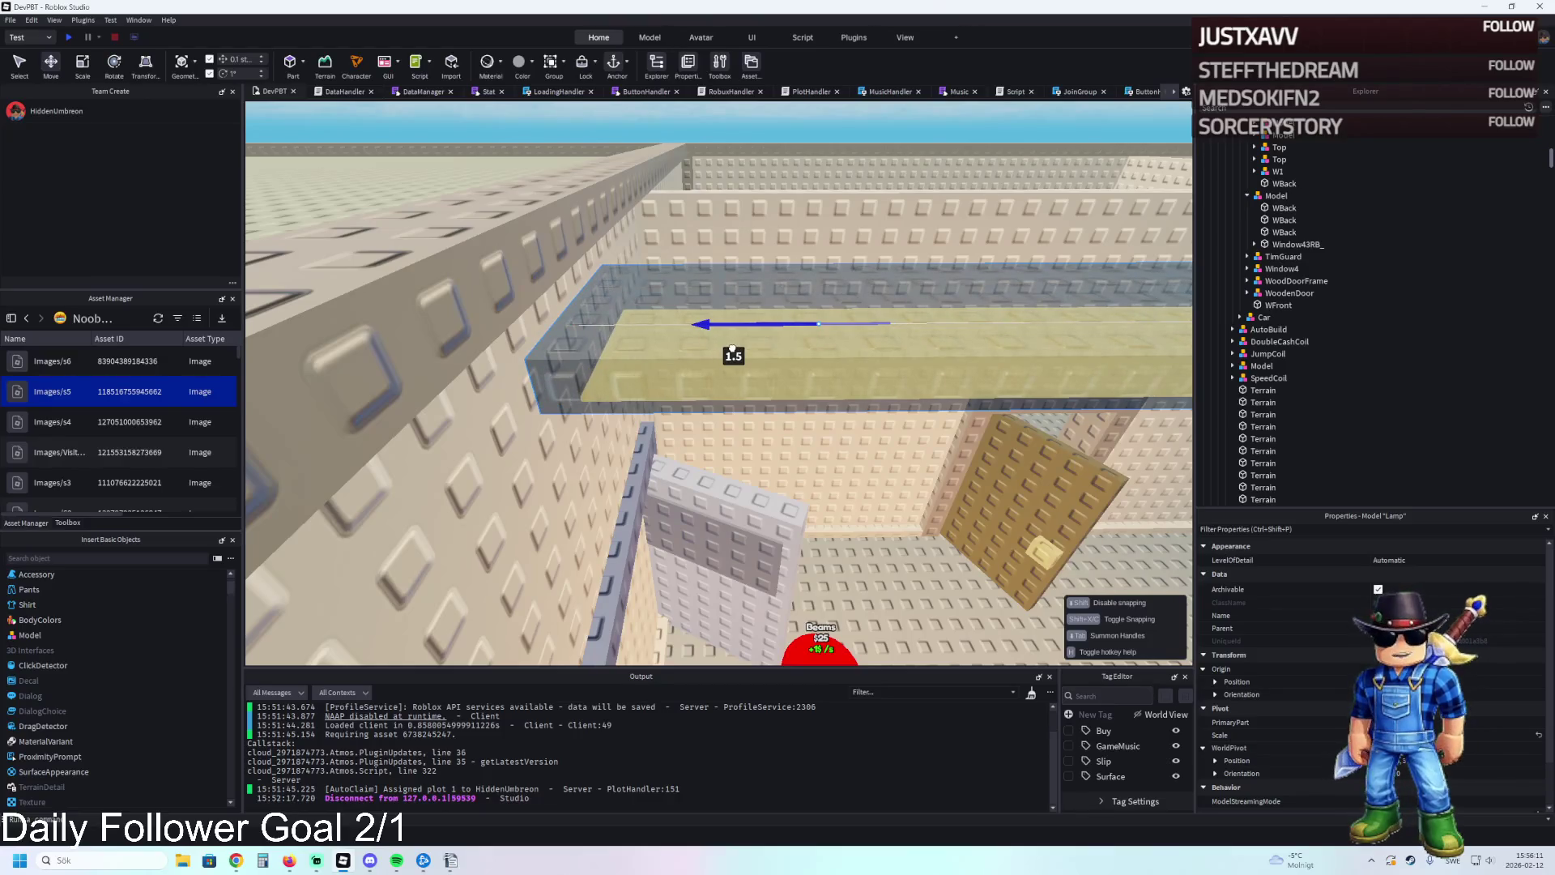
scroll(732, 348, "down", 10)
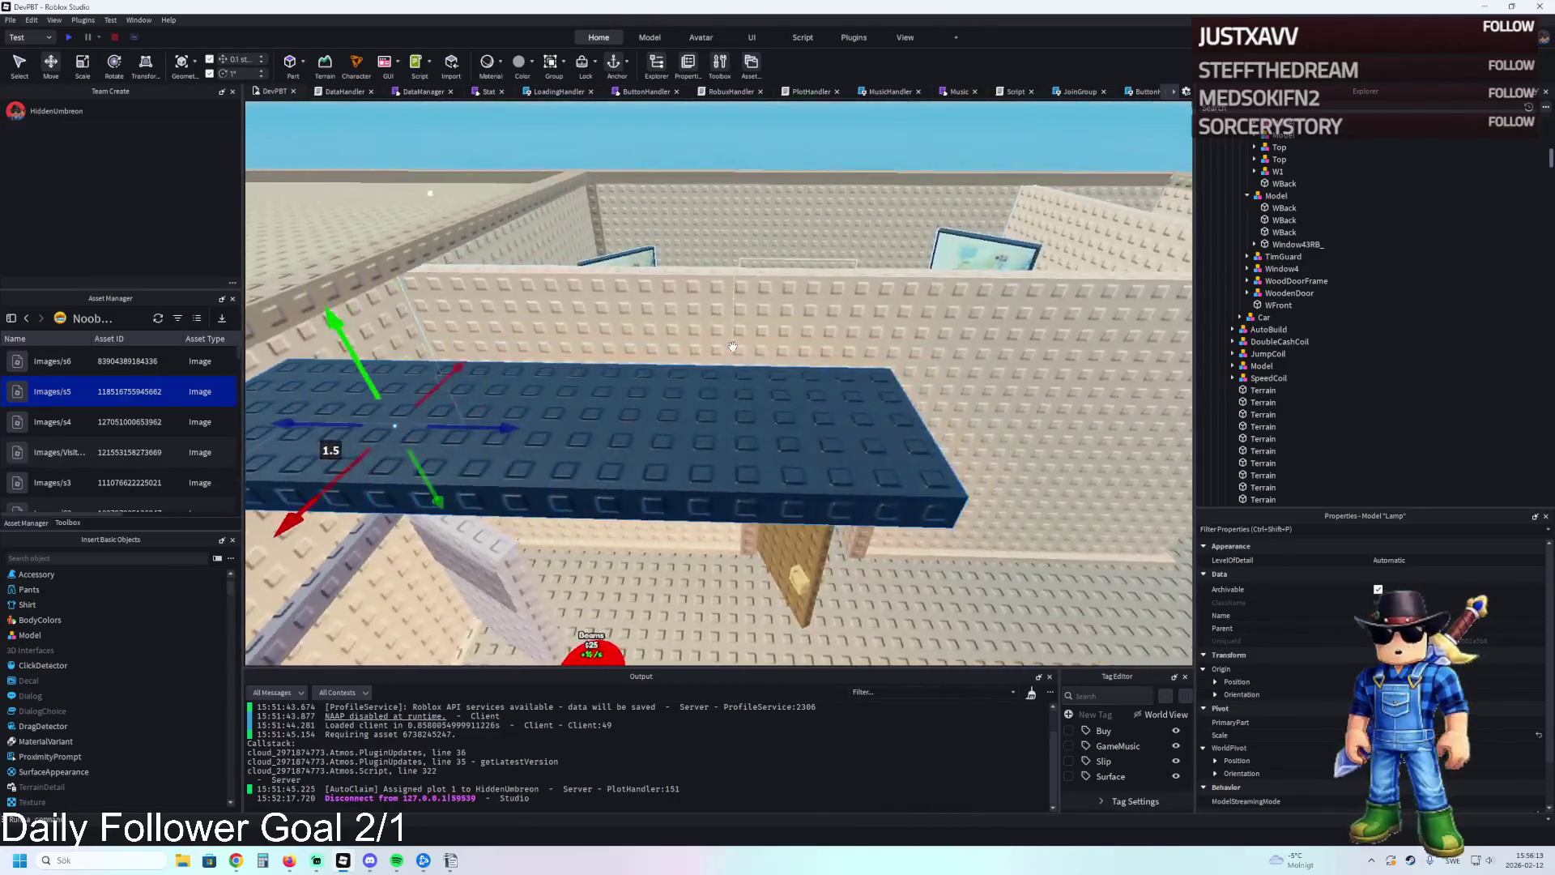
scroll(732, 347, "up", 3)
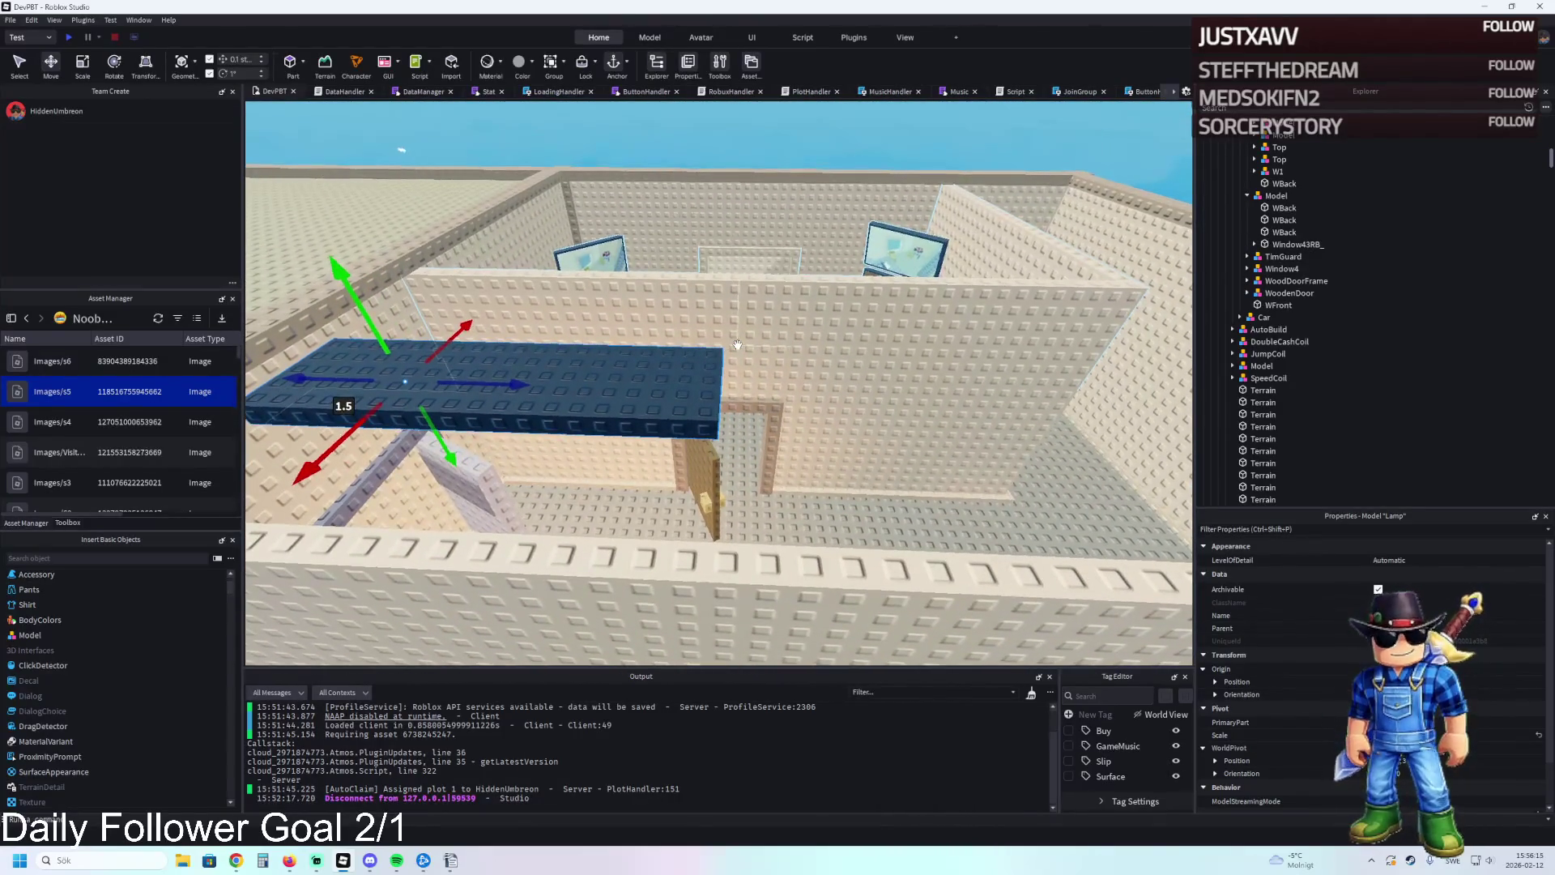
key("alt+Tab")
middle_click(907, 179)
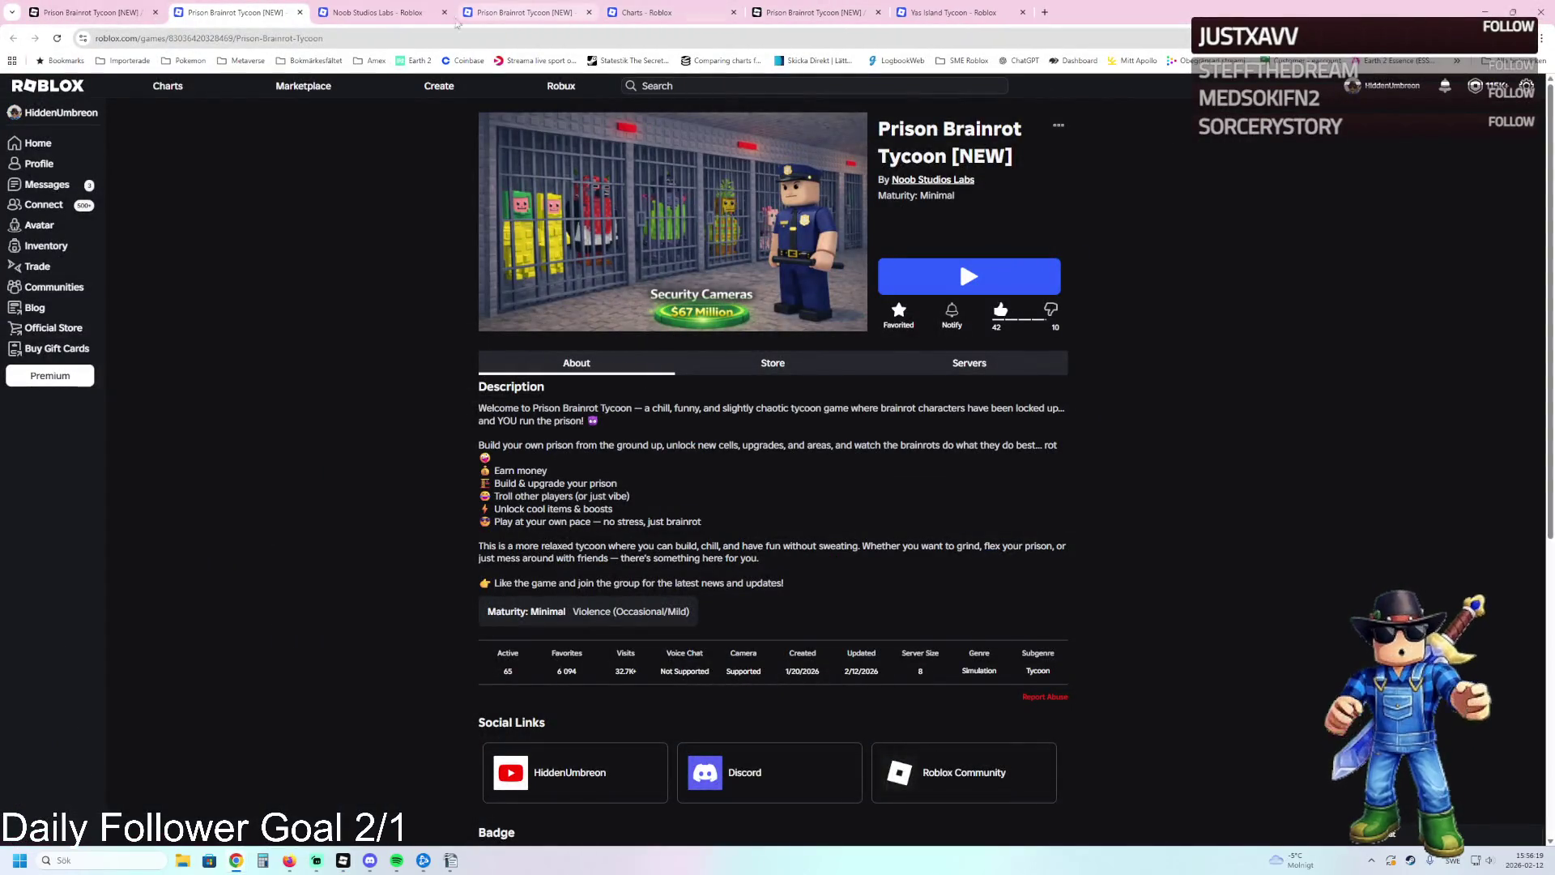
Look over the Noob Studios Labs community page, close its tab, and go back to Studio.
left_click(402, 6)
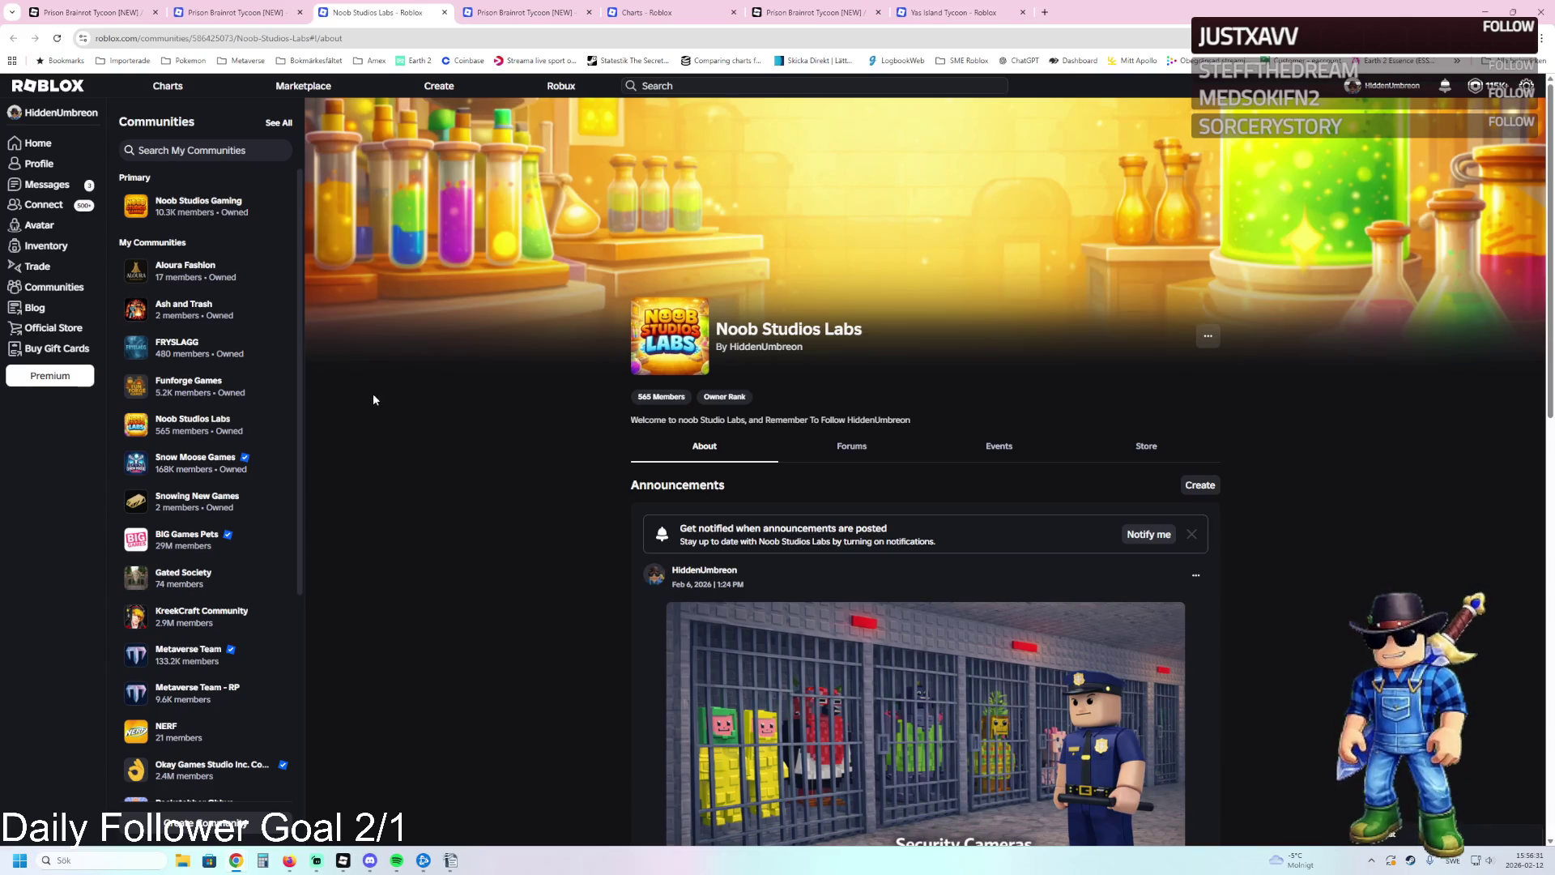
left_click(444, 13)
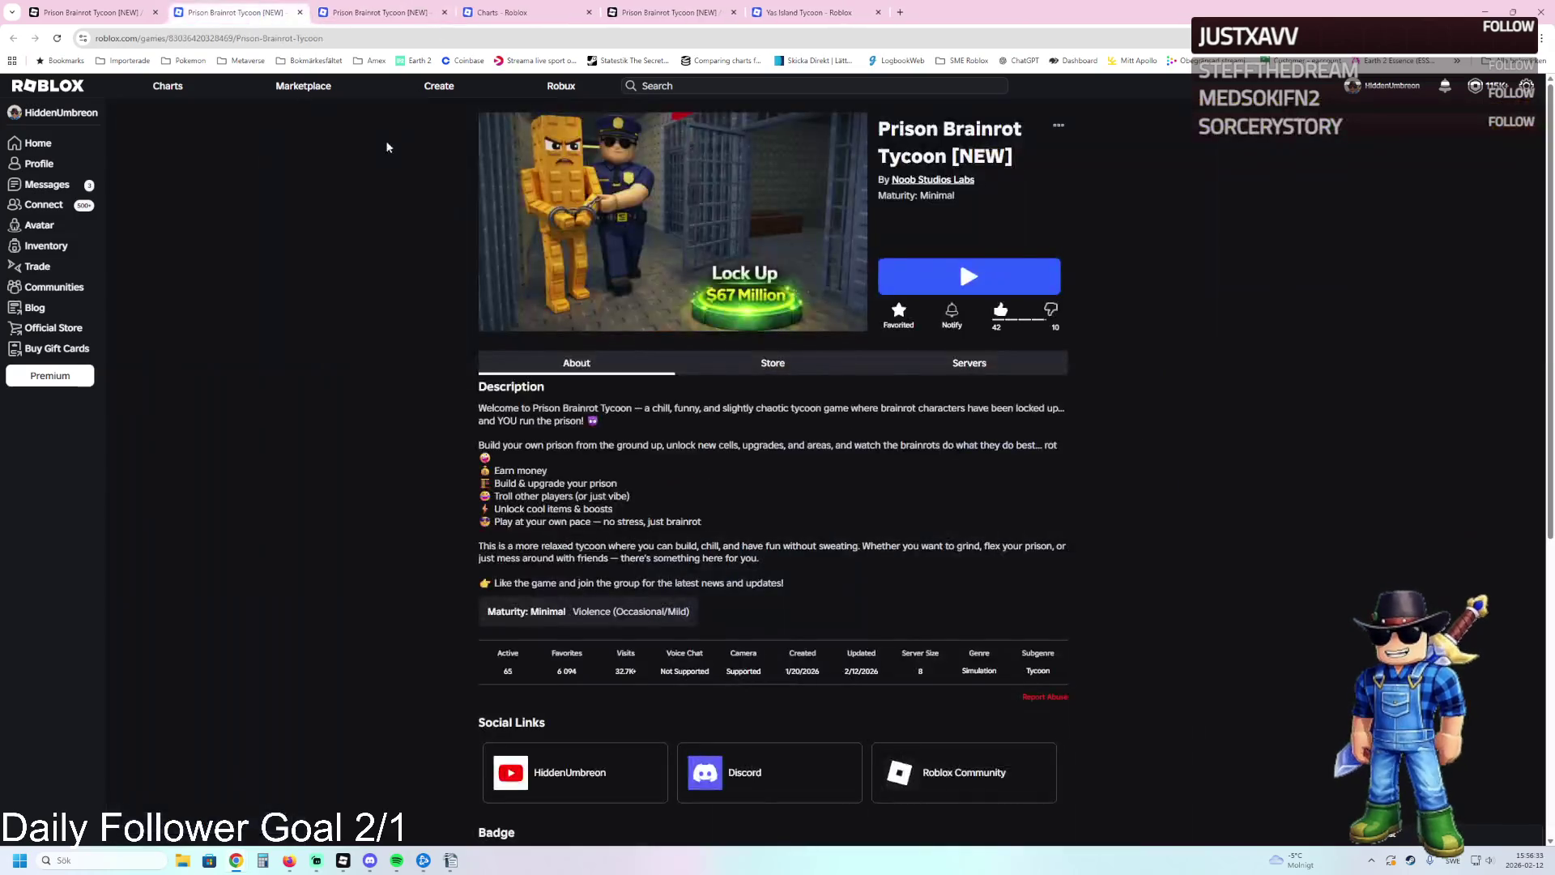
left_click(90, 14)
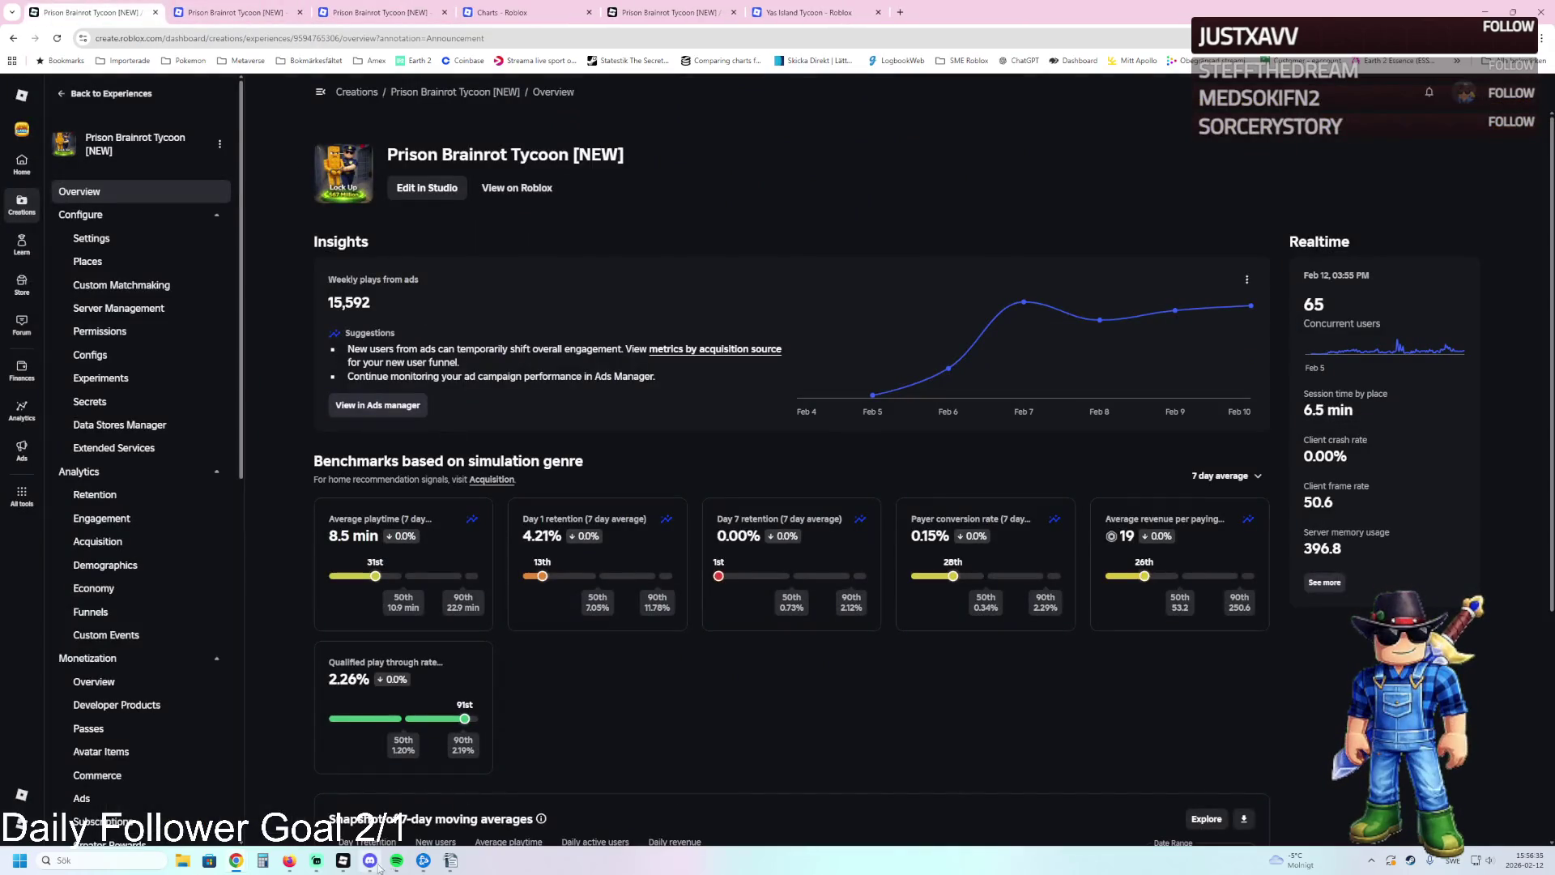
left_click(343, 861)
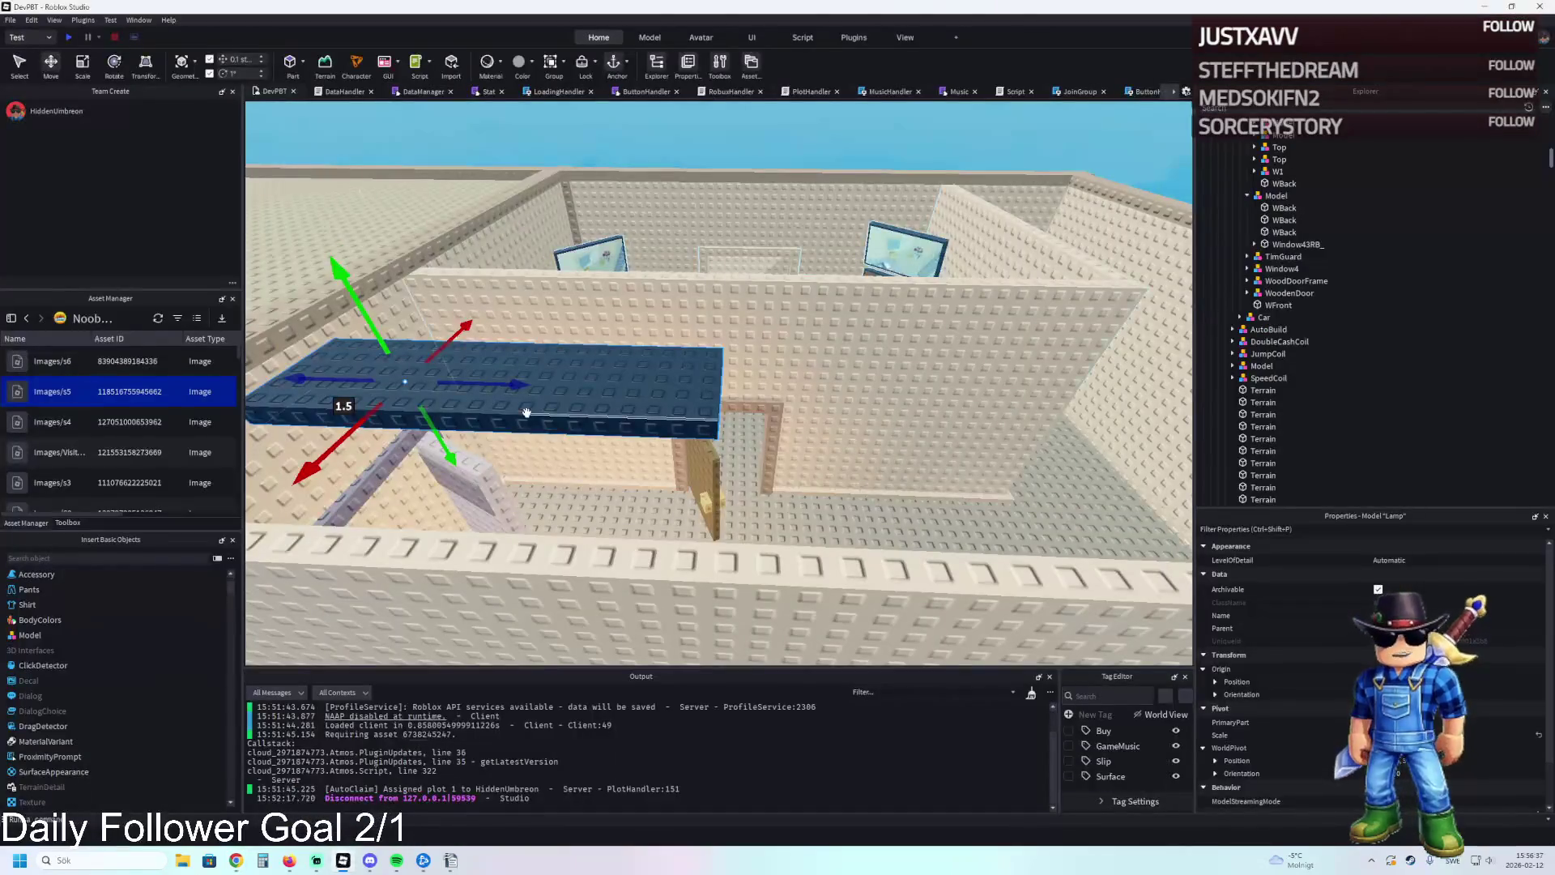
Slide the long dark blue block along its length across the middle room.
scroll(536, 411, "up", 2)
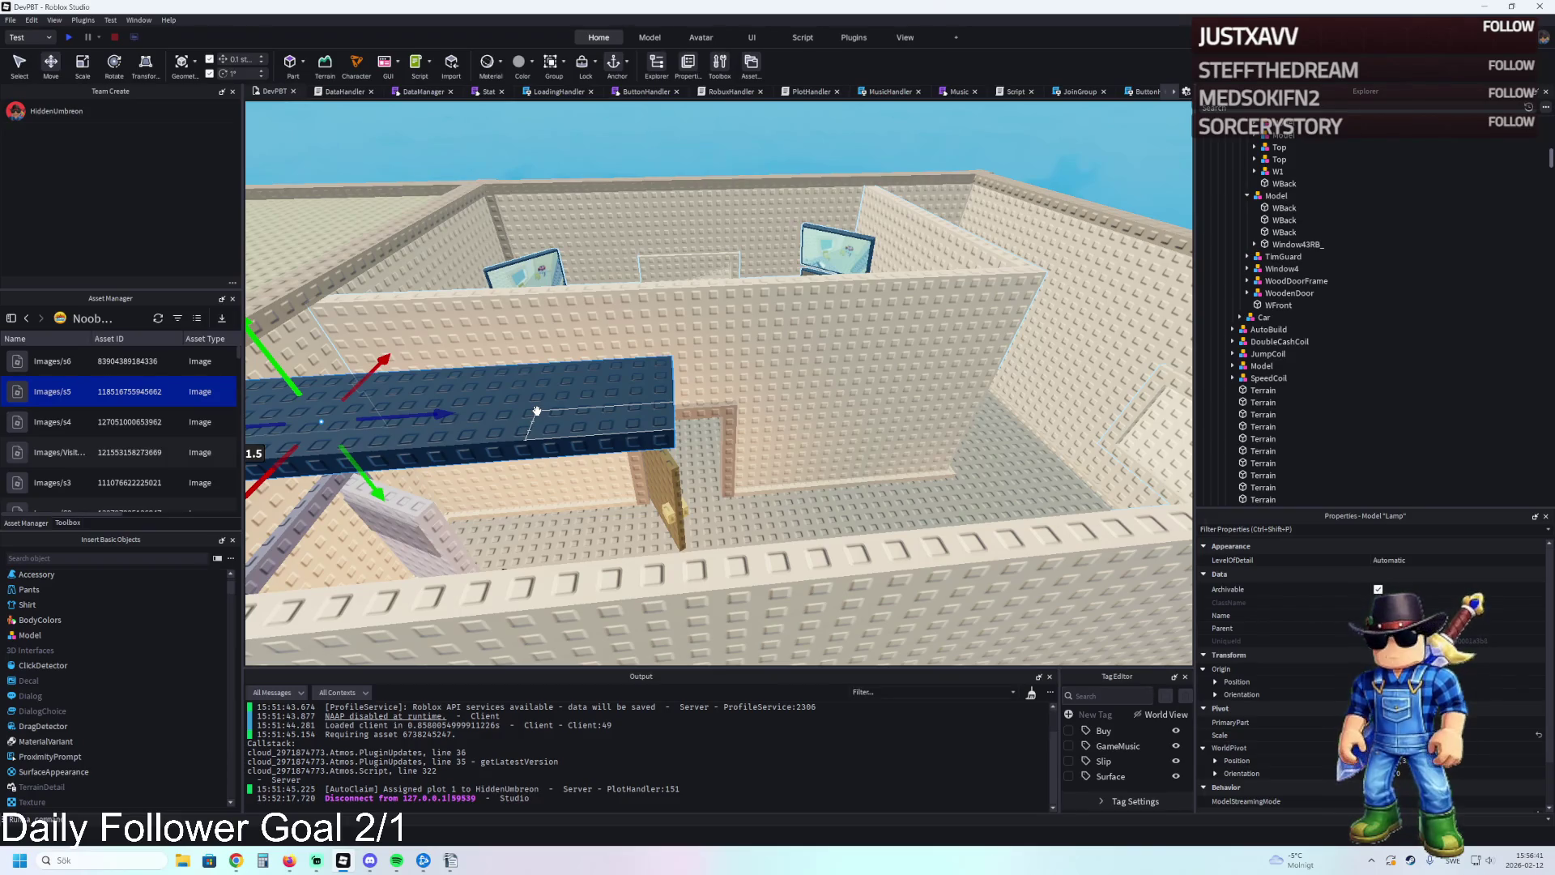
scroll(537, 412, "down", 3)
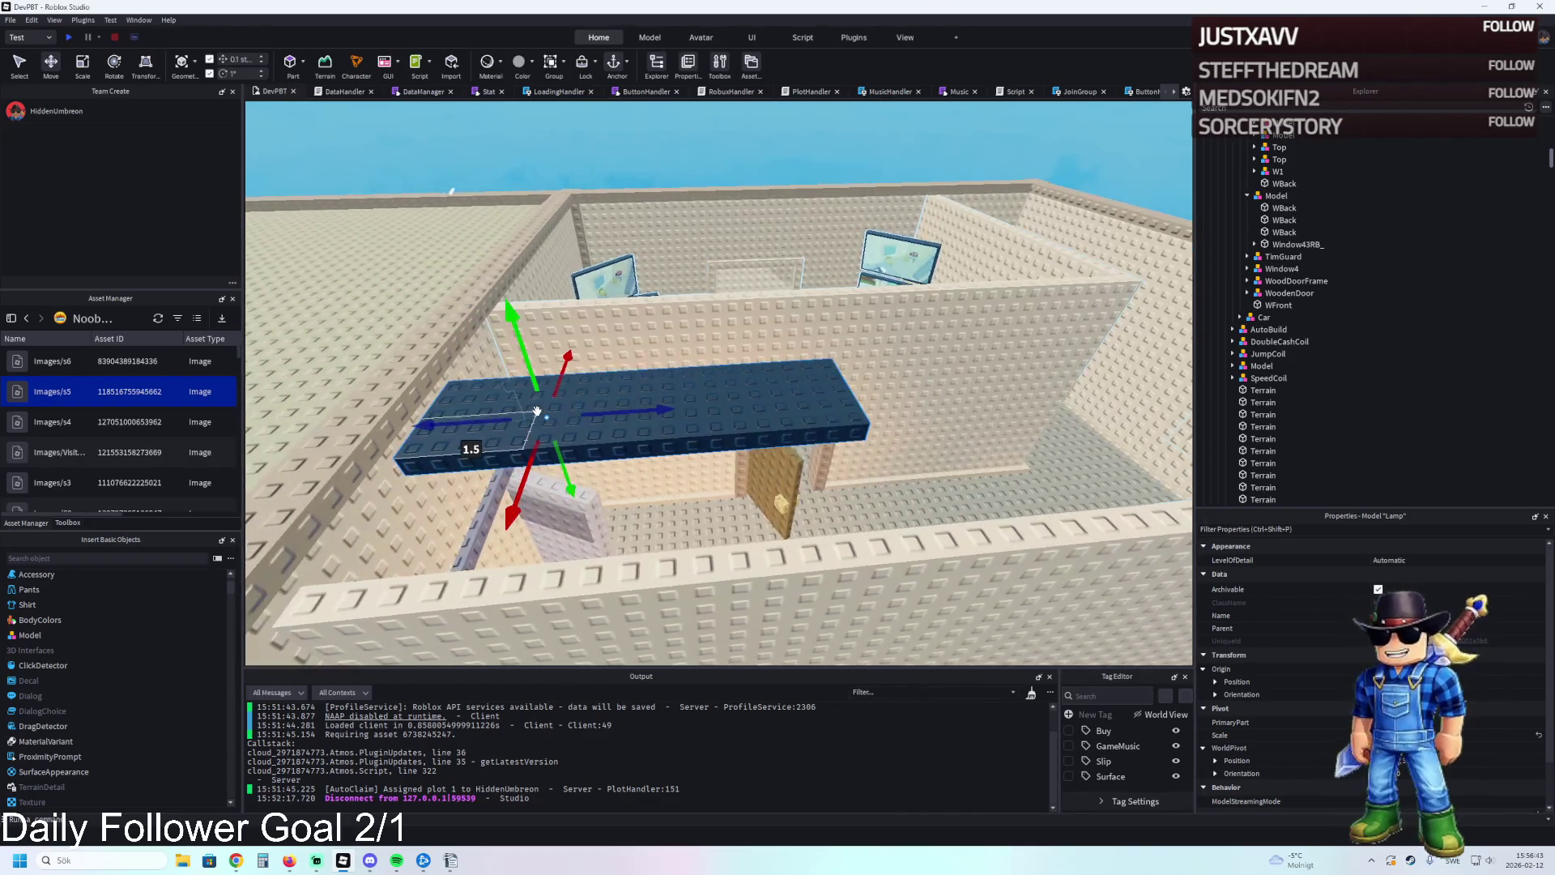
key("d")
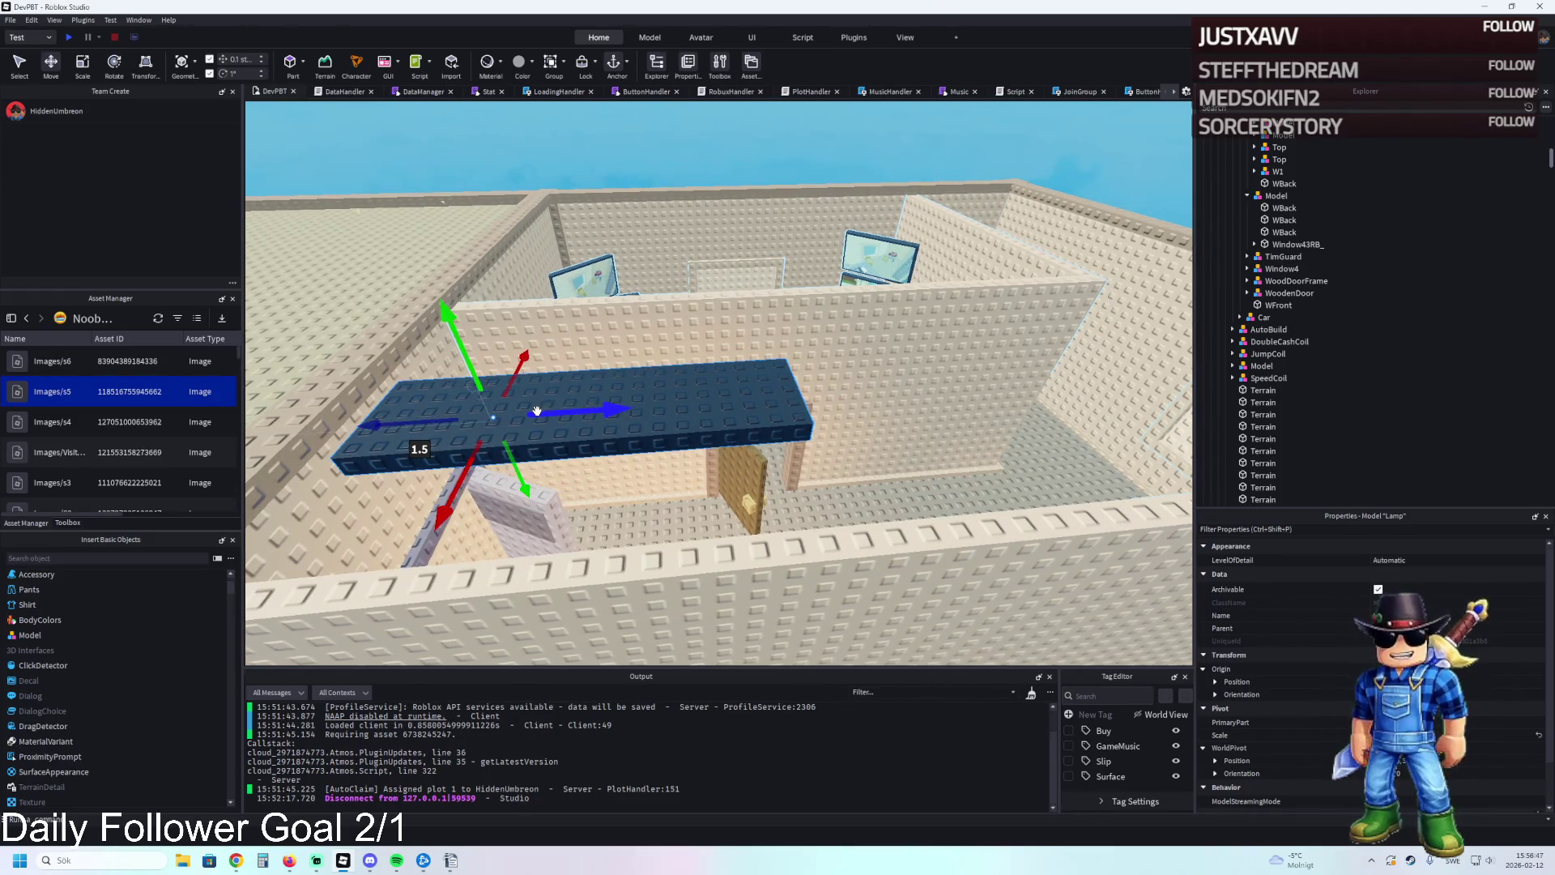
key("e")
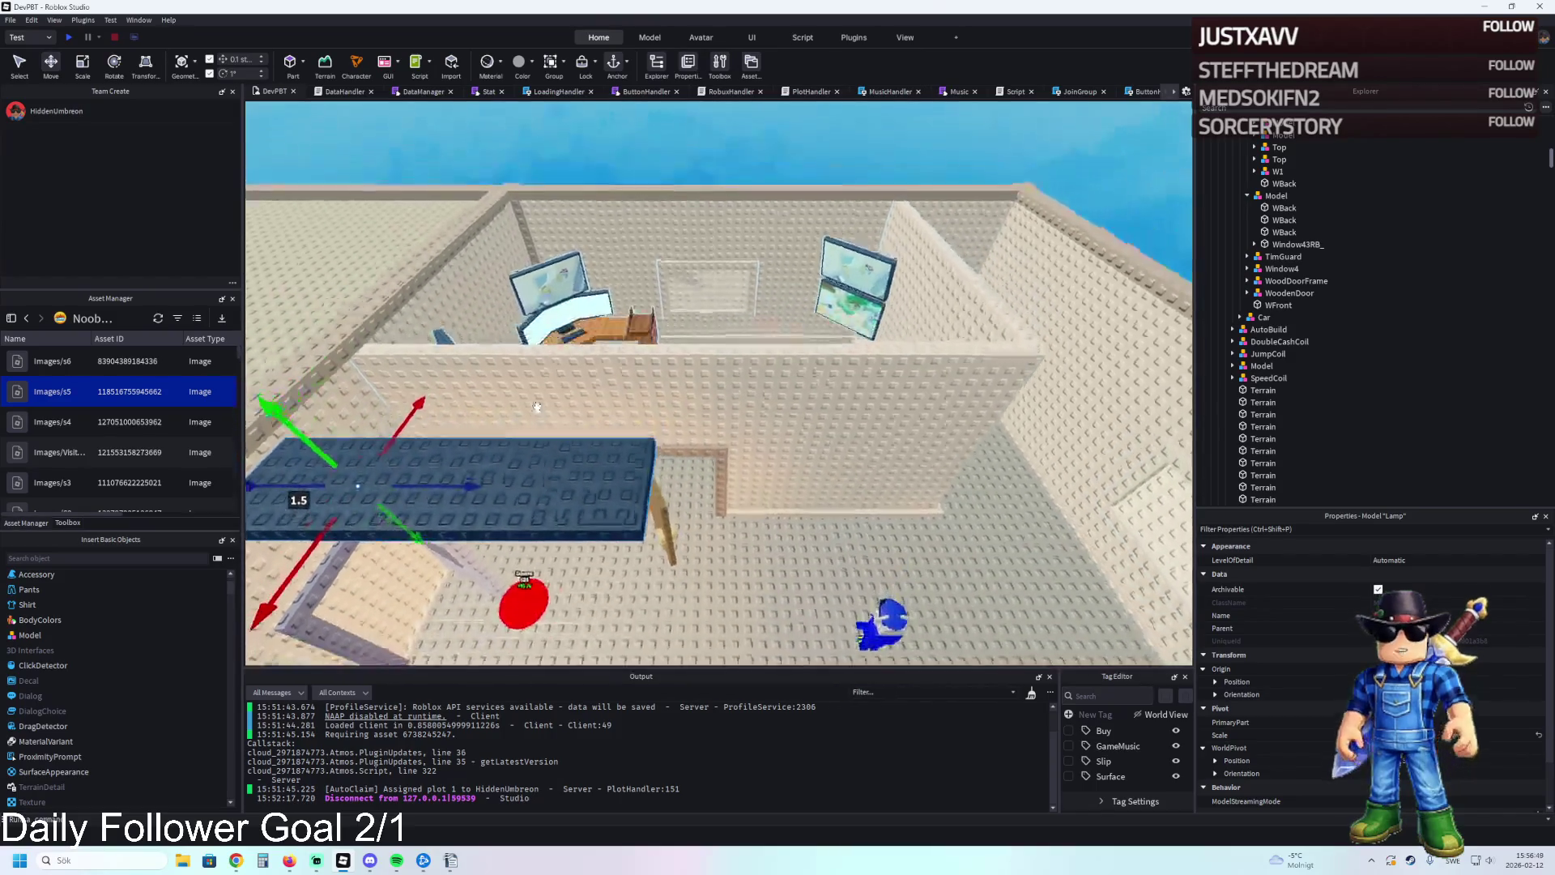
mouse_move(542, 462)
left_mouse_down()
mouse_move(568, 472)
mouse_move(538, 478)
left_mouse_up()
key("d")
key("s")
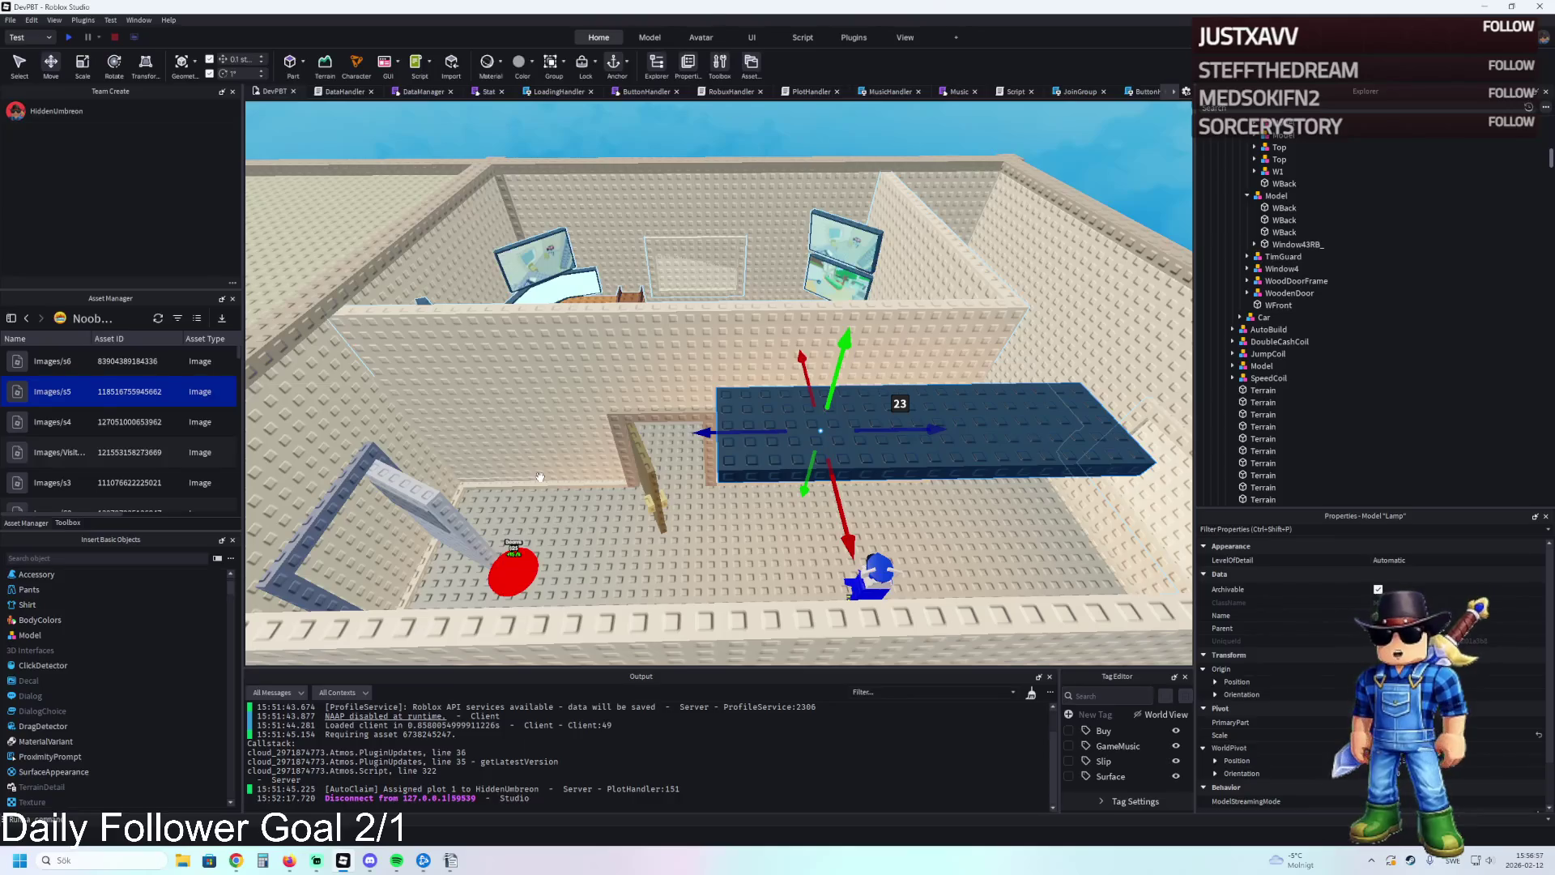
key("d")
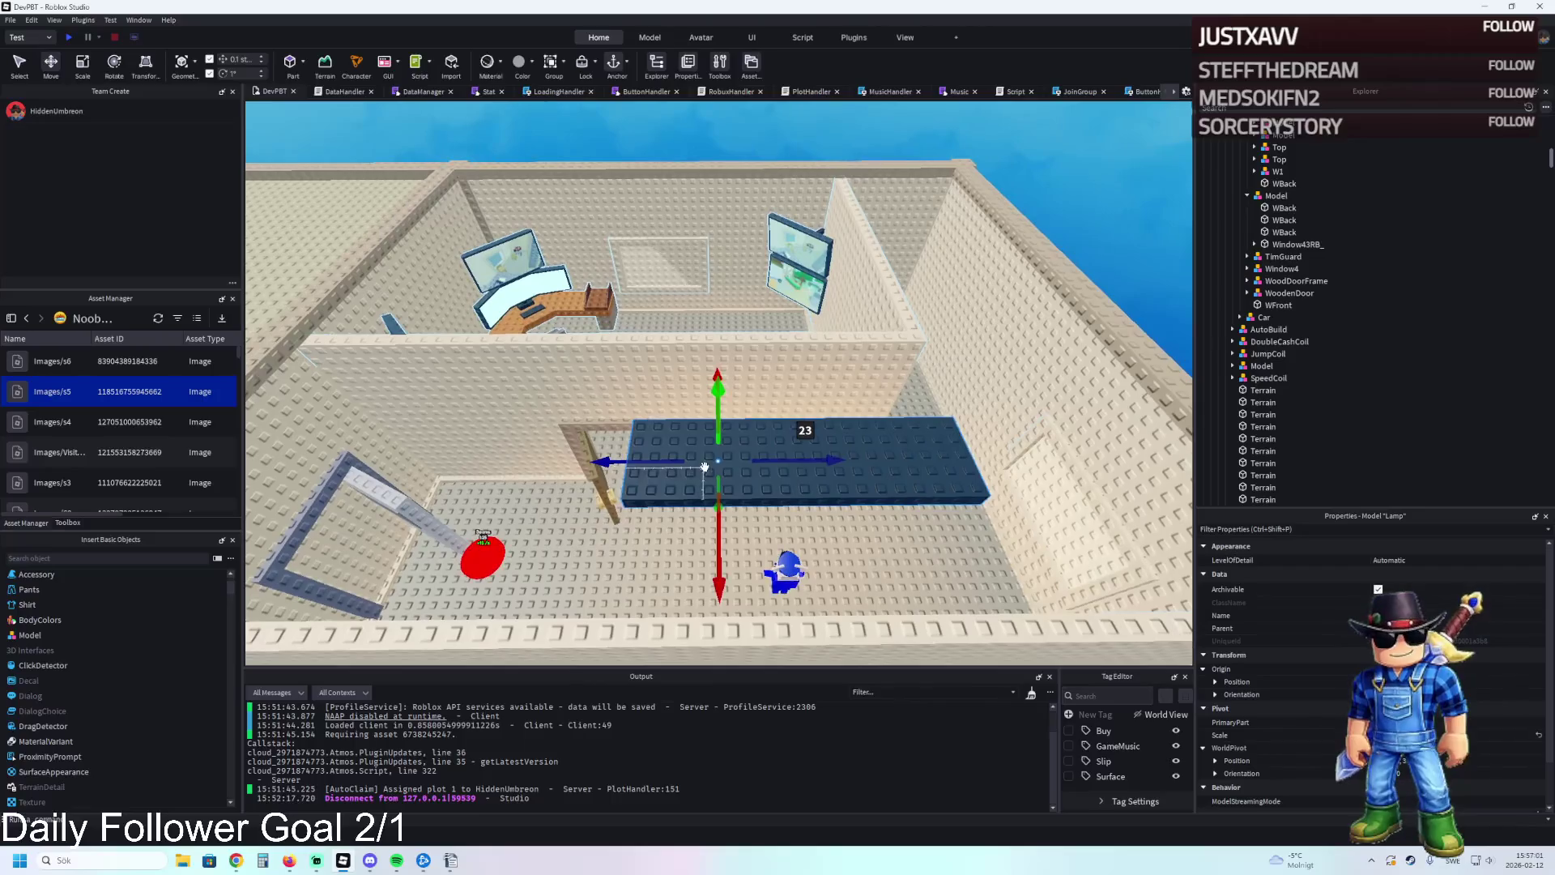
Move the blue block back toward the room centre, about 11.5 studs, beside the doorway.
right_click(705, 509)
left_click(918, 441)
key("s")
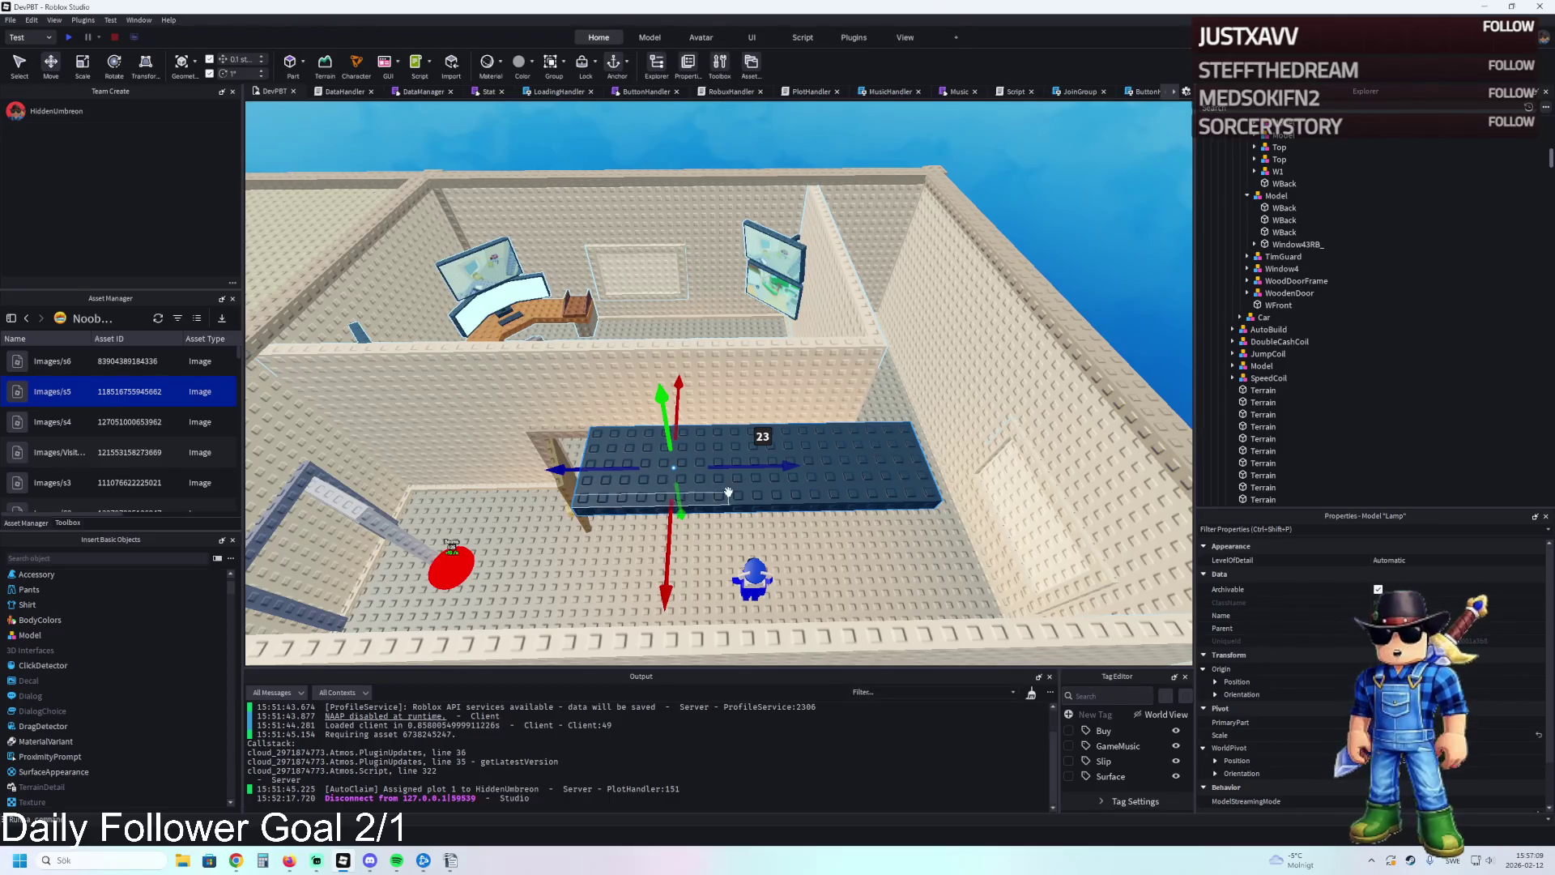
left_click_drag(680, 508, 615, 494)
key("w")
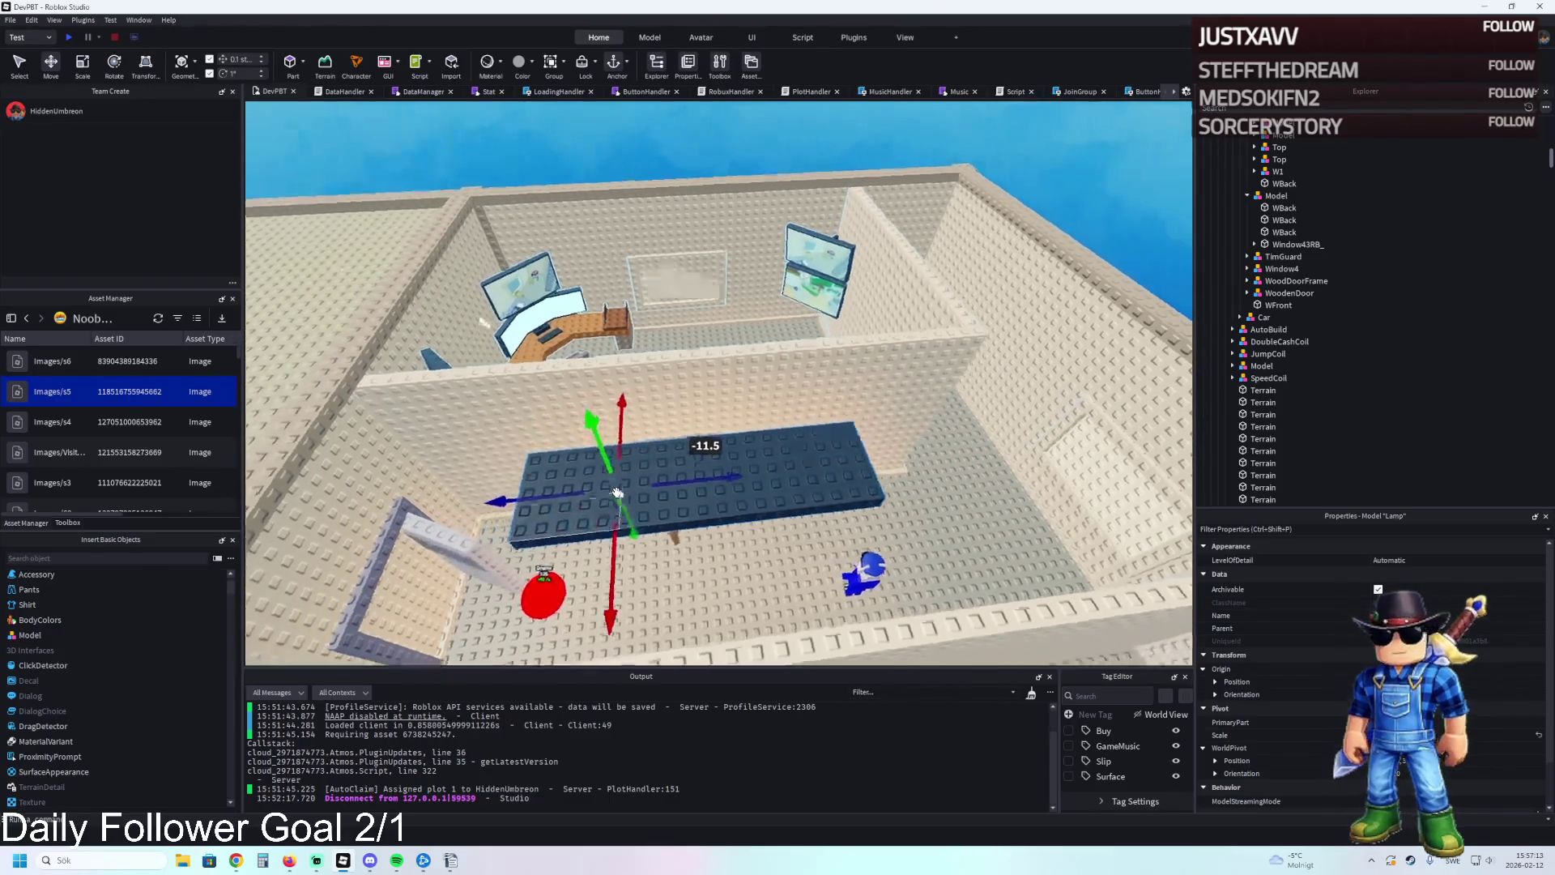
key("w")
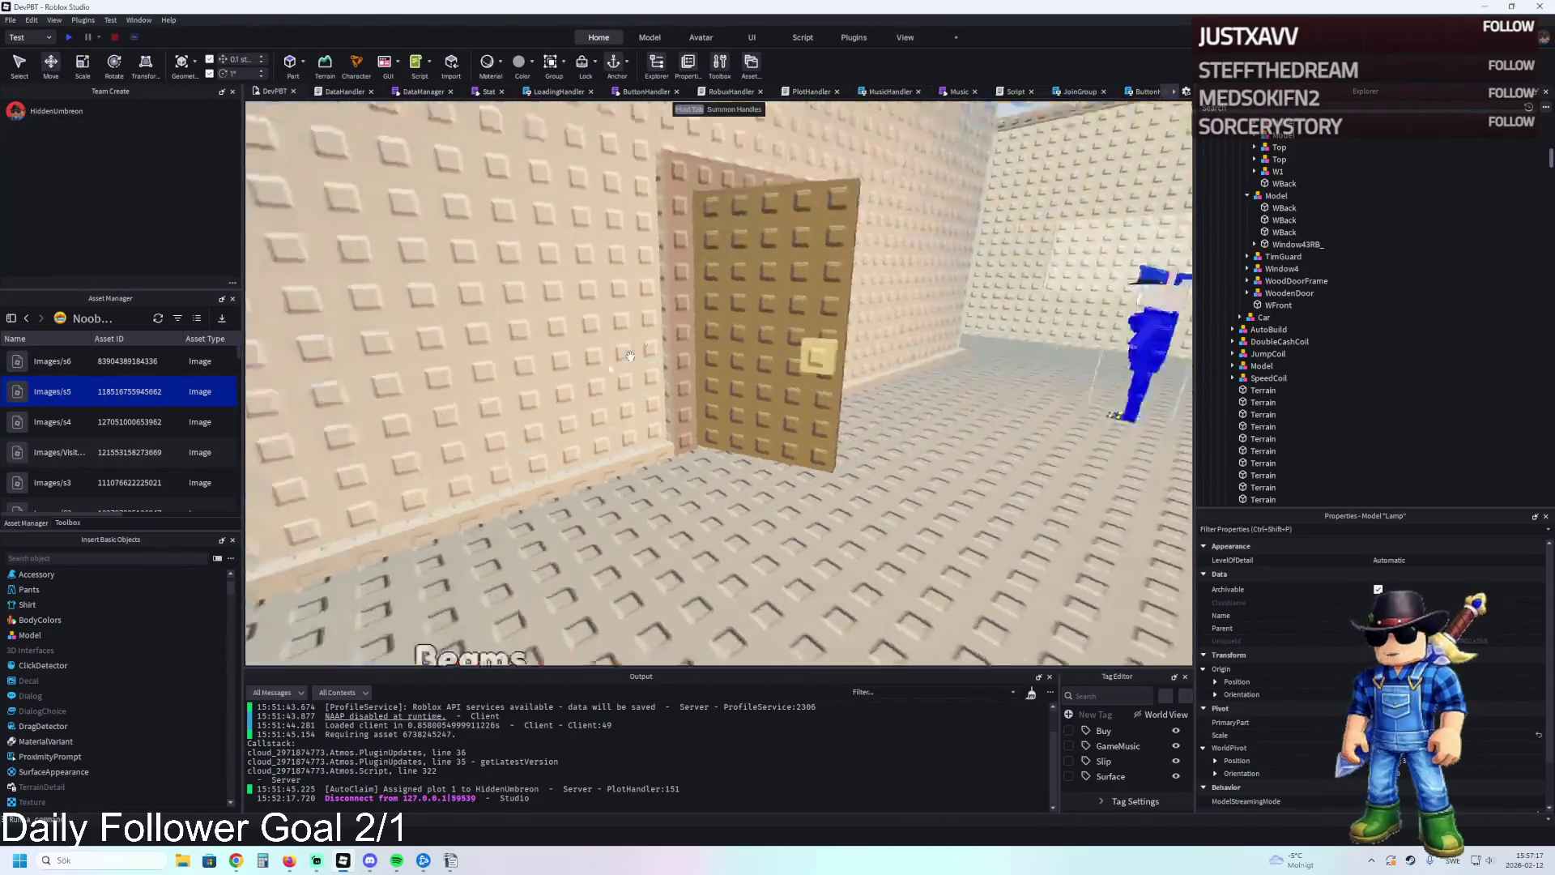
Select the ceiling beam and its SurfaceLight in Explorer.
left_click(702, 348)
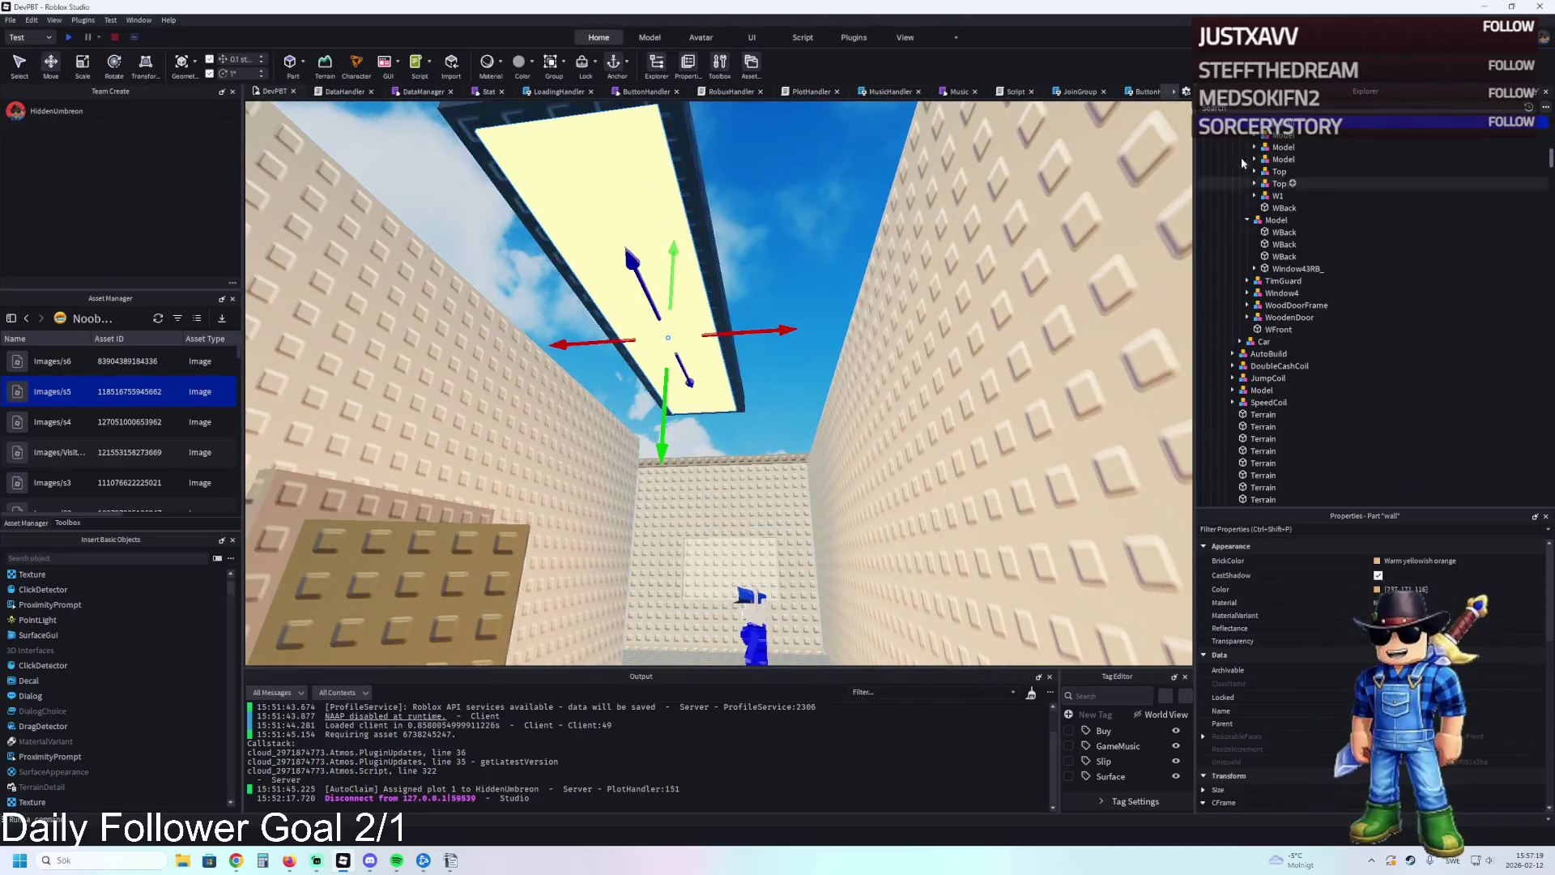
left_click(1284, 134)
left_click_drag(1093, 185, 908, 237)
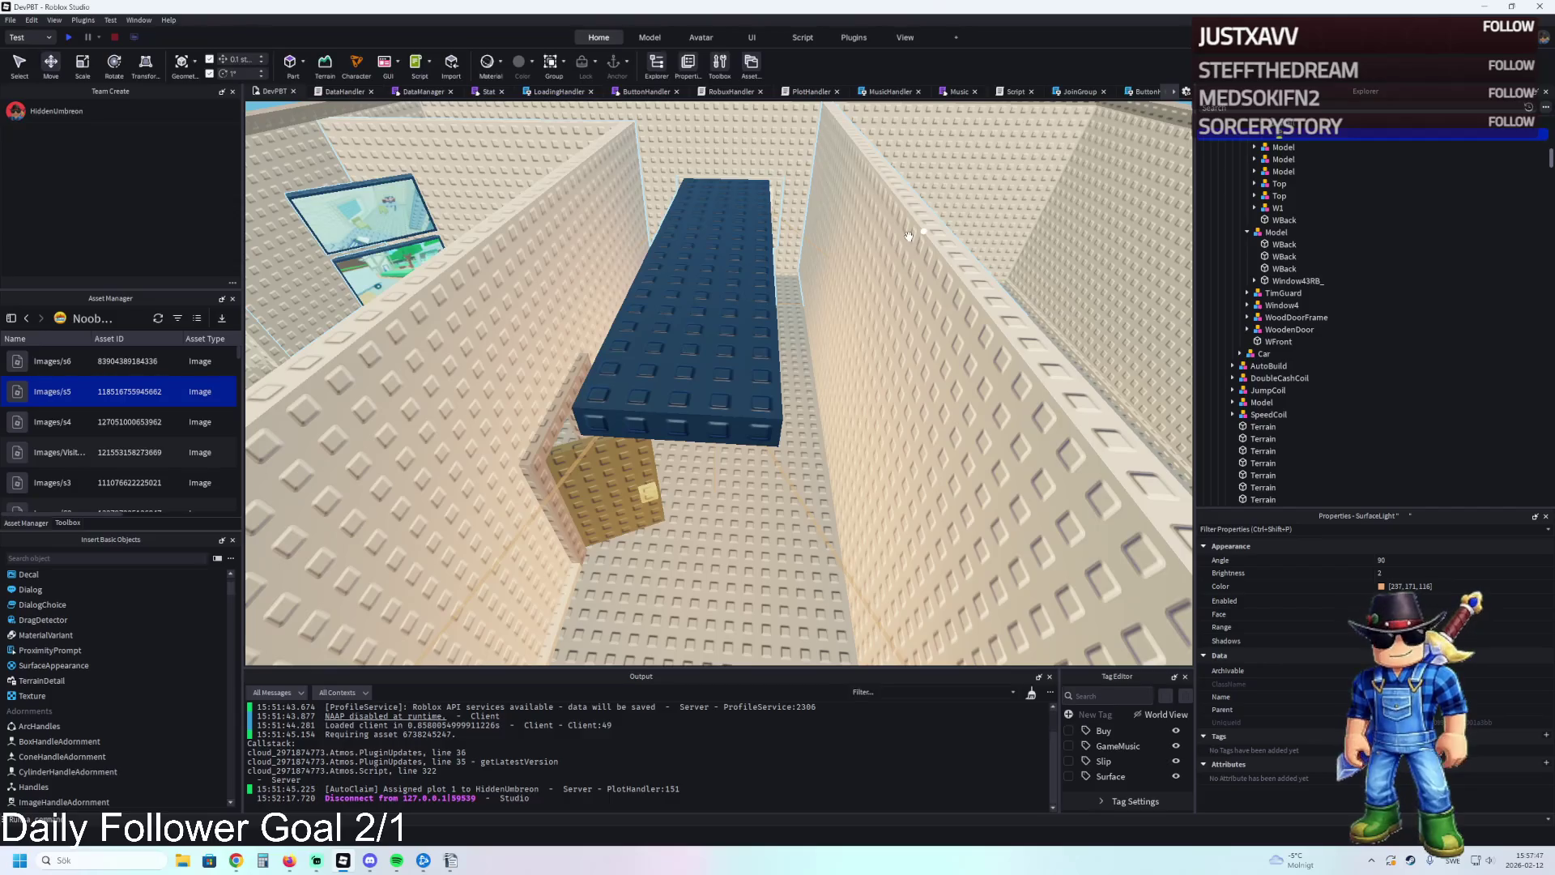
Playtest and look down the corridor, then switch to the Prison Brainrot Tycoon dashboard overview.
key("w")
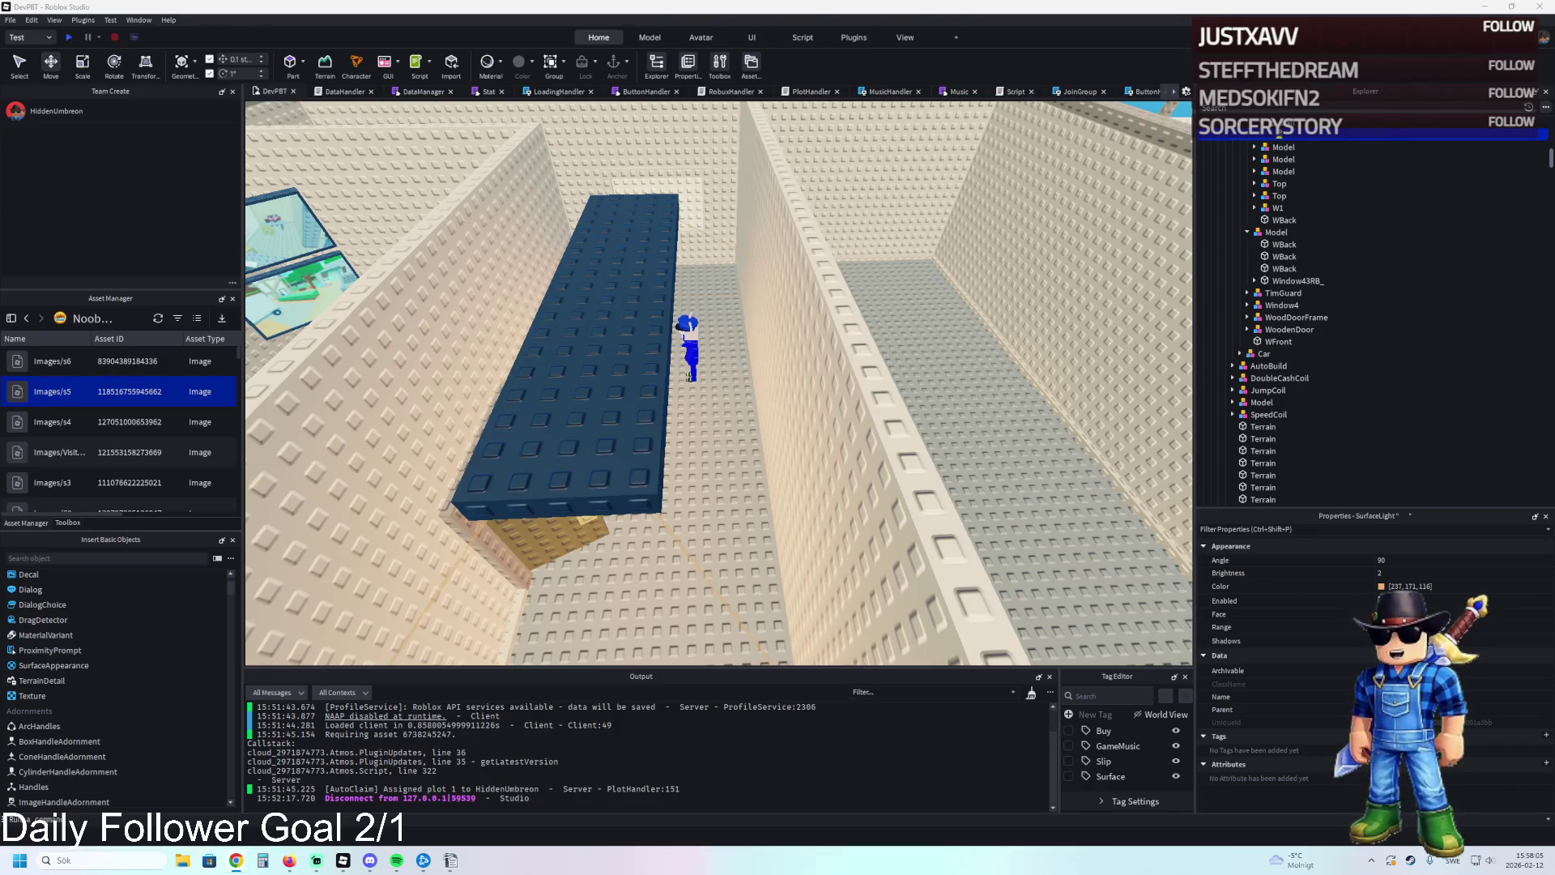
scroll(453, 437, "up", 3)
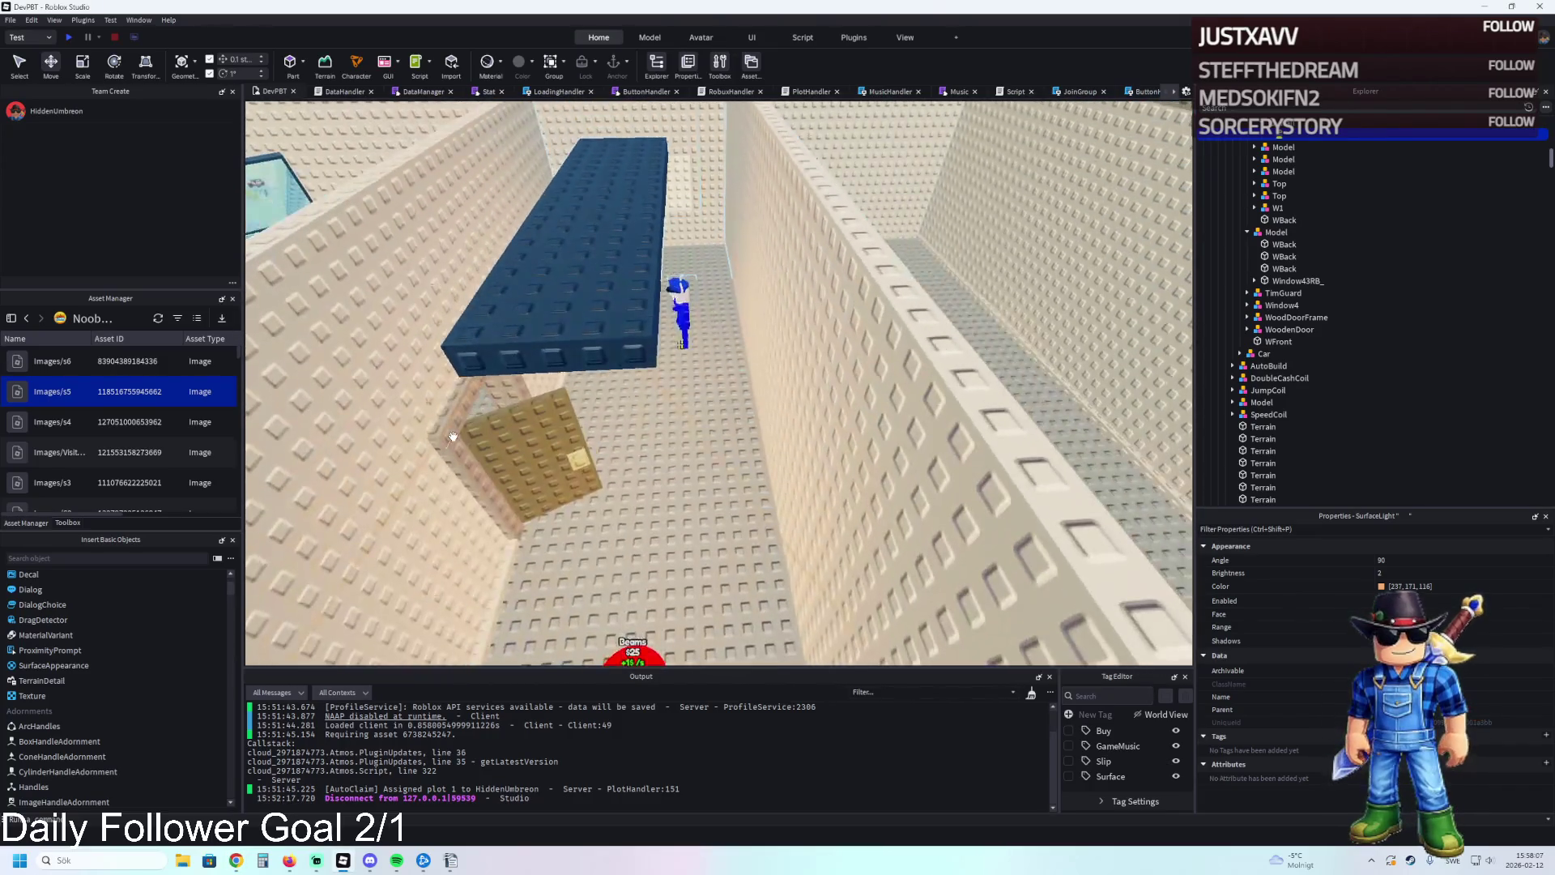
scroll(453, 437, "down", 8)
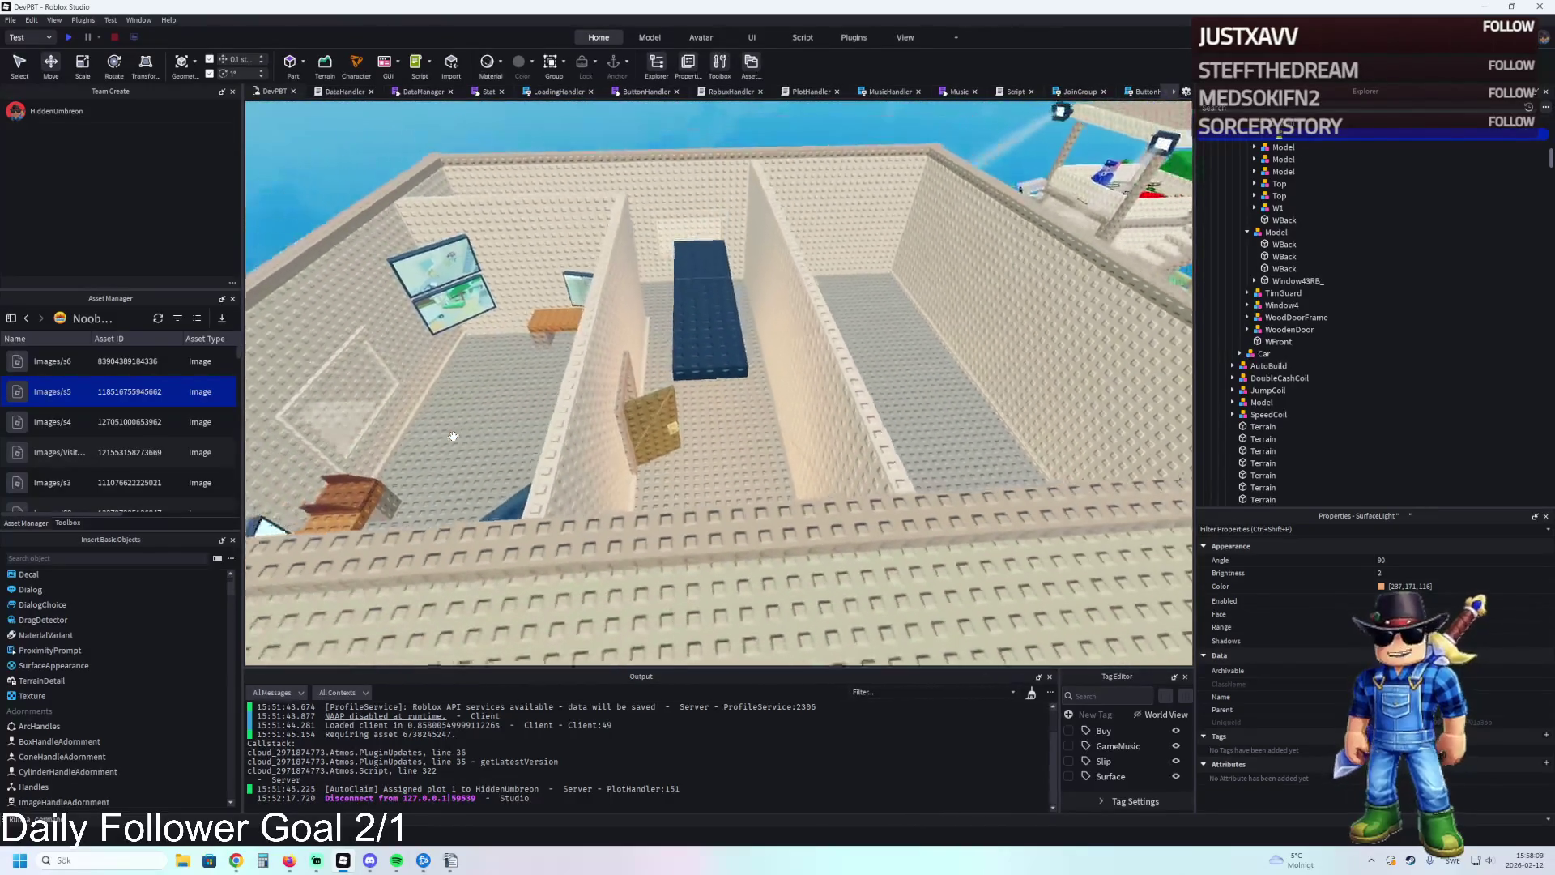
scroll(454, 437, "up", 5)
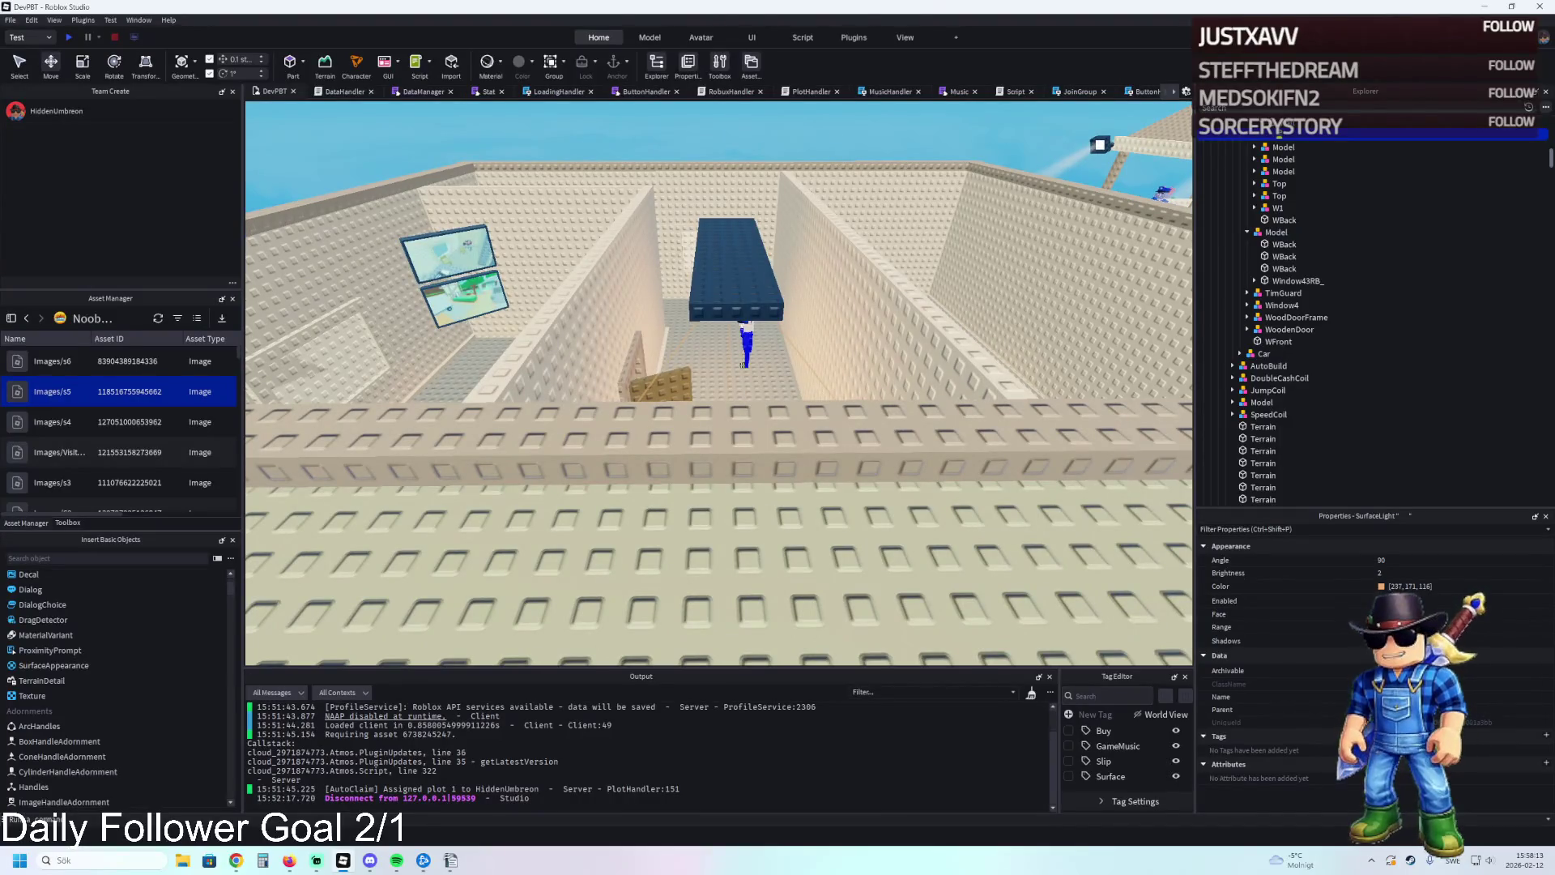
scroll(643, 346, "up", 3)
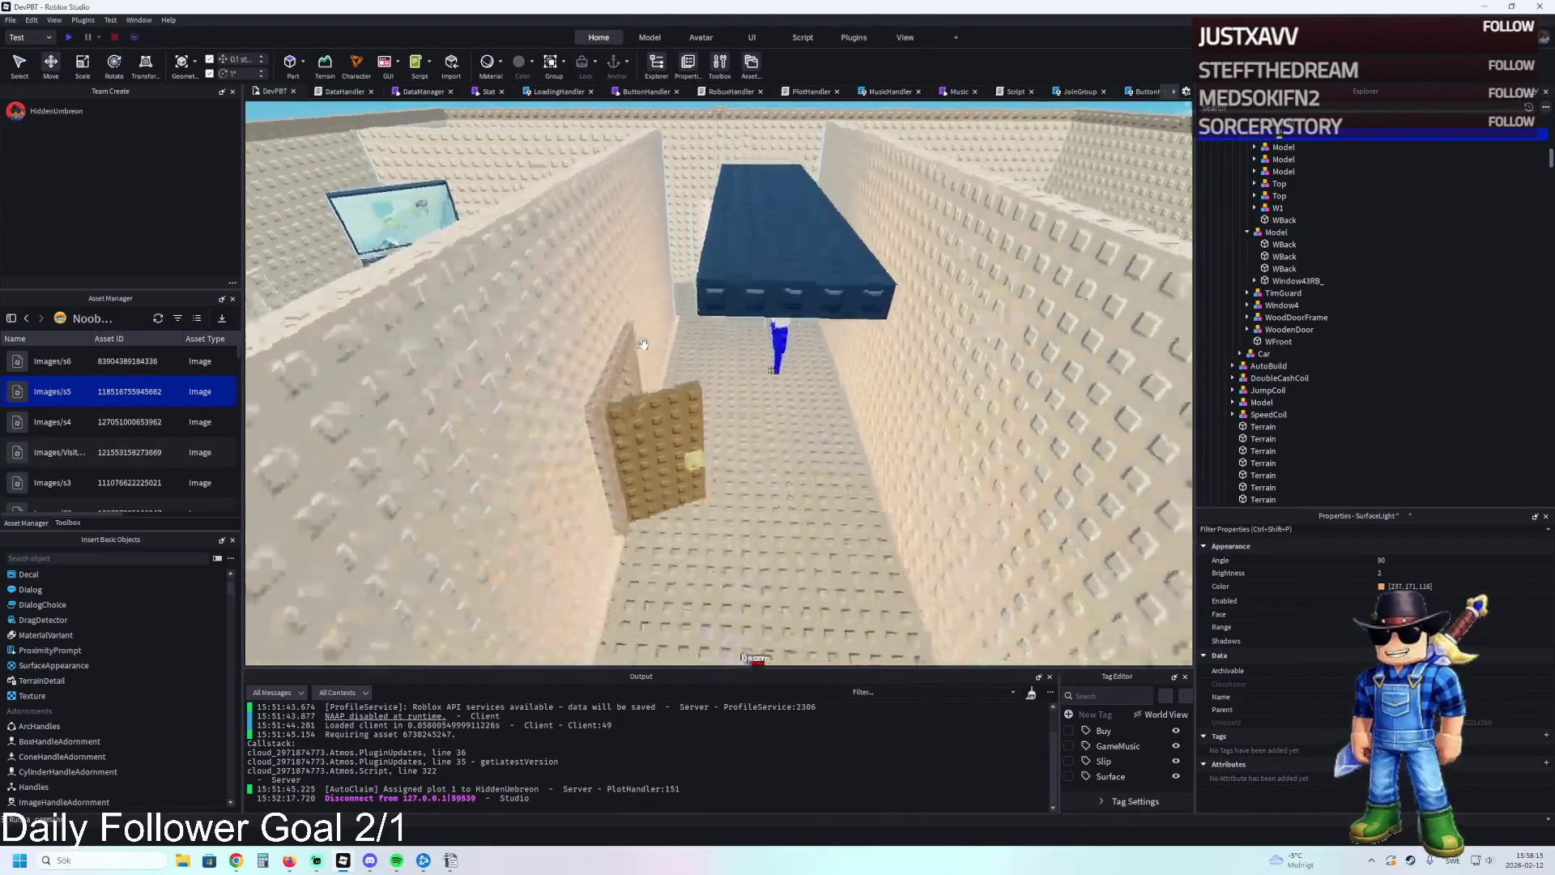
scroll(643, 346, "down", 4)
left_click_drag(644, 345, 584, 316)
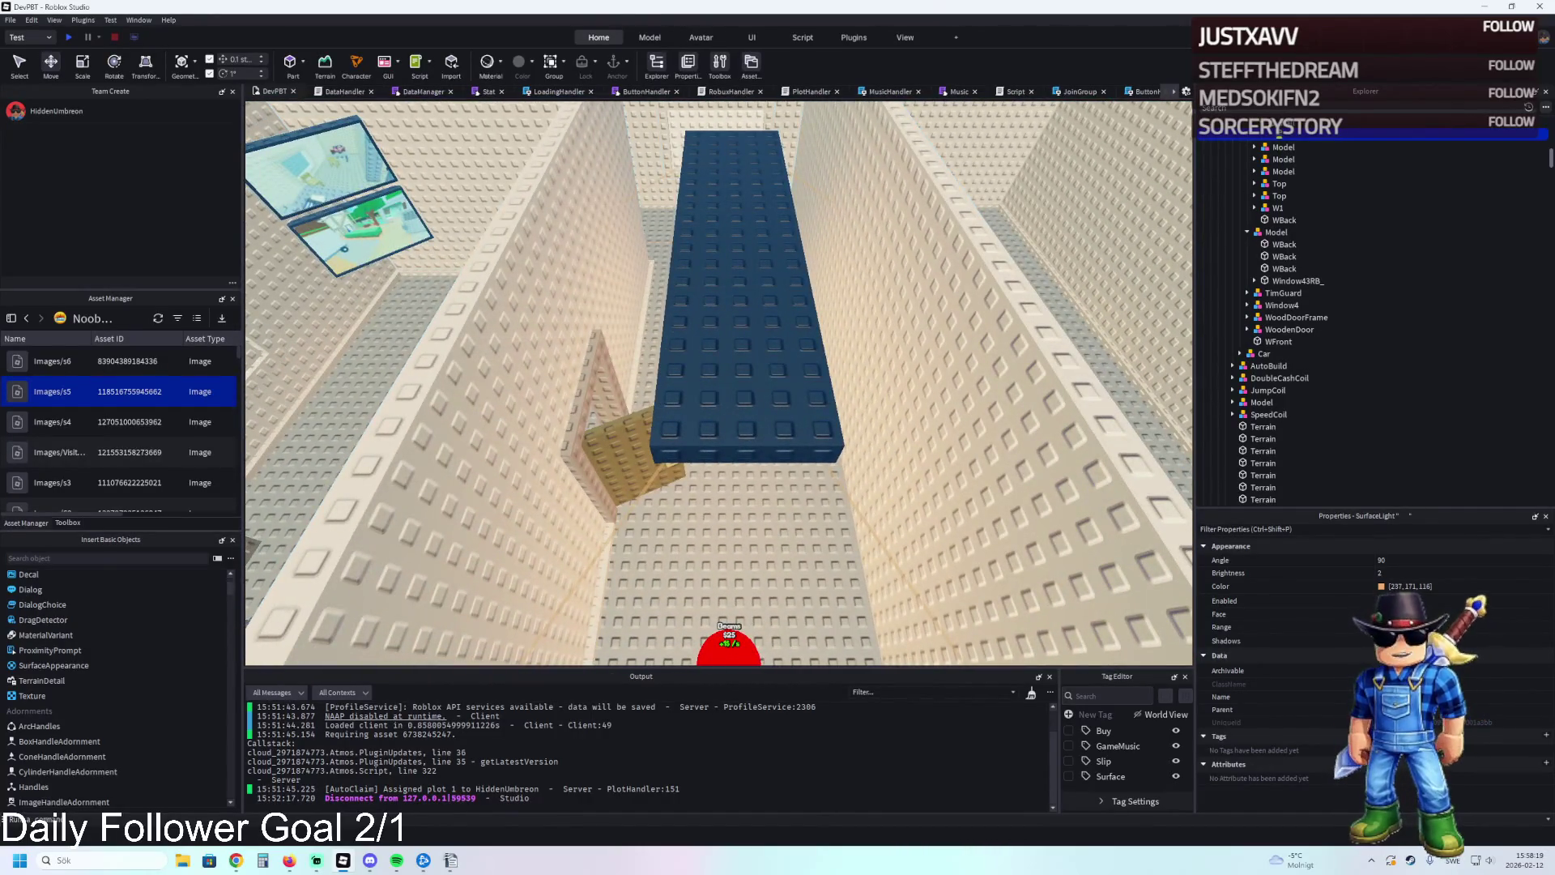
key("alt+Tab")
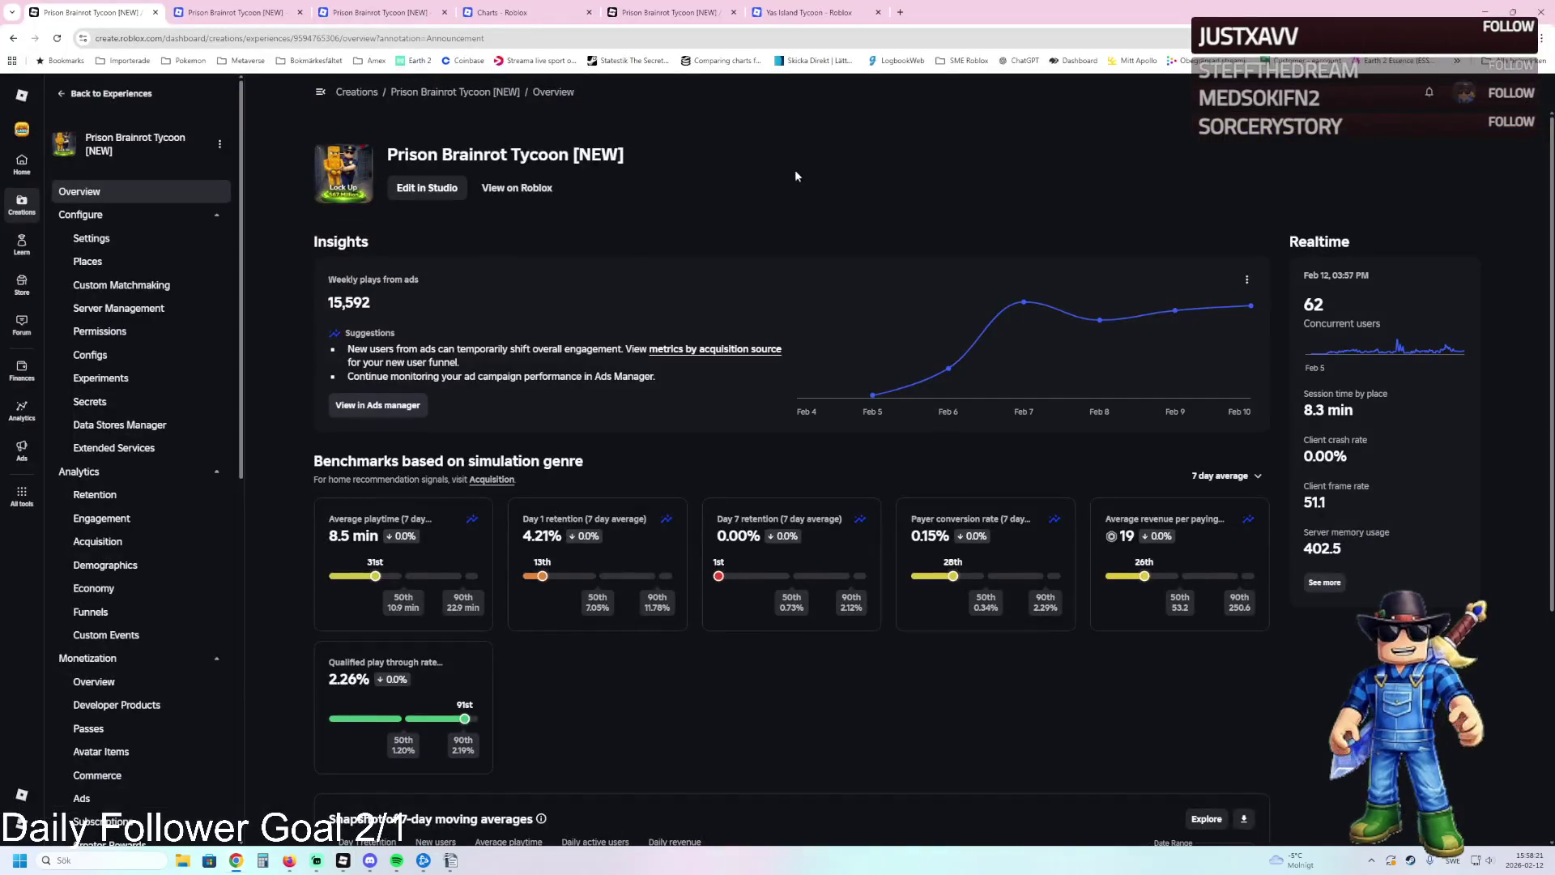
Go from the game's public page through Noob Studios Labs to the Noob Studios Gaming community.
left_click(507, 189)
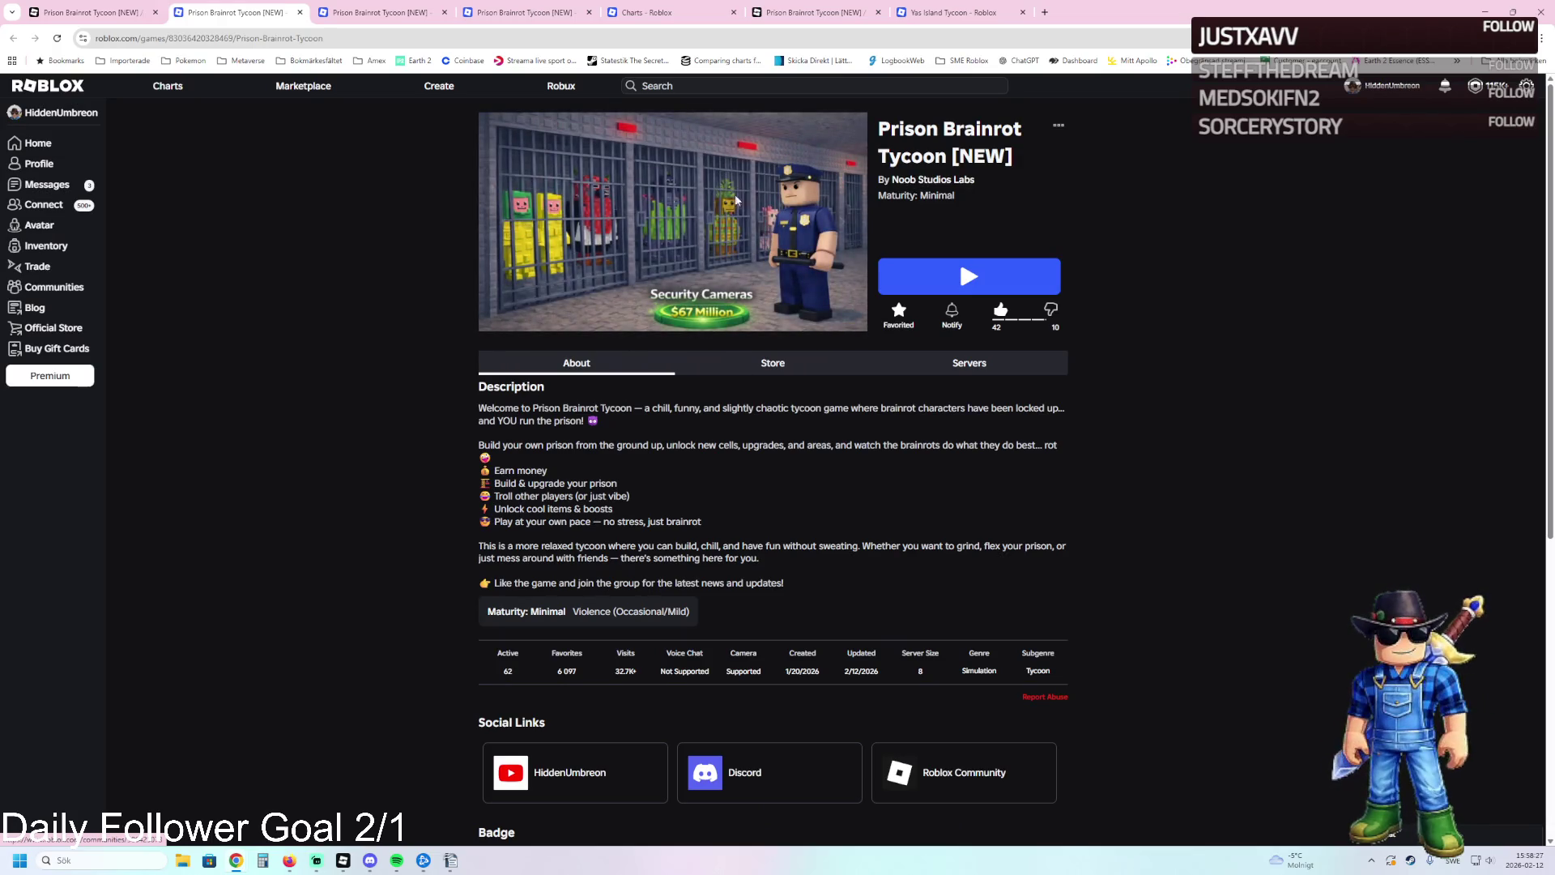
left_click(940, 180)
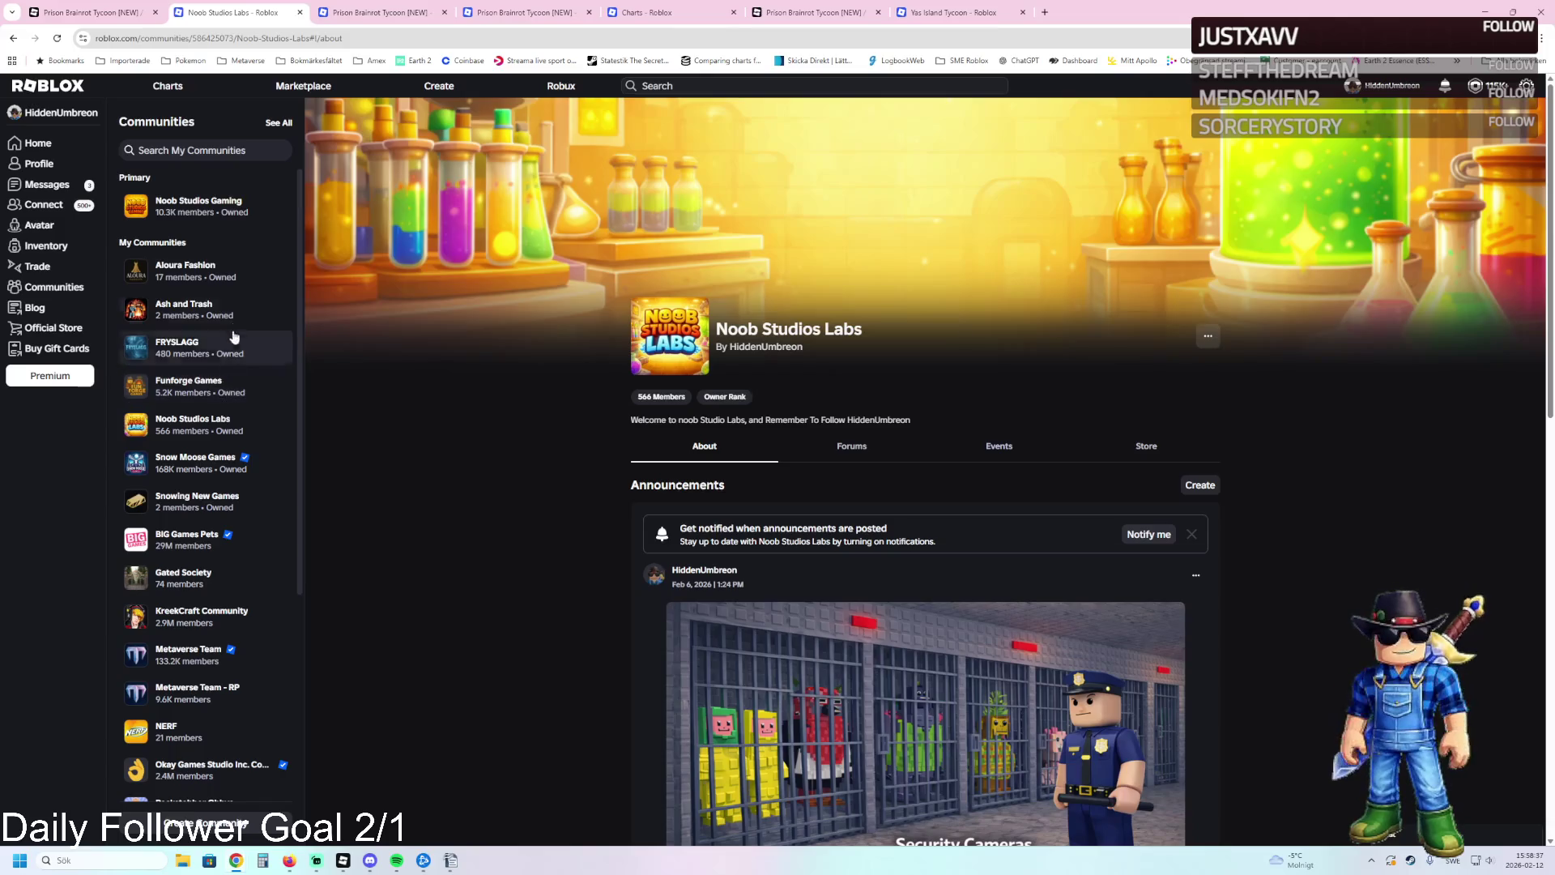
left_click(218, 223)
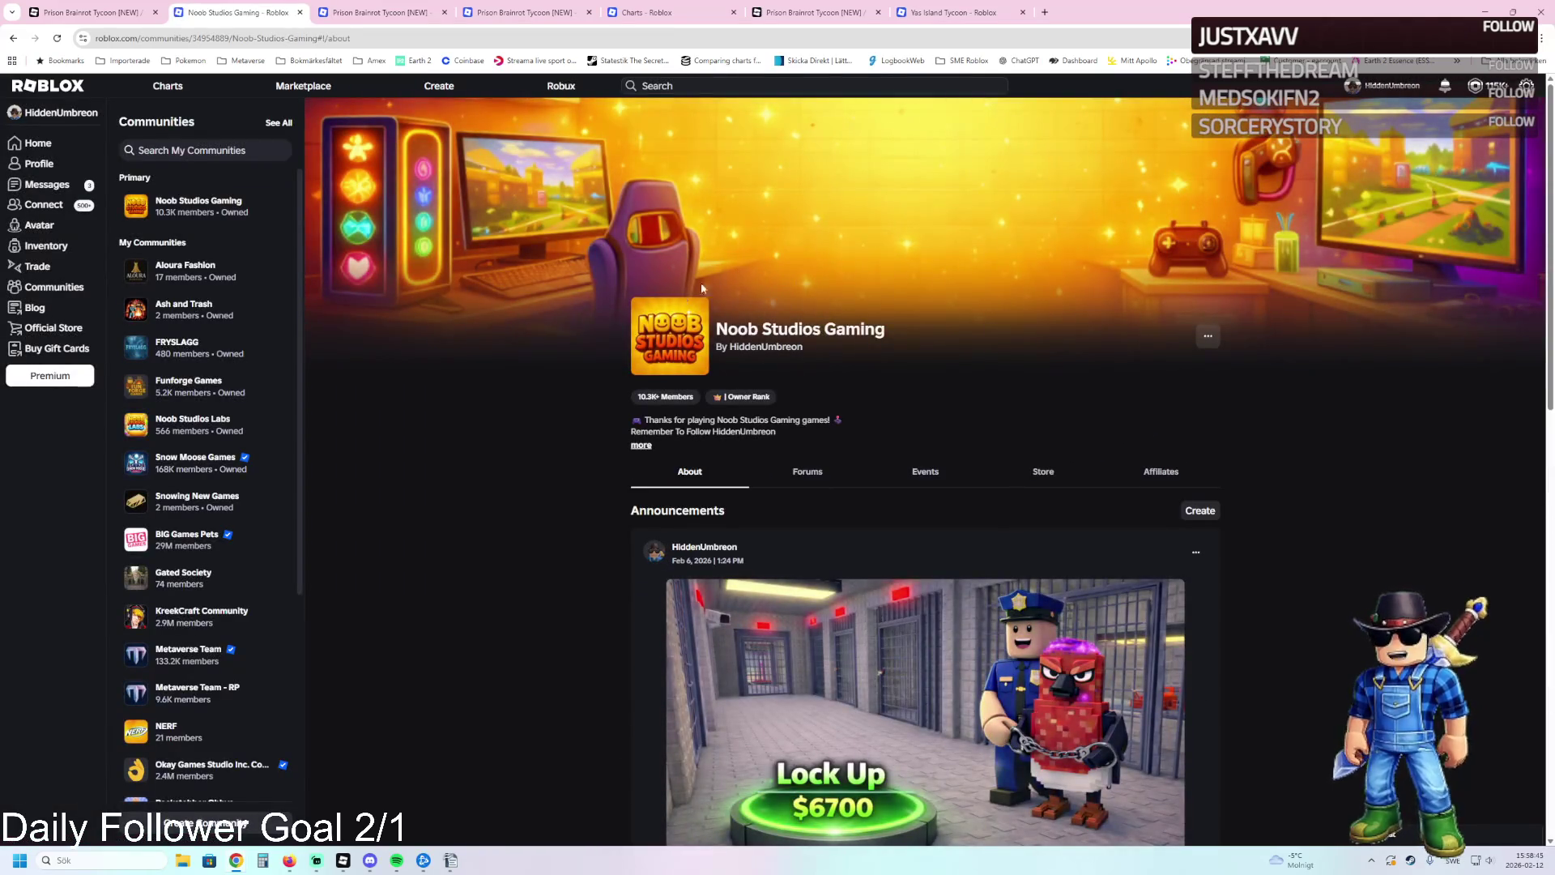
Open Winter Village Tycoon and another experience from Experiences in new tabs, and view Winter Village Tycoon.
scroll(796, 417, "down", 9)
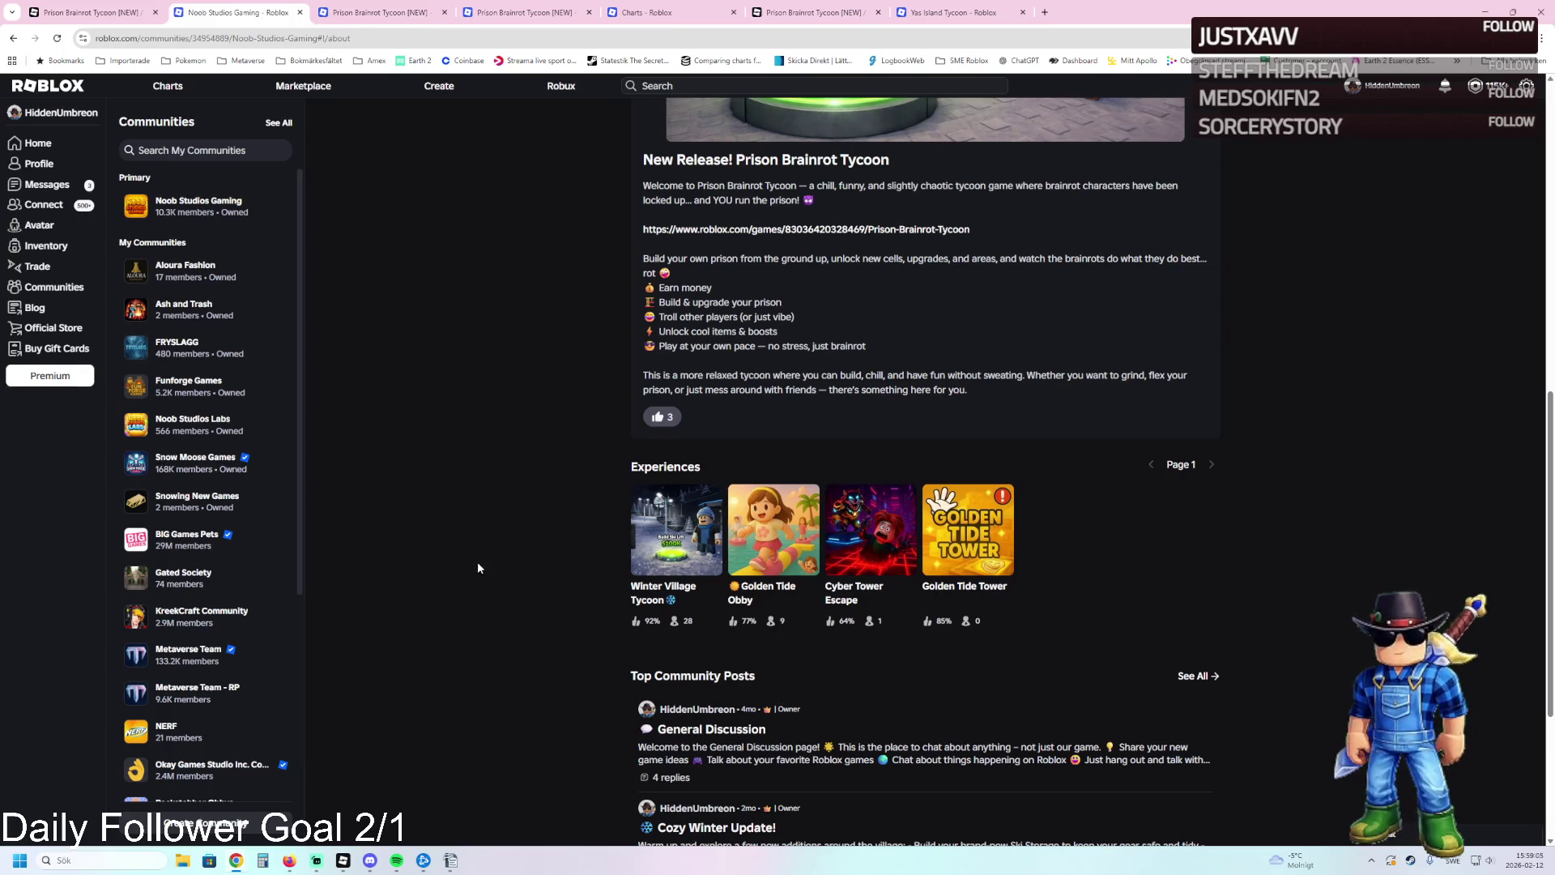
scroll(478, 568, "up", 2)
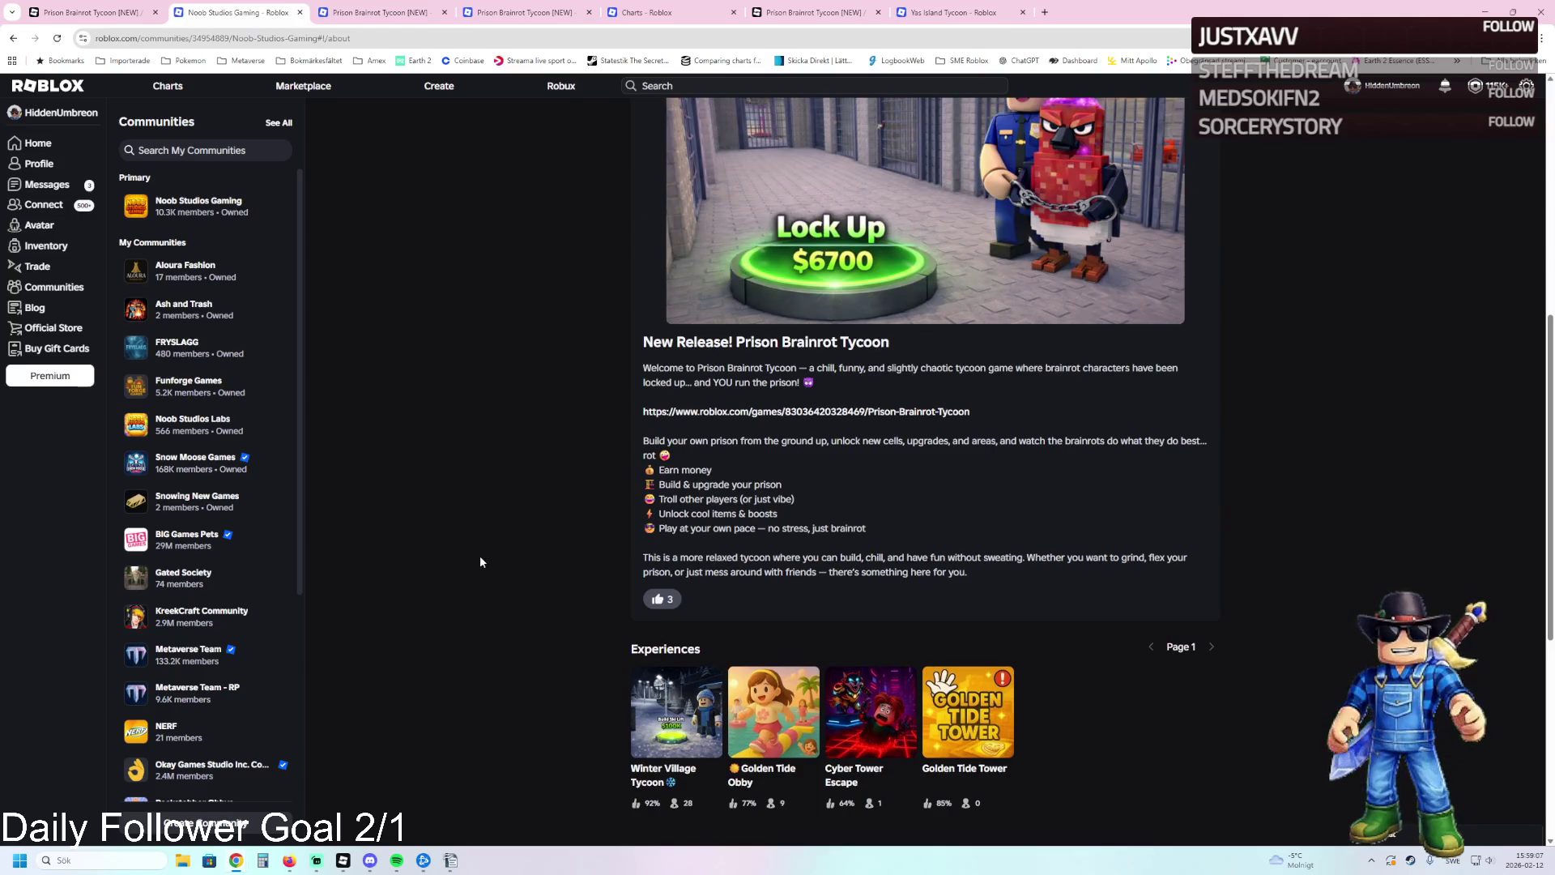
scroll(480, 555, "up", 3)
scroll(491, 552, "down", 2)
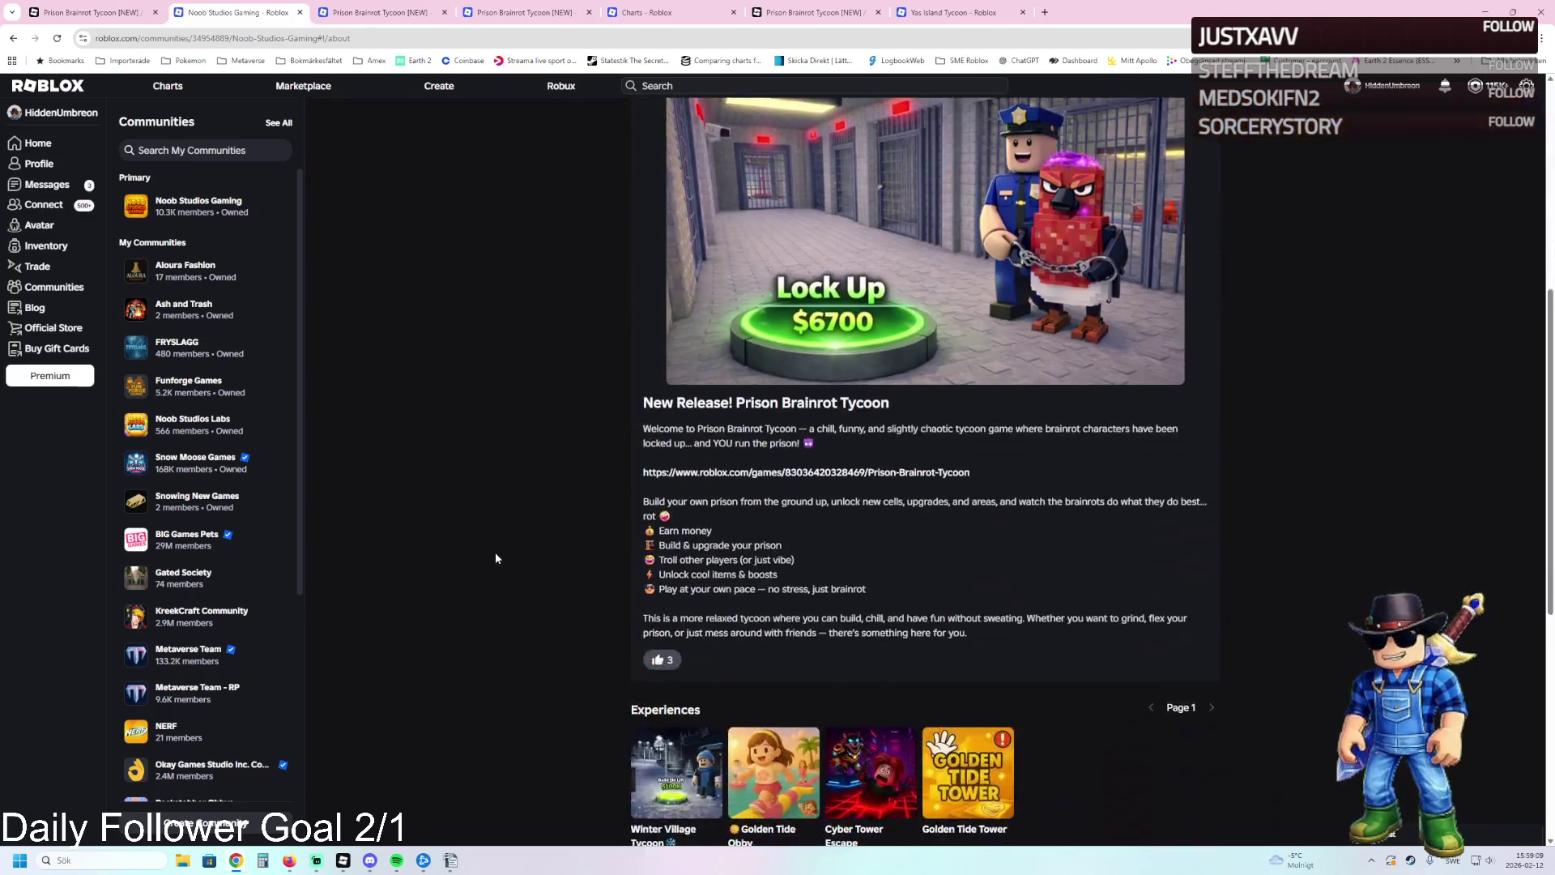
scroll(496, 558, "down", 2)
middle_click(676, 616)
middle_click(774, 592)
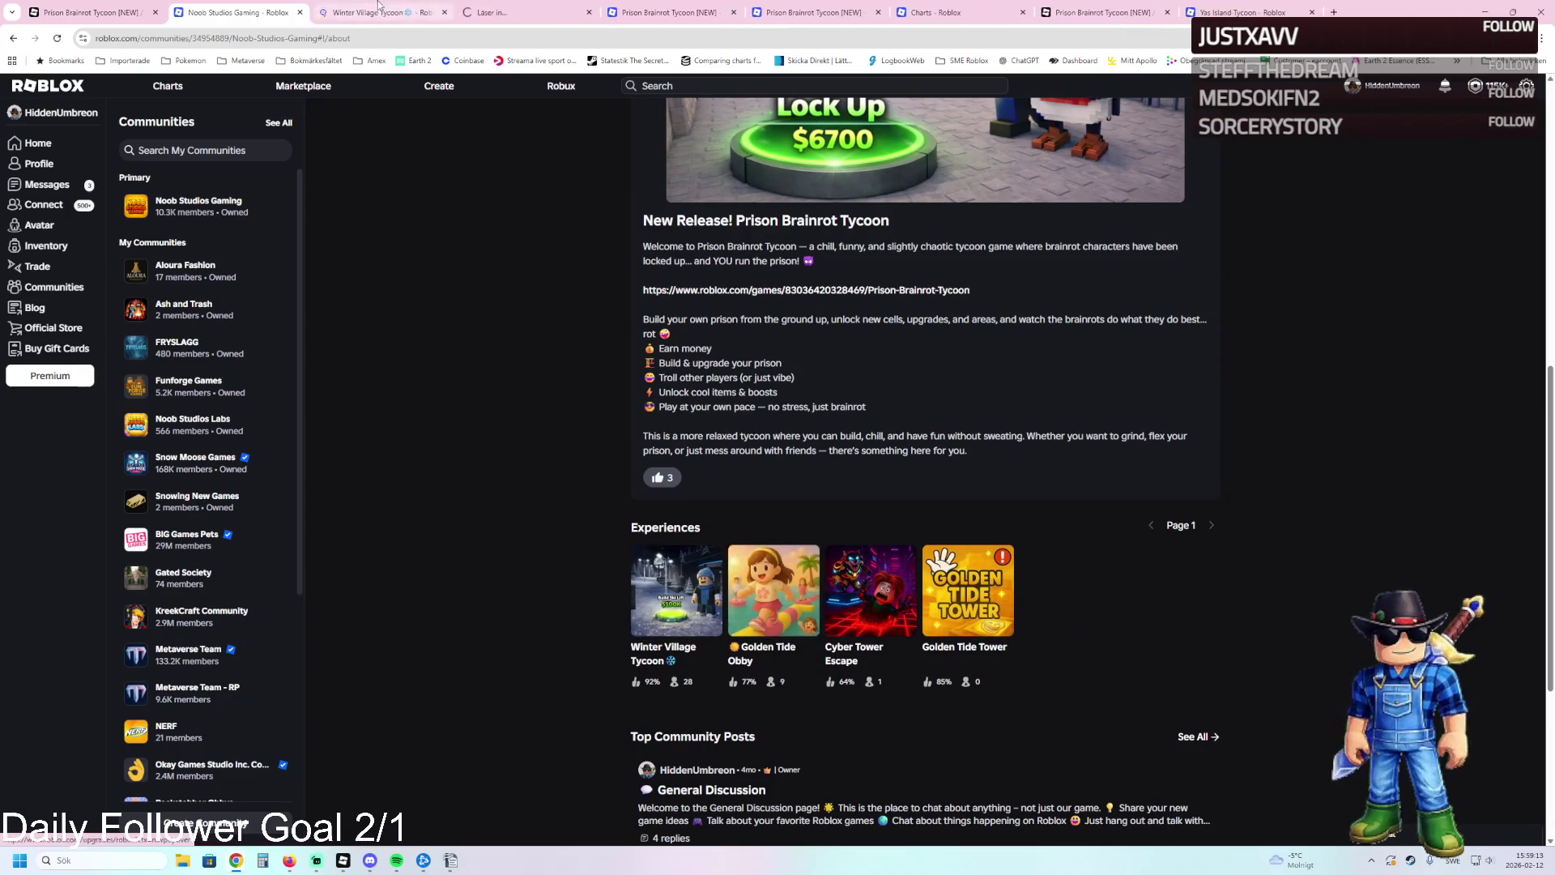
left_click(378, 10)
Browse through the Golden Tide Obby page's thumbnails.
key("ctrl+Tab")
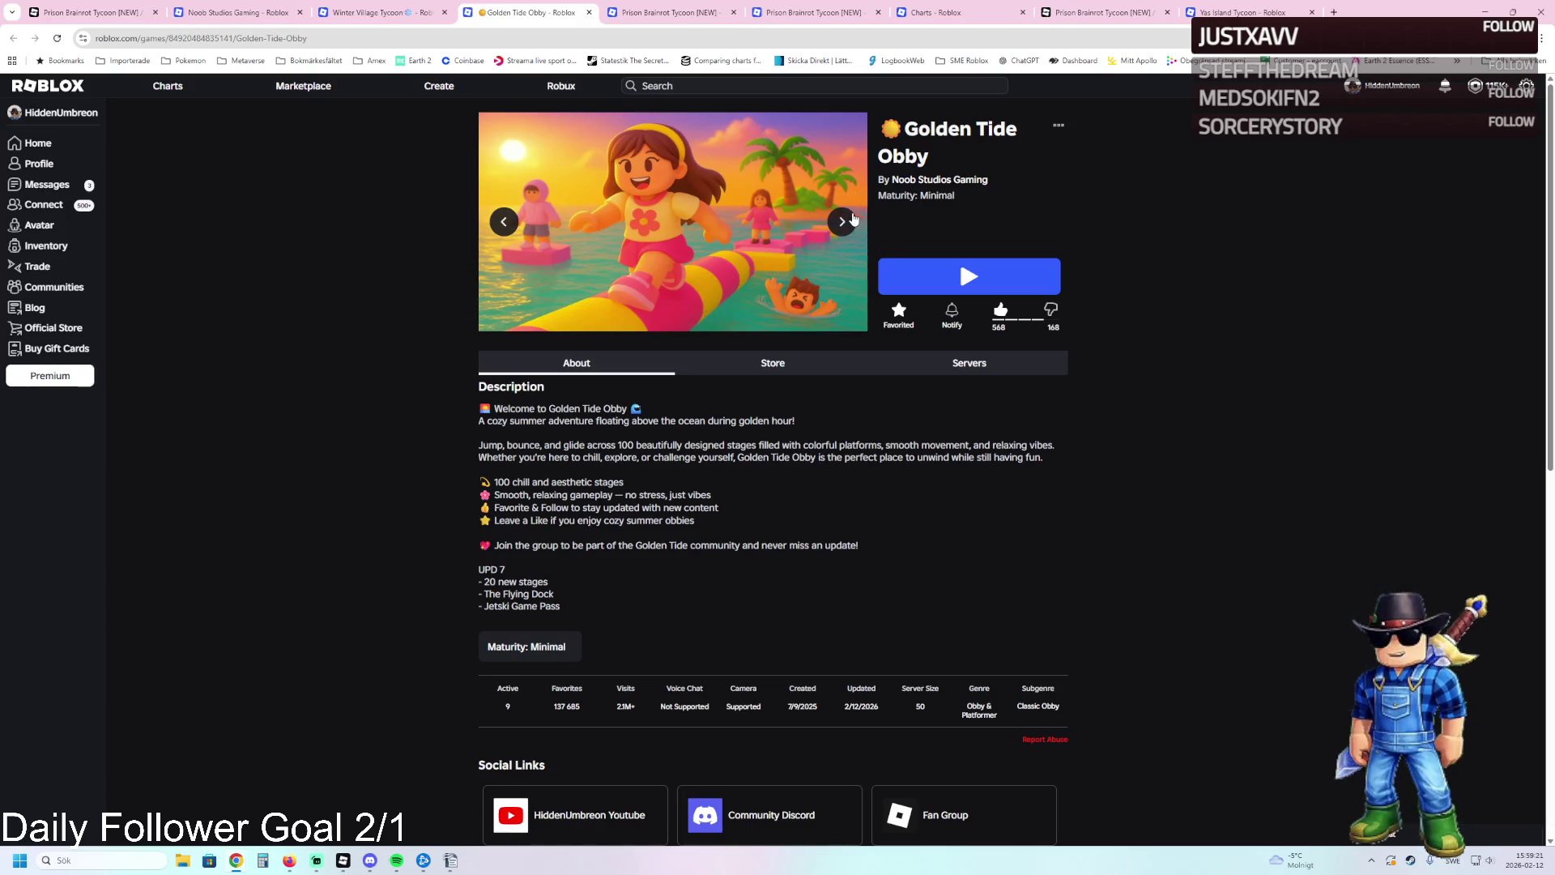
left_click(851, 223)
left_click(850, 222)
left_click(851, 222)
left_click(851, 223)
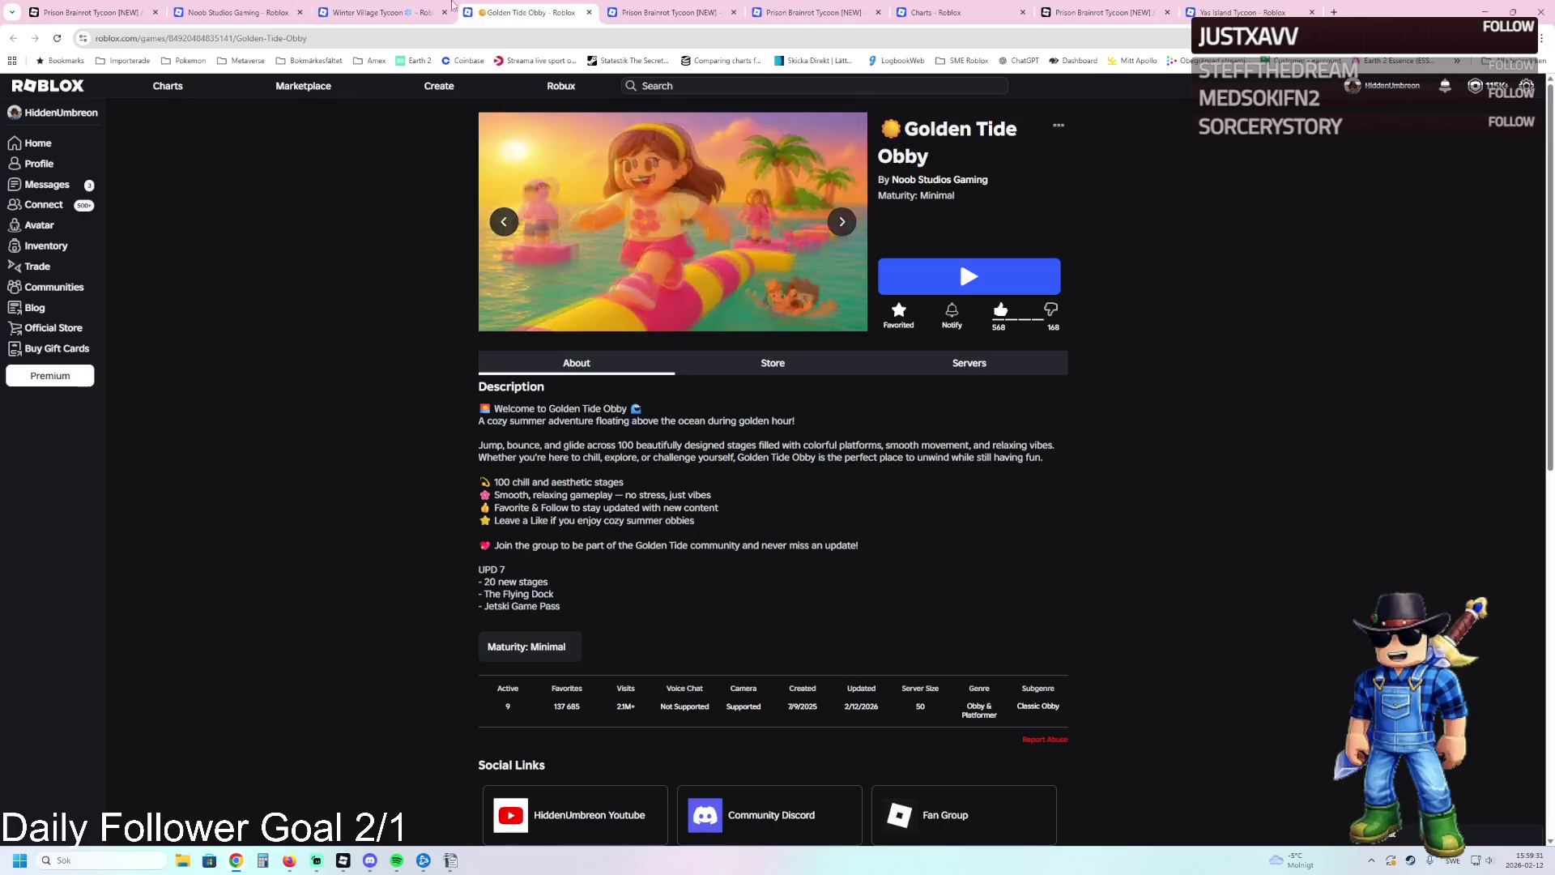
Browse the Winter Village Tycoon thumbnails, then close that page.
left_click(449, 7)
left_click(840, 225)
left_click(840, 225)
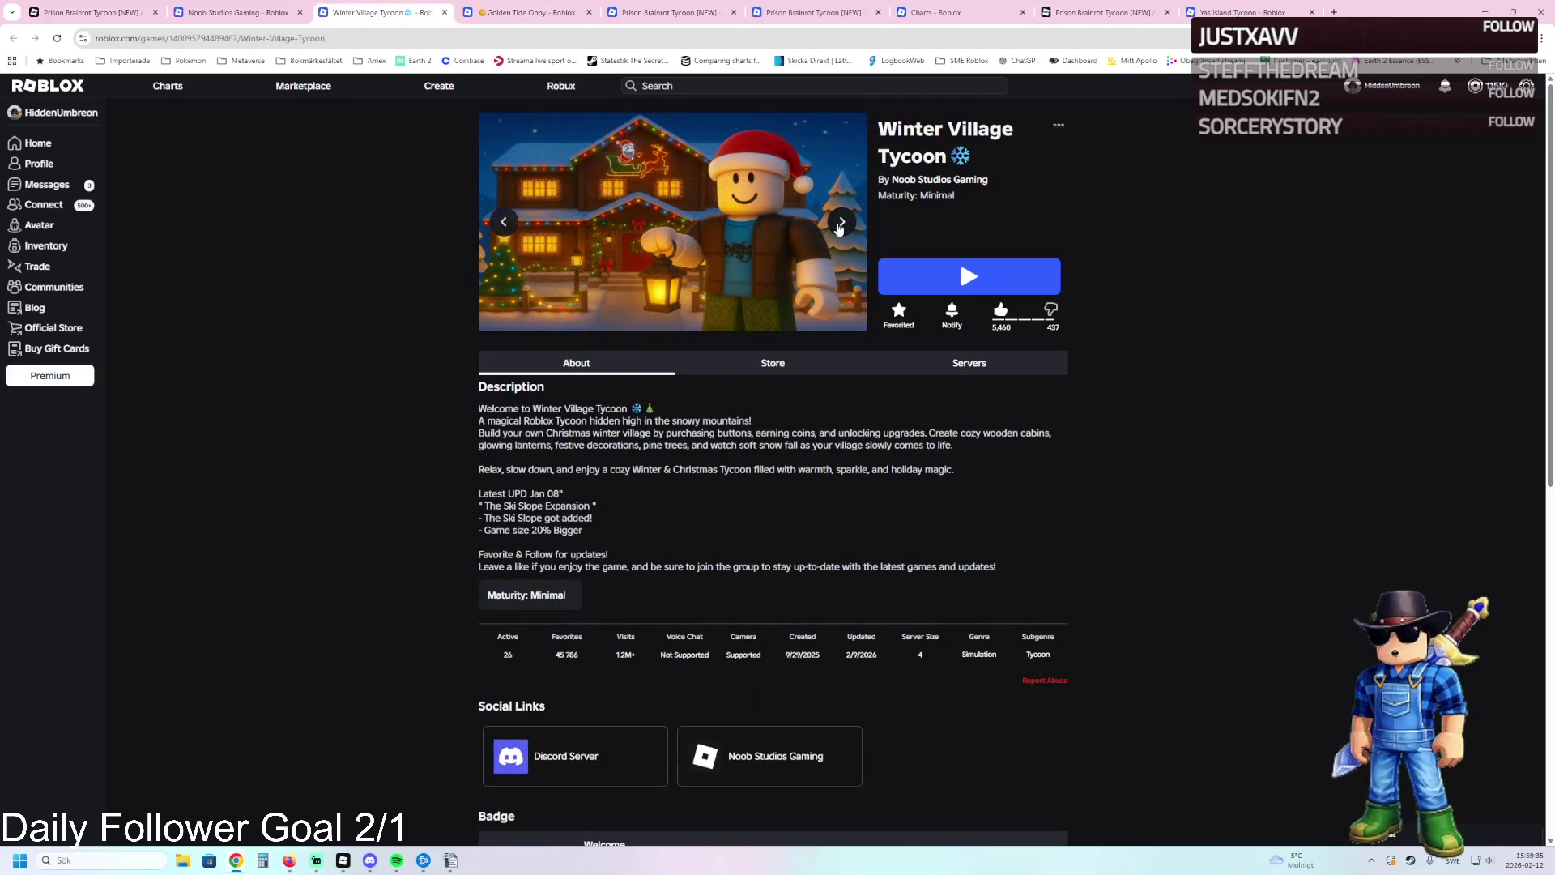
left_click(841, 225)
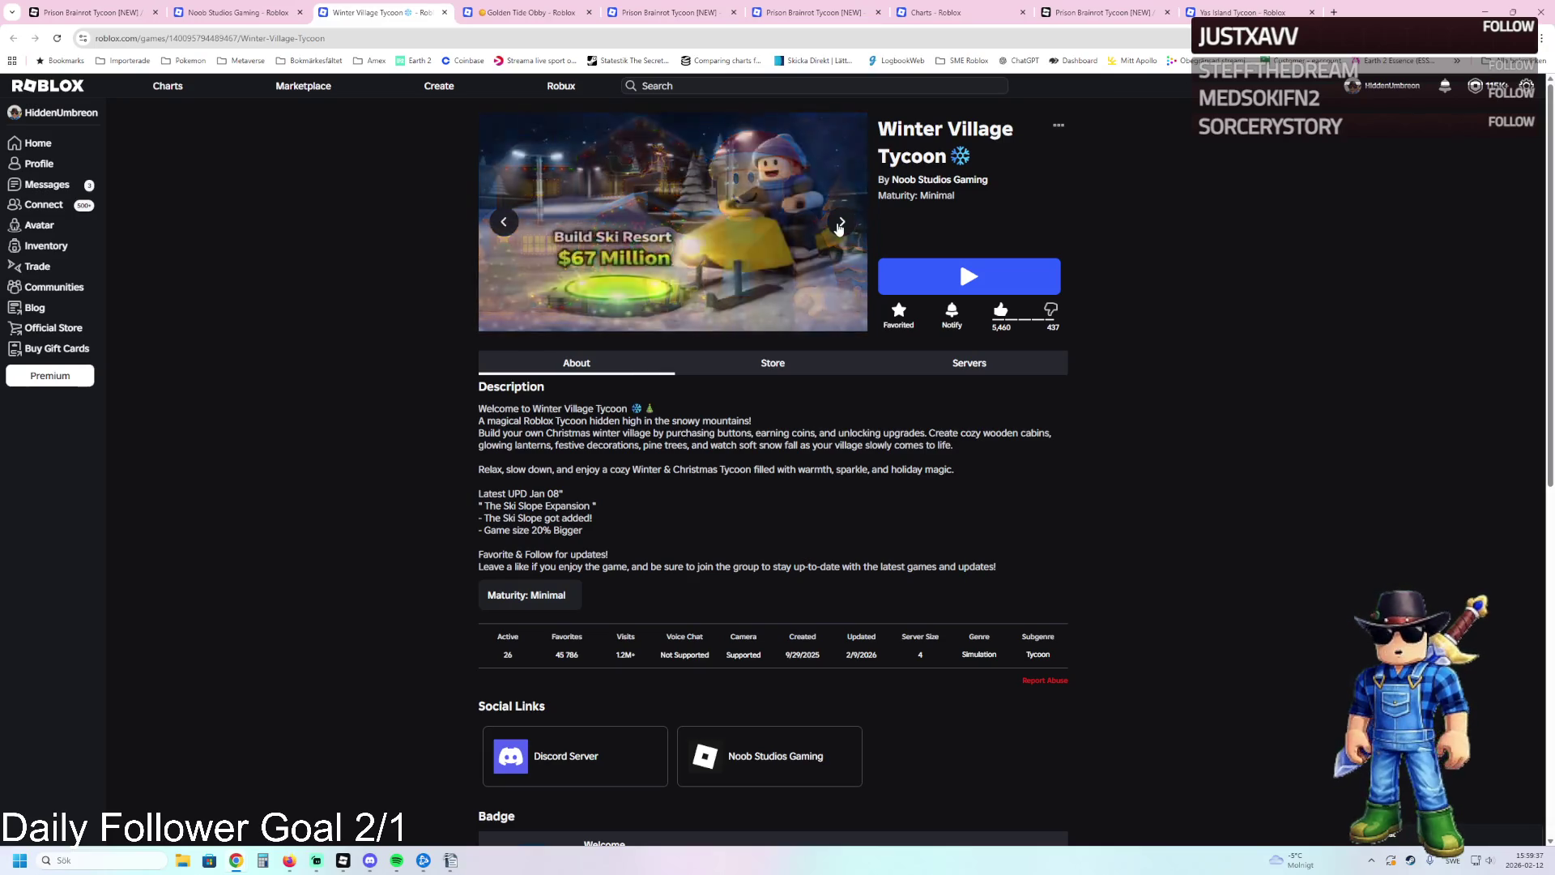
left_click(844, 221)
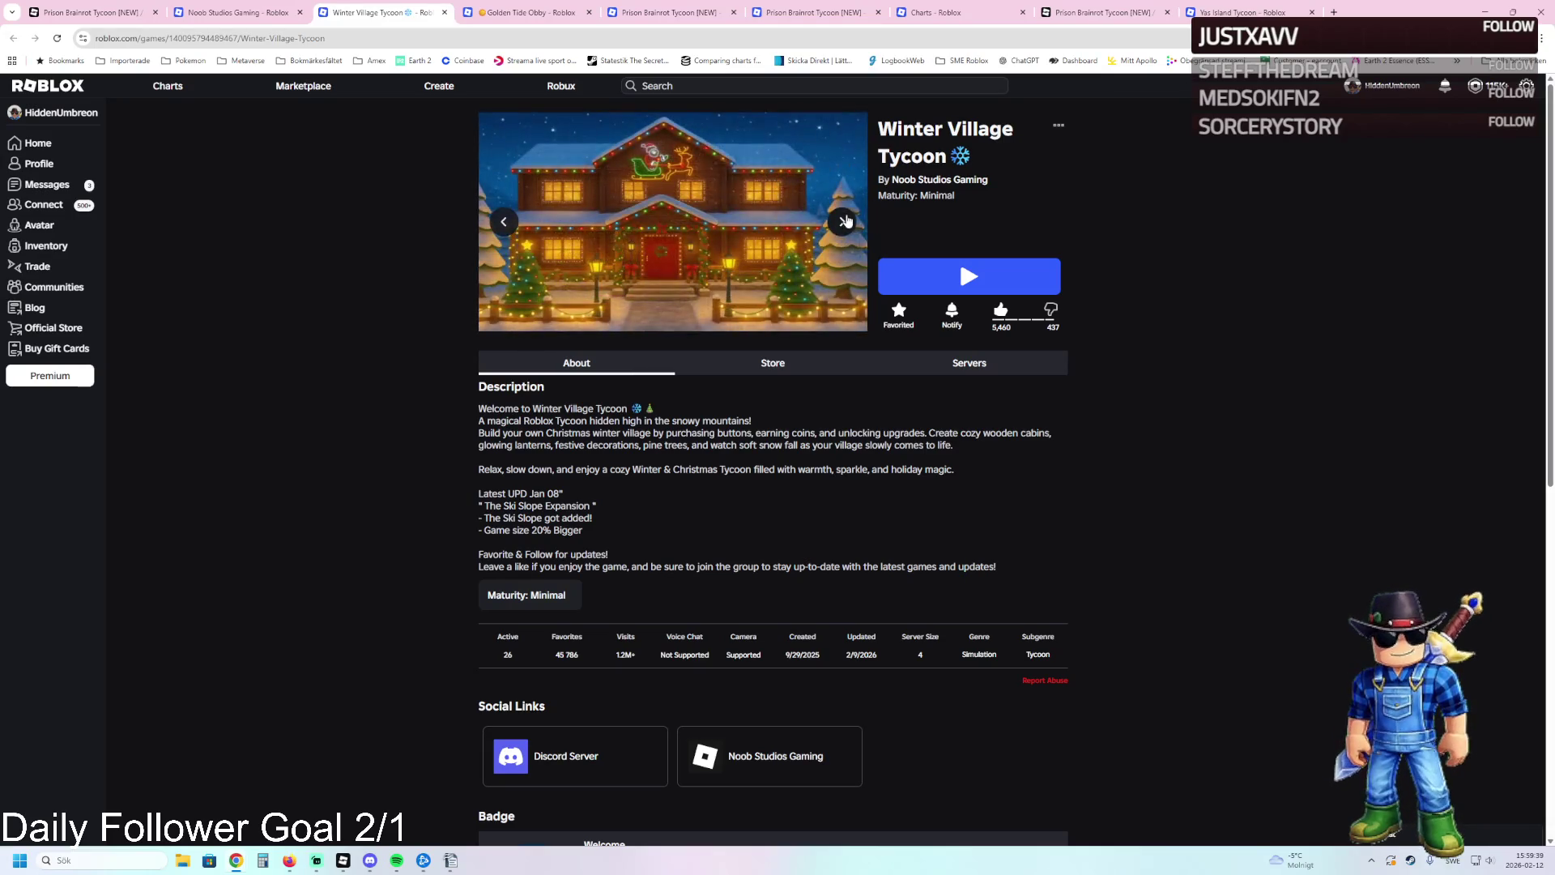
left_click(843, 220)
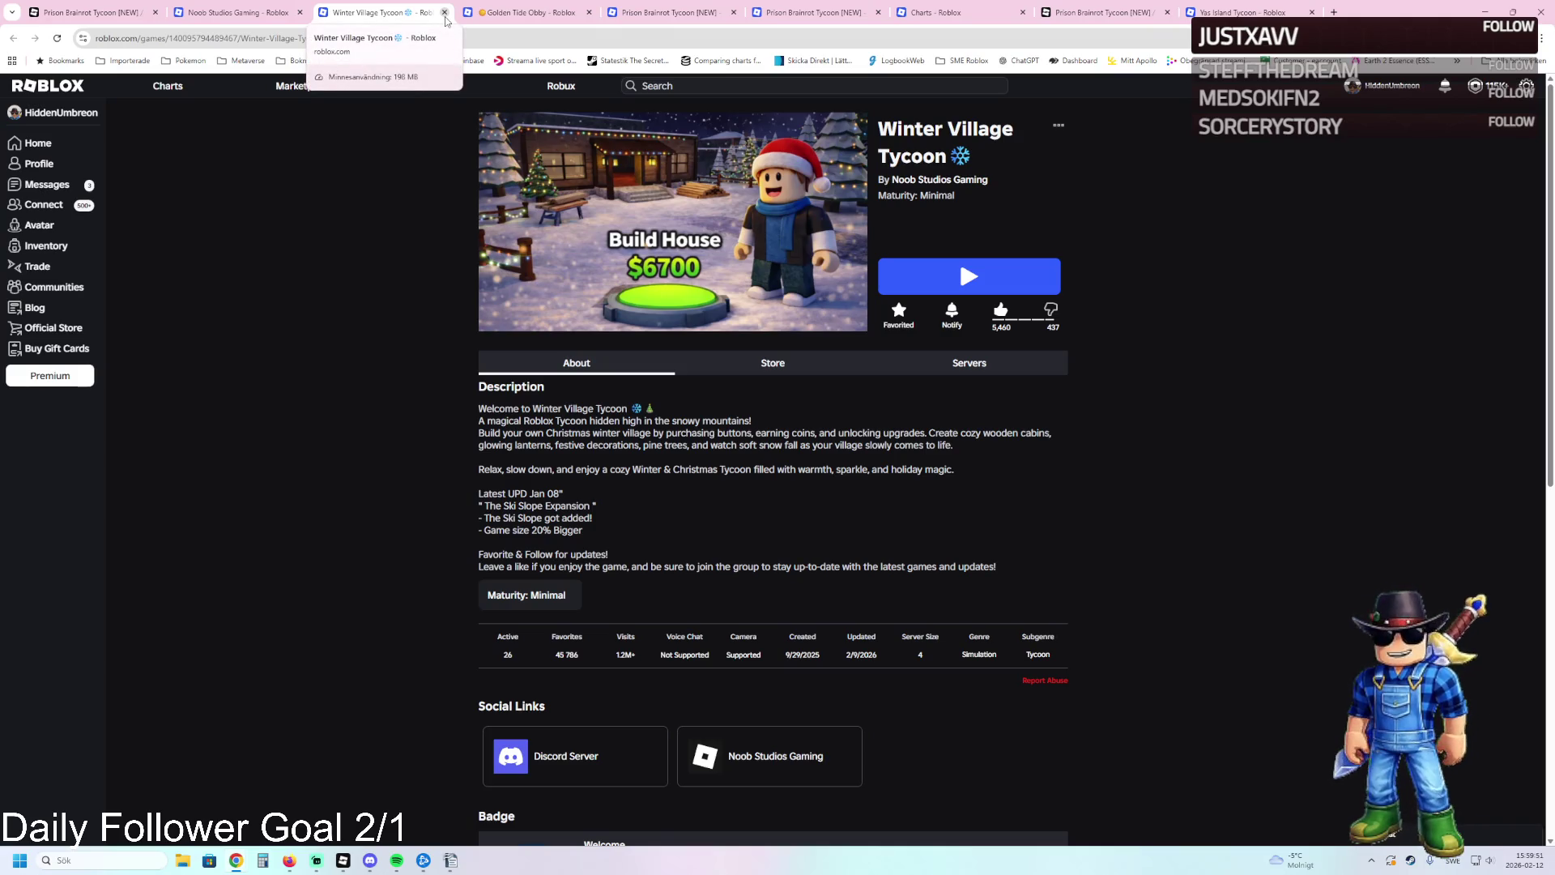
left_click(444, 12)
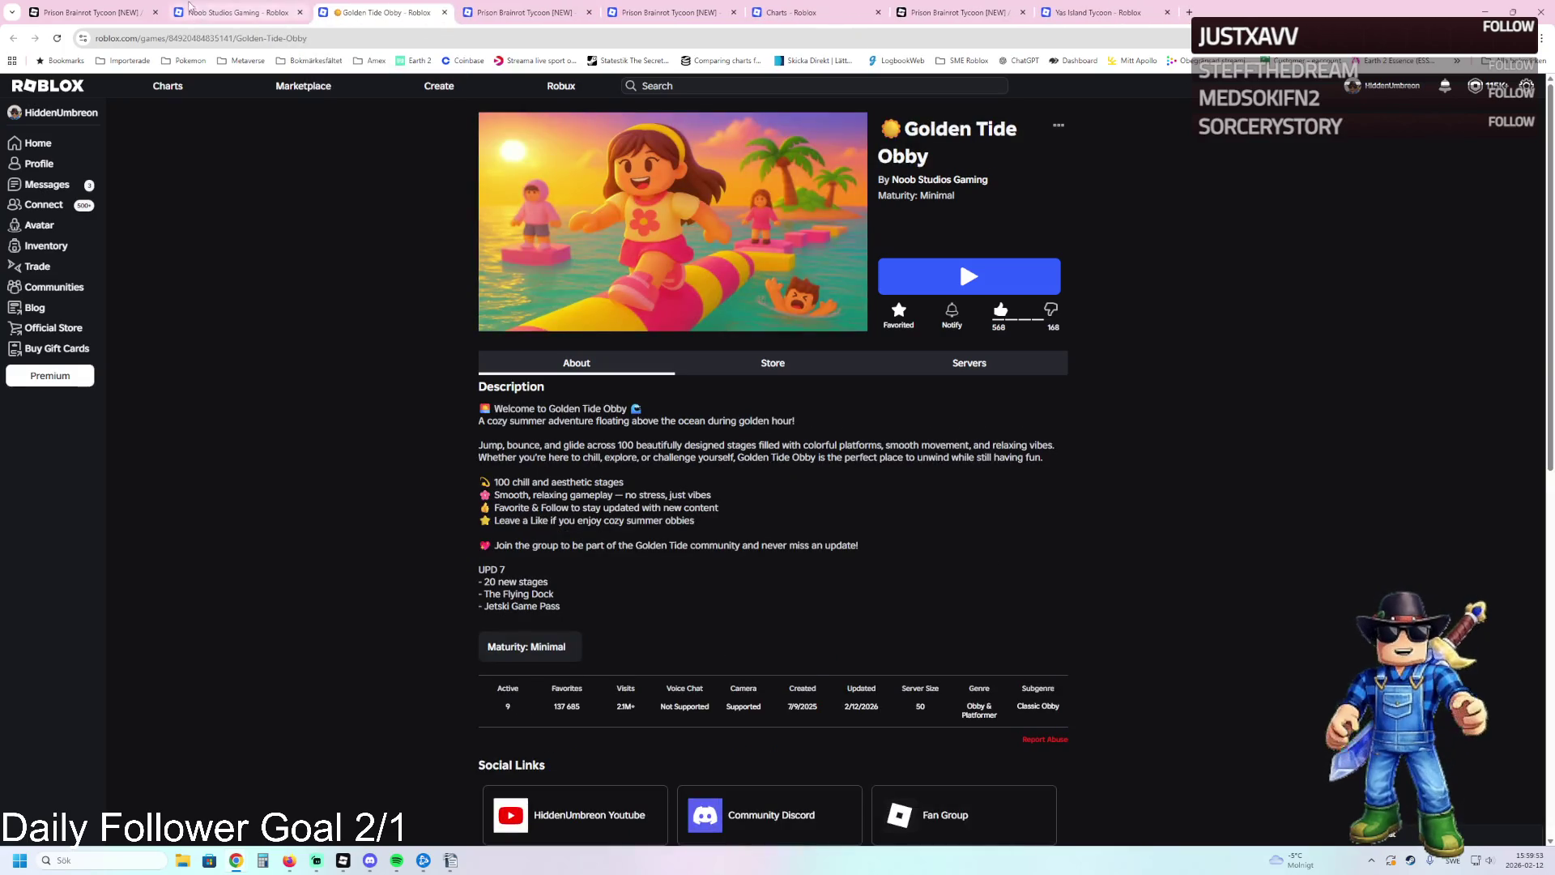
Check the Noob Studios Gaming and Labs community pages and the game dashboard, then return to Studio.
left_click(199, 11)
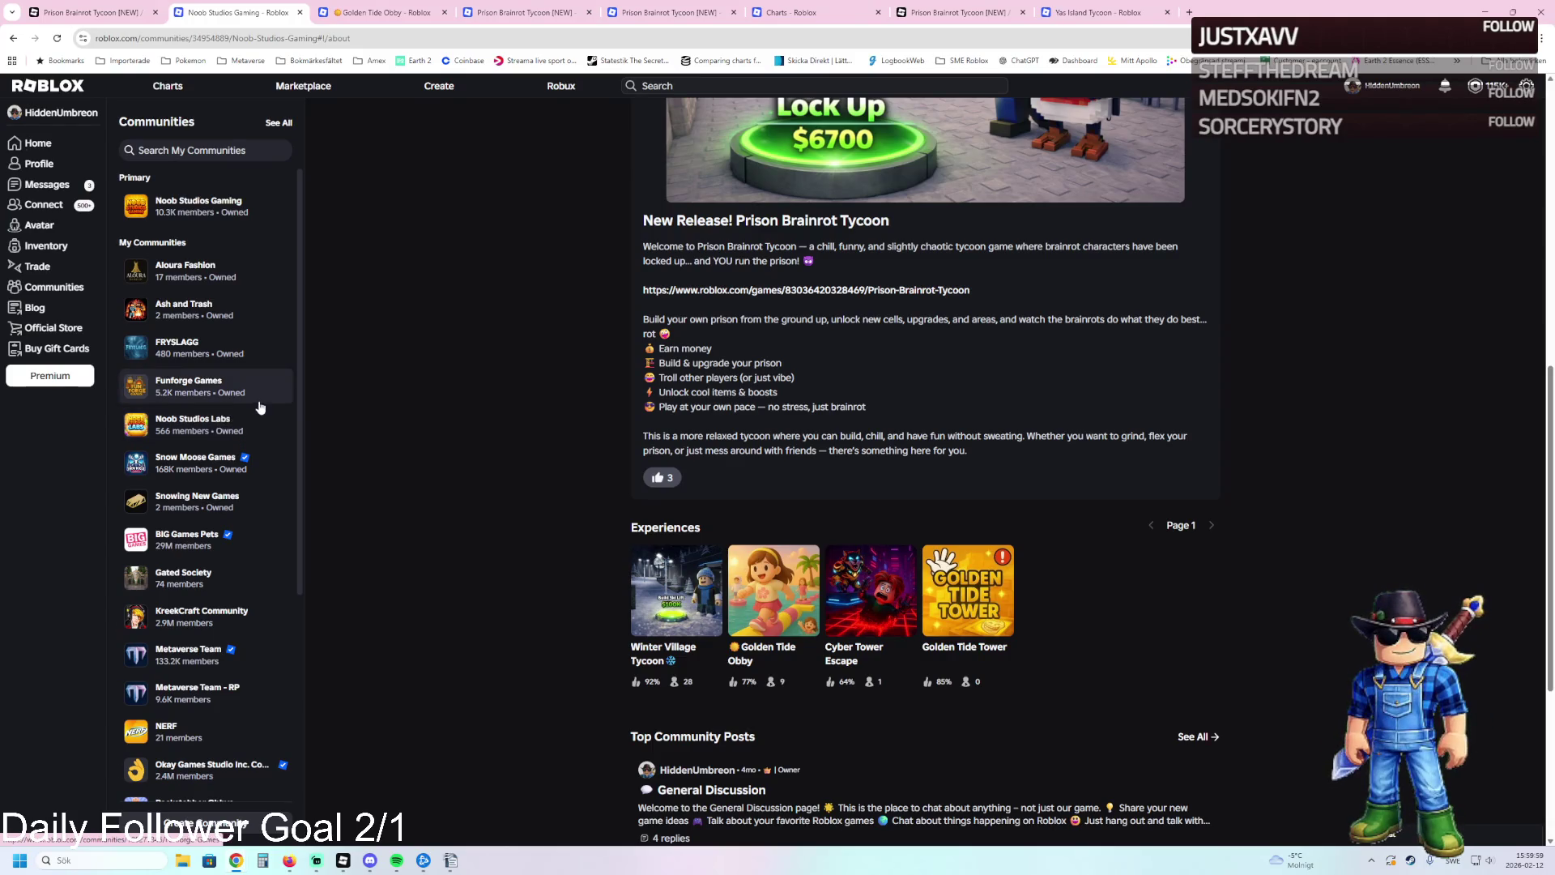
left_click(227, 423)
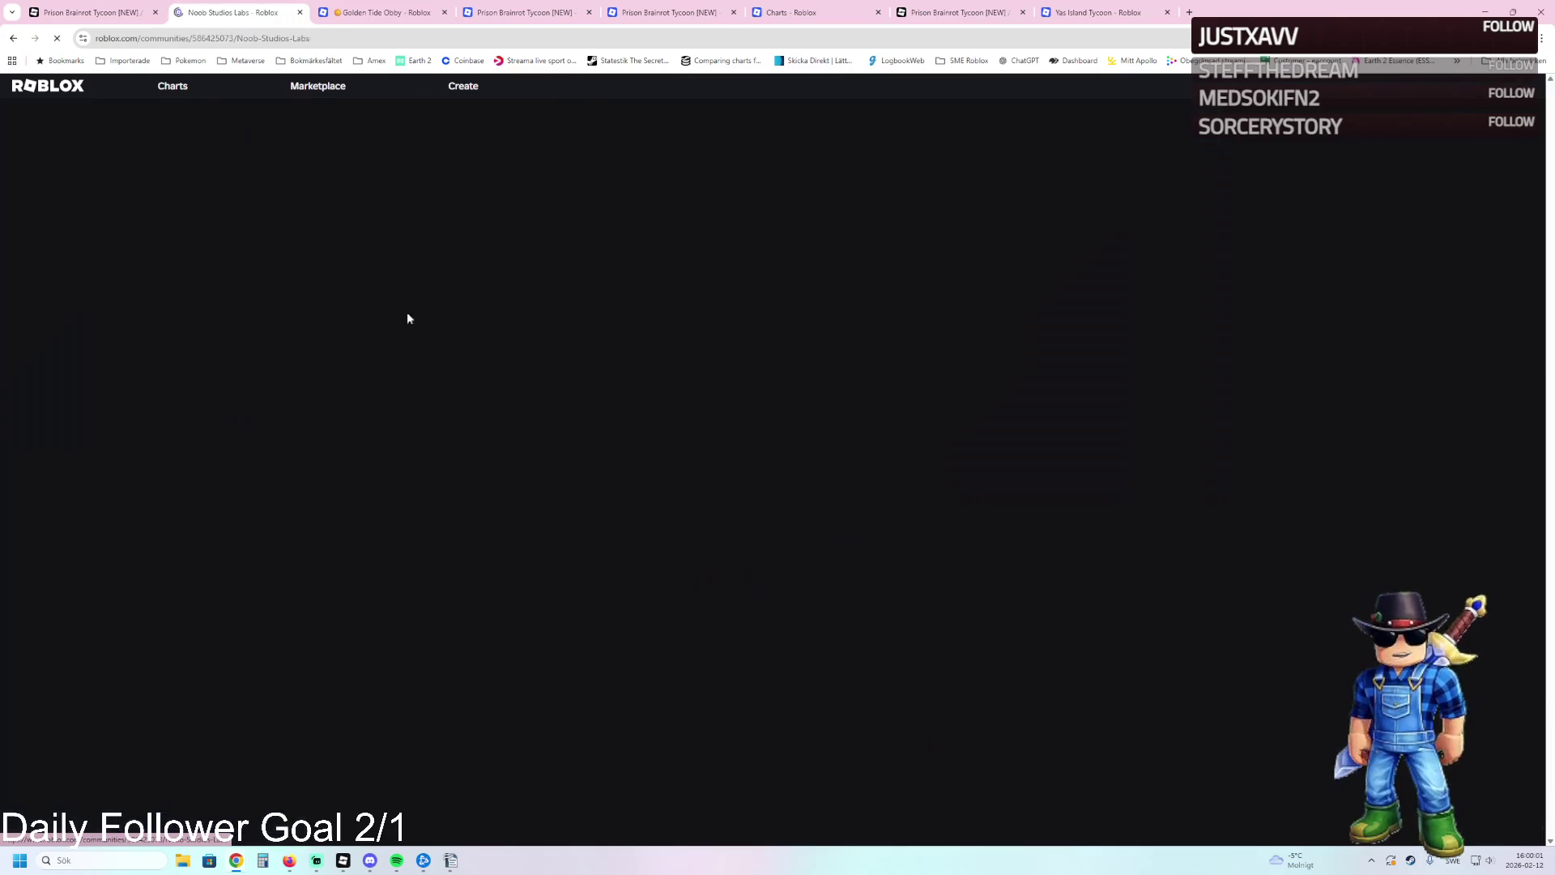
left_click(79, 8)
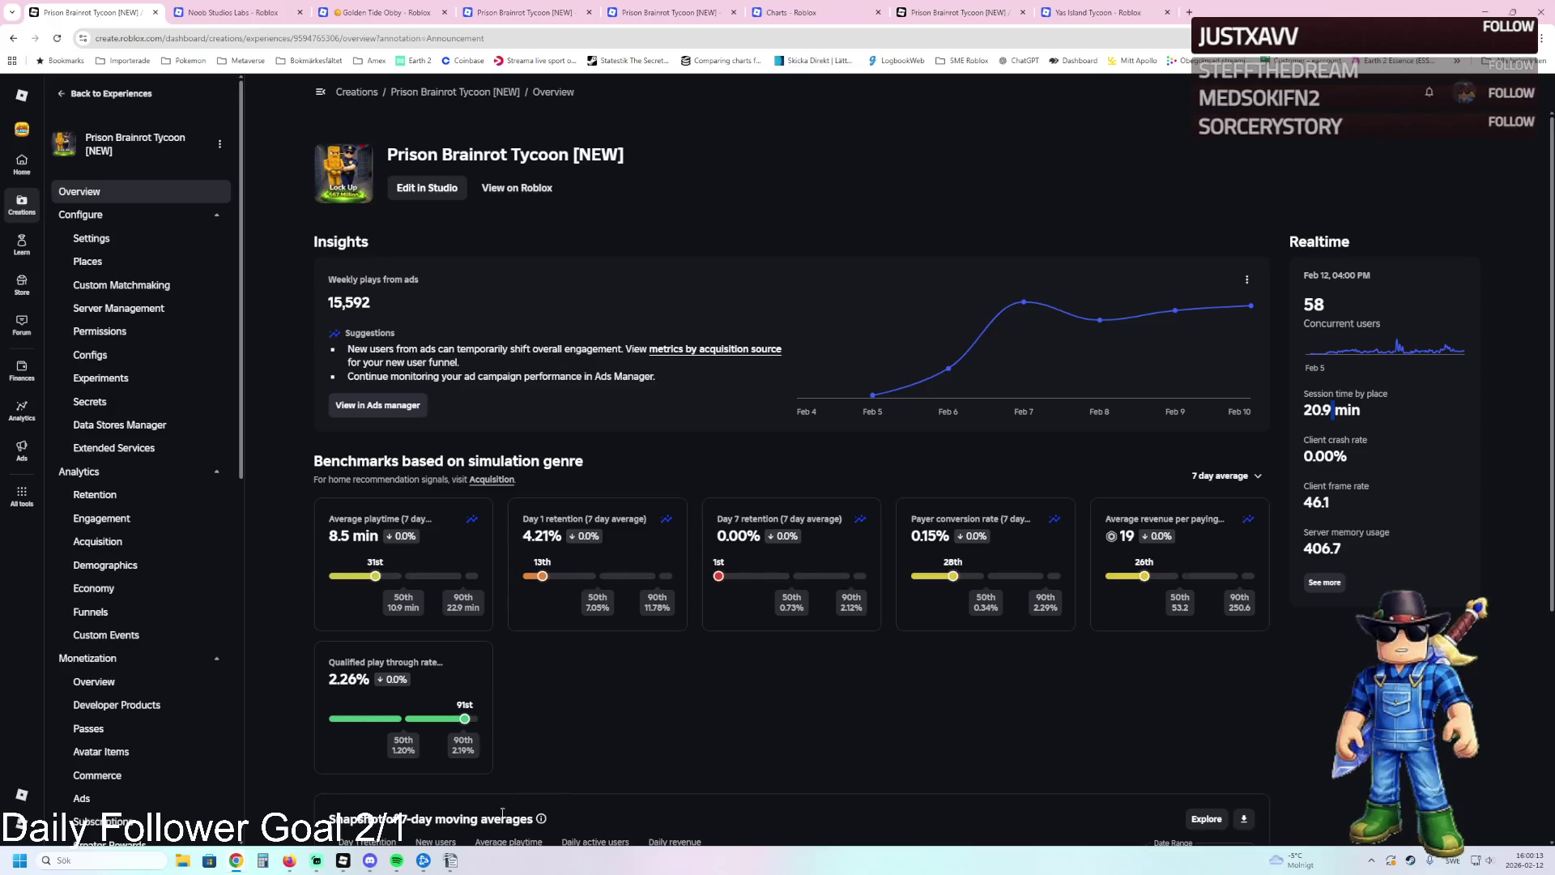
left_click(344, 861)
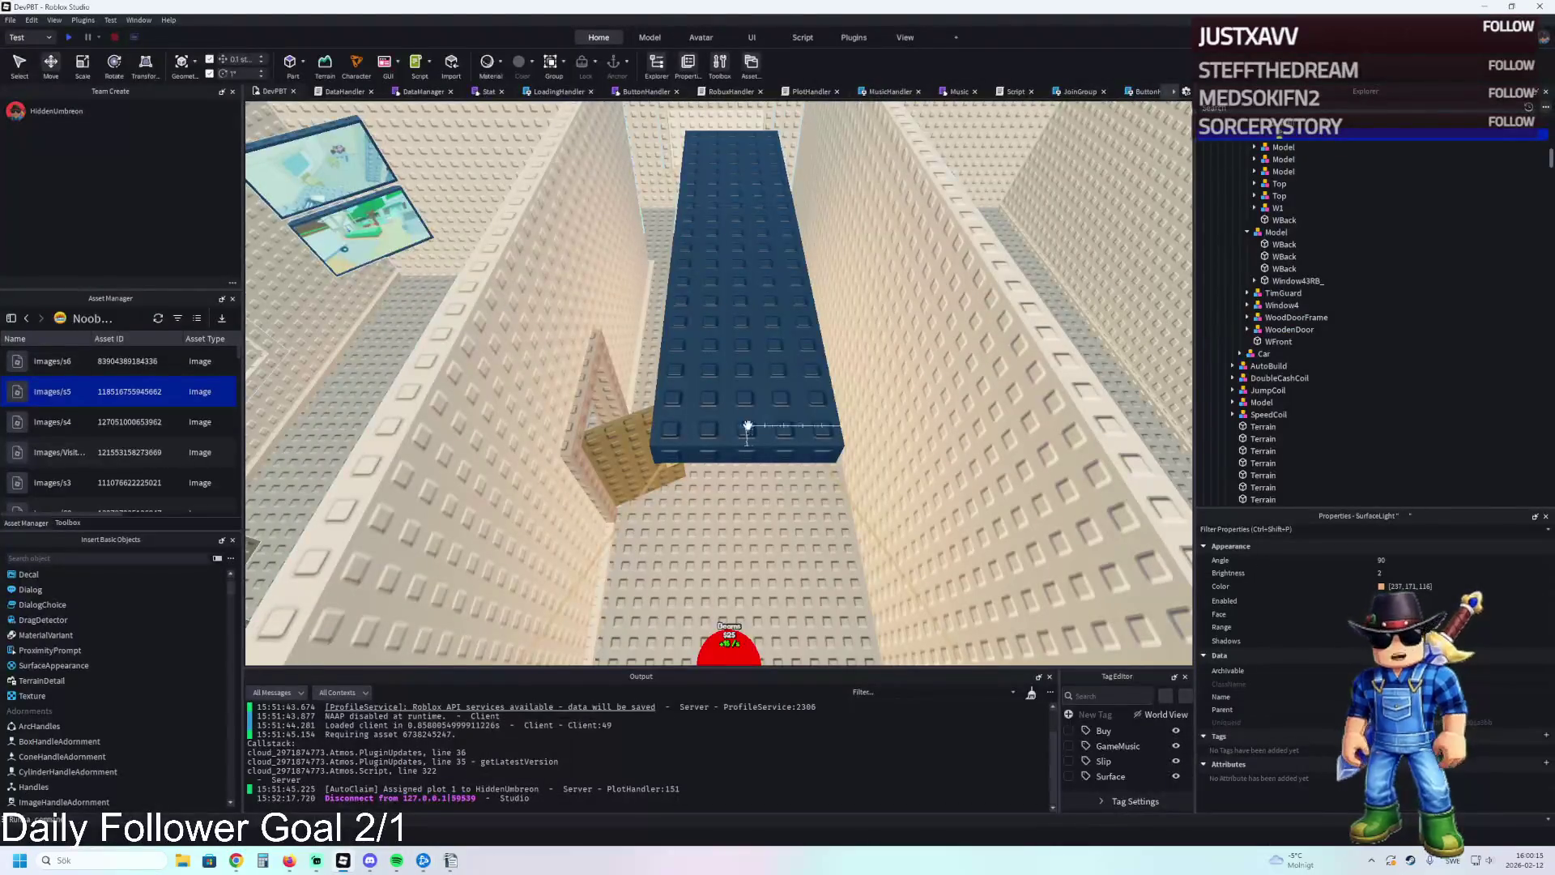
Select the HIGHLY TOXIC sign and drag it against the new room's doorway wall.
scroll(748, 427, "up", 10)
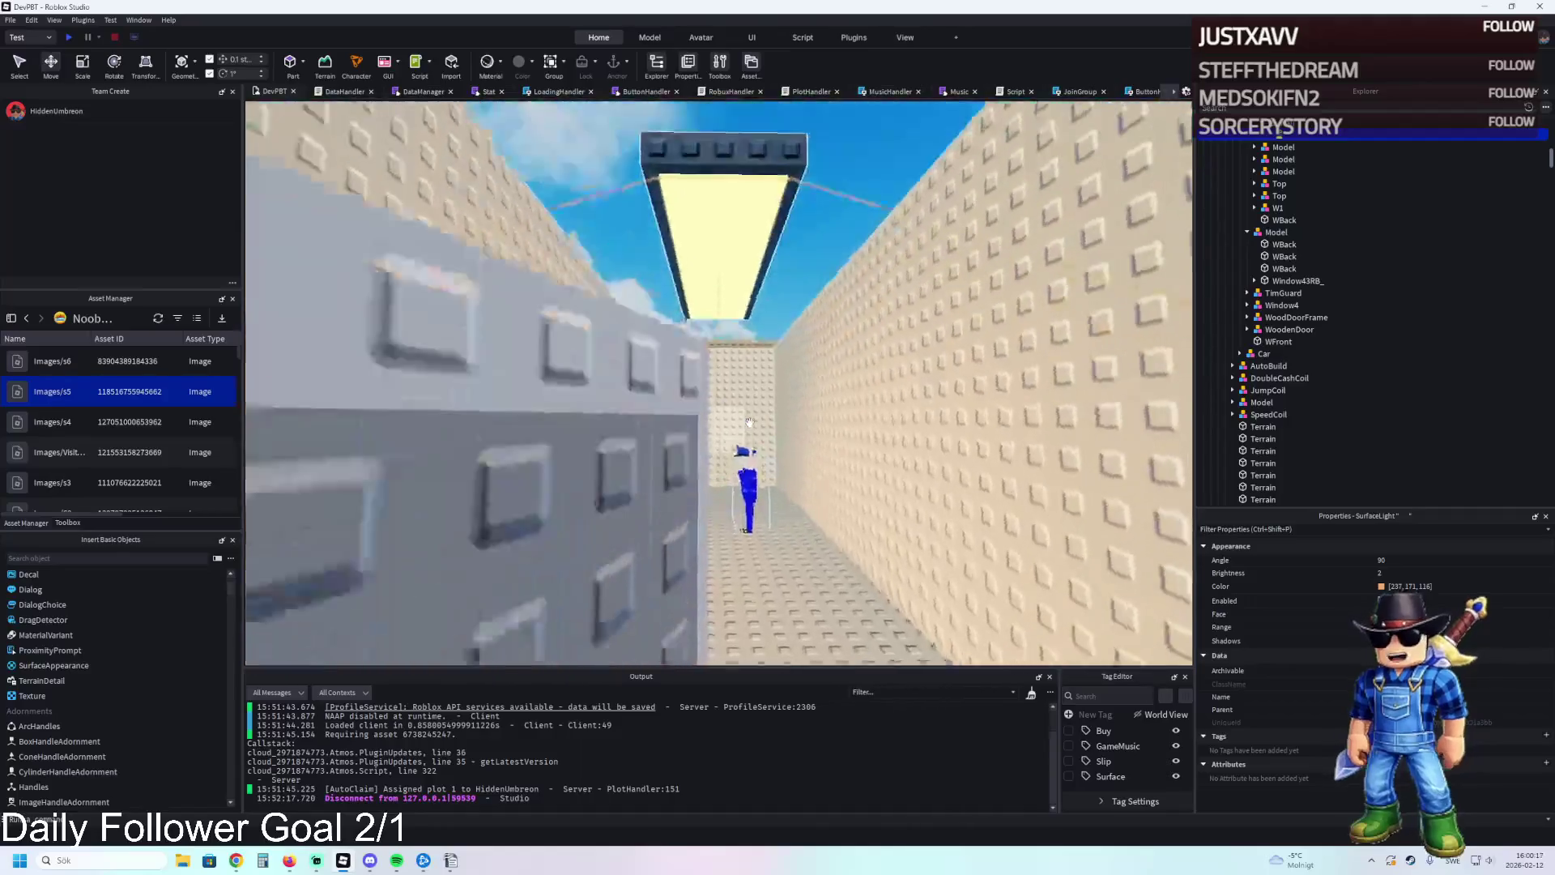
scroll(750, 422, "down", 10)
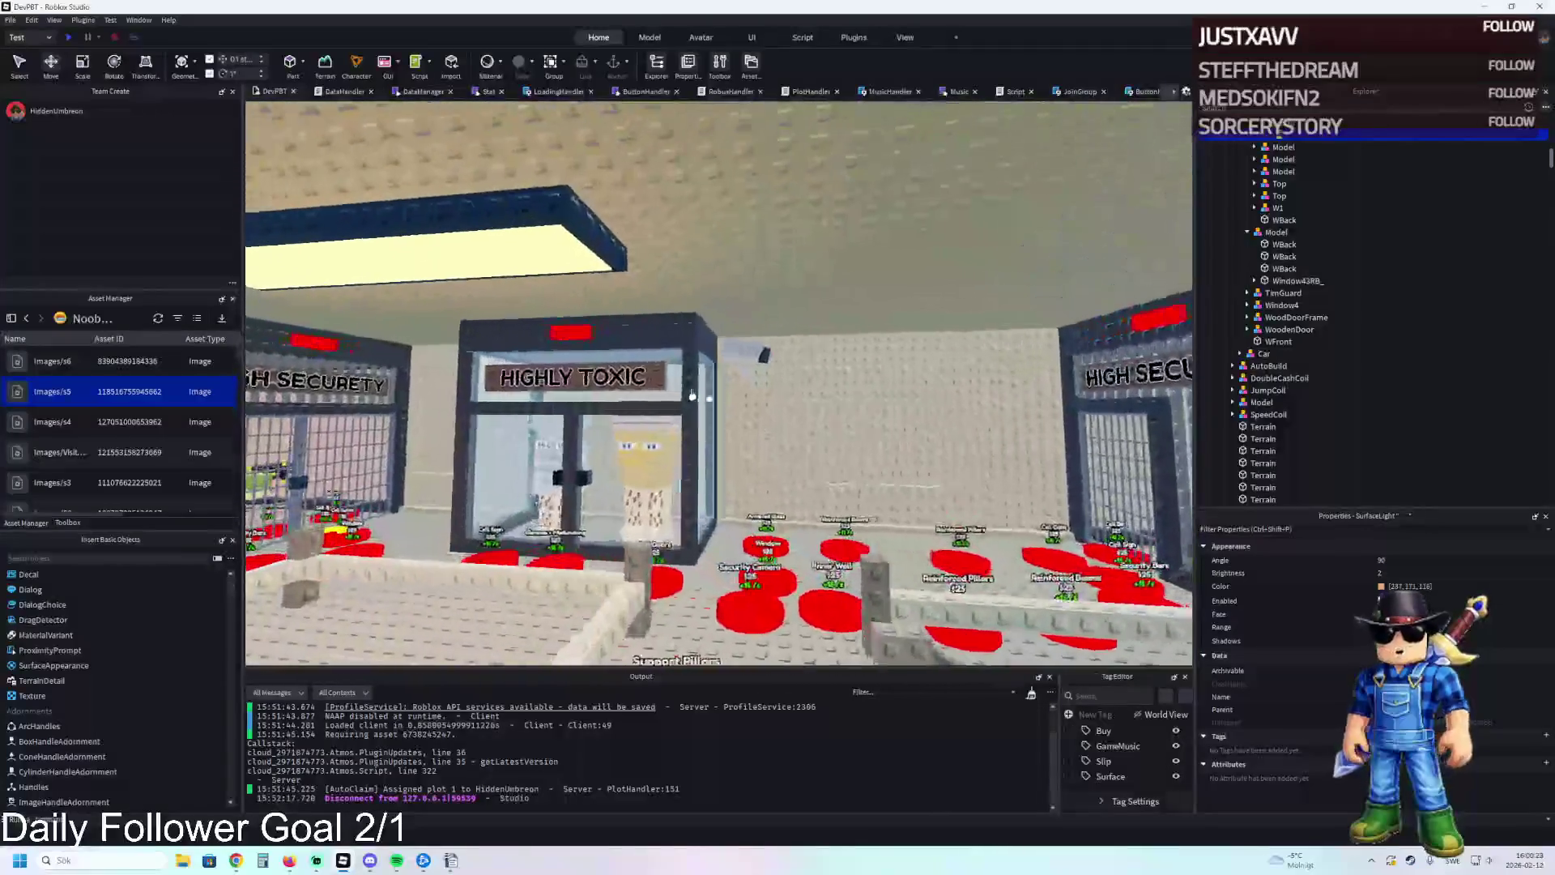
left_click(690, 396)
key("ctrl+1")
left_click_drag(662, 378, 745, 432)
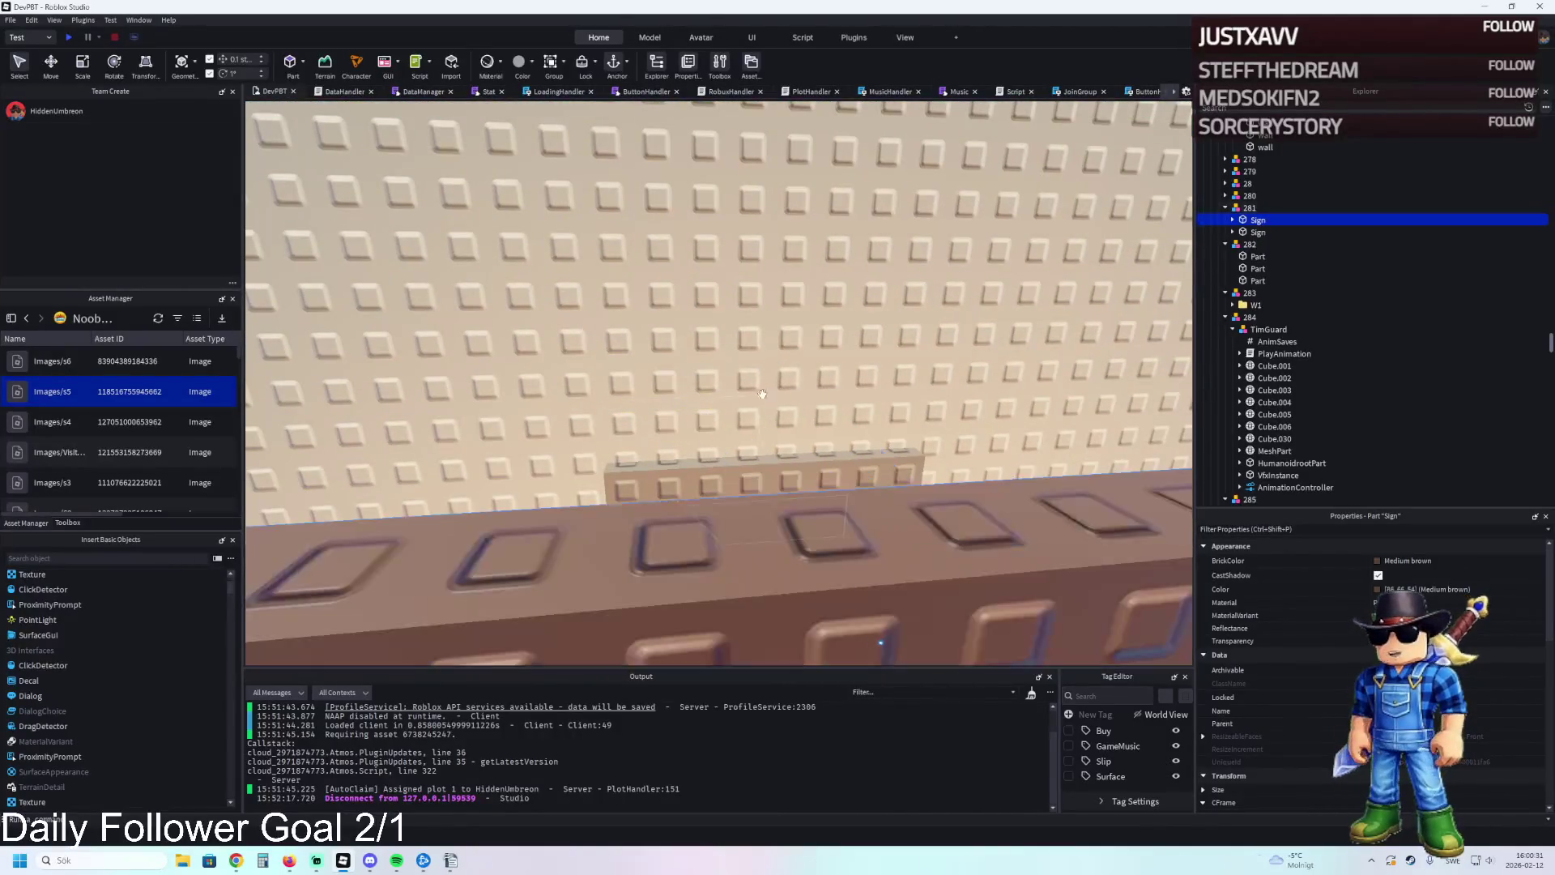
left_click_drag(761, 395, 804, 436)
Shift the sign sideways along the wall and raise it slightly above the doorway.
key("ctrl+2")
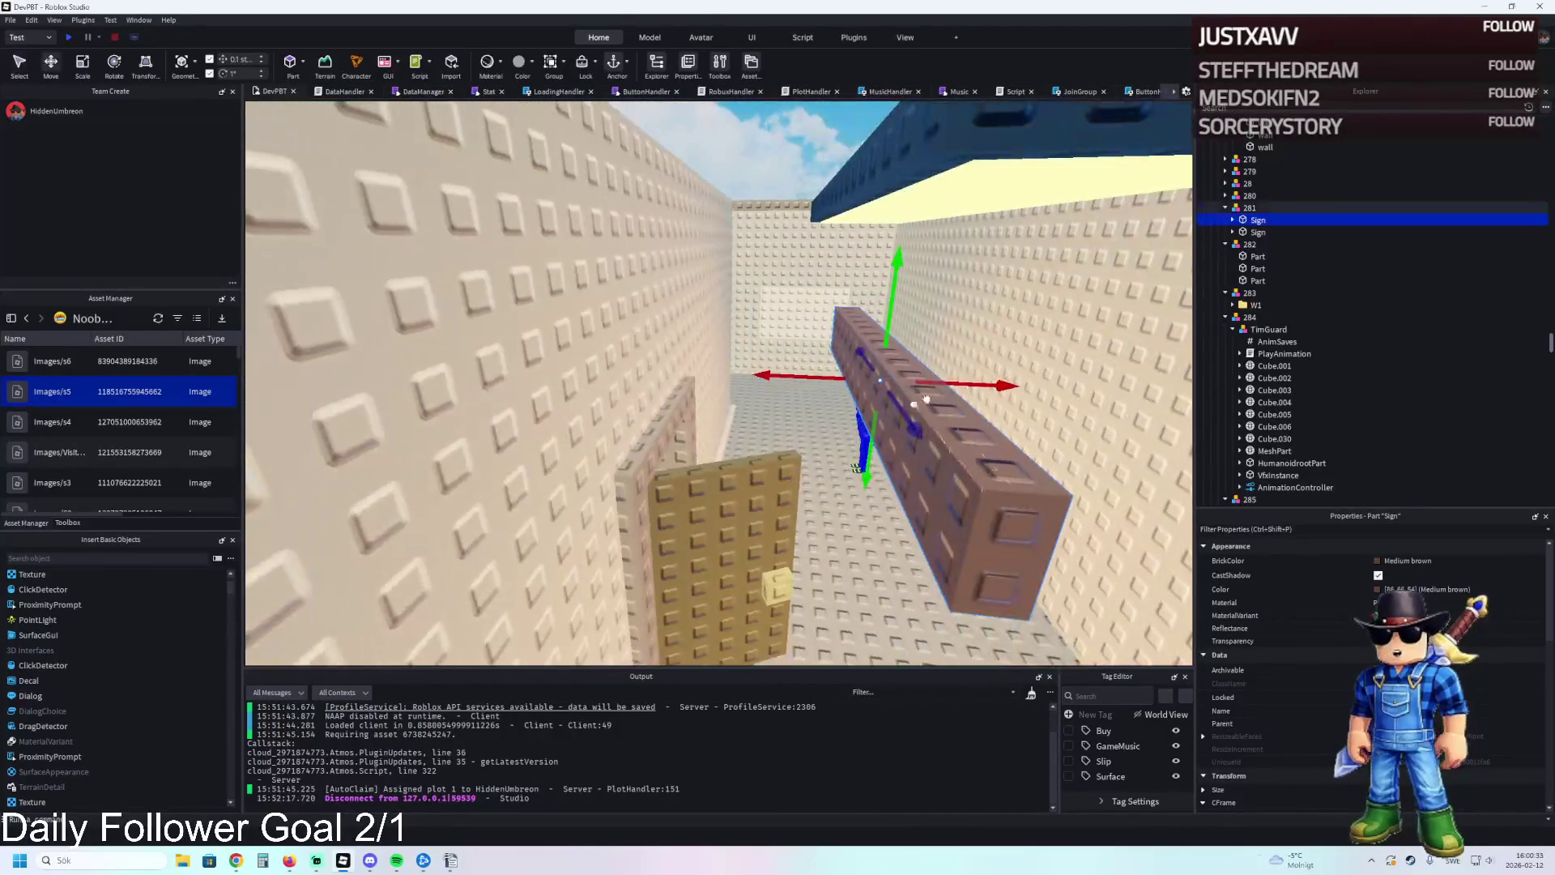
left_click_drag(939, 383, 888, 397)
key("q")
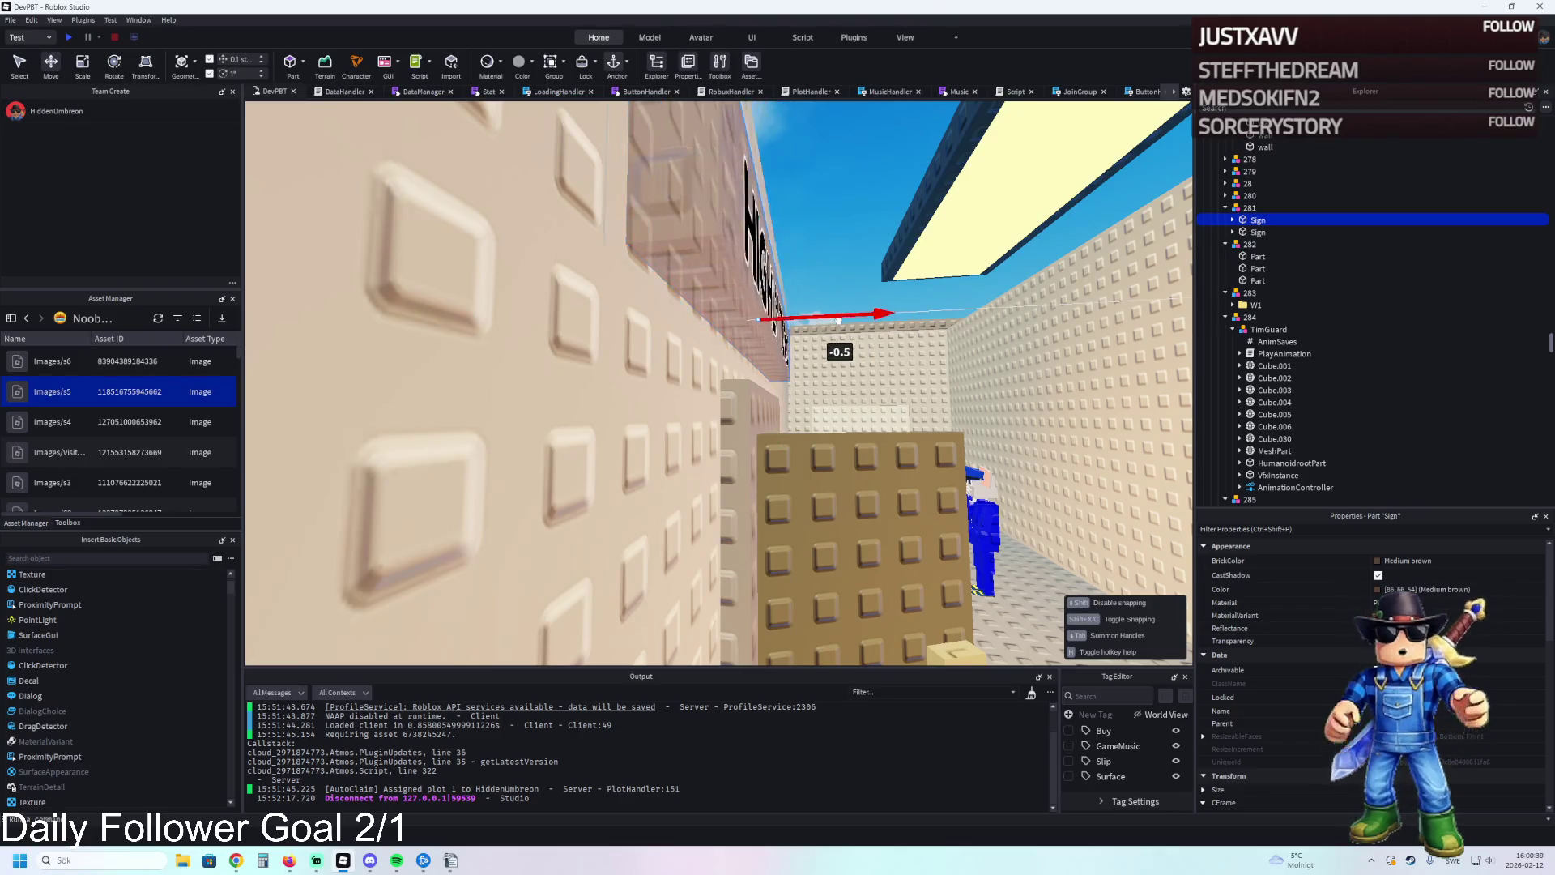
key("f")
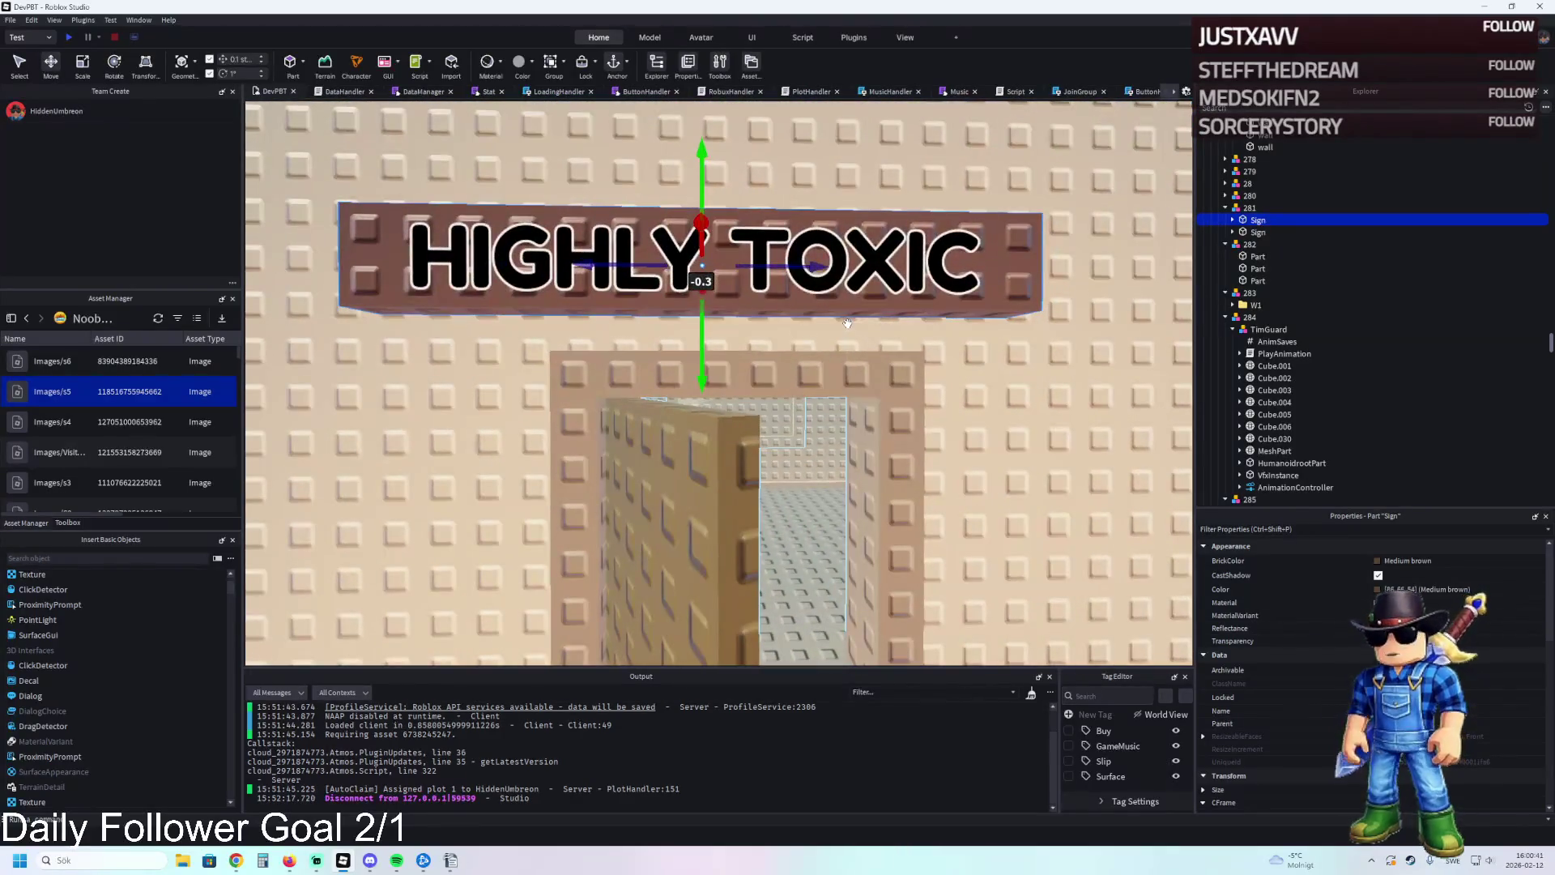
left_click_drag(700, 374, 710, 383)
Scale the sign down from its left and right ends to fit the door frame.
key("ctrl+3")
left_click_drag(332, 285, 545, 277)
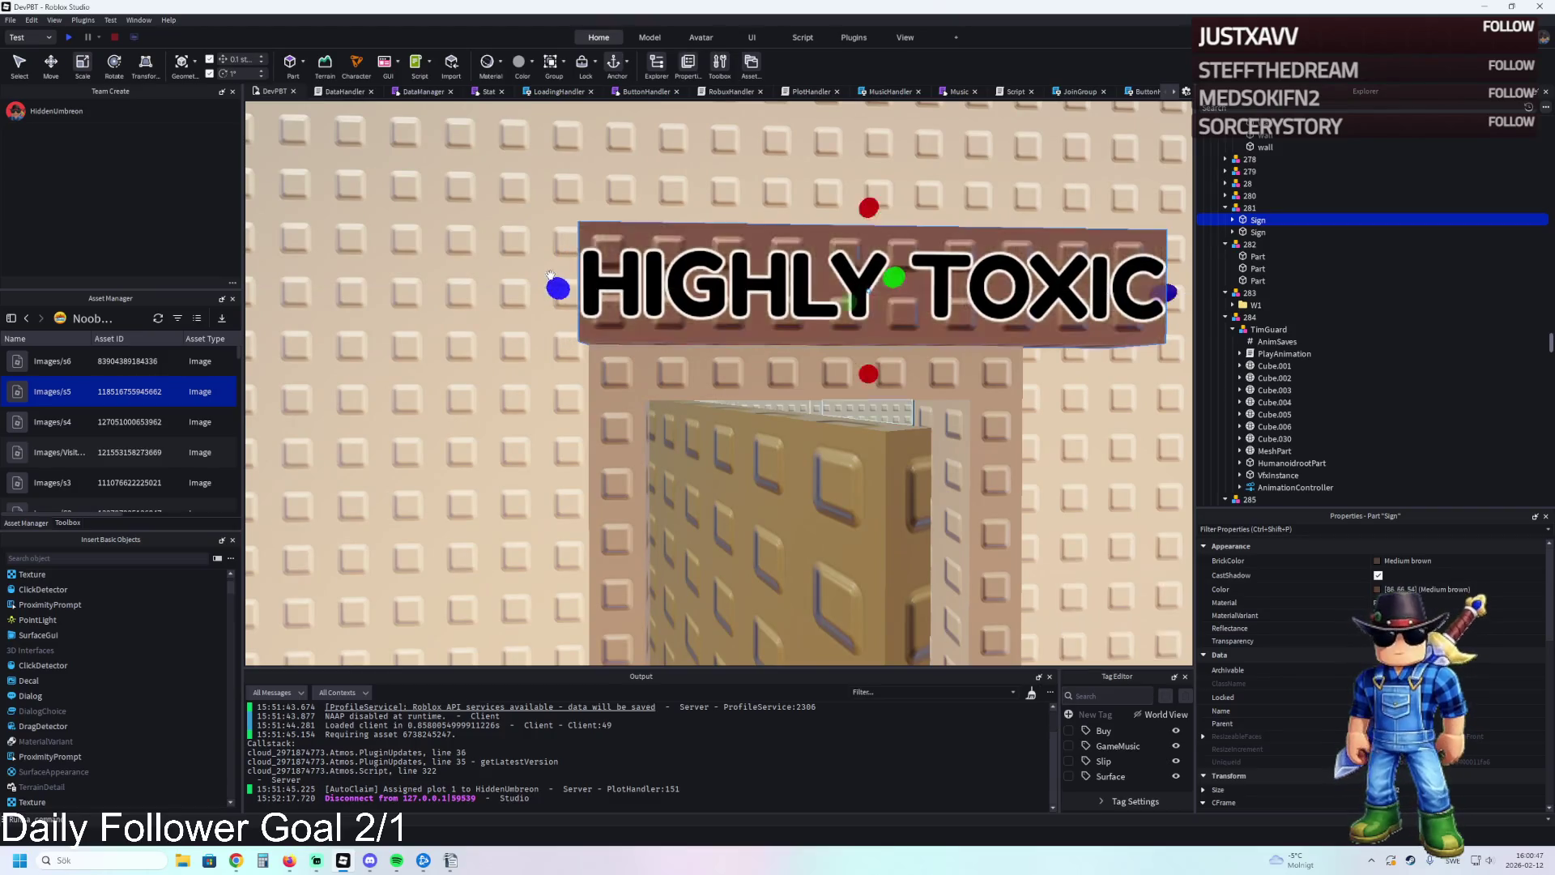
key("d")
left_click_drag(914, 314, 796, 314)
key("w")
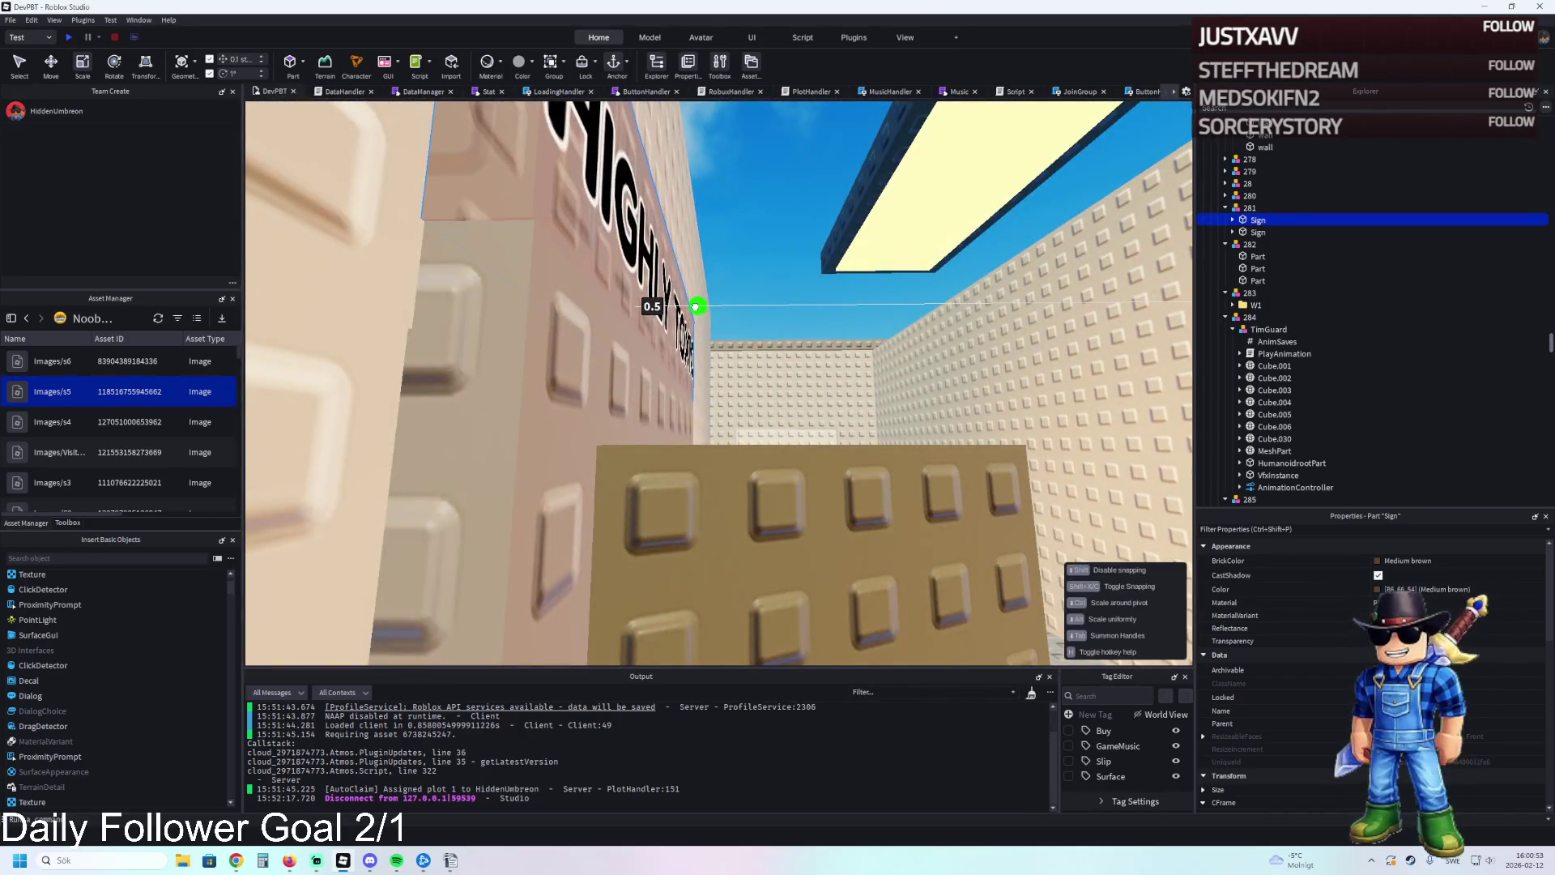
Check the sign's alignment over the doorway and add the second sign part to the selection.
key("f")
key("w")
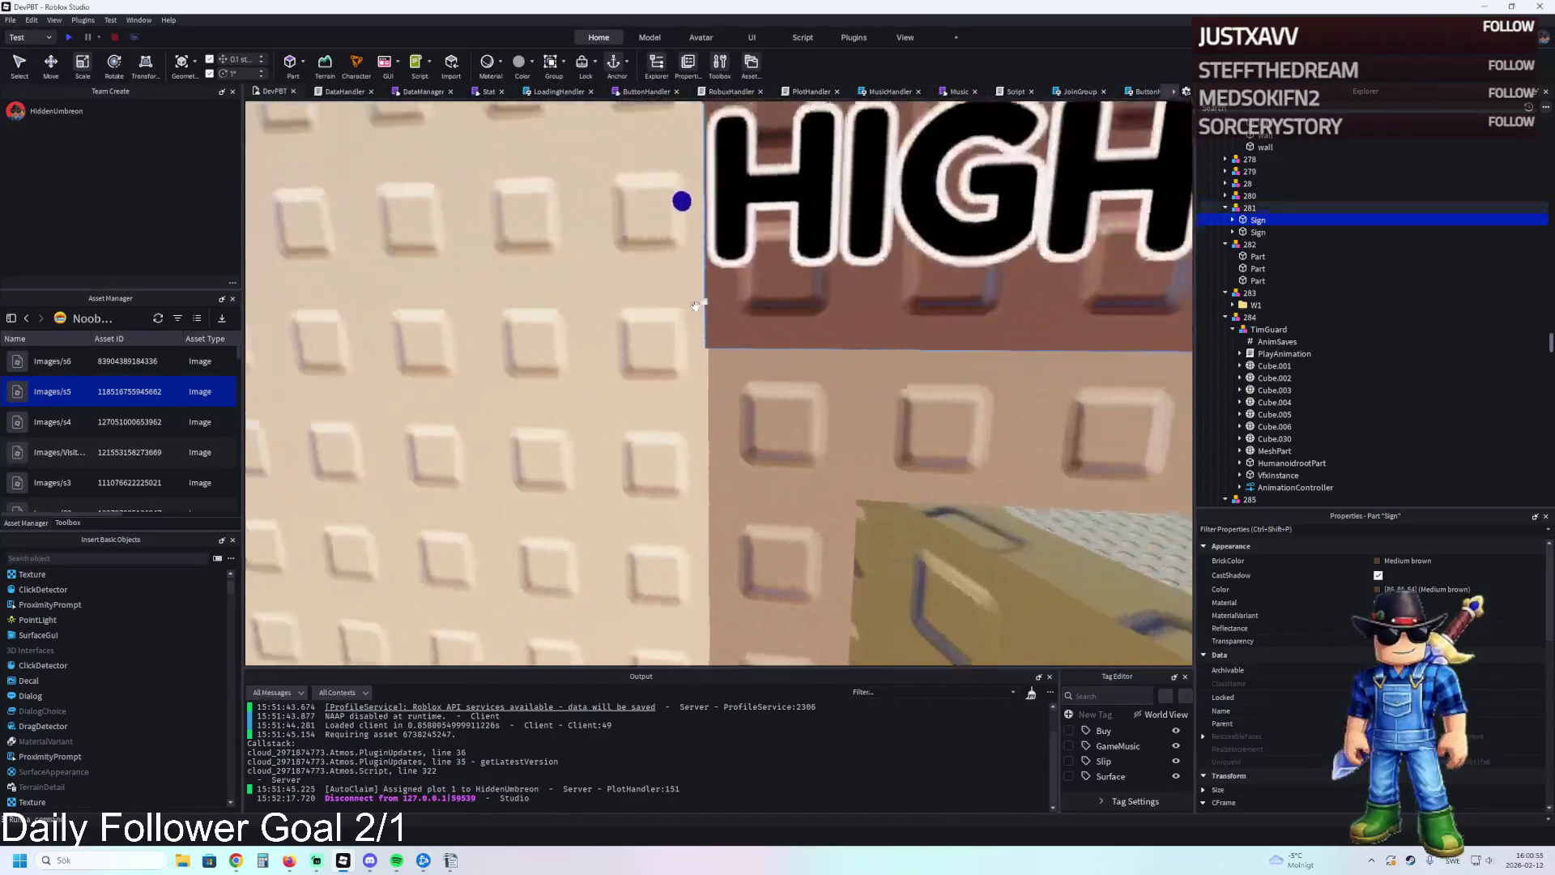
key("d")
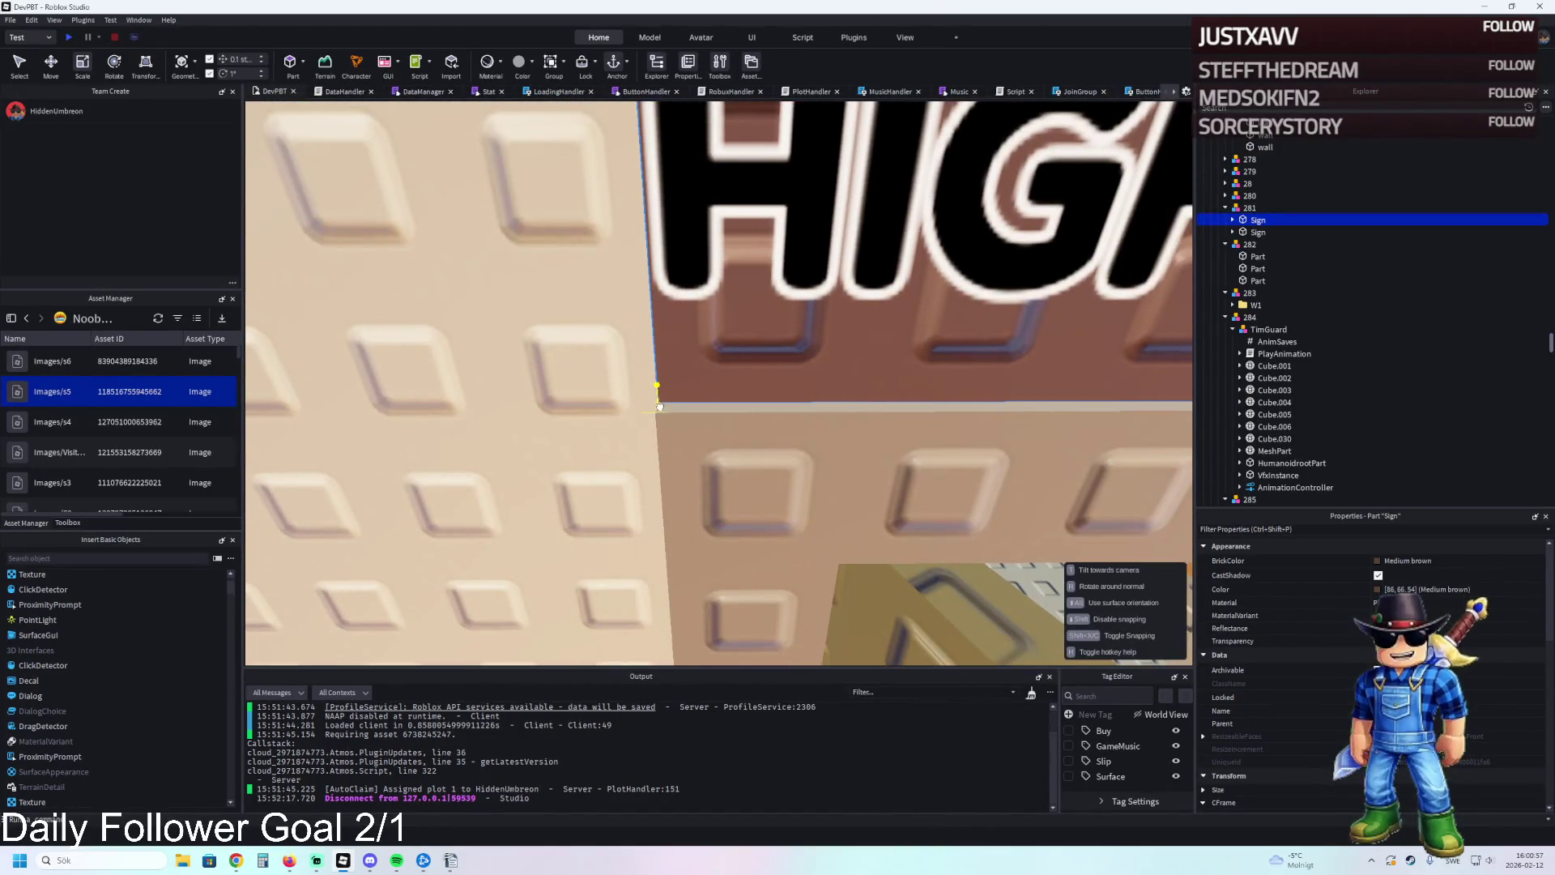
key("s")
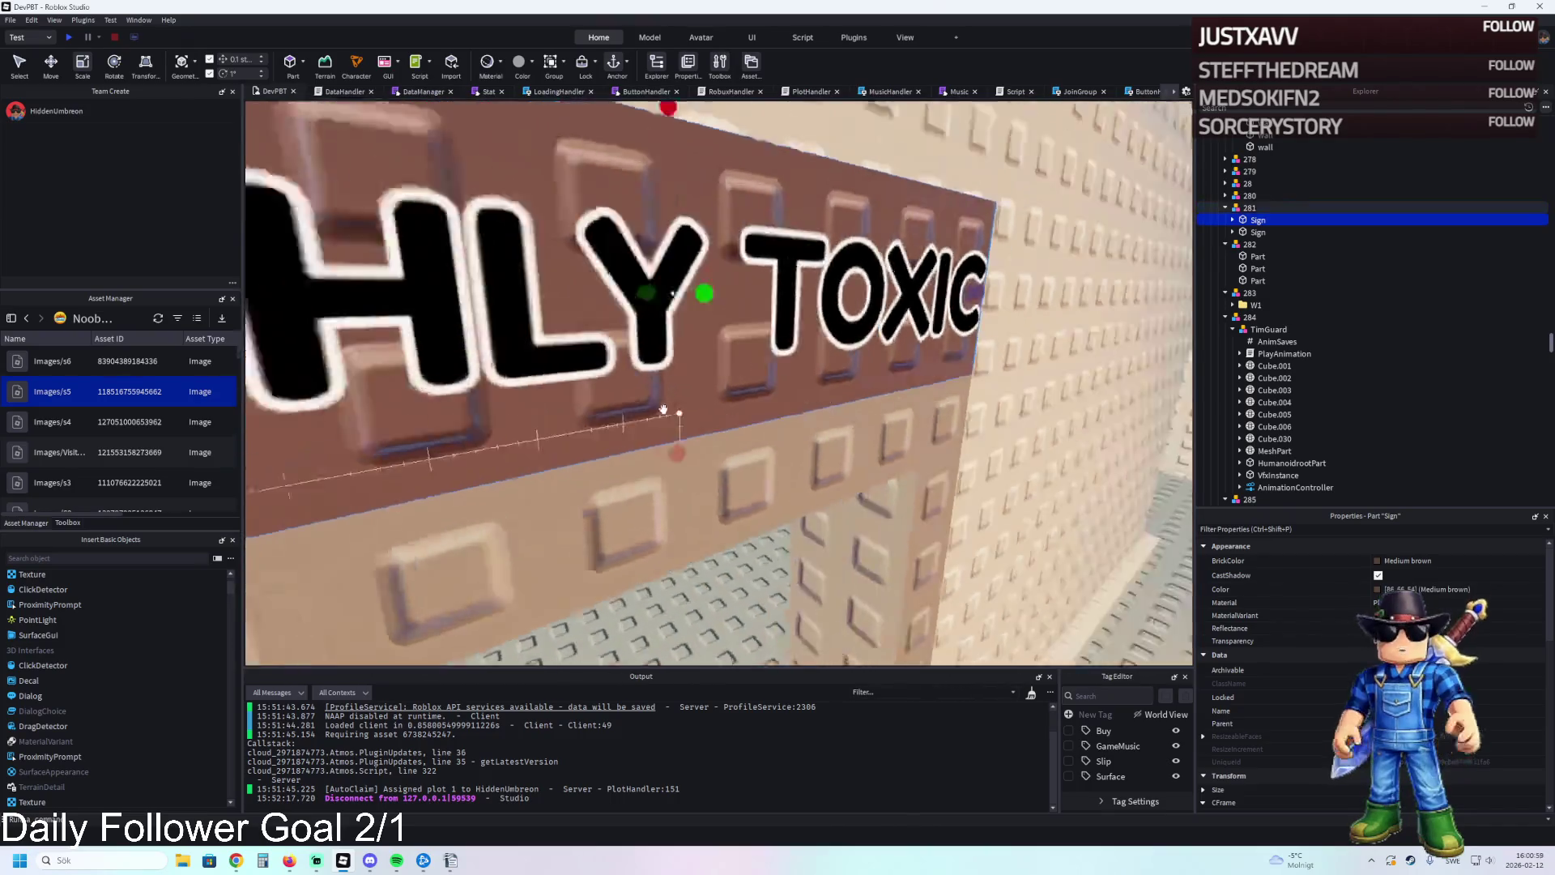
key("f")
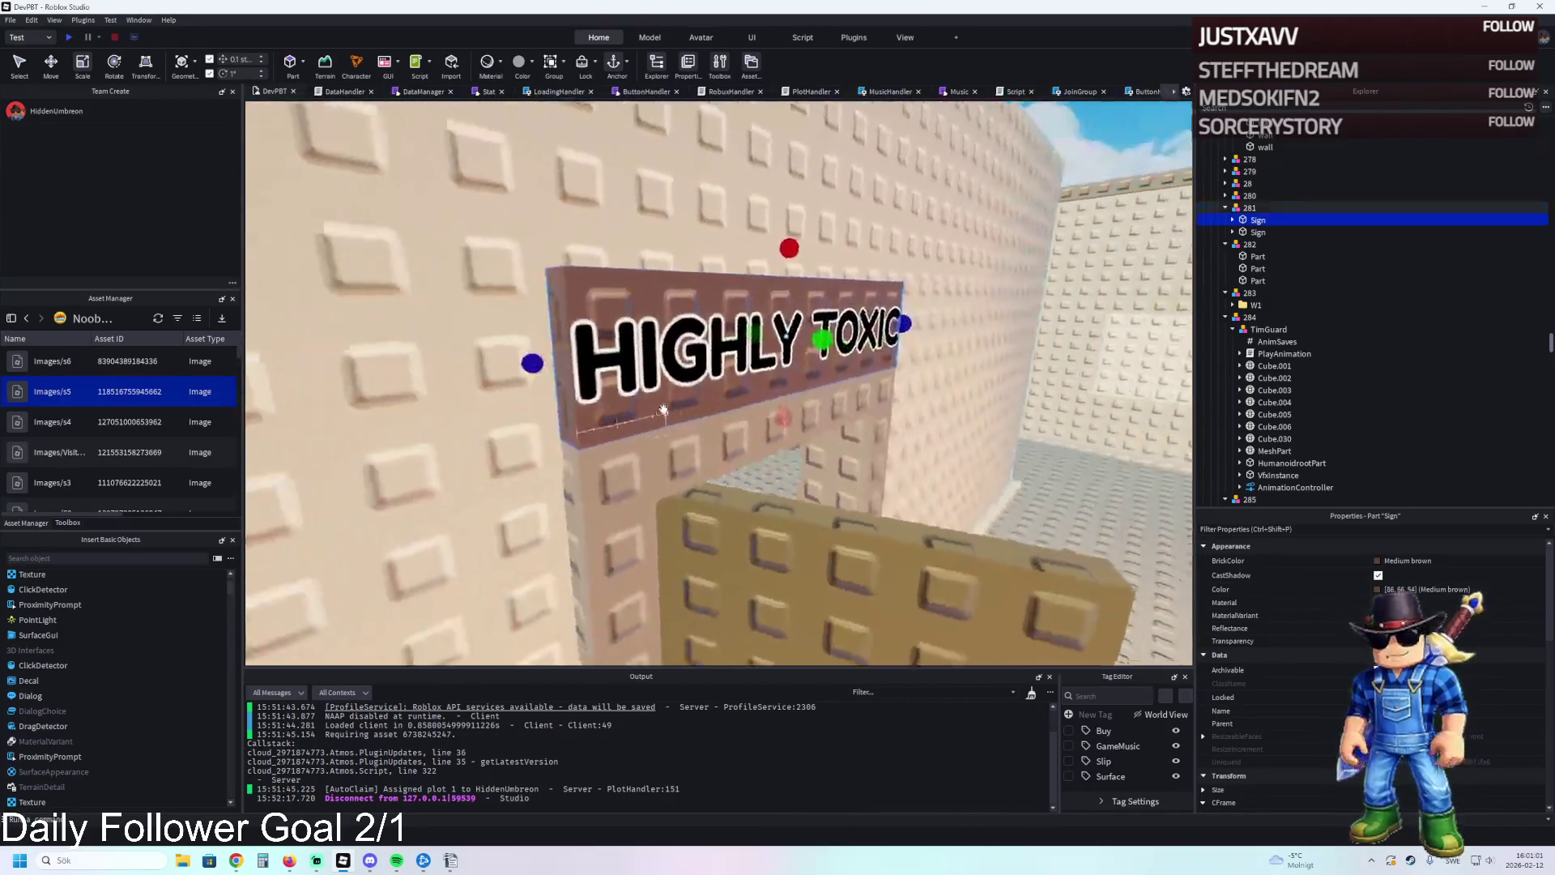
key("ctrl+2")
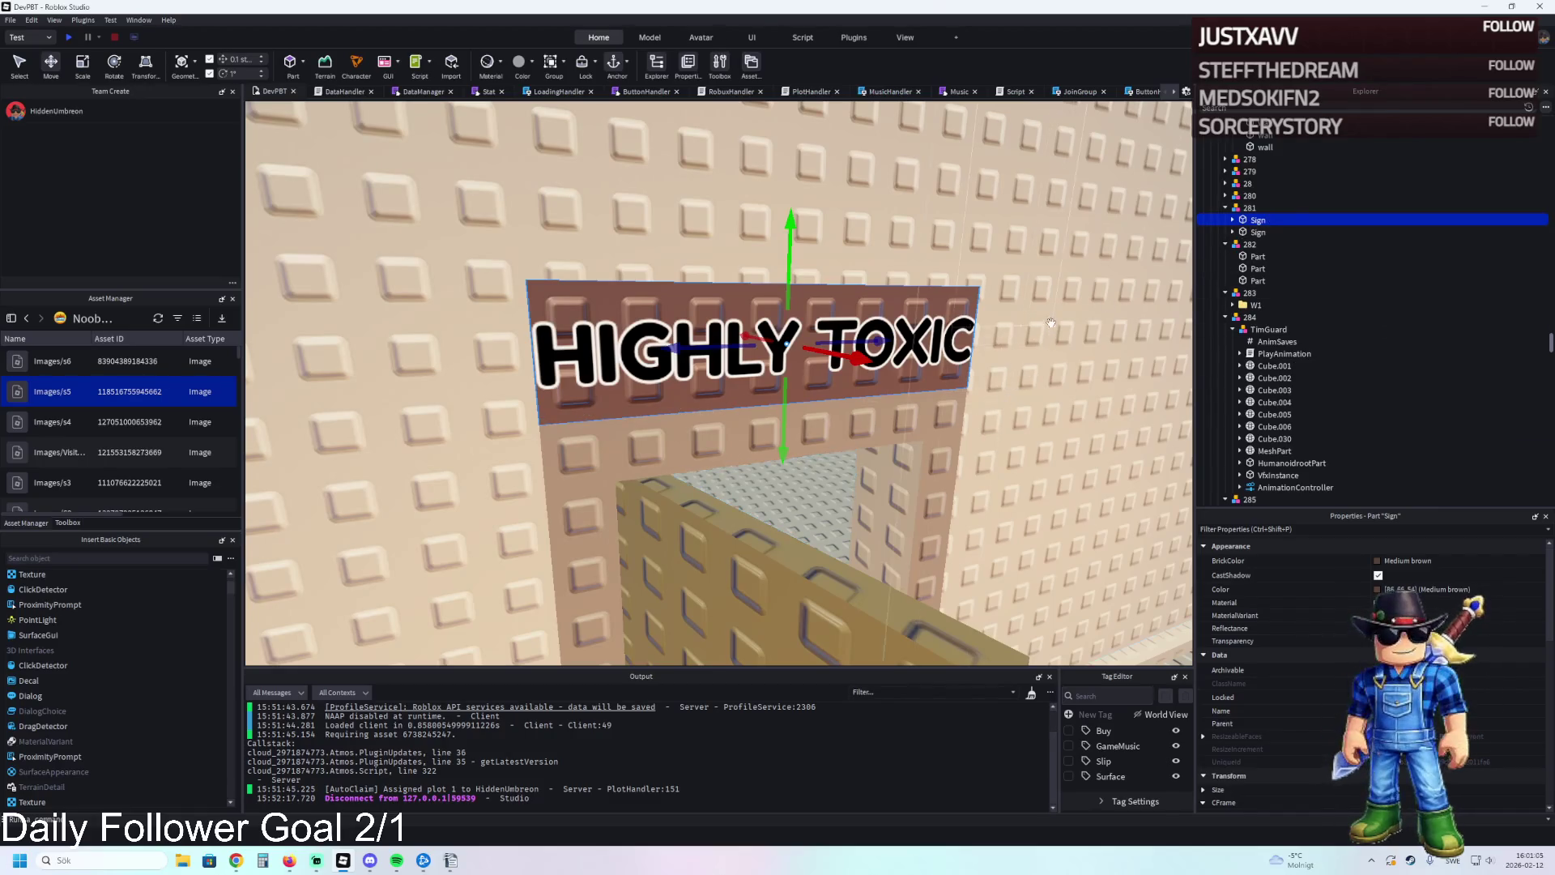
left_click(1002, 408, "ctrl")
Move both sign parts into the Model and set the TextLabel's Text to 'Control Room'.
left_click_drag(1276, 223, 1274, 216)
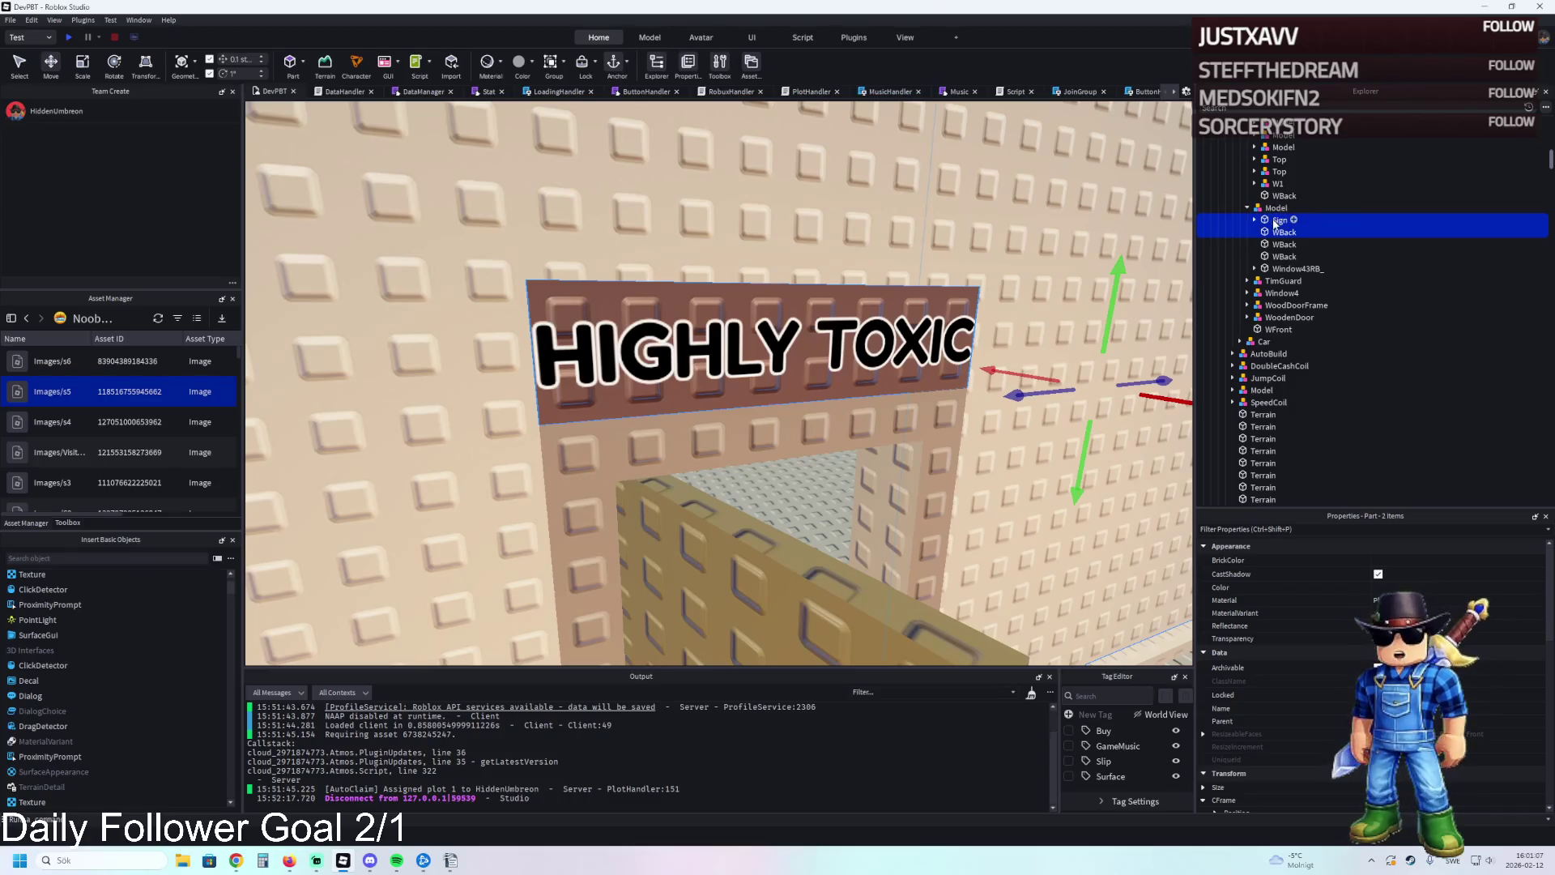
left_click(1280, 219)
left_click(1255, 220)
left_click(1299, 232)
left_click(1262, 232)
left_click(1300, 243)
scroll(1437, 580, "down", 10)
left_click(1426, 635)
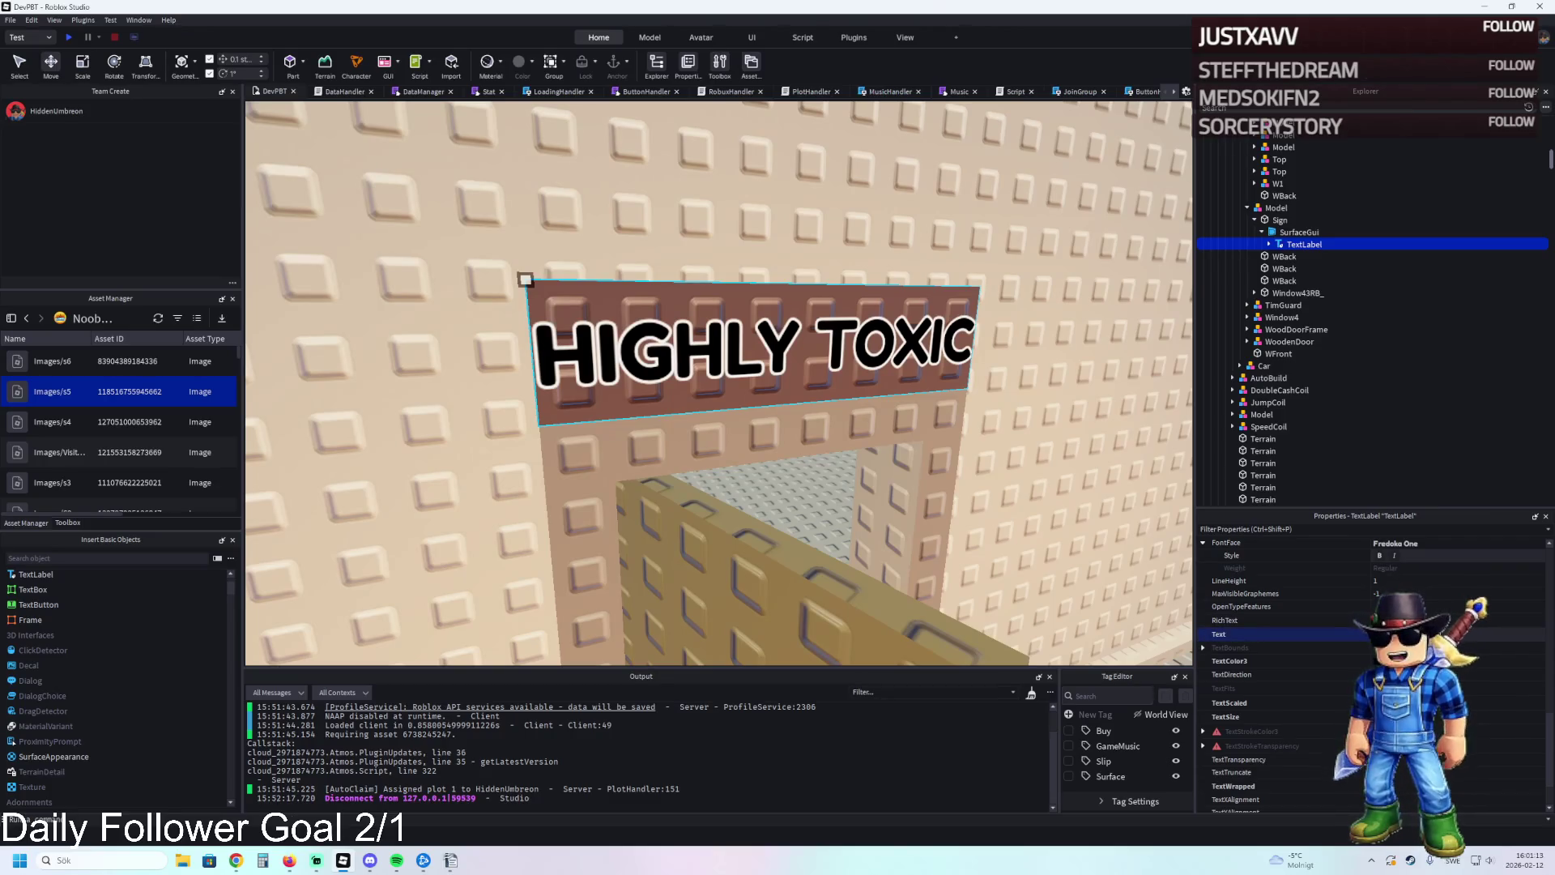
key("Return")
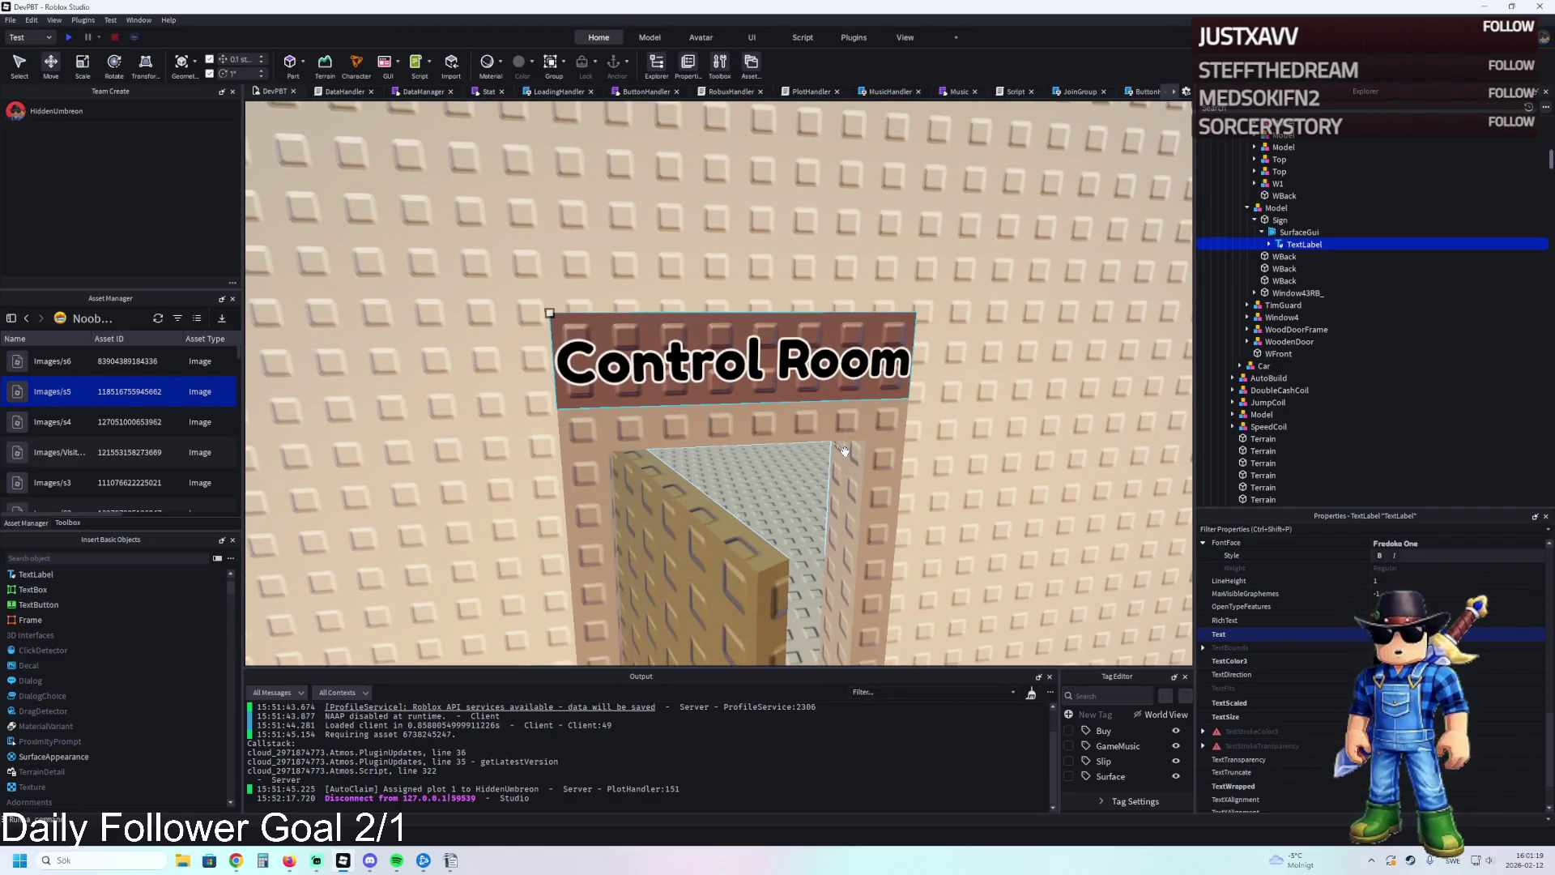
scroll(811, 430, "up", 10)
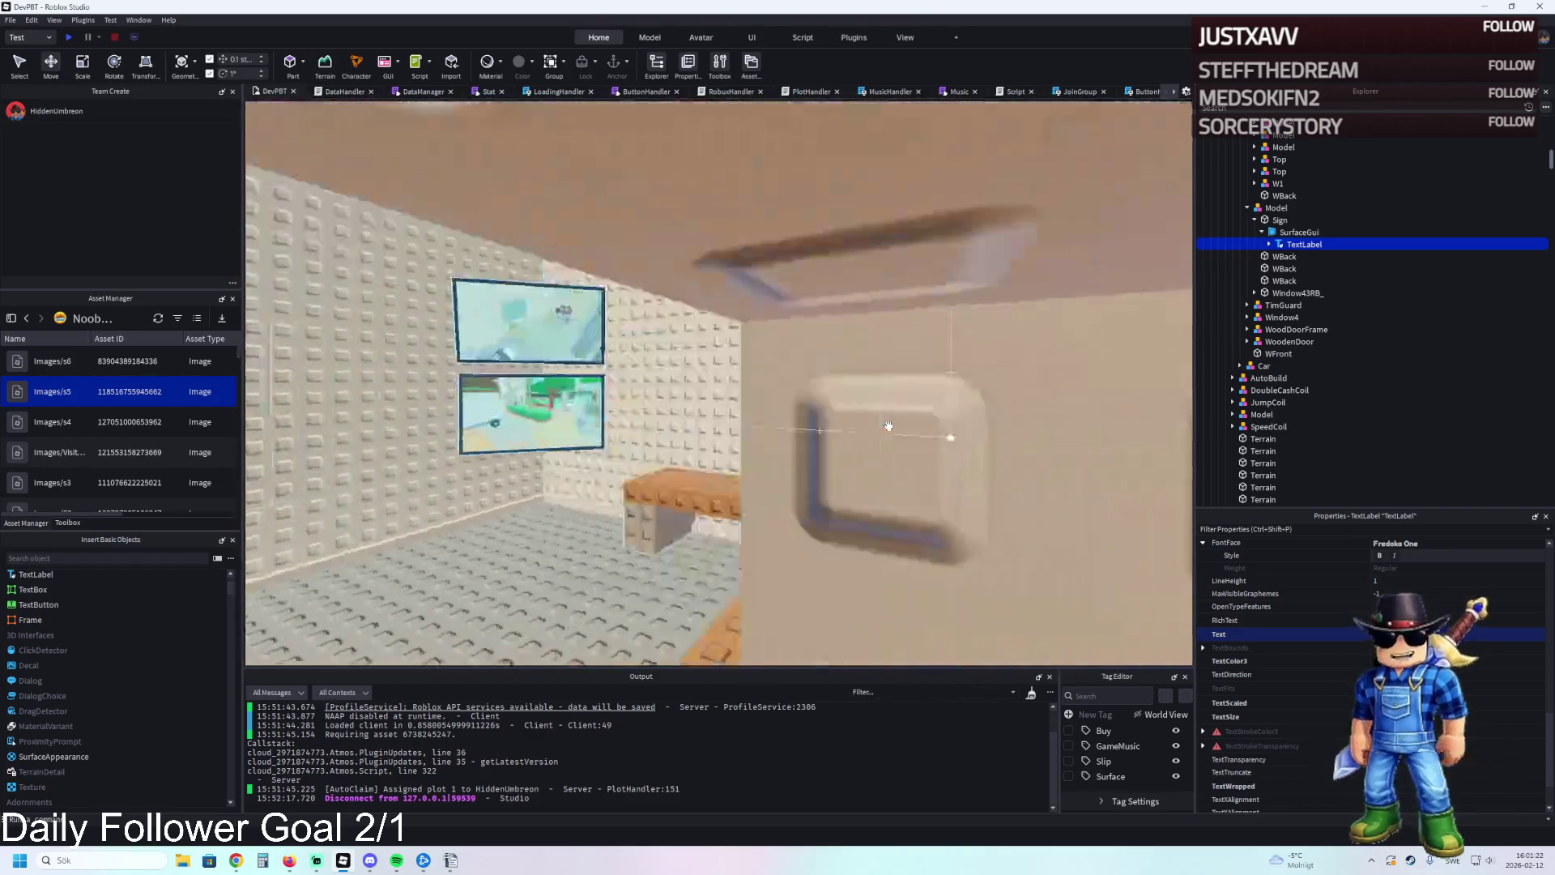
scroll(889, 426, "down", 10)
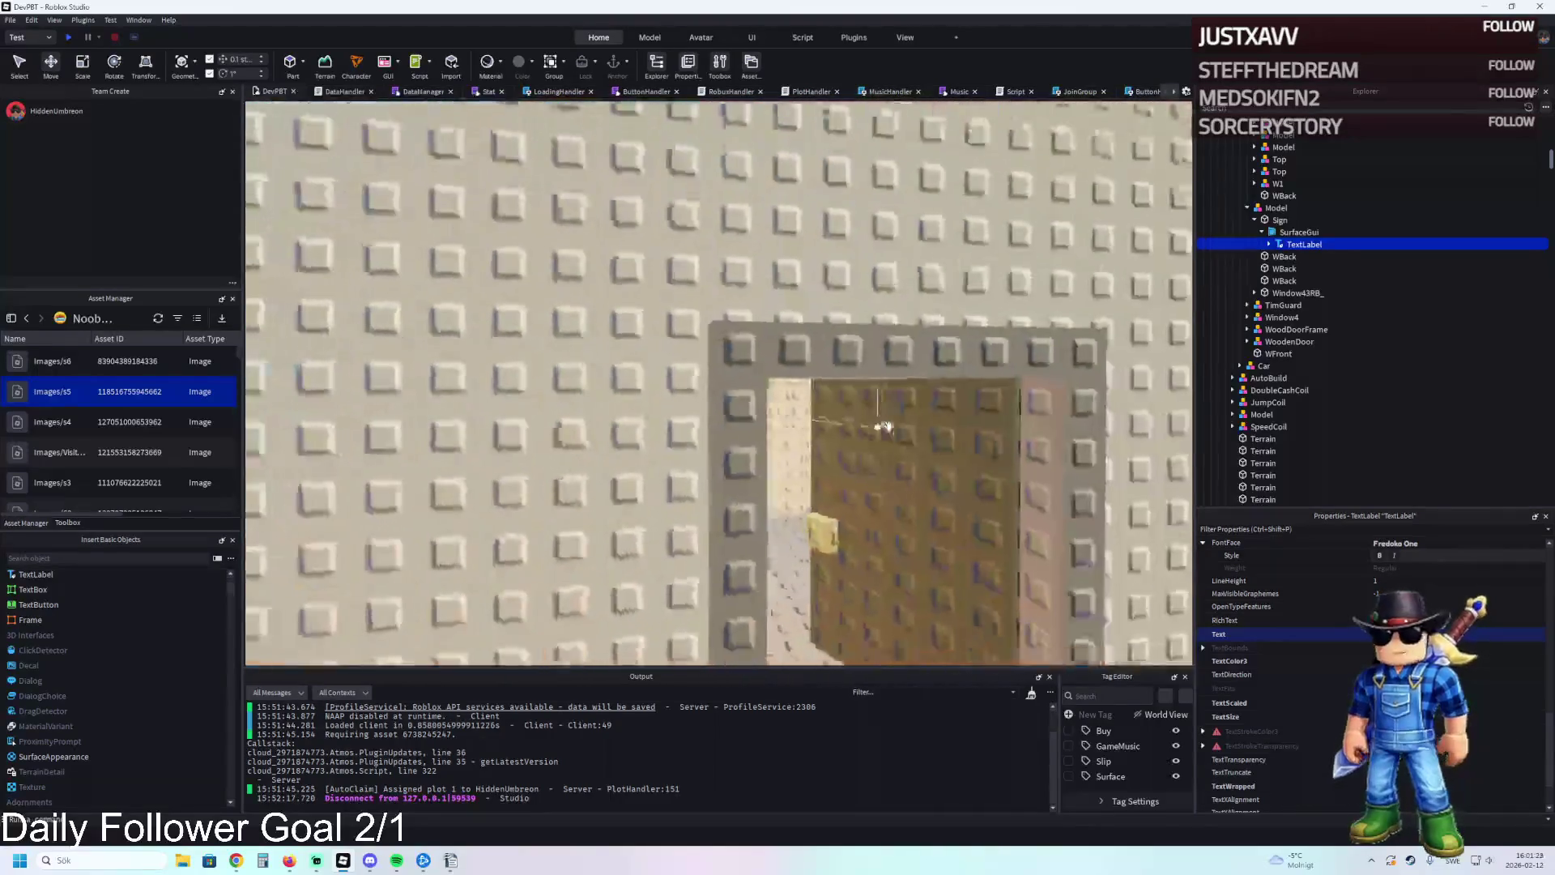
scroll(888, 426, "up", 8)
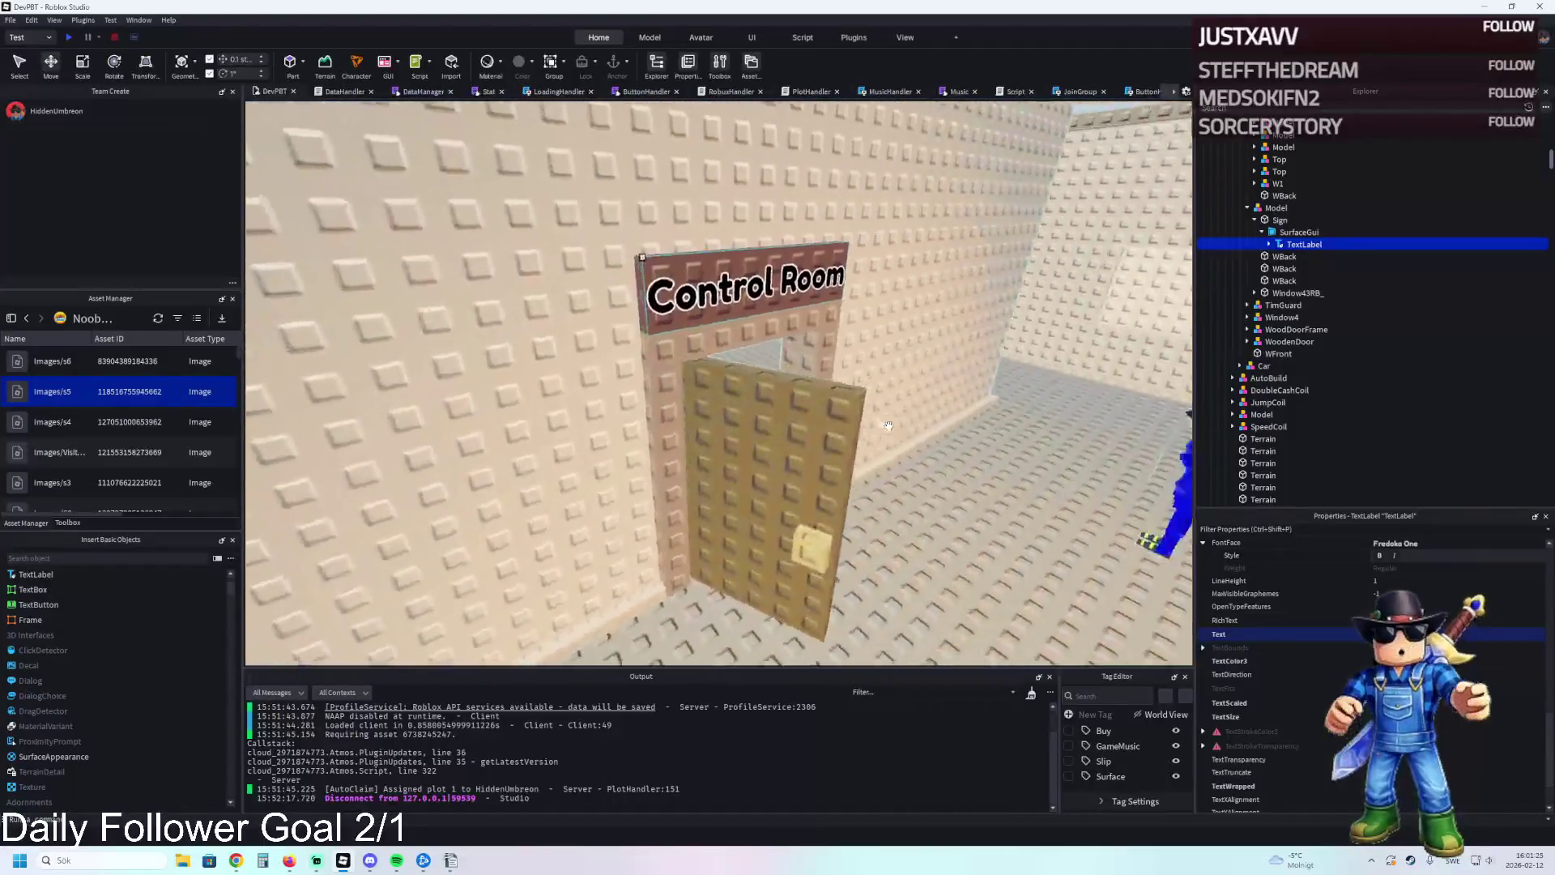
scroll(872, 422, "down", 5)
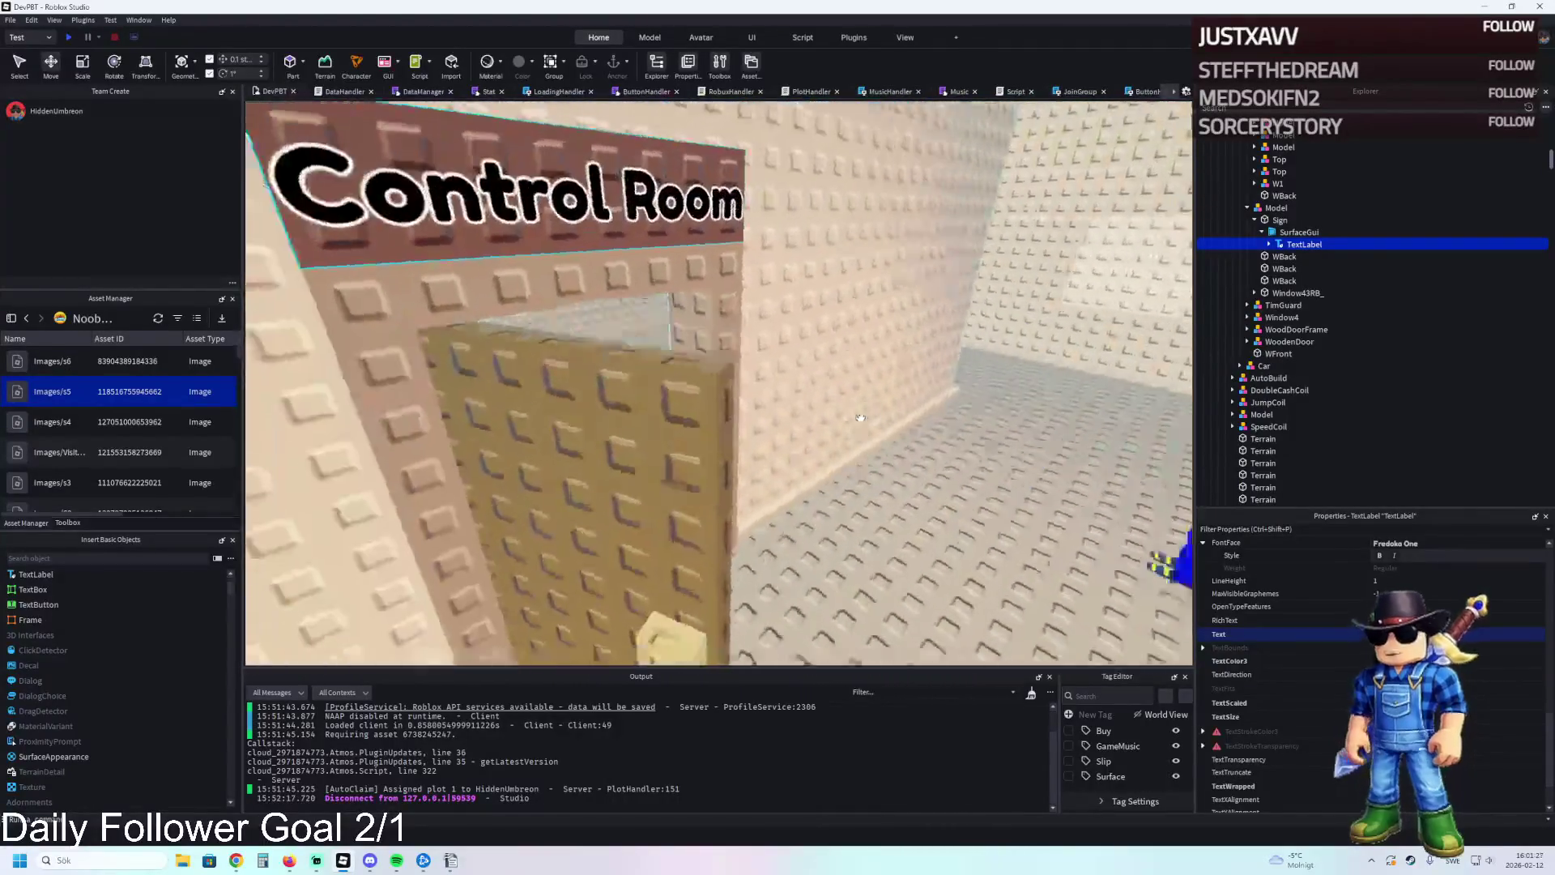
scroll(867, 420, "up", 10)
scroll(861, 419, "up", 6)
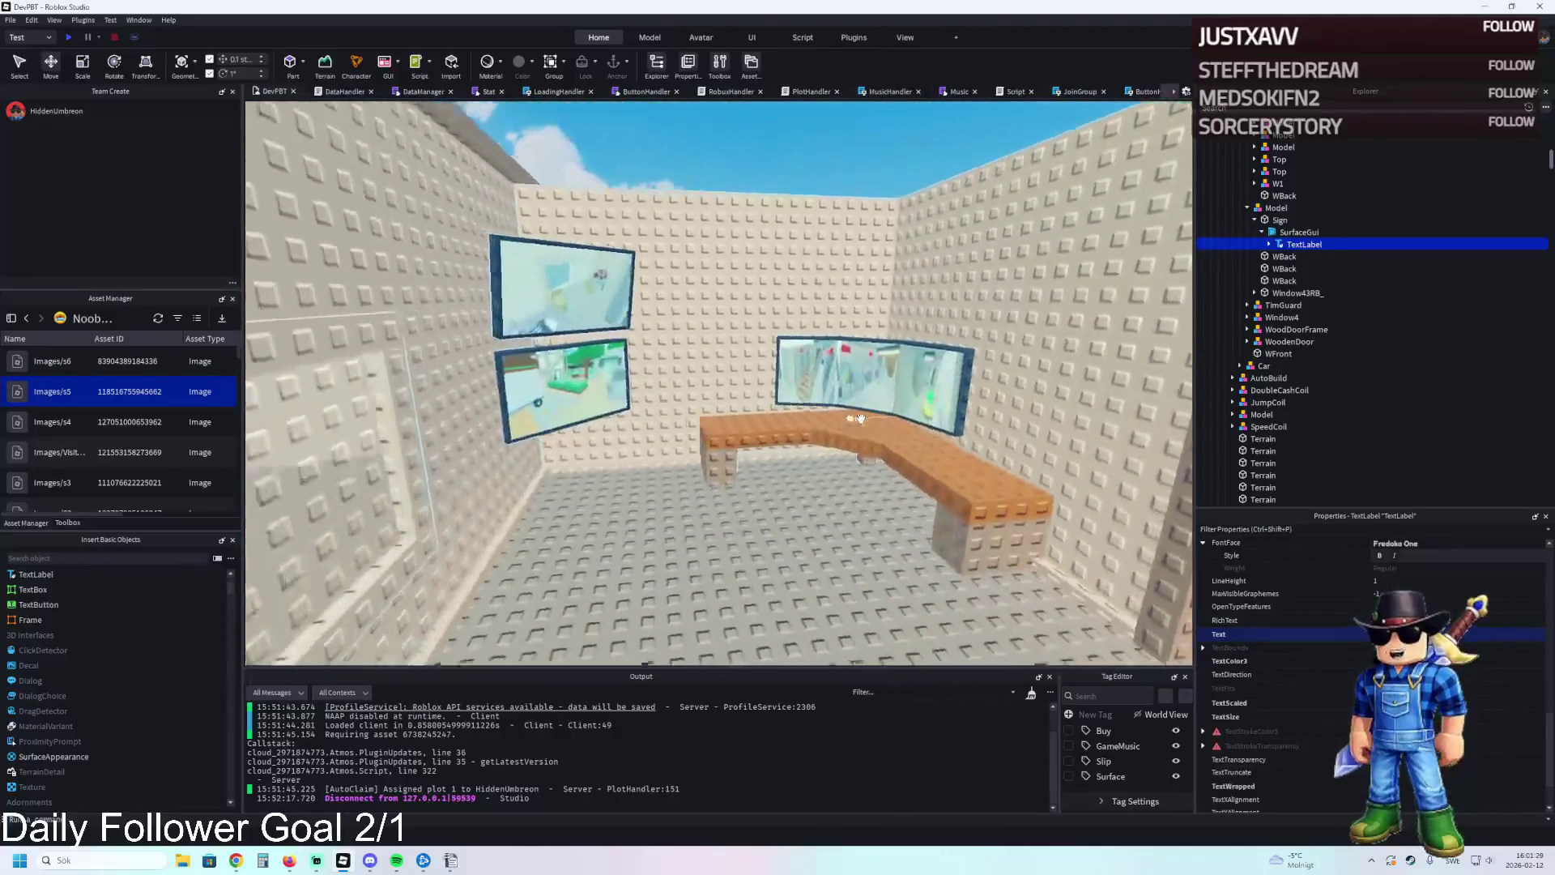
scroll(861, 419, "down", 3)
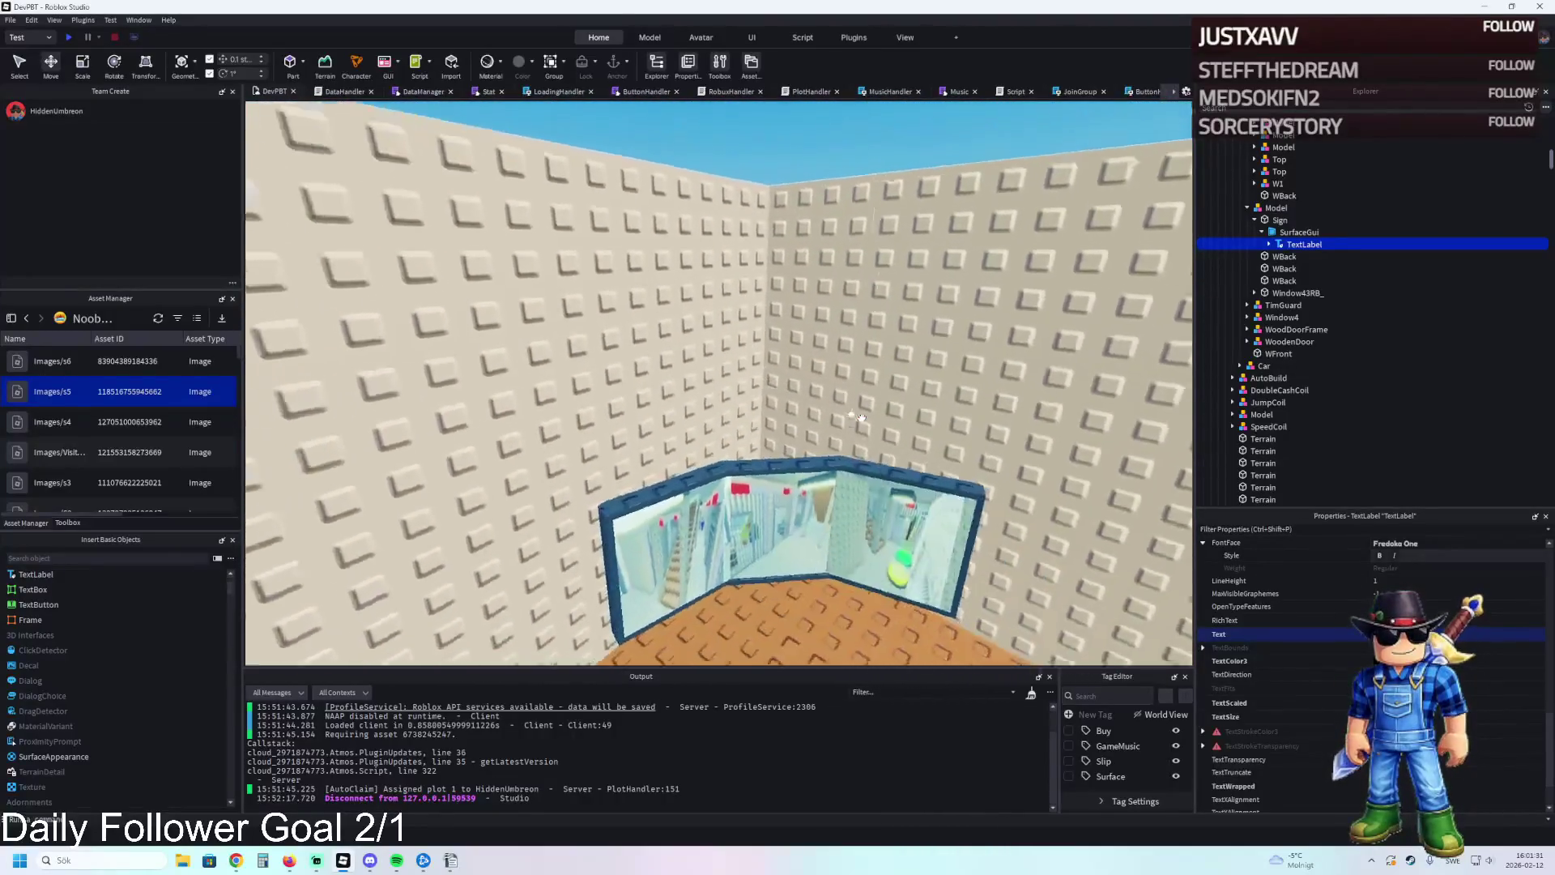
scroll(861, 419, "up", 8)
scroll(861, 419, "down", 4)
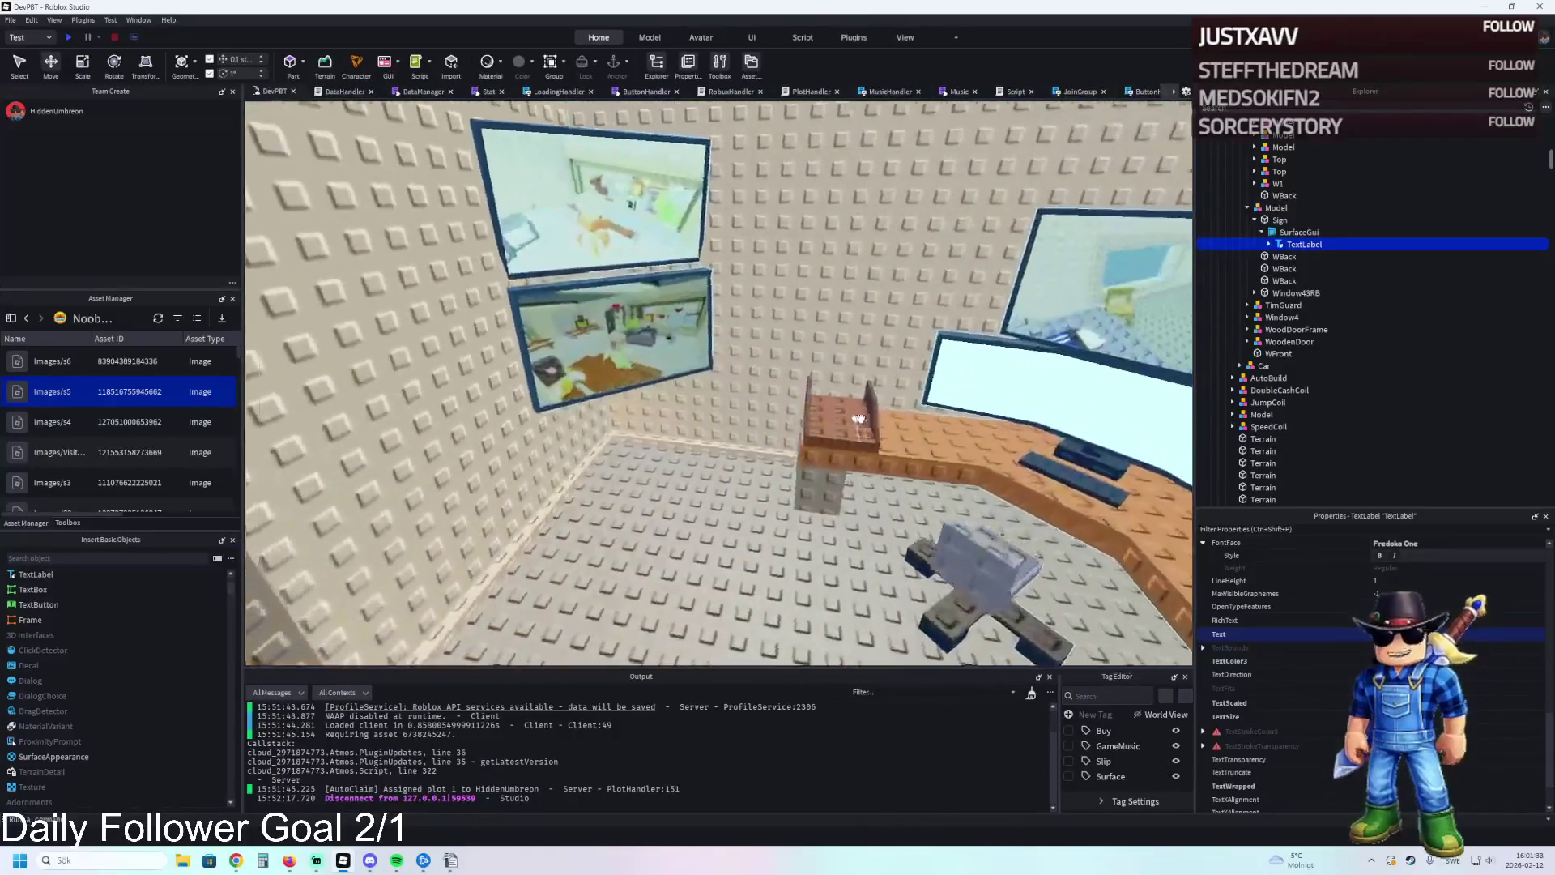
scroll(860, 418, "up", 8)
scroll(860, 418, "down", 8)
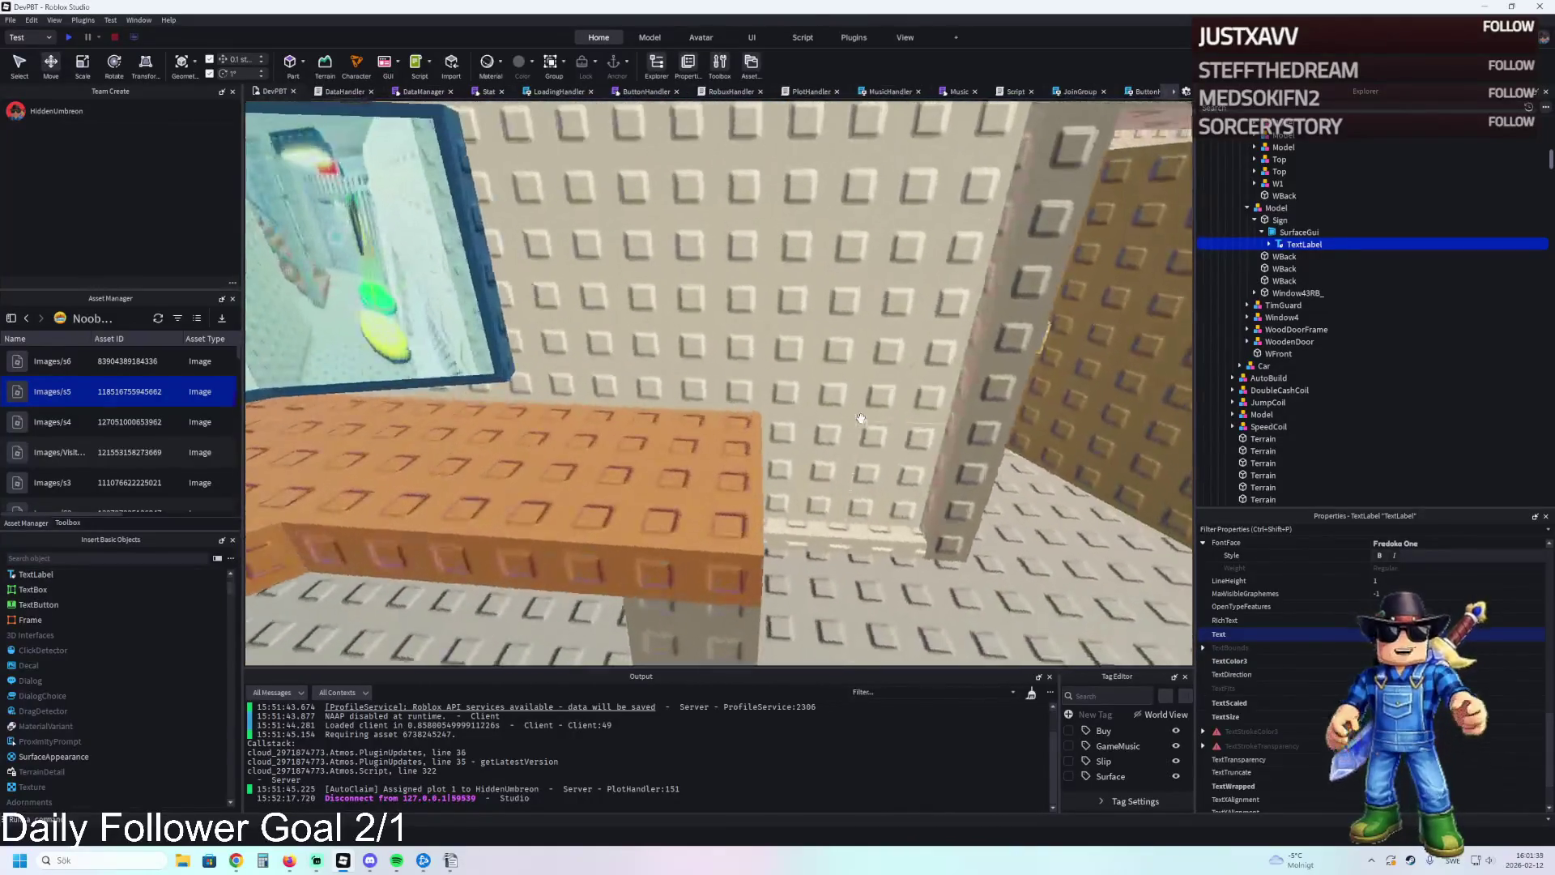
left_click(784, 312)
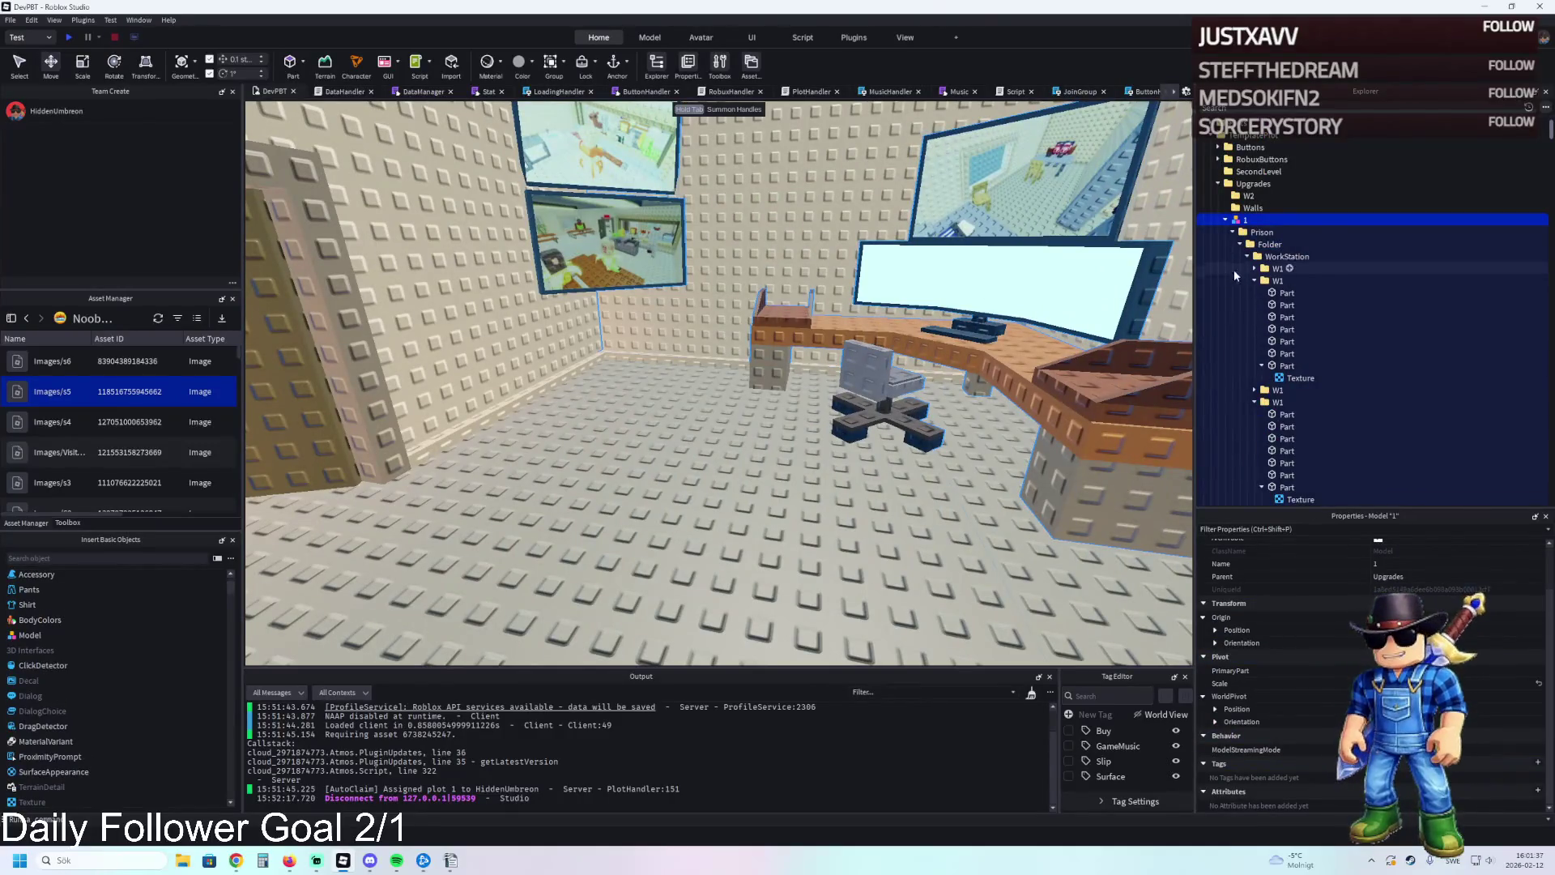
left_click(1234, 233)
mouse_move(1235, 235)
left_mouse_down()
mouse_move(1259, 237)
mouse_move(1257, 198)
left_mouse_up()
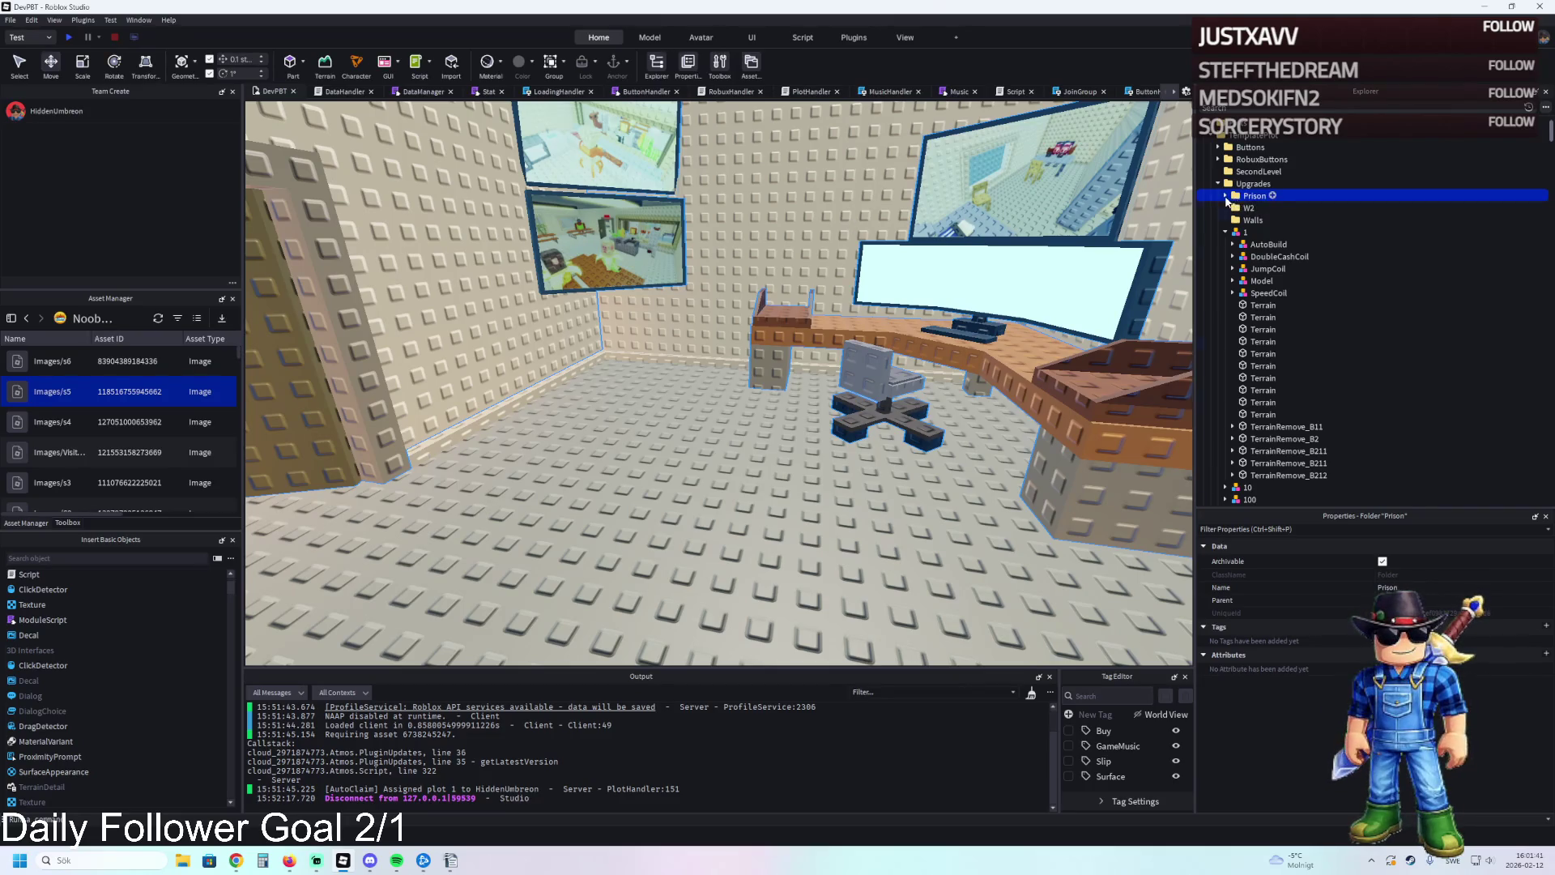
left_click(1225, 195)
left_click(1232, 207)
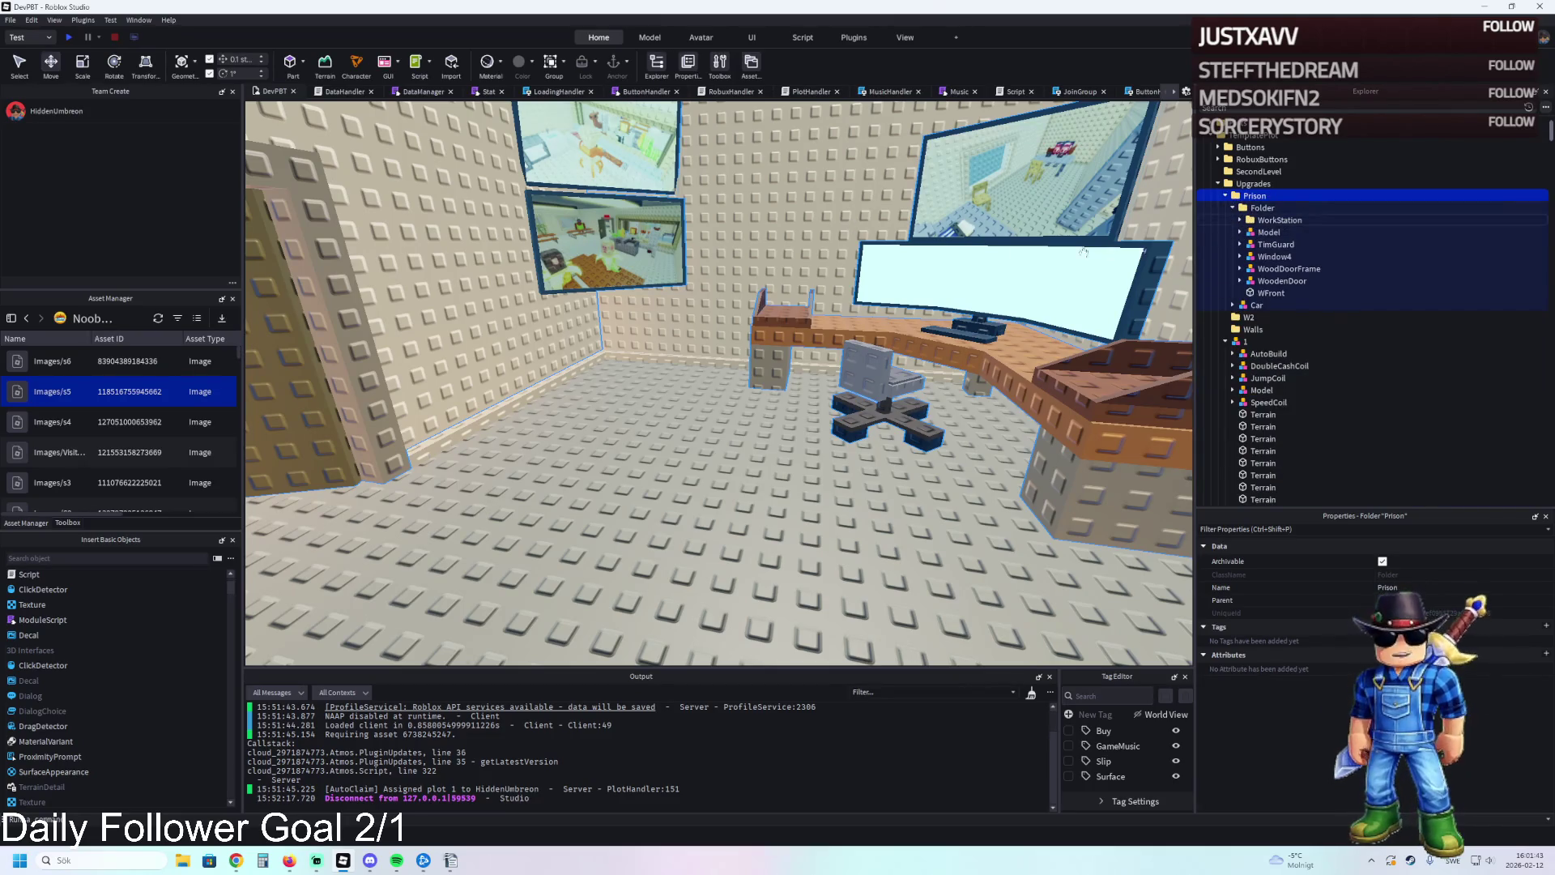
key("f")
scroll(941, 259, "up", 5)
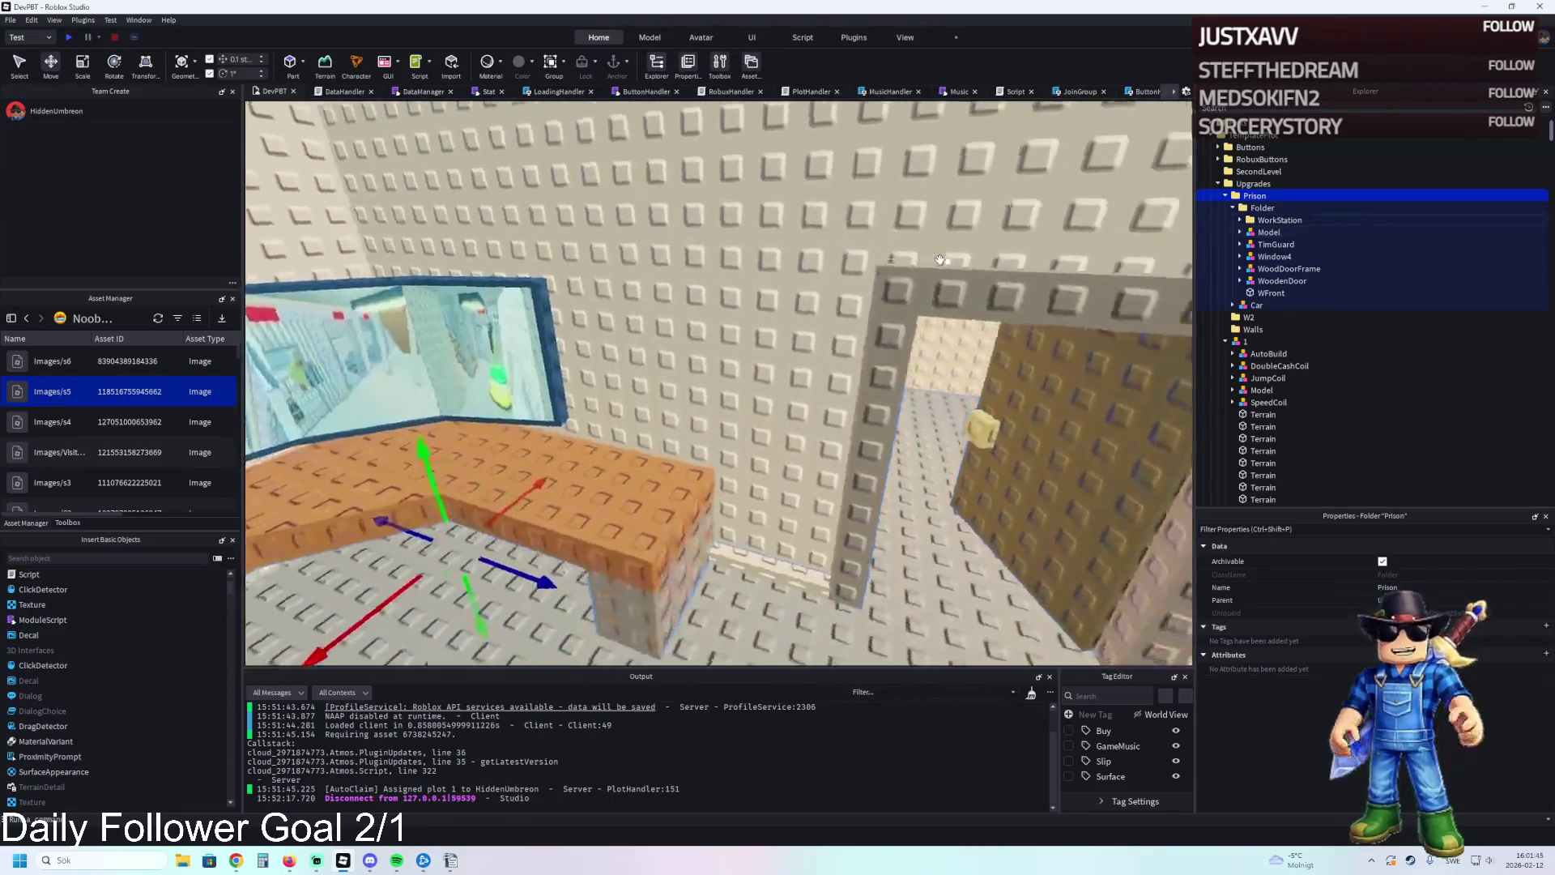
scroll(941, 259, "down", 2)
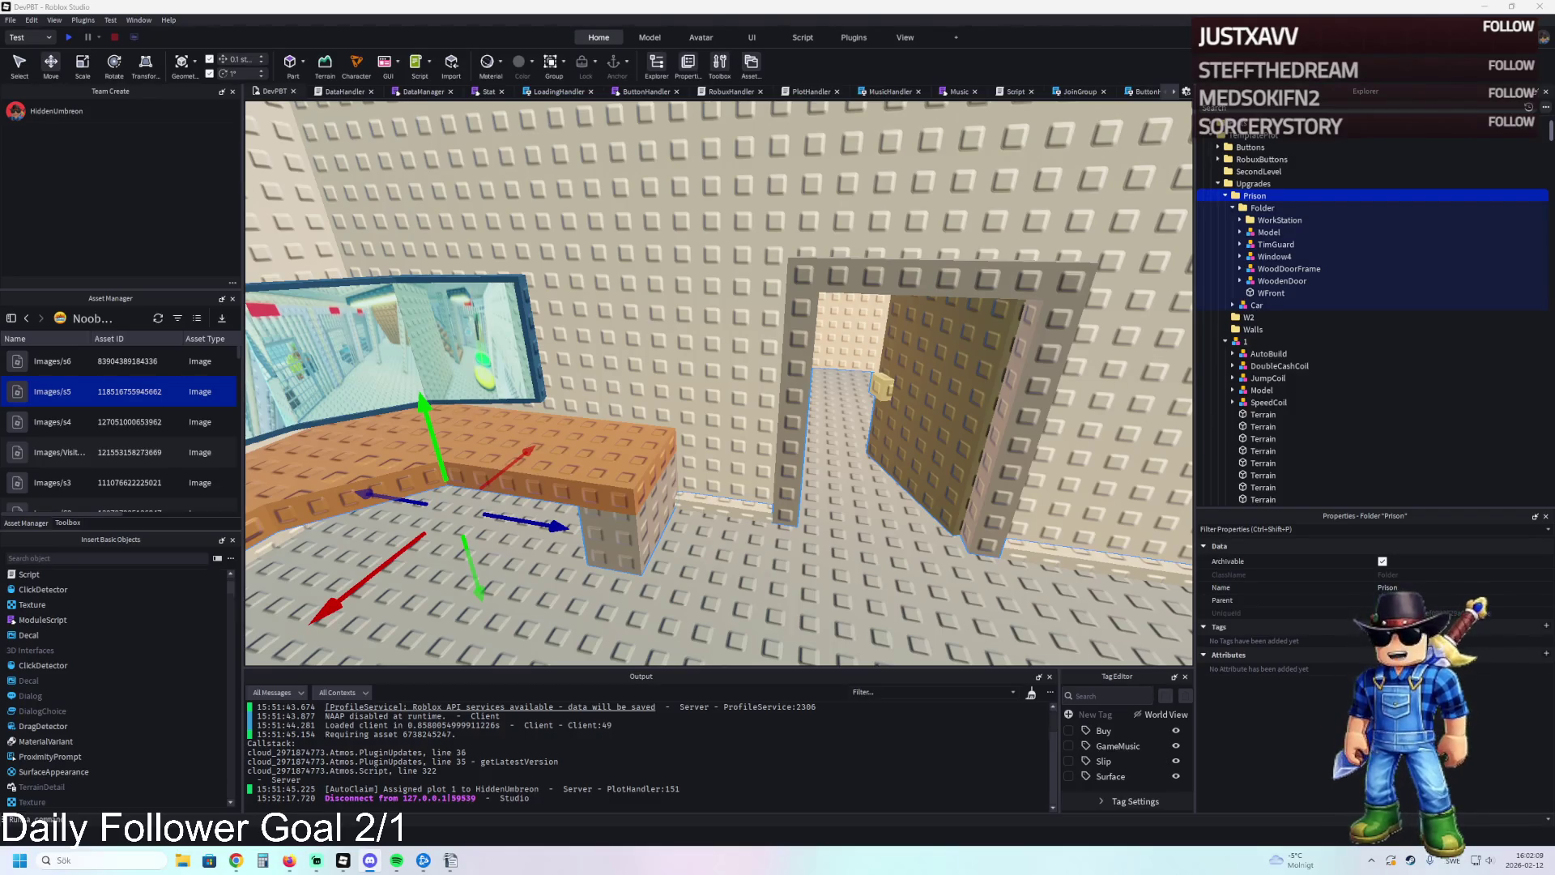
key("s")
Select the W1 wall monitor pair and raise it about 0.6 studs higher.
key("e")
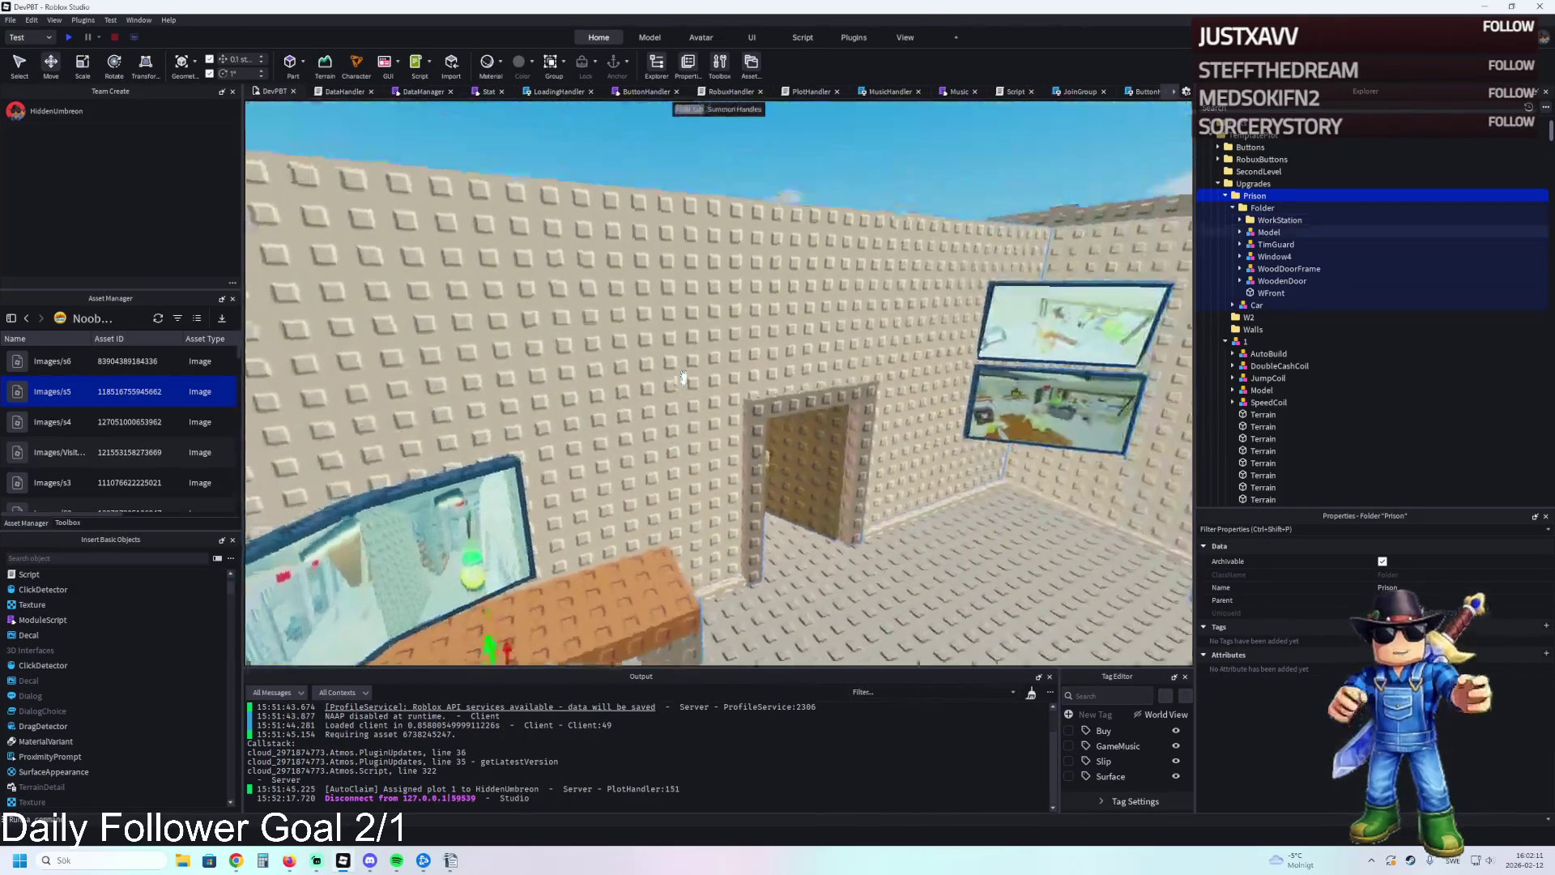
key("e")
key("w")
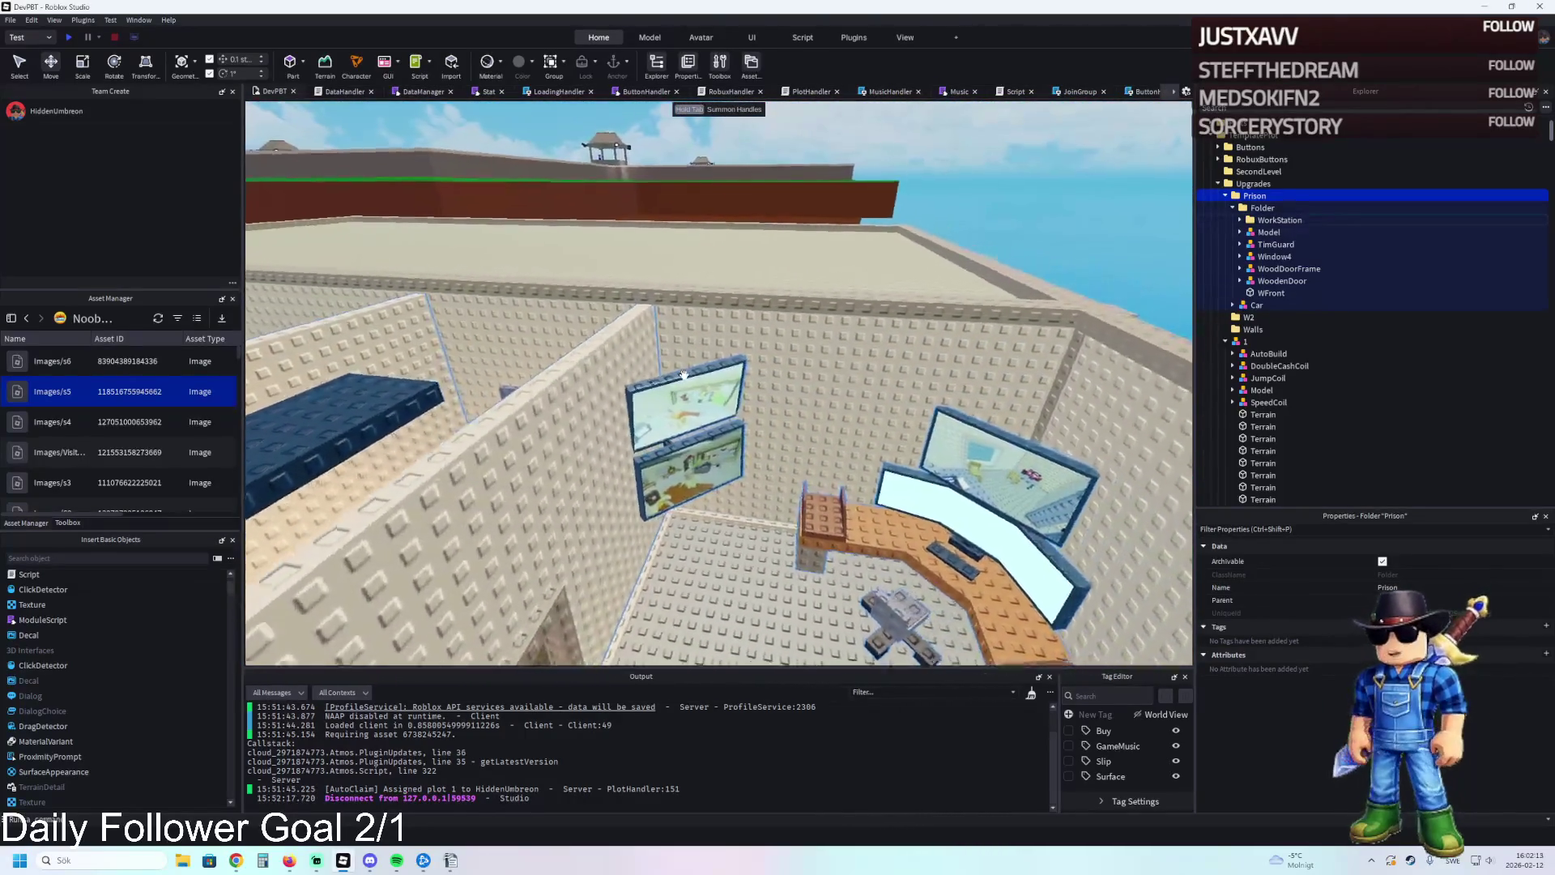
left_click(677, 375)
key("f")
left_click_drag(640, 251, 643, 231)
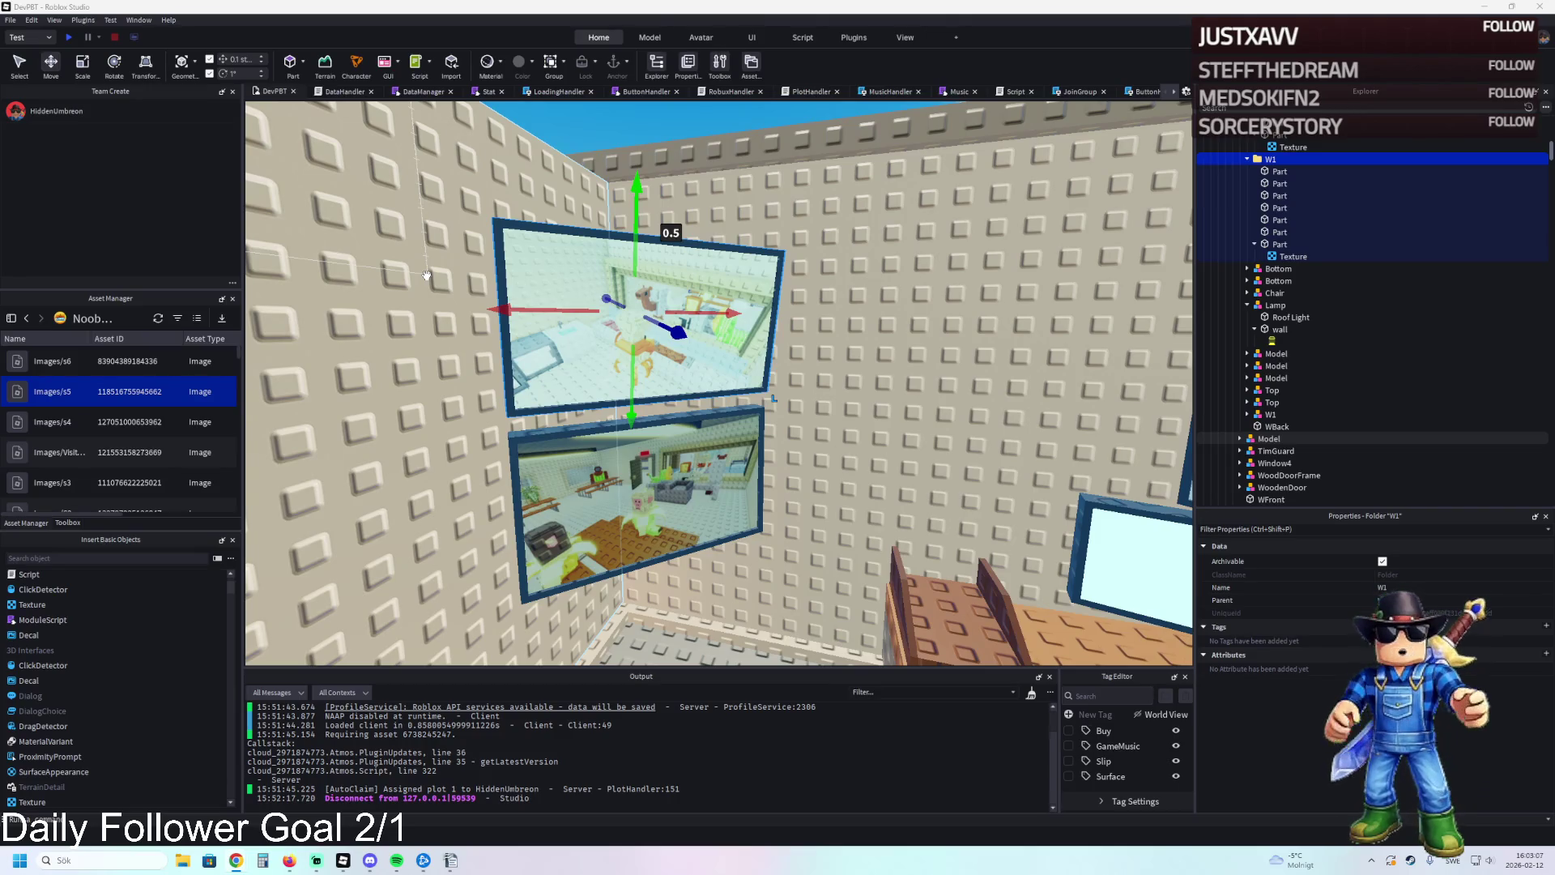
key("s")
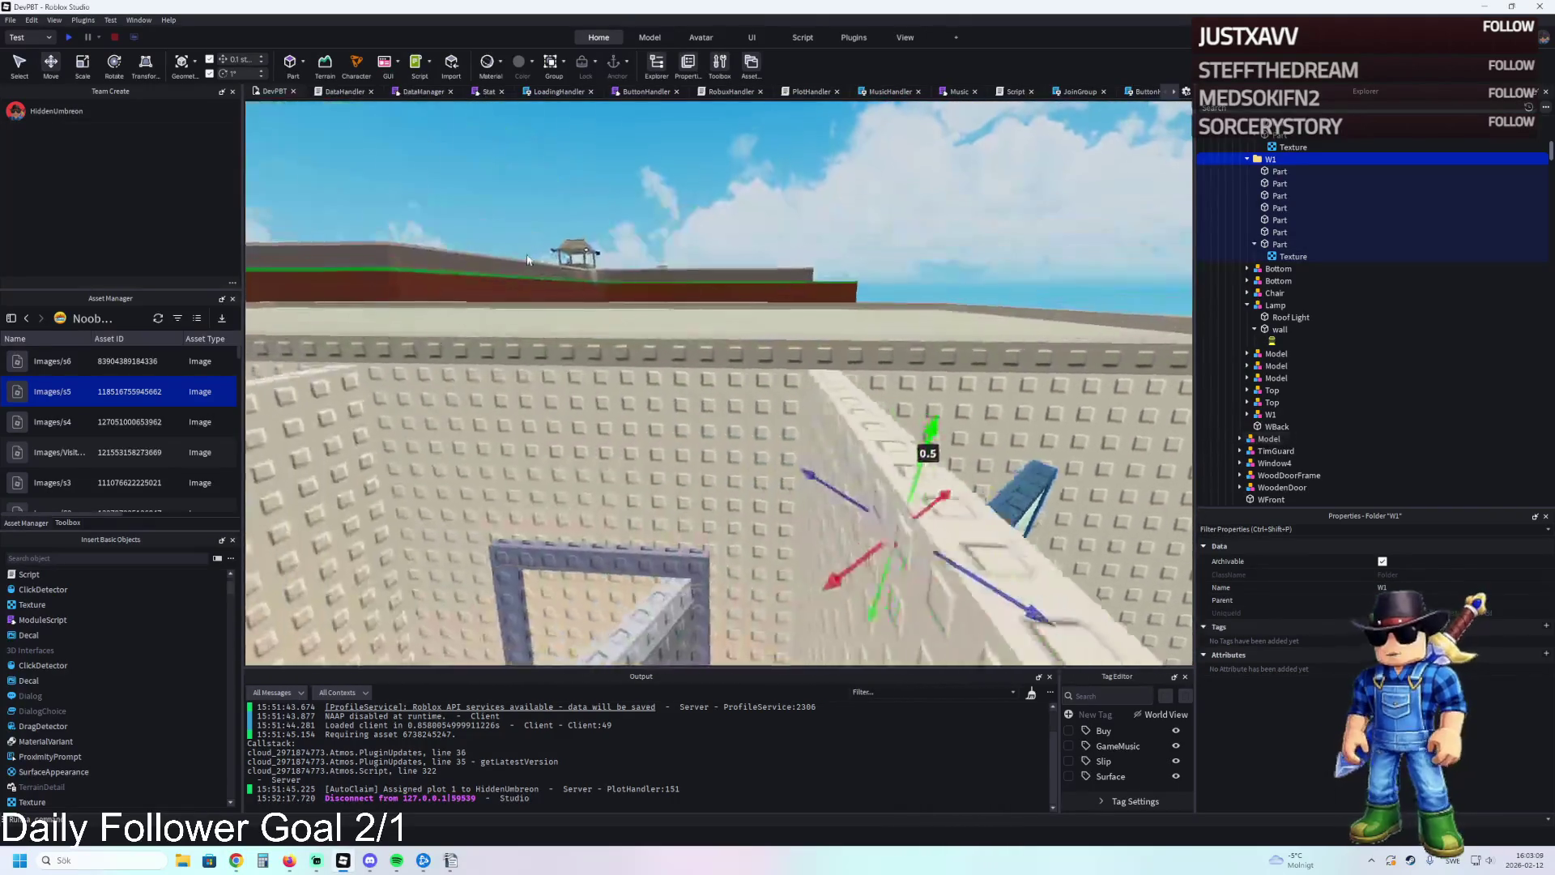
key("d")
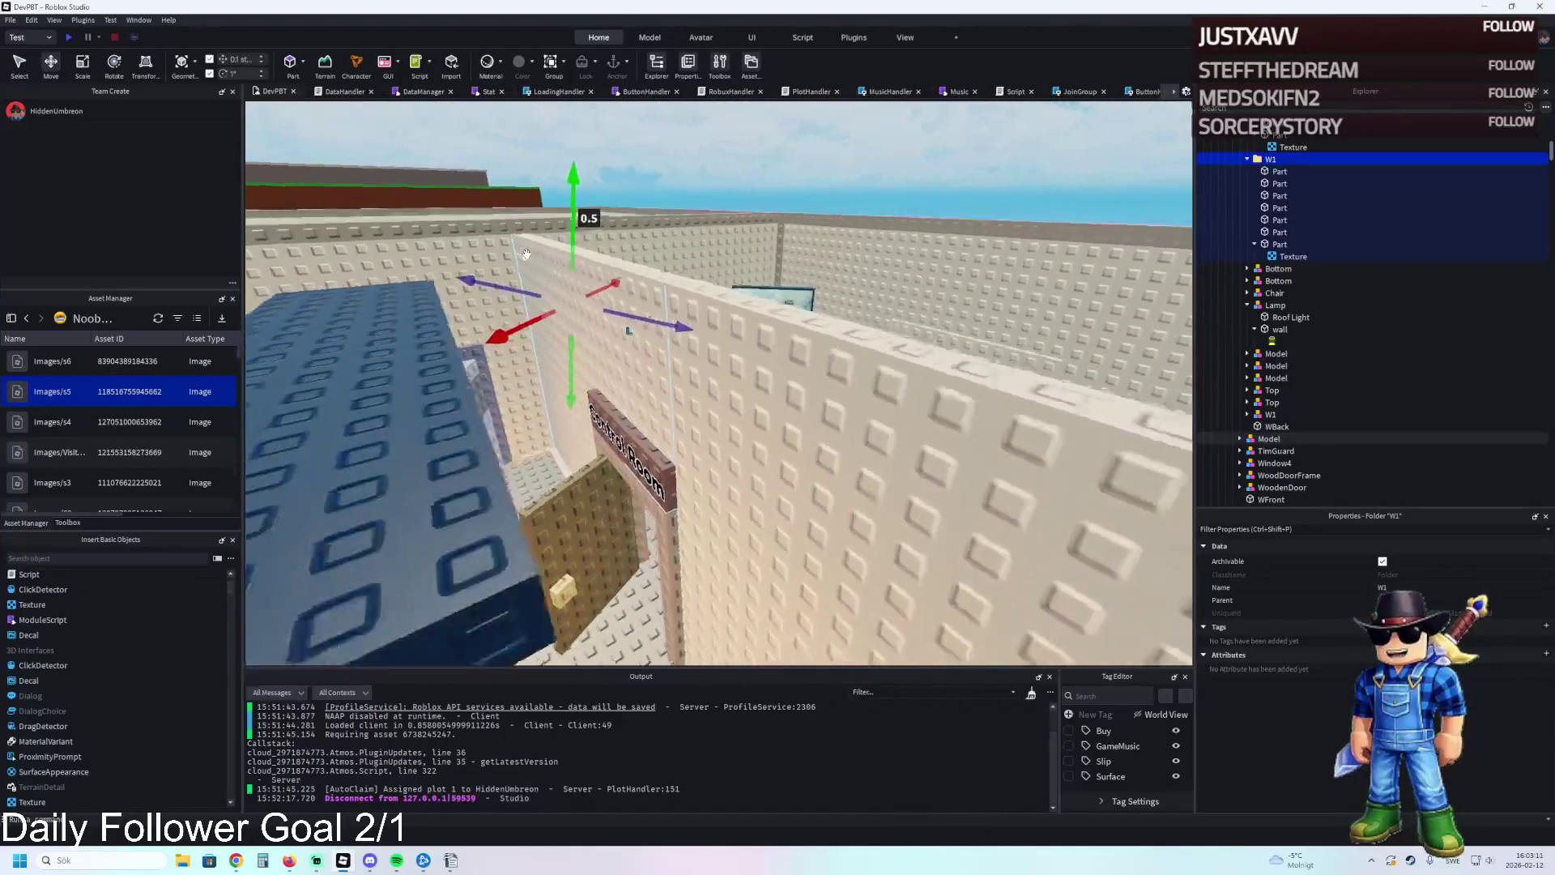
key("w")
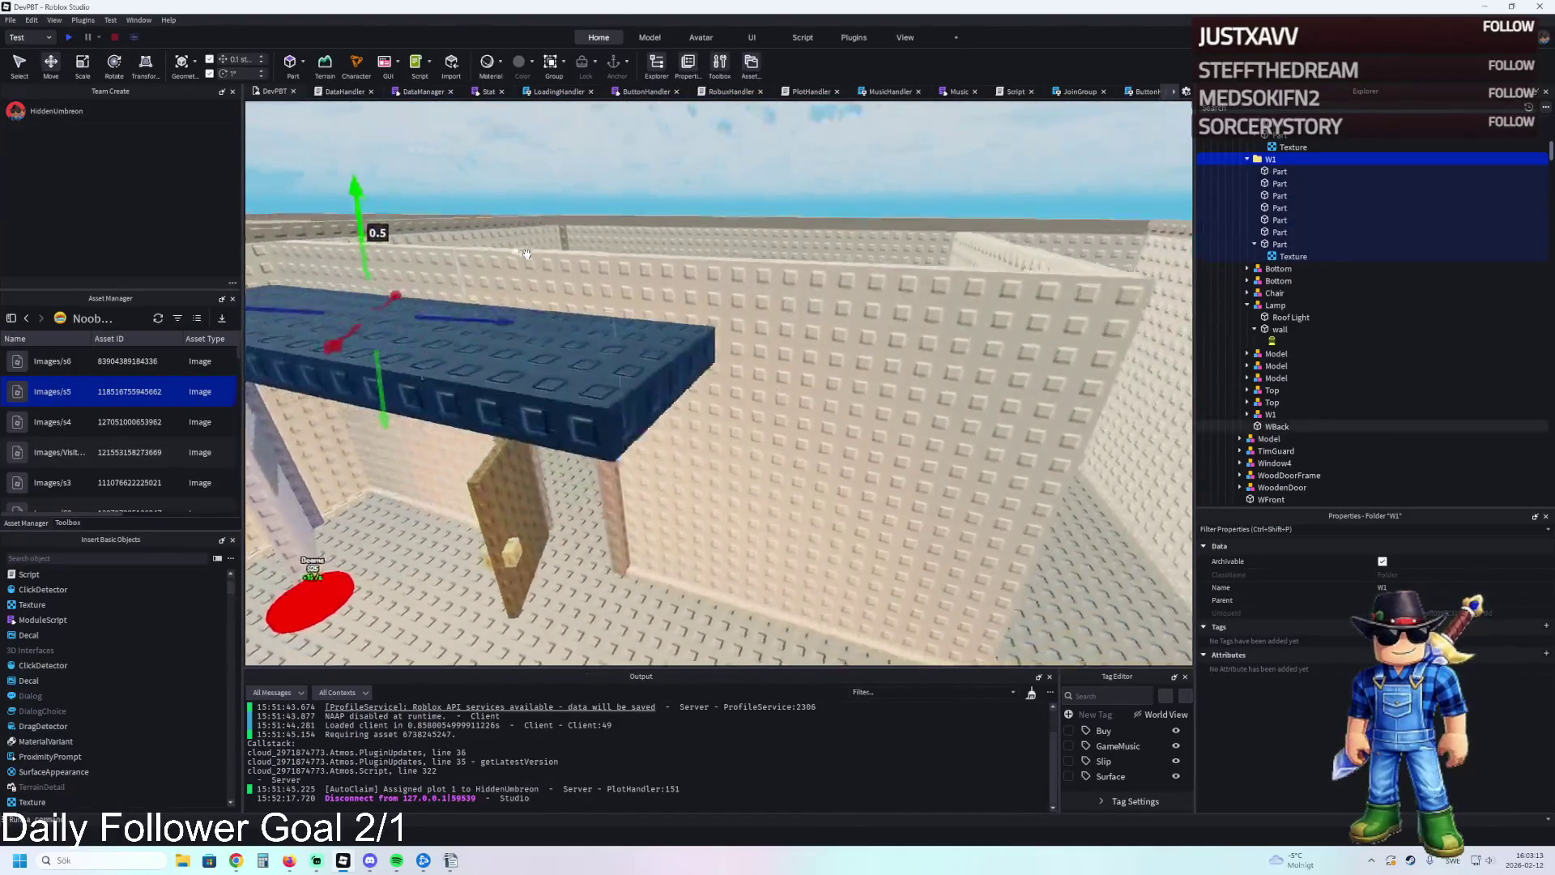
key("s")
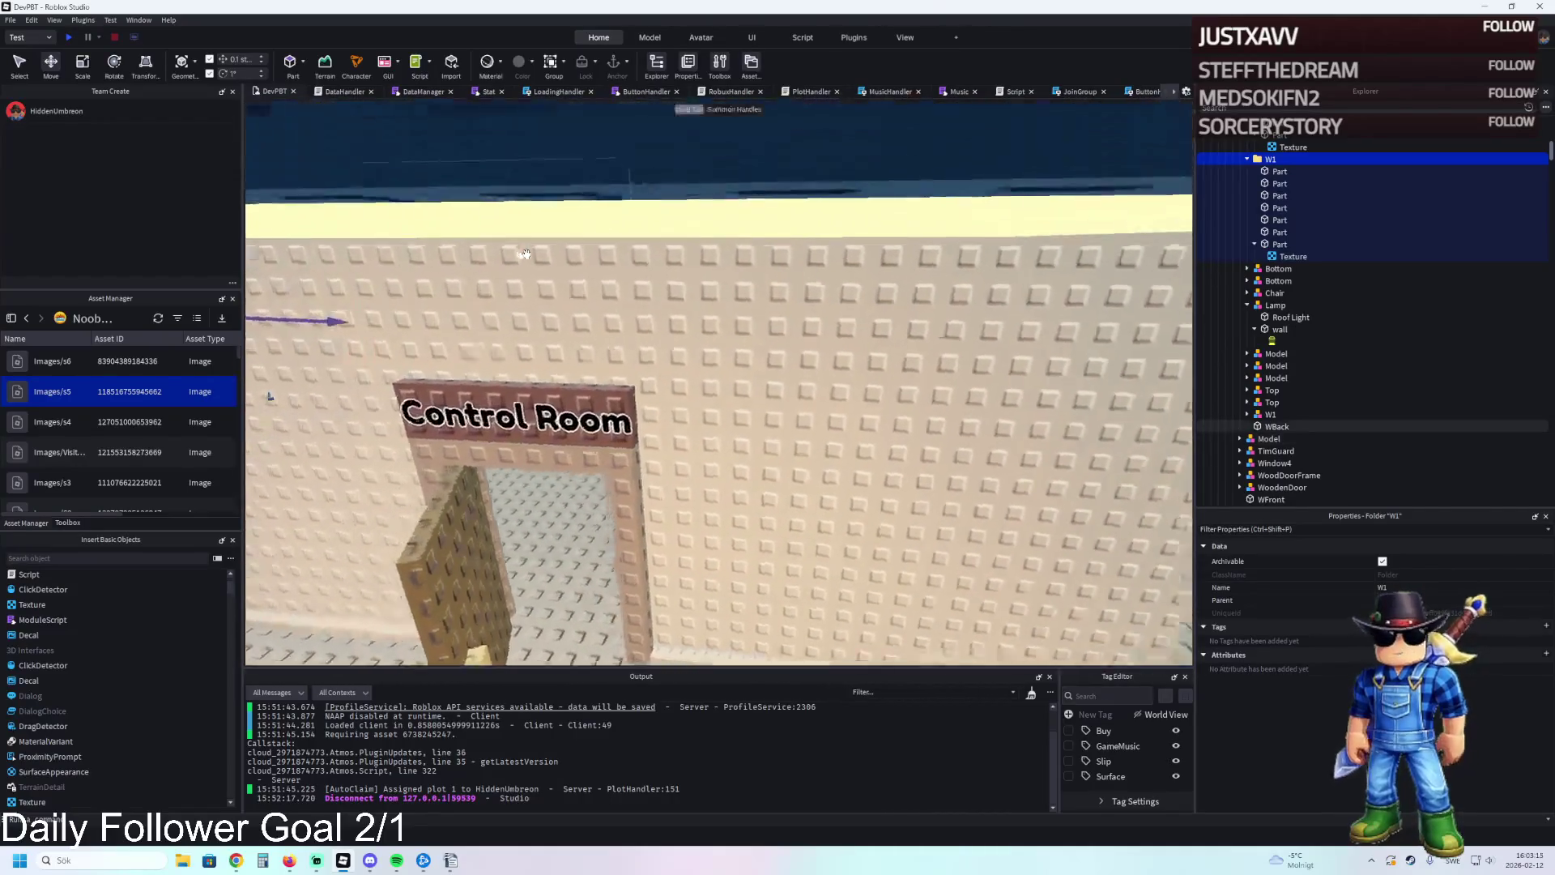
key("e")
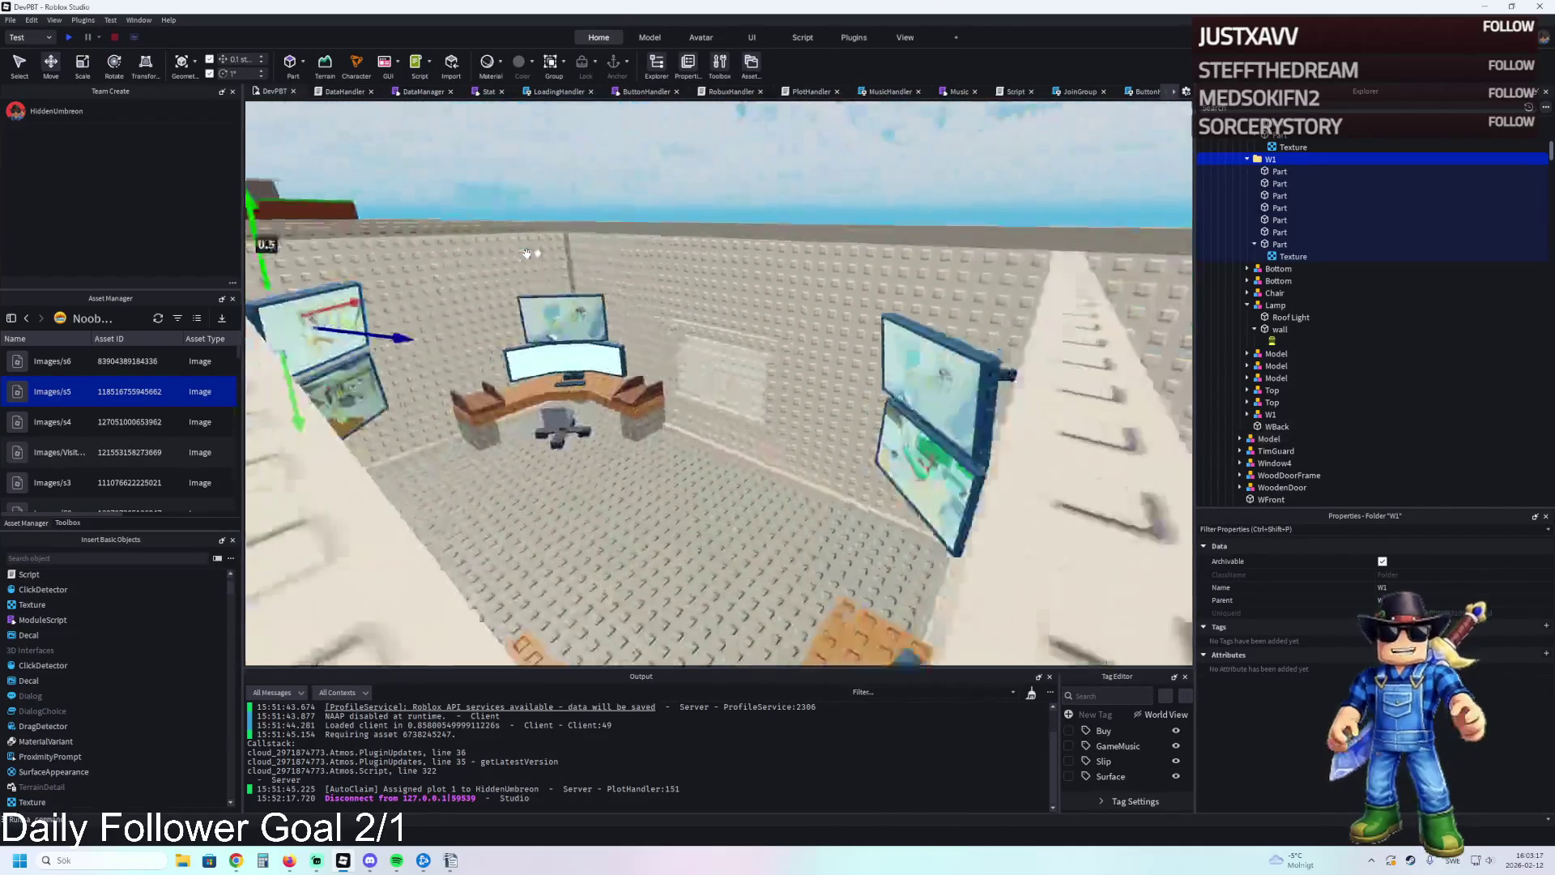
key("a")
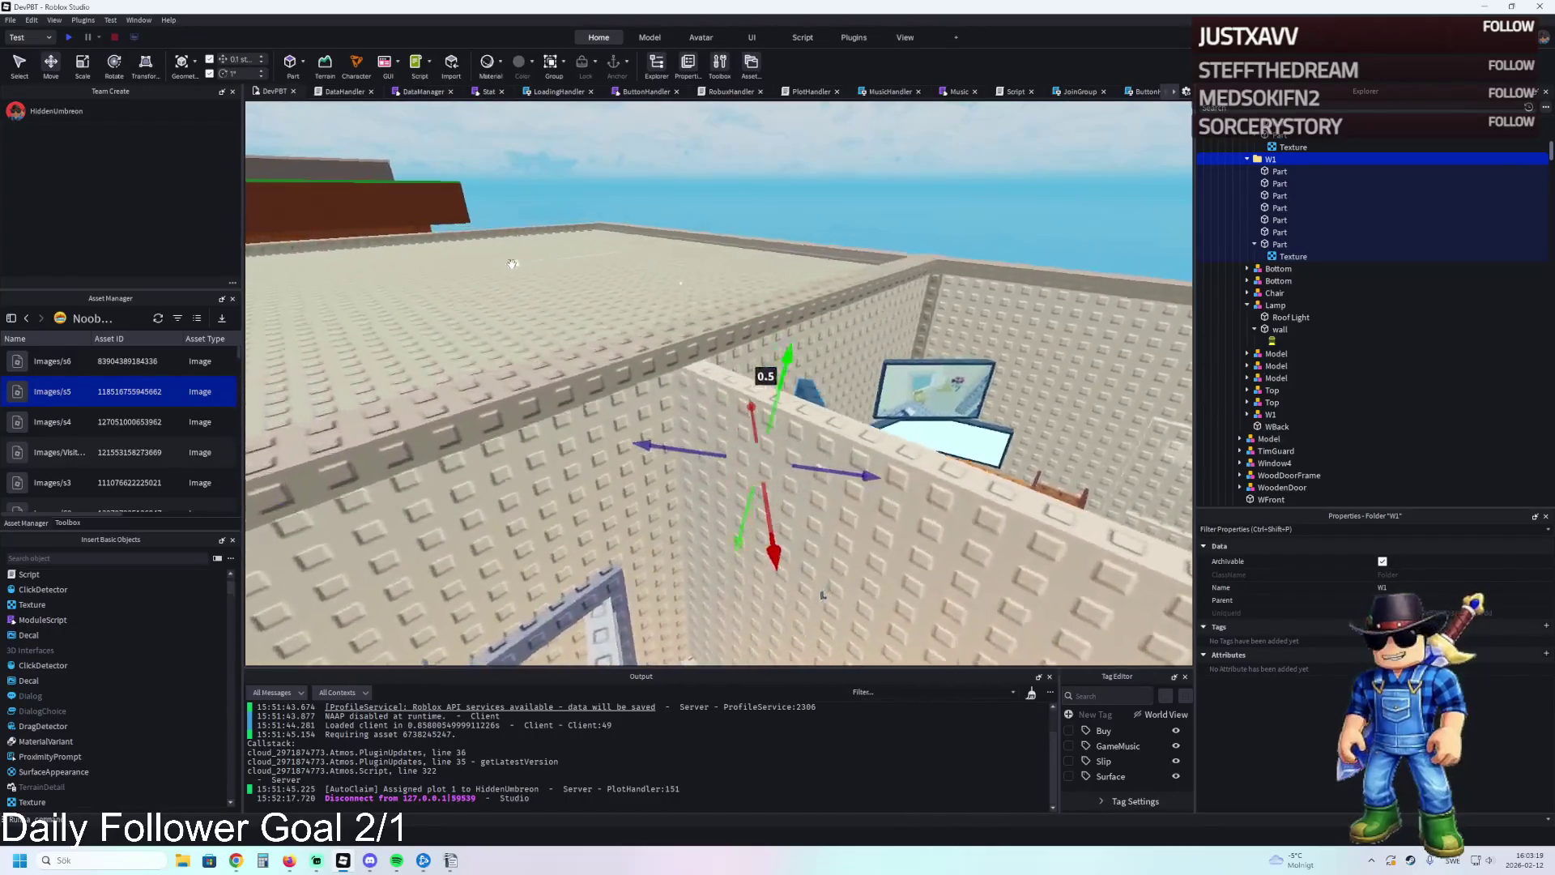
key("w")
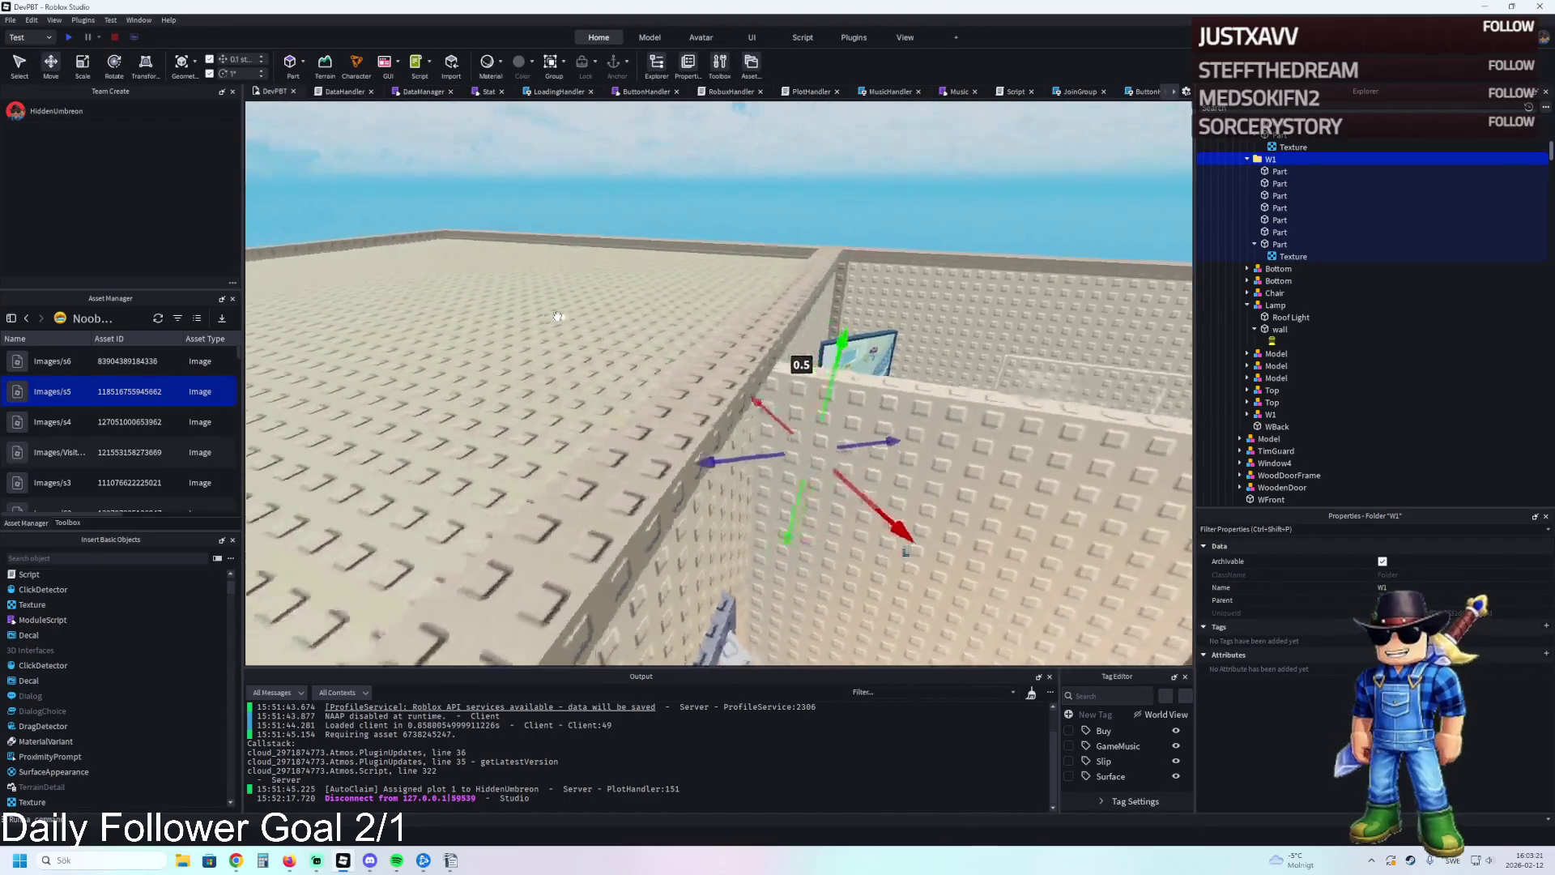
key("s")
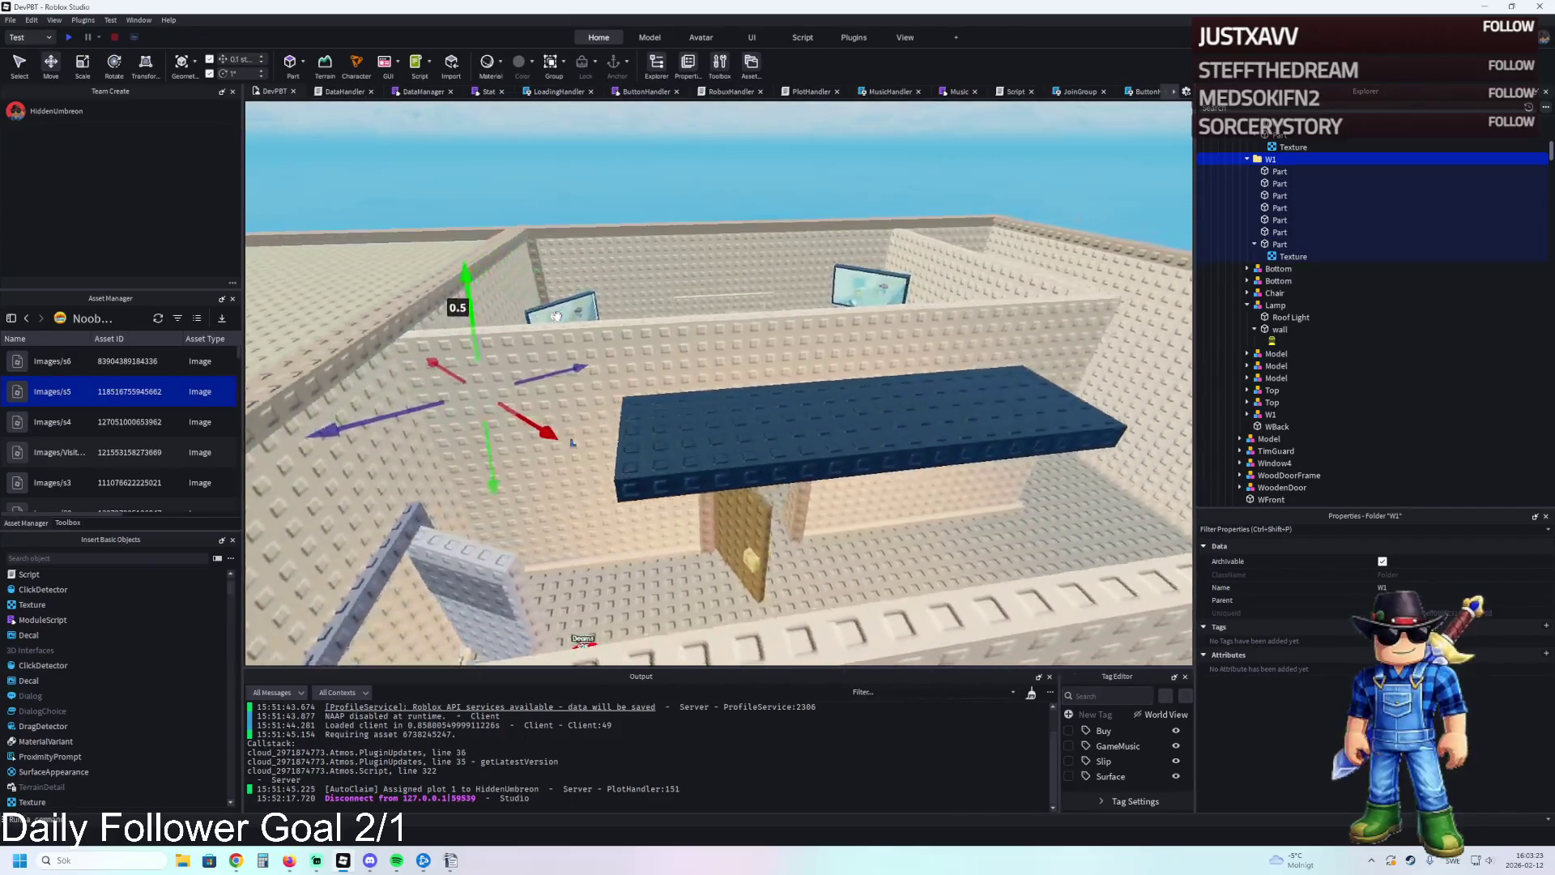
key("d")
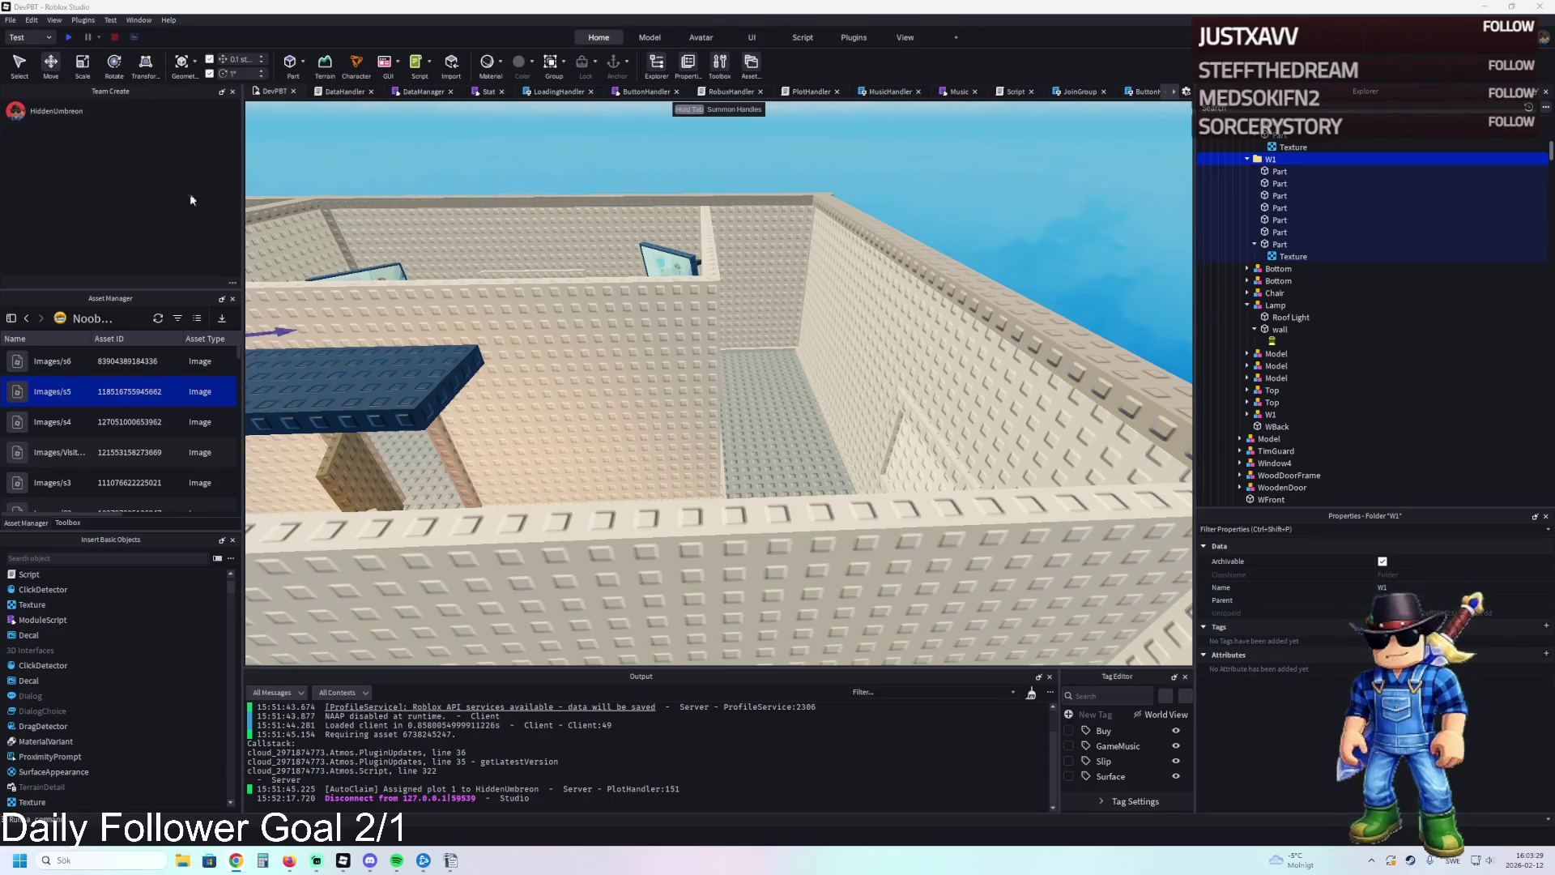
key("w")
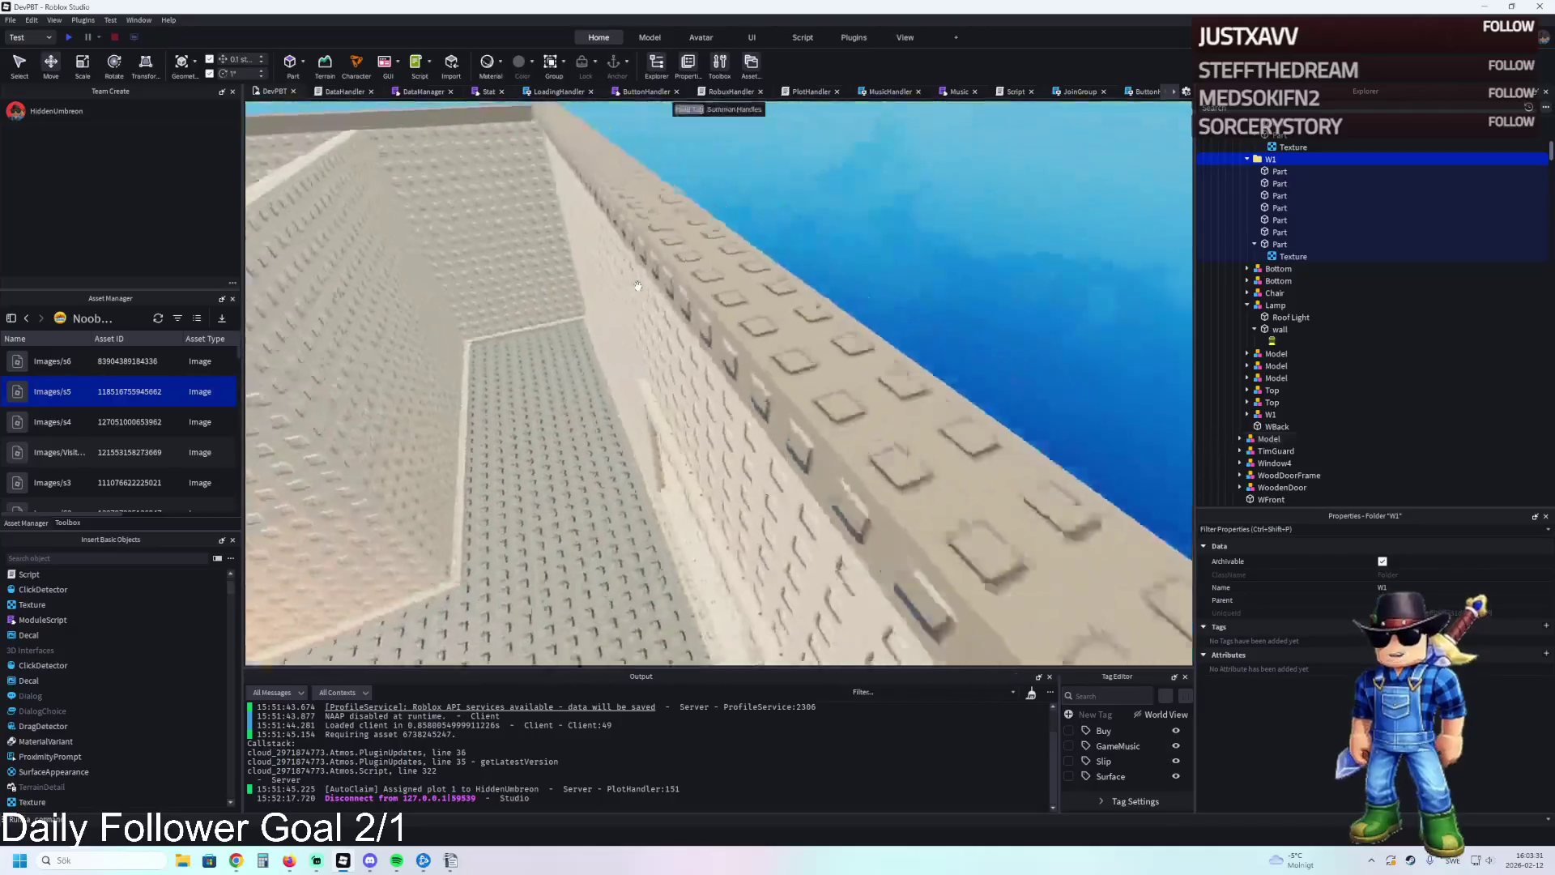
key("s")
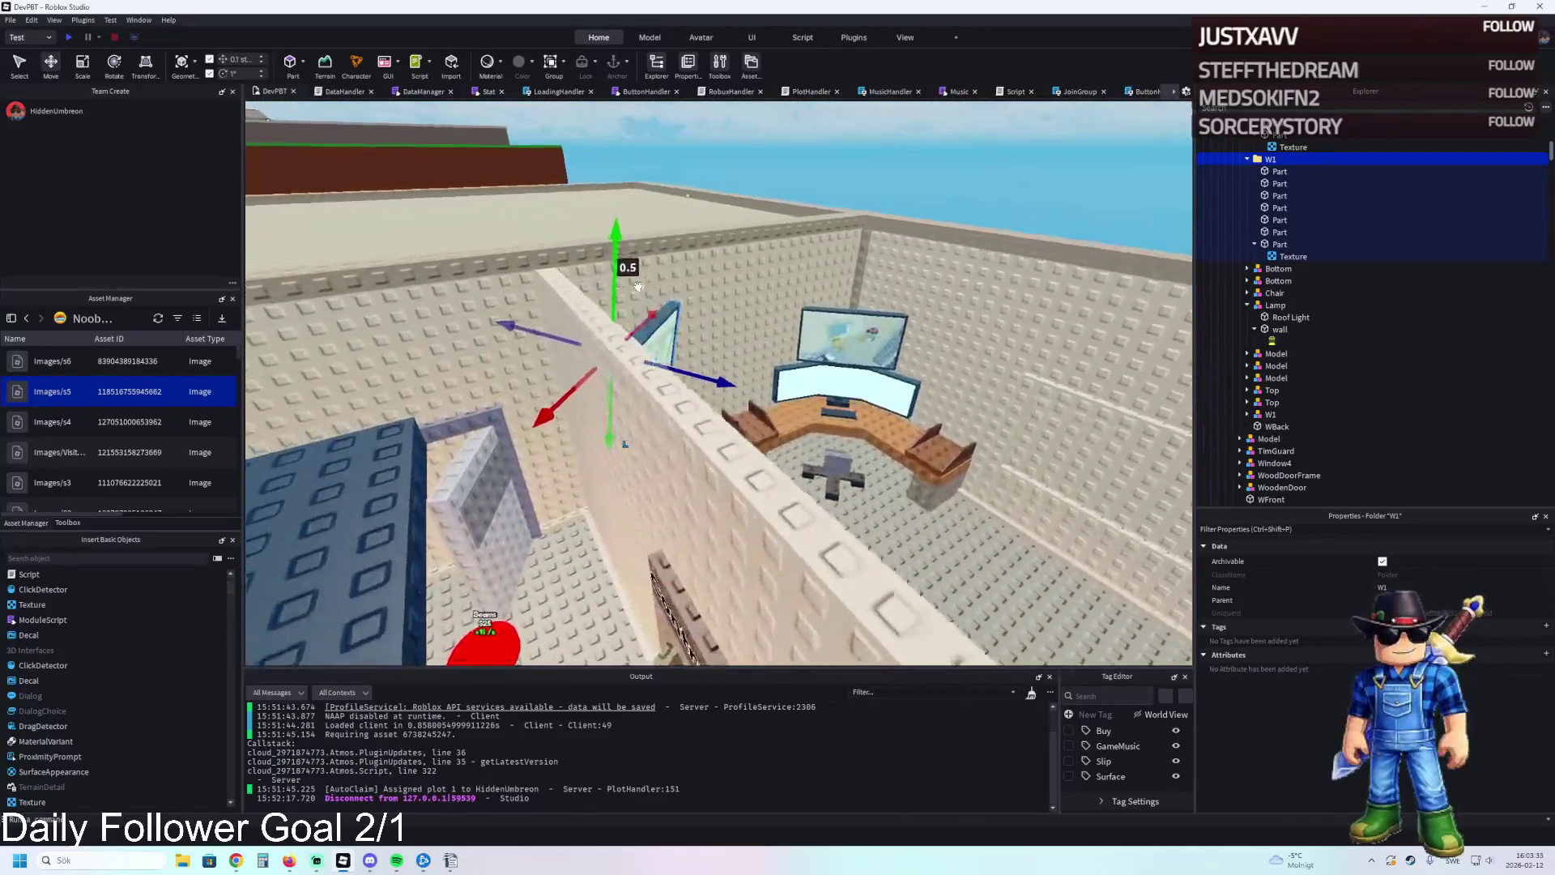
key("a")
key("w")
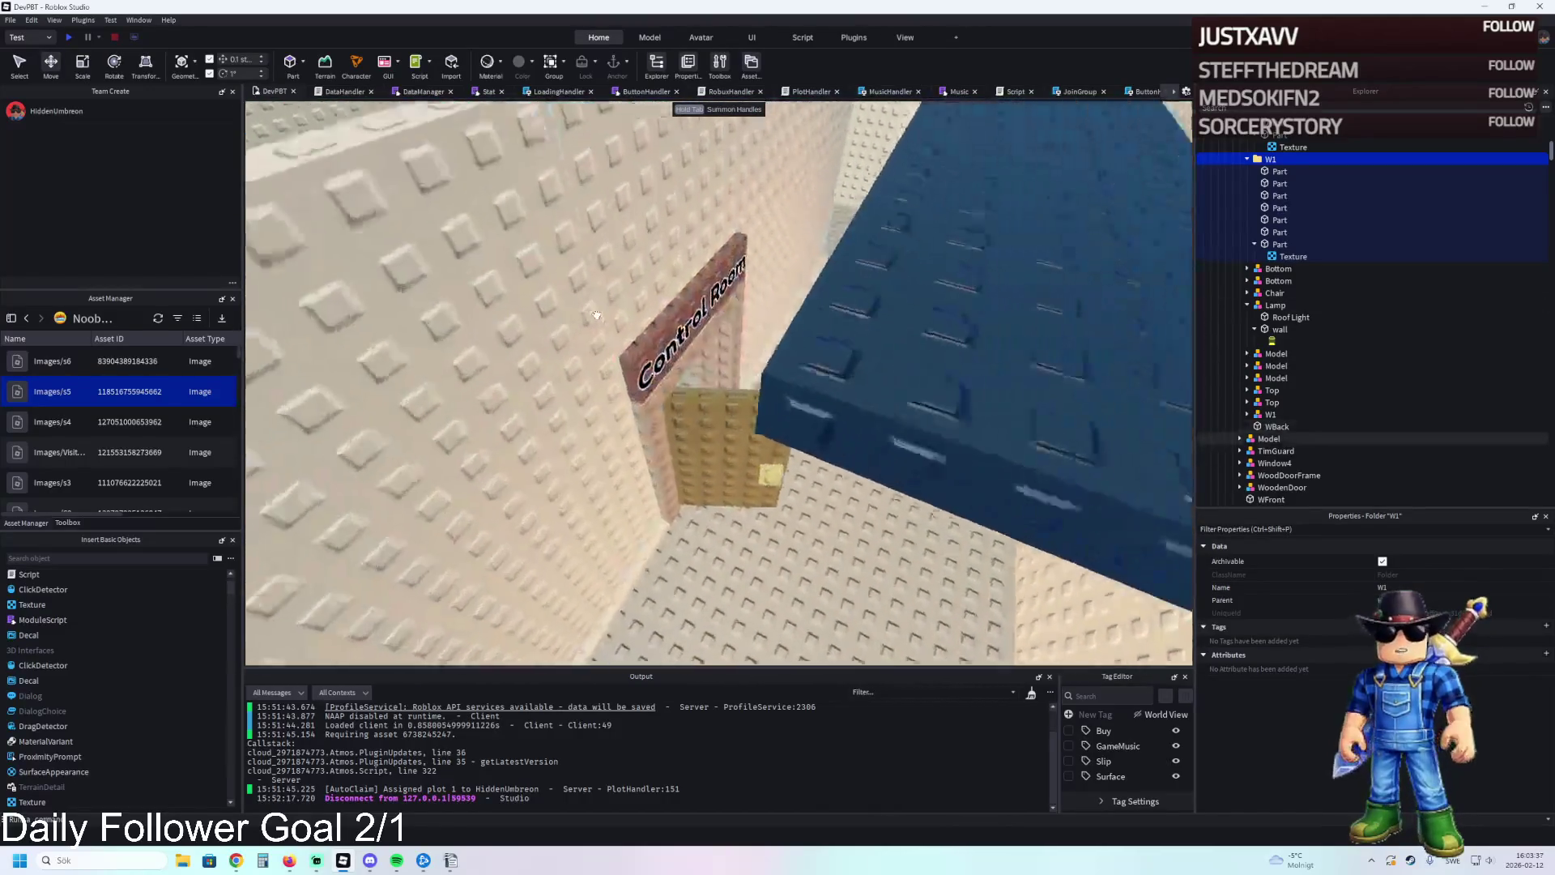
key("w")
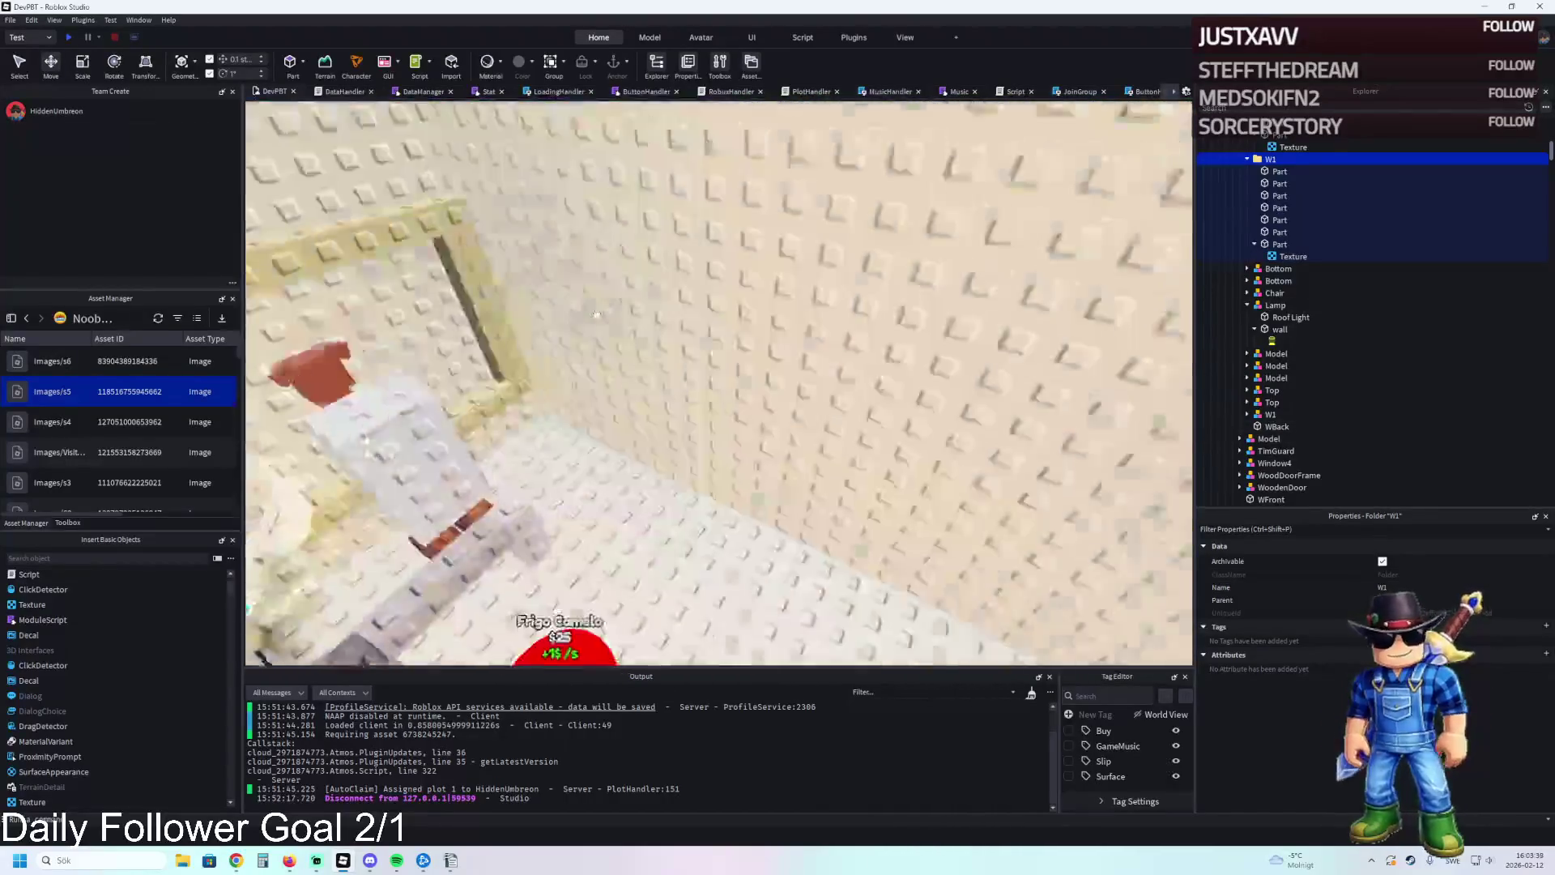
key("w")
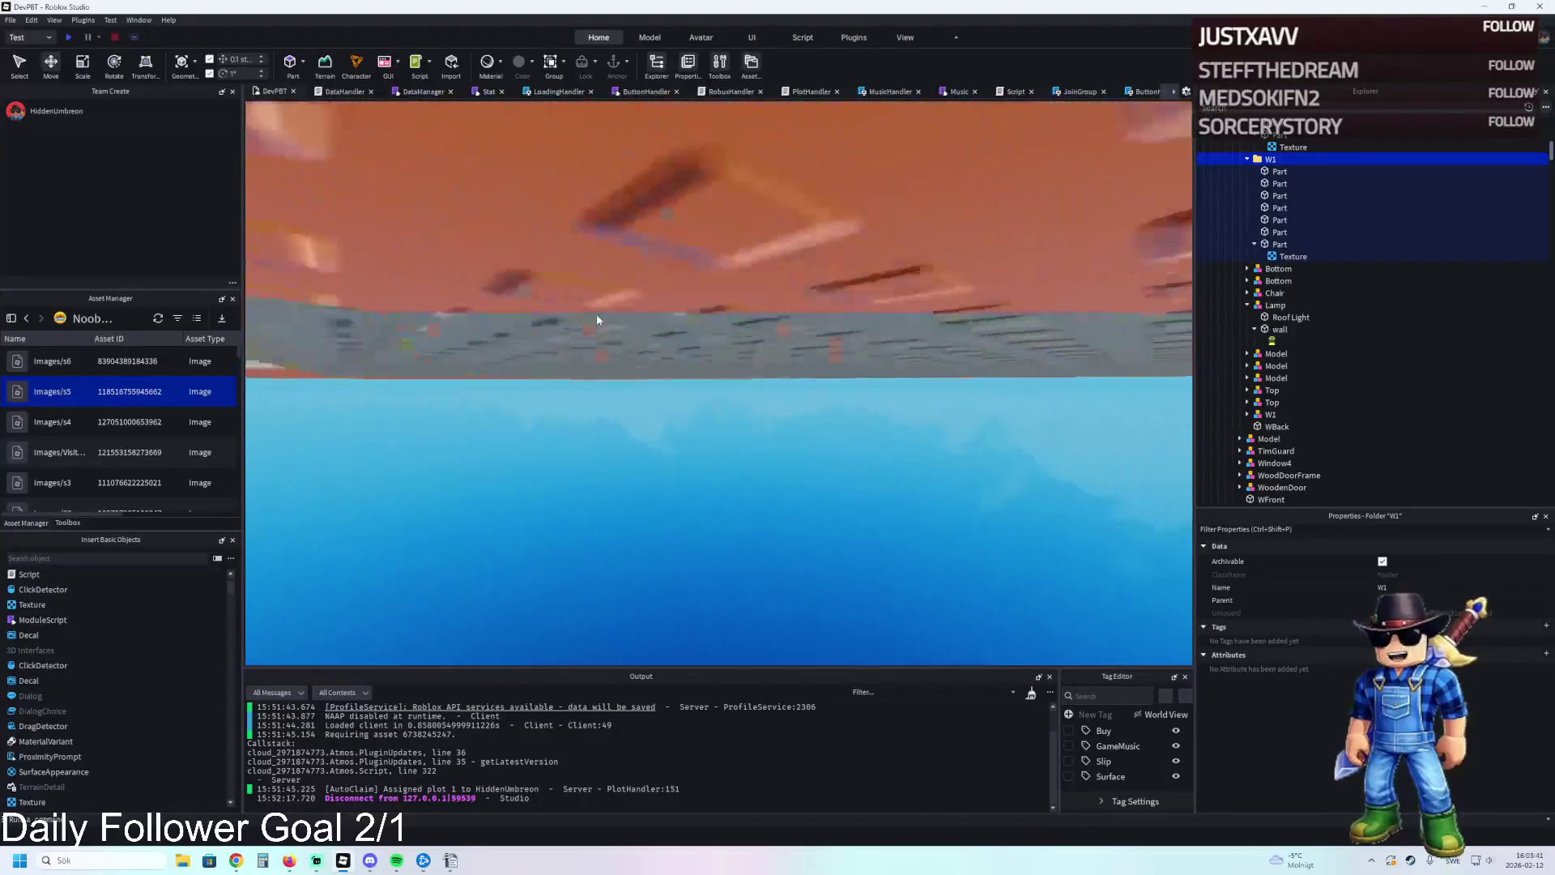
key("f")
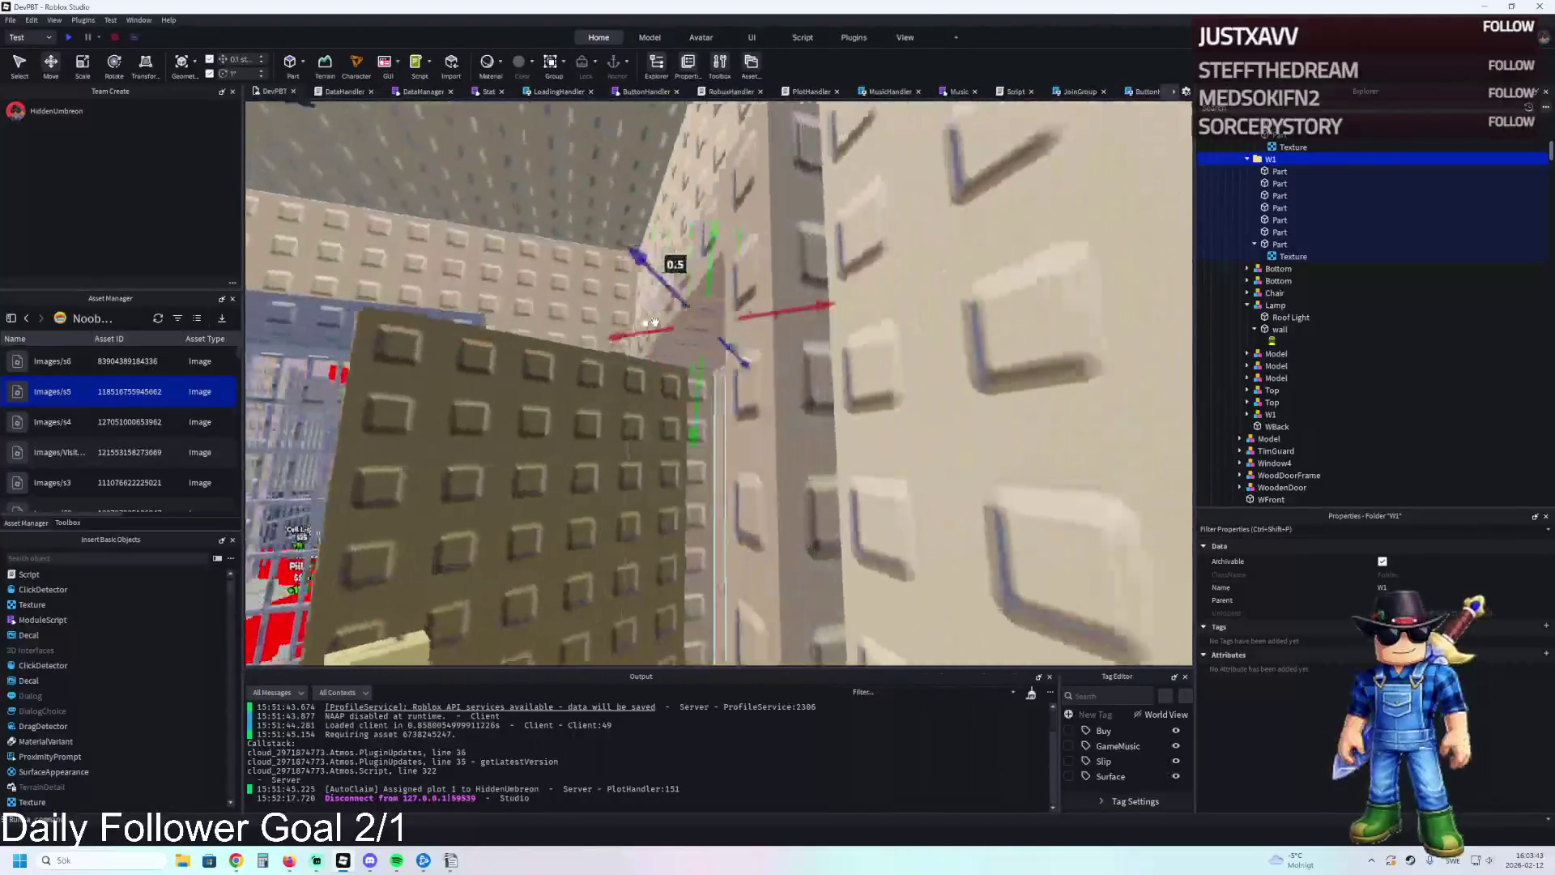
key("s")
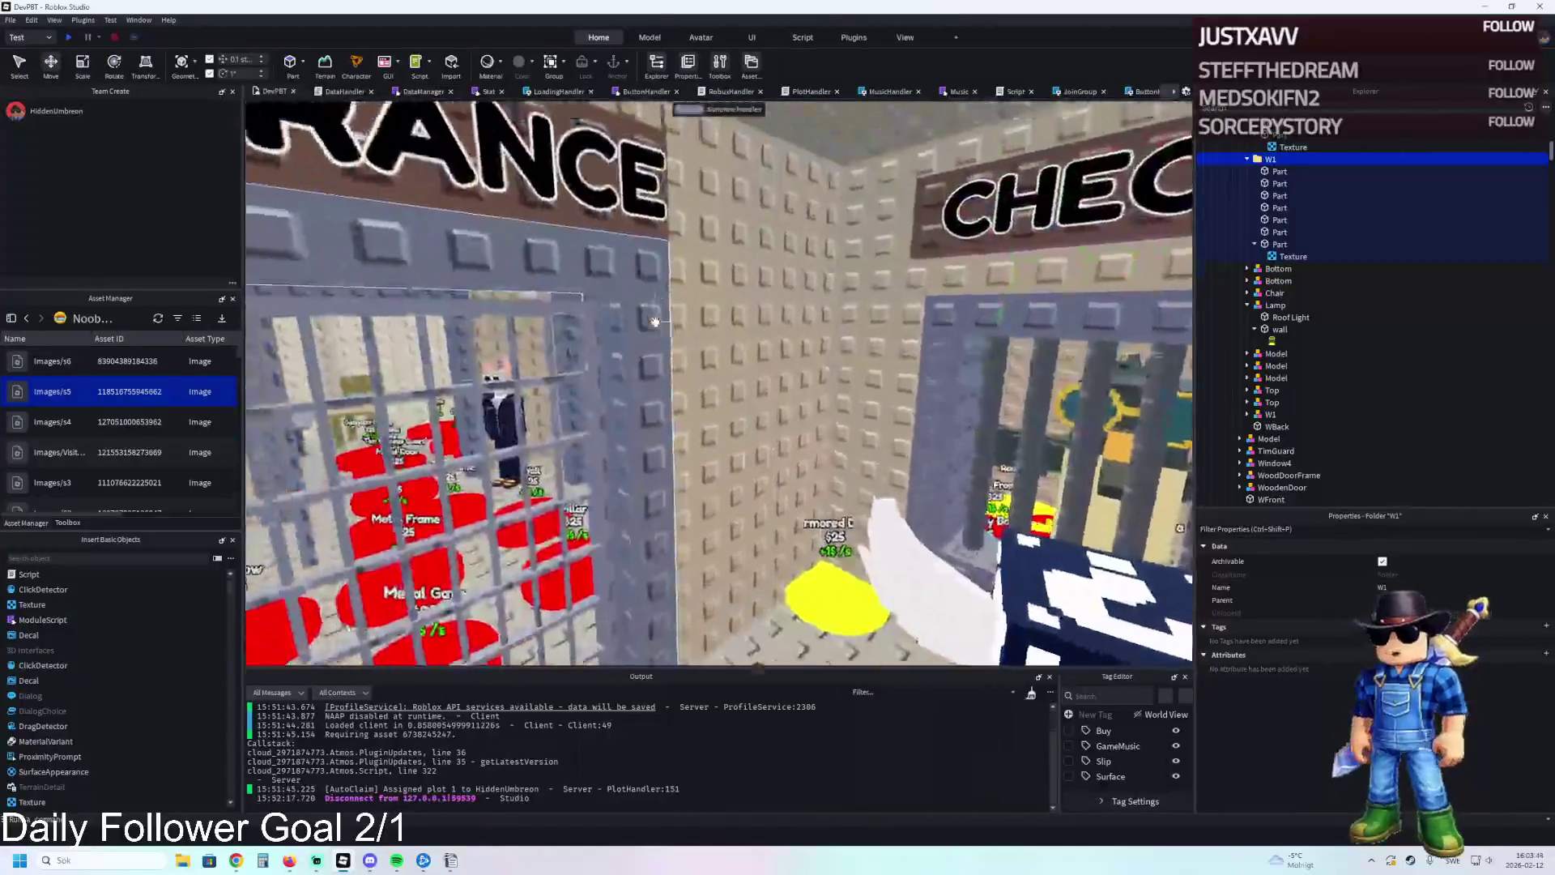
key("w")
key("f")
key("s")
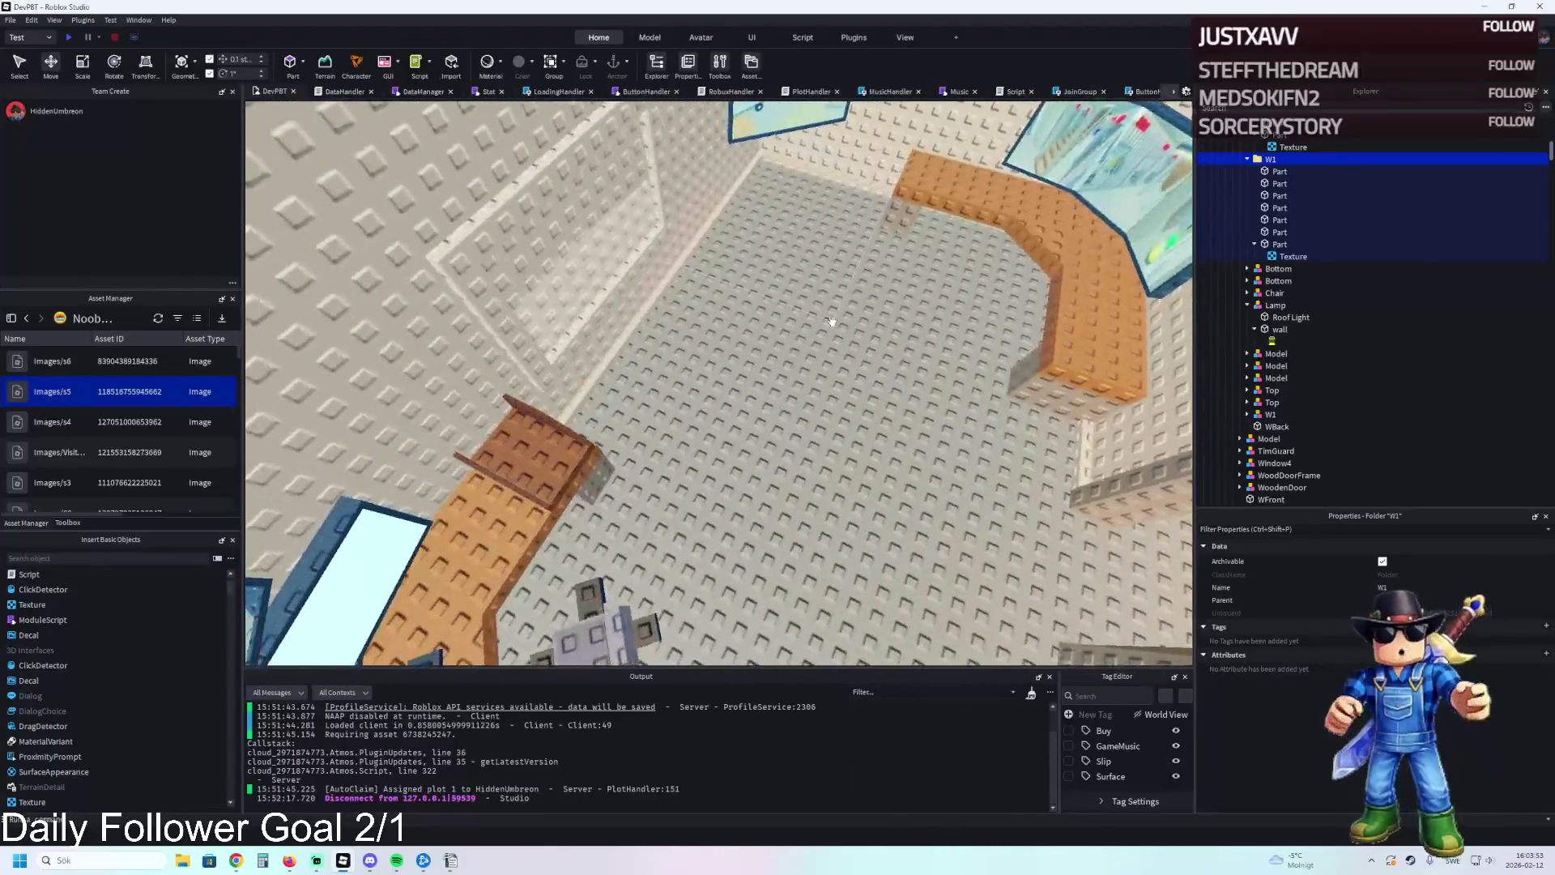
key("s")
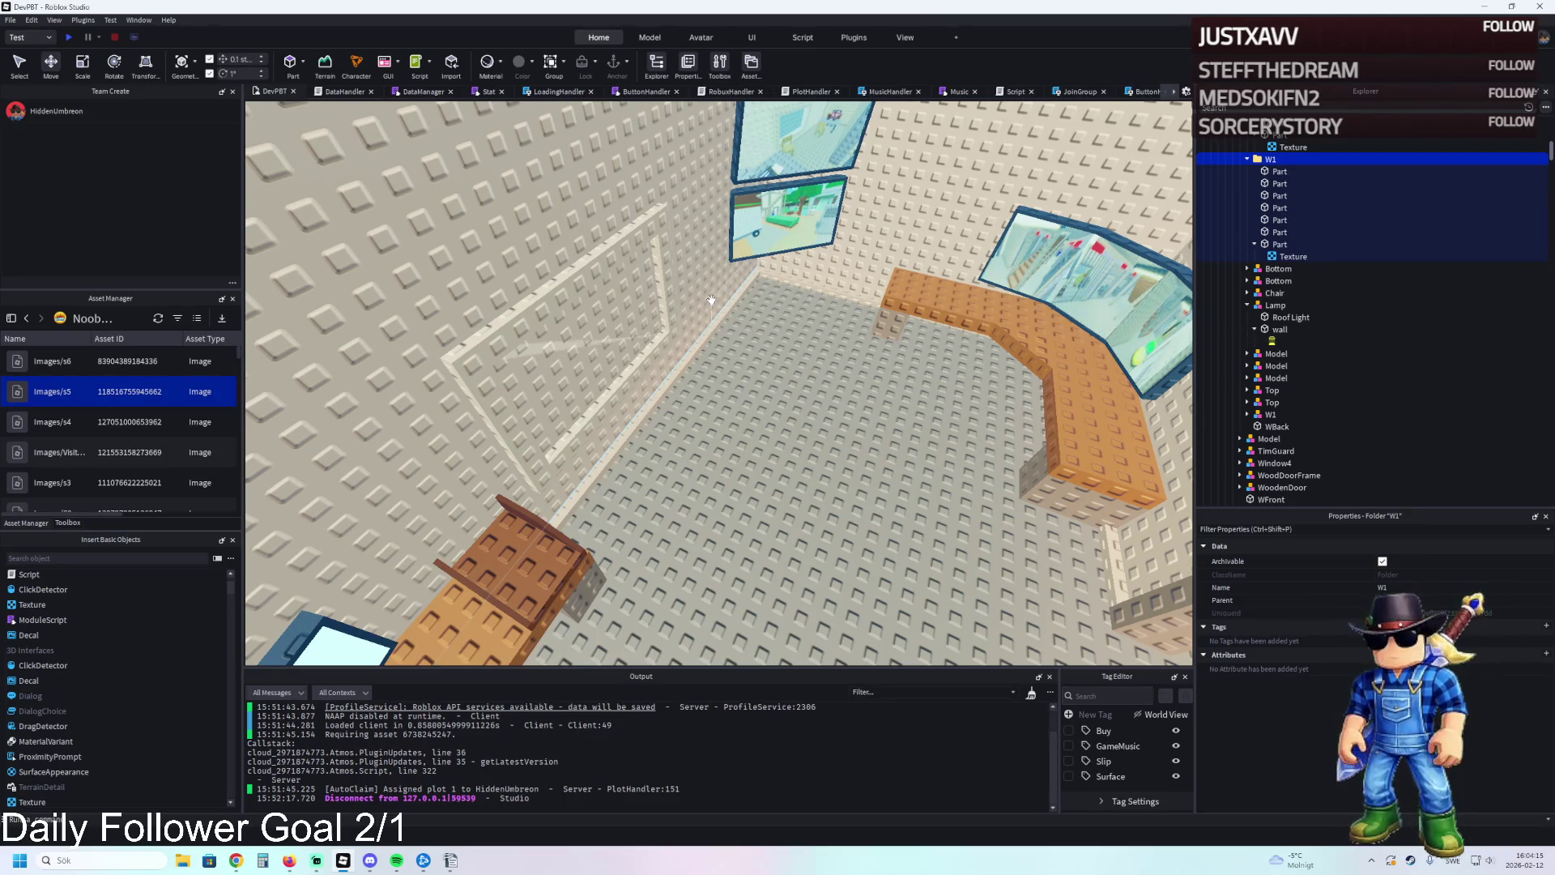
scroll(711, 300, "down", 5)
scroll(490, 410, "up", 5)
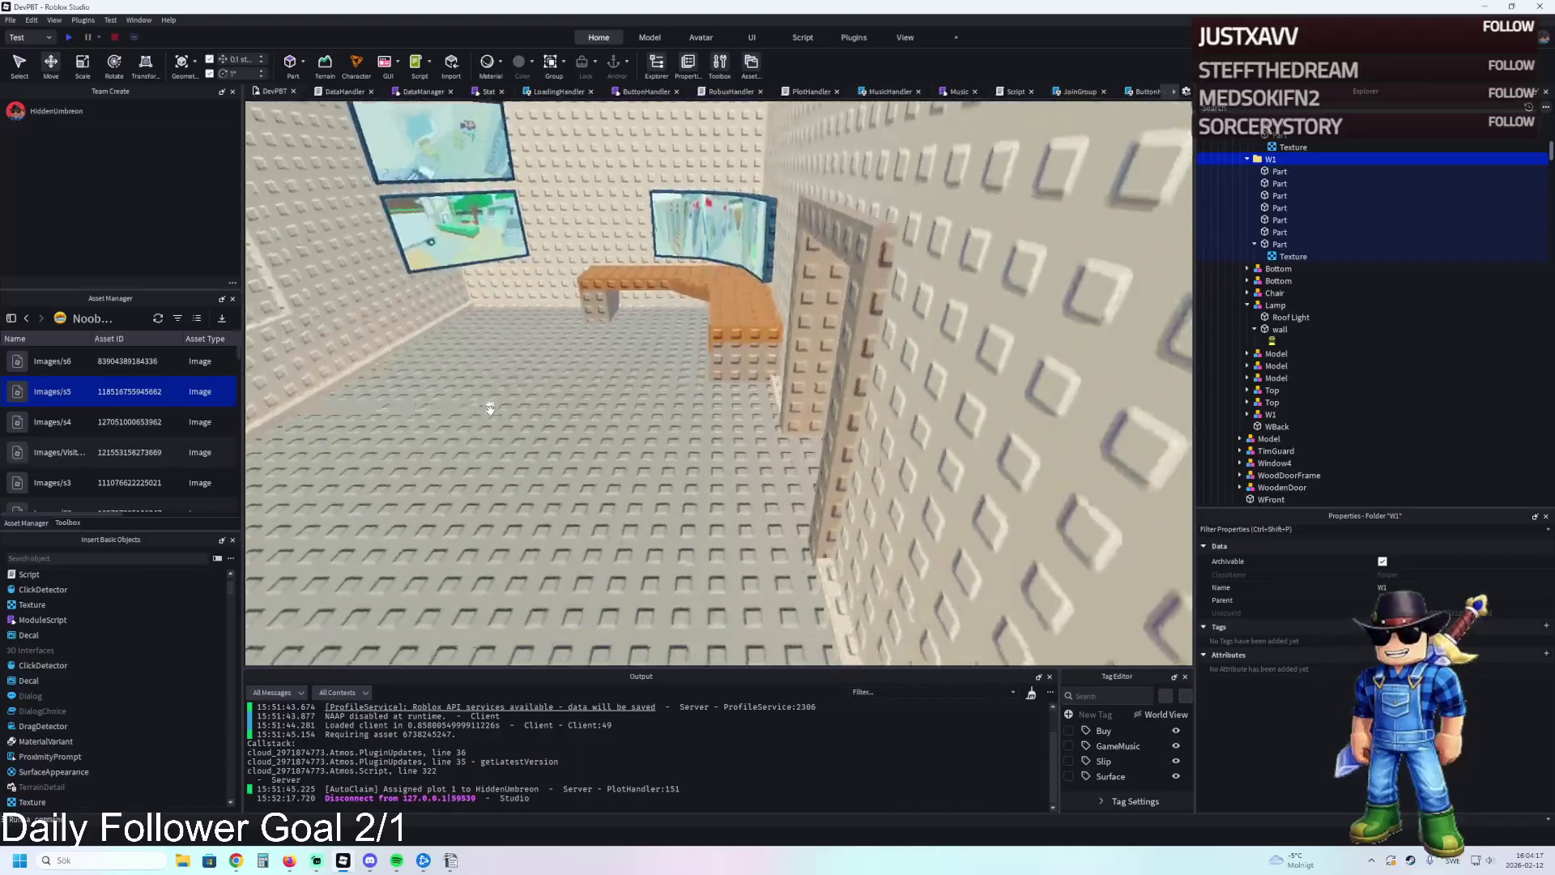
scroll(490, 409, "down", 10)
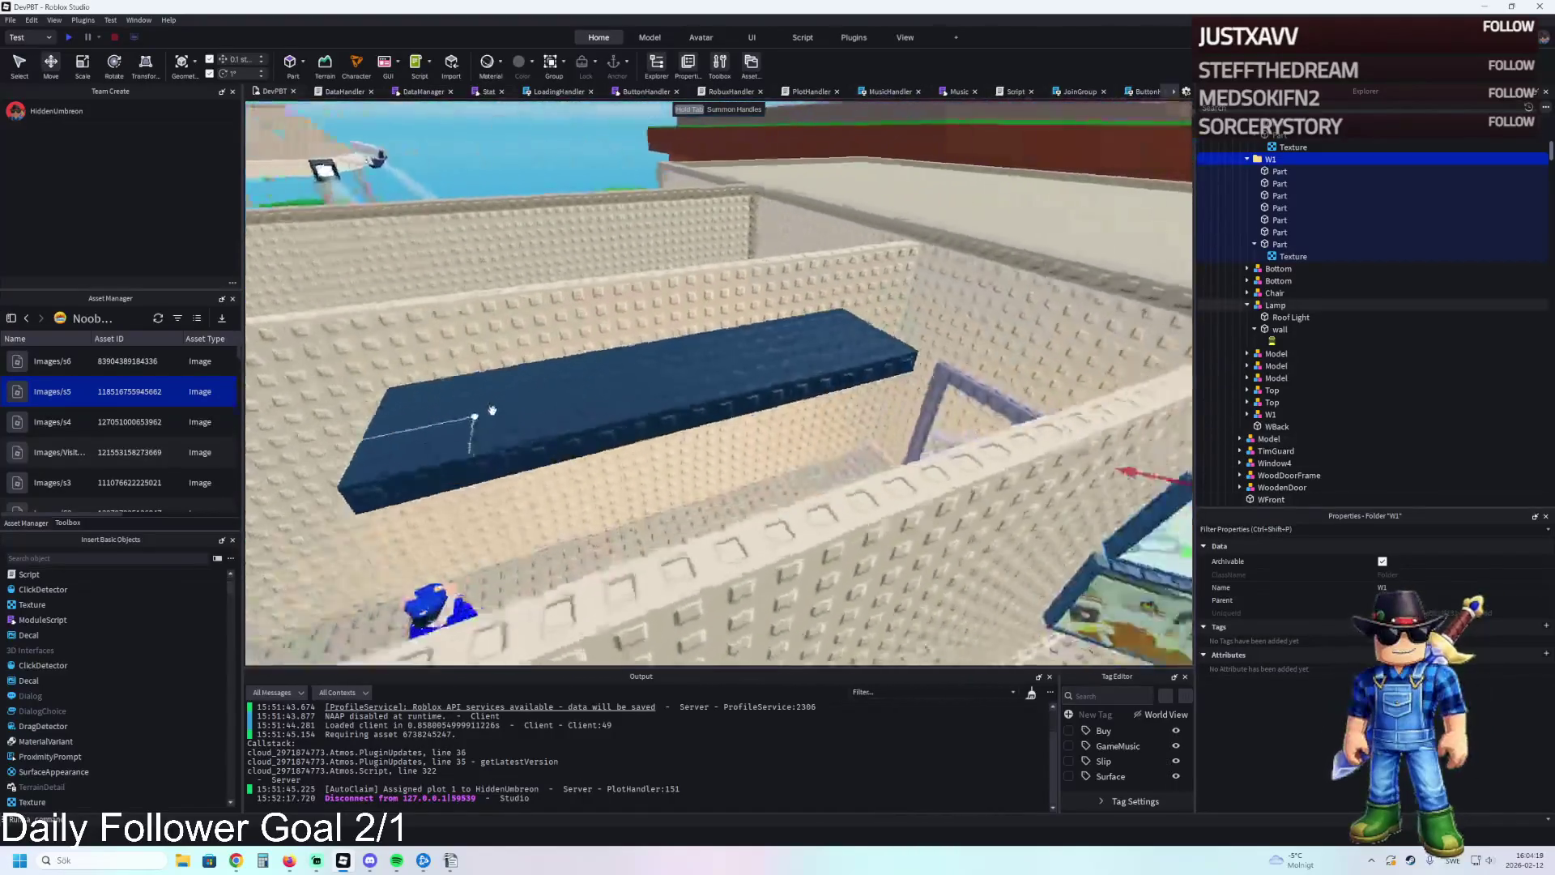
scroll(492, 409, "up", 10)
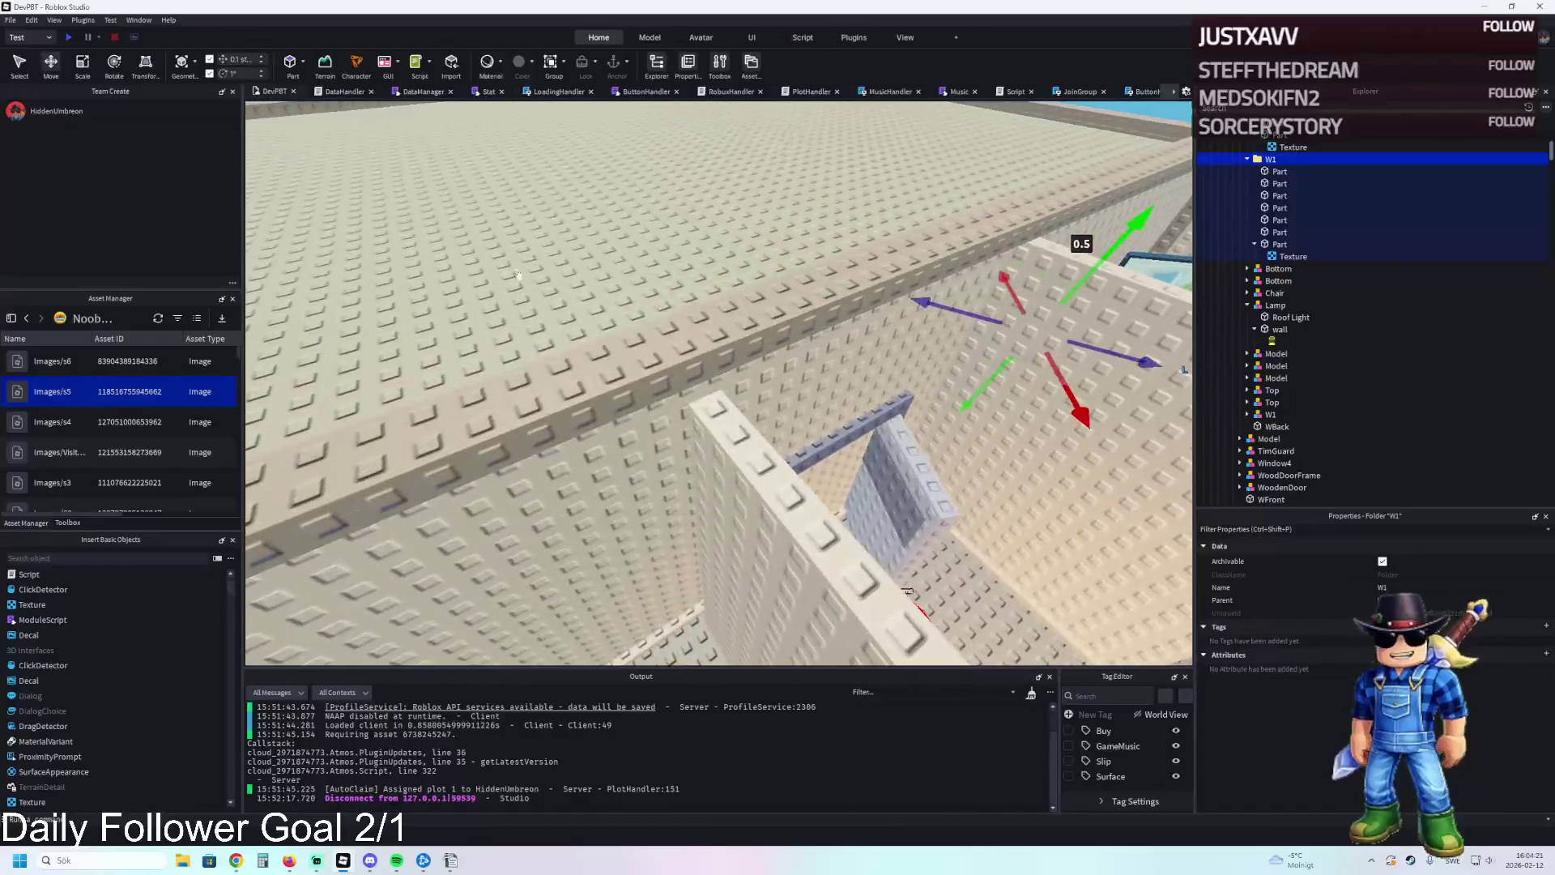
scroll(523, 314, "up", 8)
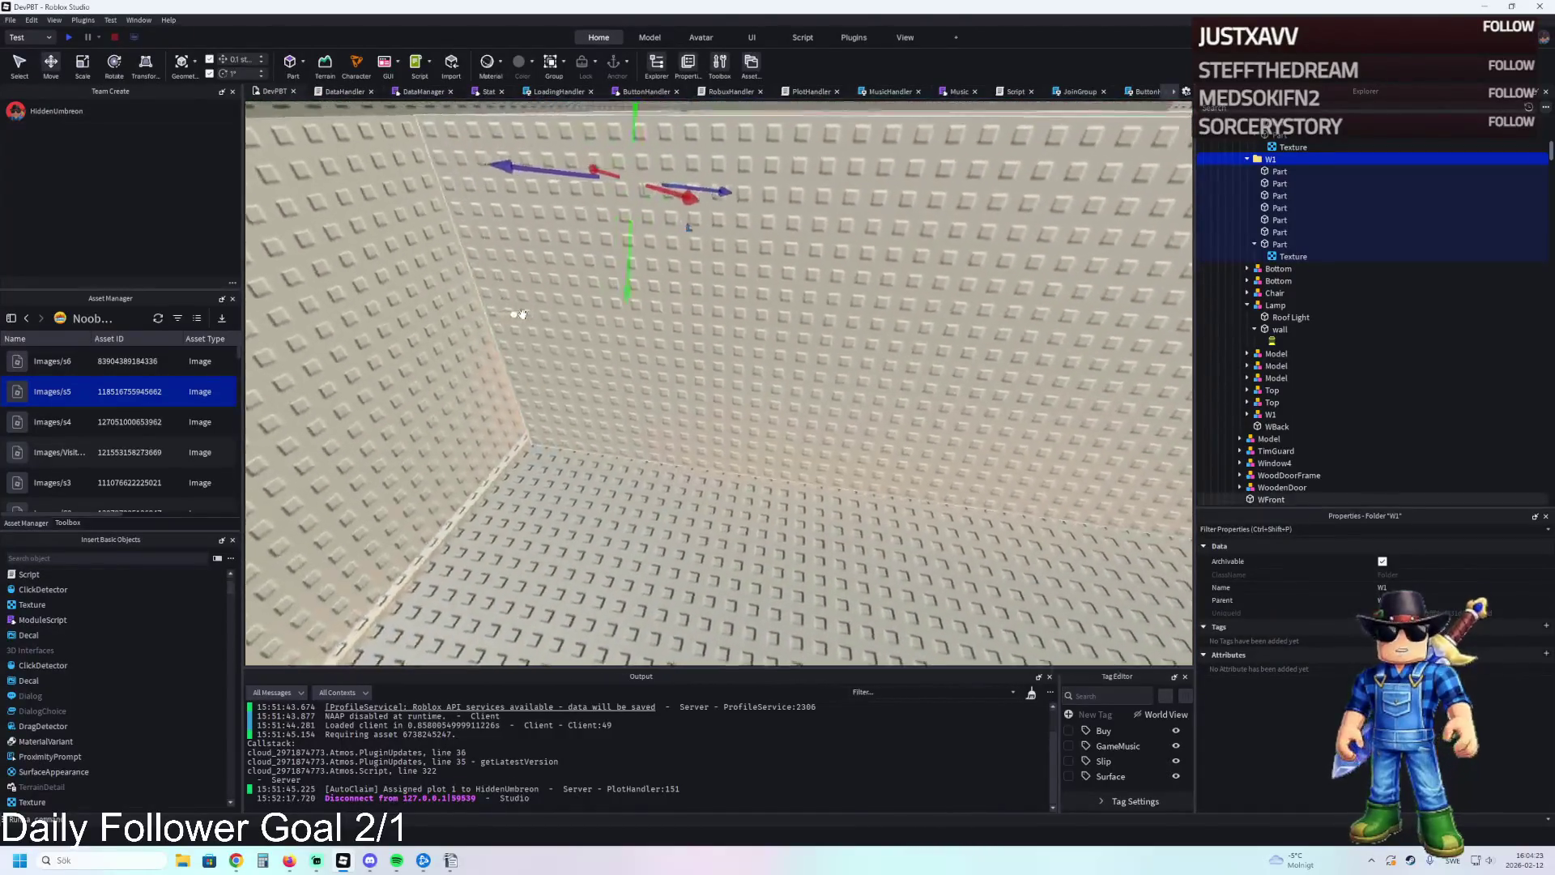
scroll(523, 314, "down", 5)
scroll(523, 314, "up", 10)
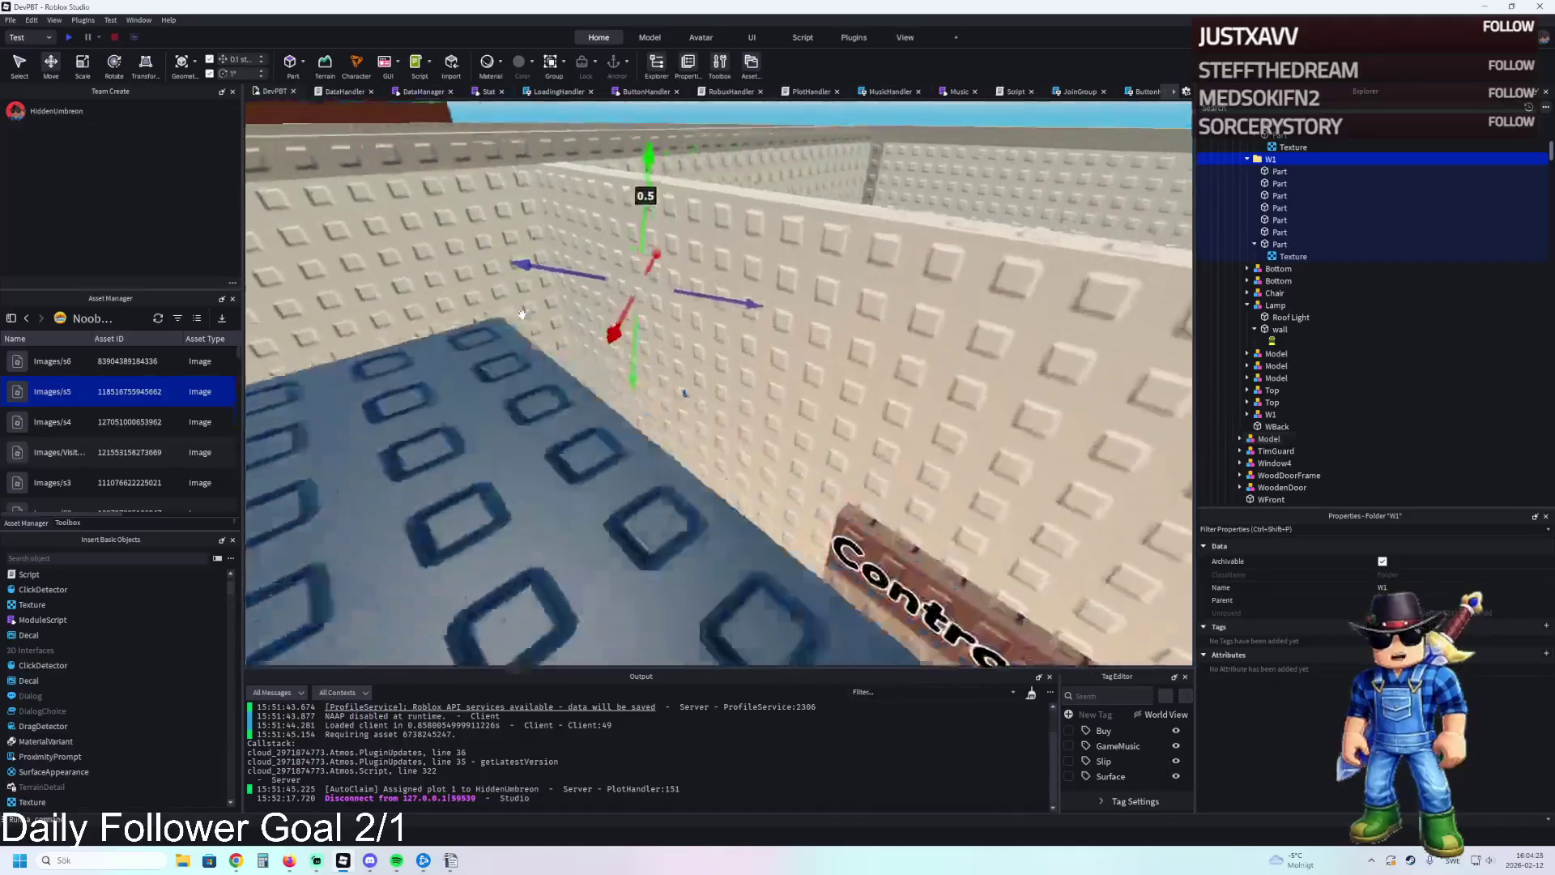
key("f")
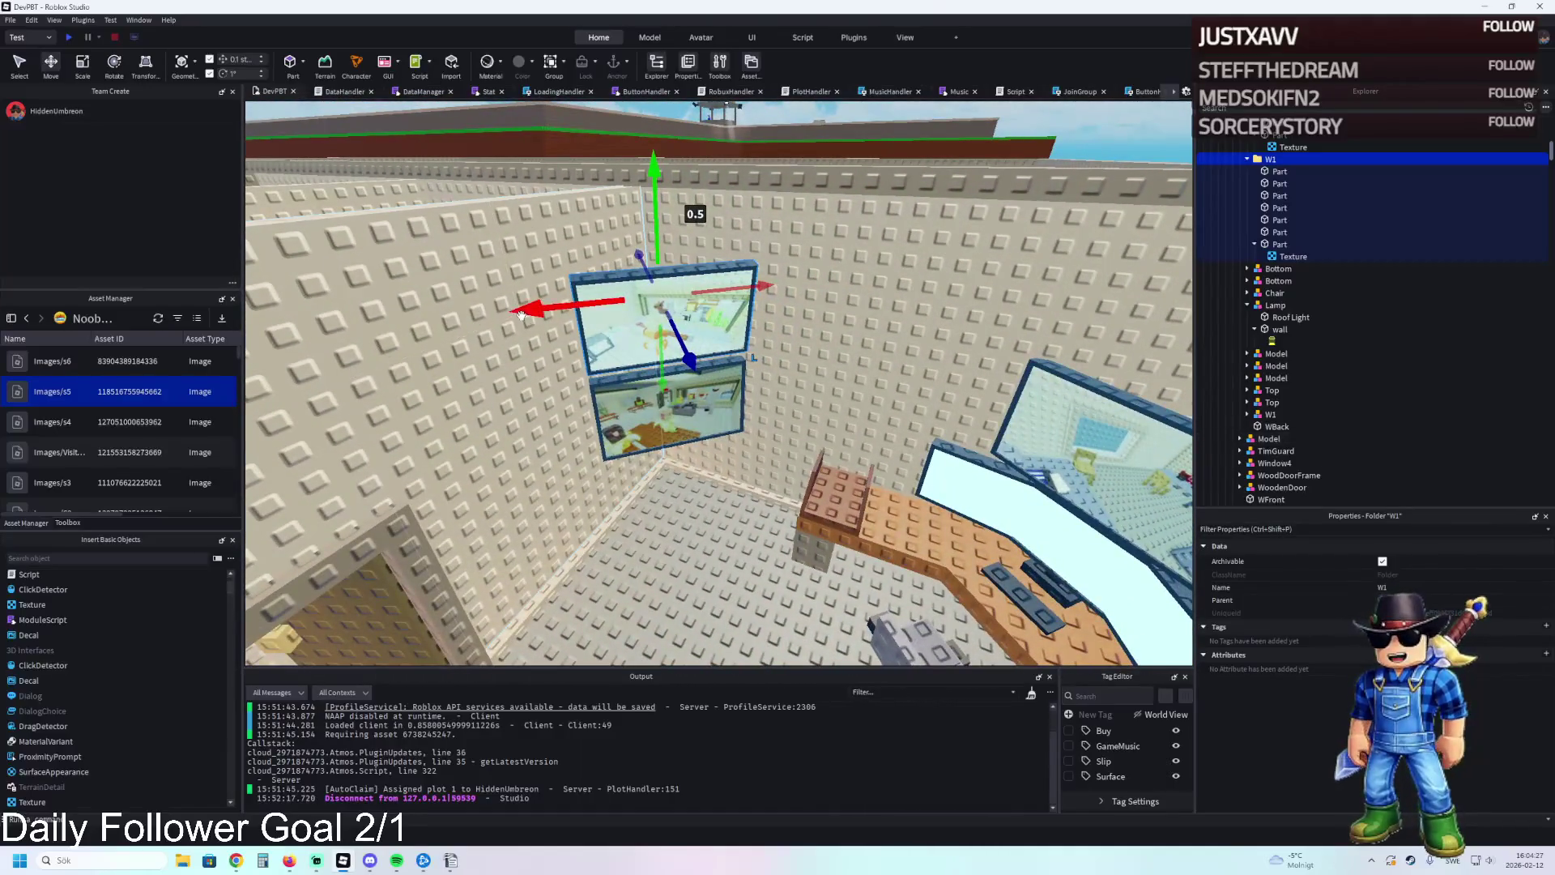
scroll(453, 339, "up", 5)
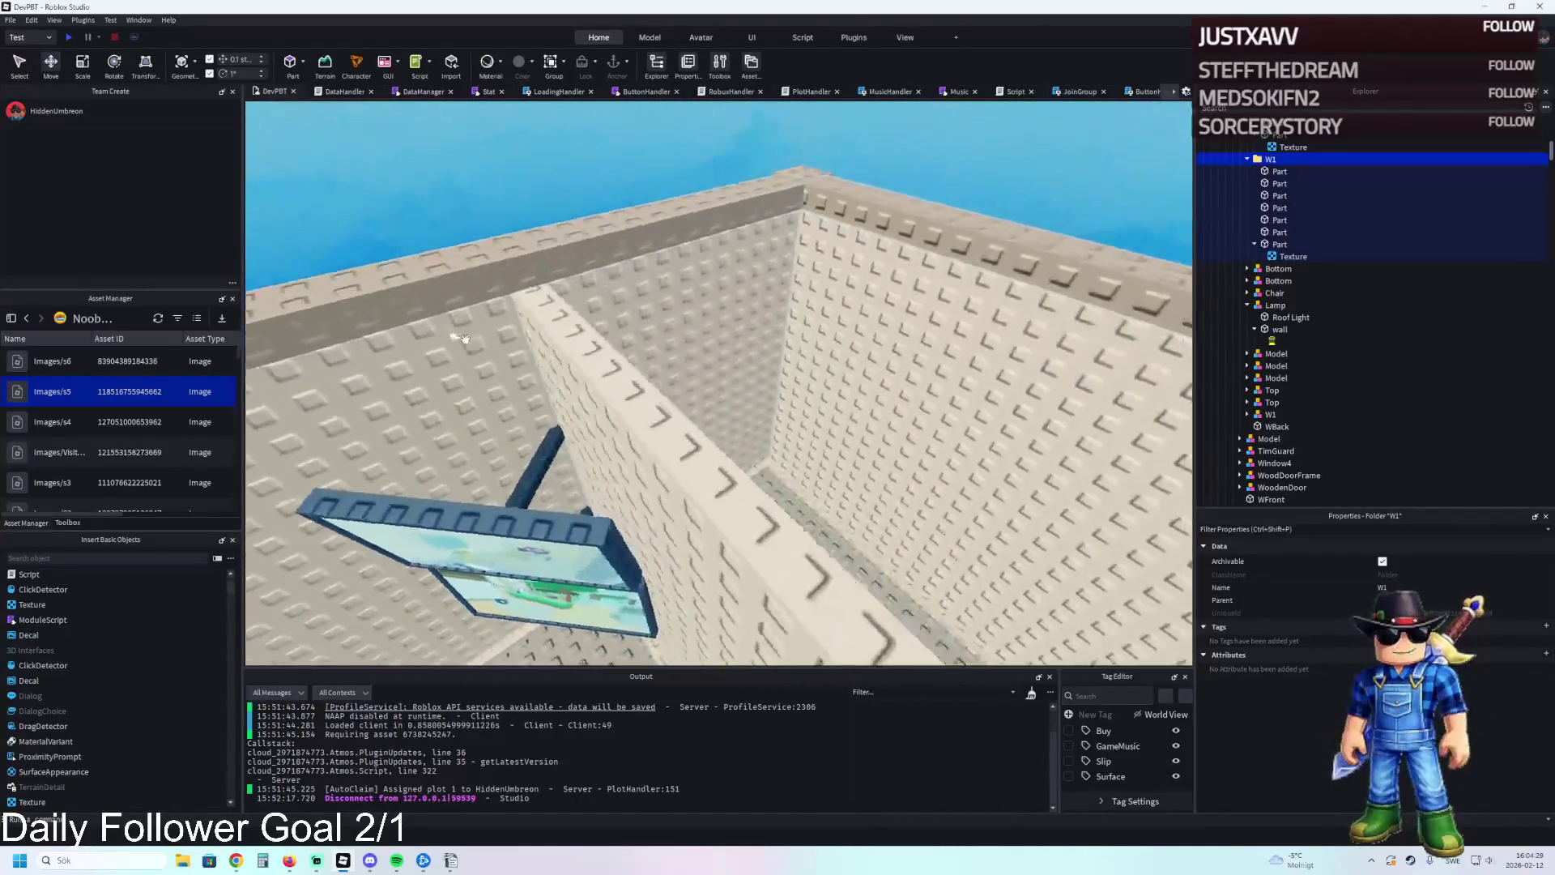
scroll(466, 339, "up", 3)
key("a")
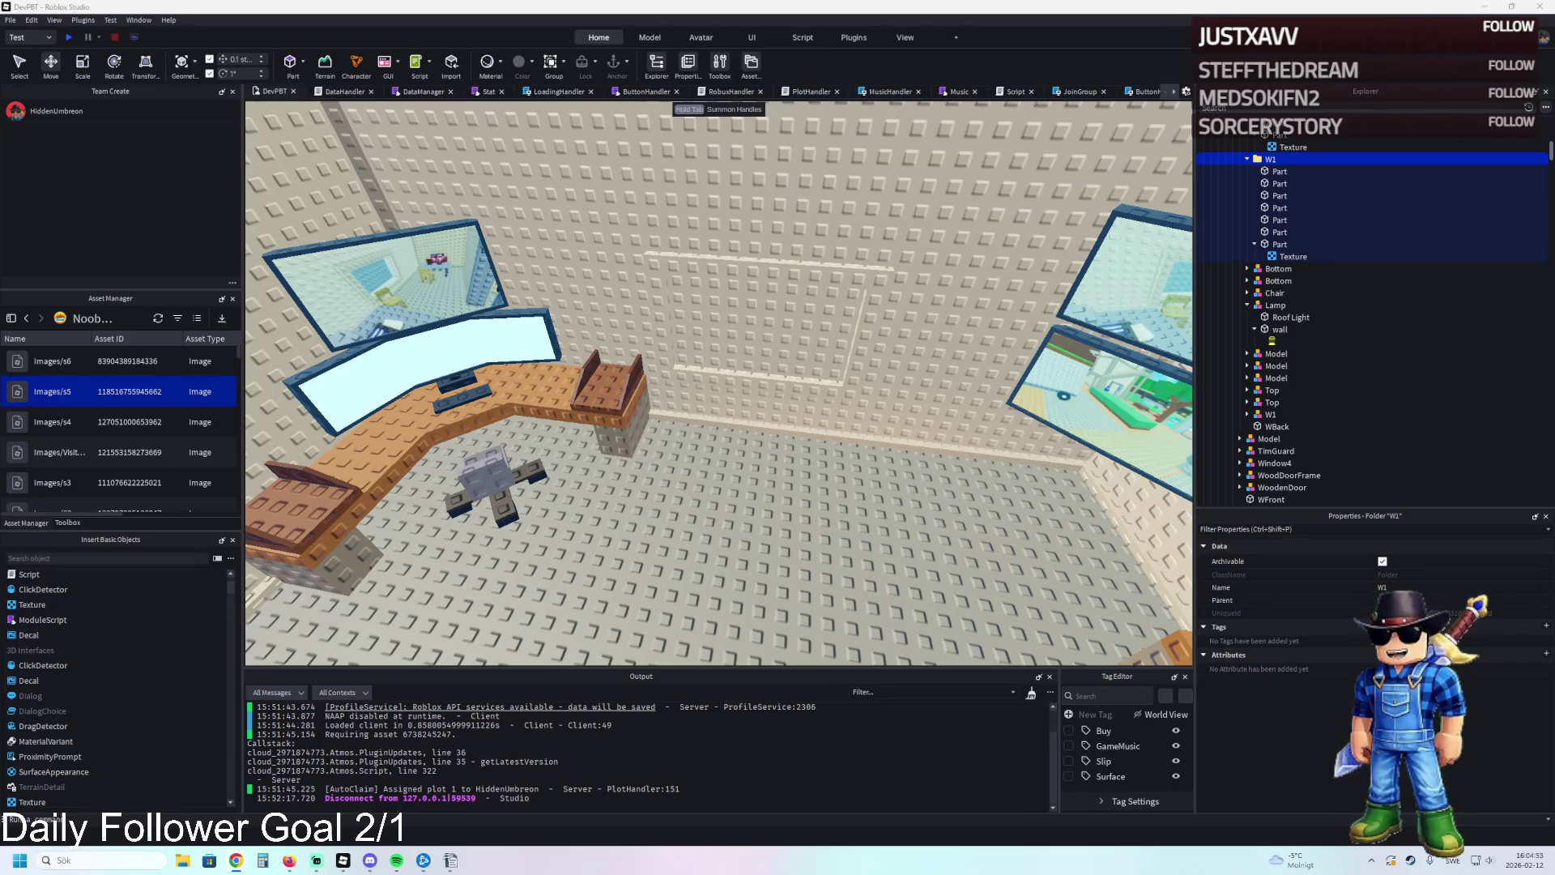
key("f")
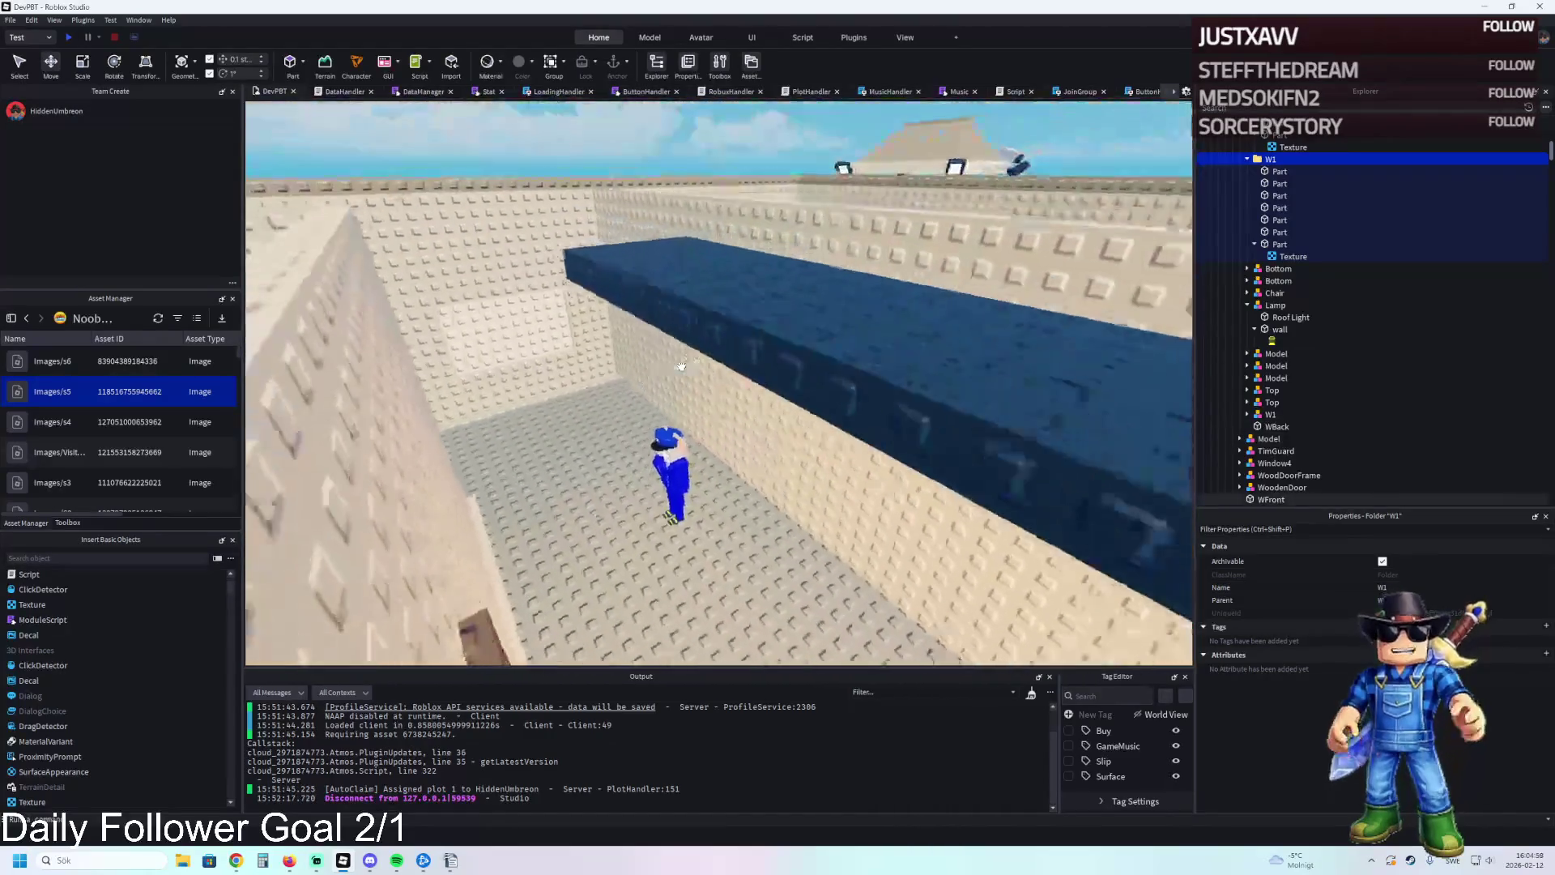
scroll(680, 366, "up", 10)
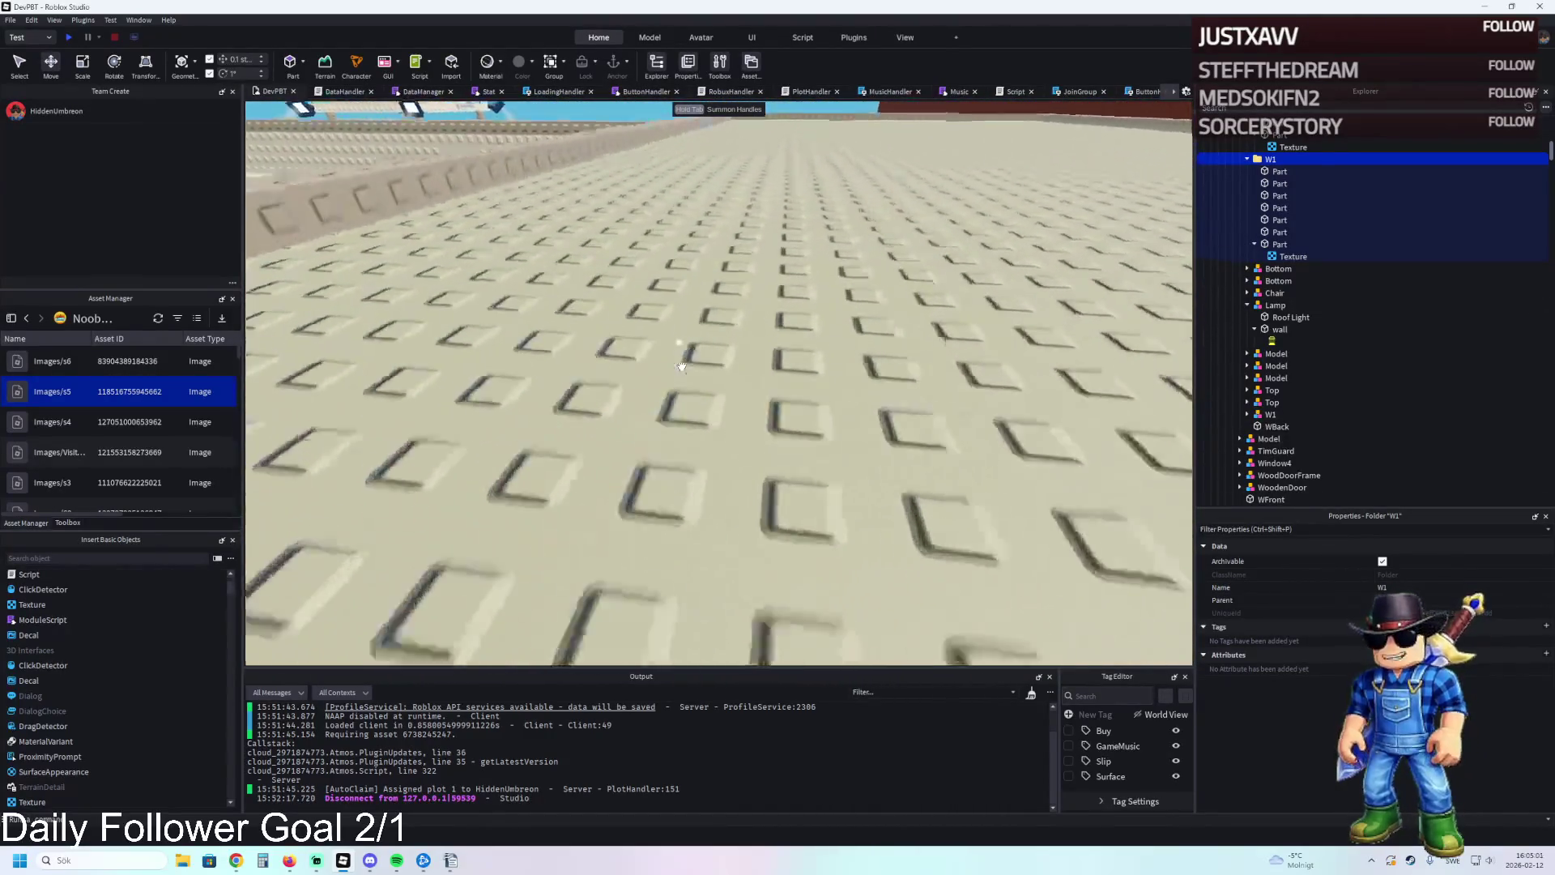
scroll(681, 366, "down", 10)
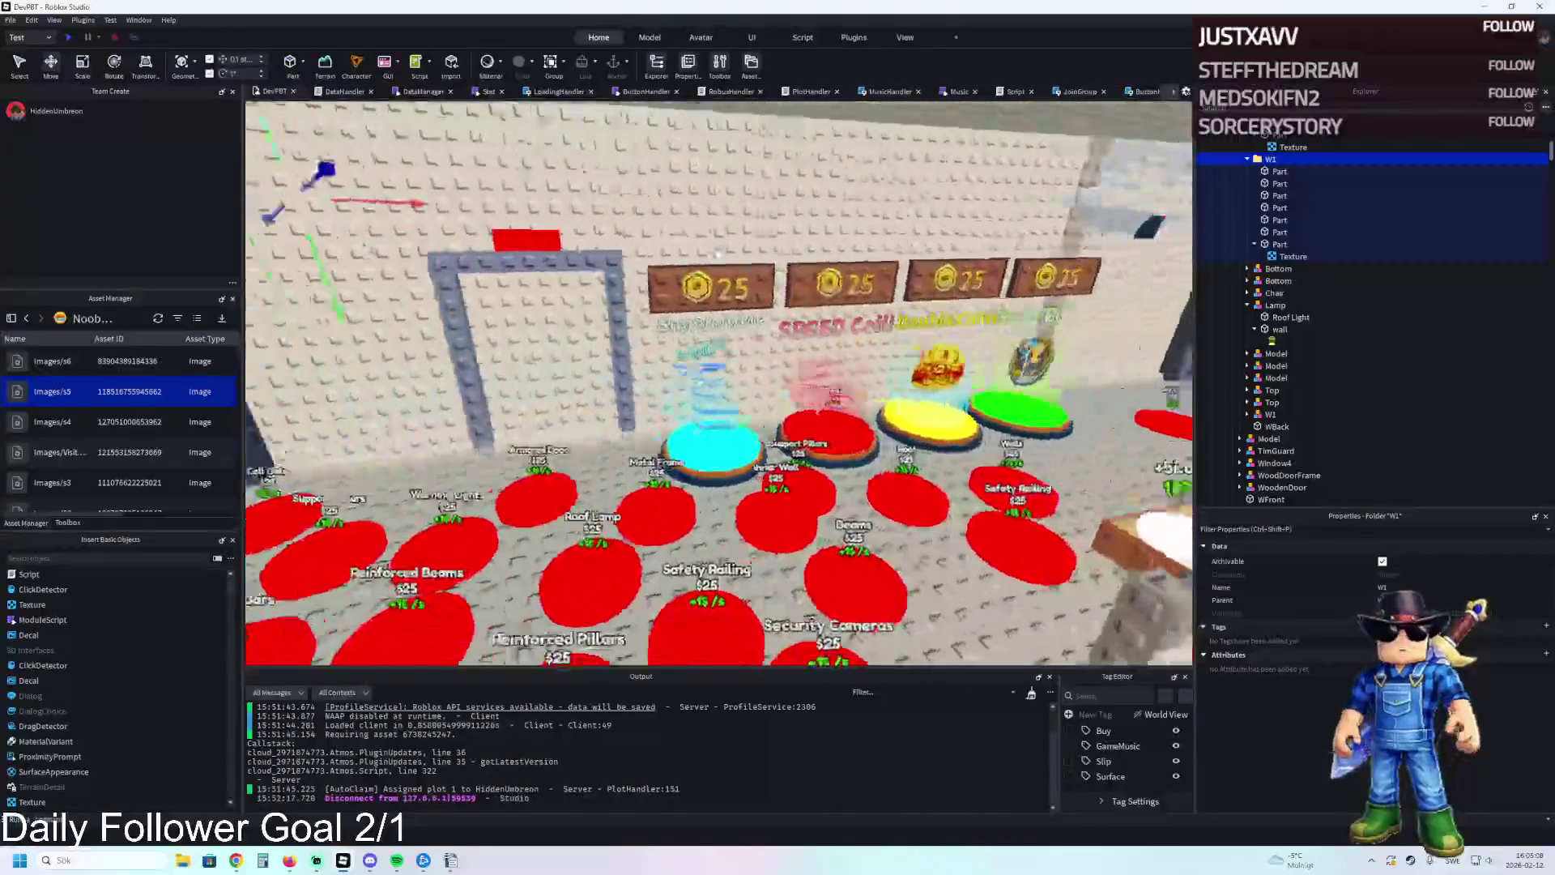
scroll(718, 253, "up", 10)
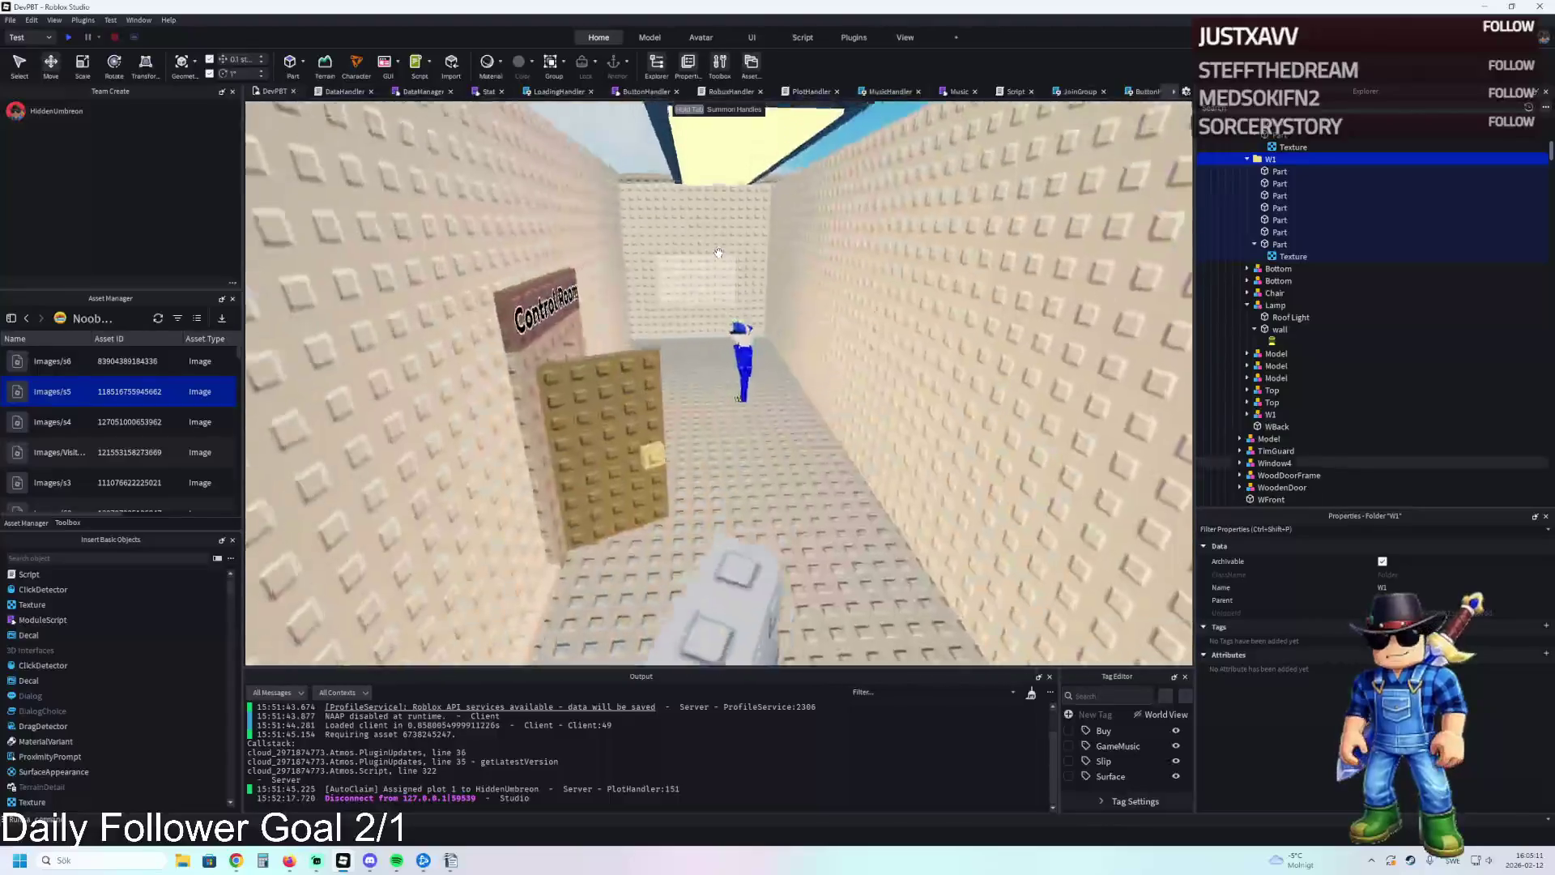
scroll(718, 252, "down", 10)
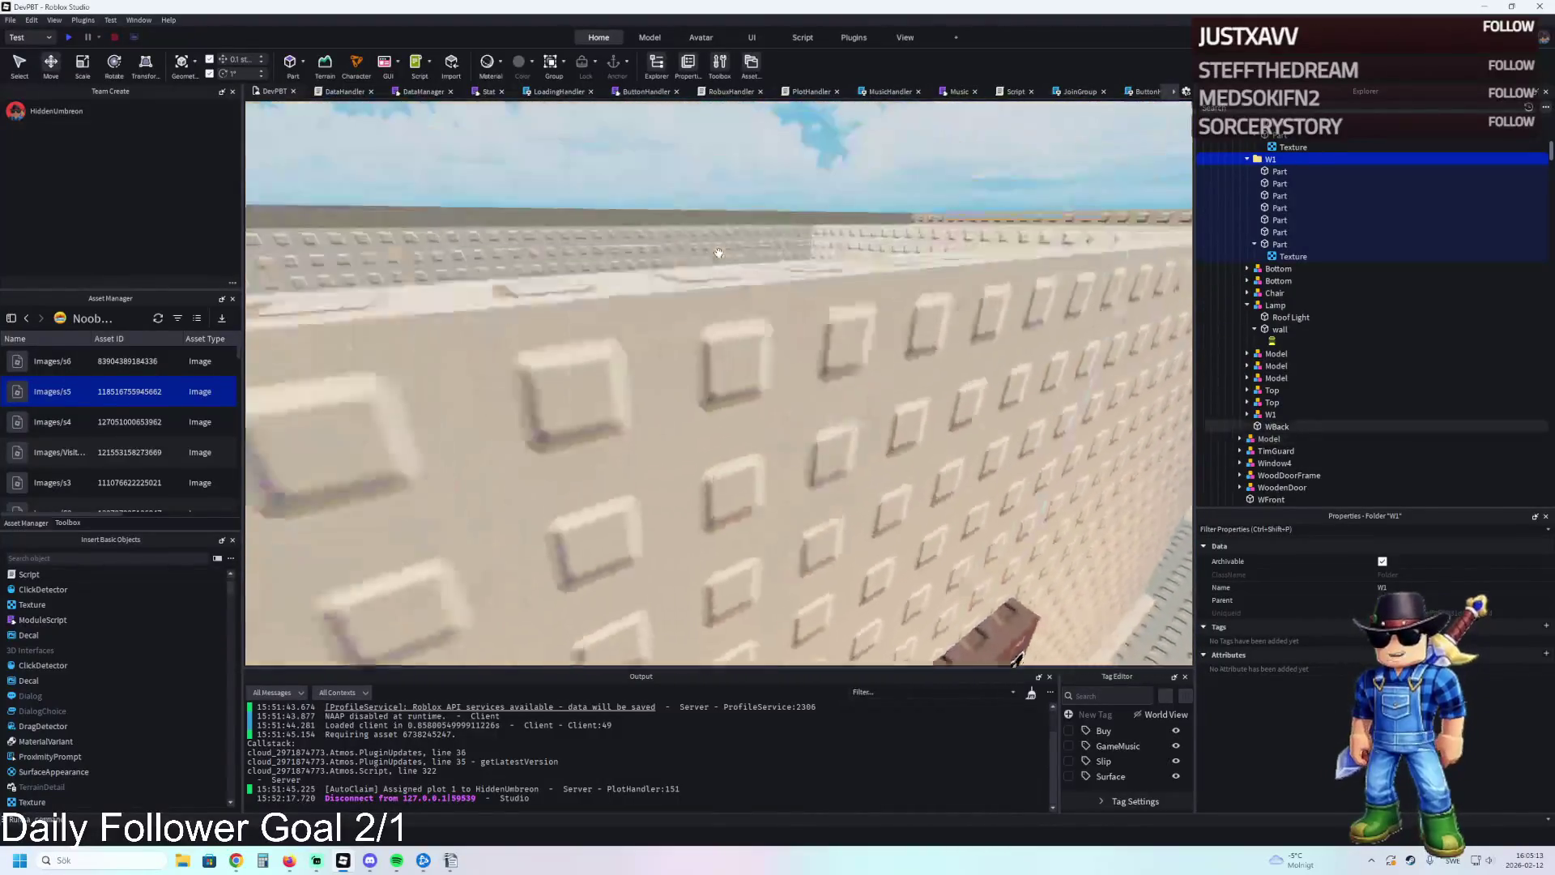
scroll(718, 253, "up", 10)
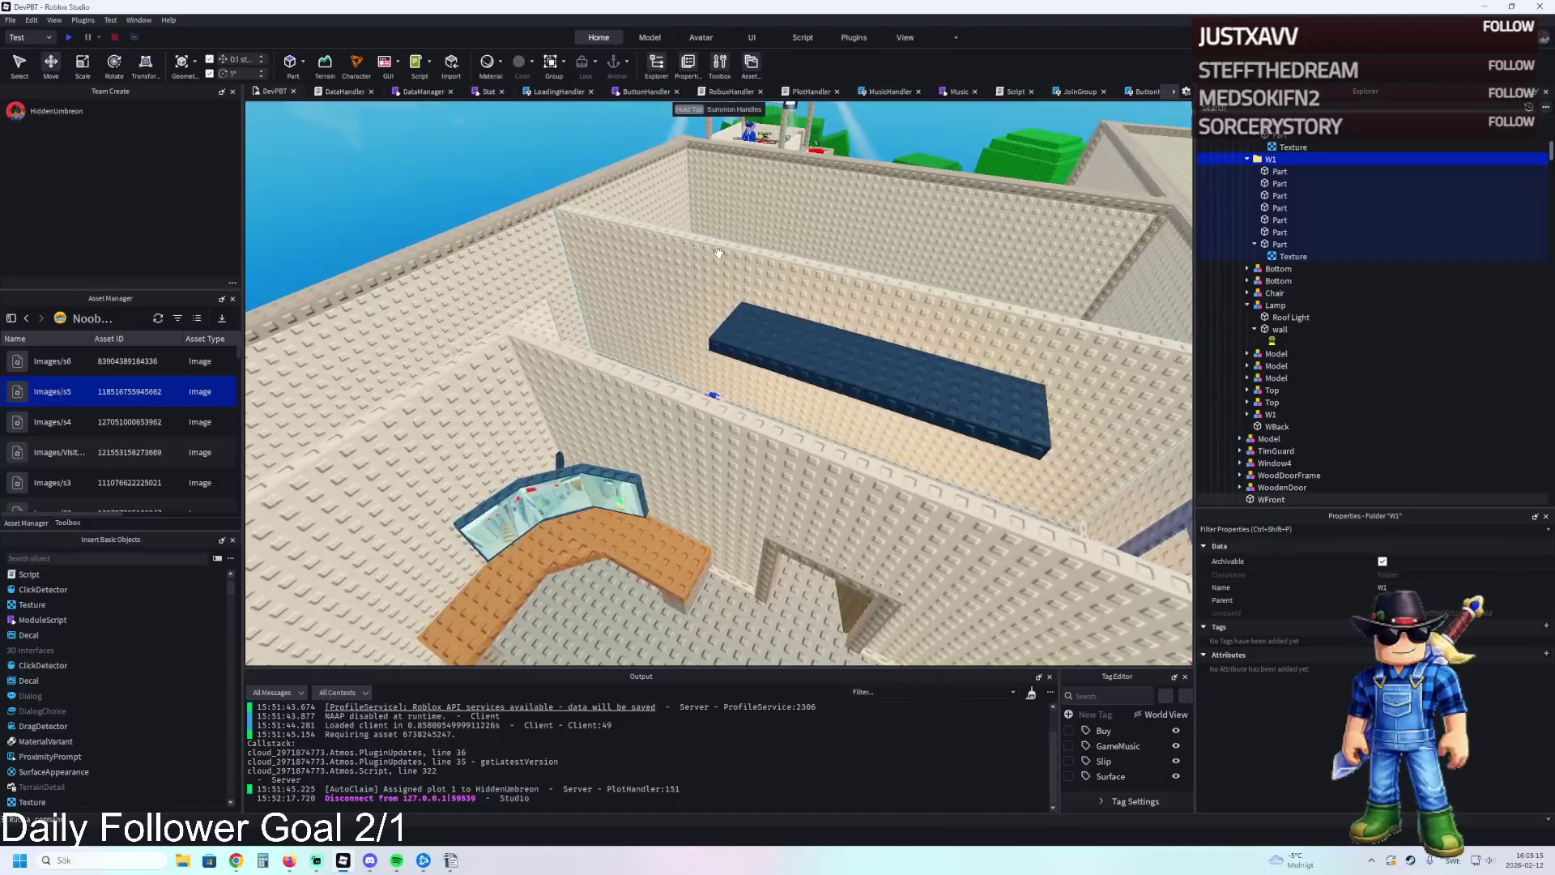
scroll(718, 253, "down", 5)
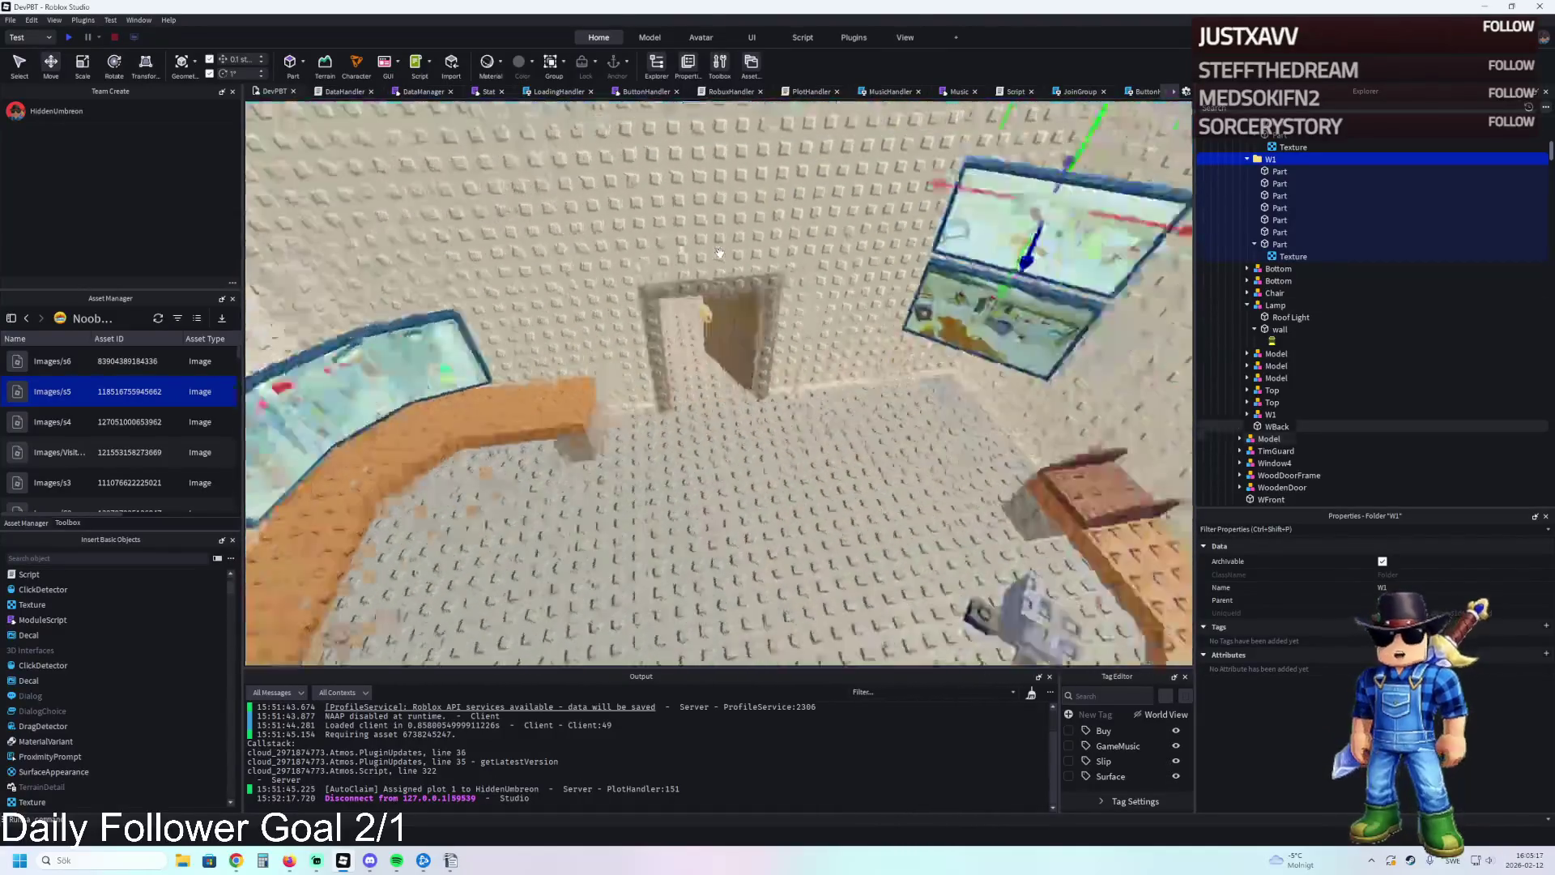
Move the small dark part flat onto the desk in front of the curved monitor.
left_click(889, 440)
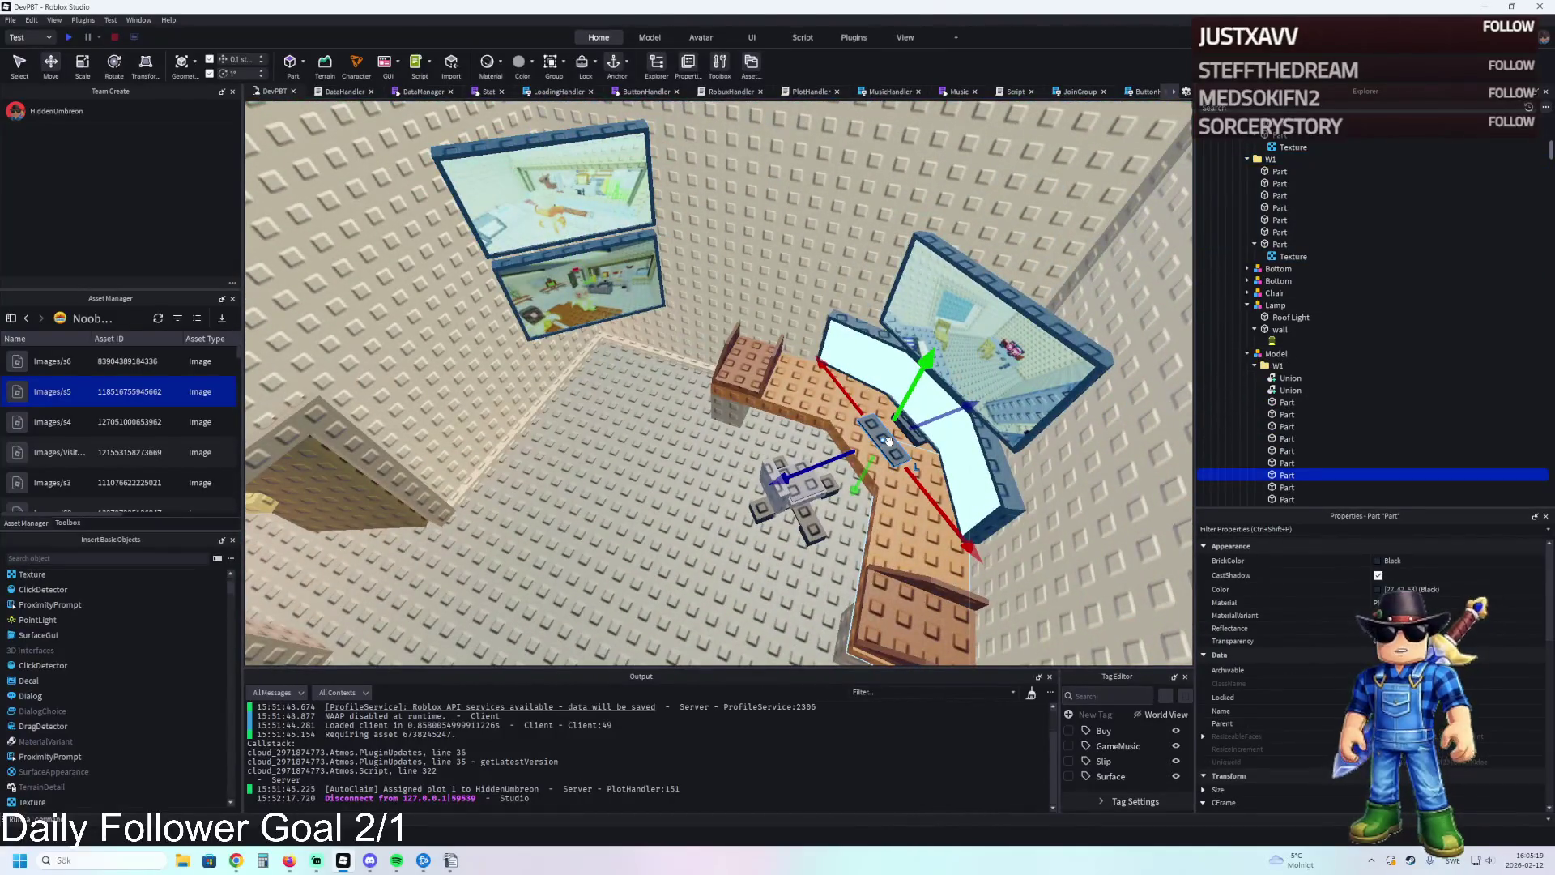
mouse_move(889, 440)
left_mouse_down()
mouse_move(823, 376)
mouse_move(817, 468)
mouse_move(763, 434)
mouse_move(716, 430)
left_mouse_up()
scroll(818, 466, "up", 10)
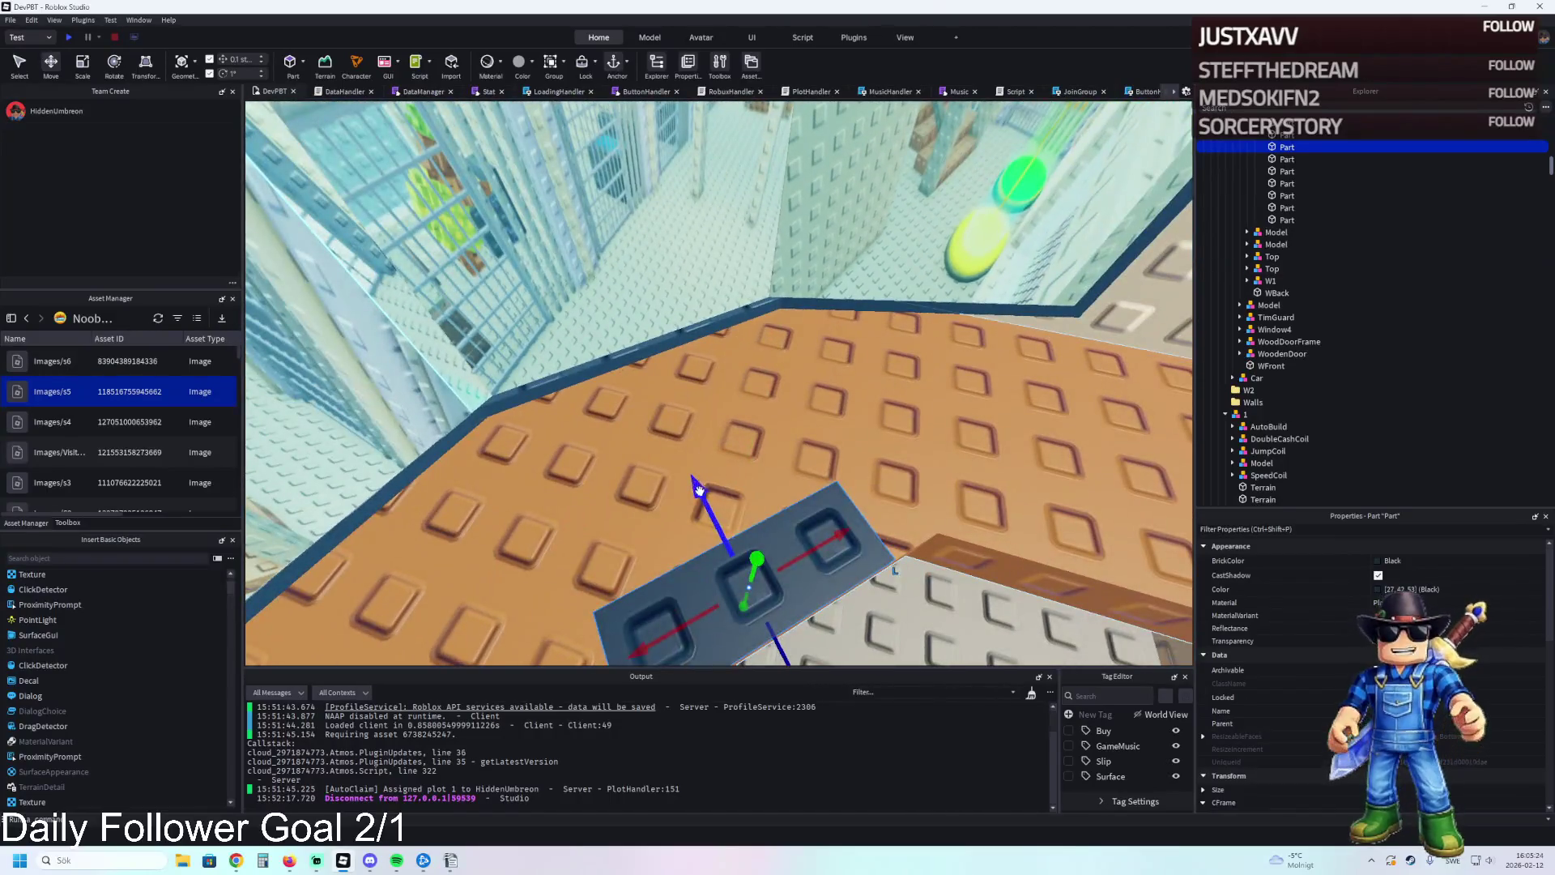
left_click_drag(727, 490, 652, 405)
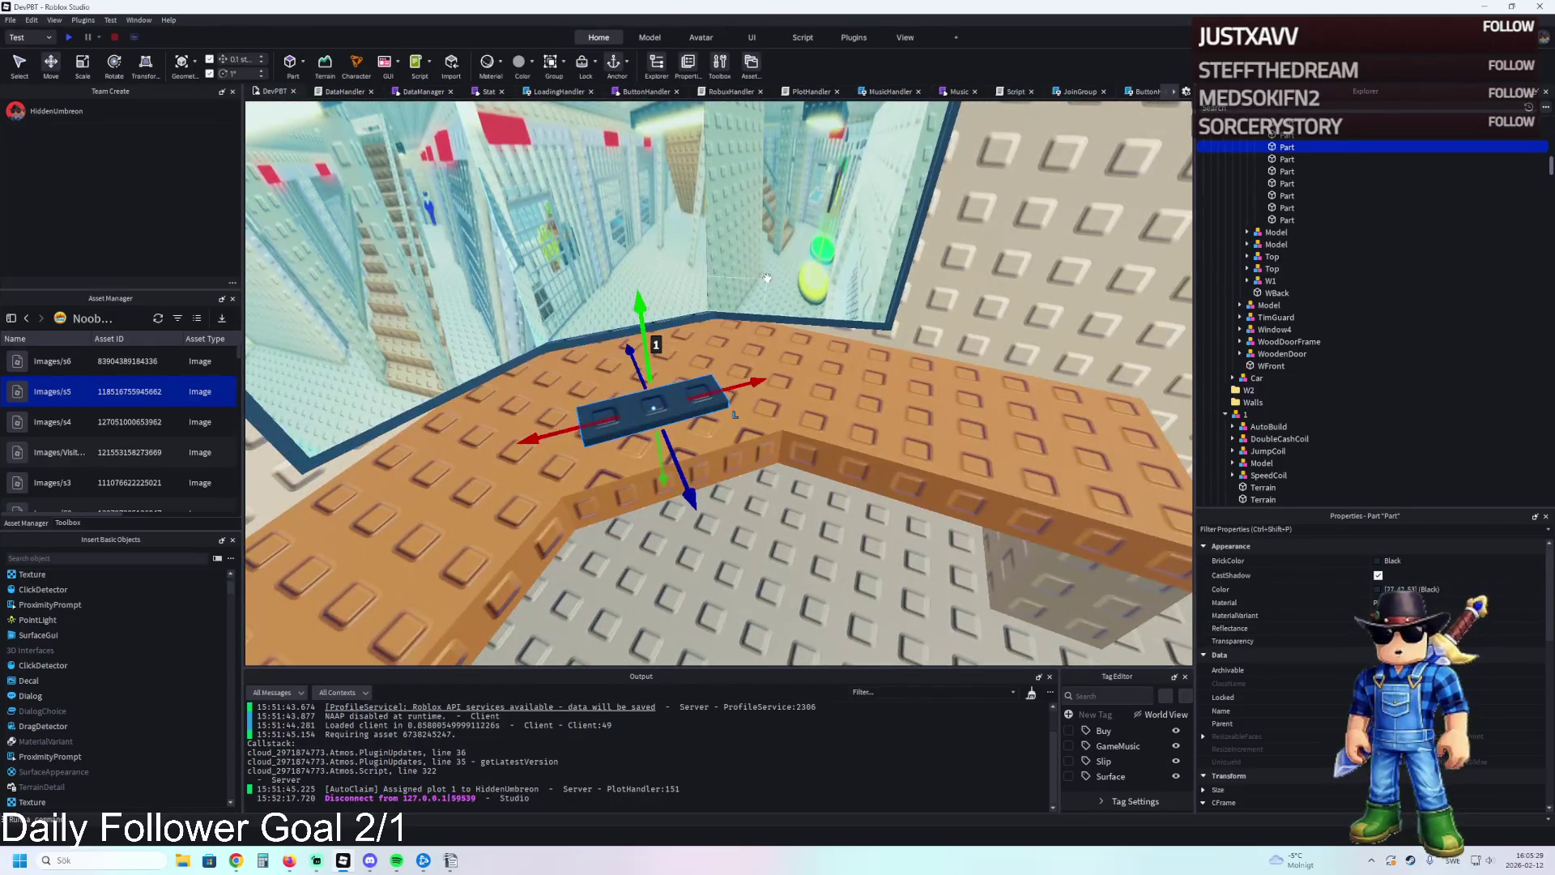
Select a window part and collapse the W1 folders in the Explorer.
left_click(768, 277)
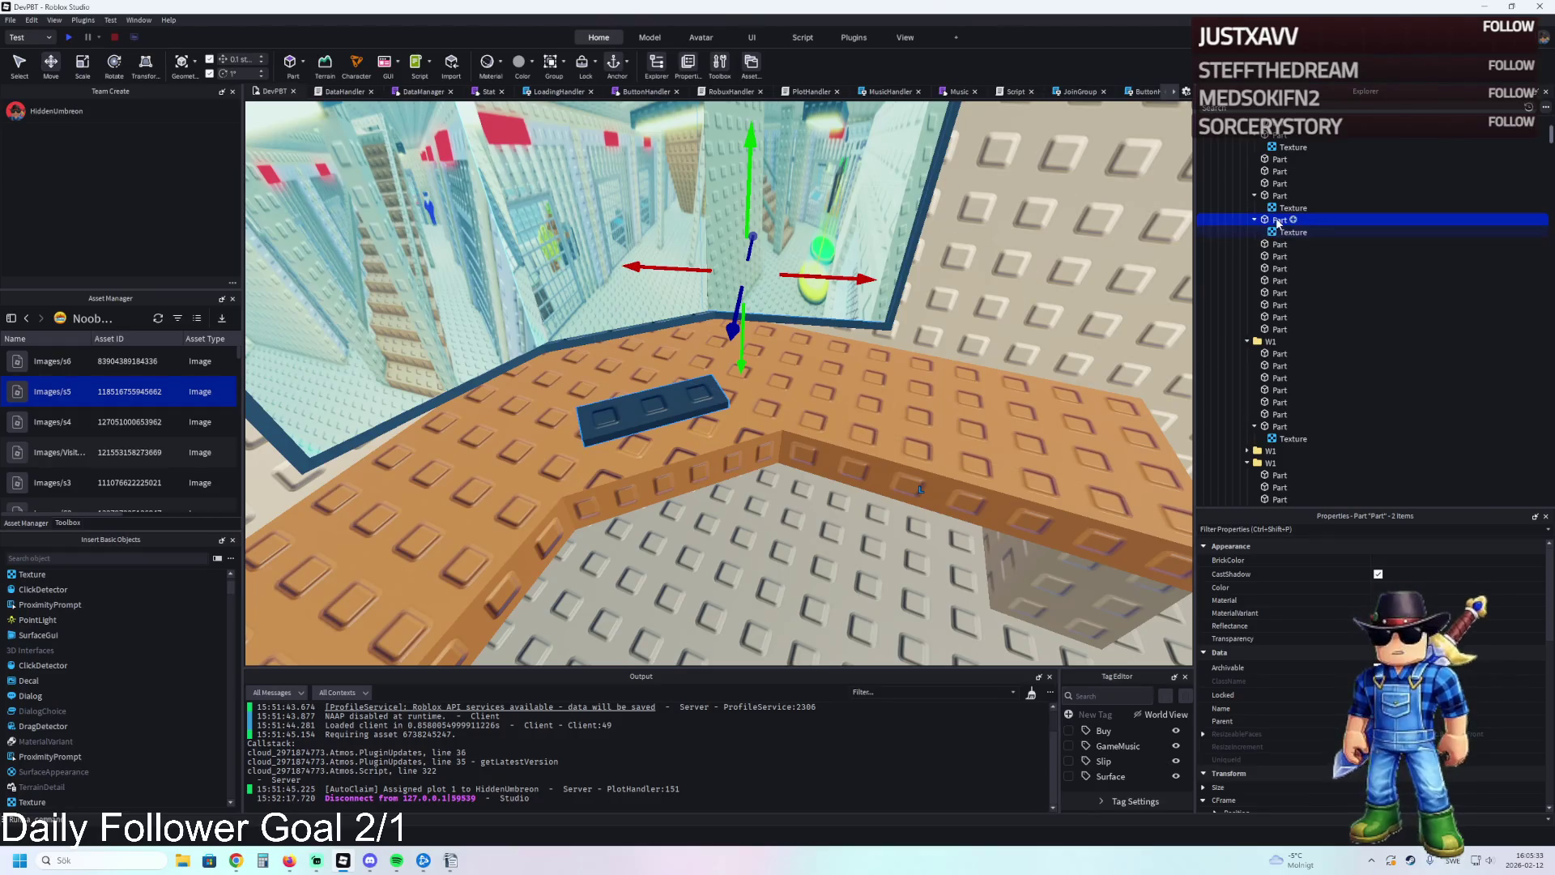
left_click(1277, 195)
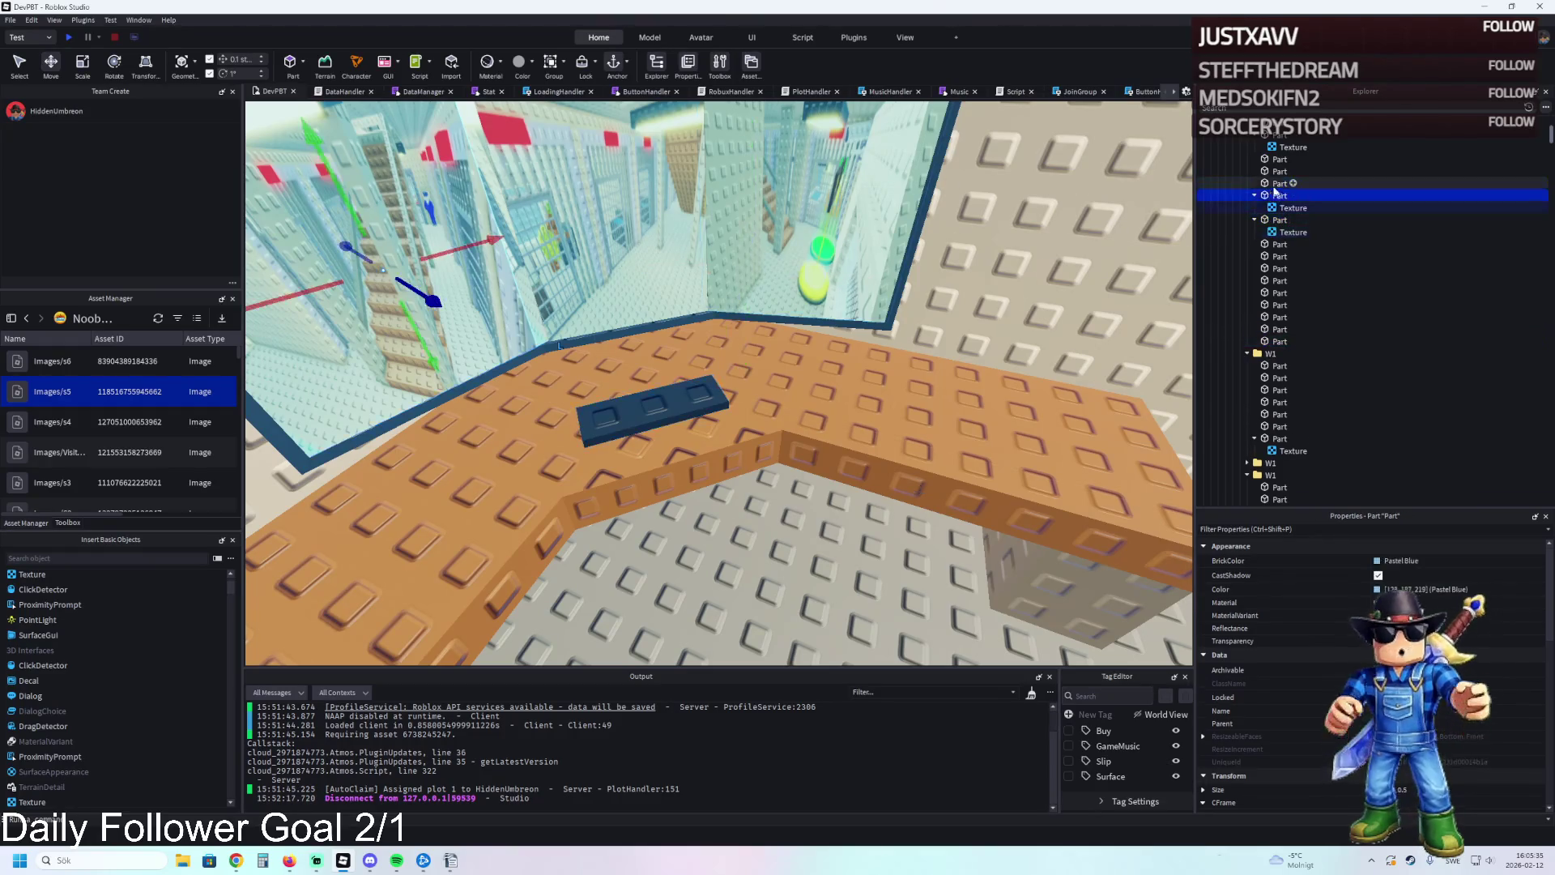
key("Left")
key("Left")
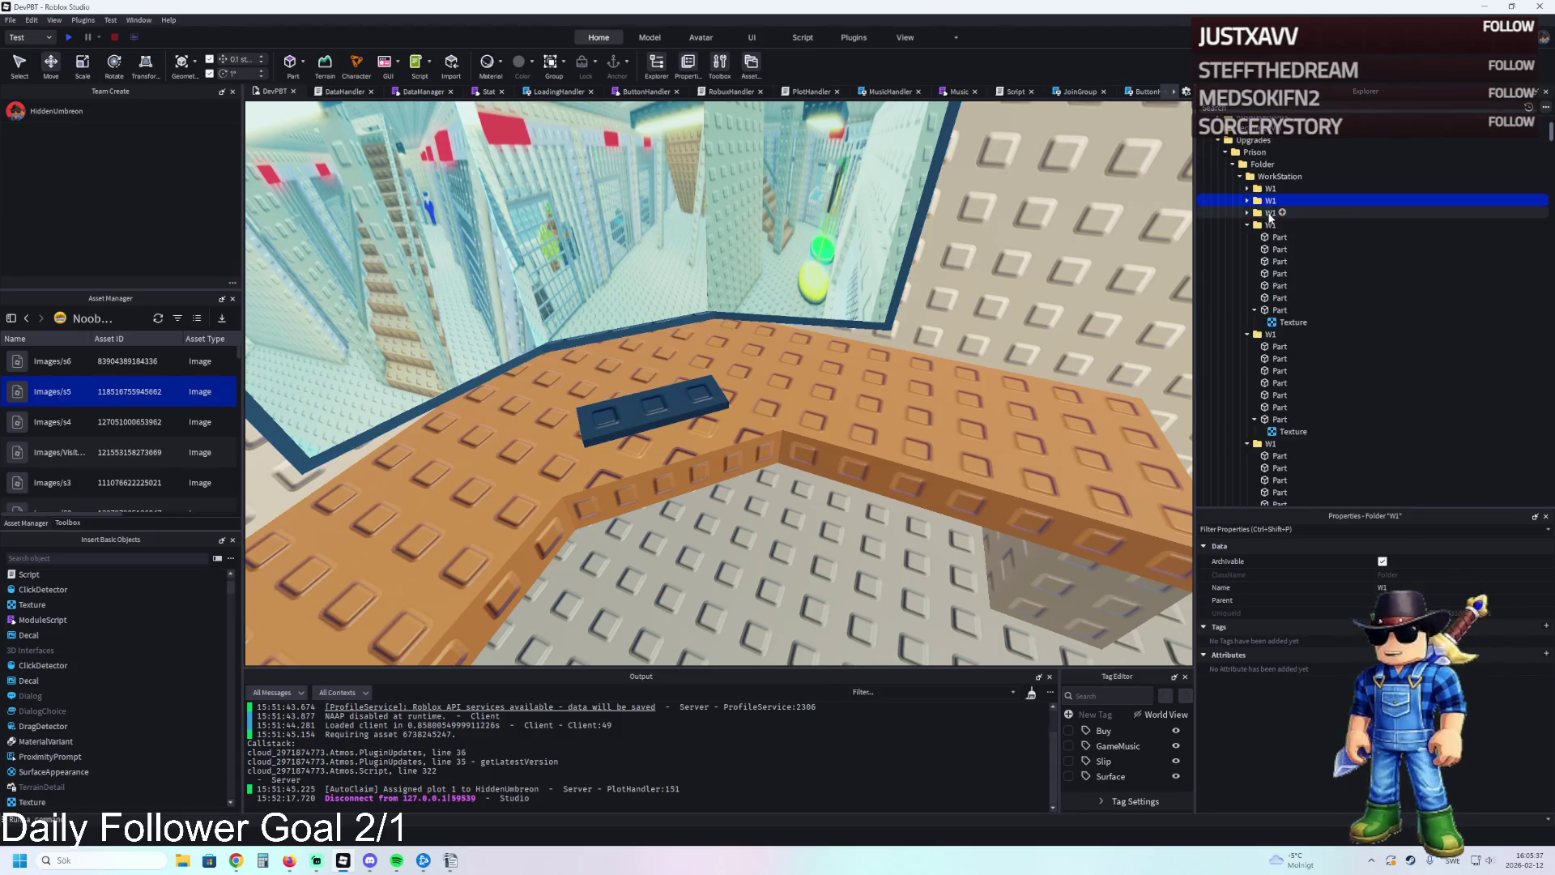
key("Down")
key("Down")
key("Left")
key("Down")
key("Left")
key("Down")
key("Left")
key("Down")
key("Down")
key("Down")
key("Left")
key("Down")
key("Left")
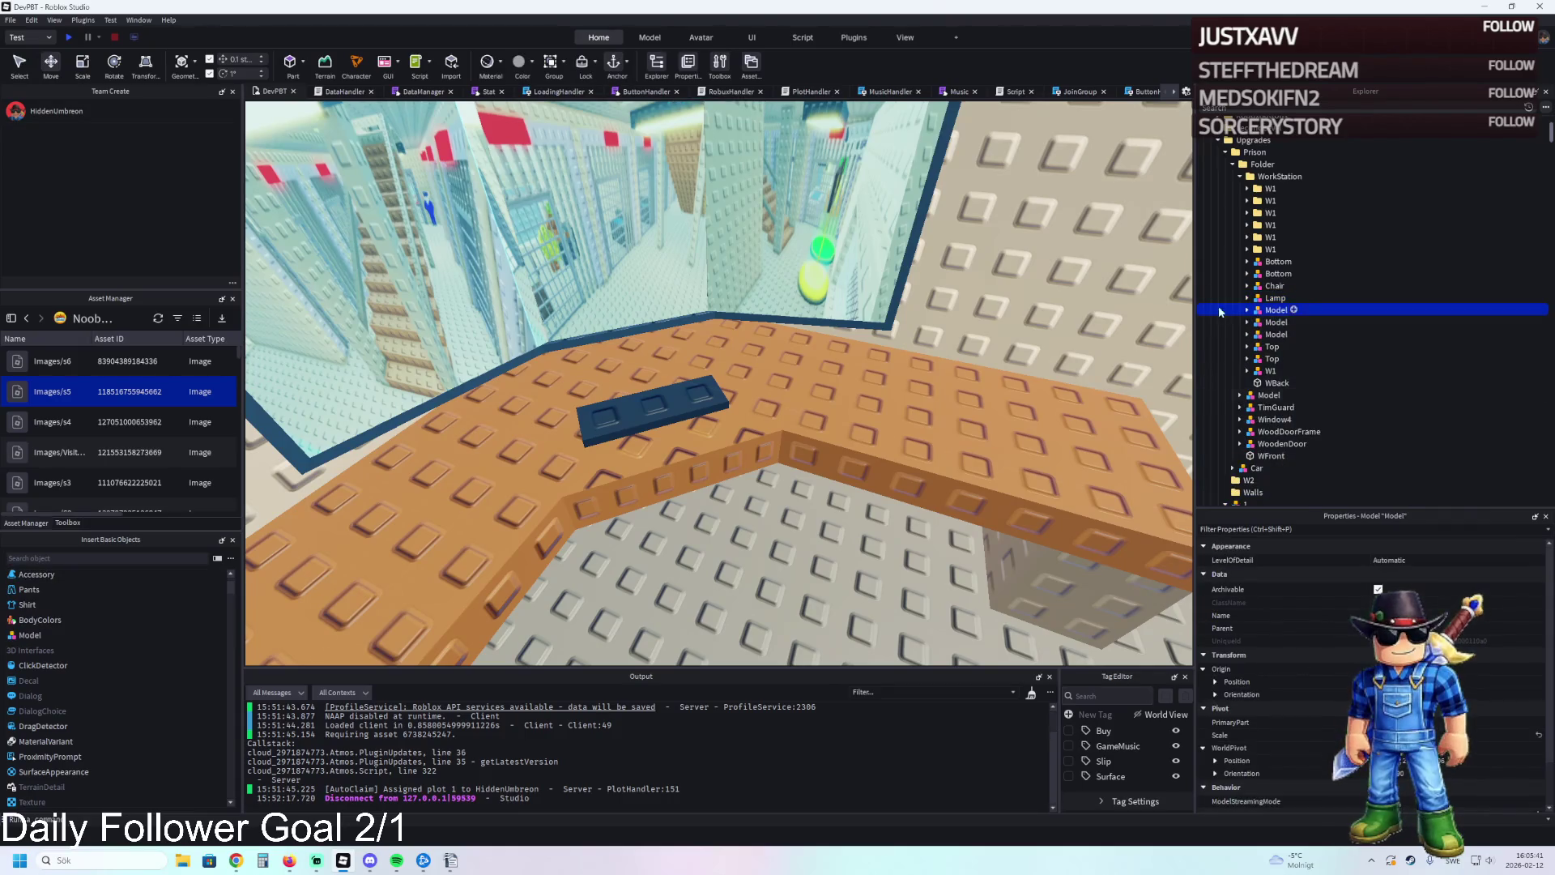
Duplicate the chair and slide the copy to a new spot beside the desk.
key("f")
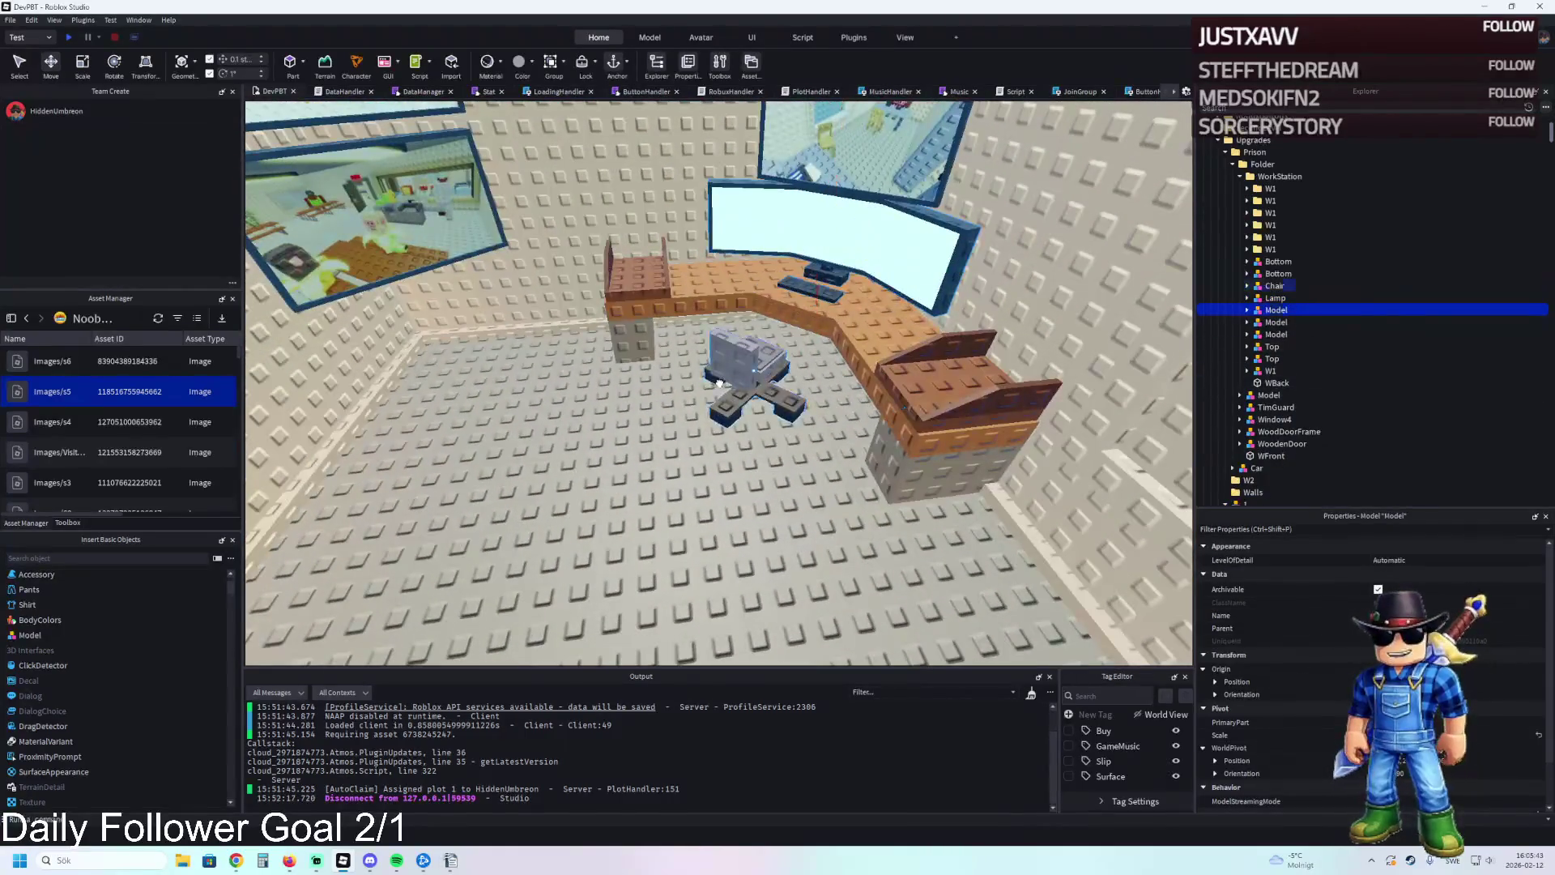
left_click(719, 383)
key("f")
key("ctrl+d")
left_click_drag(733, 418, 761, 419)
mouse_move(811, 362)
left_mouse_down()
mouse_move(616, 551)
mouse_move(655, 448)
mouse_move(640, 461)
mouse_move(608, 373)
left_mouse_up()
Rotate the chair copy to 45 degrees.
key("ctrl+3")
key("ctrl+4")
mouse_move(687, 479)
left_mouse_down()
mouse_move(609, 486)
mouse_move(640, 480)
left_mouse_up()
key("ctrl+2")
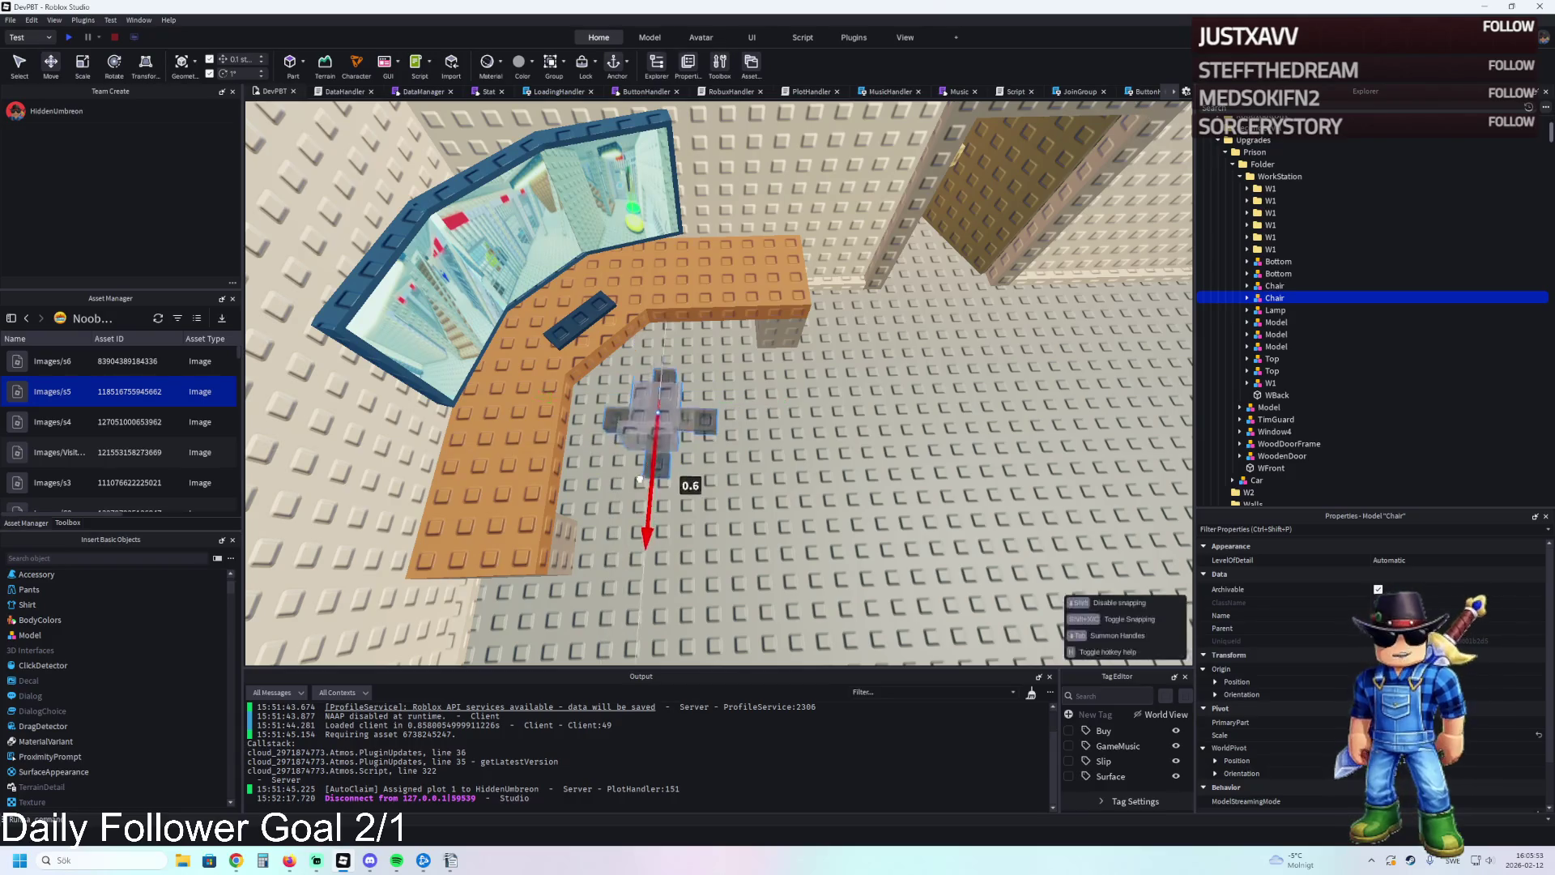
scroll(732, 422, "down", 3)
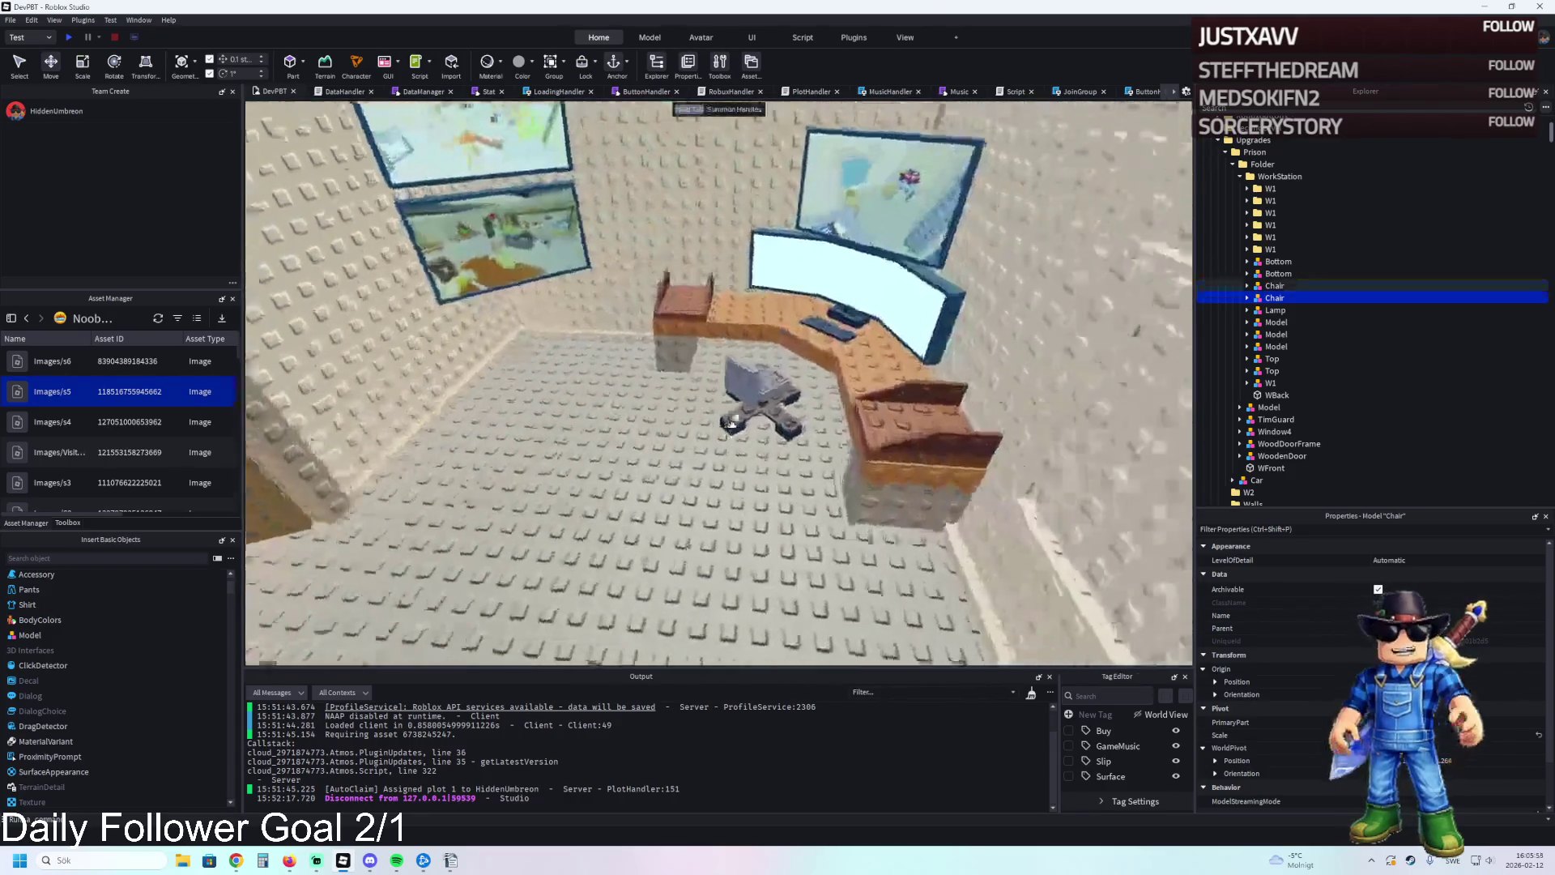
Select the original chair and fly the view around the desk toward the doorway.
left_click(767, 415)
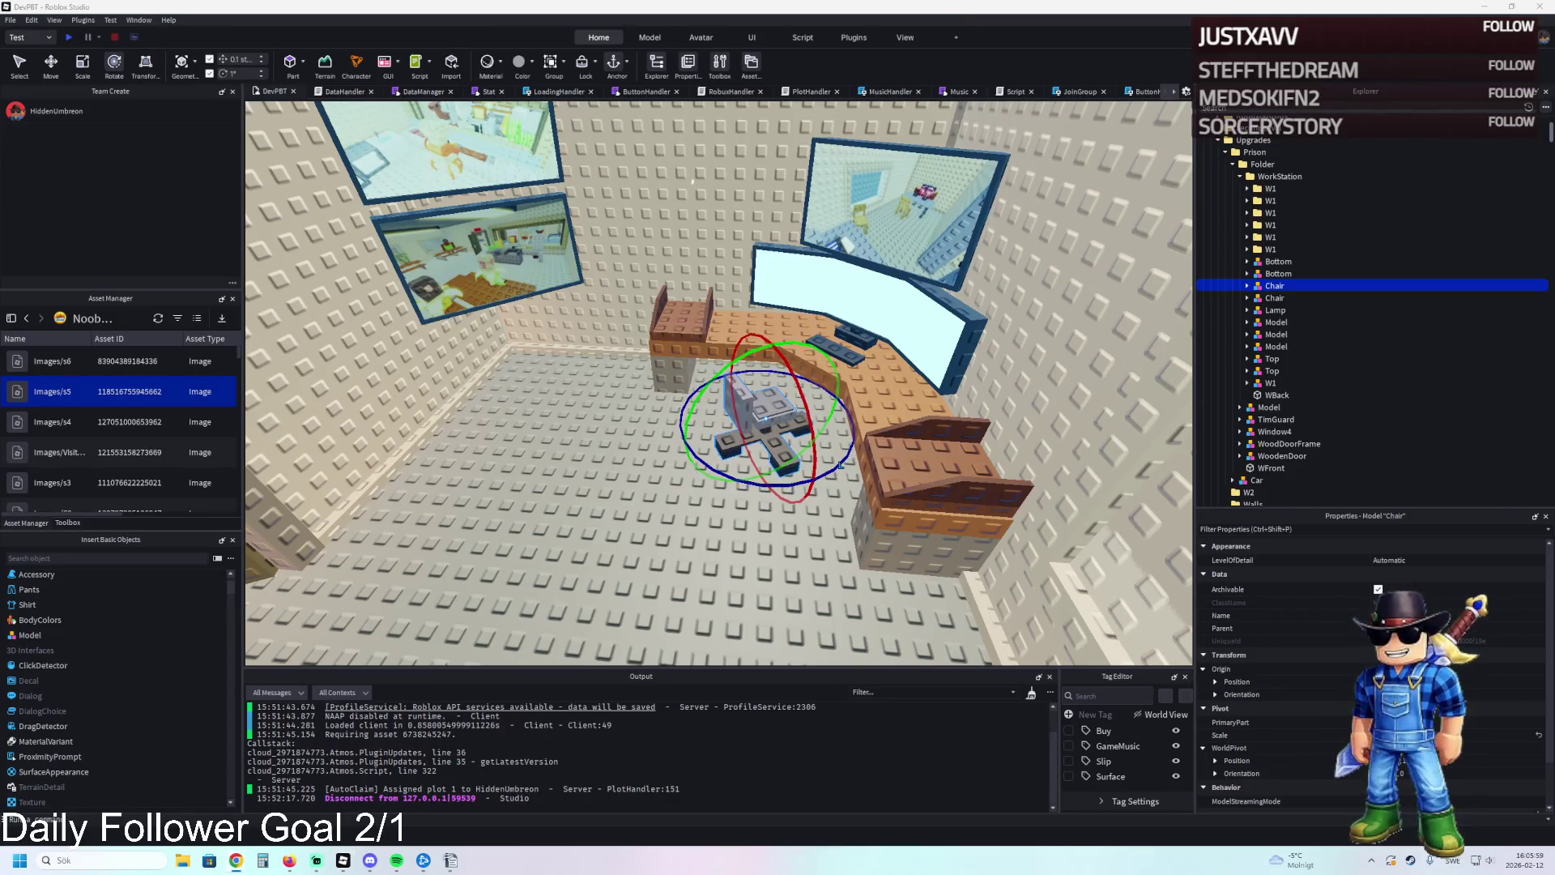
scroll(624, 233, "down", 5)
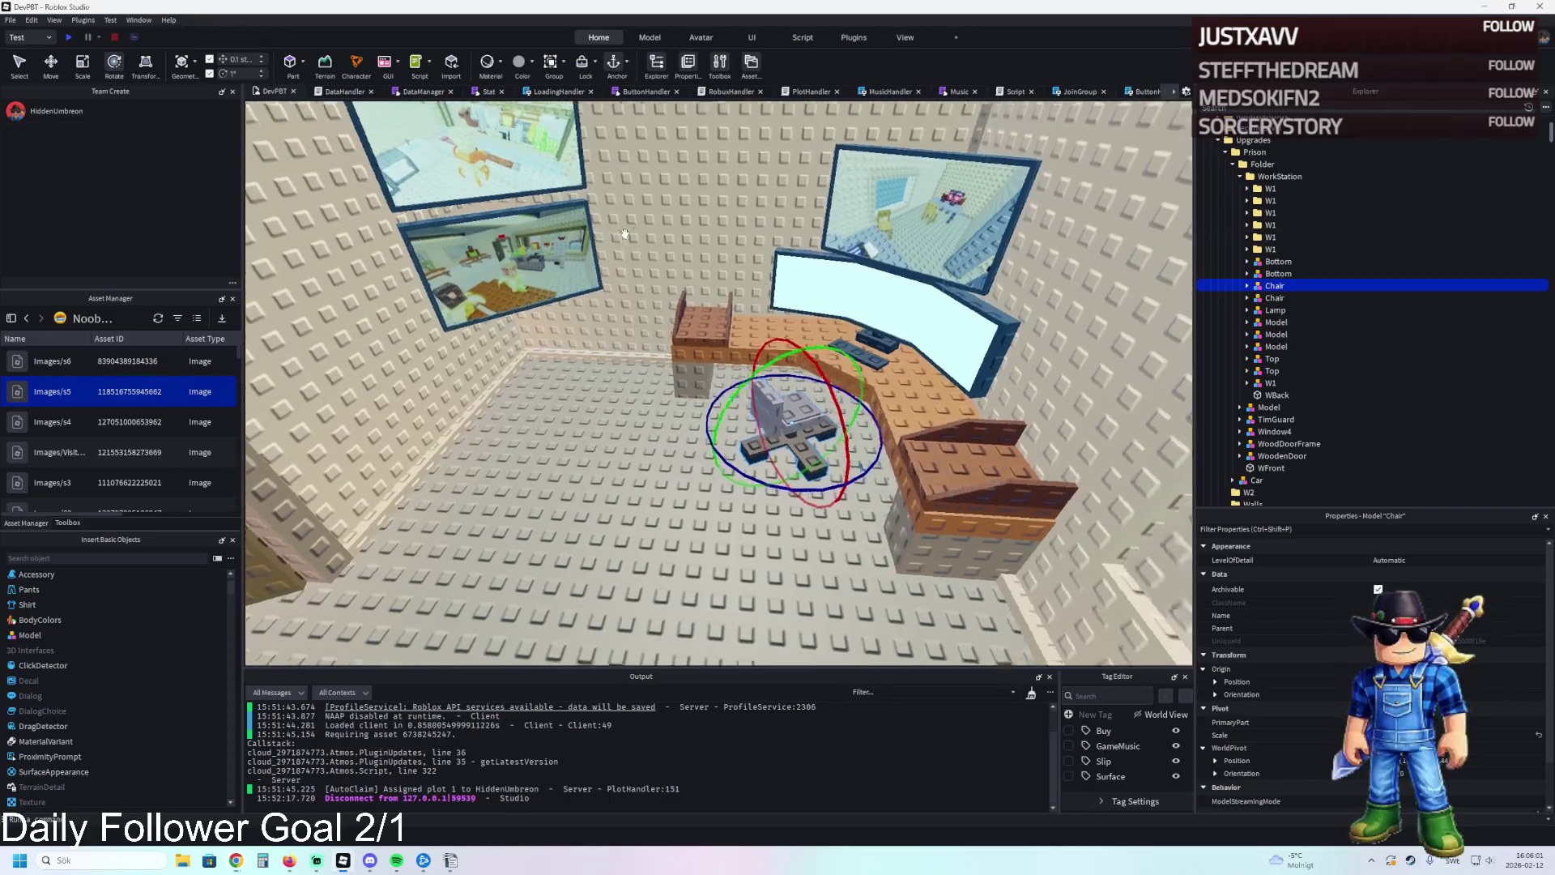
key("Left")
key("Up")
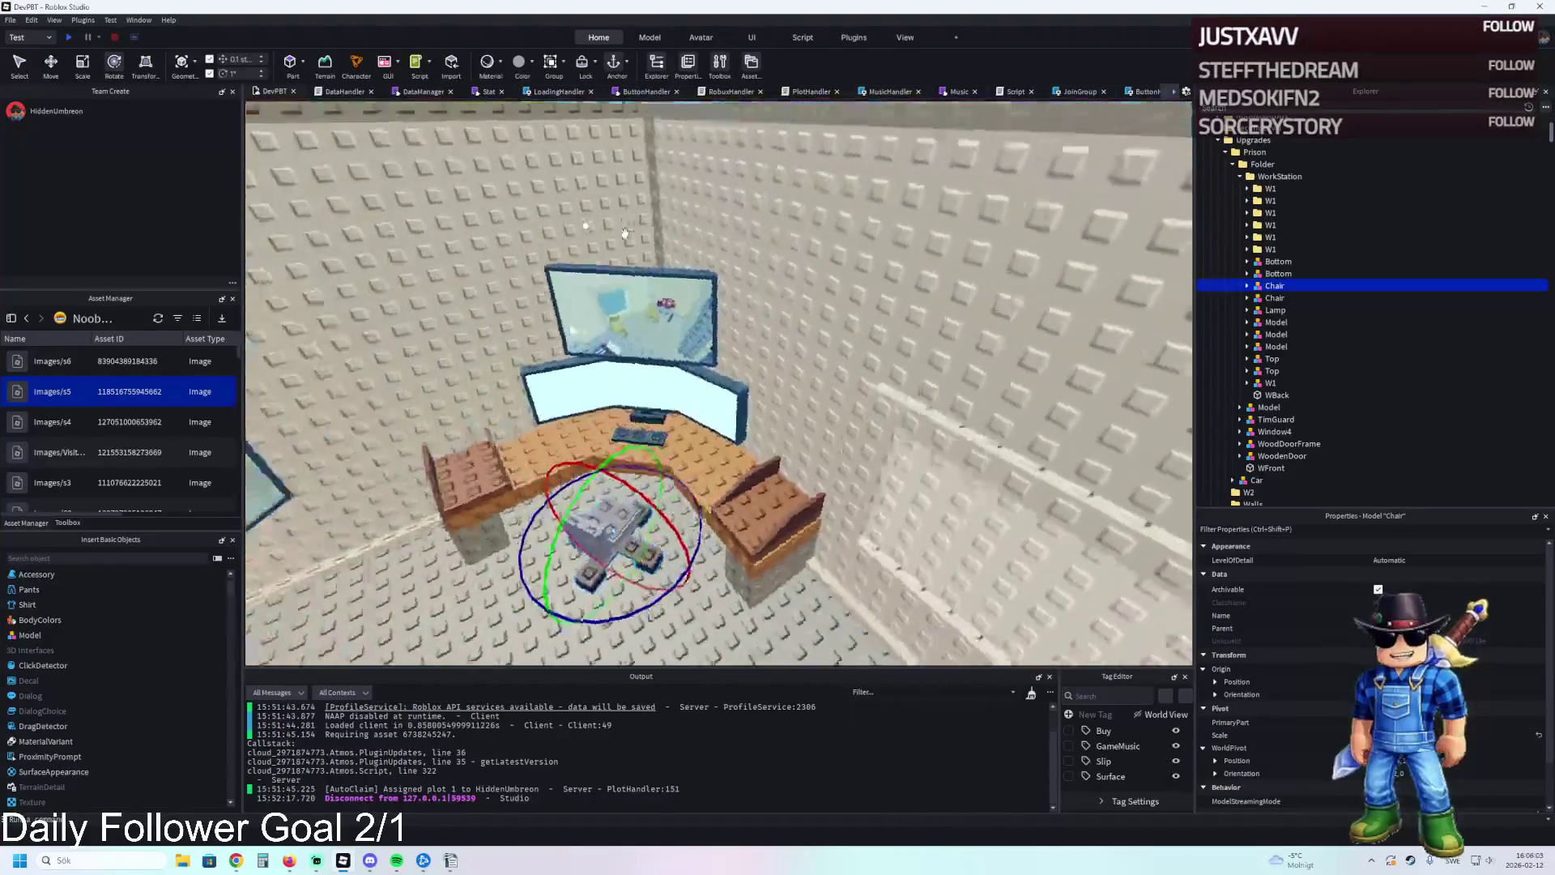
key("Down")
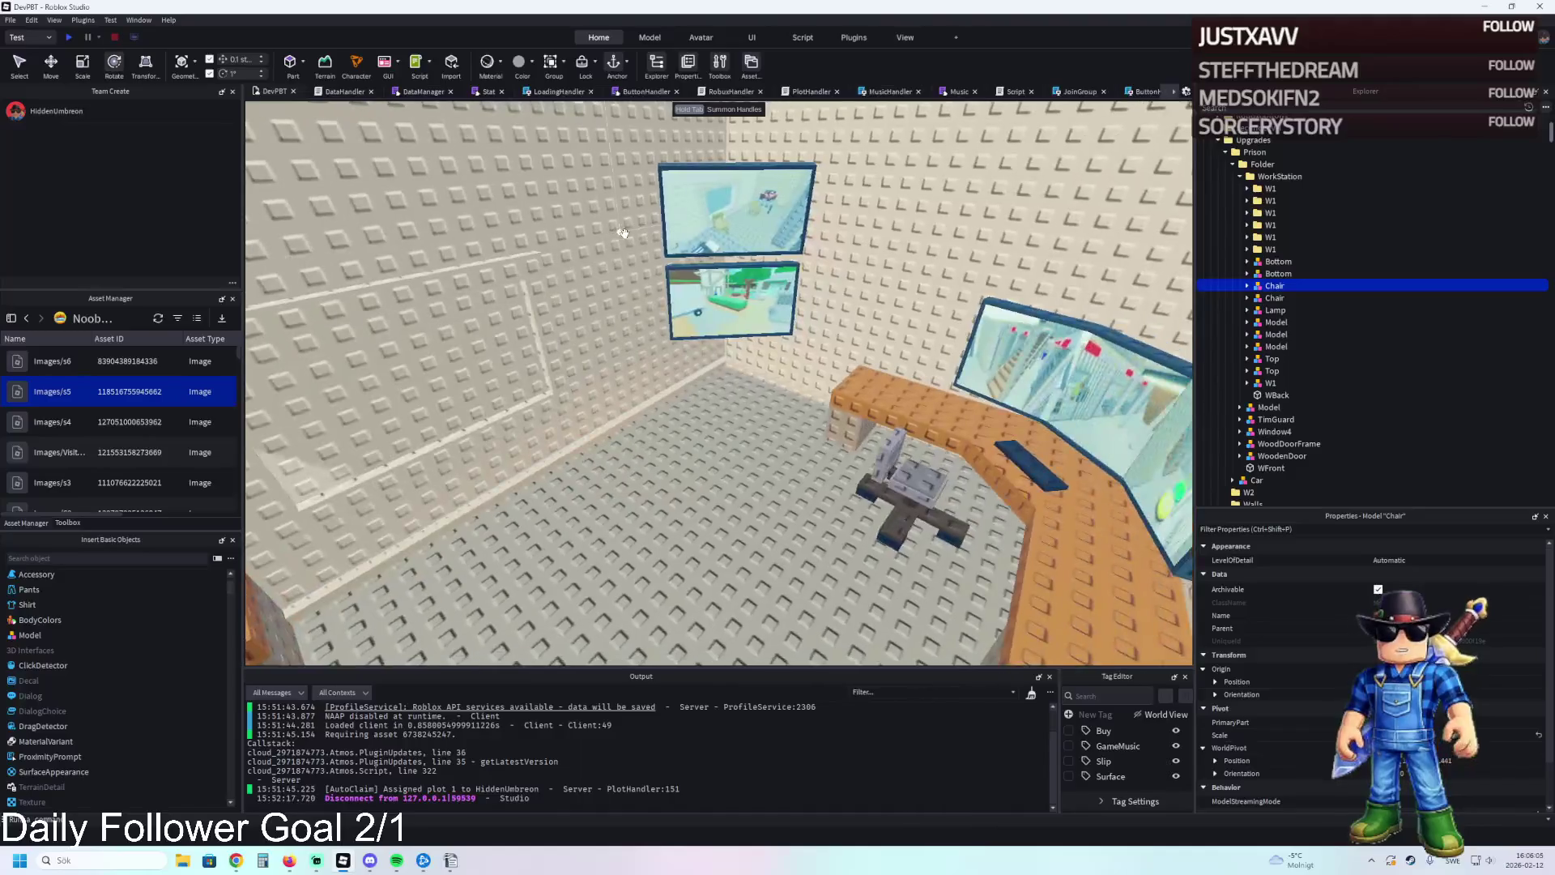
key("Right")
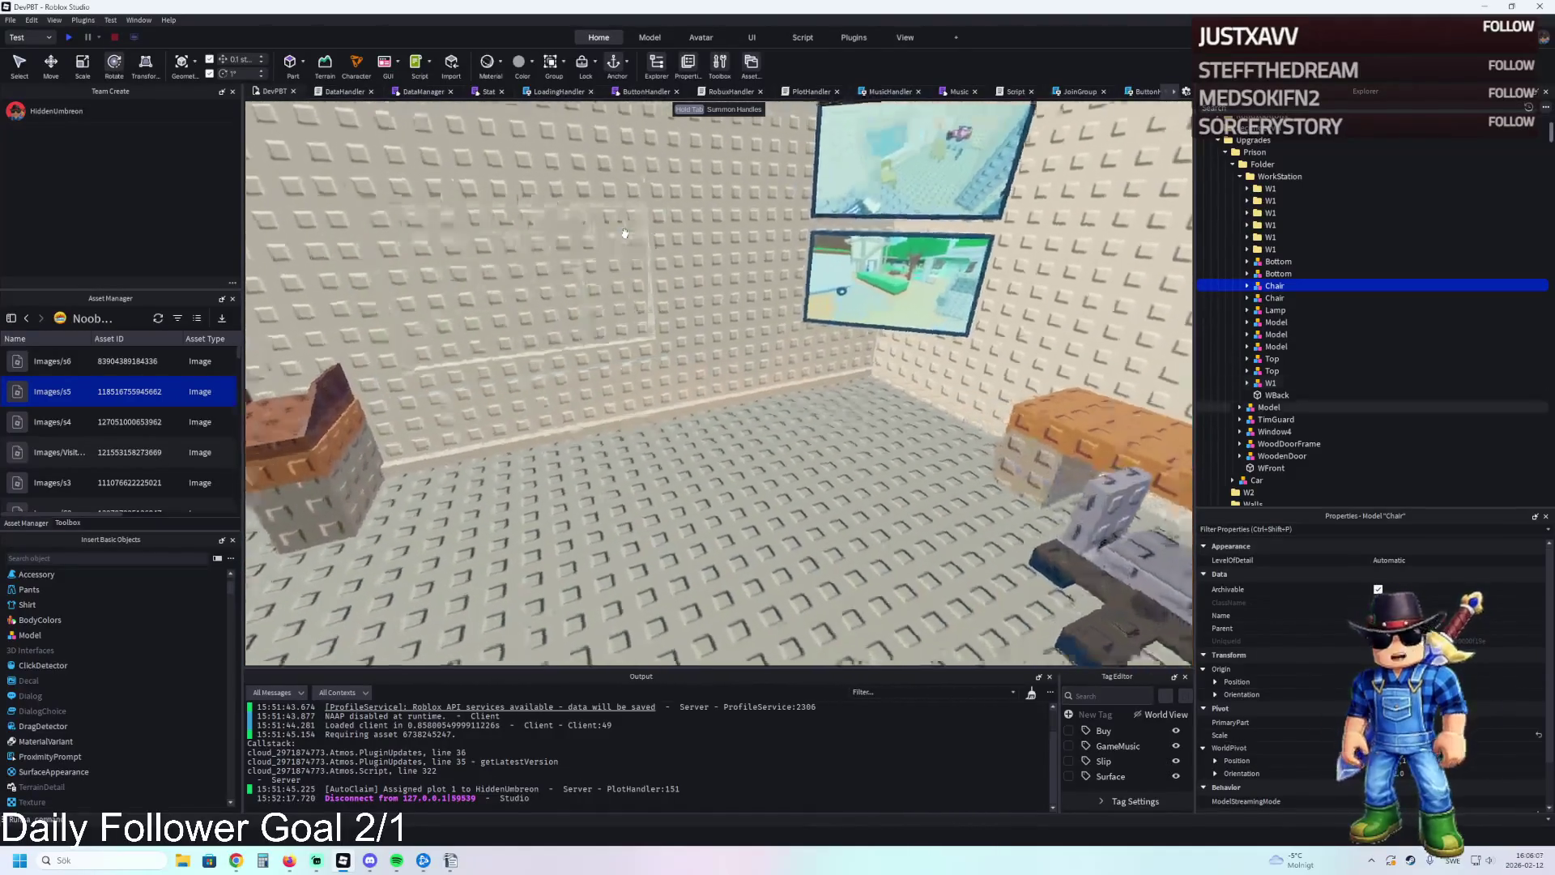
key("Right")
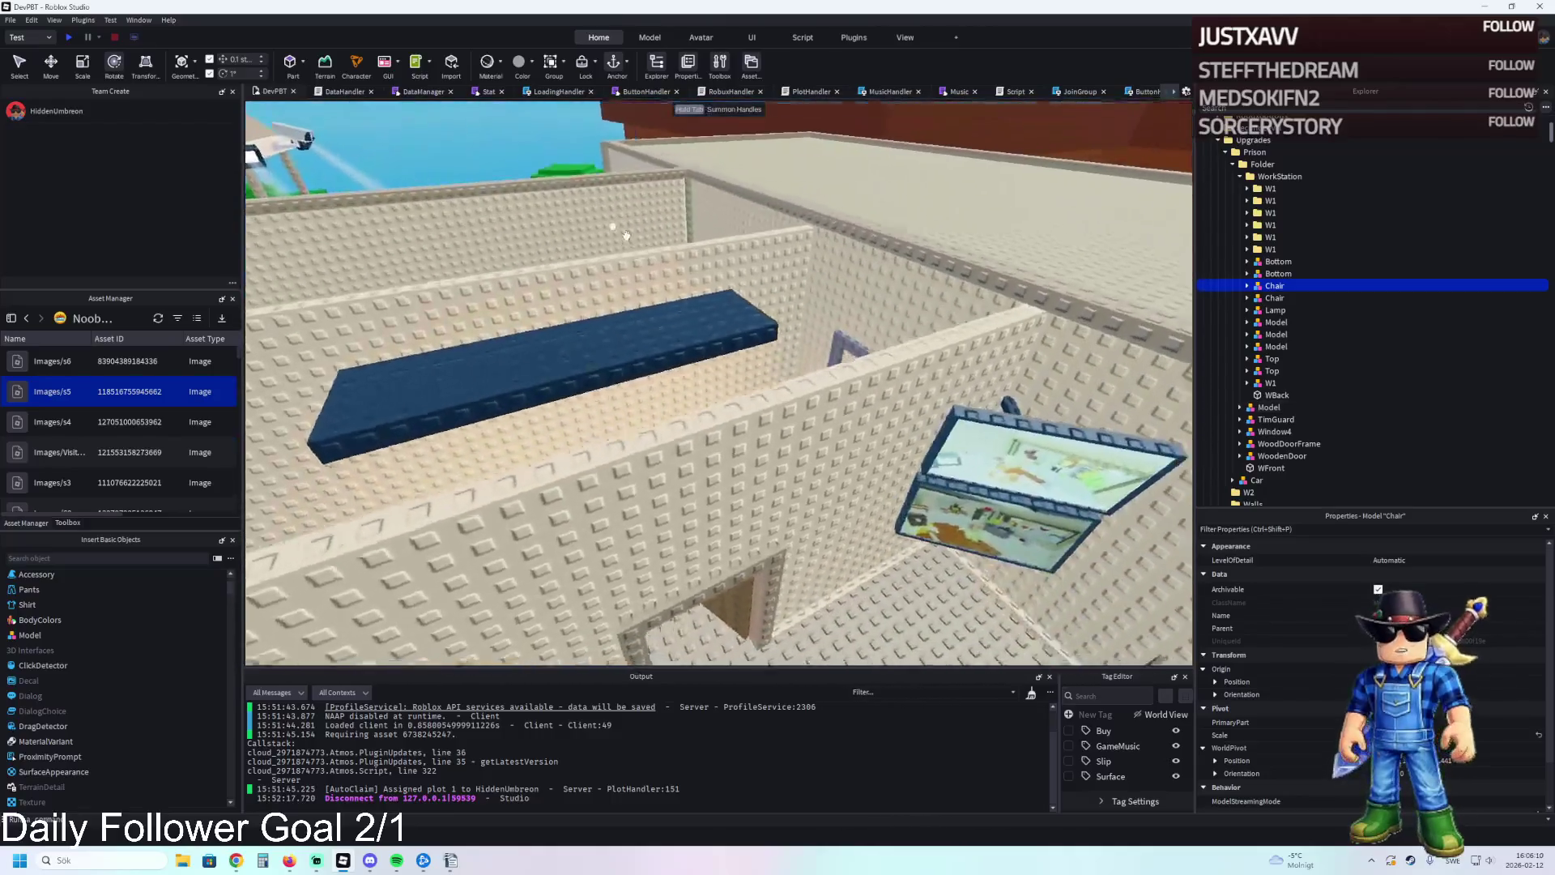
left_click(614, 340)
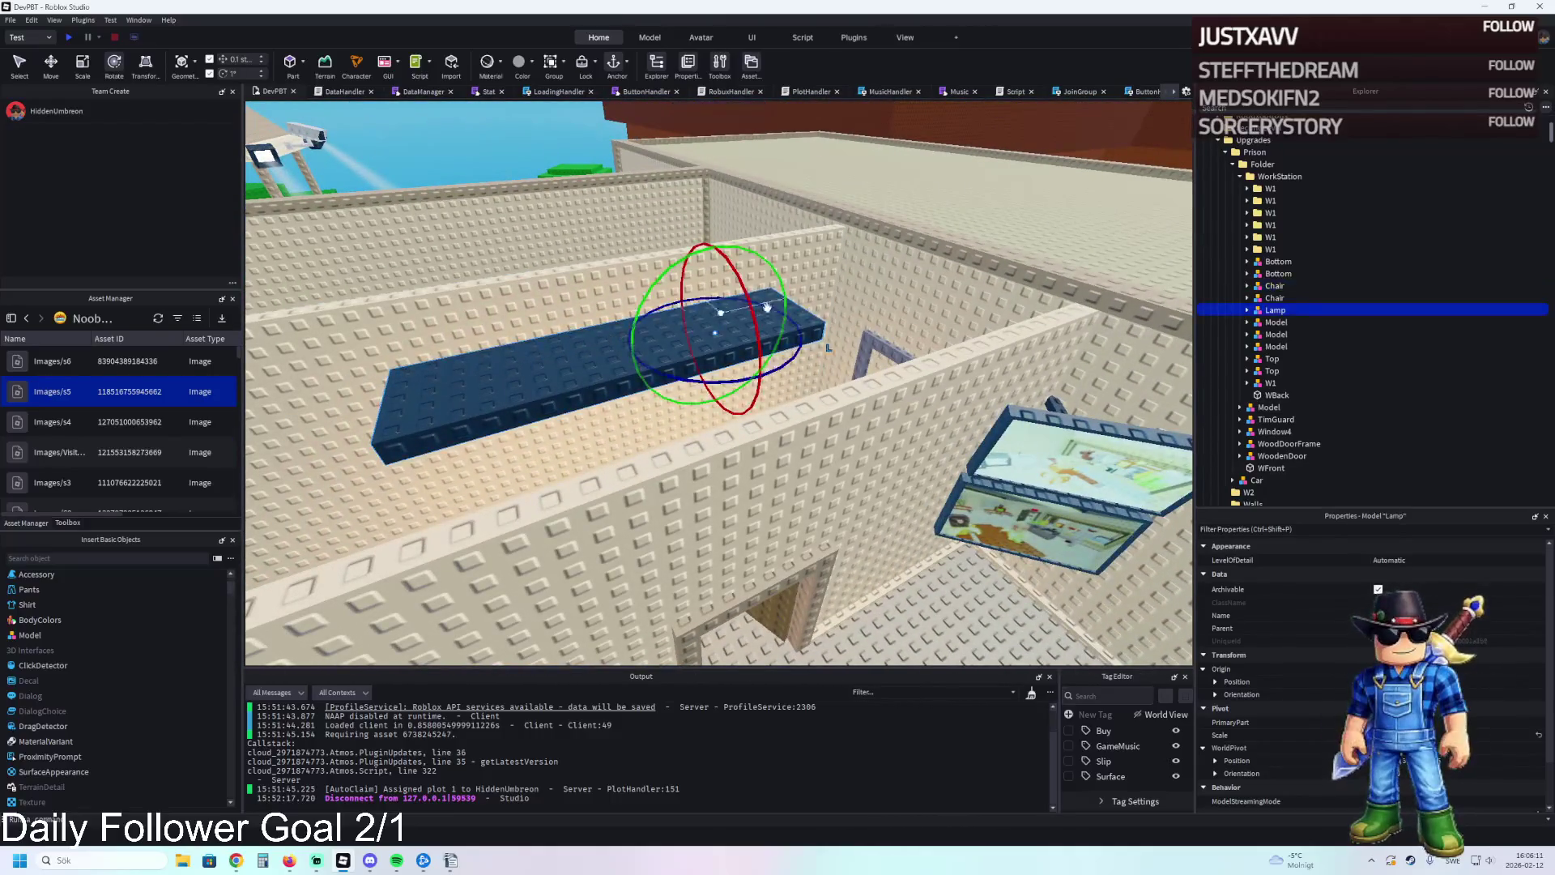
Duplicate the long blue lamp bar and slide the copy about 9.4 studs sideways.
key("f")
key("ctrl+2")
key("ctrl+d")
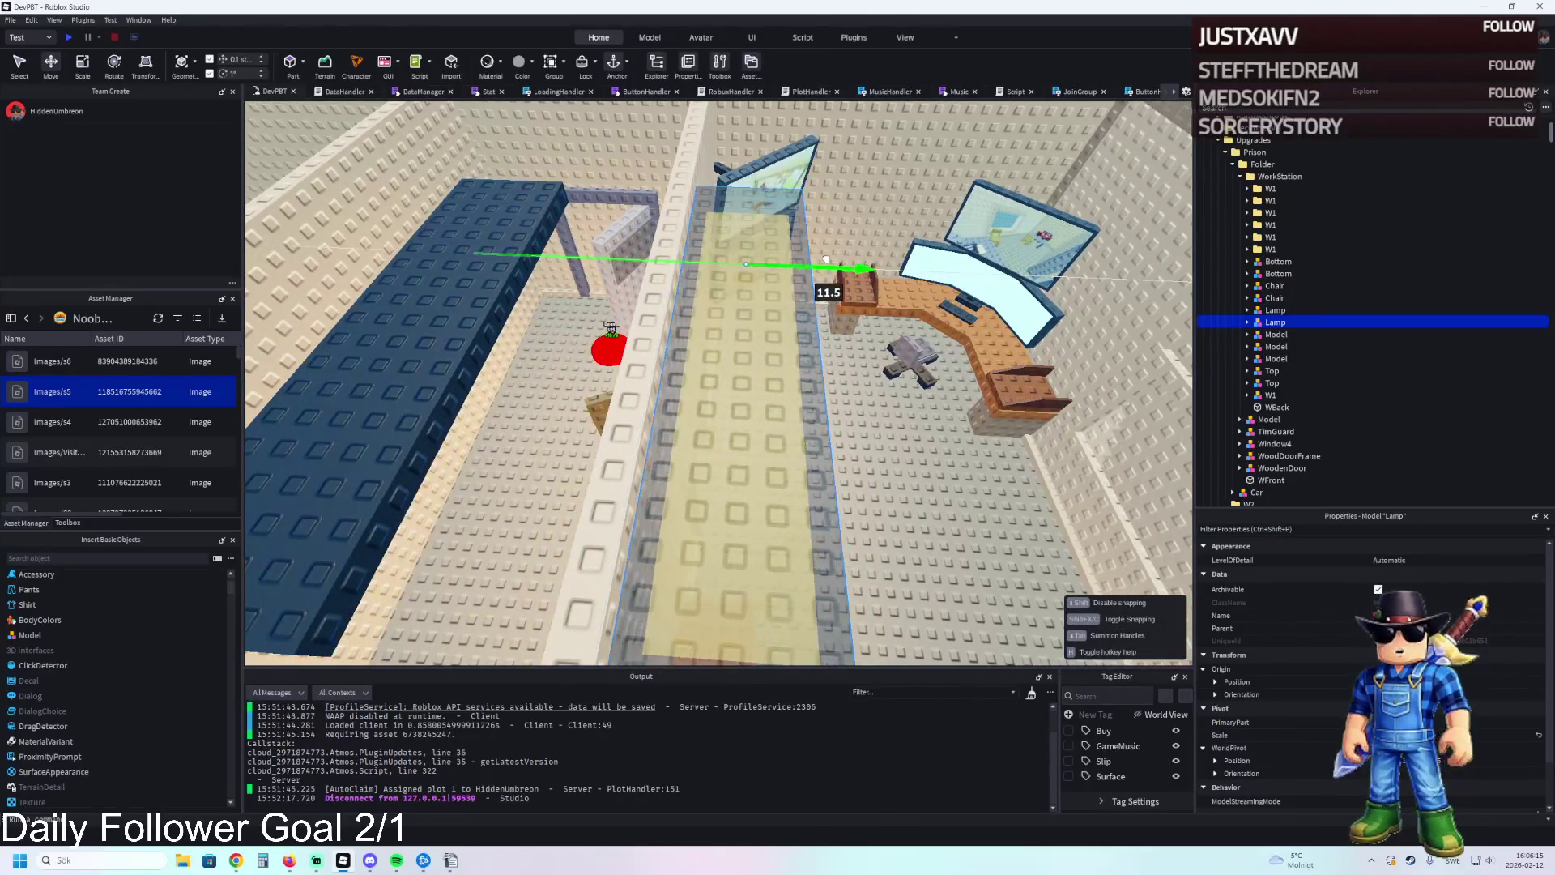
scroll(820, 261, "down", 2)
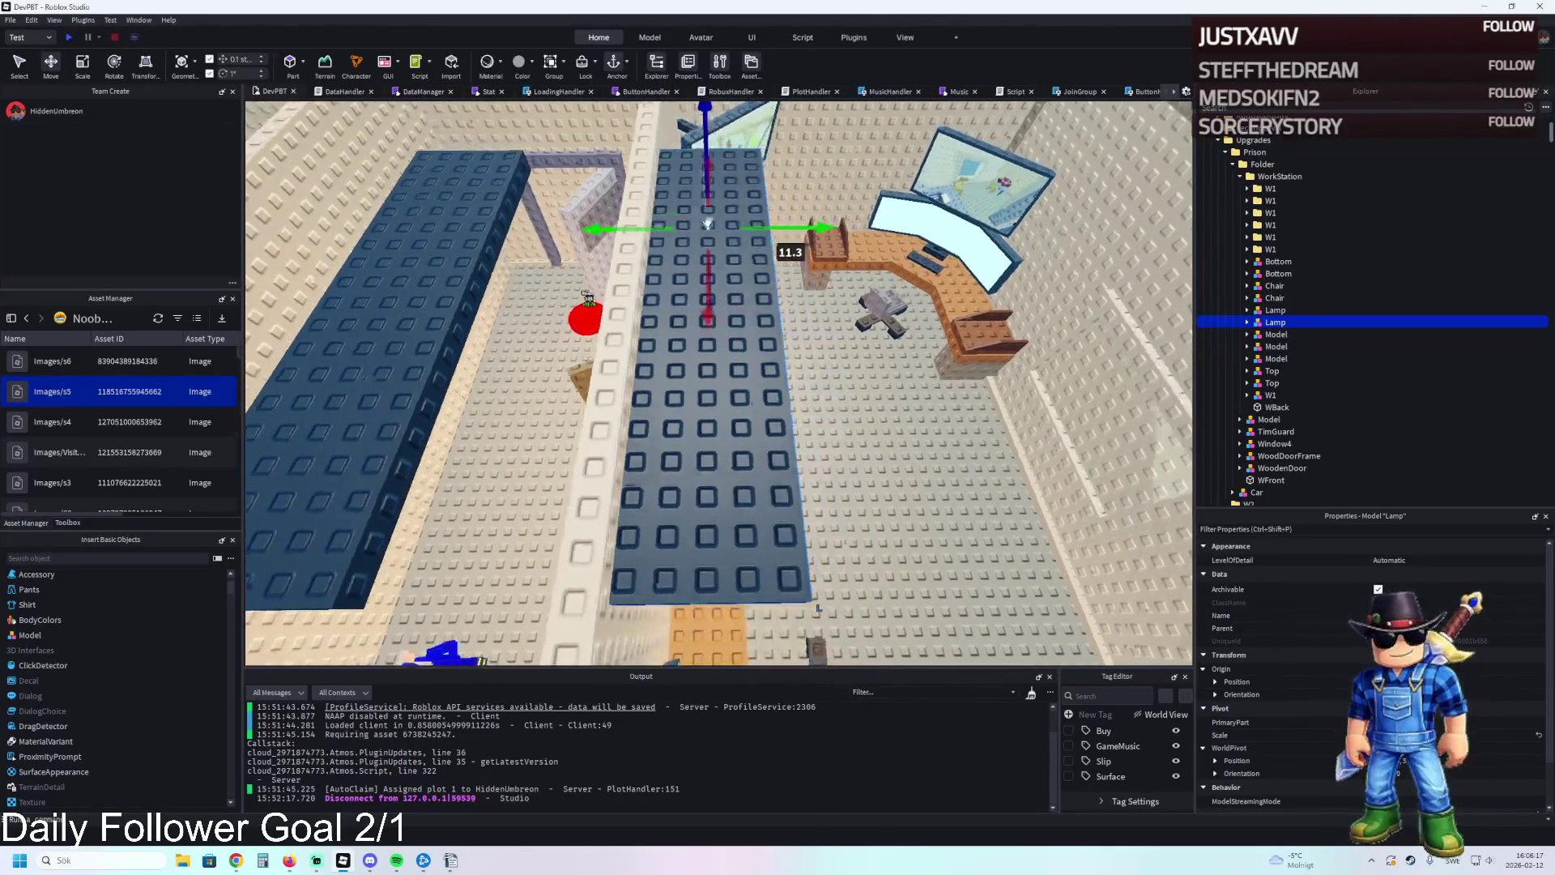
mouse_move(672, 233)
left_mouse_down()
mouse_move(697, 281)
mouse_move(731, 301)
mouse_move(778, 245)
mouse_move(833, 216)
mouse_move(796, 225)
left_mouse_up()
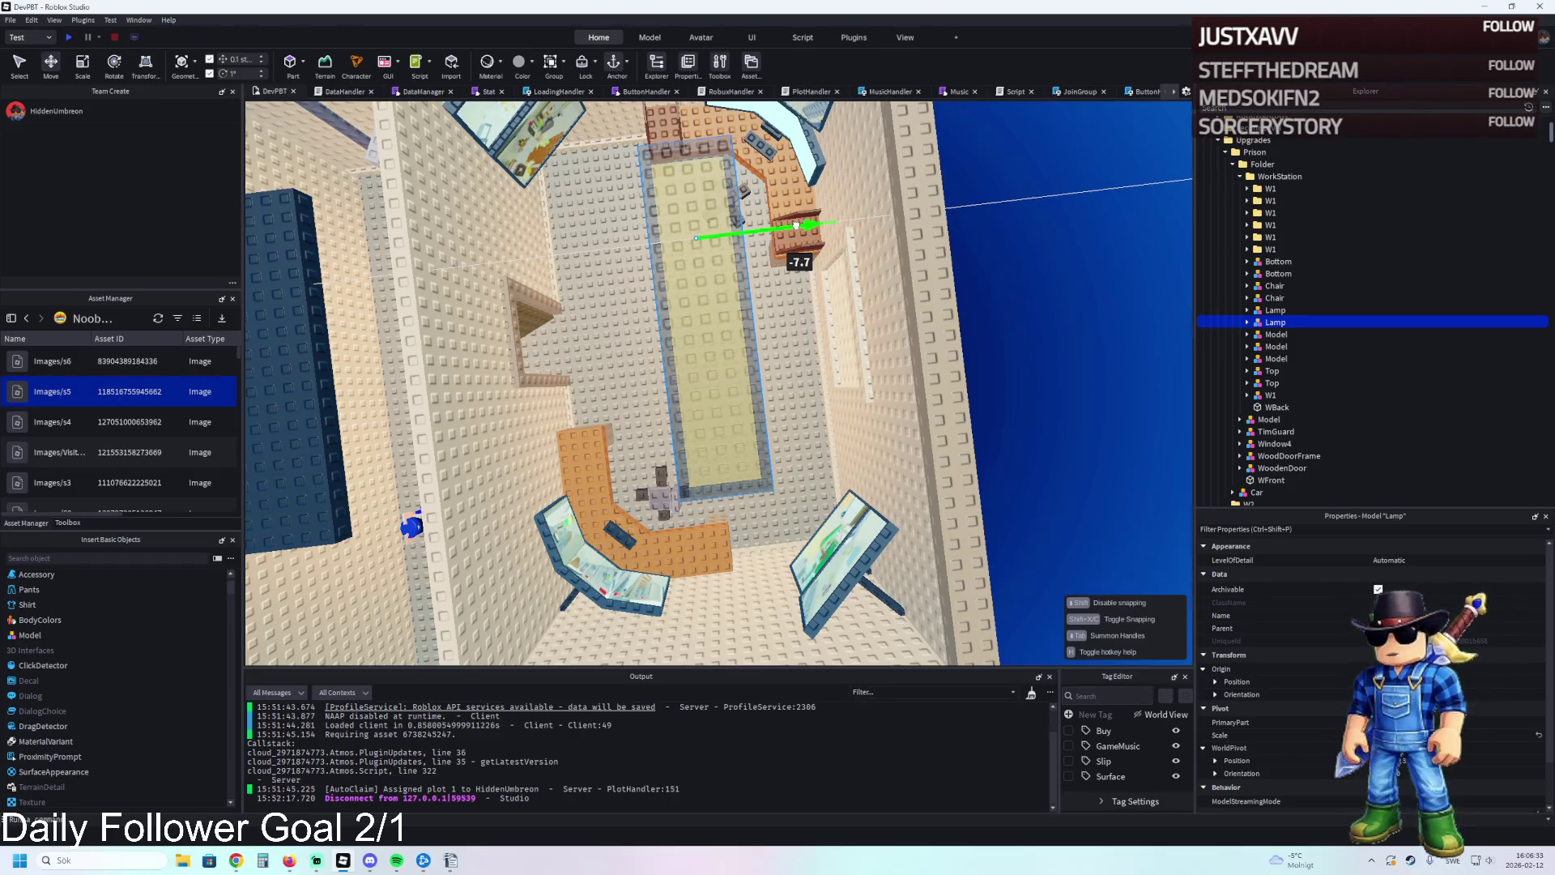
left_click_drag(797, 225, 763, 242)
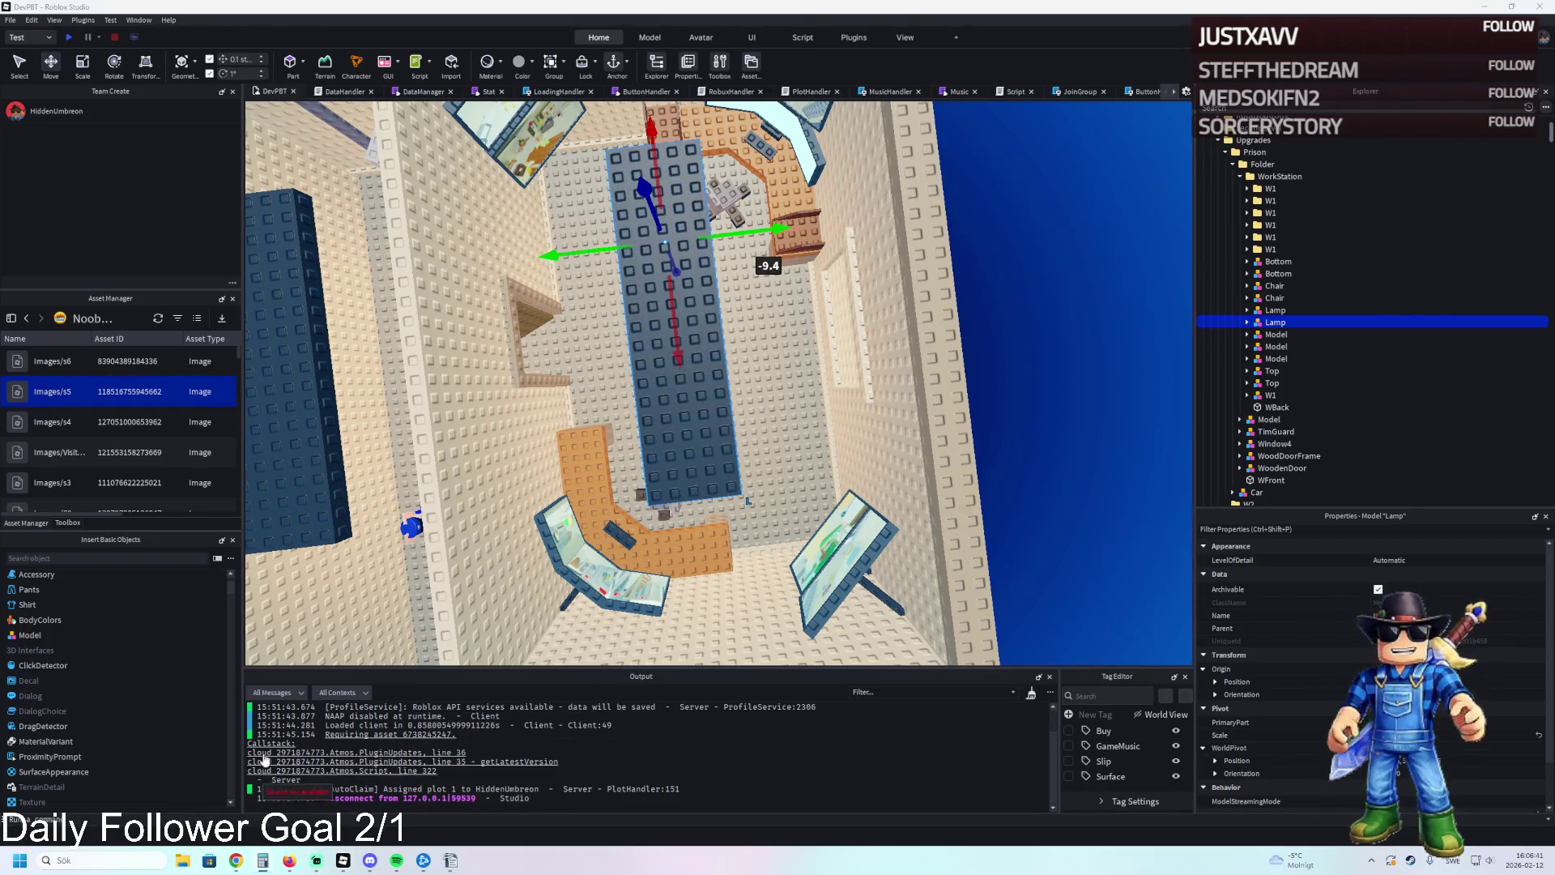
key("XF86Calculator")
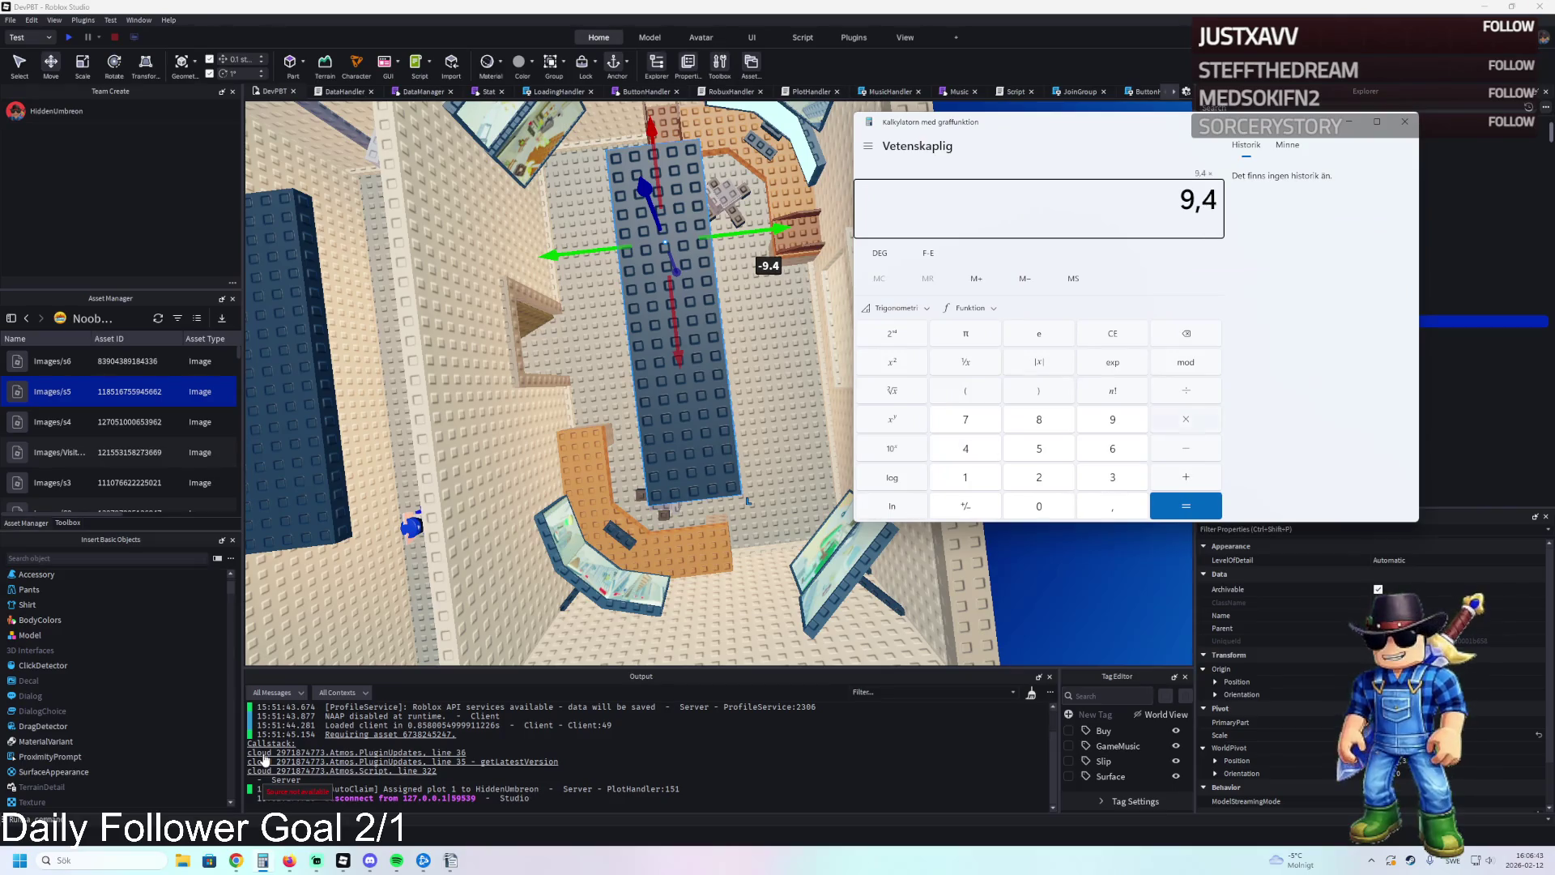
Calculate 9.4 × 2 = 18.8 and 19.8 ÷ 2 = 9.9 for the lamp offset.
key("Return")
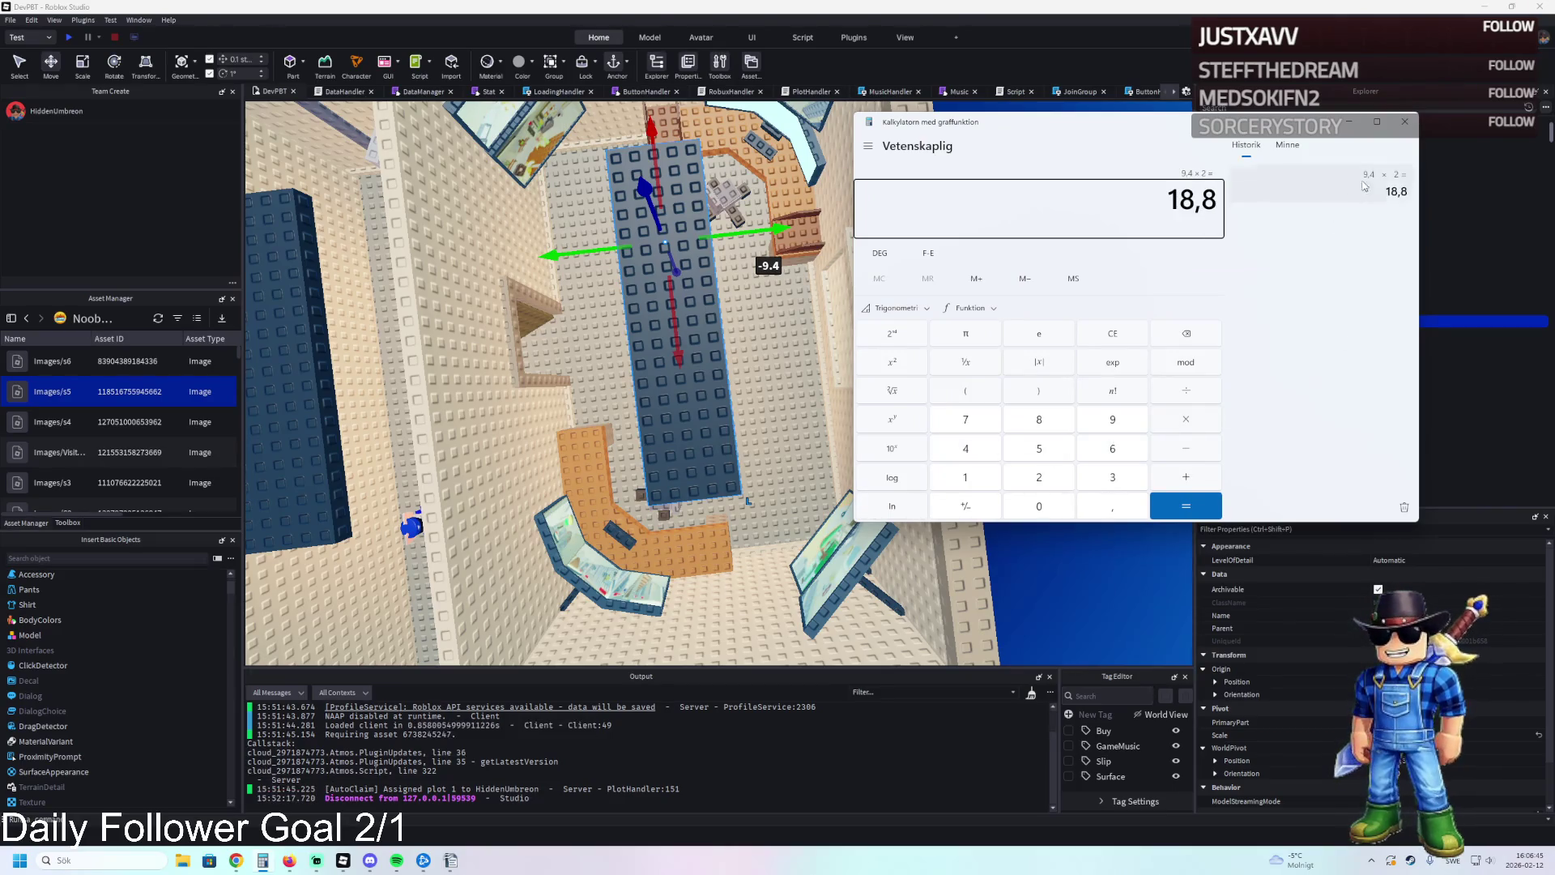
left_click(1138, 329)
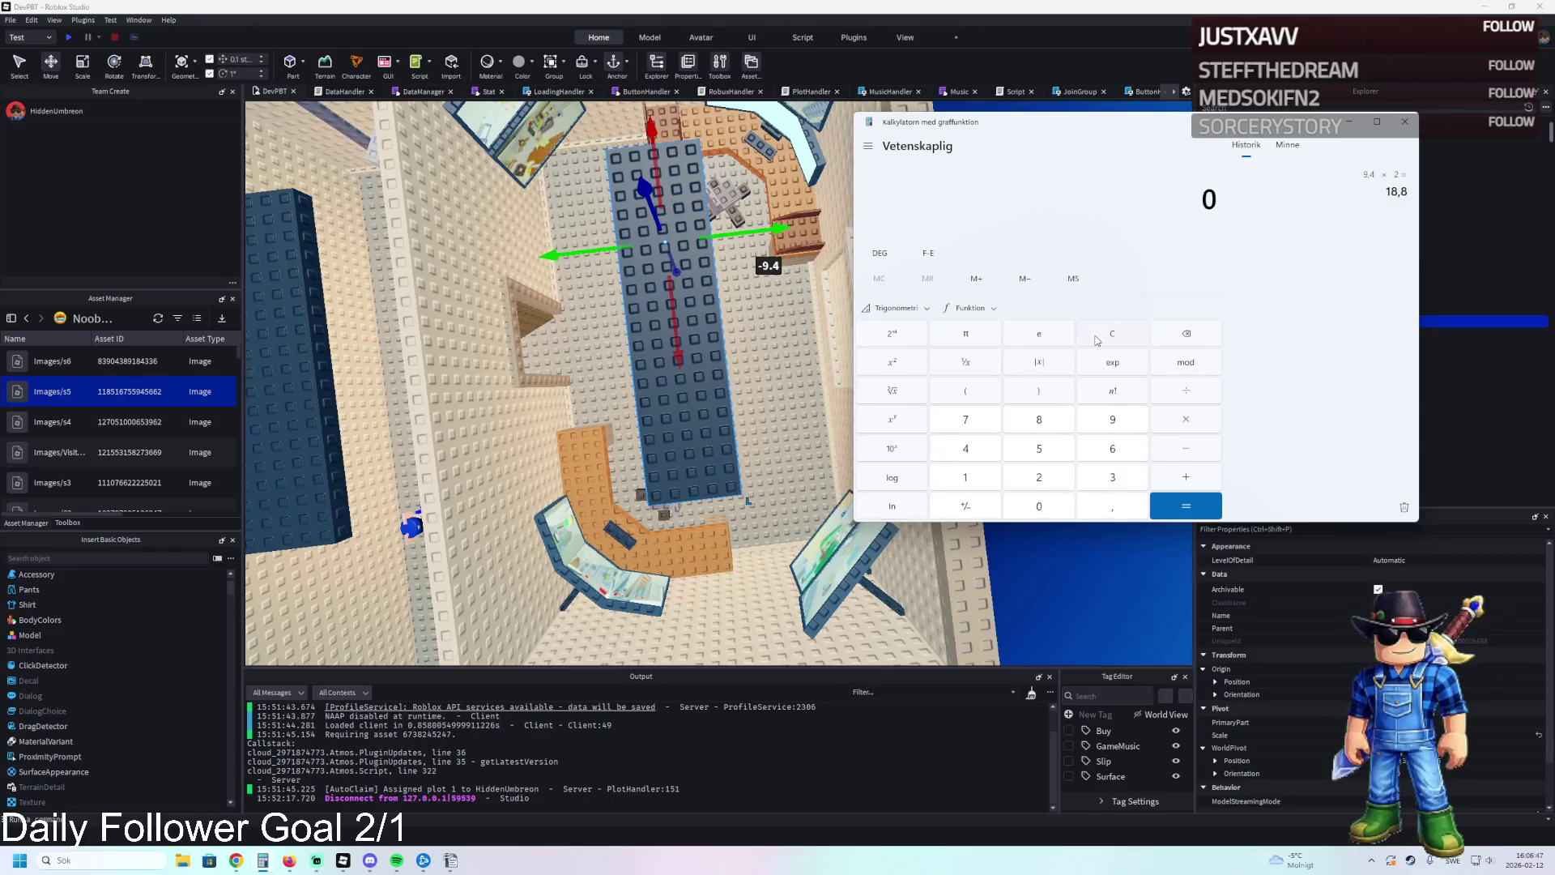
key("Return")
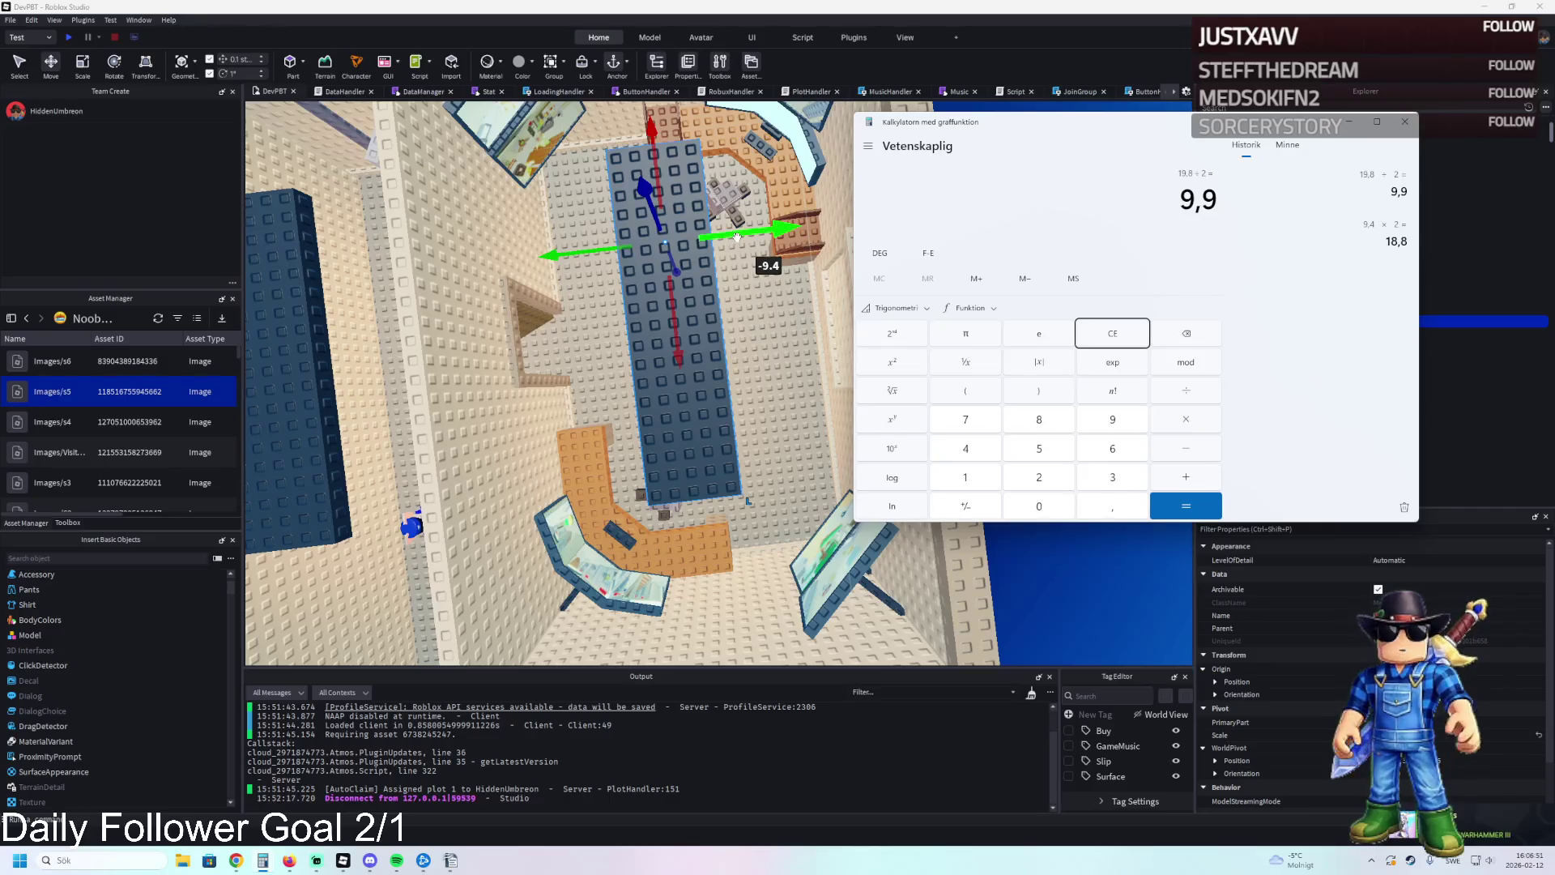
left_click(736, 236)
mouse_move(736, 236)
left_mouse_down()
mouse_move(698, 239)
mouse_move(643, 346)
left_mouse_up()
Shorten and narrow the lamp's Roof Light part with the Scale tool.
left_click(851, 359)
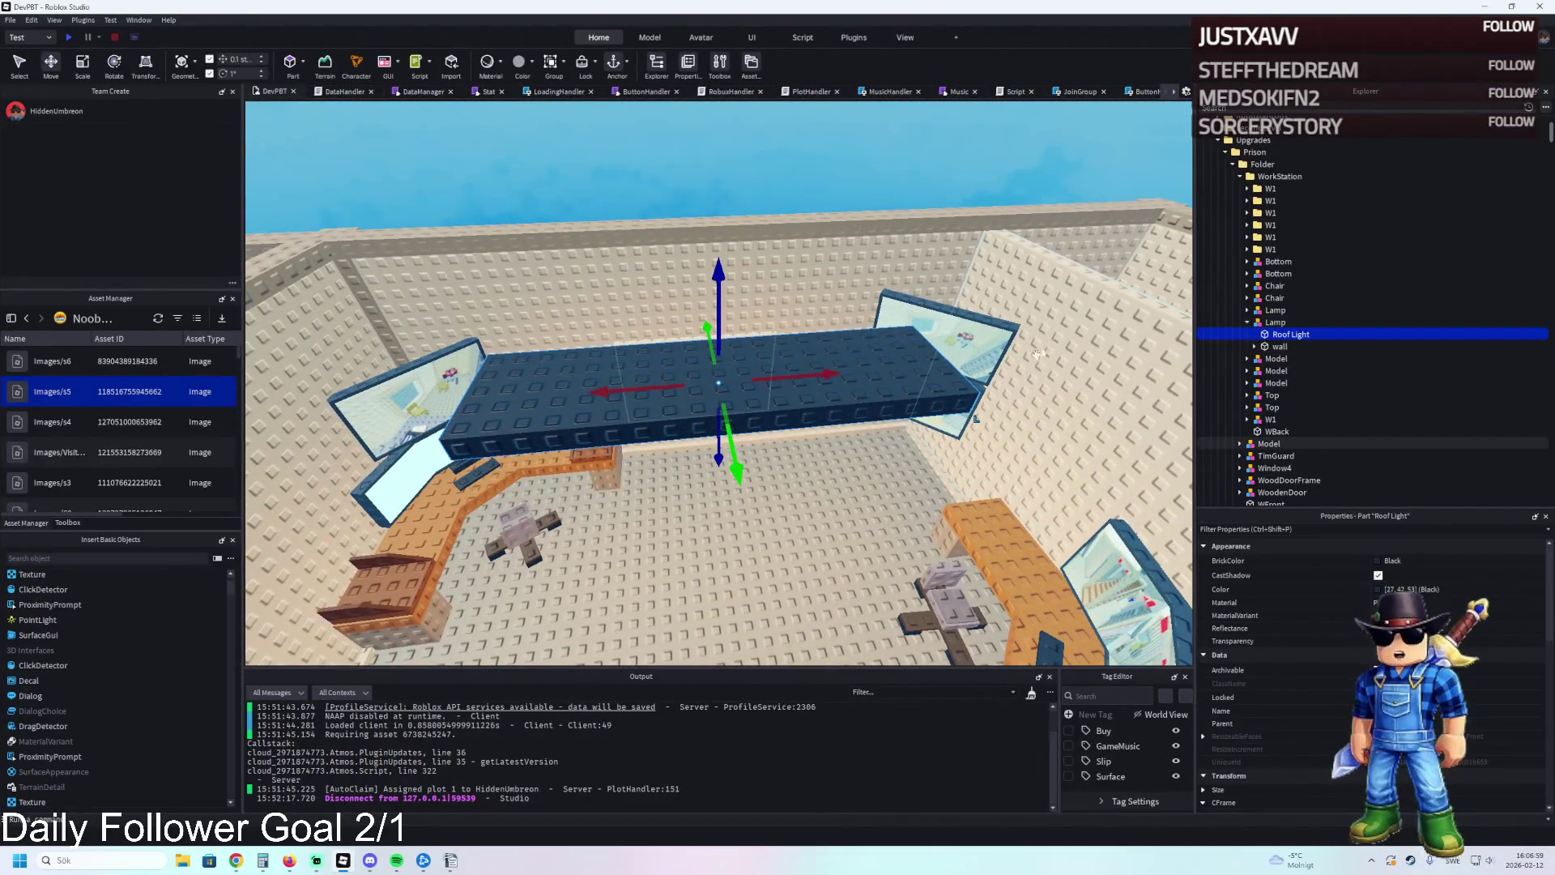
key("ctrl+3")
left_click_drag(962, 363, 854, 381)
mouse_move(690, 334)
left_mouse_down()
mouse_move(744, 344)
mouse_move(709, 354)
left_mouse_up()
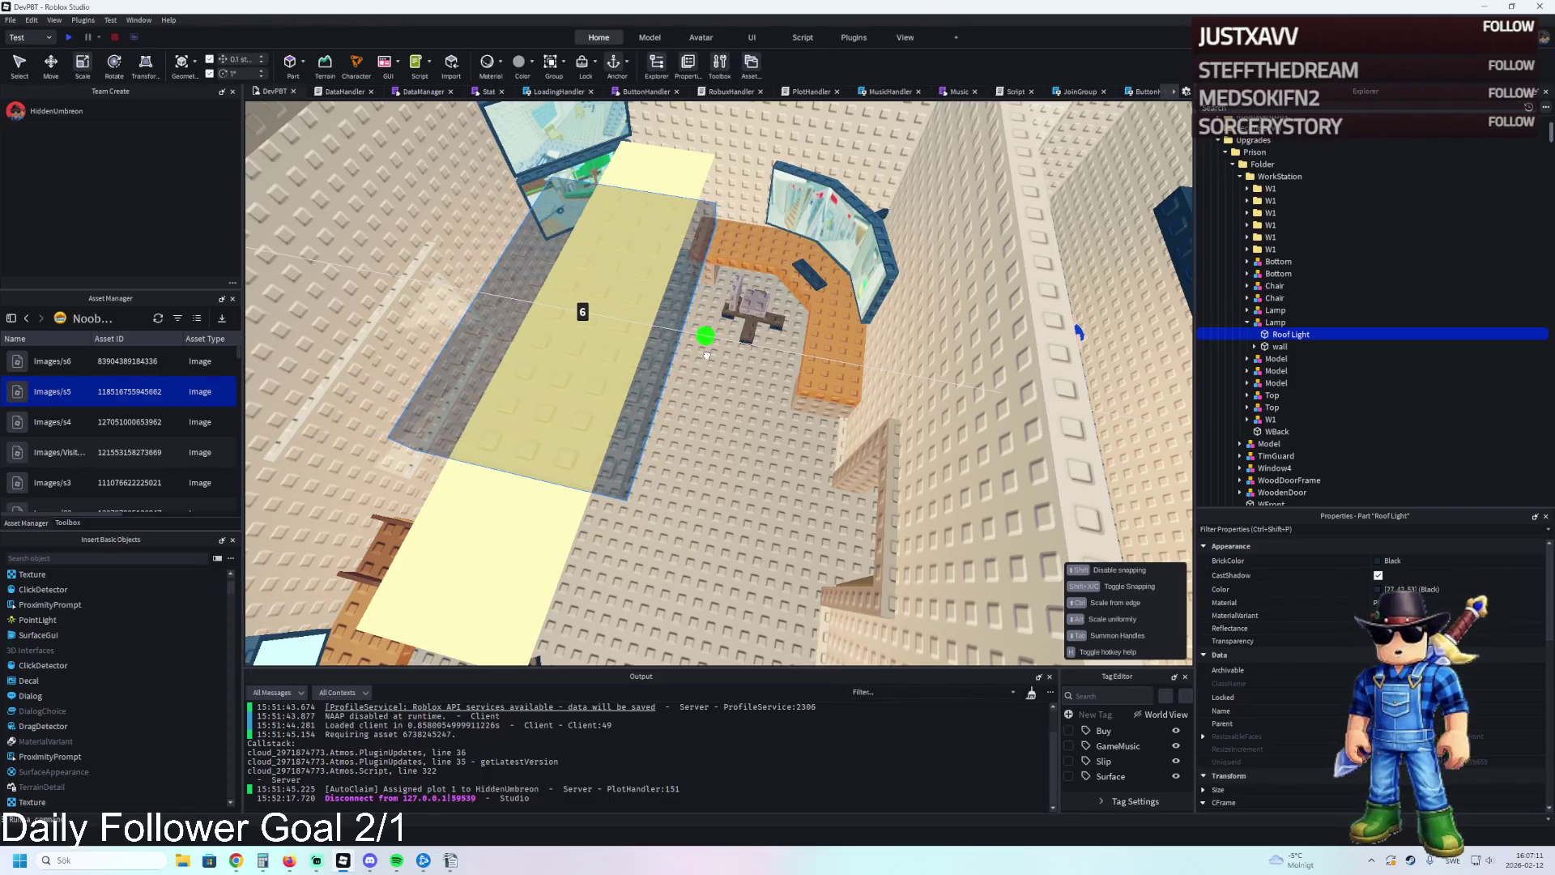
key("f")
left_click_drag(780, 251, 757, 261)
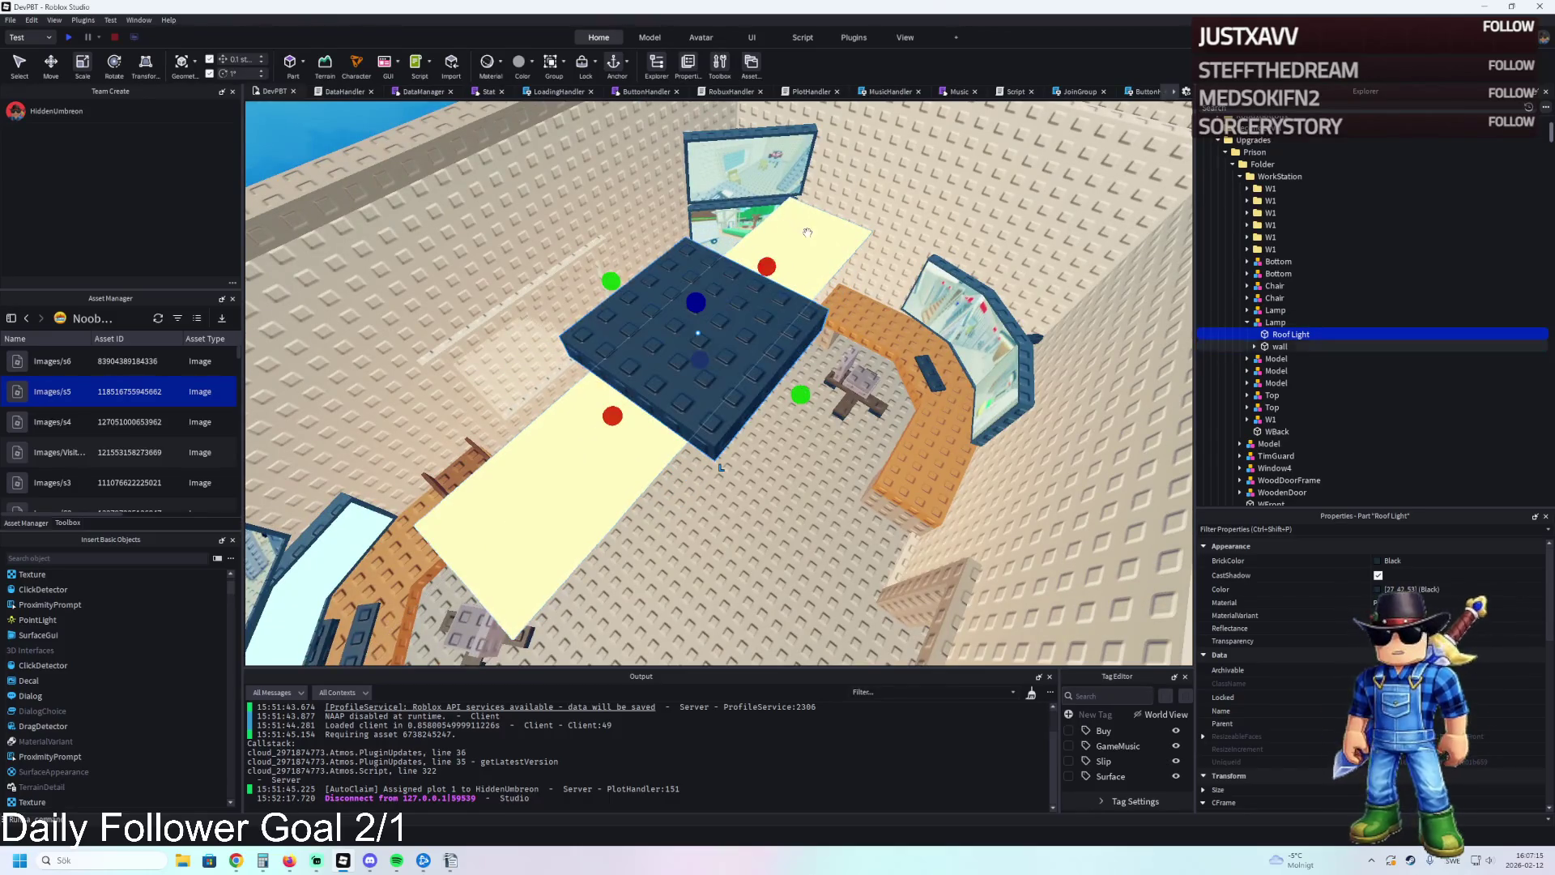
Shorten the yellow wall panel and adjust its thickness to match.
left_click(789, 229)
mouse_move(842, 202)
left_mouse_down()
mouse_move(771, 272)
mouse_move(738, 268)
left_mouse_up()
left_click_drag(780, 391, 808, 399)
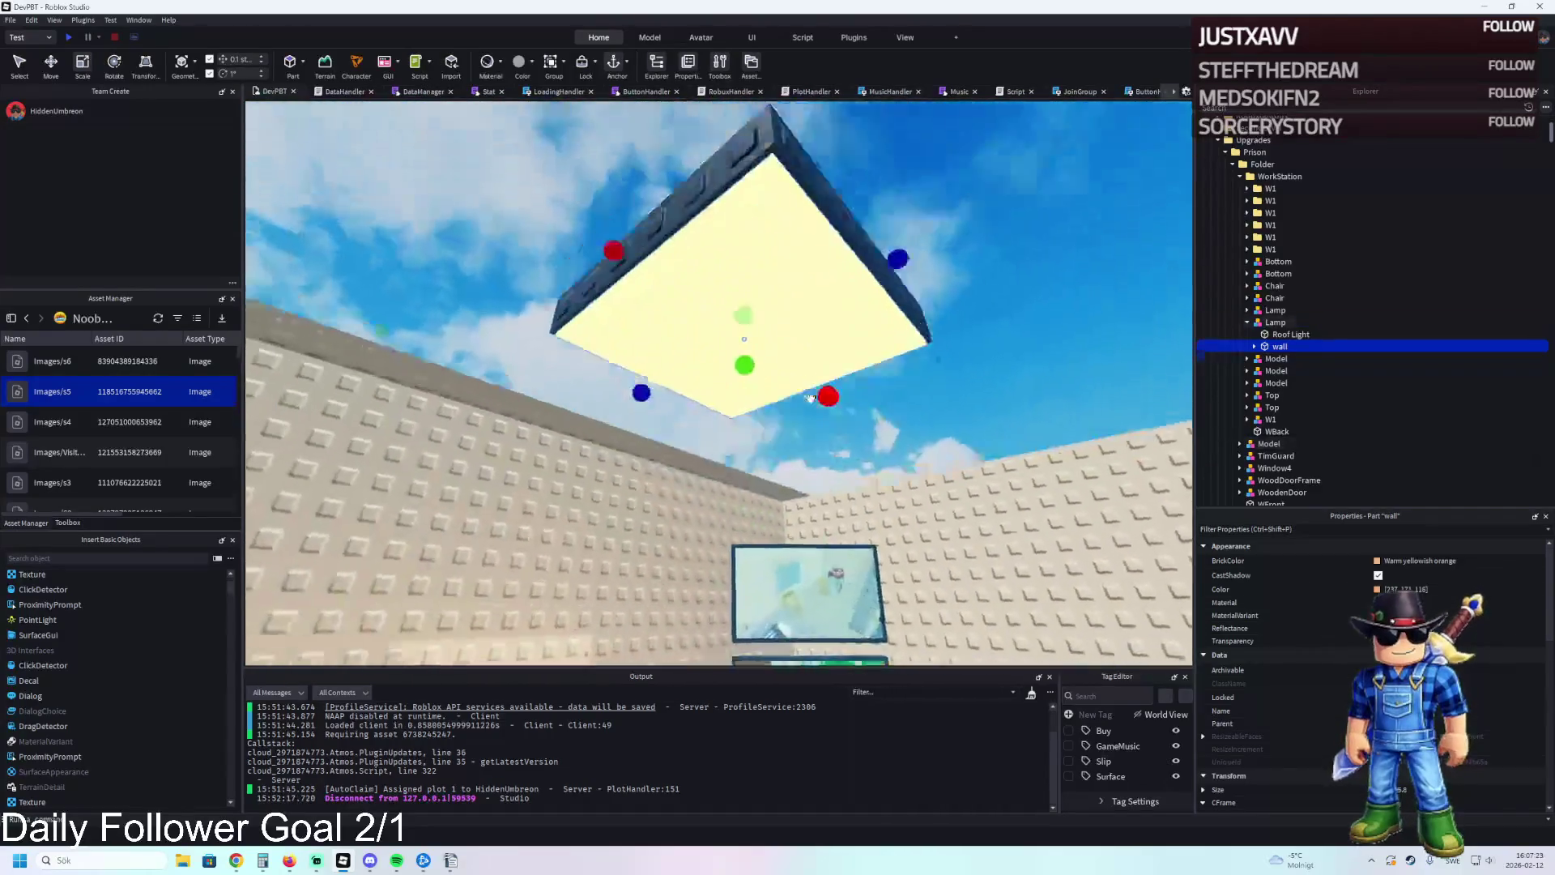
scroll(811, 397, "down", 2)
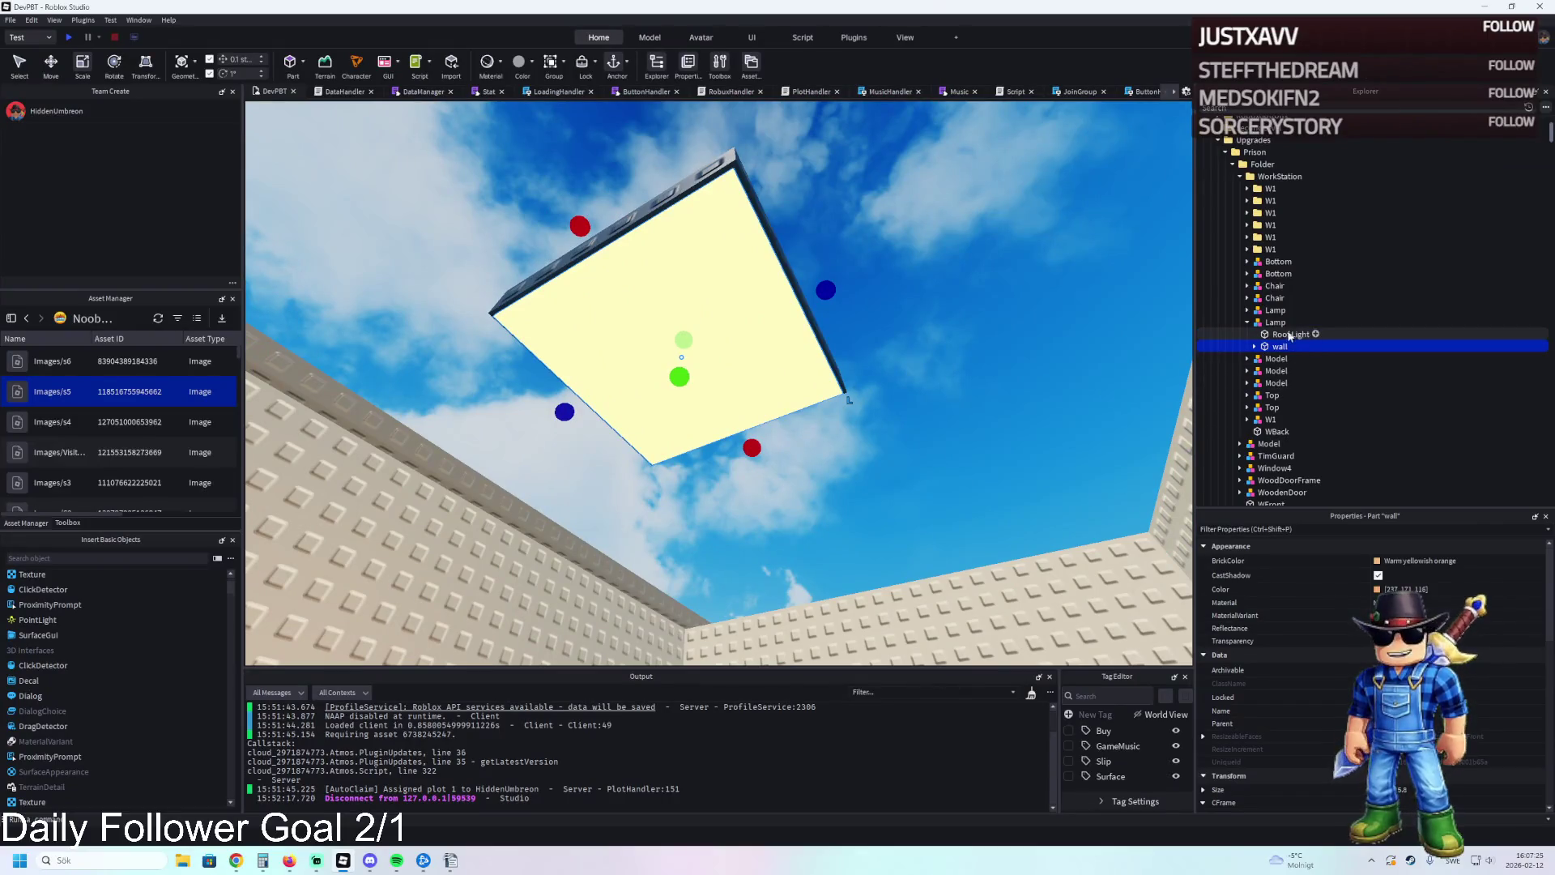
Try Persimmon and warmer orange colours on the panel, then cancel to keep yellow.
left_click(1410, 561)
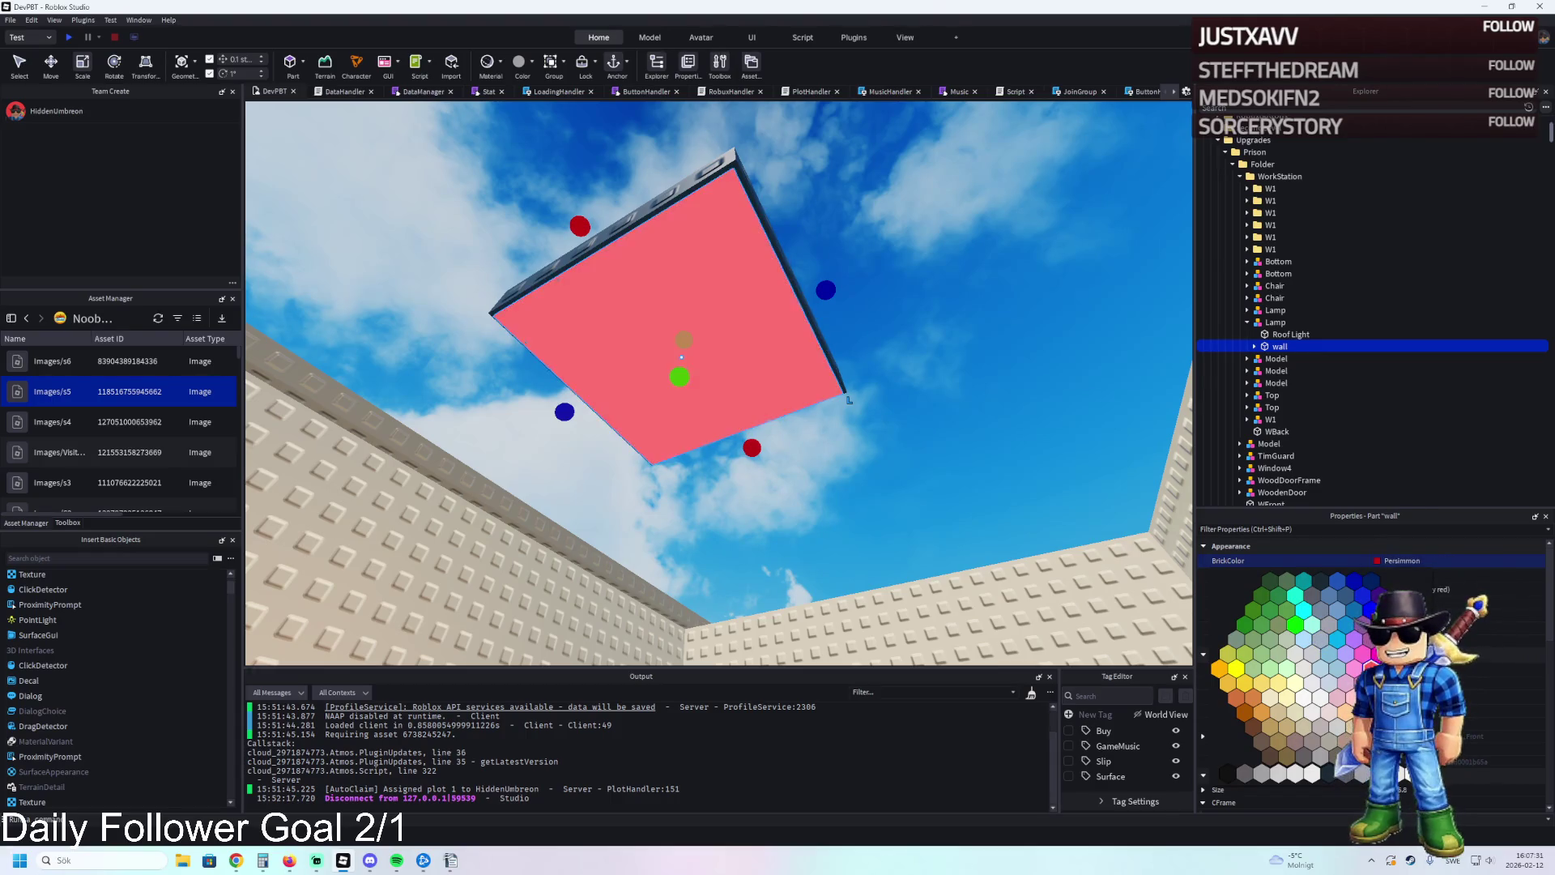
left_click(1376, 671)
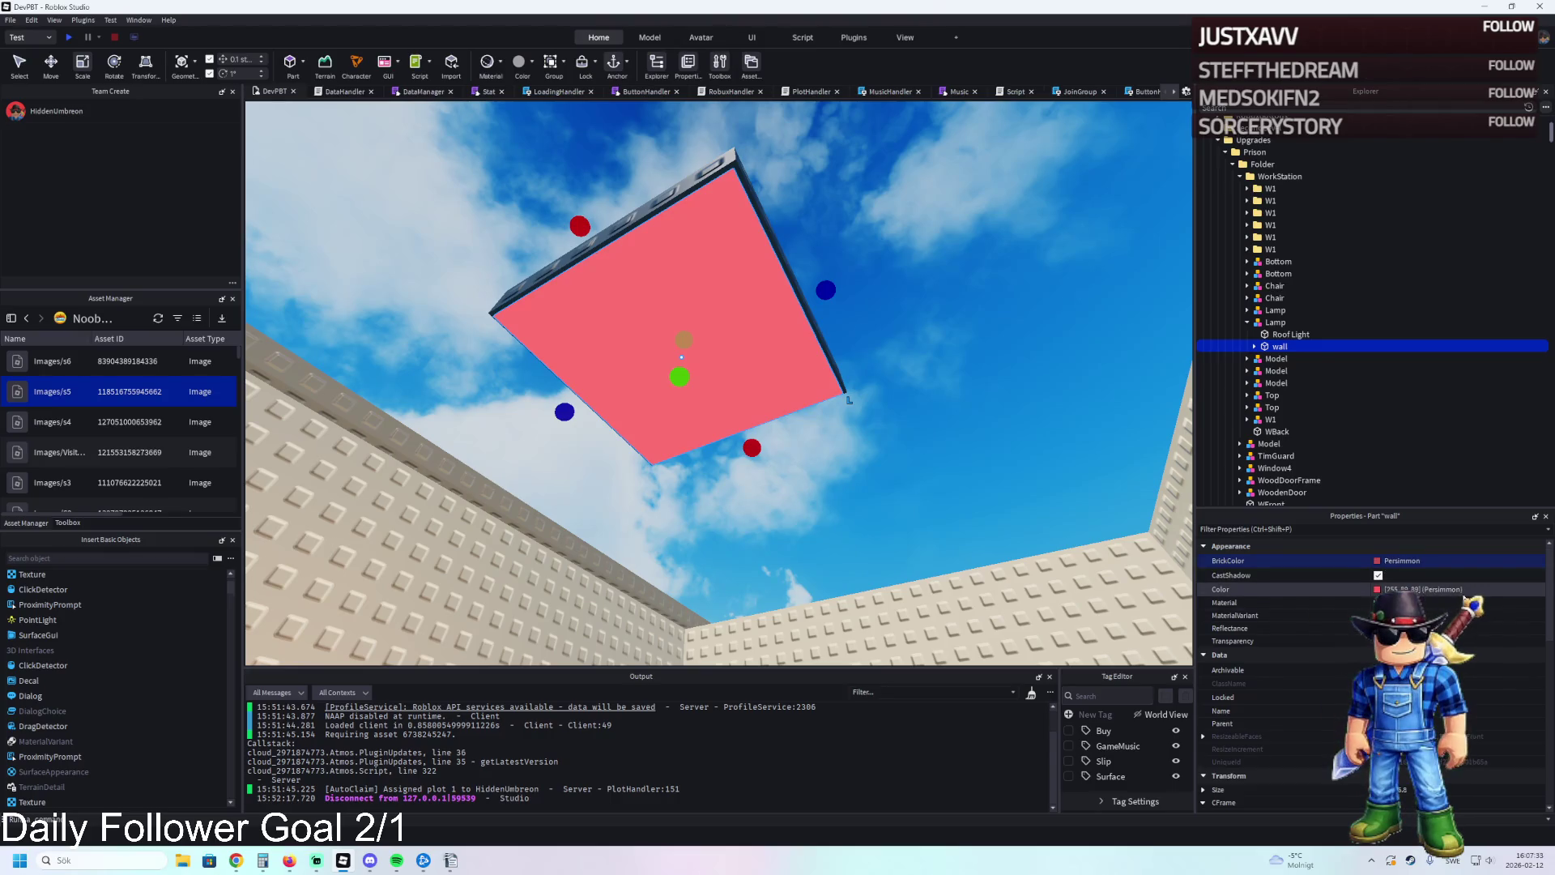
left_click(1377, 589)
left_click(1537, 589)
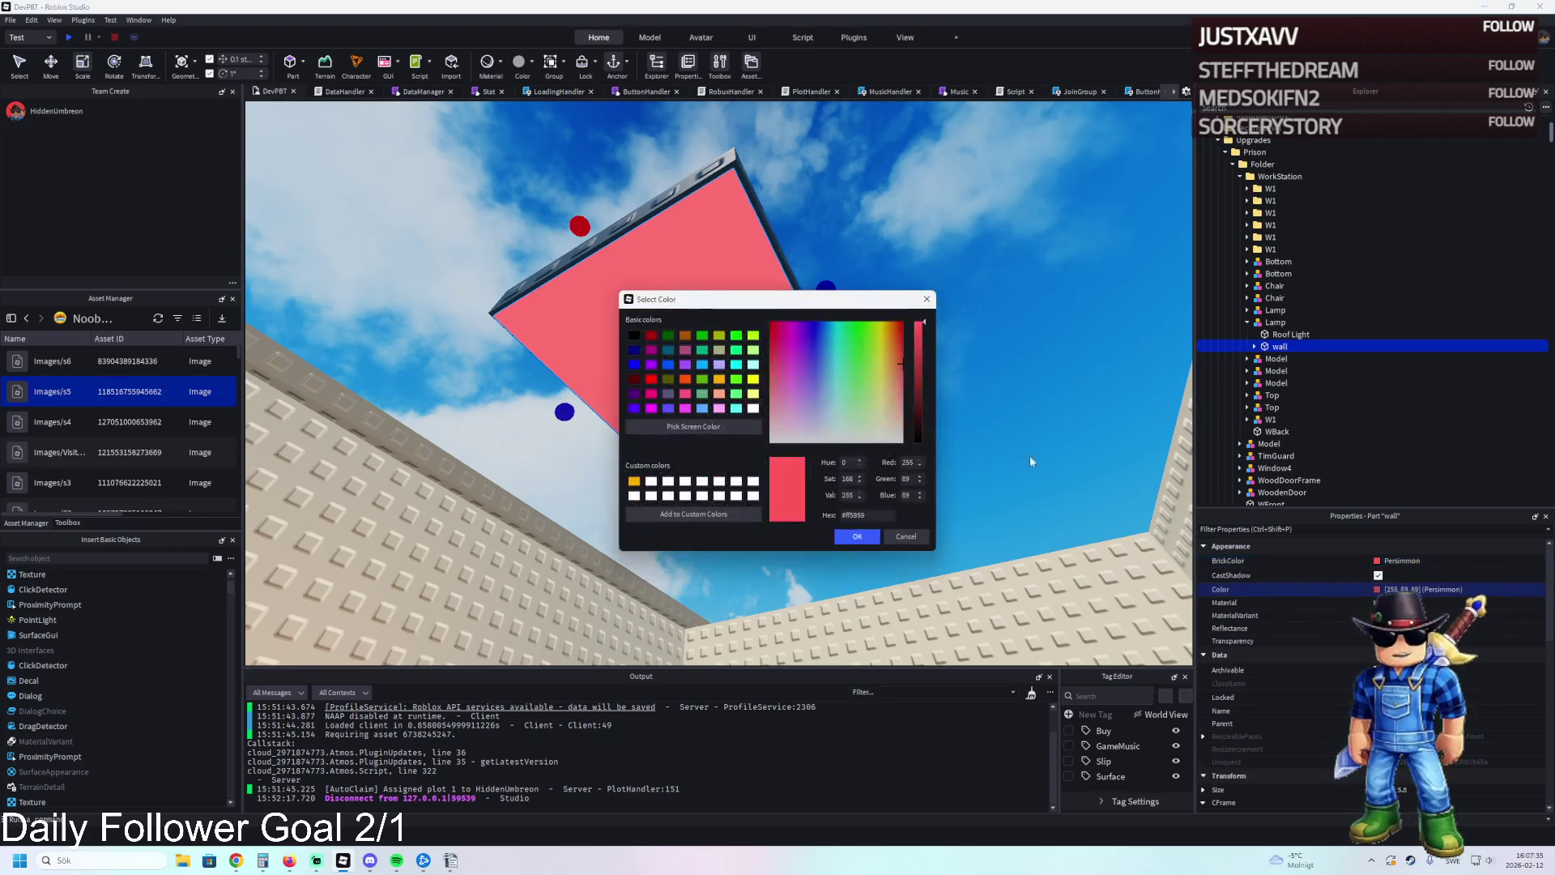
mouse_move(882, 345)
left_mouse_down()
mouse_move(895, 332)
mouse_move(901, 369)
left_mouse_up()
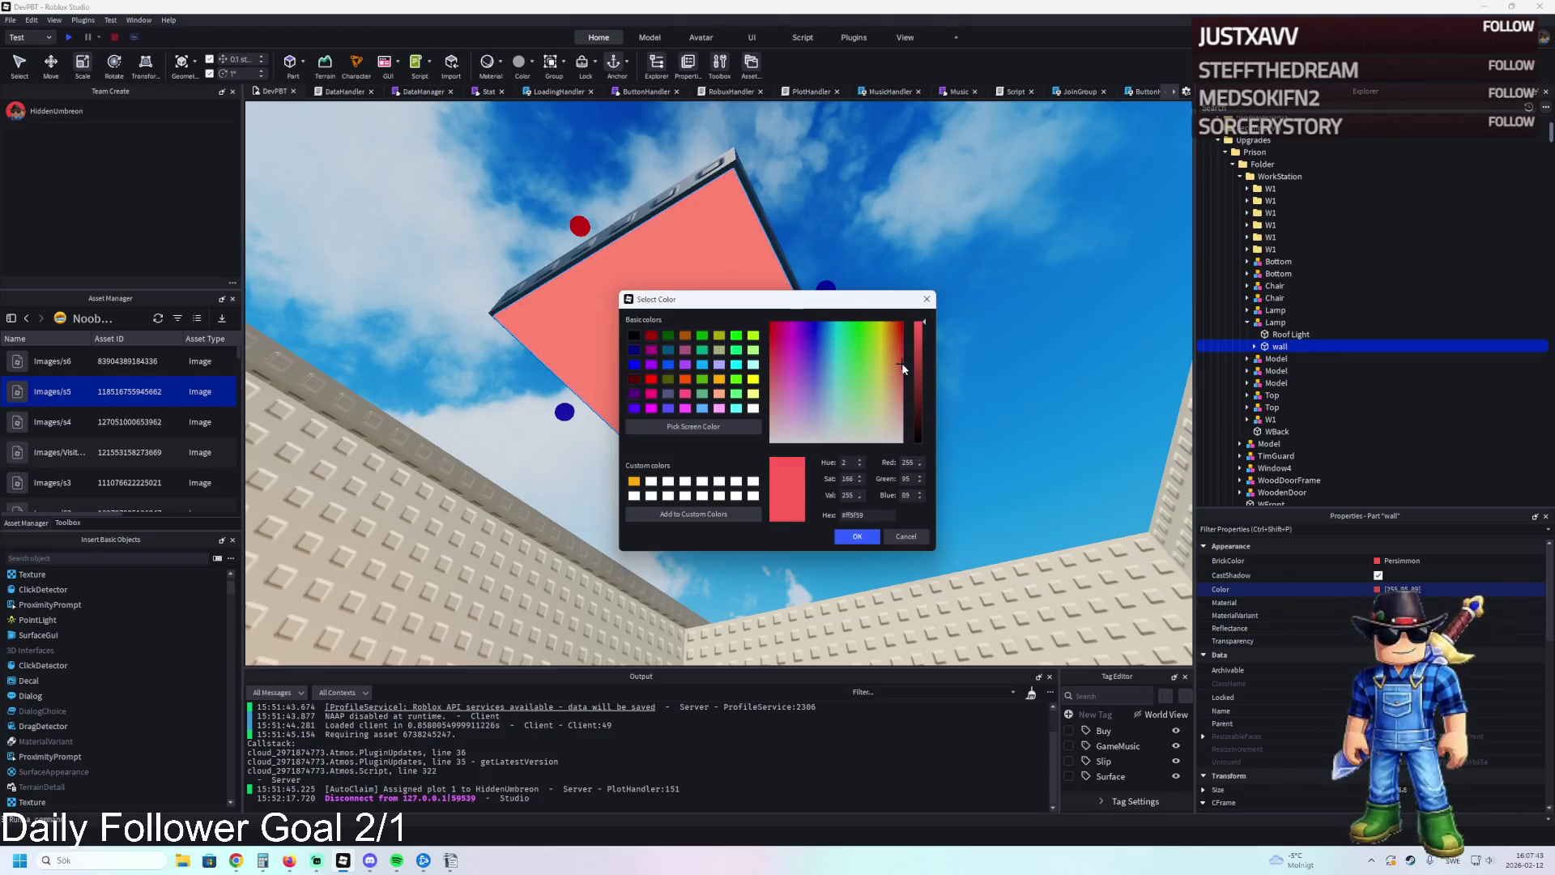
left_click(906, 537)
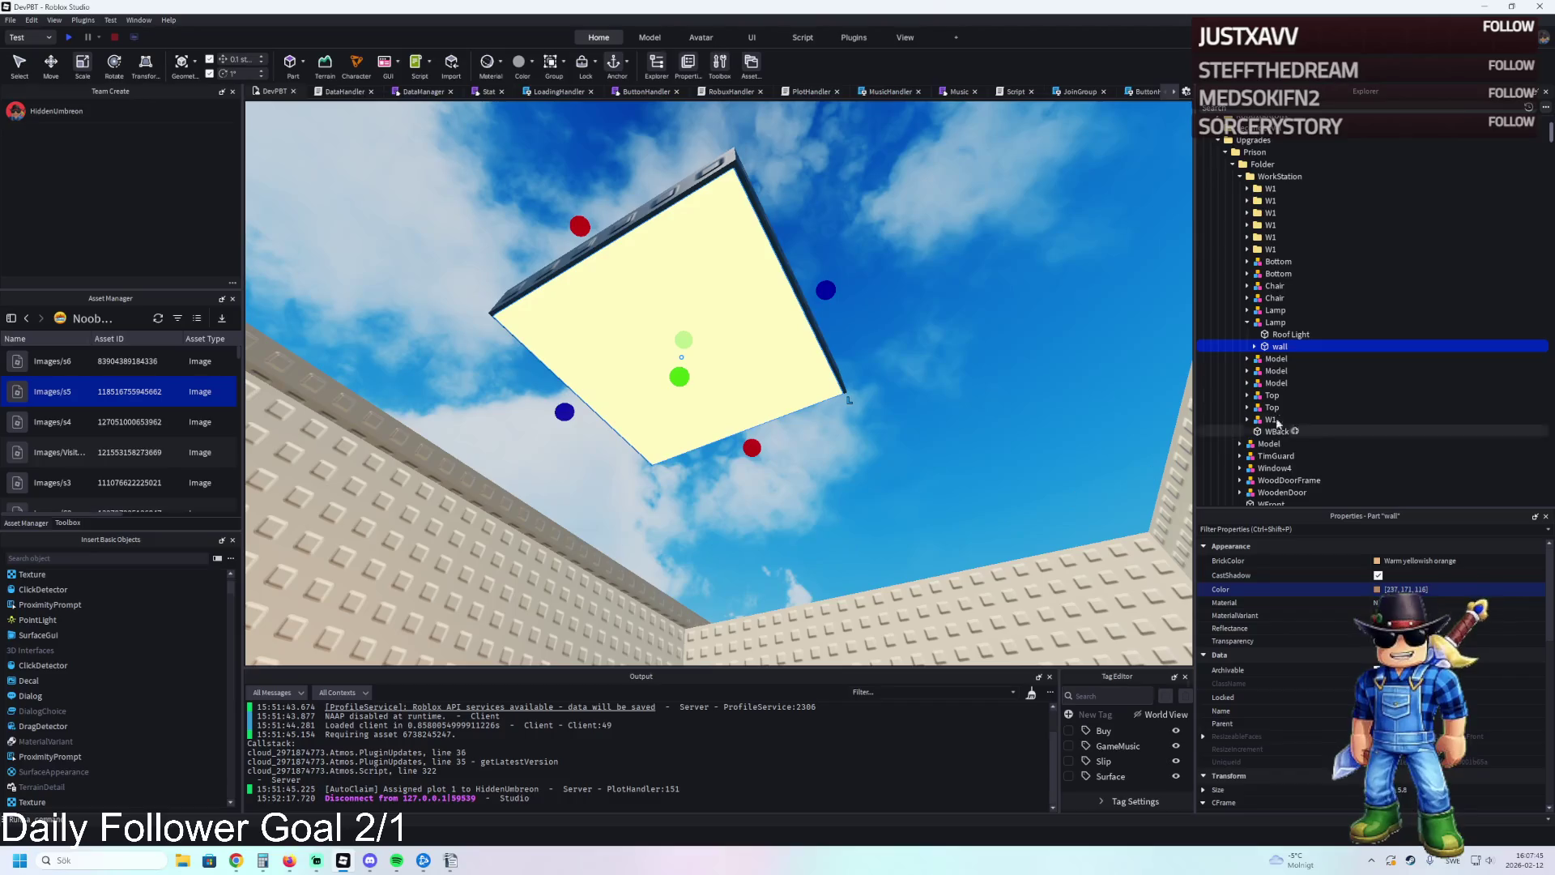
Insert a SurfaceLight into the wall panel with Brightness 1.
key("ctrl+shift+v")
left_click(1379, 573)
type("1")
key("Return")
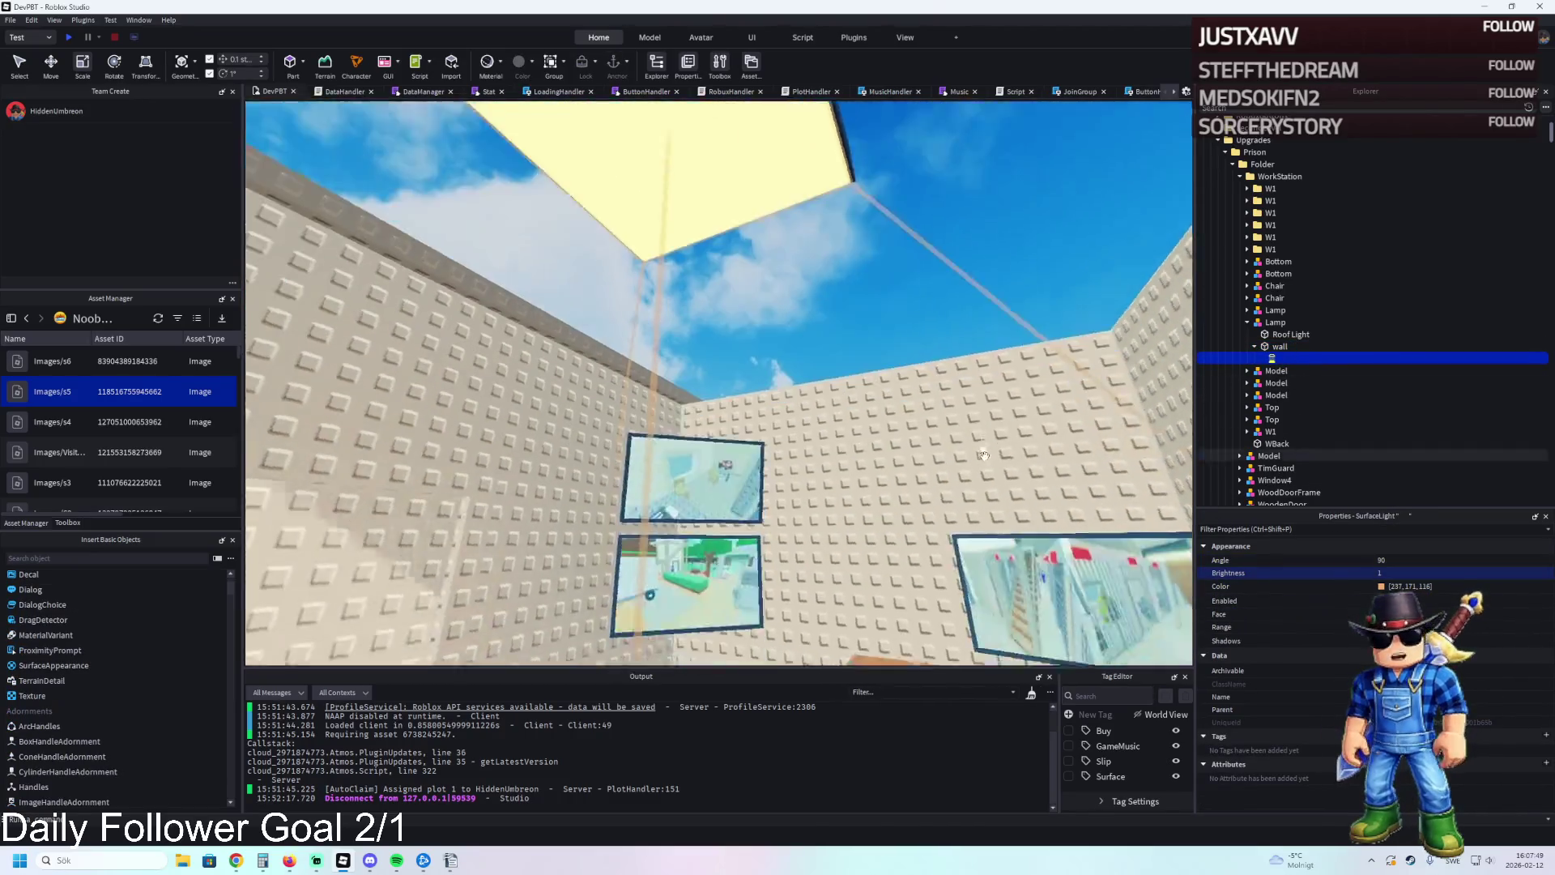
Pull the view back toward the desk and select the orange WFront desk top.
scroll(983, 455, "down", 3)
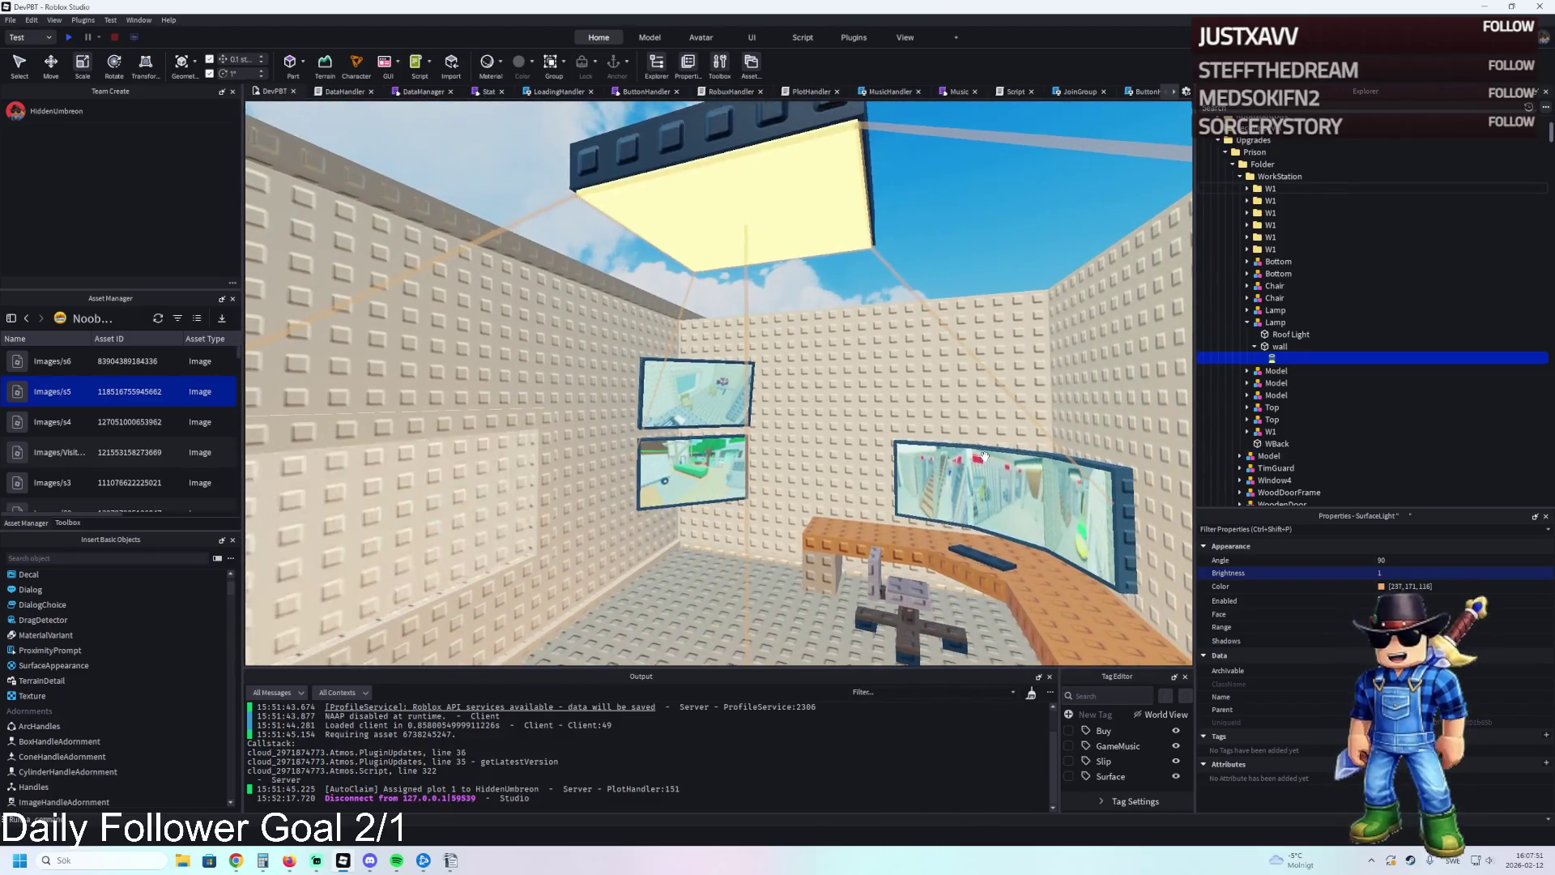
key("s")
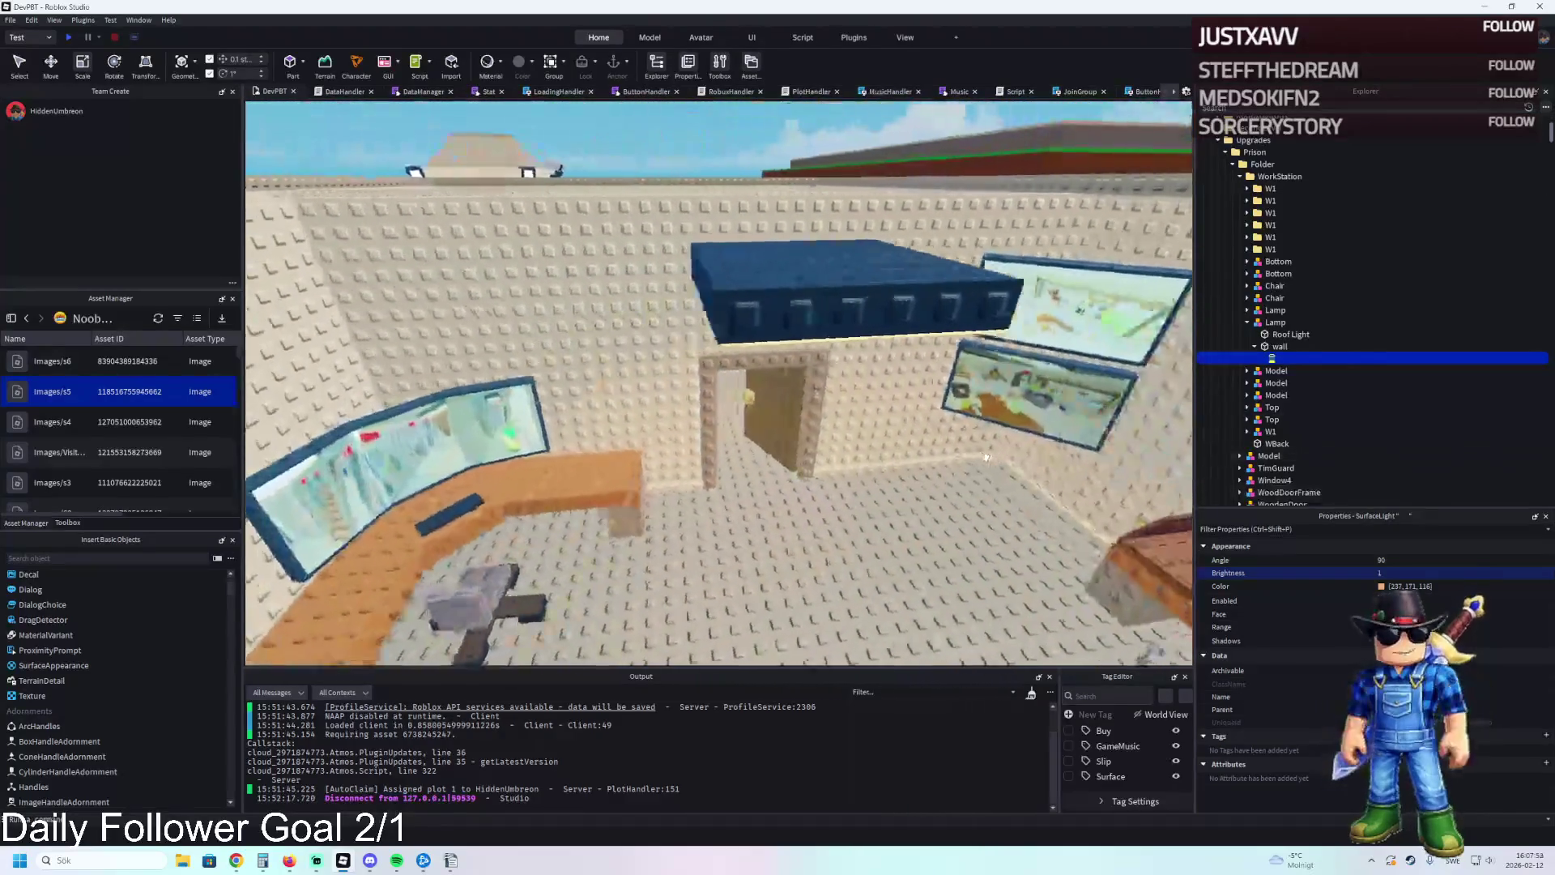
key("w")
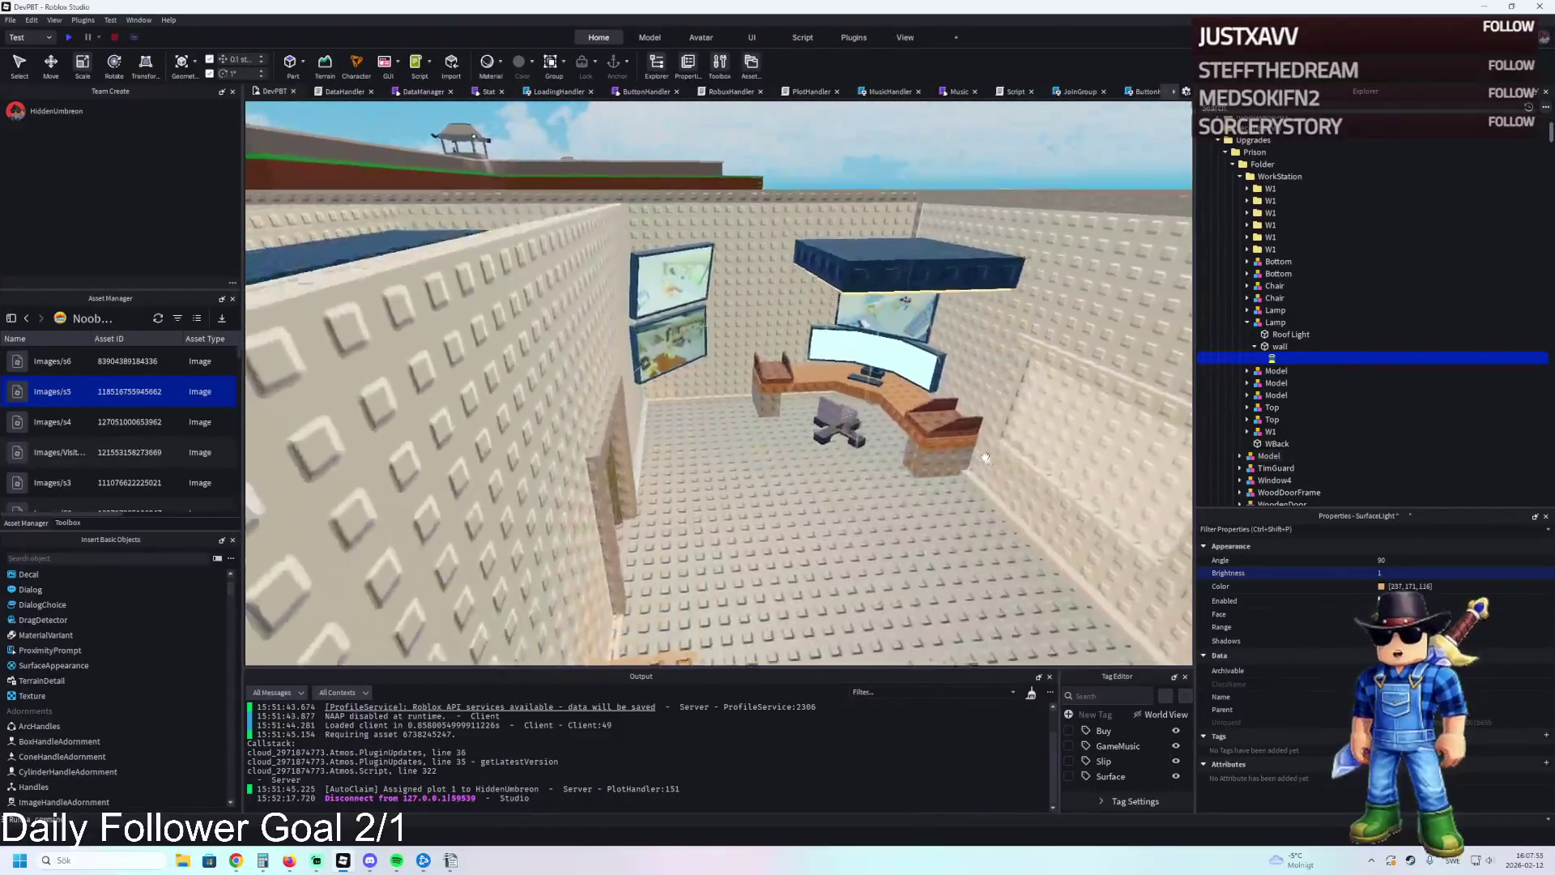
key("s")
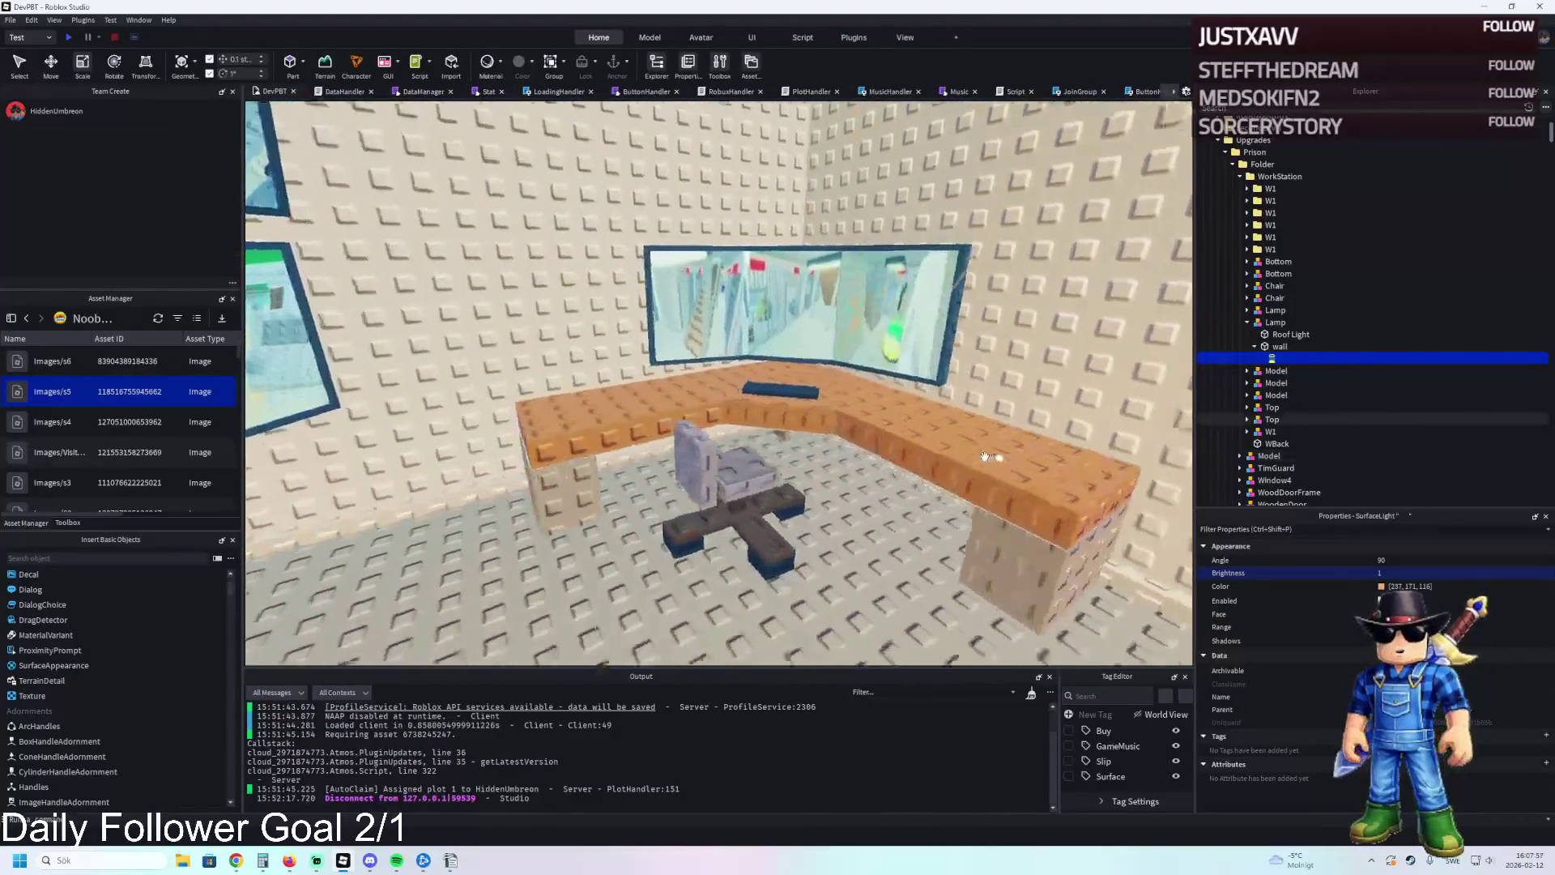
key("s")
left_click(985, 456)
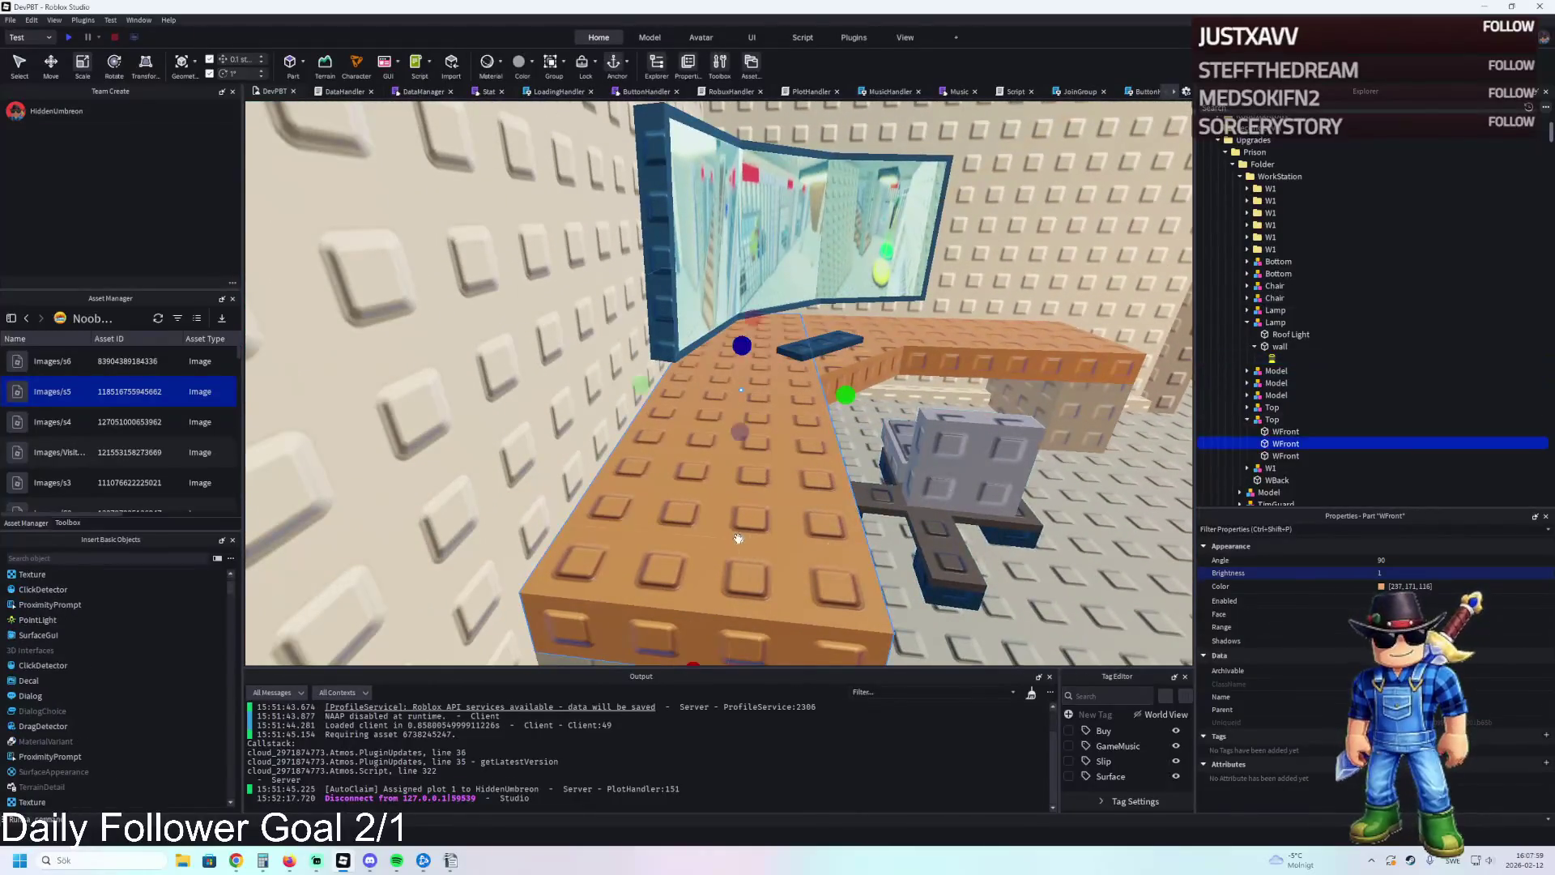
Duplicate WFront, raise the copy above the desk and scale it into a thin sheet.
key("f")
key("ctrl+d")
left_click_drag(1146, 373, 1131, 373)
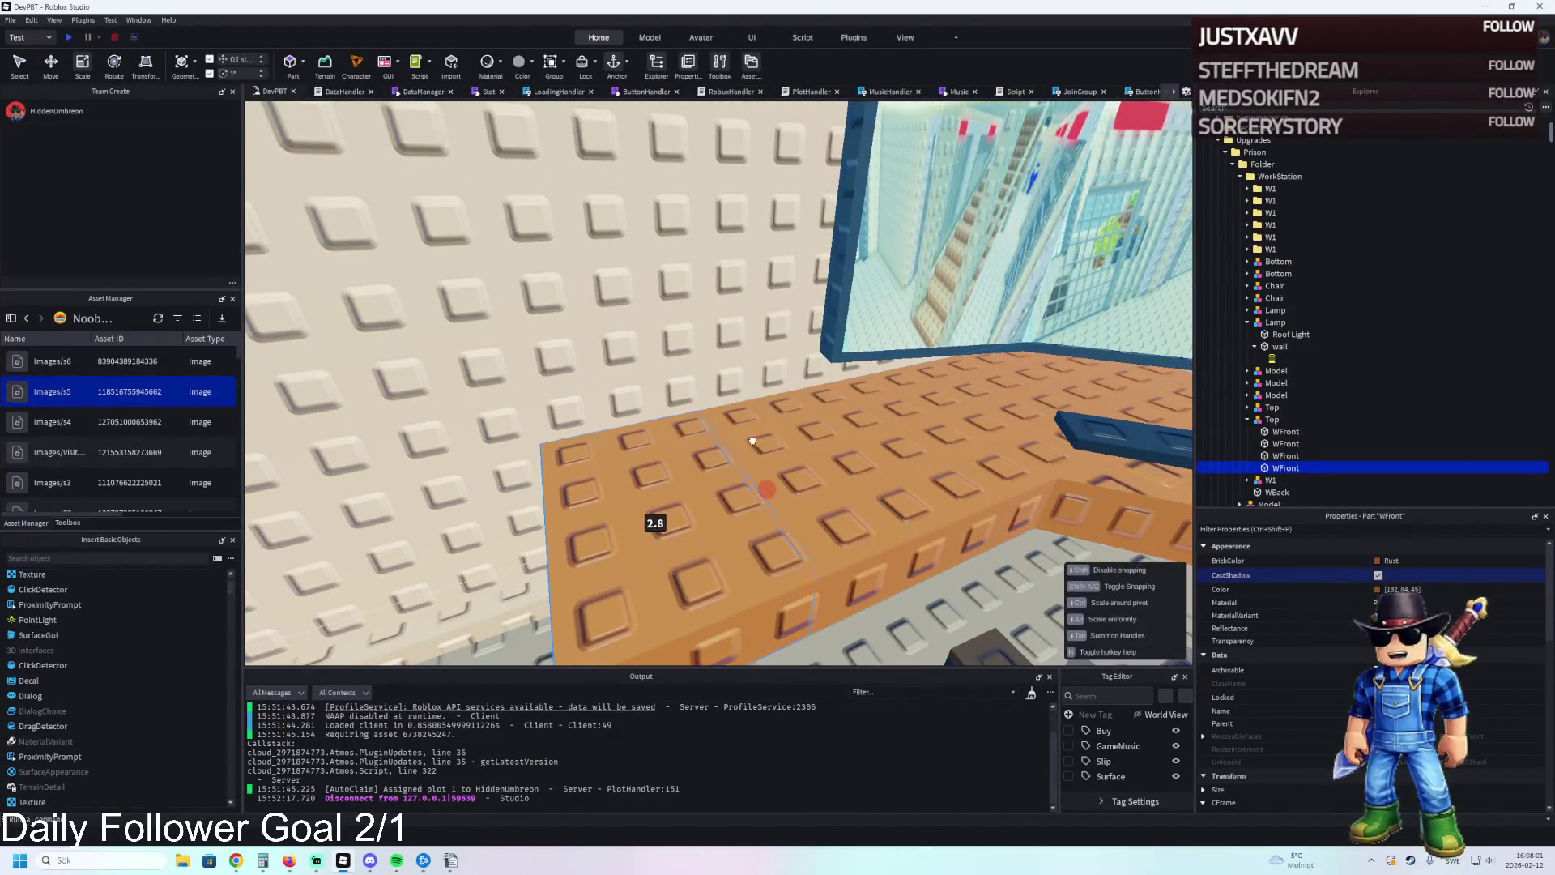
key("ctrl+2")
scroll(729, 405, "up", 2)
left_click_drag(658, 389, 660, 222)
scroll(712, 351, "up", 2)
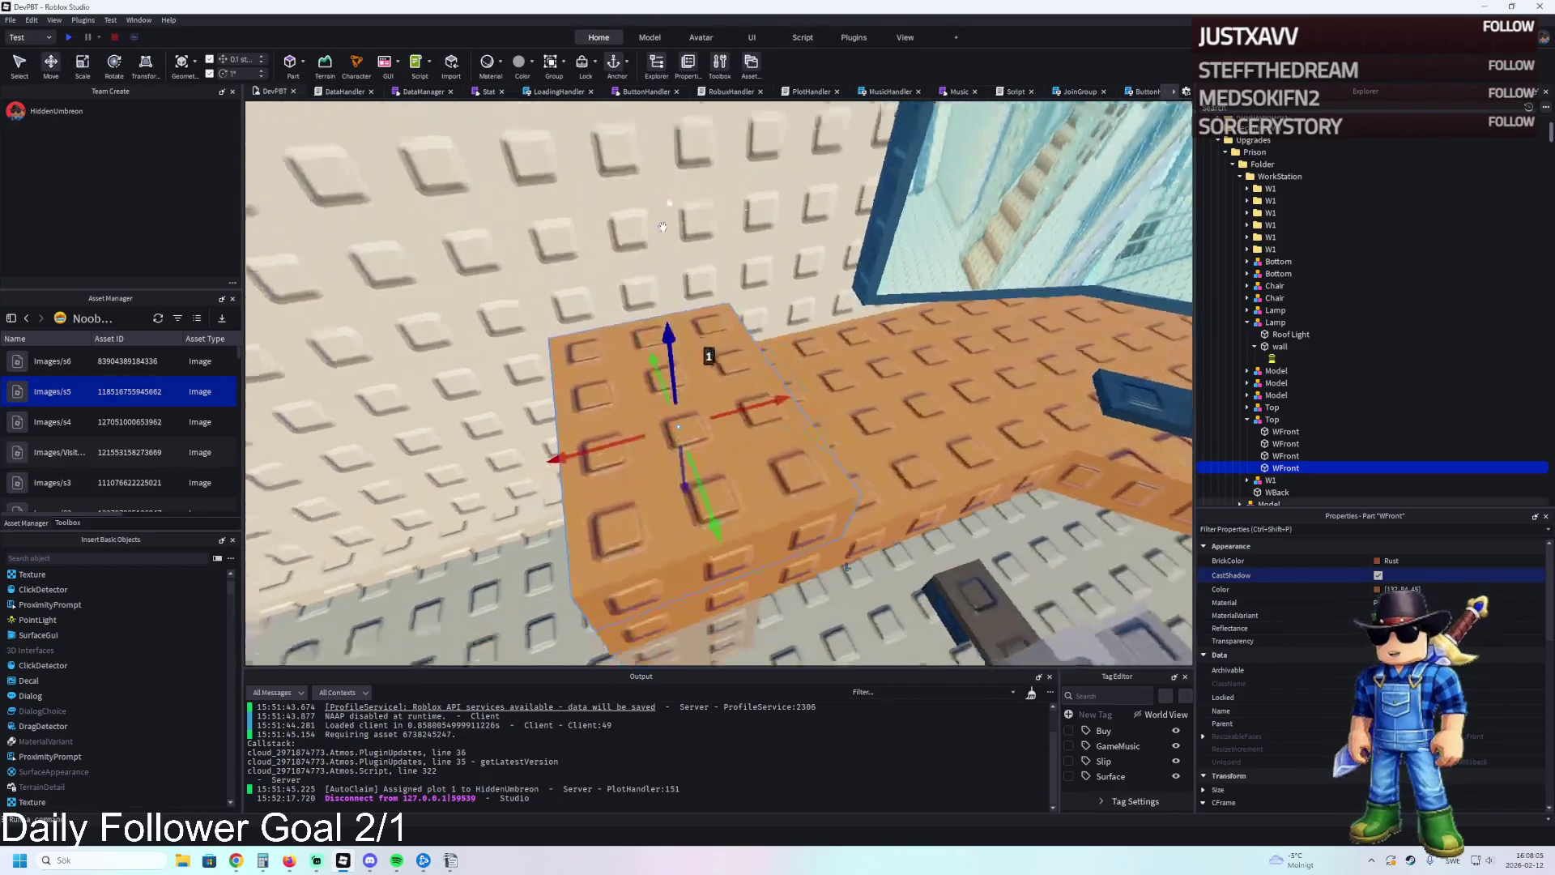
key("ctrl+3")
mouse_move(744, 521)
left_mouse_down()
mouse_move(739, 417)
mouse_move(740, 511)
left_mouse_up()
left_click_drag(551, 393, 558, 392)
scroll(795, 334, "up", 3)
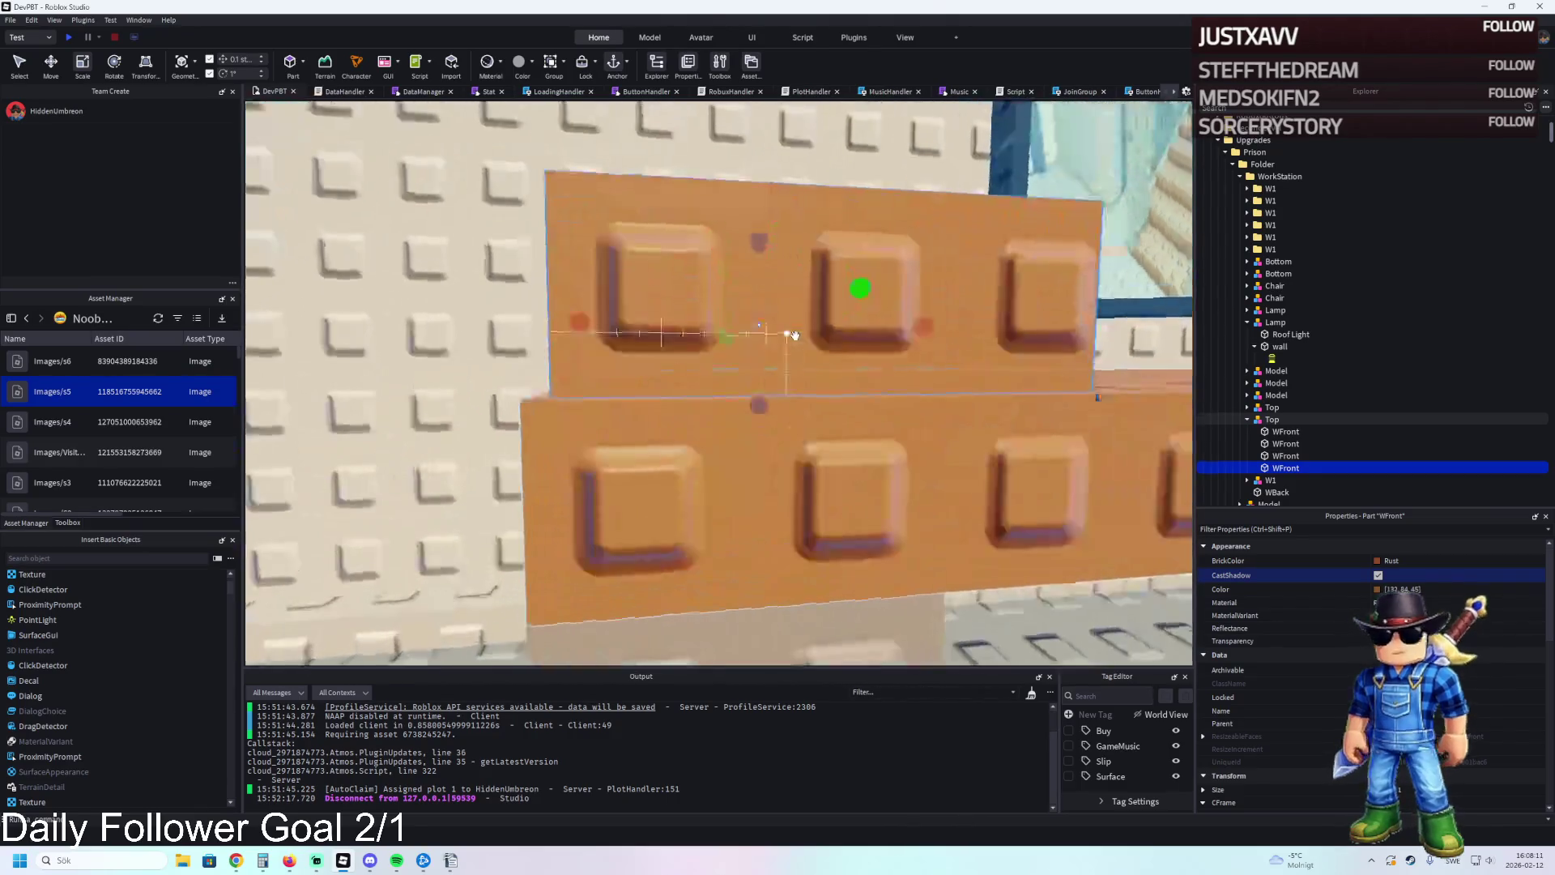
Colour the sheet Lily white.
key("e")
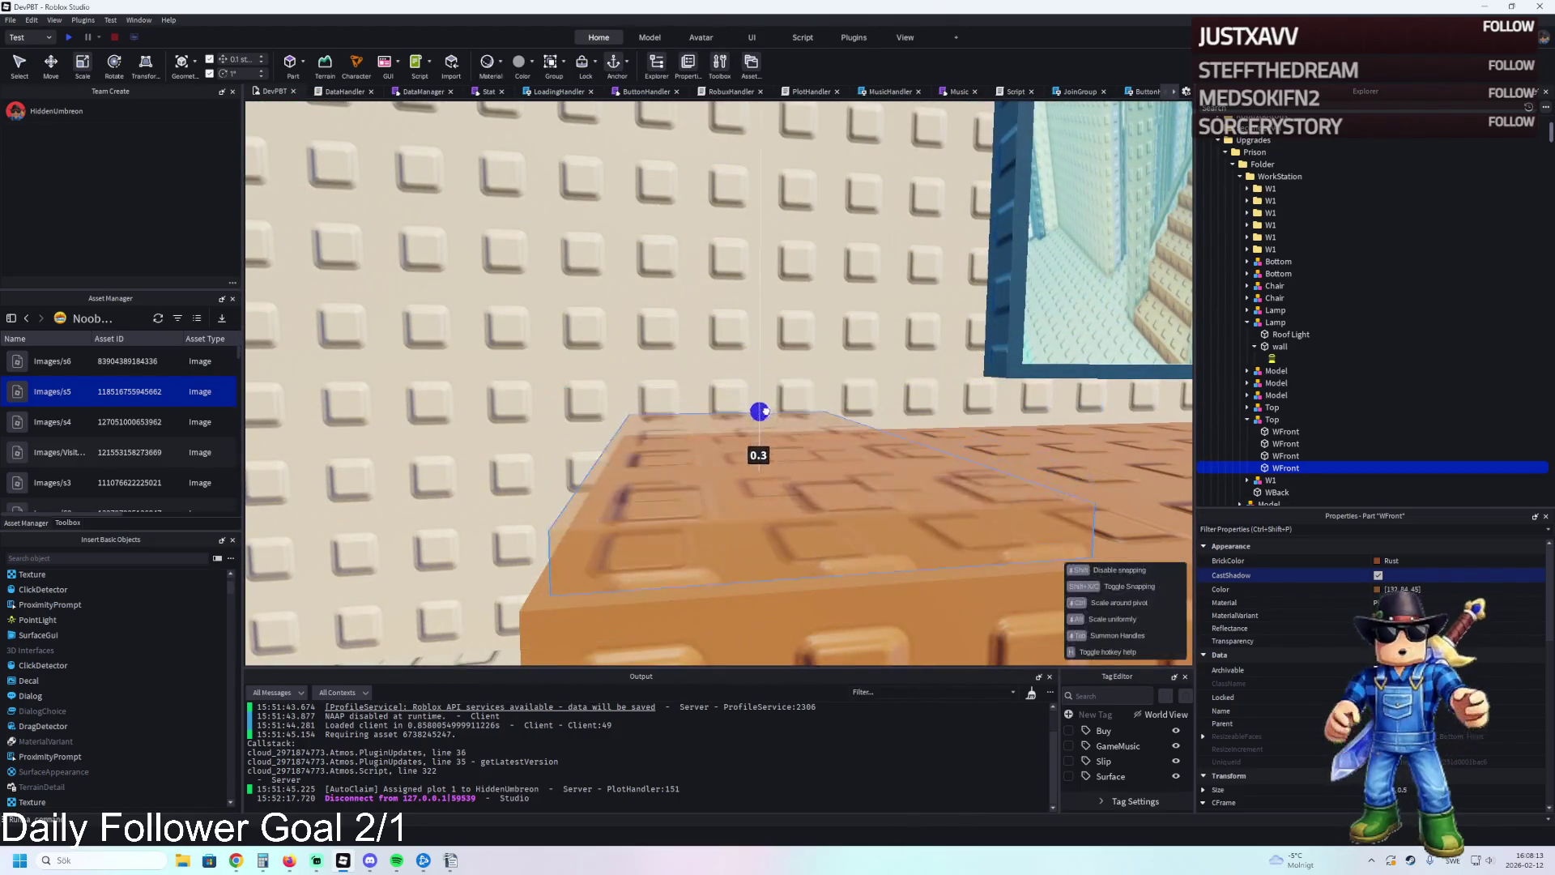
key("ctrl+2")
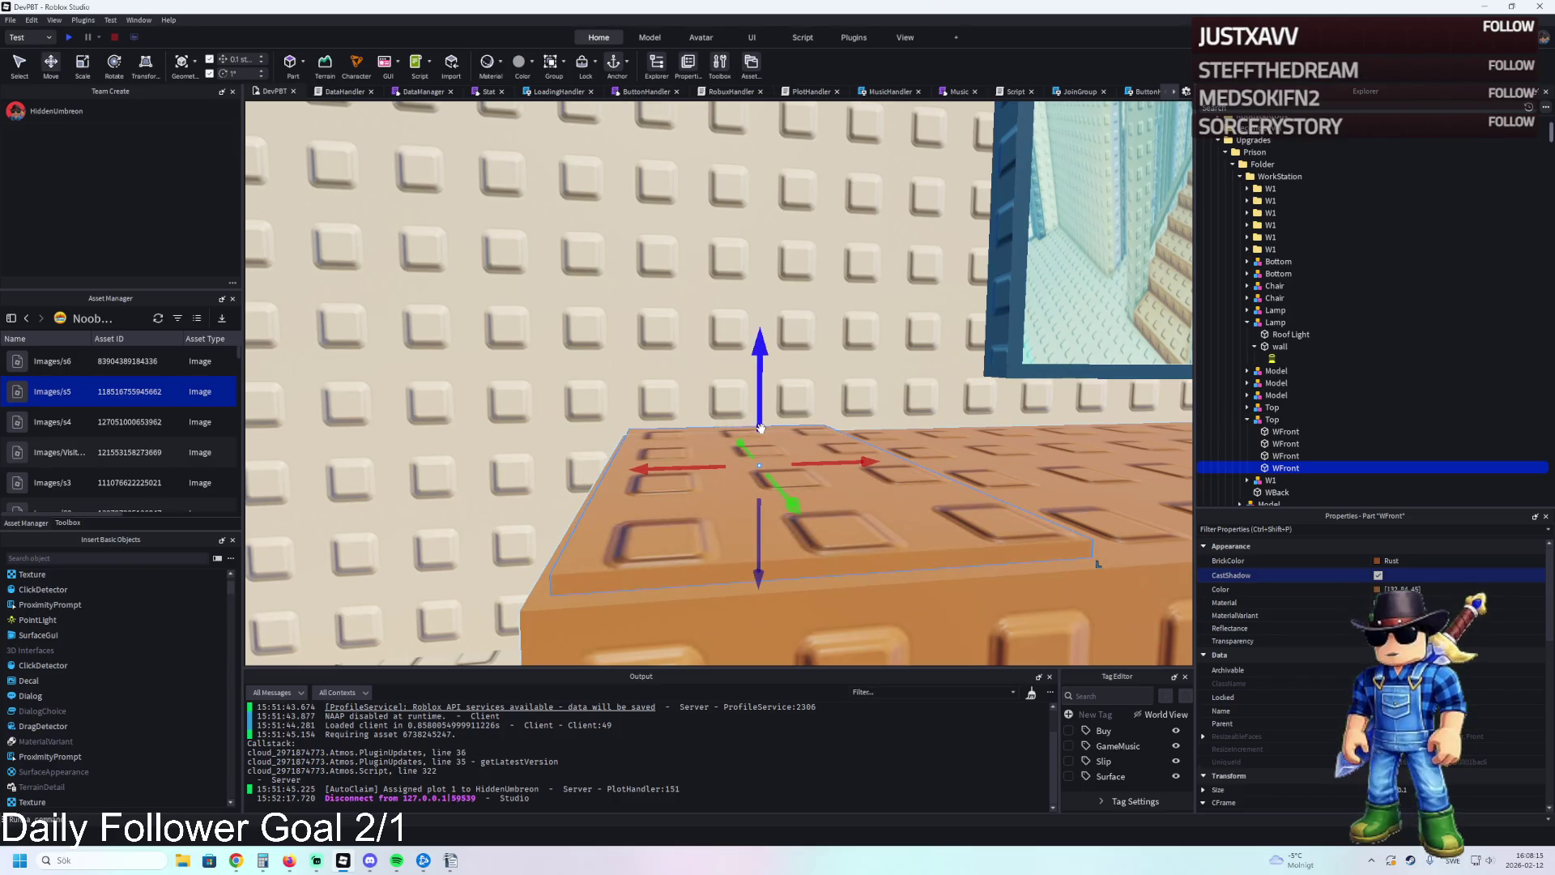
left_click(1391, 560)
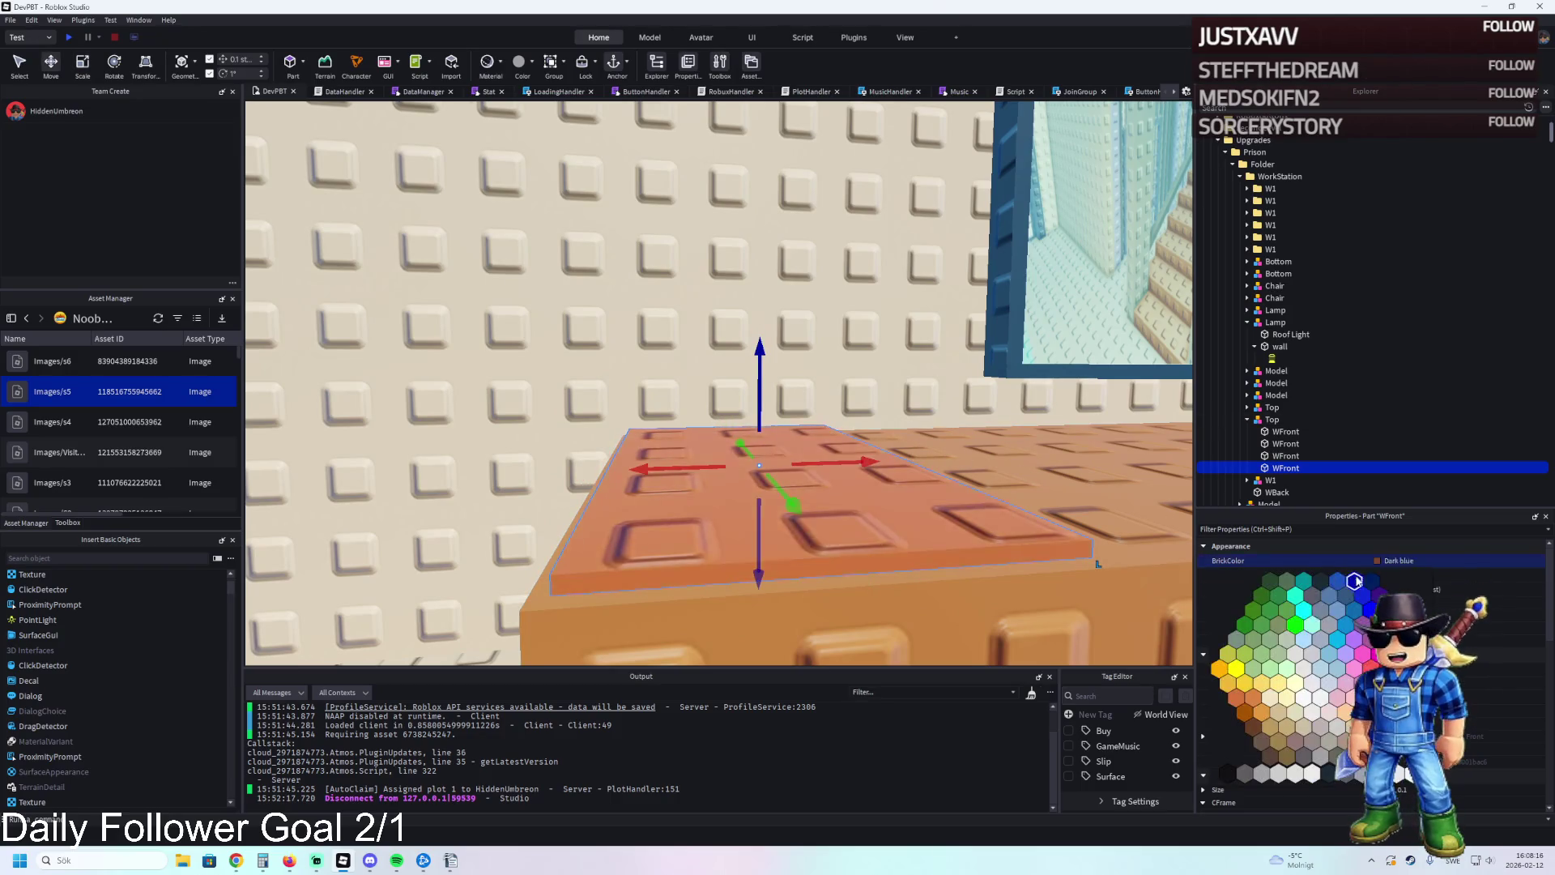
left_click(1318, 780)
Duplicate the sheet, lift the copy 0.1 above the first and turn it slightly.
key("ctrl+d")
left_click_drag(759, 418, 758, 404)
scroll(323, 103, "up", 3)
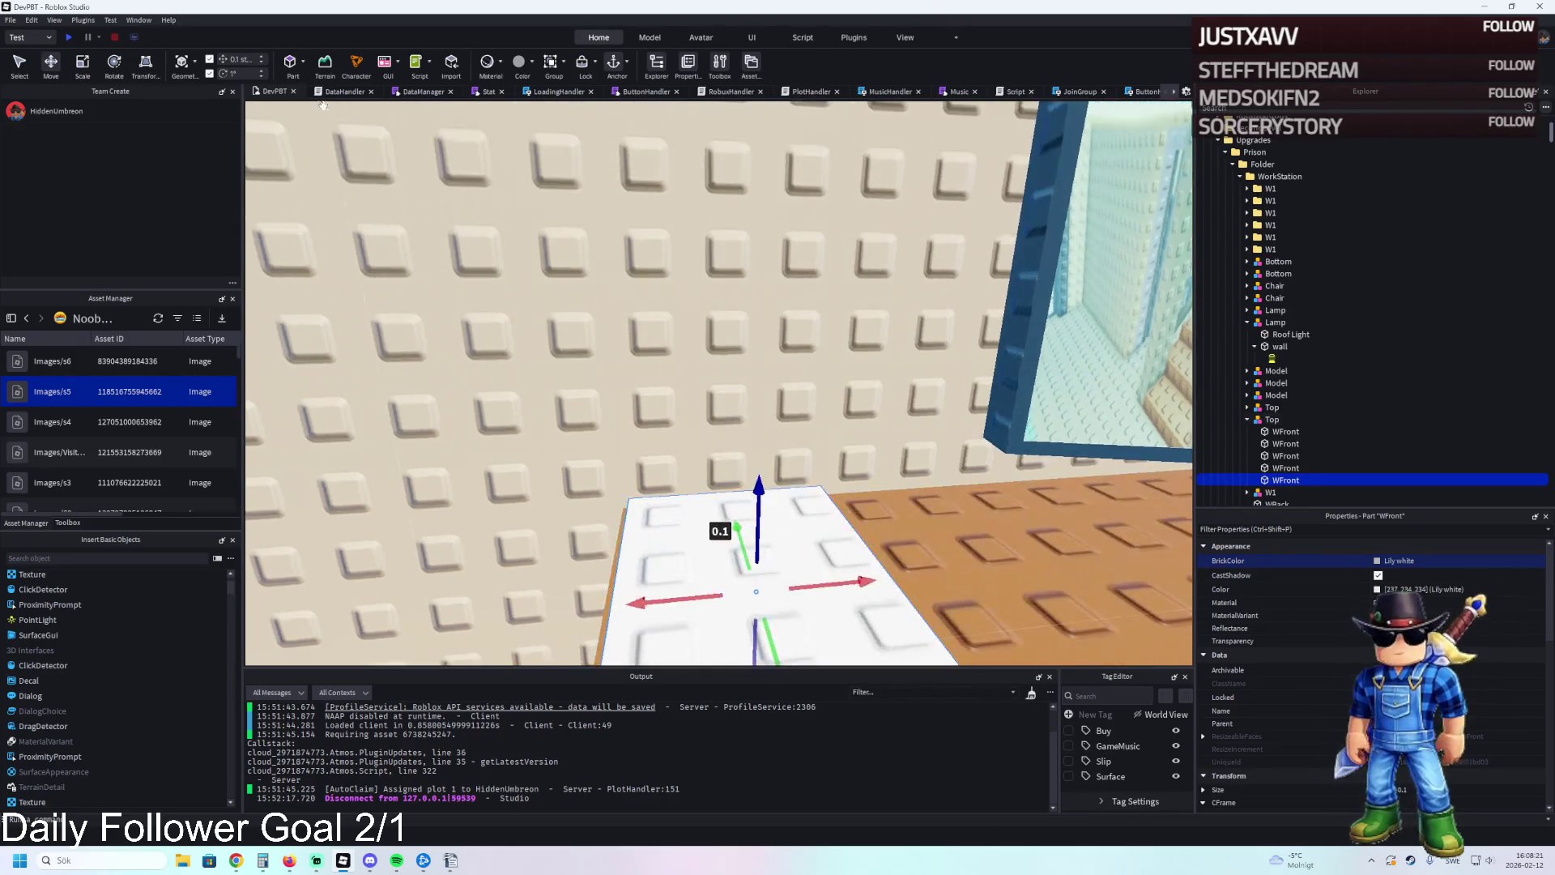
key("ctrl+4")
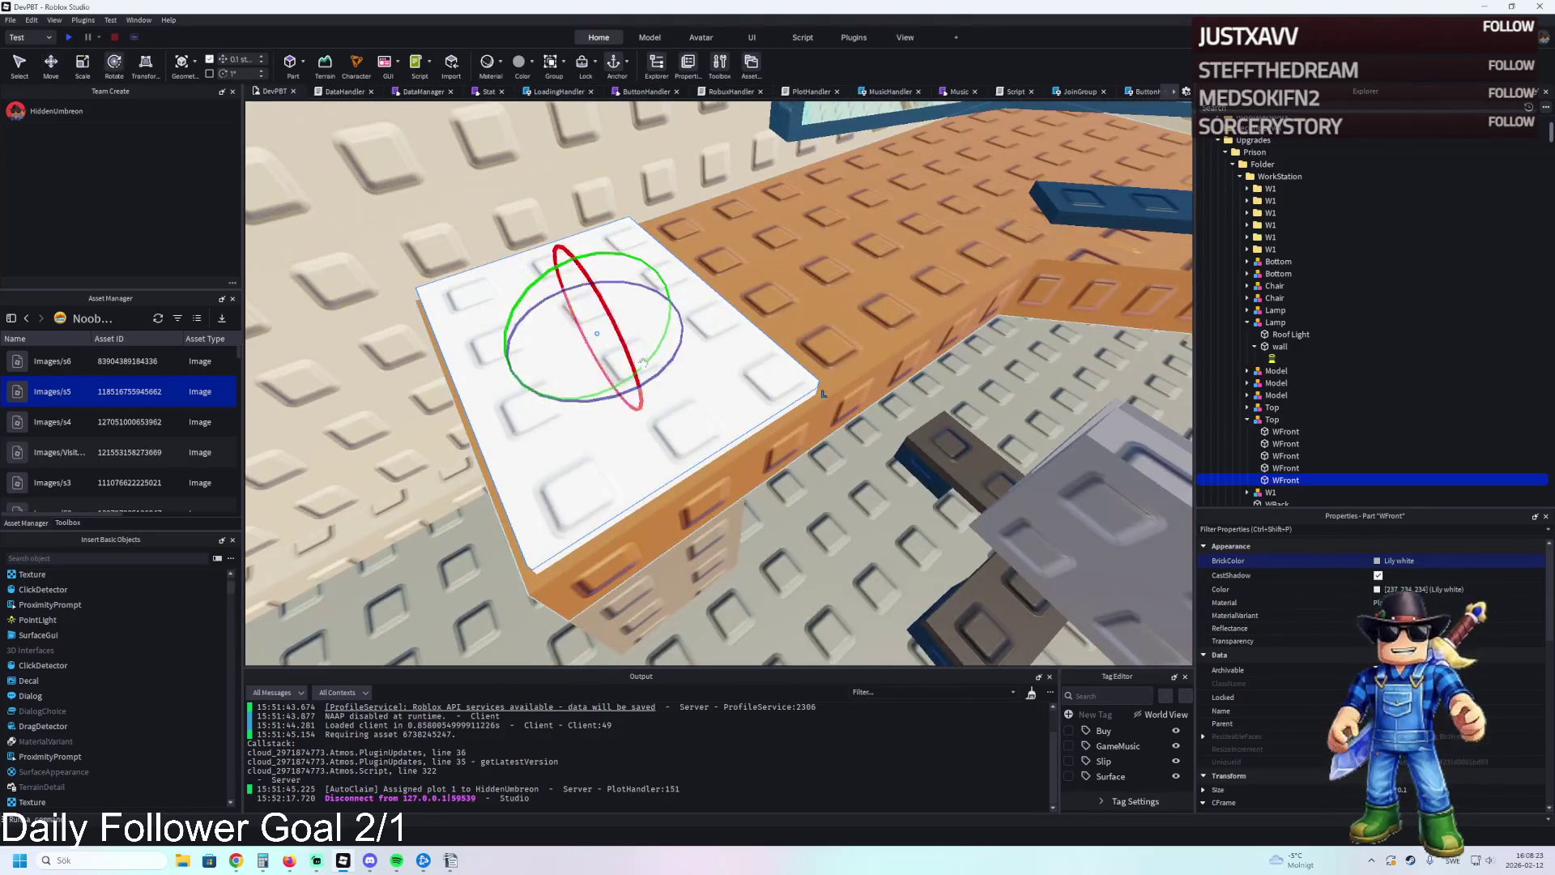
left_click_drag(661, 366, 662, 371)
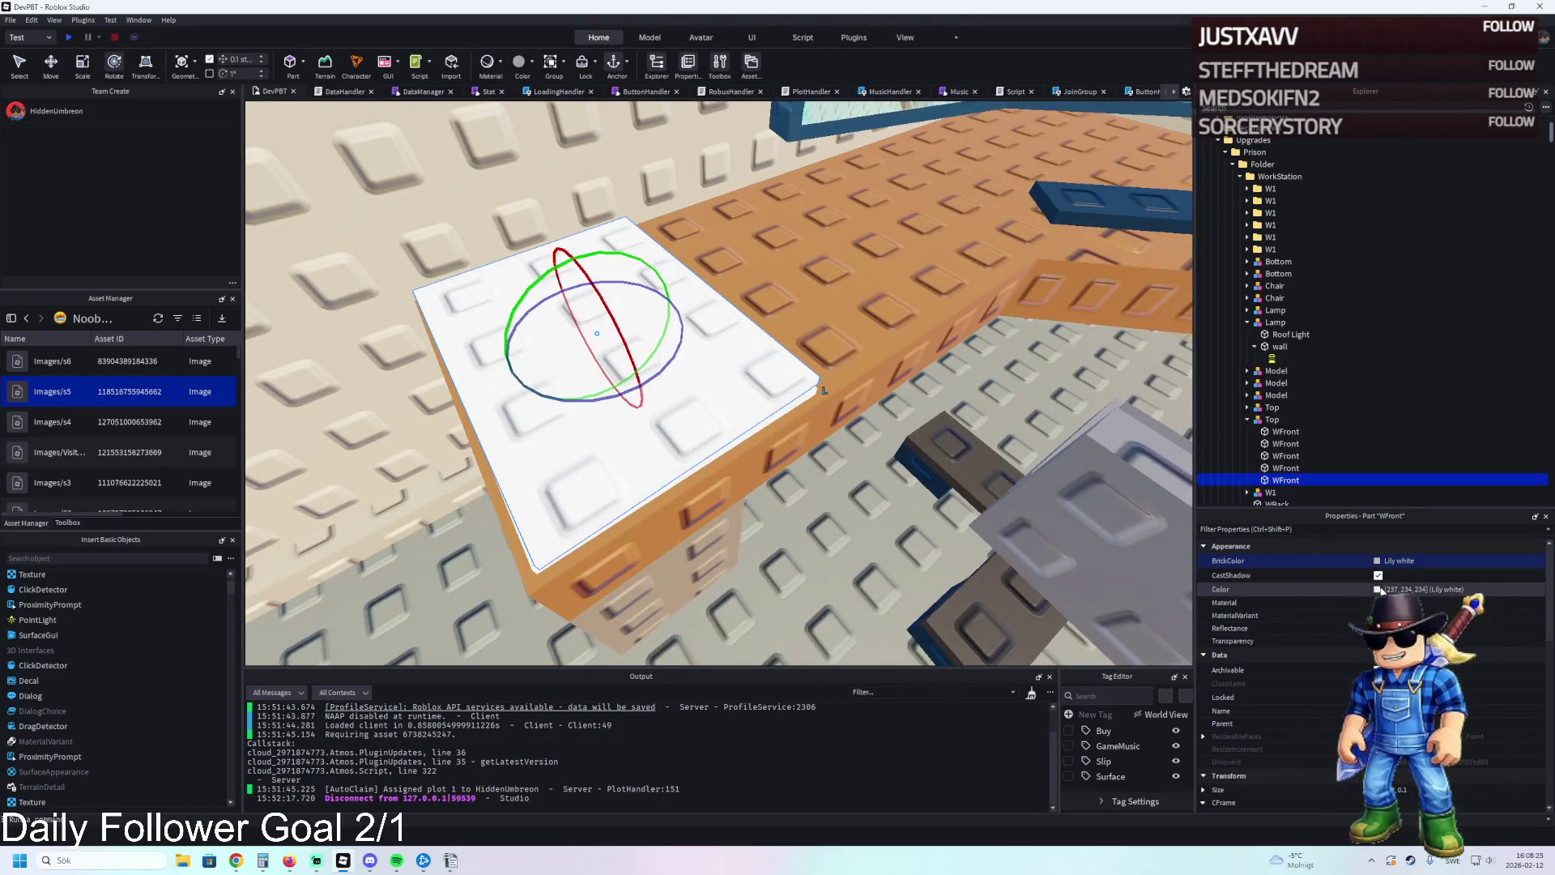
Darken the top sheet toward grey and group both sheets into a model.
left_click(1377, 589)
left_click_drag(924, 341, 923, 386)
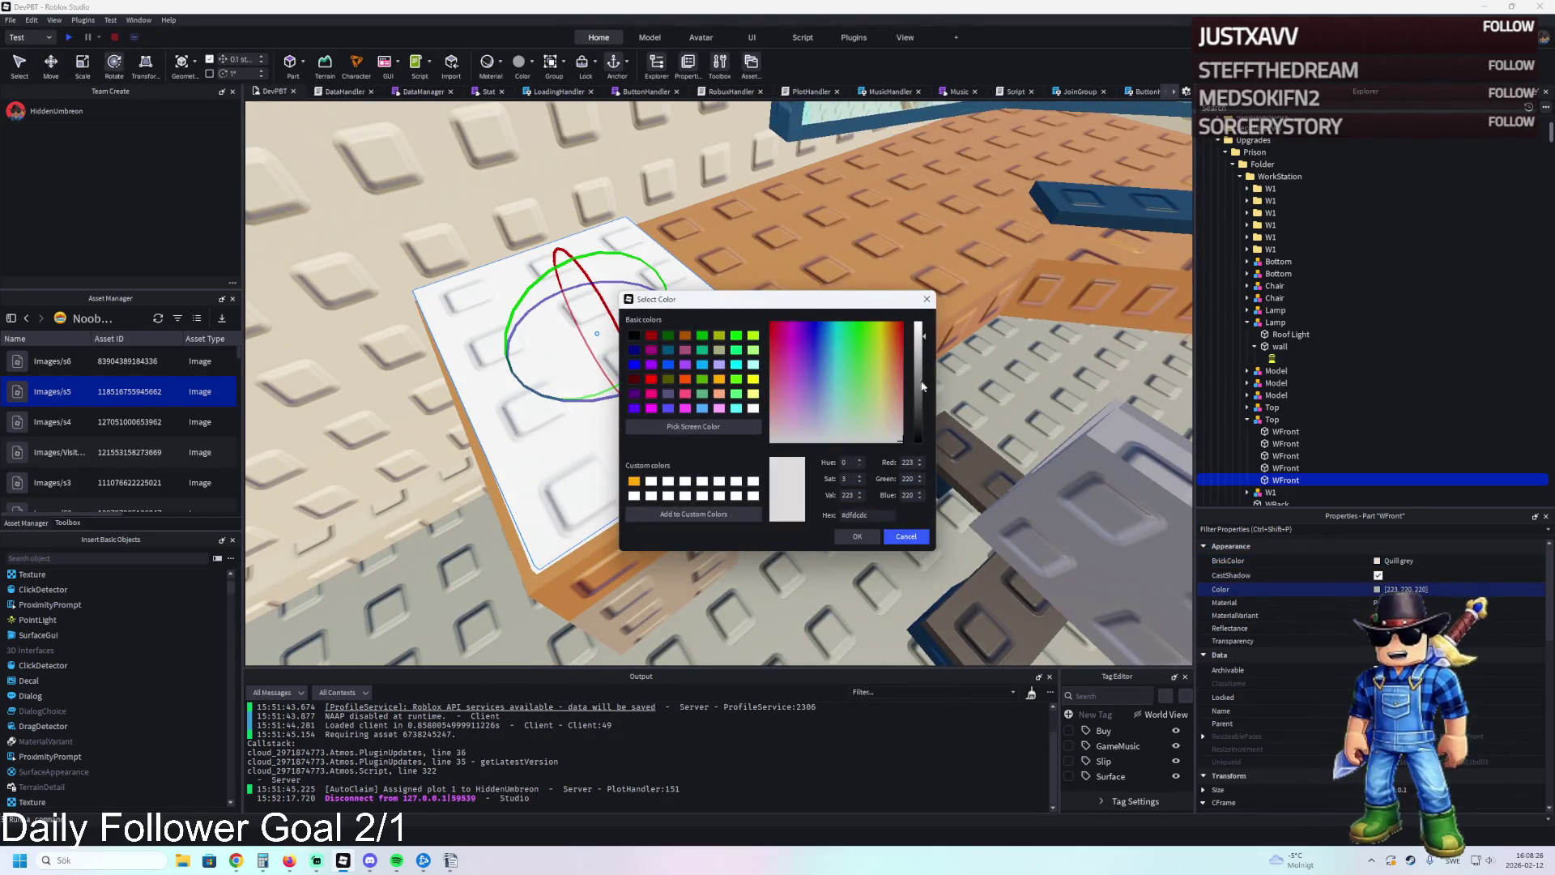
left_click(901, 540)
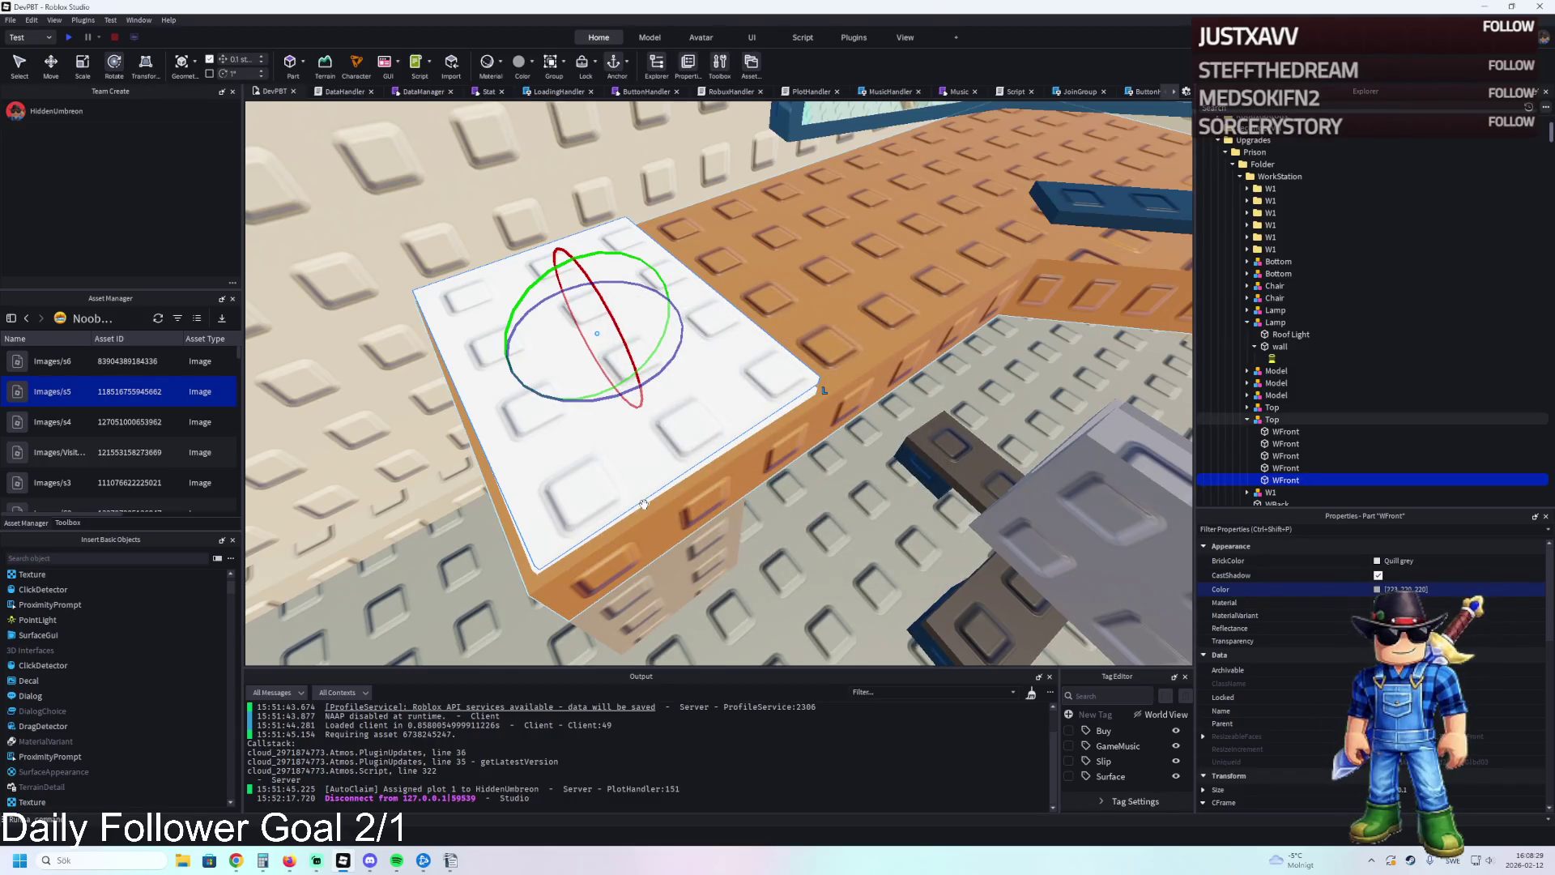
left_click(536, 496, "ctrl")
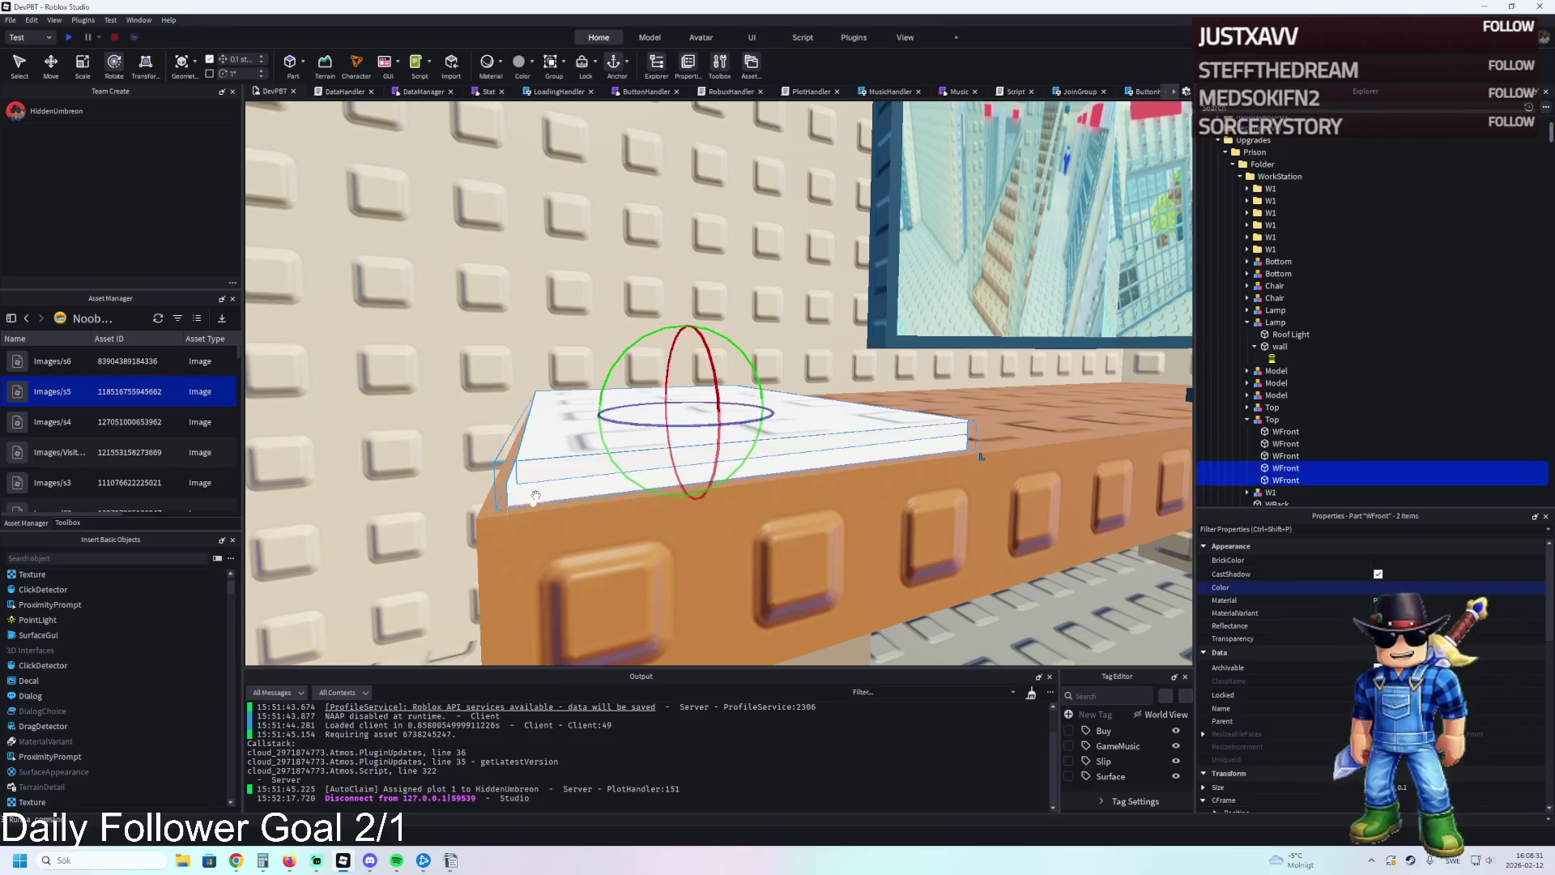
key("ctrl+g")
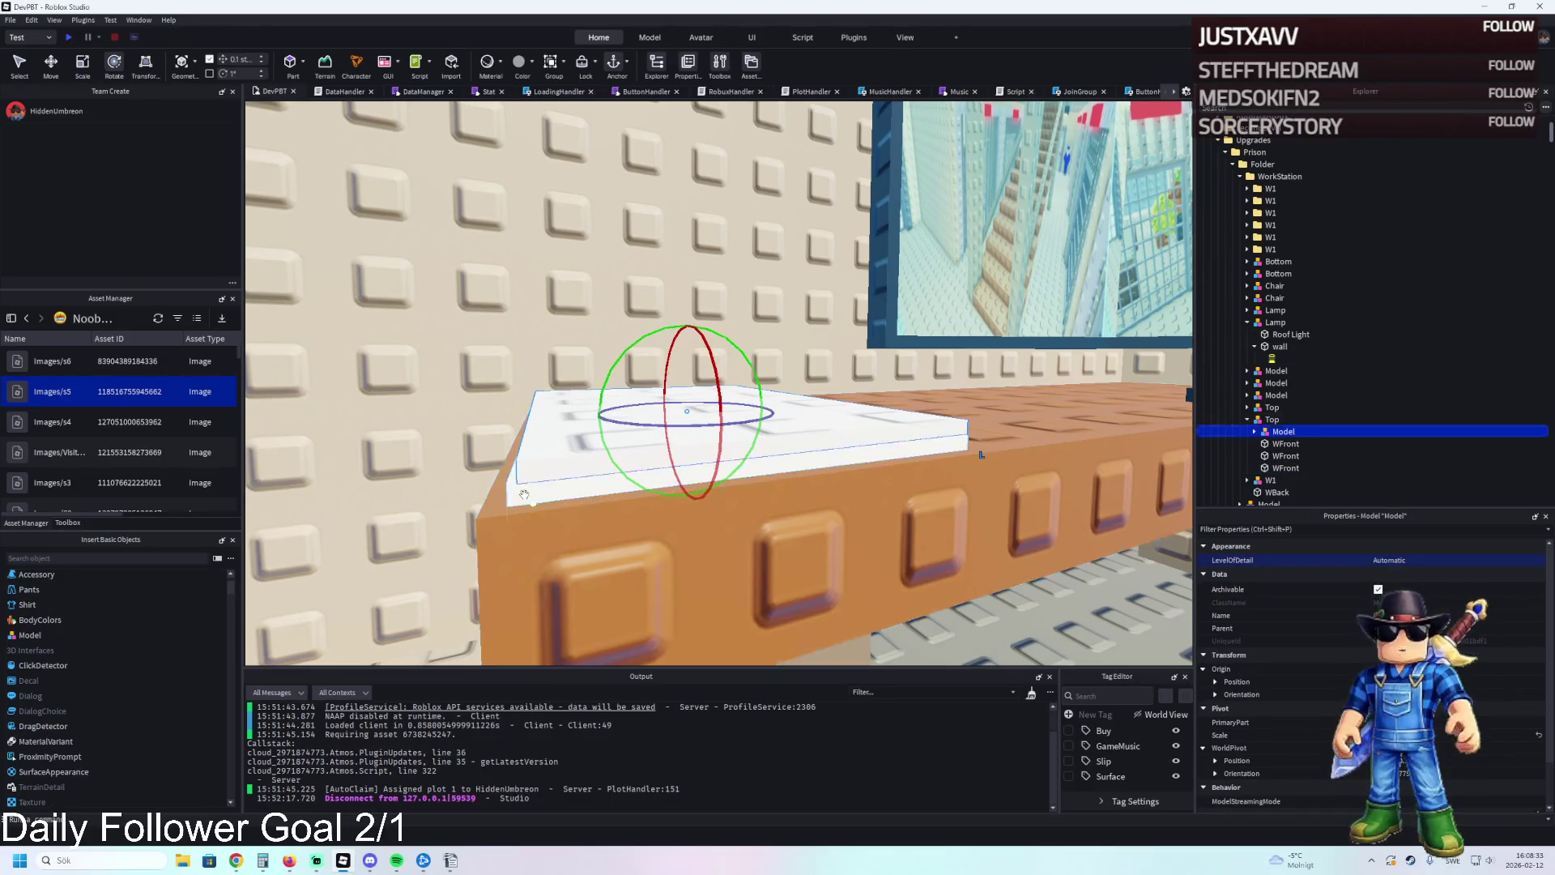
Lower one paper sheet onto the stack and turn it slightly on the desk.
left_click(660, 484, "alt")
key("ctrl+2")
left_click(644, 479)
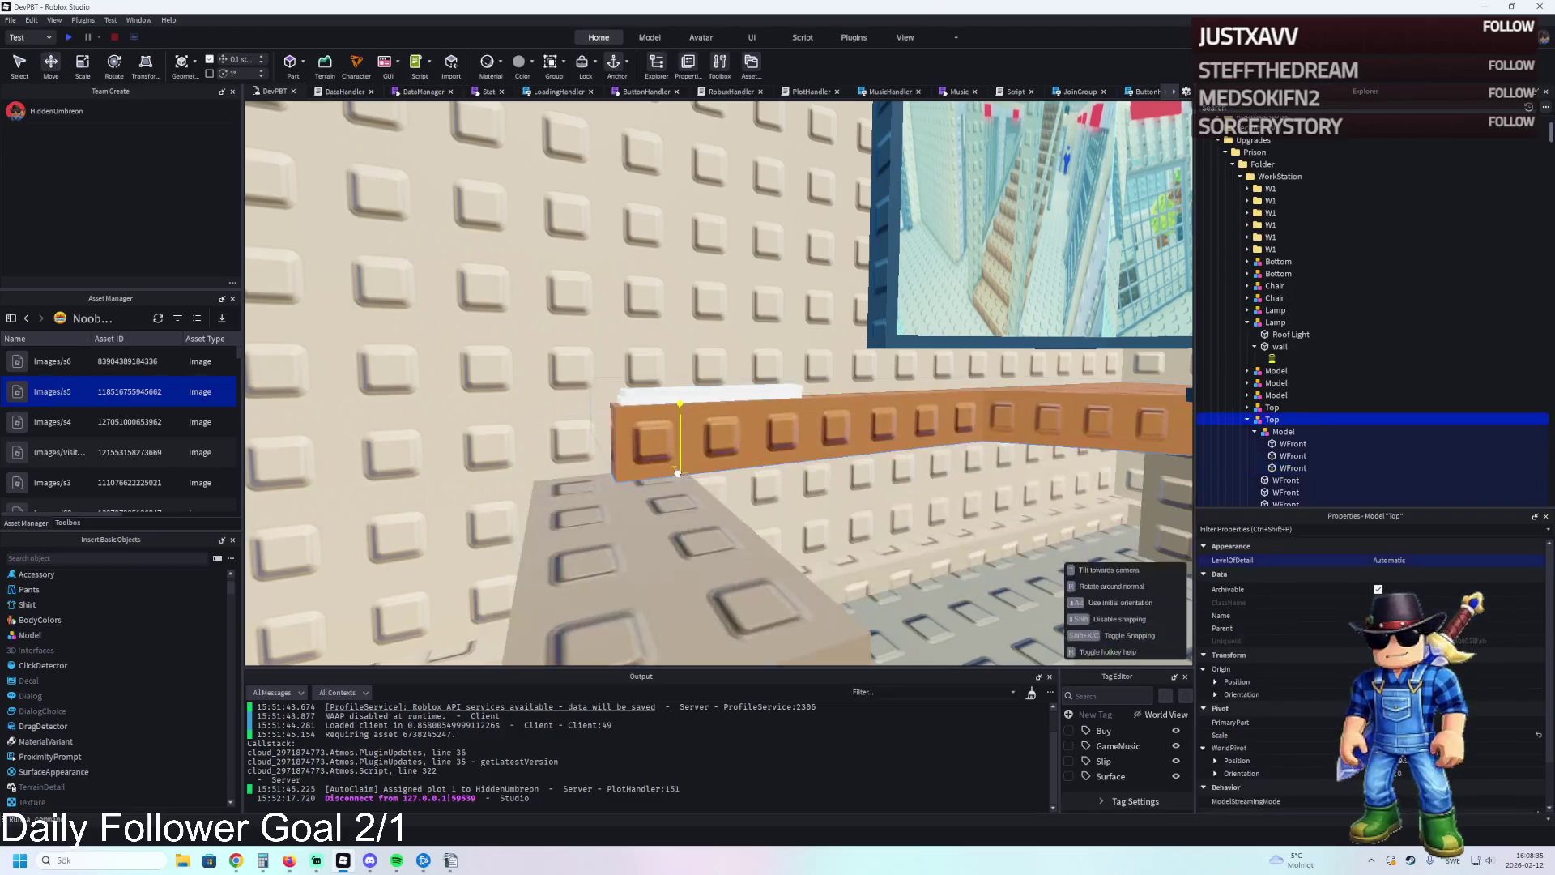
left_click(547, 488, "alt")
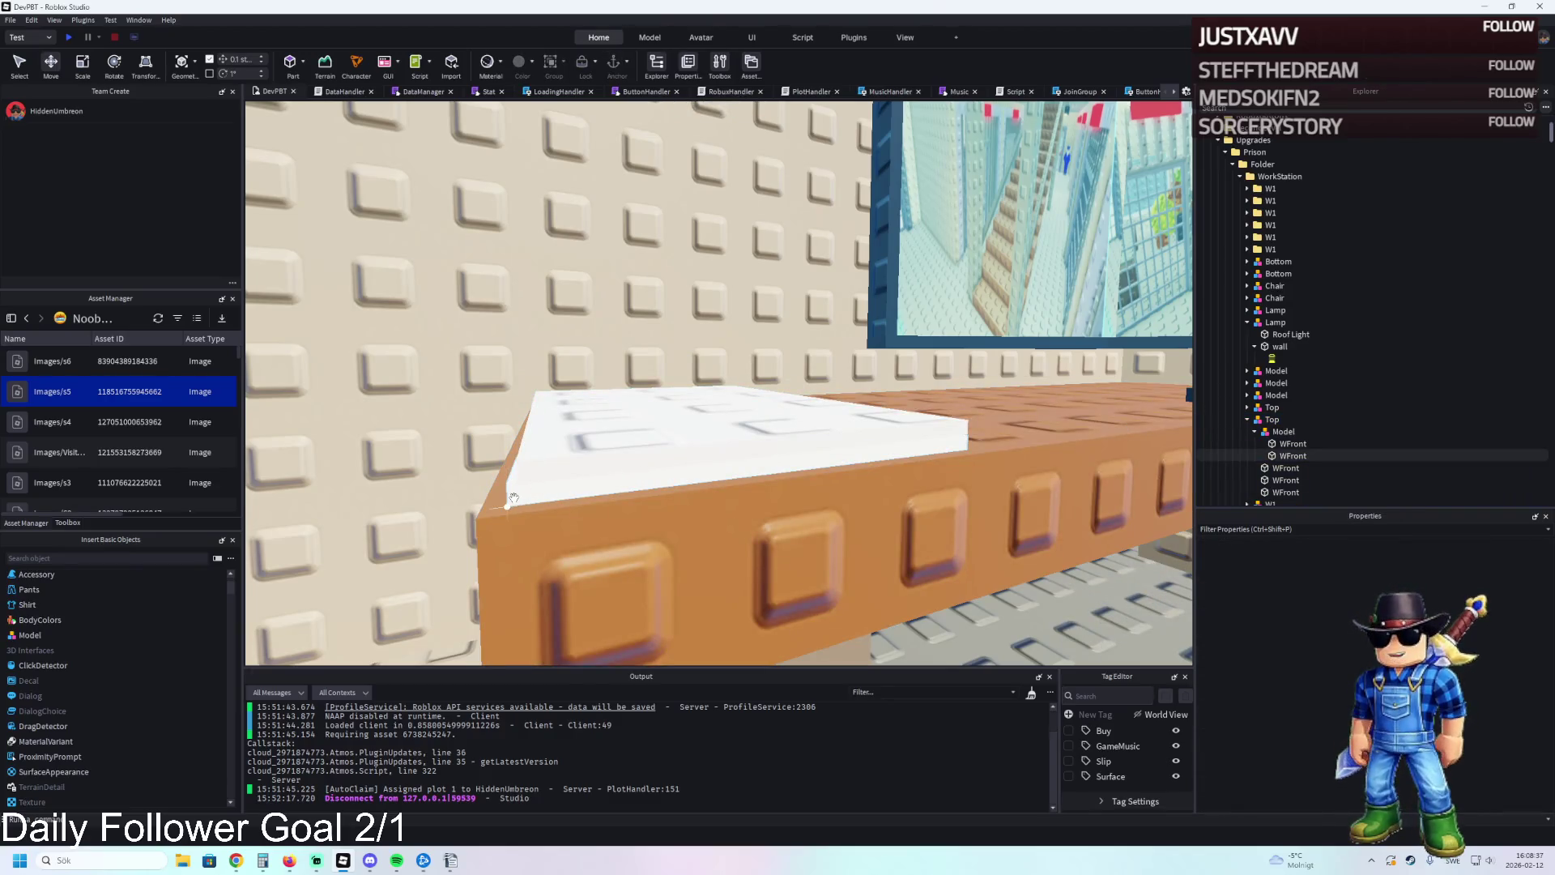
left_click(687, 494, "alt")
left_click_drag(687, 494, 680, 478)
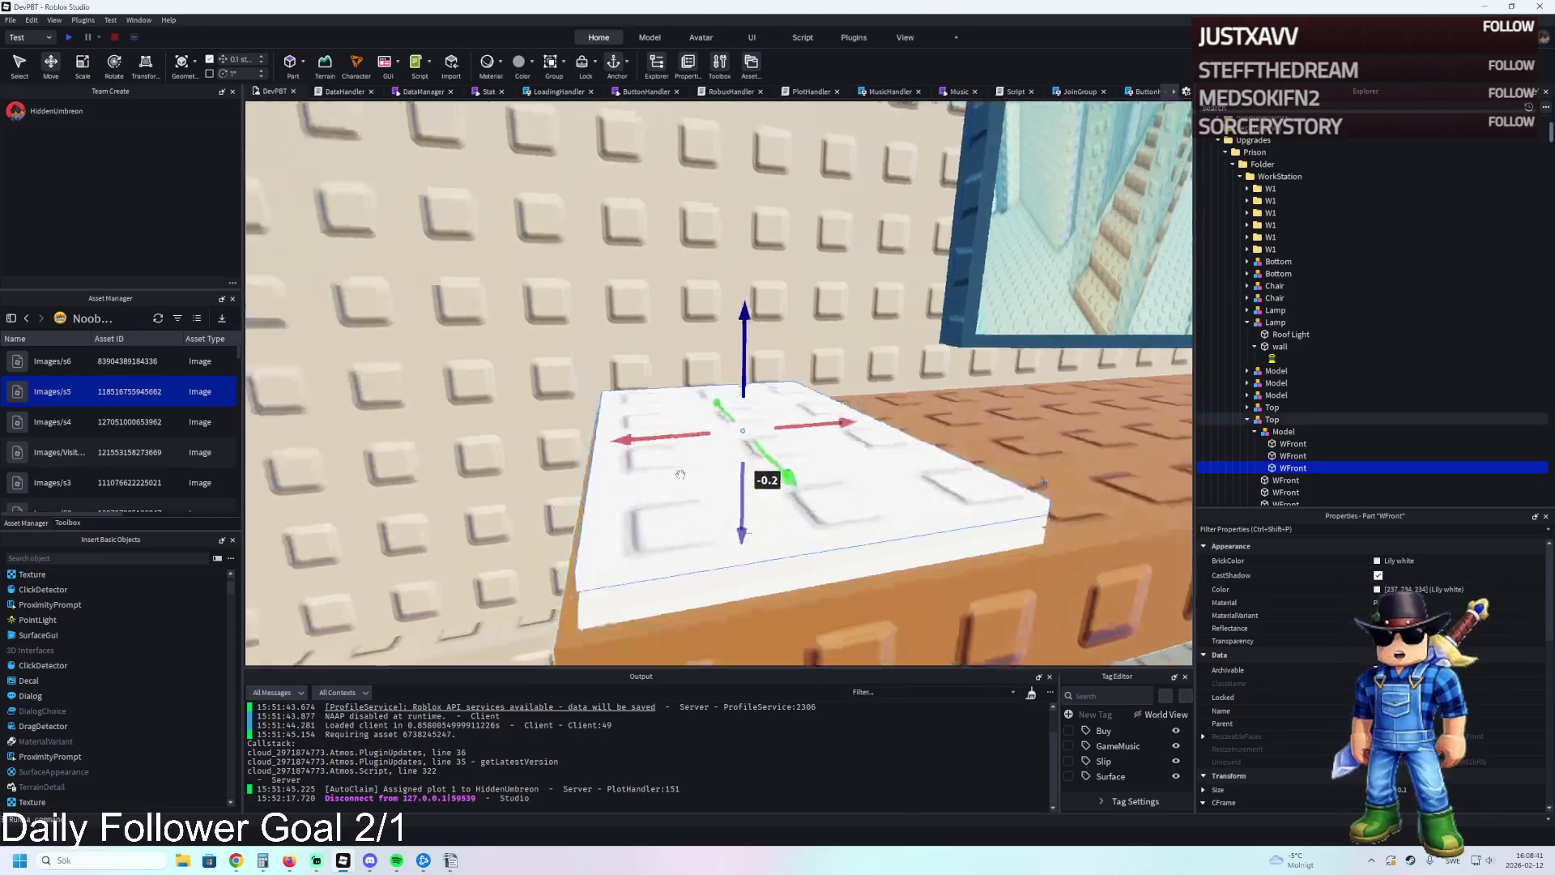
key("ctrl+2")
left_click_drag(734, 360, 729, 354)
scroll(729, 354, "down", 5)
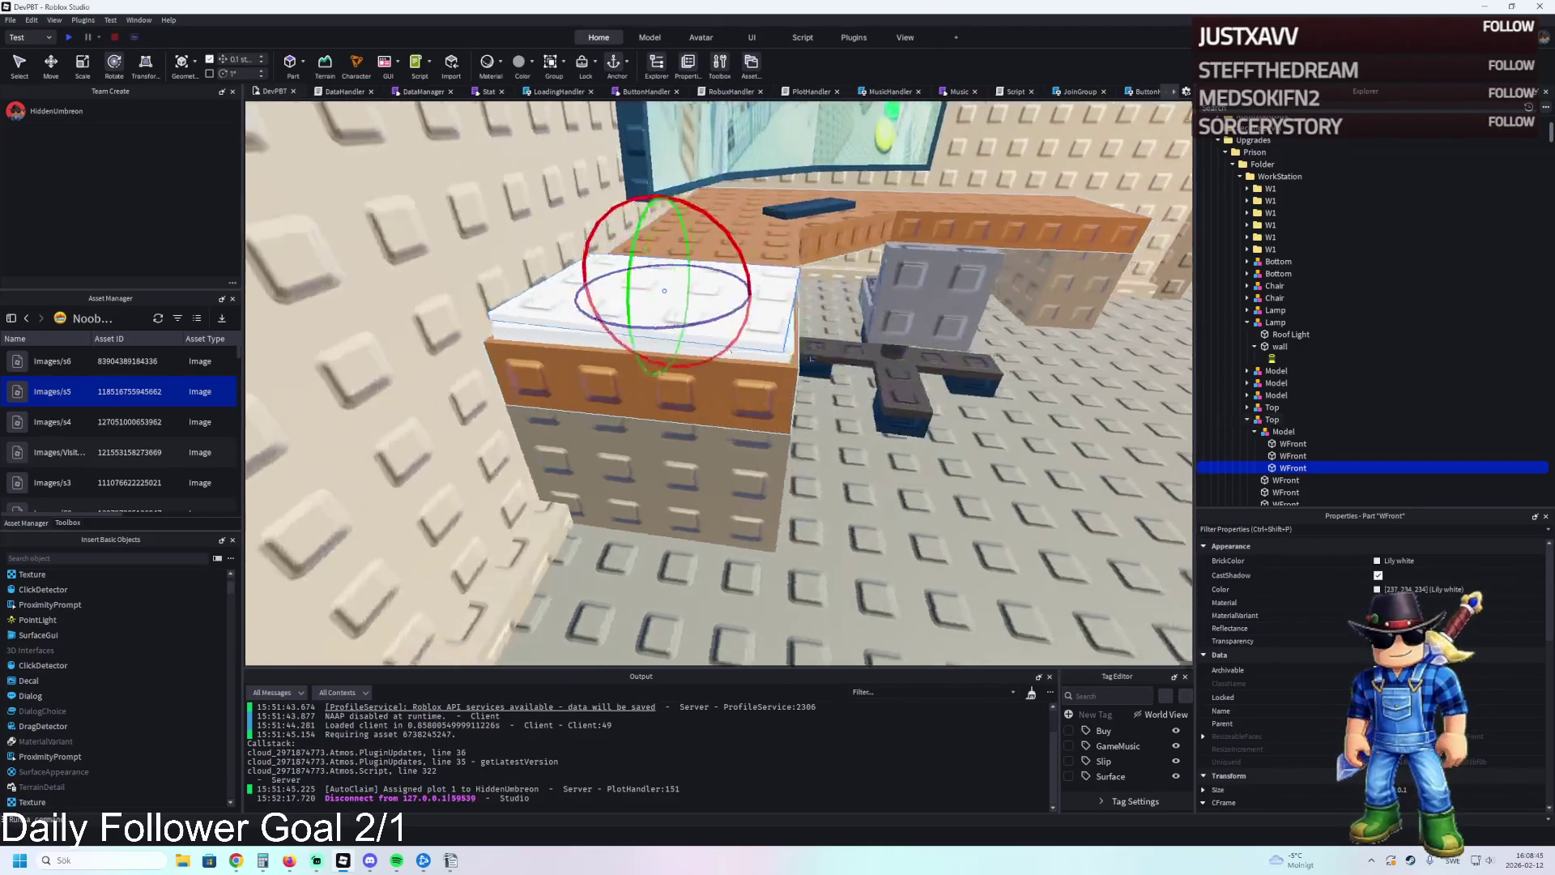
Tint that sheet Light grey.
left_click(1377, 589)
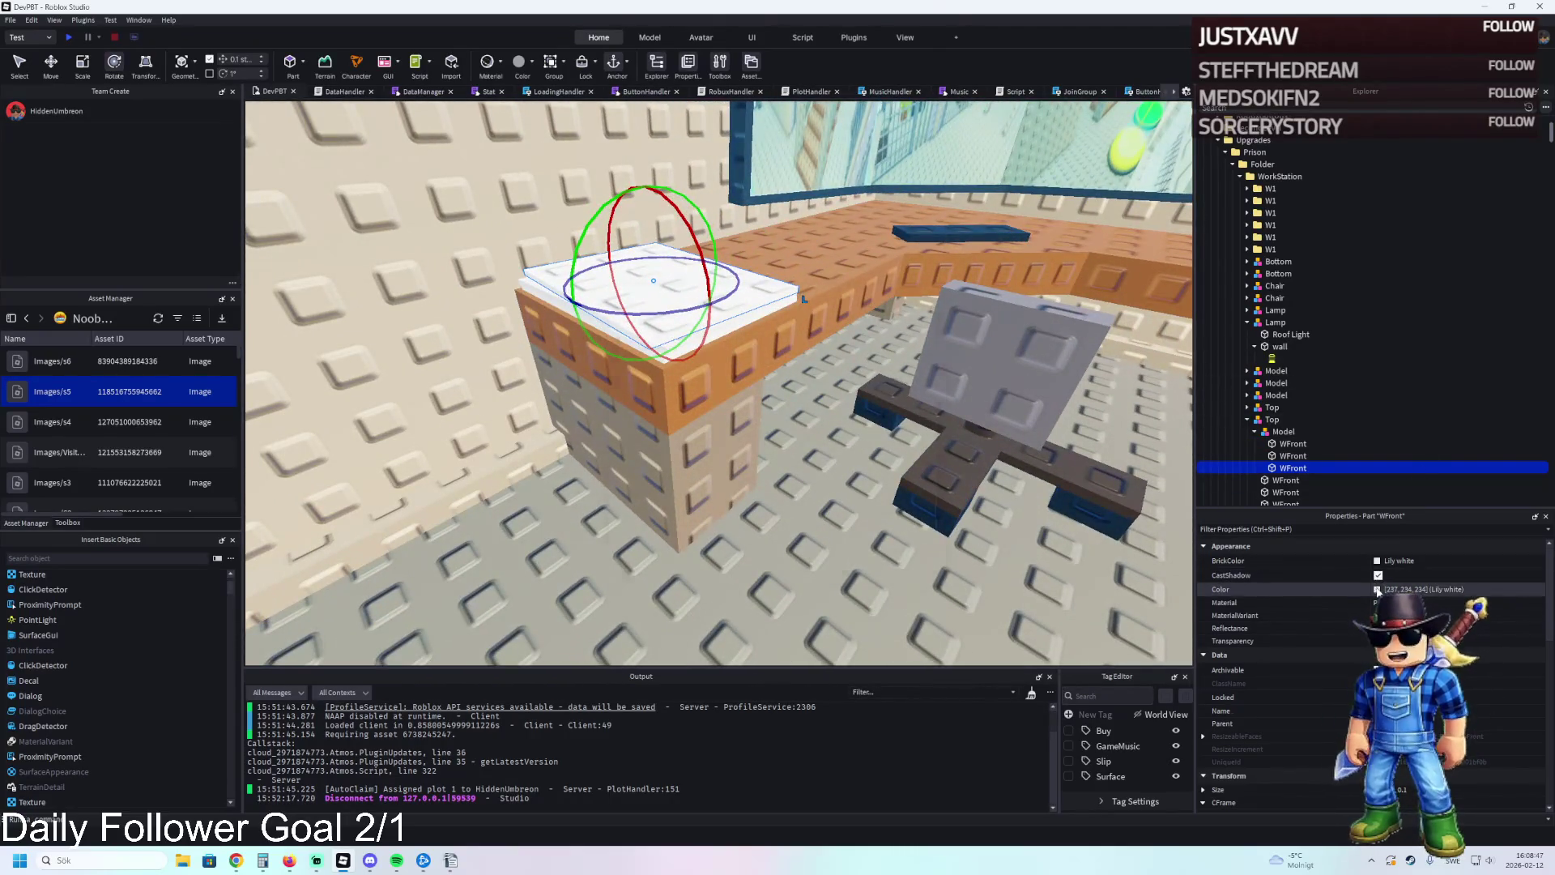
left_click(921, 354)
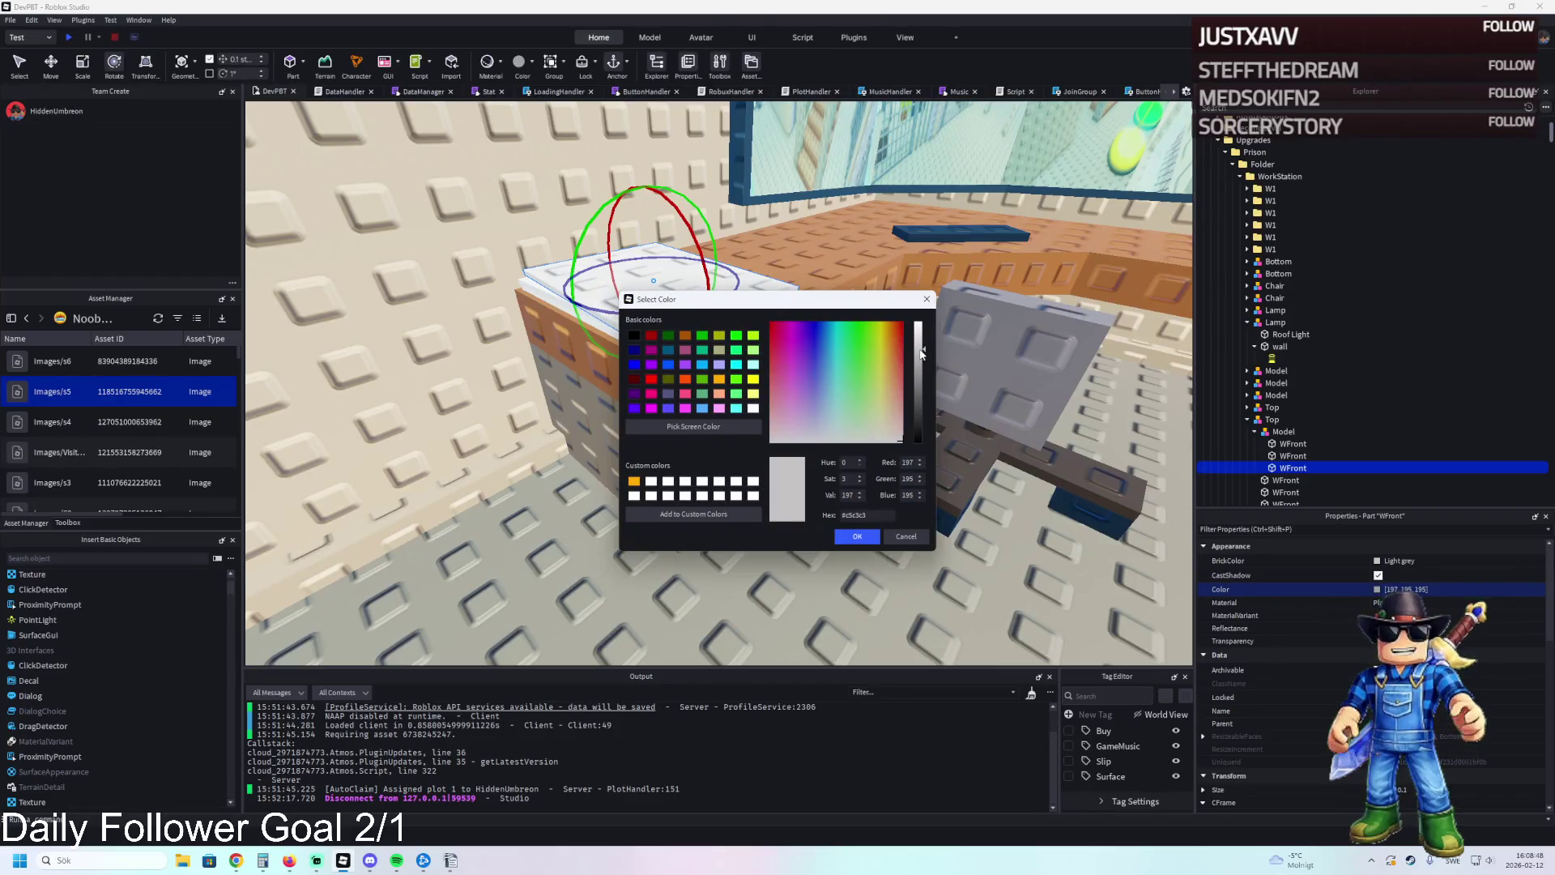
left_click(871, 538)
scroll(864, 453, "up", 5)
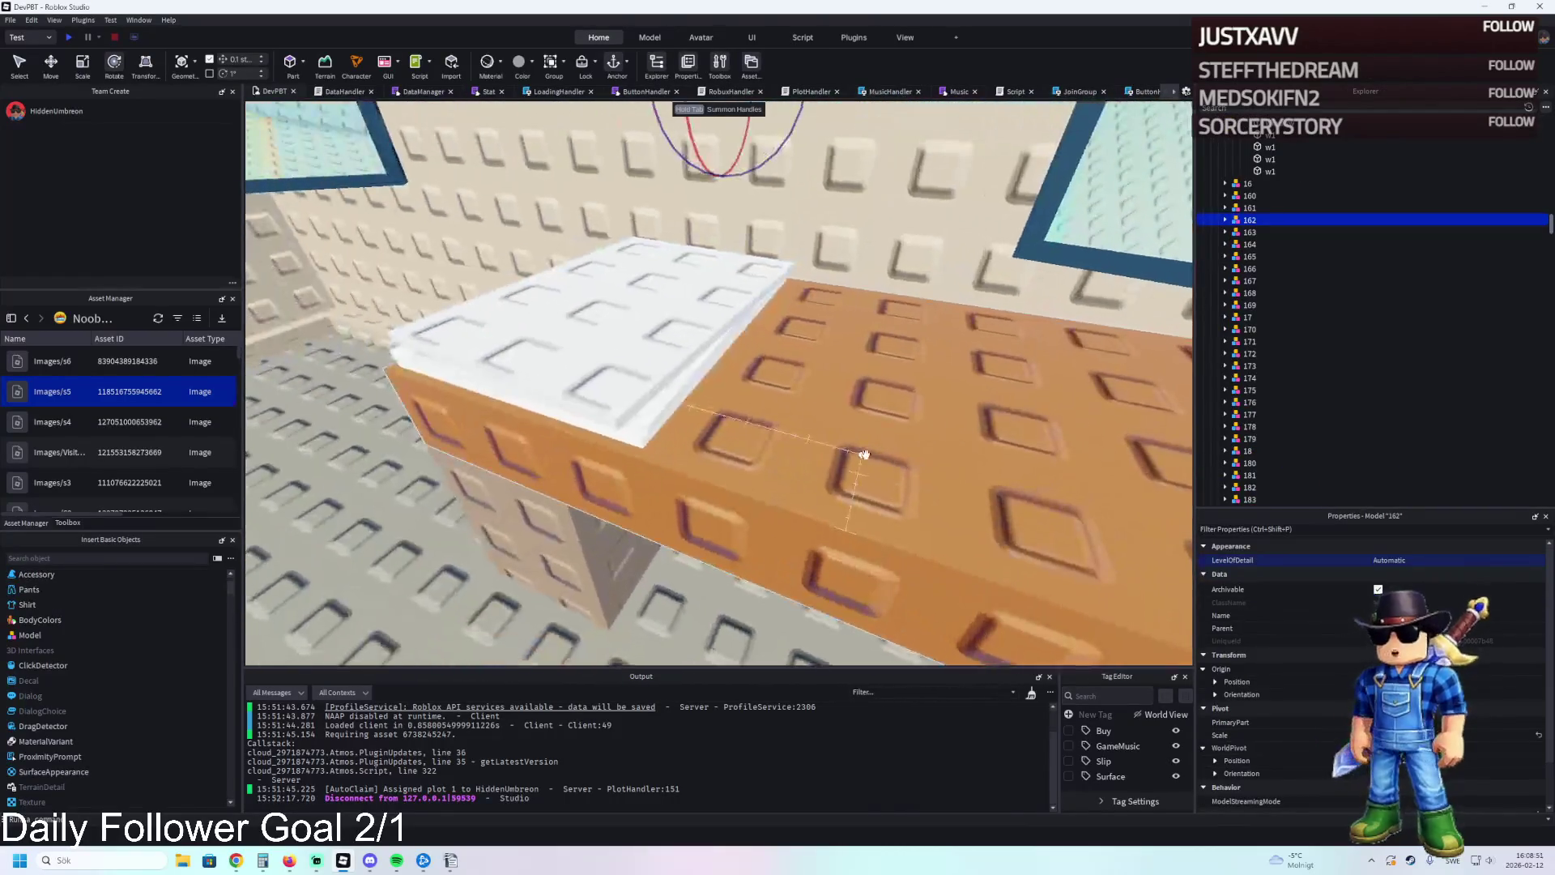
Turn the white top sheet a little further askew.
left_click(647, 409)
left_click_drag(613, 335, 616, 336)
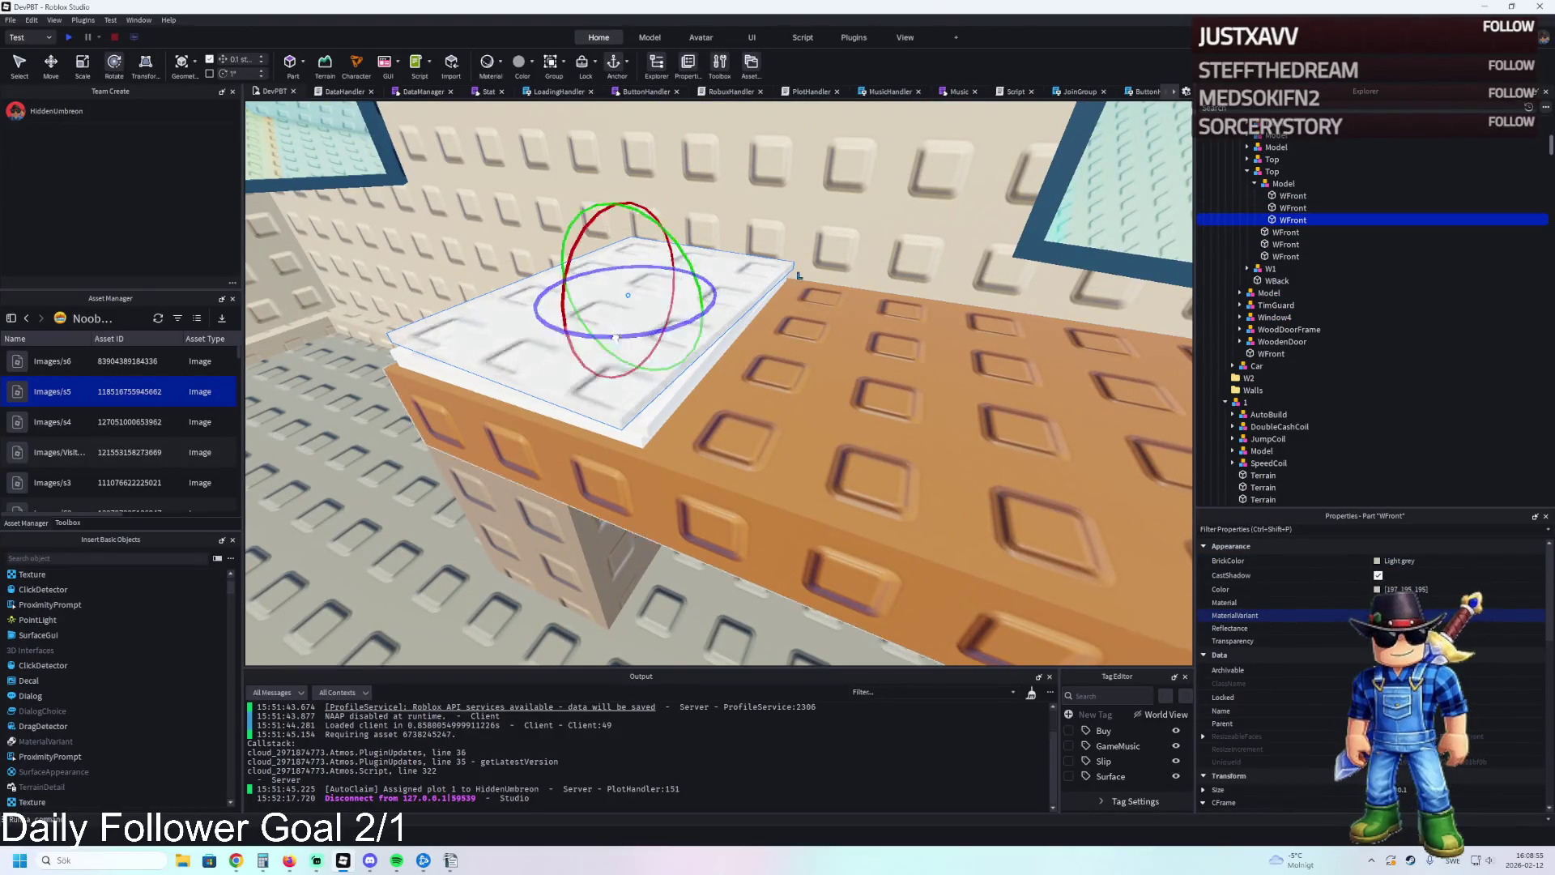
mouse_move(741, 364)
left_mouse_down()
mouse_move(740, 381)
mouse_move(747, 366)
left_mouse_up()
right_click(747, 366)
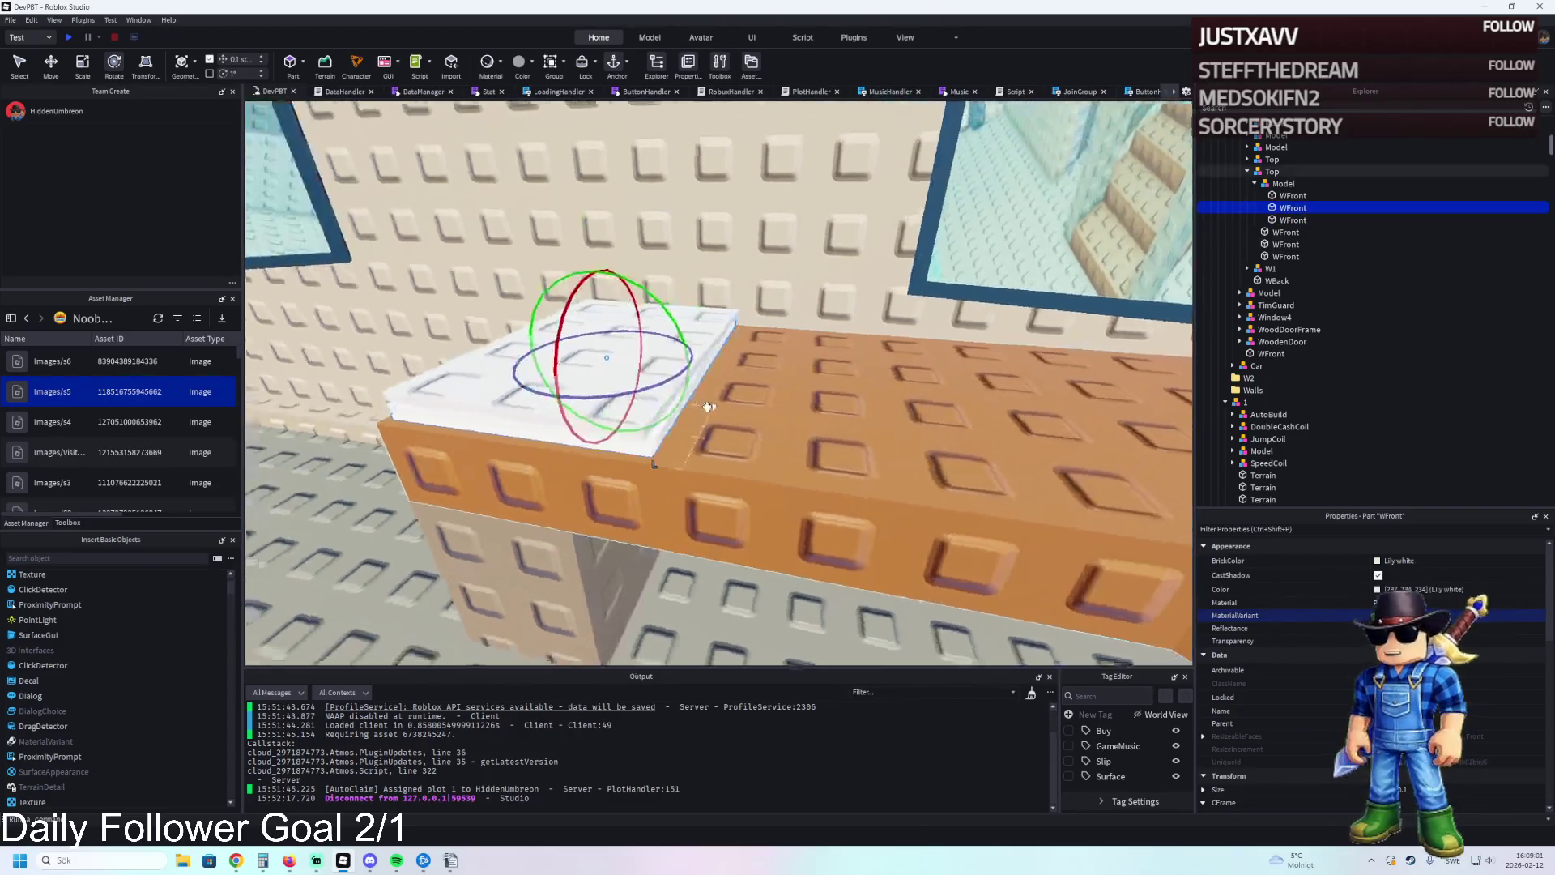
Raise, slide and tilt another sheet along the desk.
key("ctrl+2")
left_click(648, 304)
left_click_drag(648, 304, 657, 284)
left_click_drag(728, 348, 808, 381)
key("ctrl+4")
mouse_move(812, 318)
left_mouse_down()
mouse_move(807, 298)
mouse_move(832, 390)
mouse_move(891, 405)
mouse_move(889, 369)
mouse_move(843, 321)
mouse_move(830, 266)
left_mouse_up()
key("ctrl+2")
key("q")
key("s")
key("w")
Turn off move snapping, then finely nudge and twist the sheet askew.
key("ctrl+4")
key("ctrl+2")
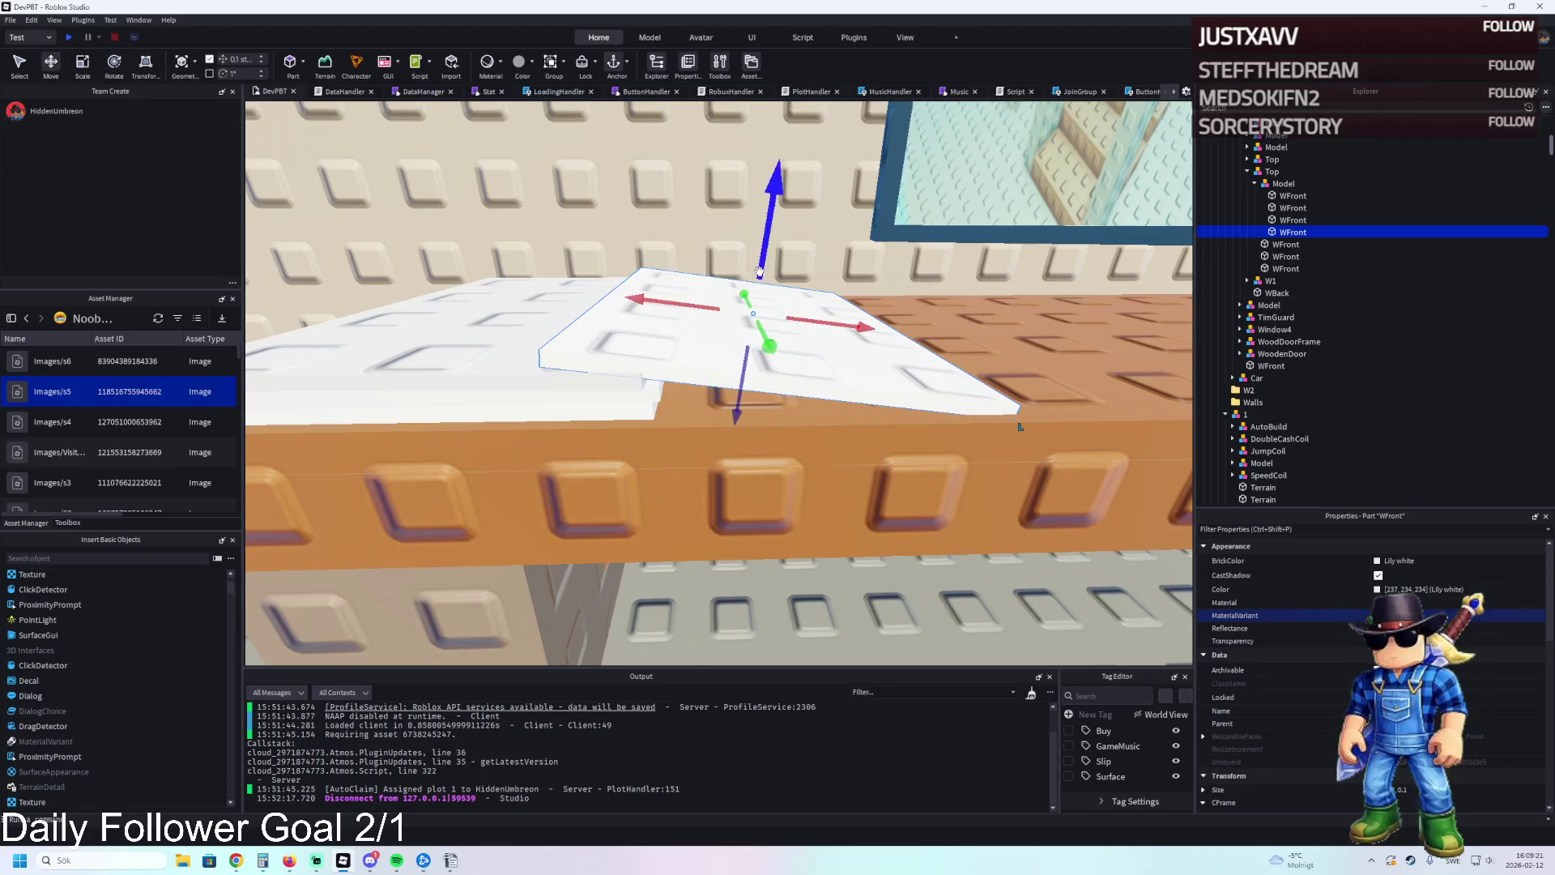
left_click_drag(762, 265, 760, 272)
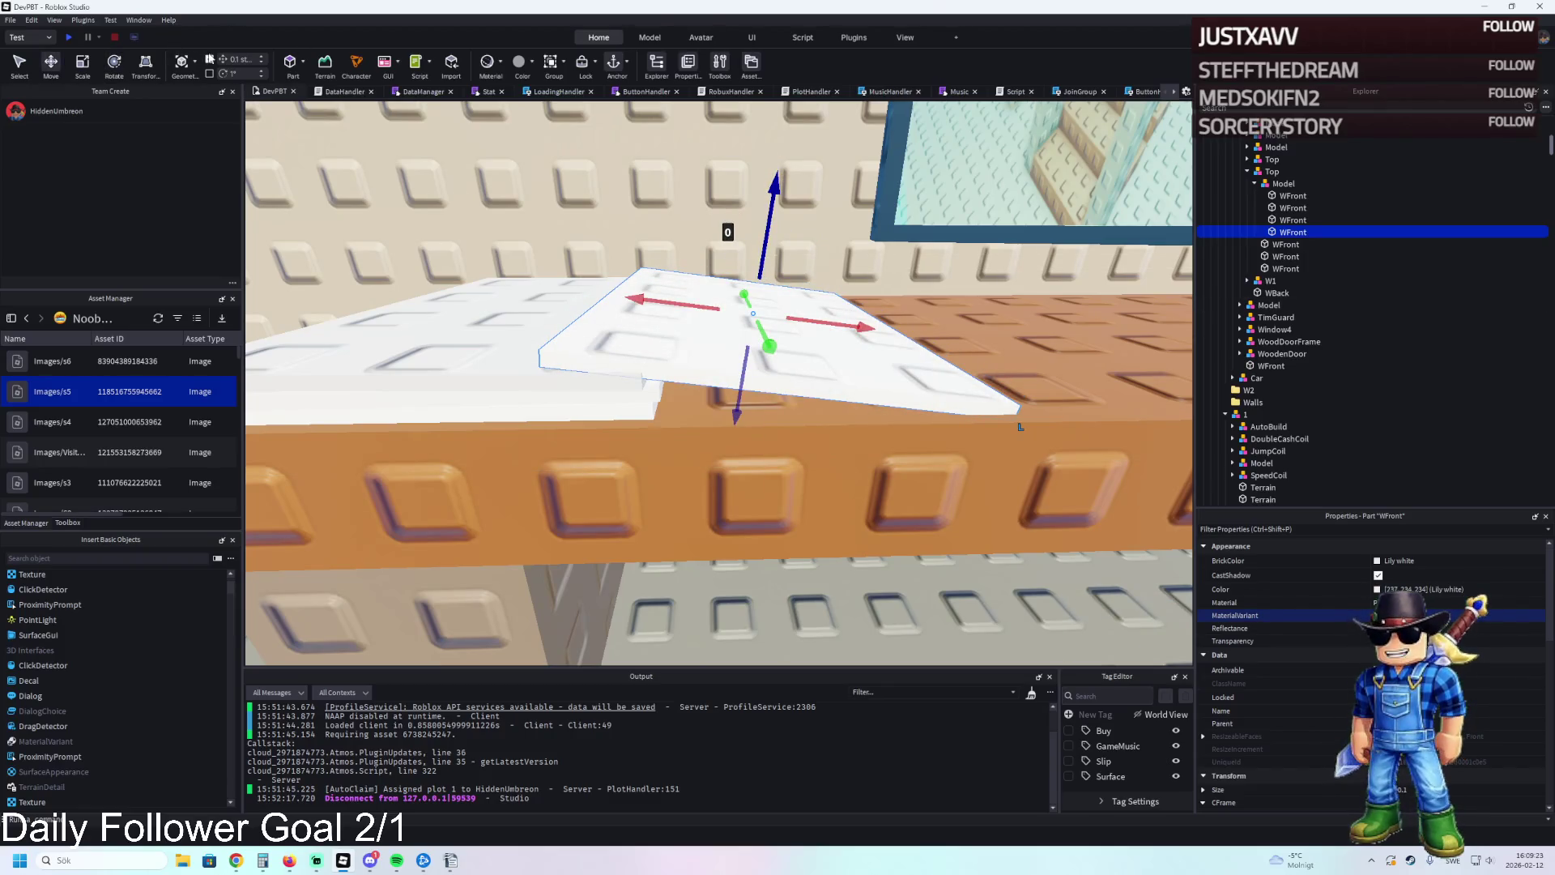
left_click(210, 60)
left_click_drag(766, 219, 772, 235)
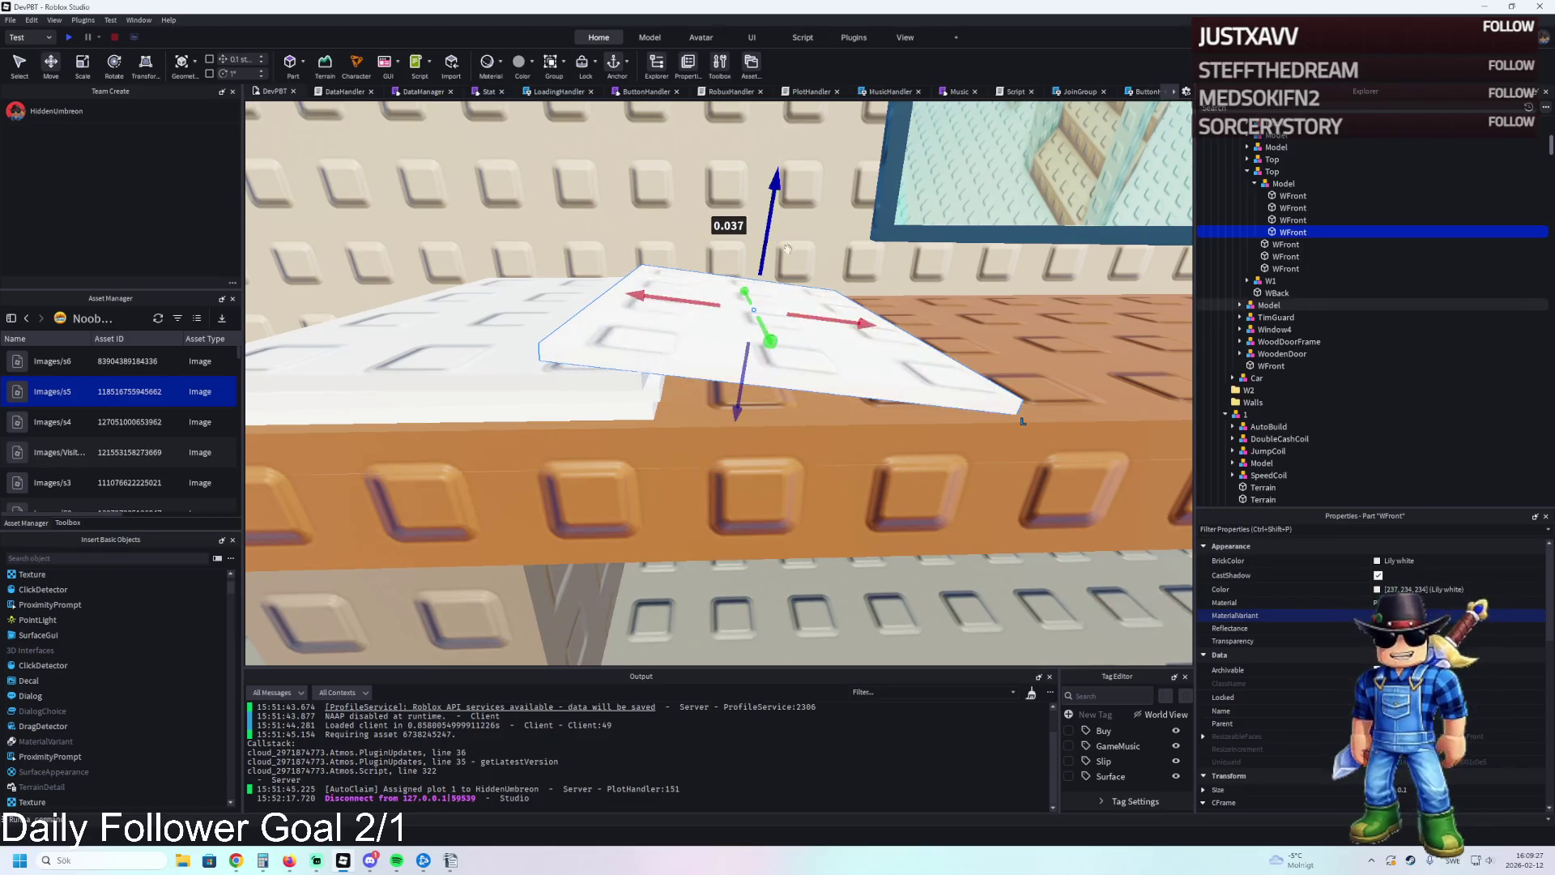
left_click_drag(814, 314, 846, 320)
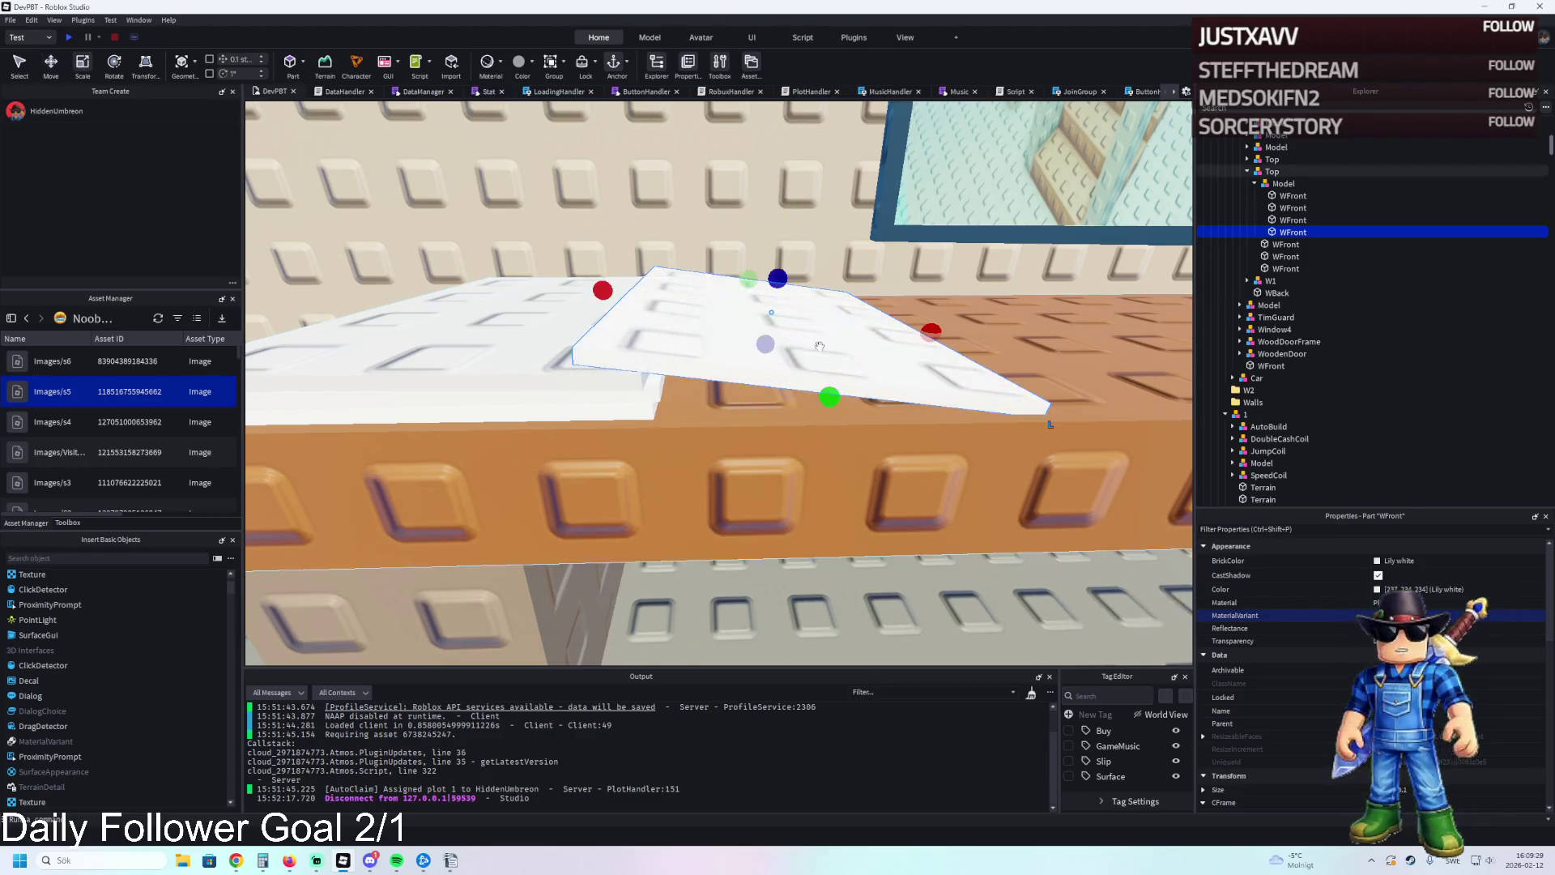
key("ctrl+4")
scroll(756, 276, "up", 5)
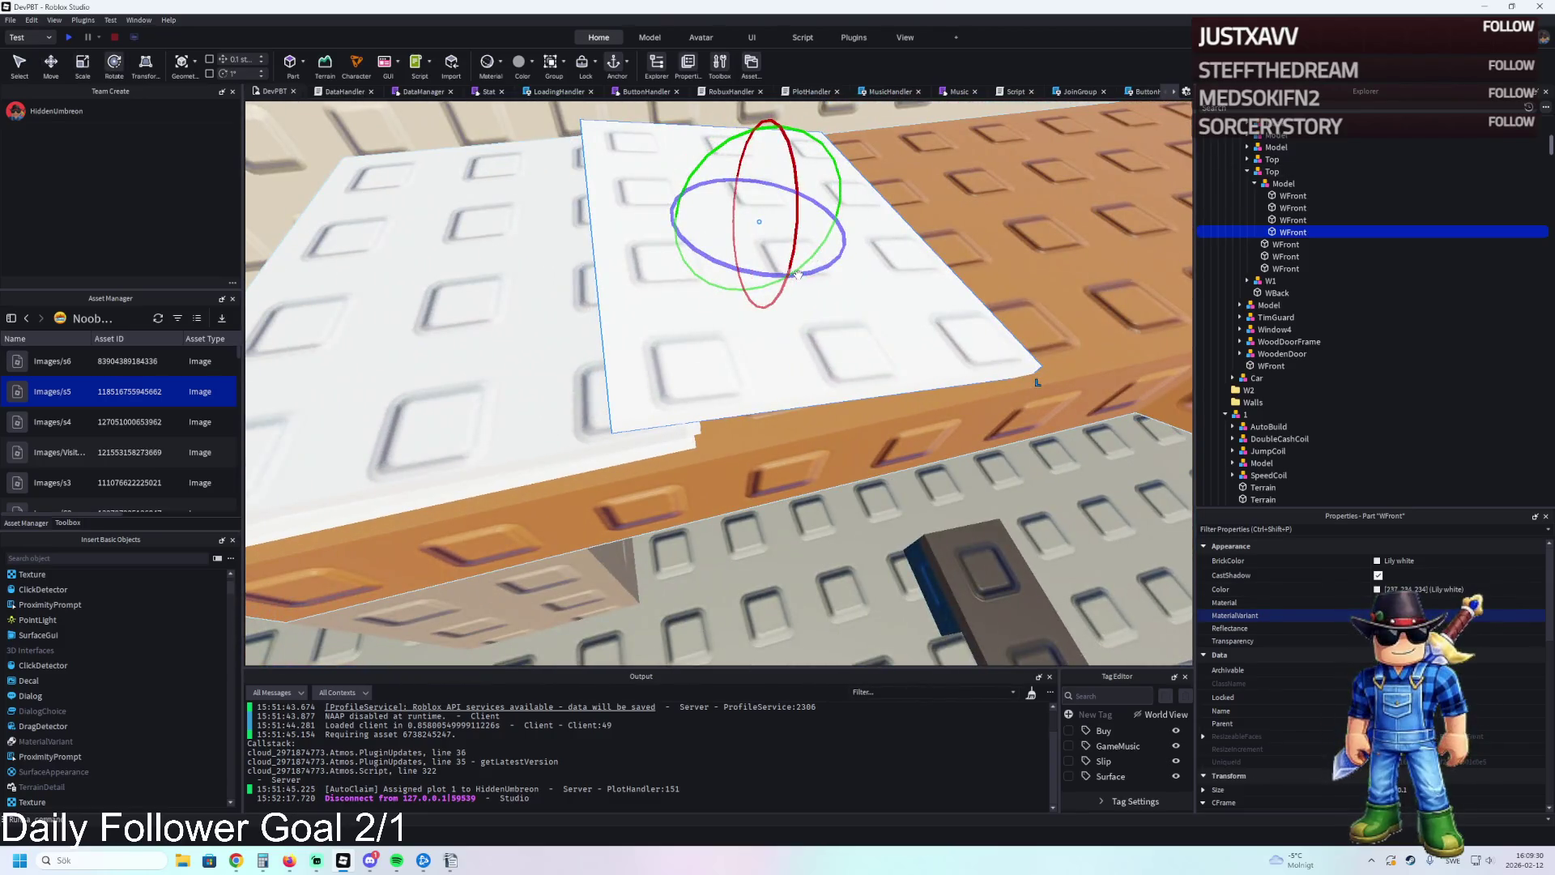
left_click_drag(798, 274, 802, 279)
key("w")
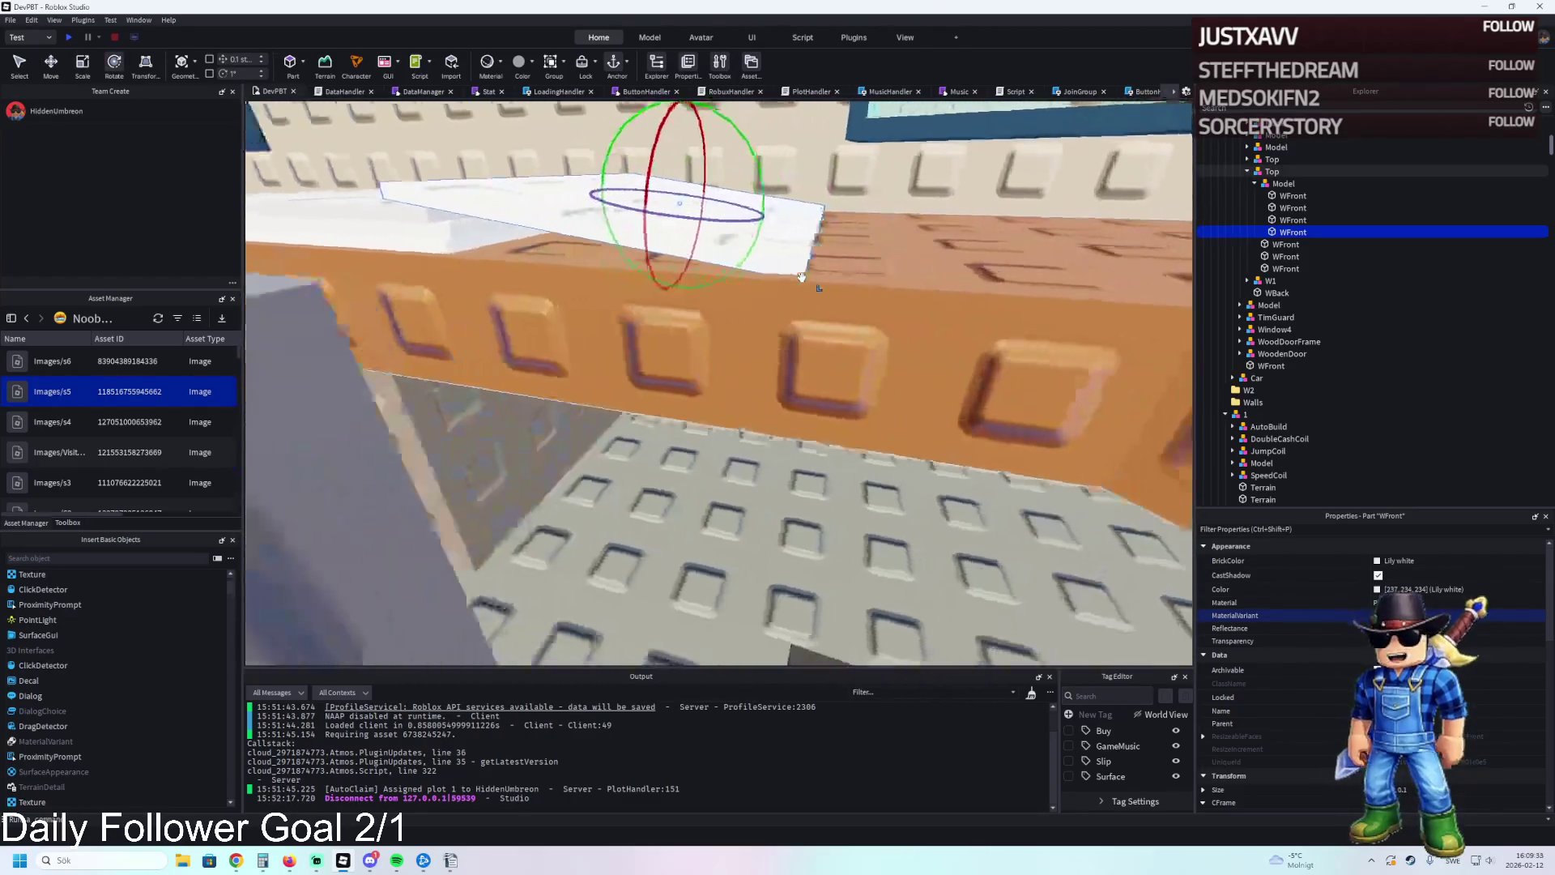
key("s")
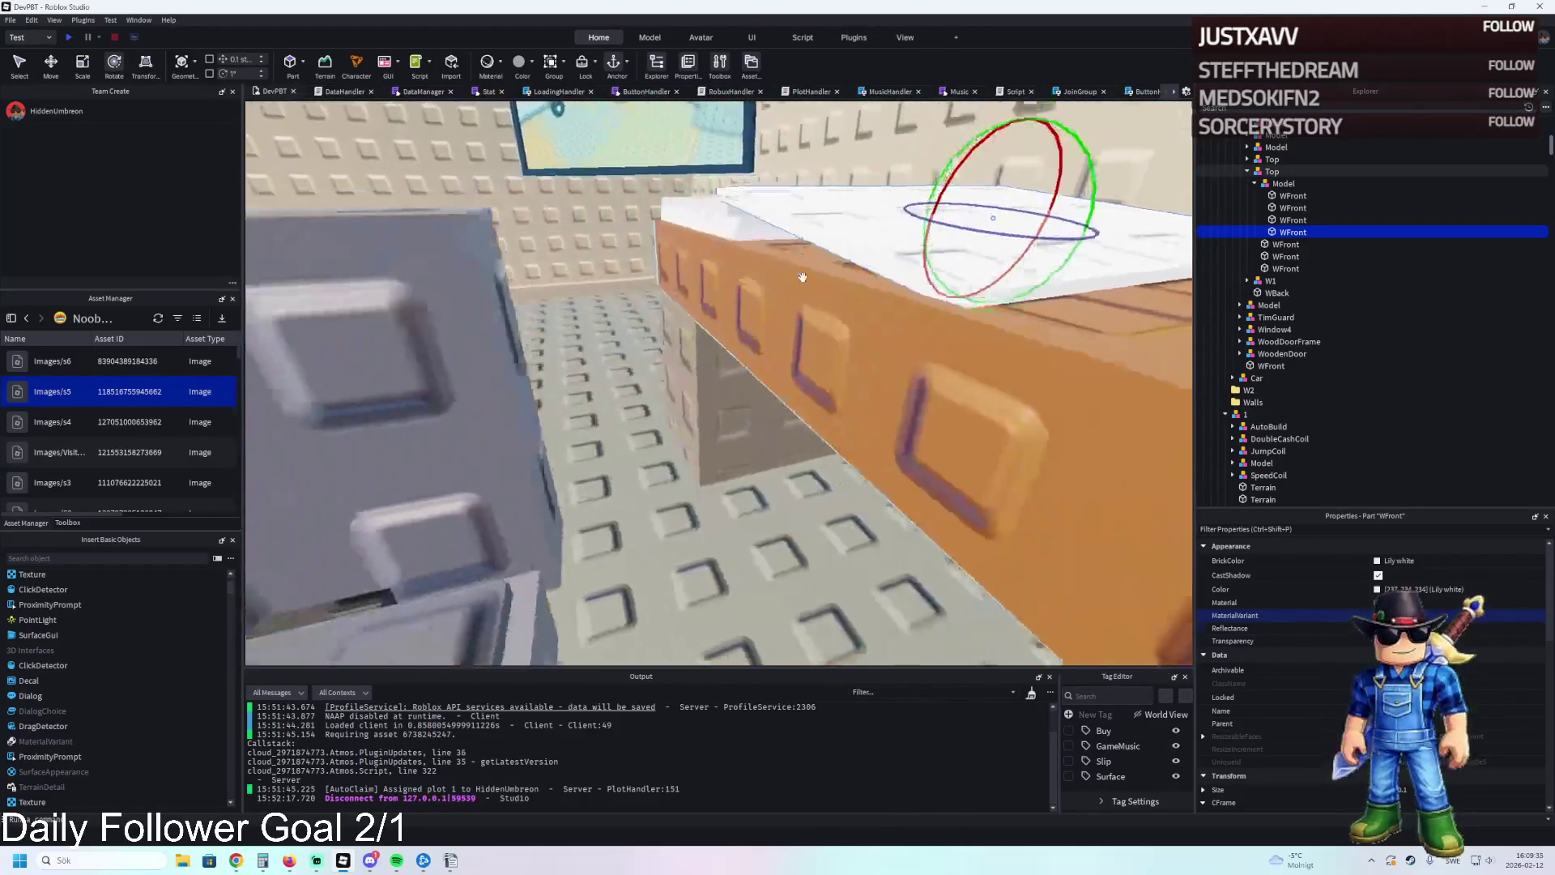
Rename the sheet group to Paper and drag it out of Top.
left_click(1277, 184)
key("F2")
type("Paper")
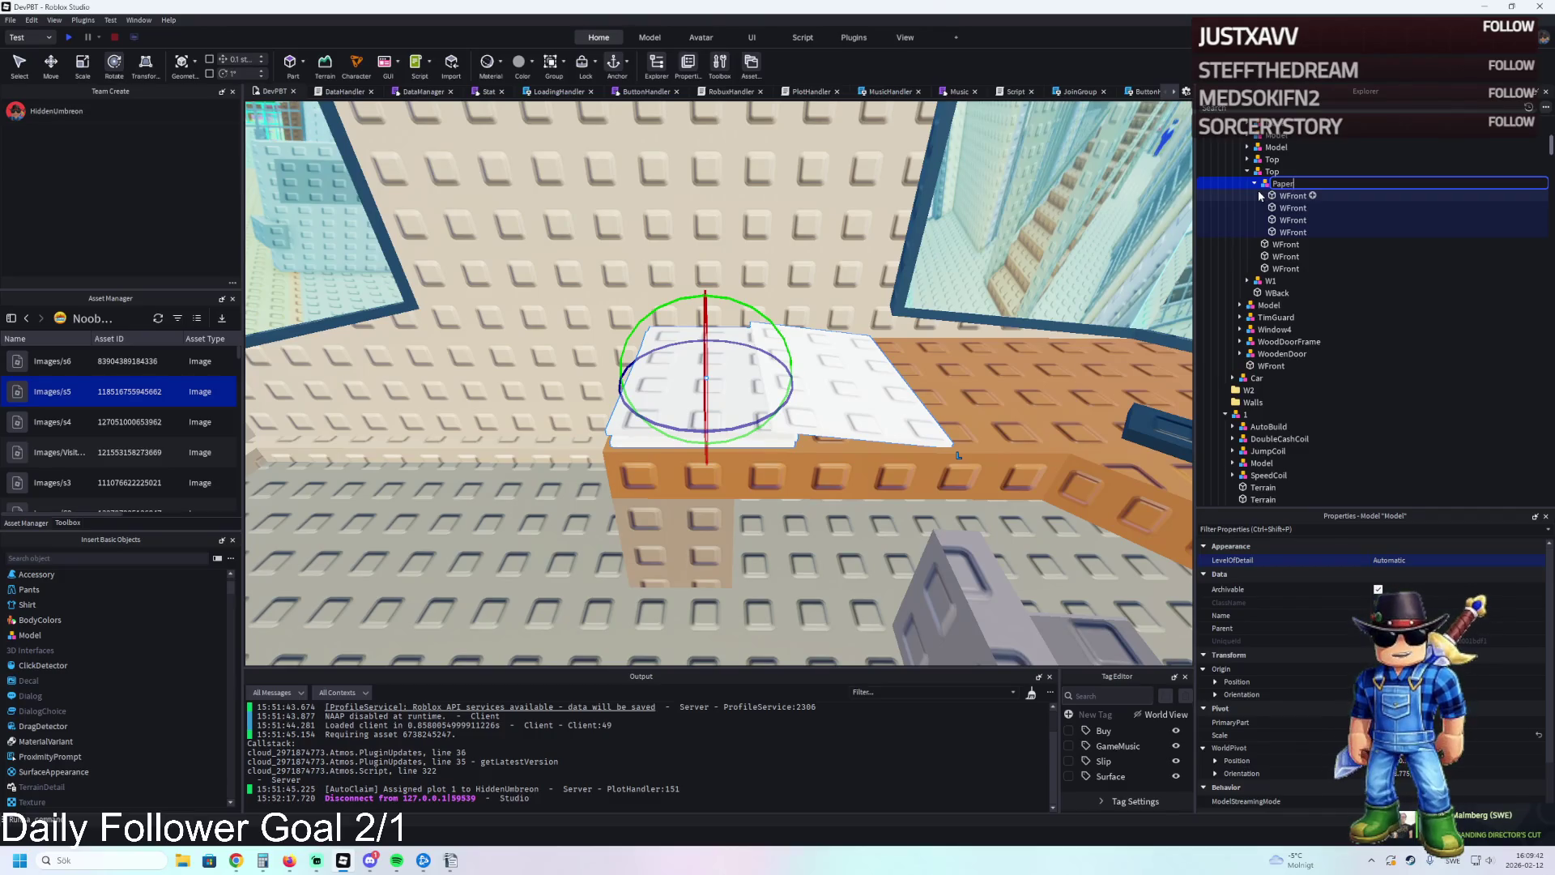
key("Return")
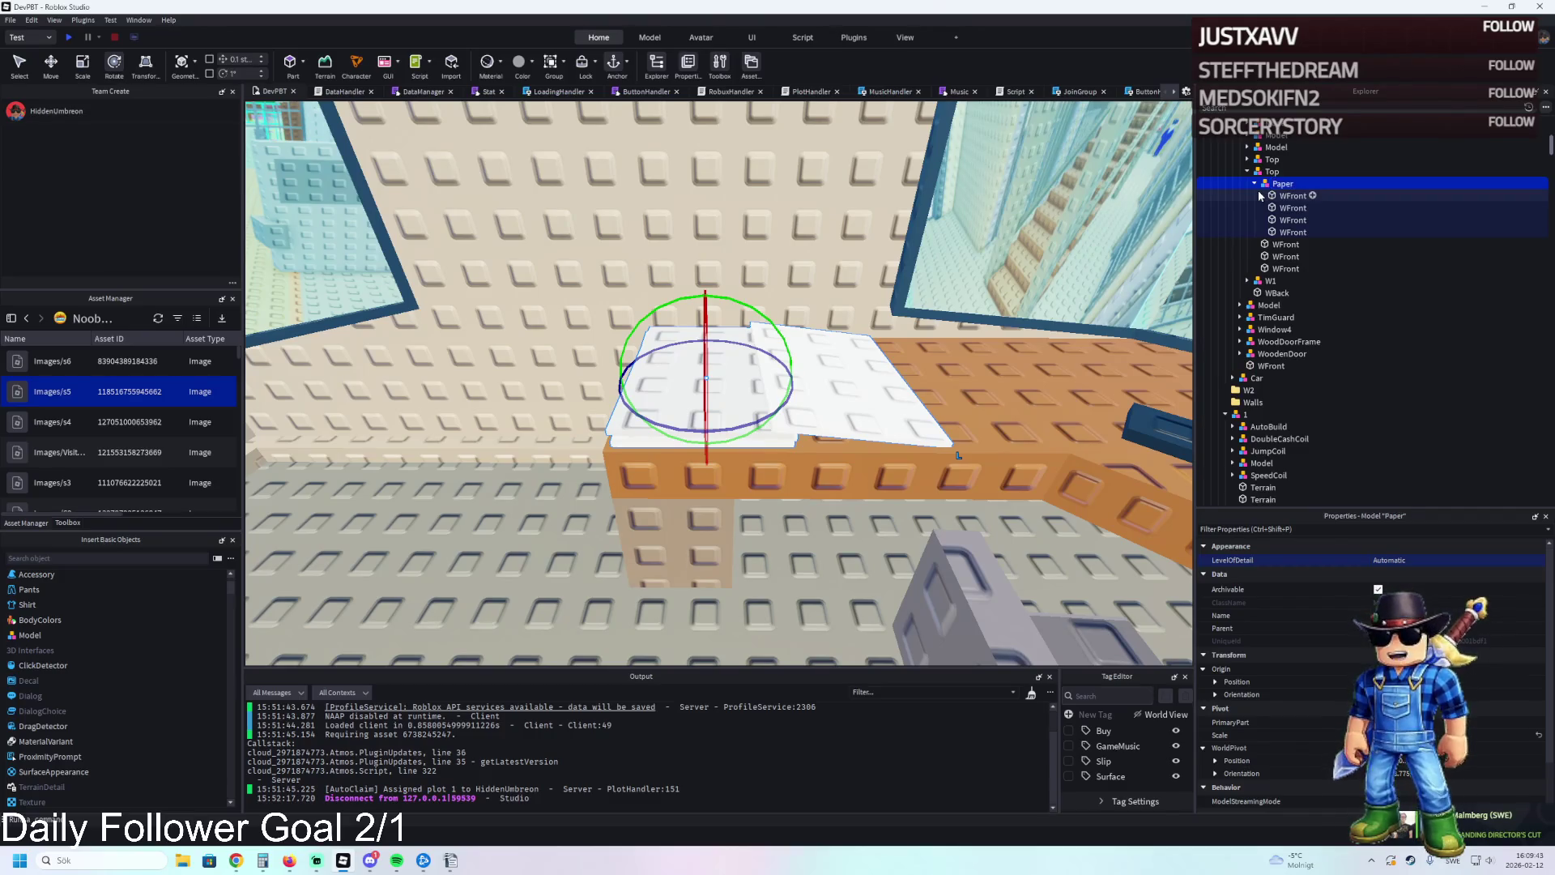
left_click_drag(1261, 182, 1270, 172)
left_click(1266, 230)
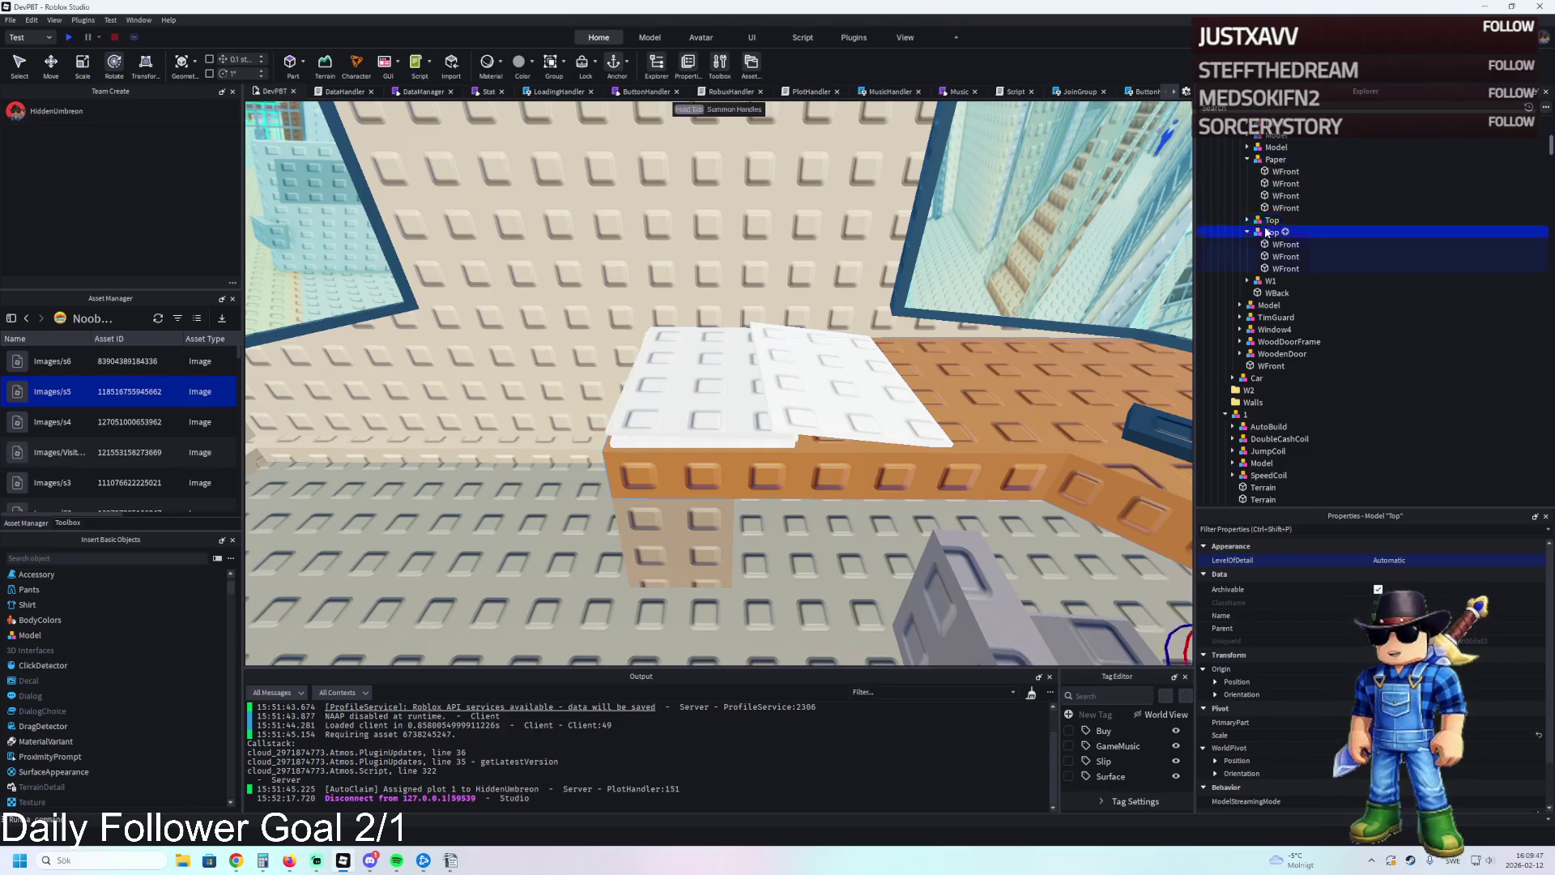
key("f")
scroll(859, 365, "down", 2)
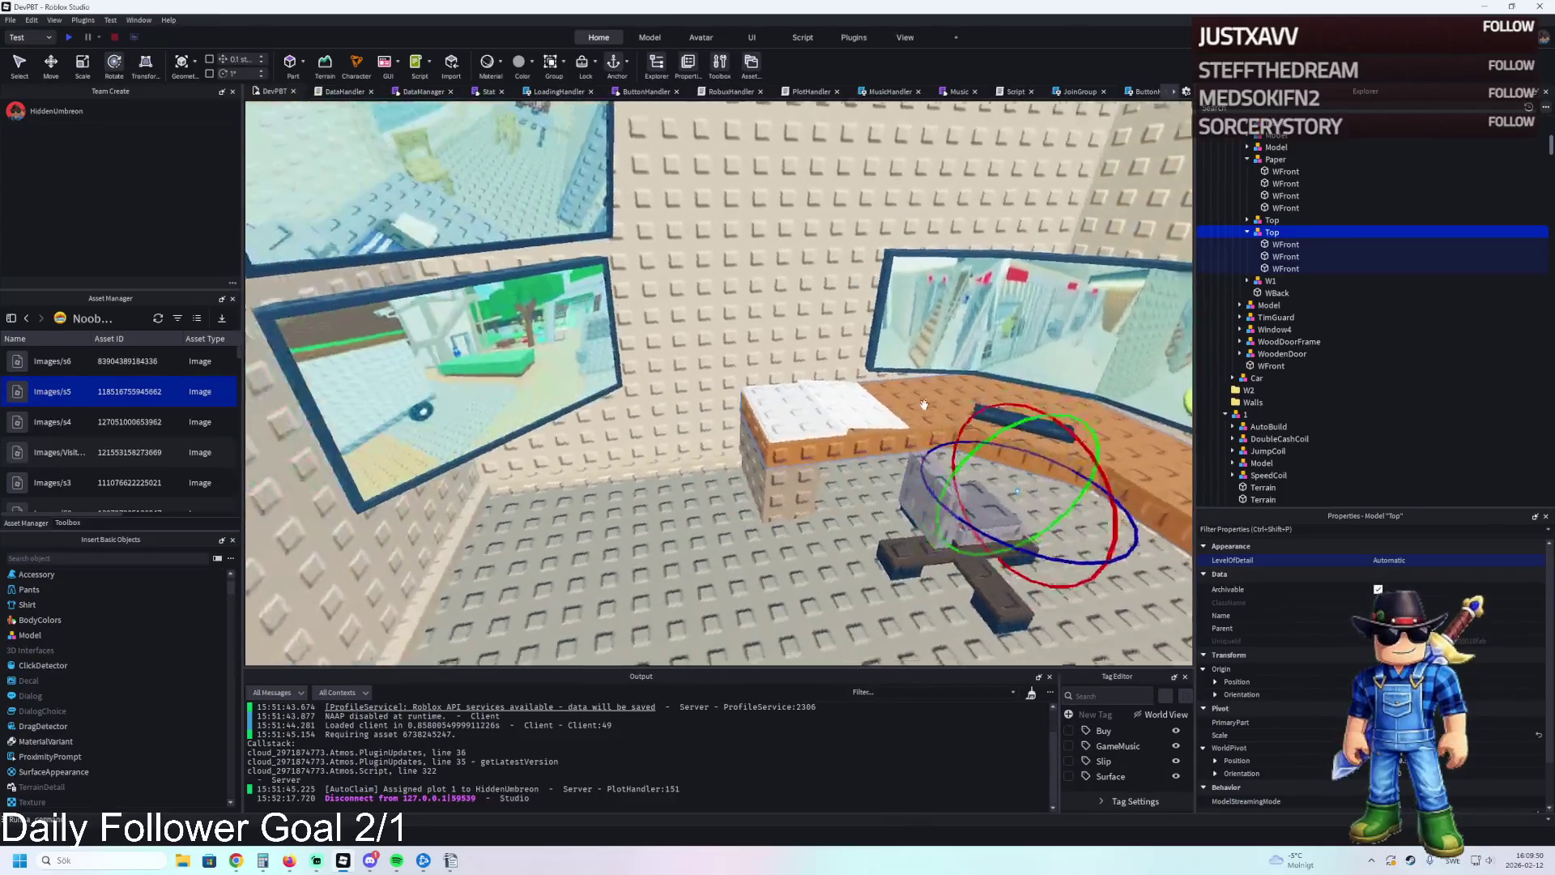
Make the upper-left wall monitor frame Pastel Blue.
left_click_drag(924, 405, 614, 246)
left_click(614, 246)
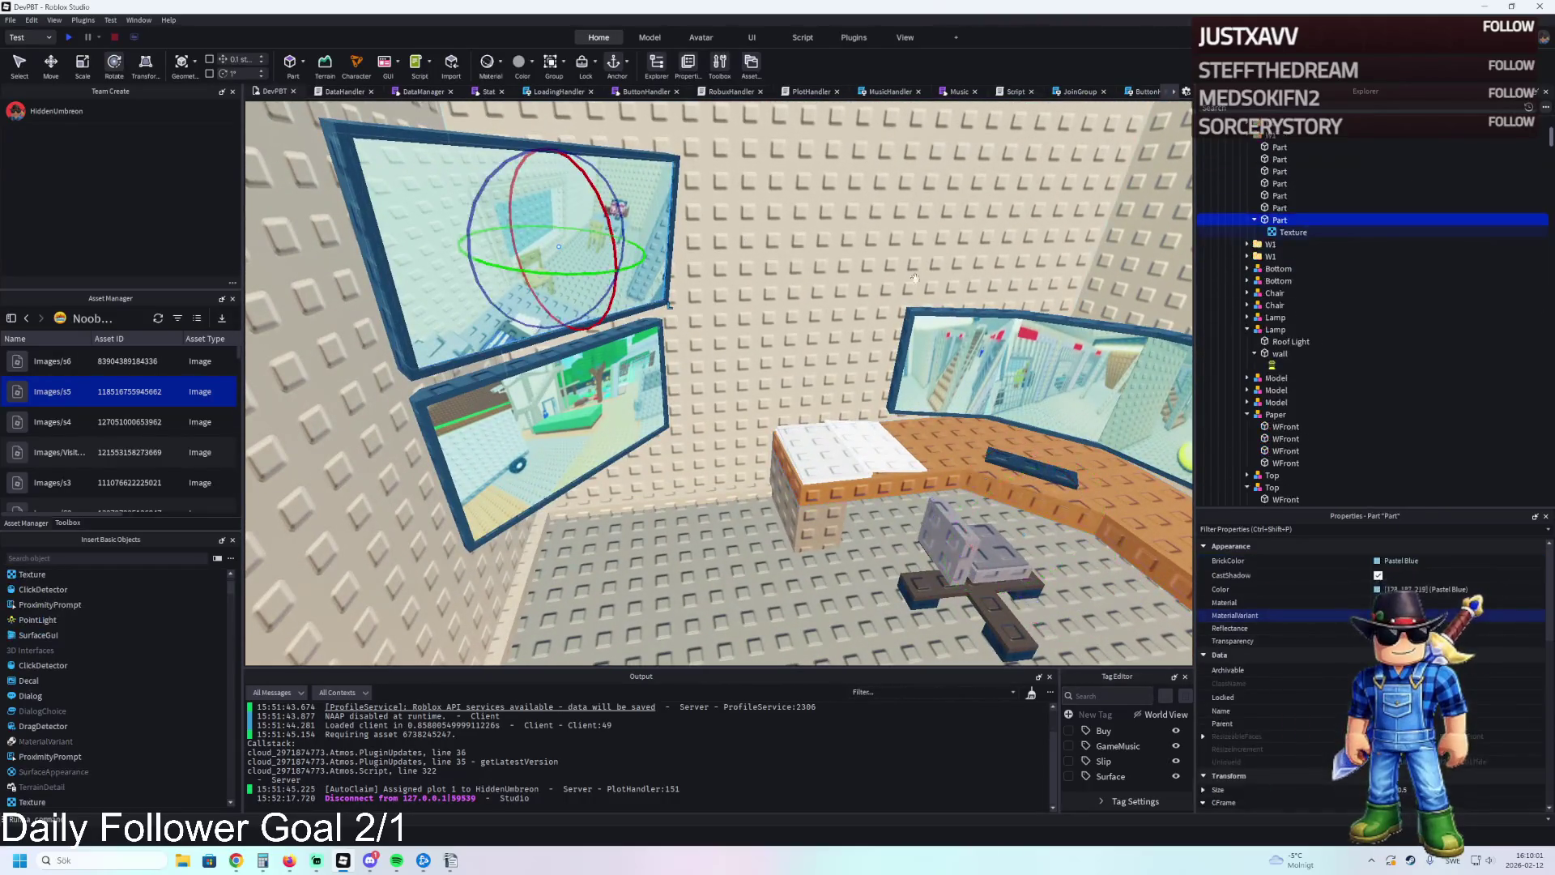
left_click(1378, 561)
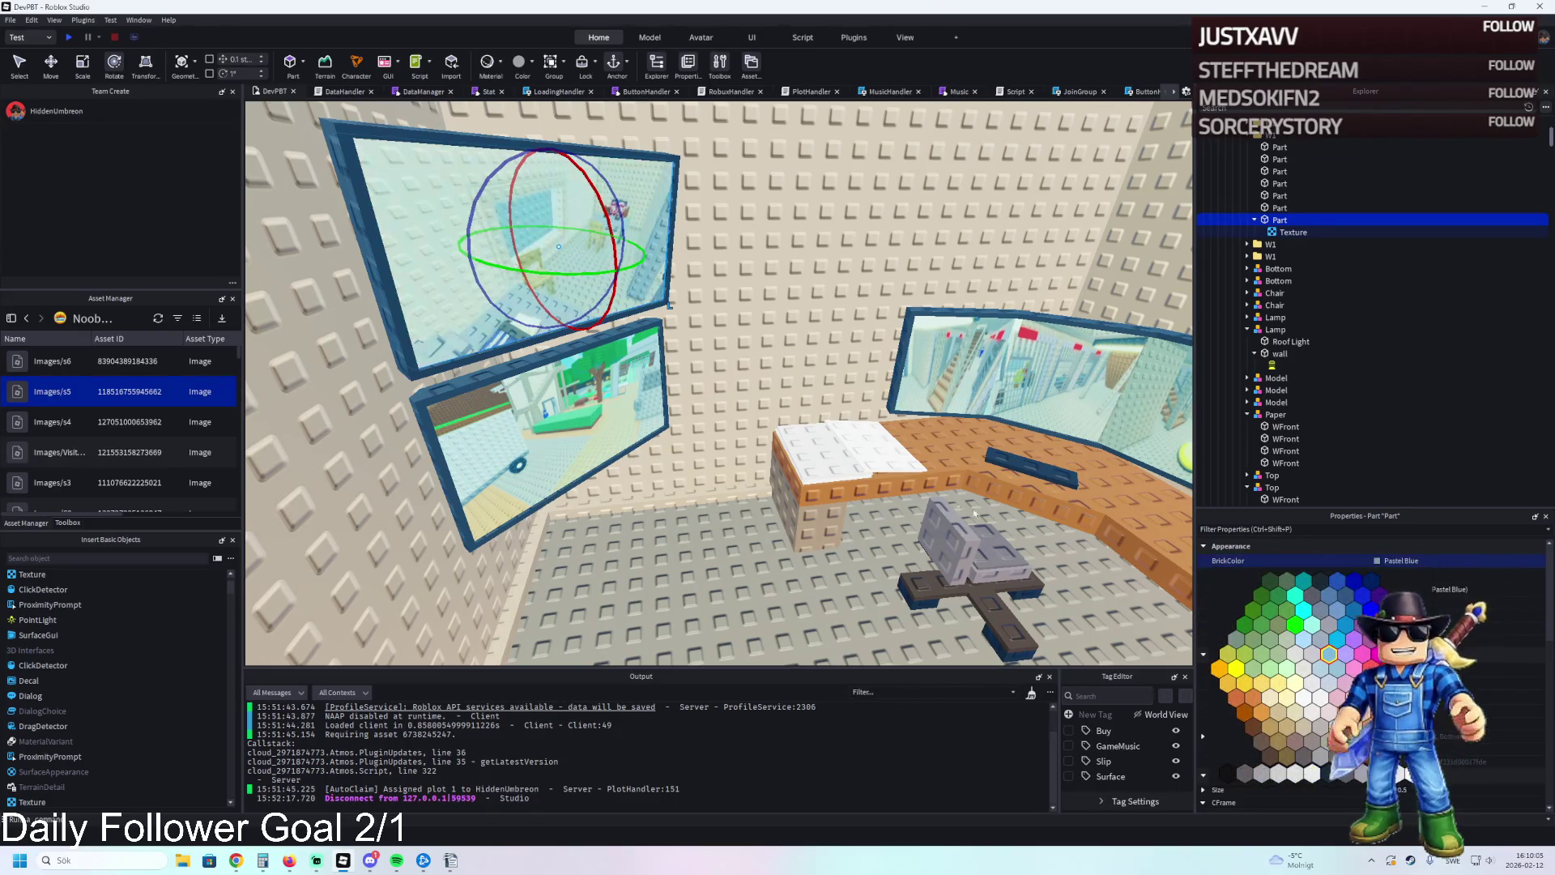
left_click(1329, 654)
Select the Window part inside W1 > Window4 and shift it slightly along the wall.
key("w")
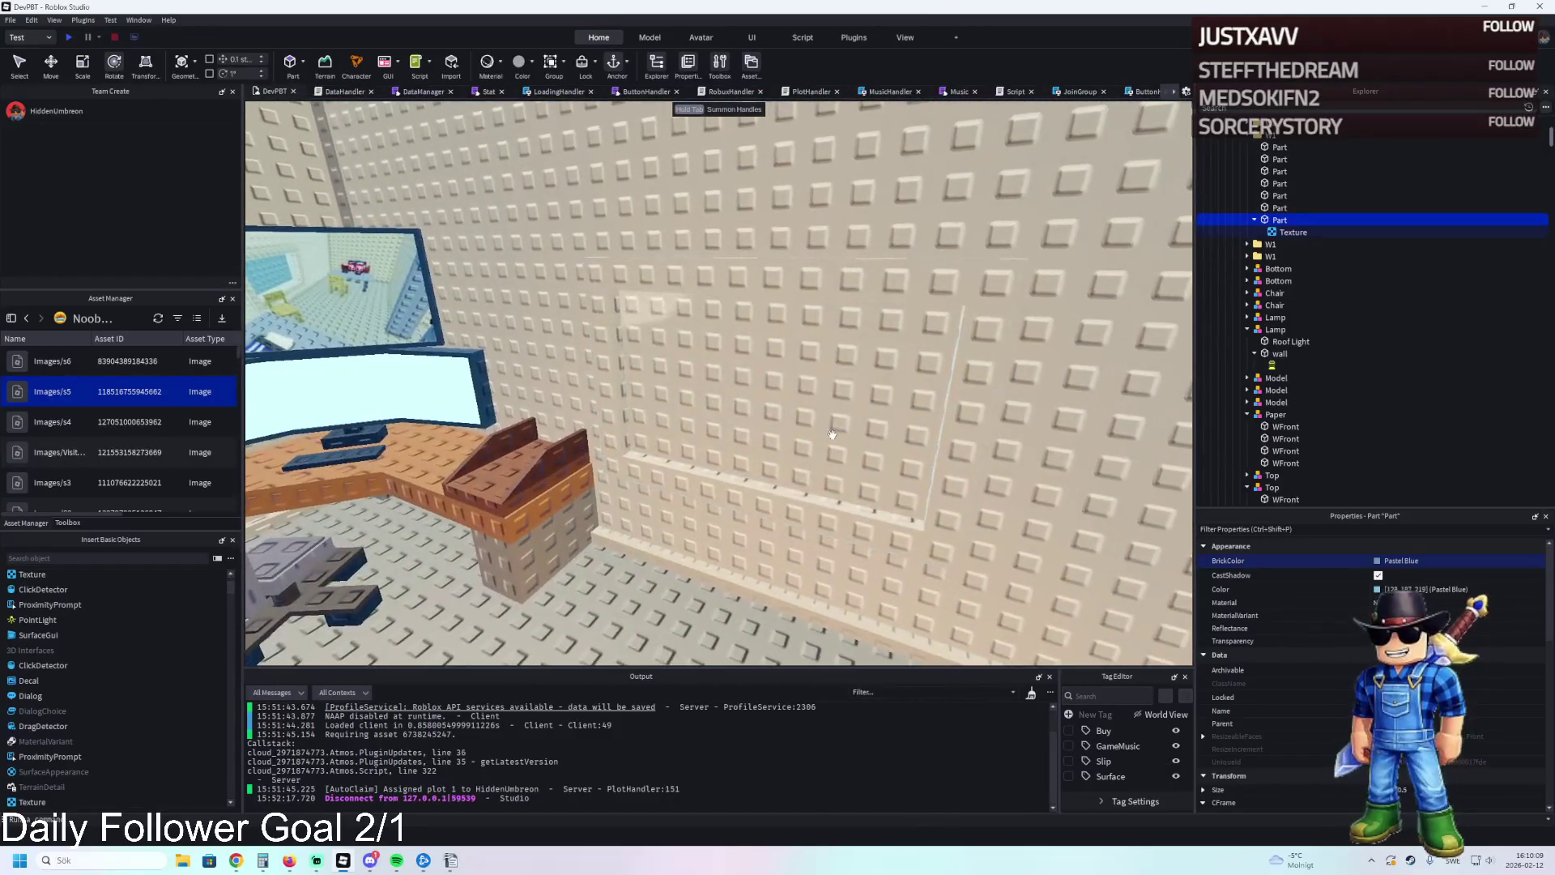
left_click(937, 416)
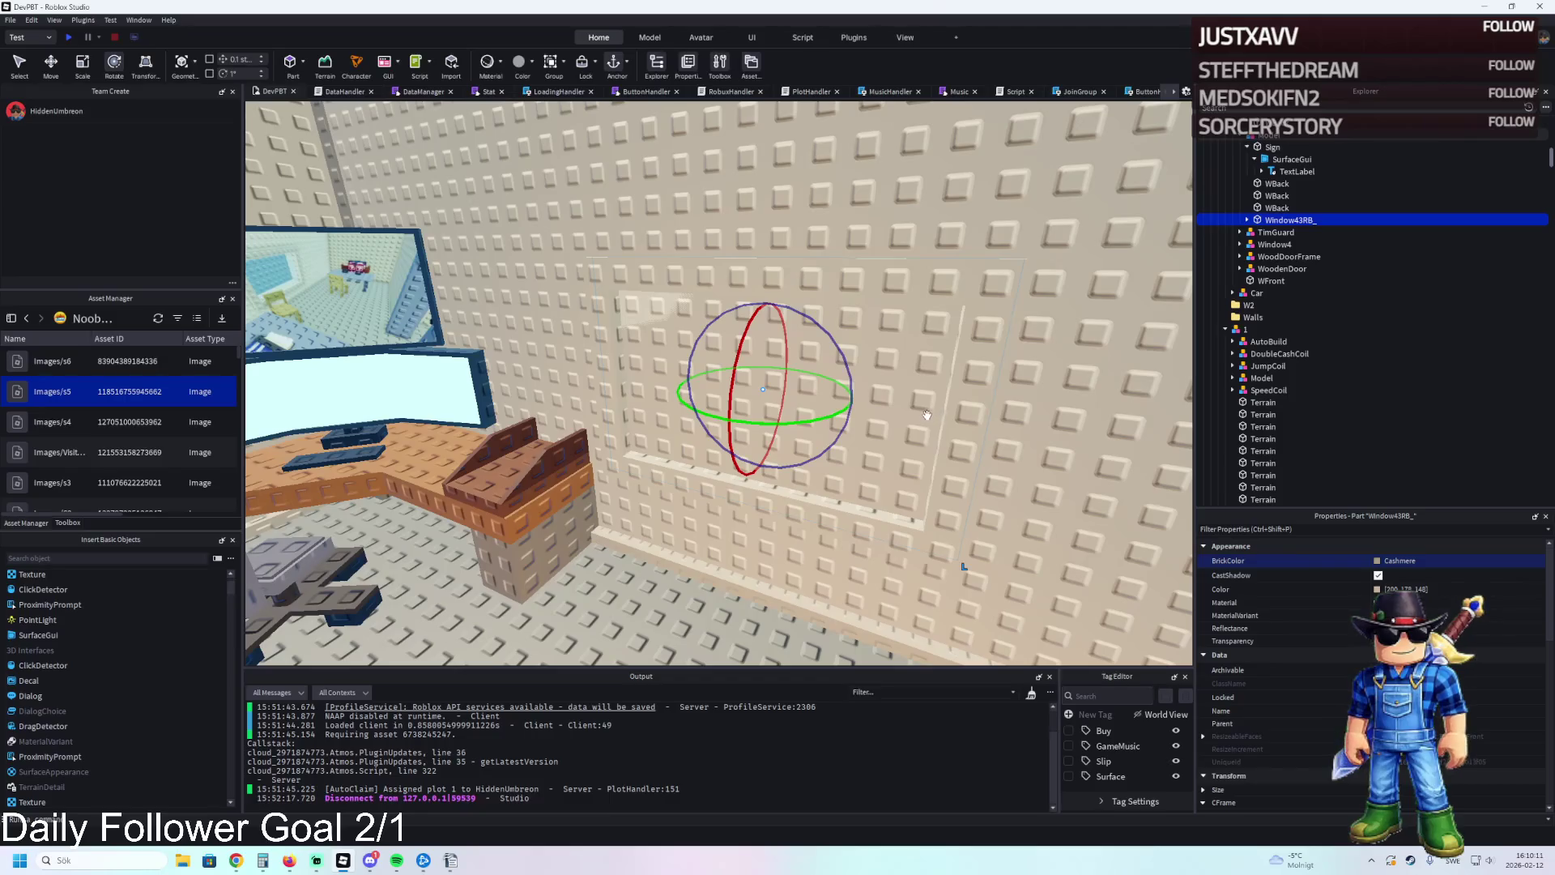
scroll(932, 414, "up", 5)
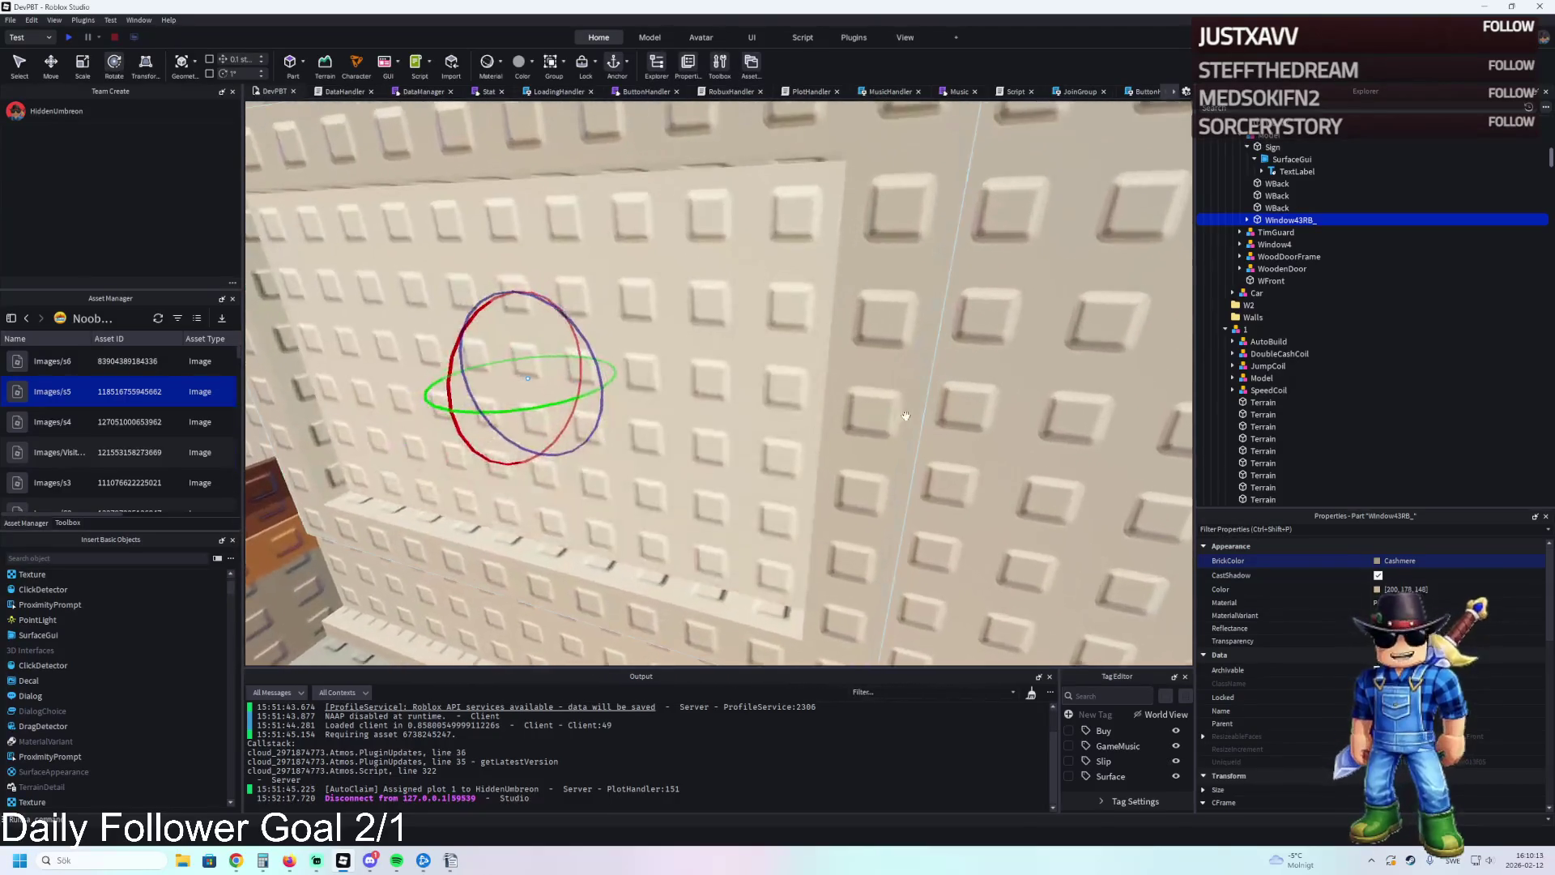
left_click(929, 413)
left_click(1247, 214)
left_click(1265, 227)
left_click(1255, 227)
left_click(1294, 239)
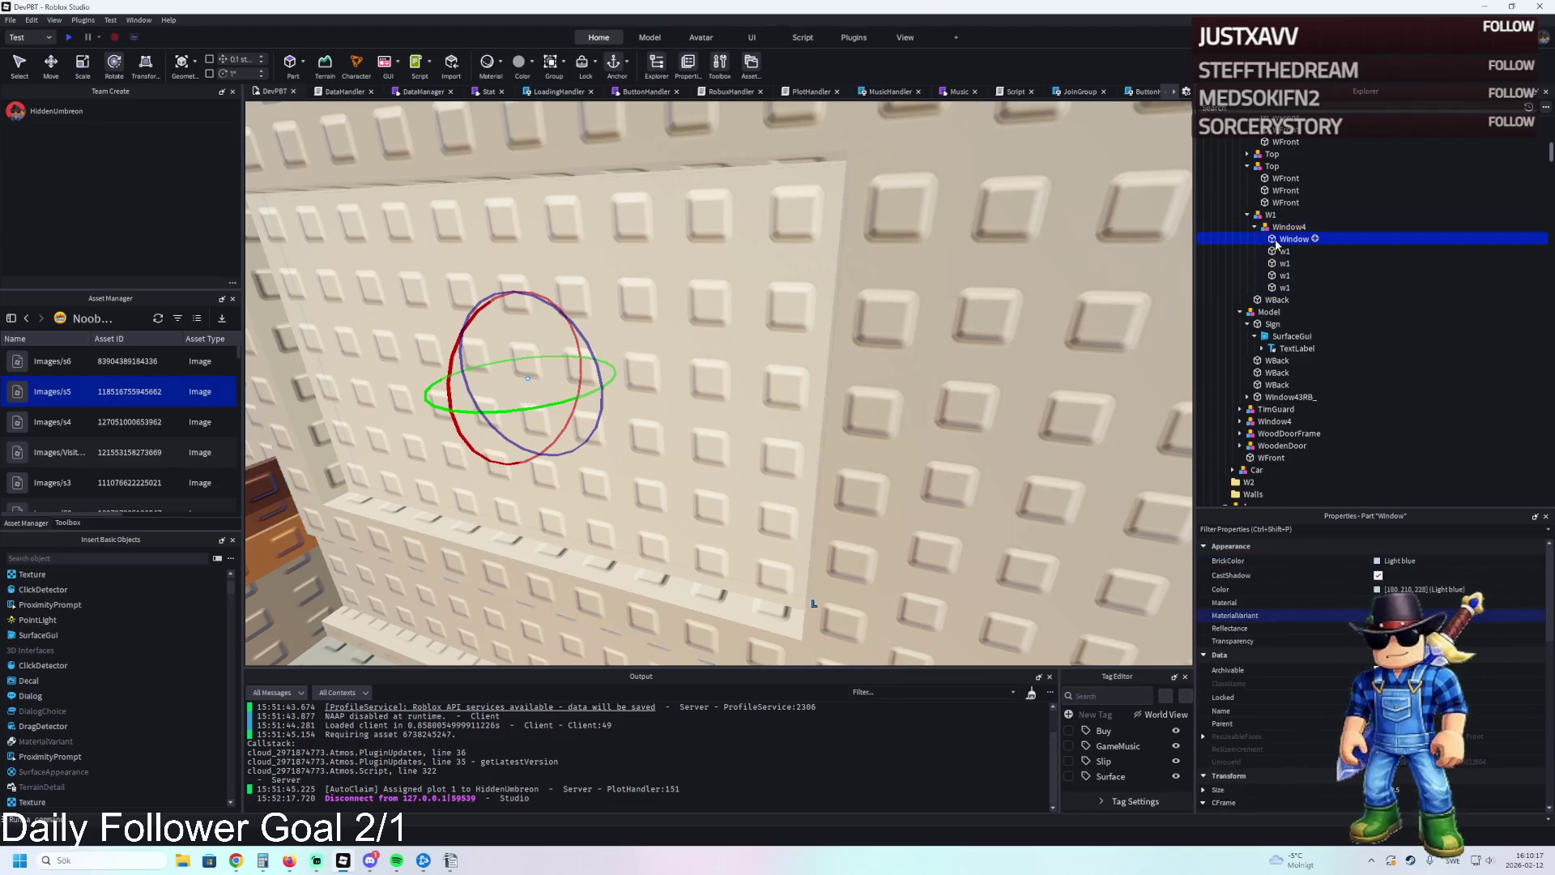
key("f")
key("ctrl+2")
left_click_drag(605, 459, 609, 458)
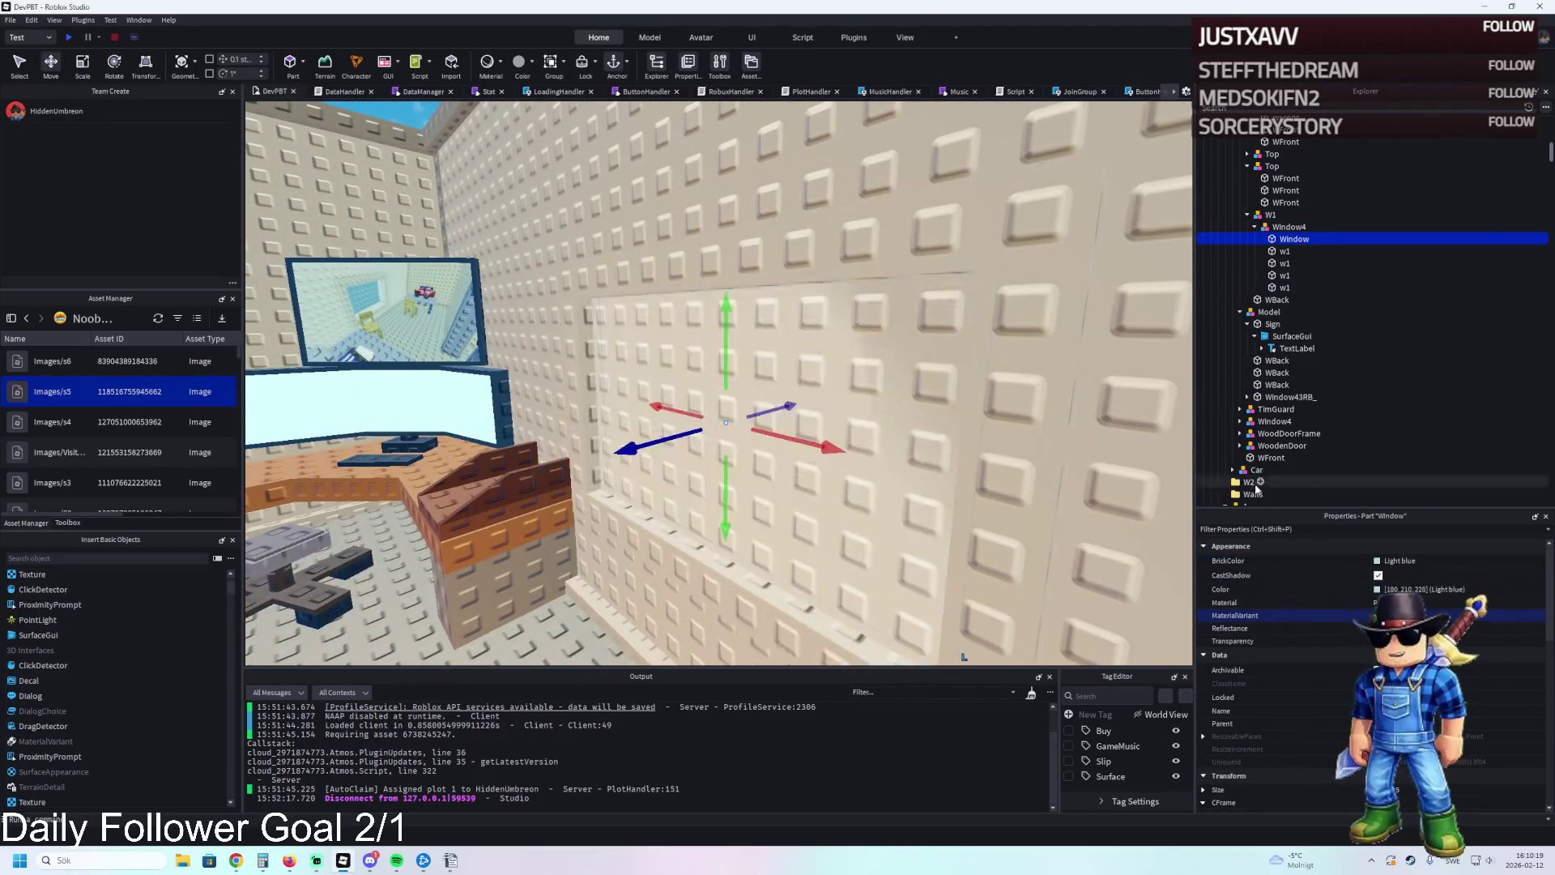
Recolour the Window panel to dark grey-blue [68,79,86].
left_click(1378, 572)
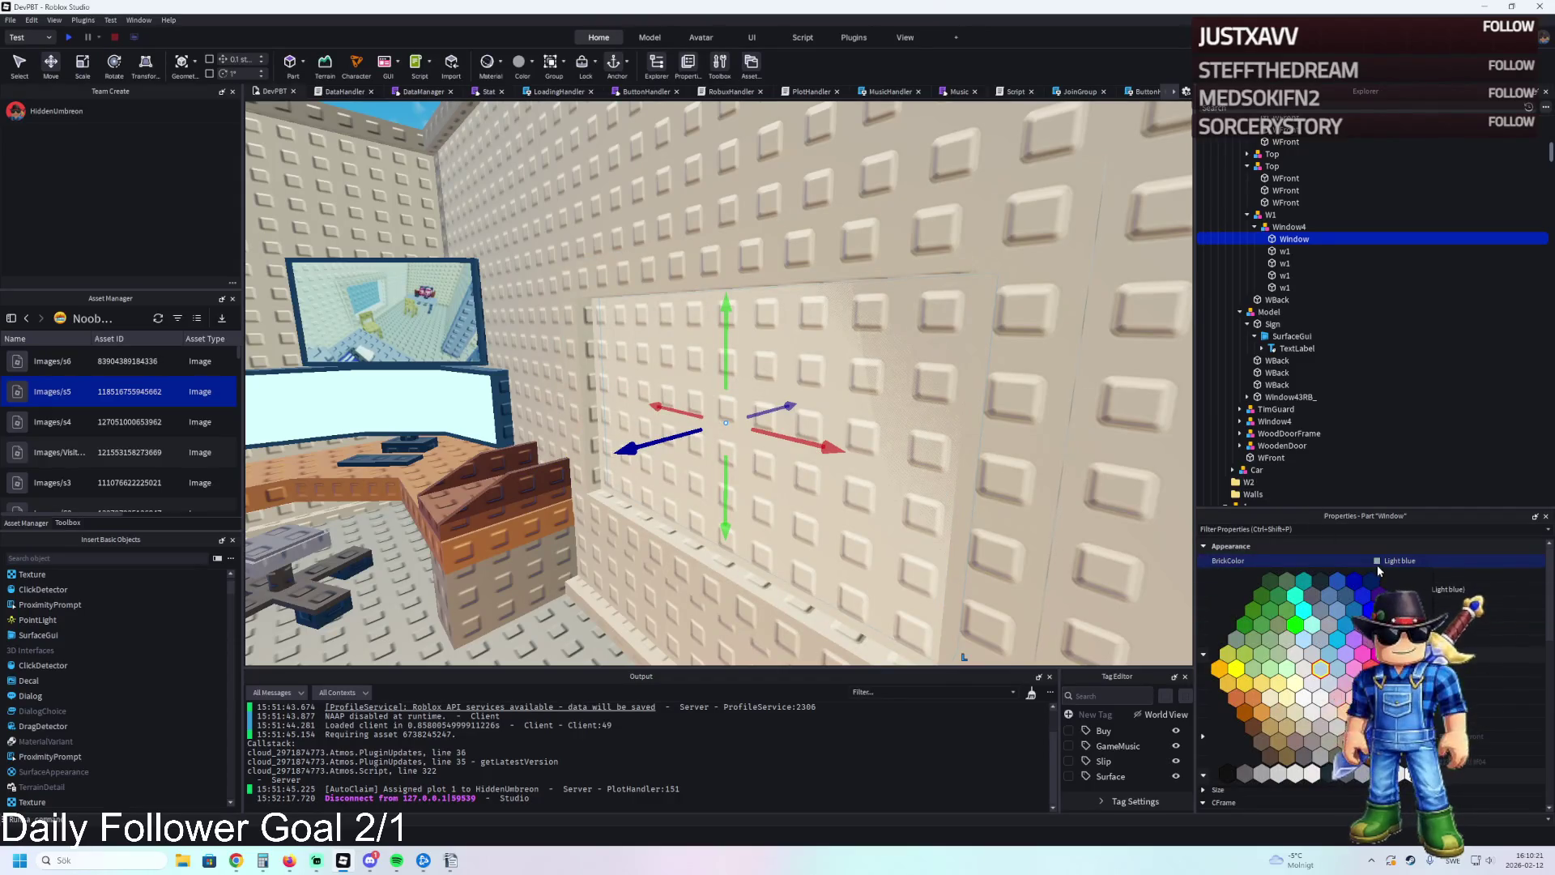
left_click(1290, 589)
left_click_drag(916, 371, 924, 405)
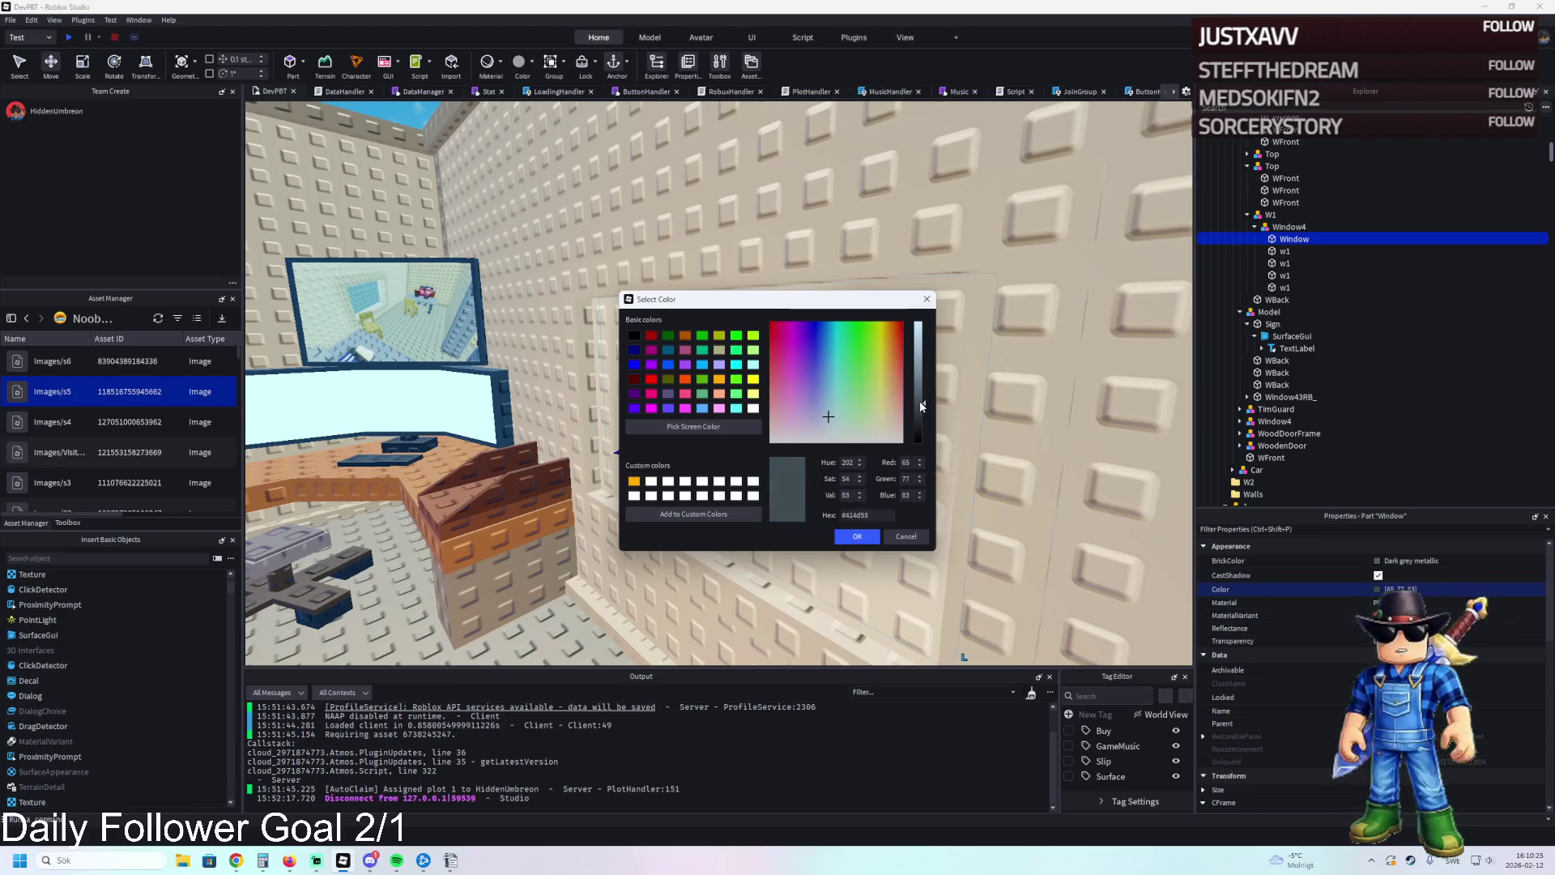
left_click(865, 541)
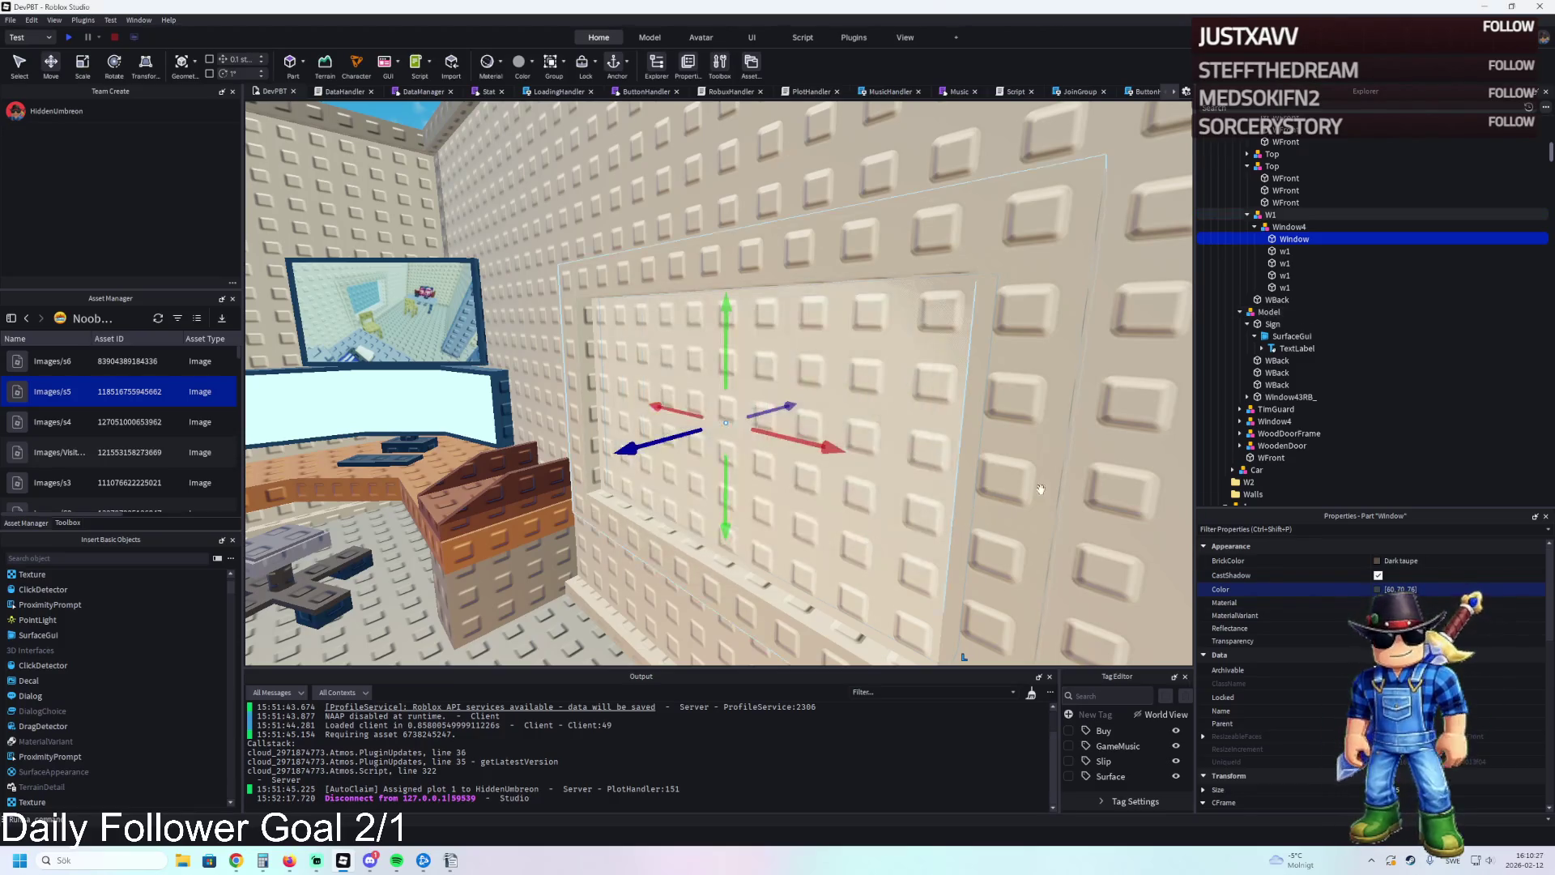
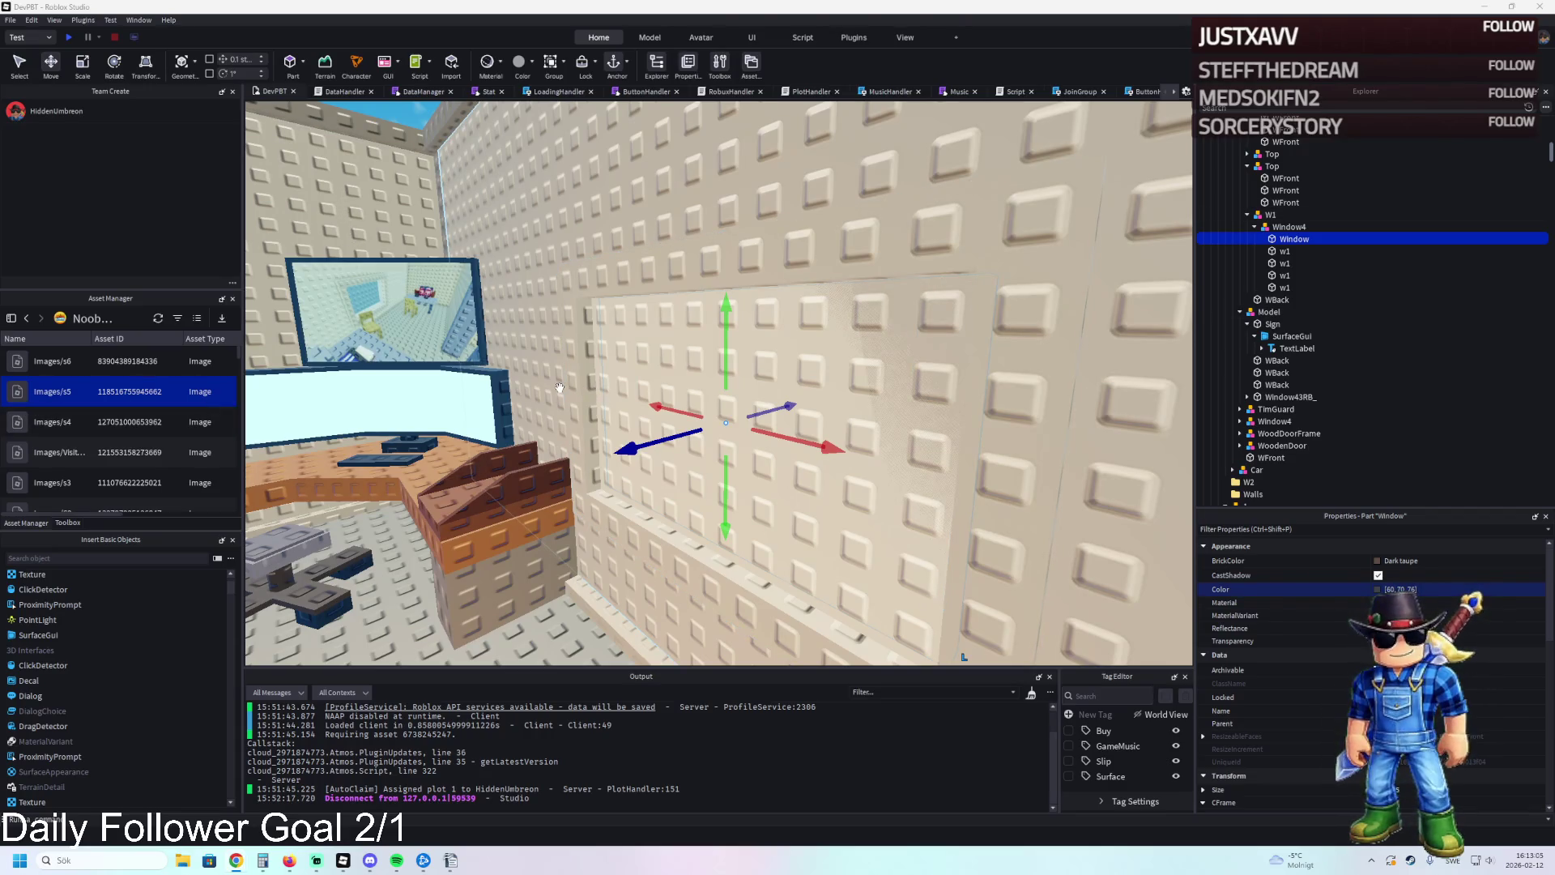
Navigate the view through the neighbouring rooms to the Control Room doorway.
scroll(559, 387, "down", 10)
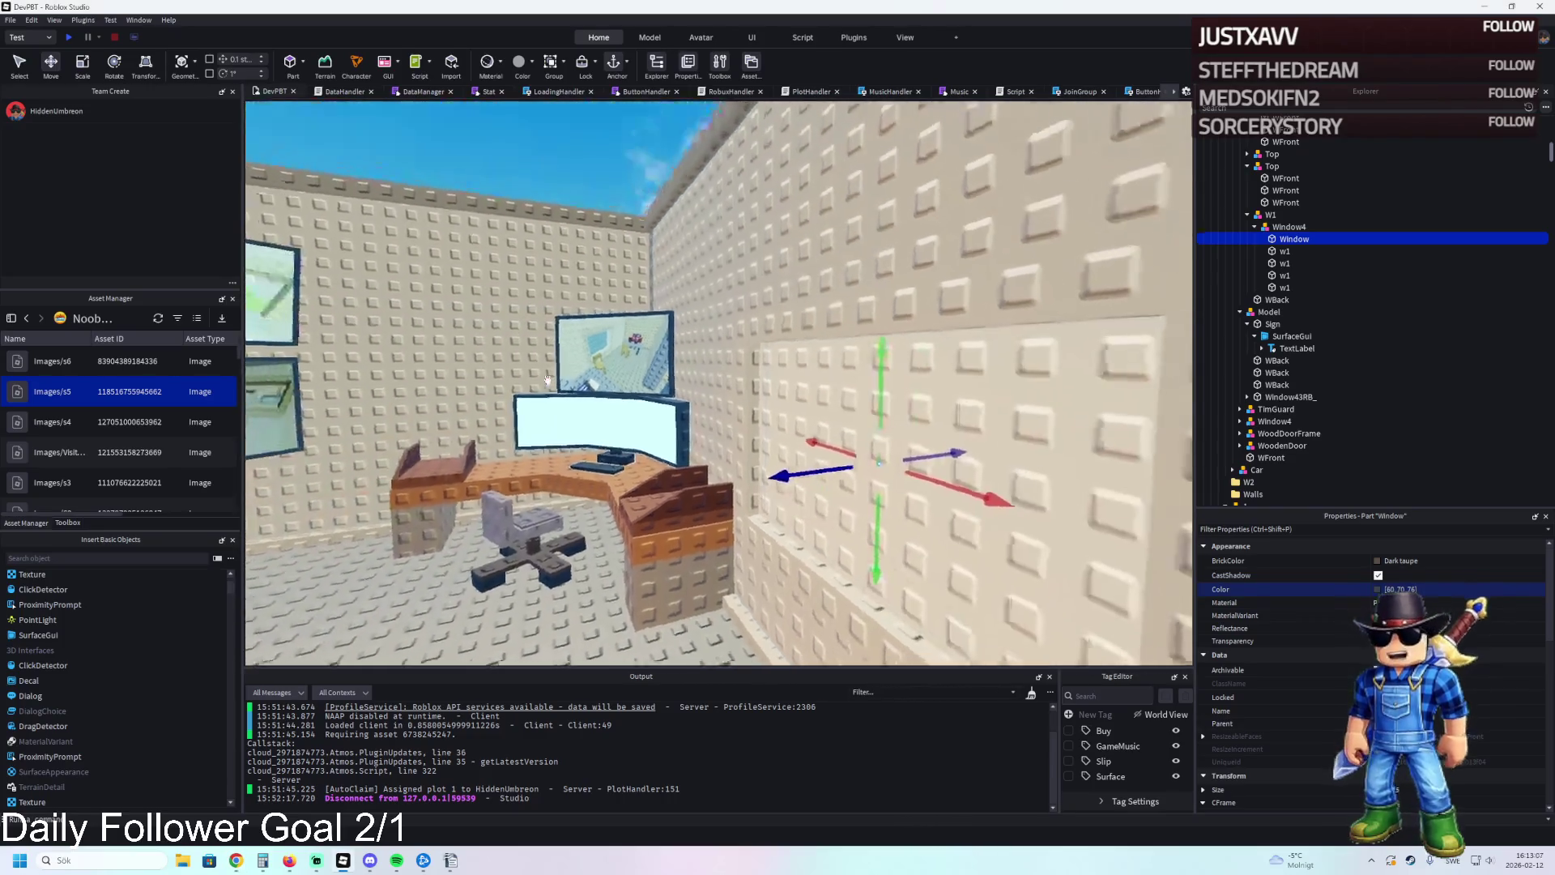
scroll(548, 380, "up", 5)
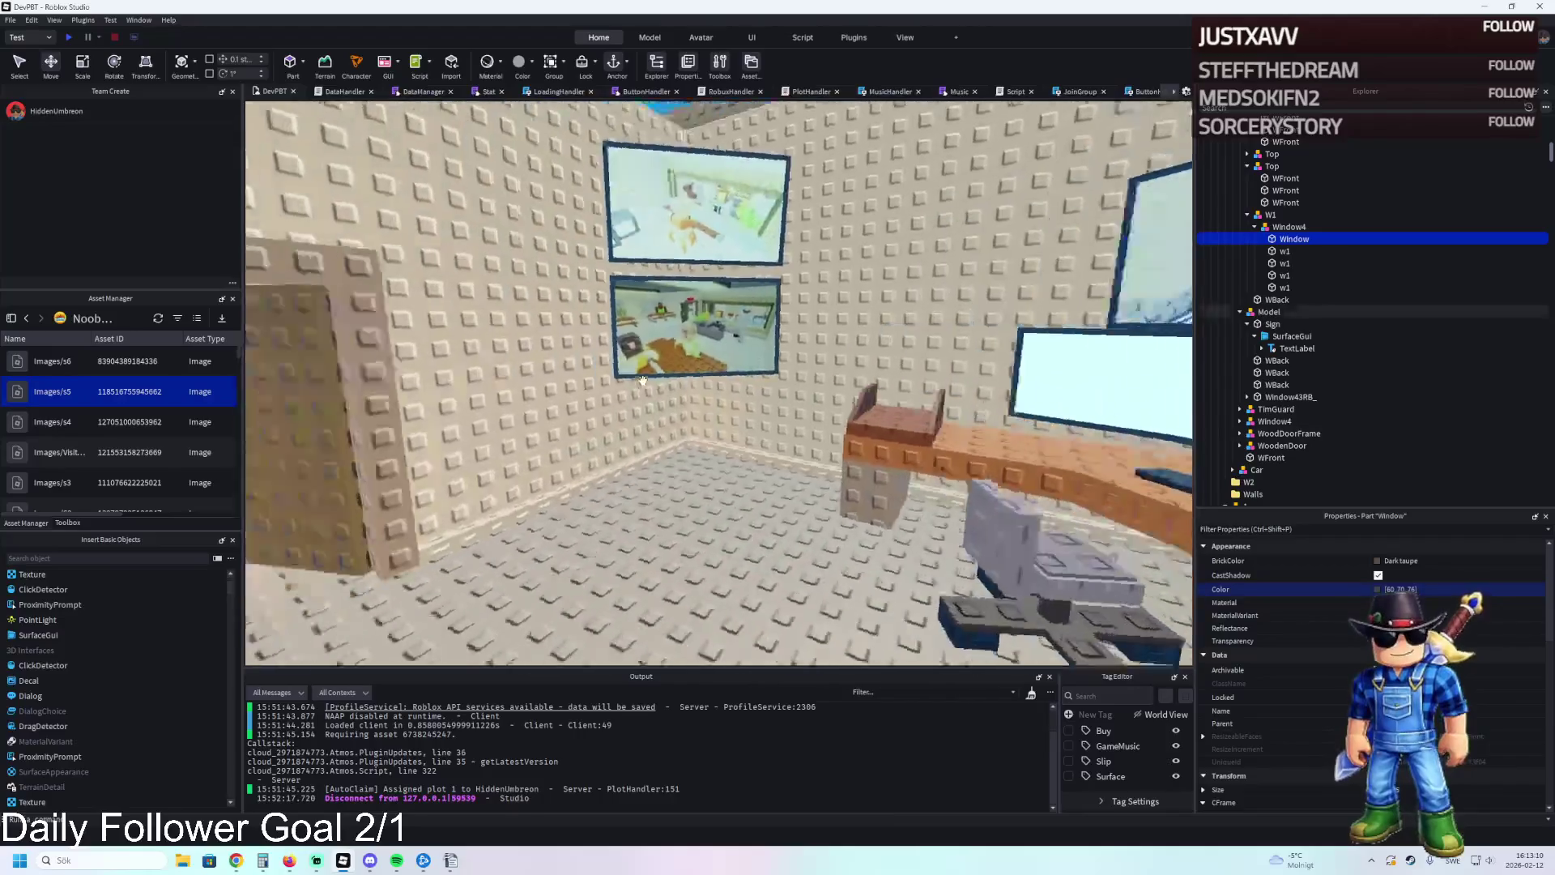
scroll(642, 381, "down", 5)
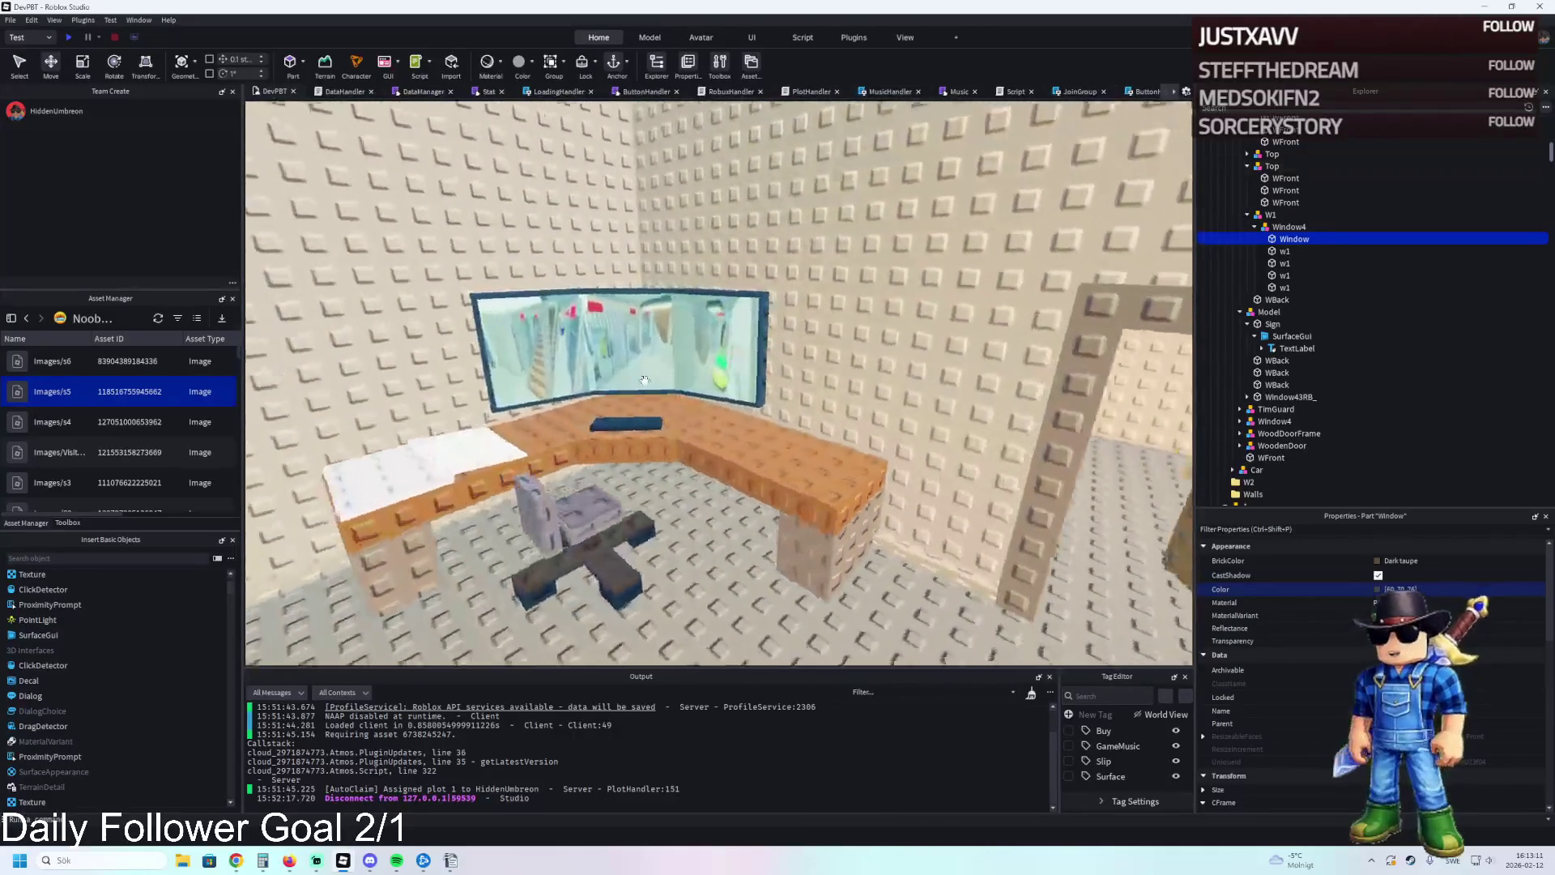
scroll(644, 381, "up", 5)
scroll(644, 381, "down", 5)
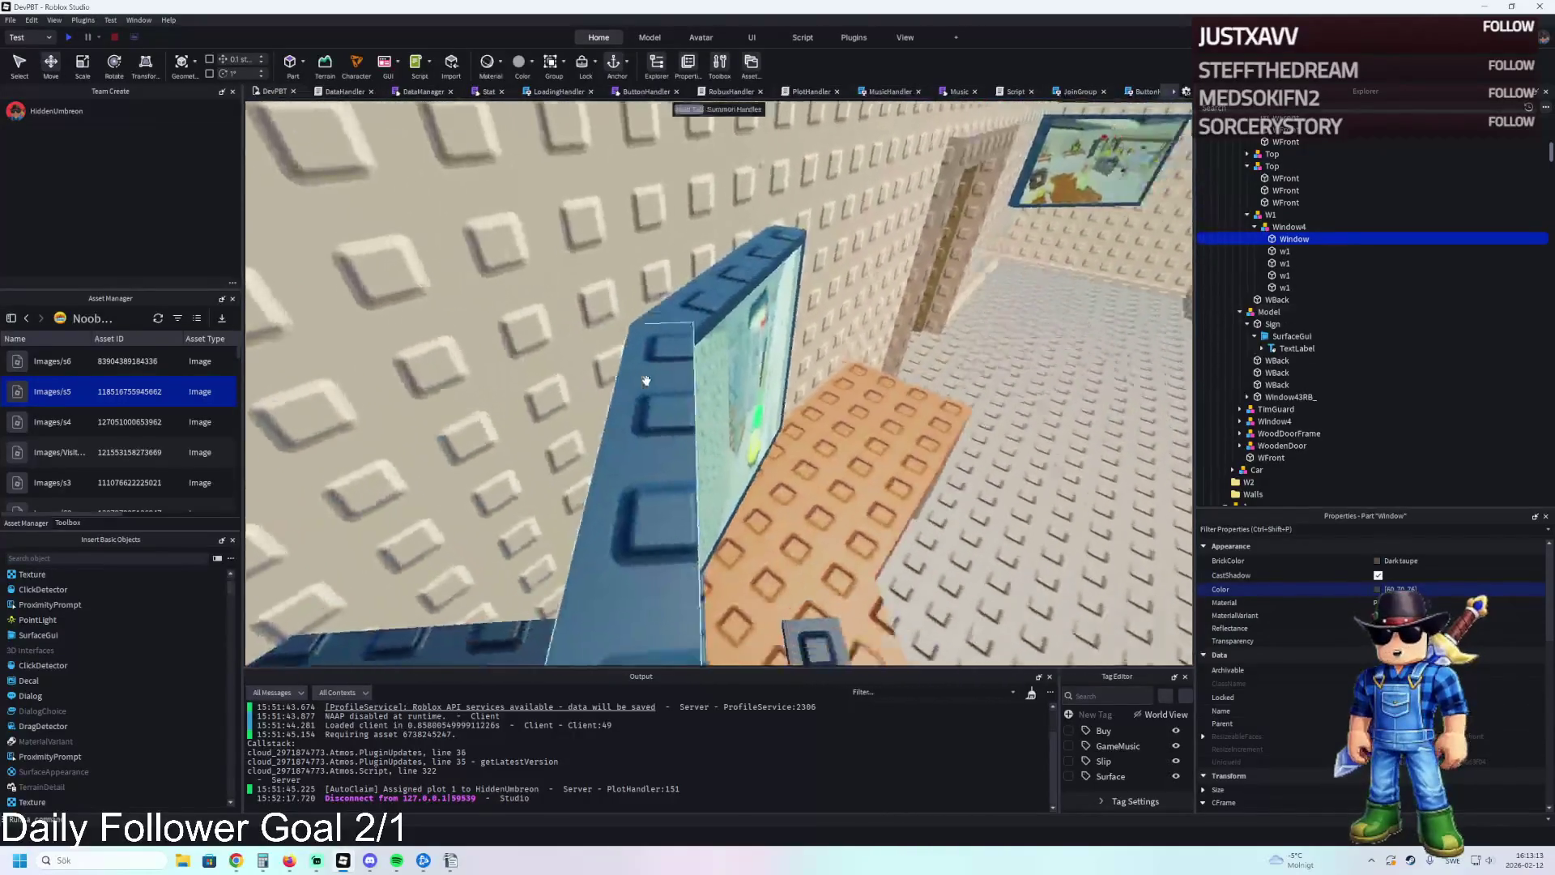
scroll(638, 381, "down", 5)
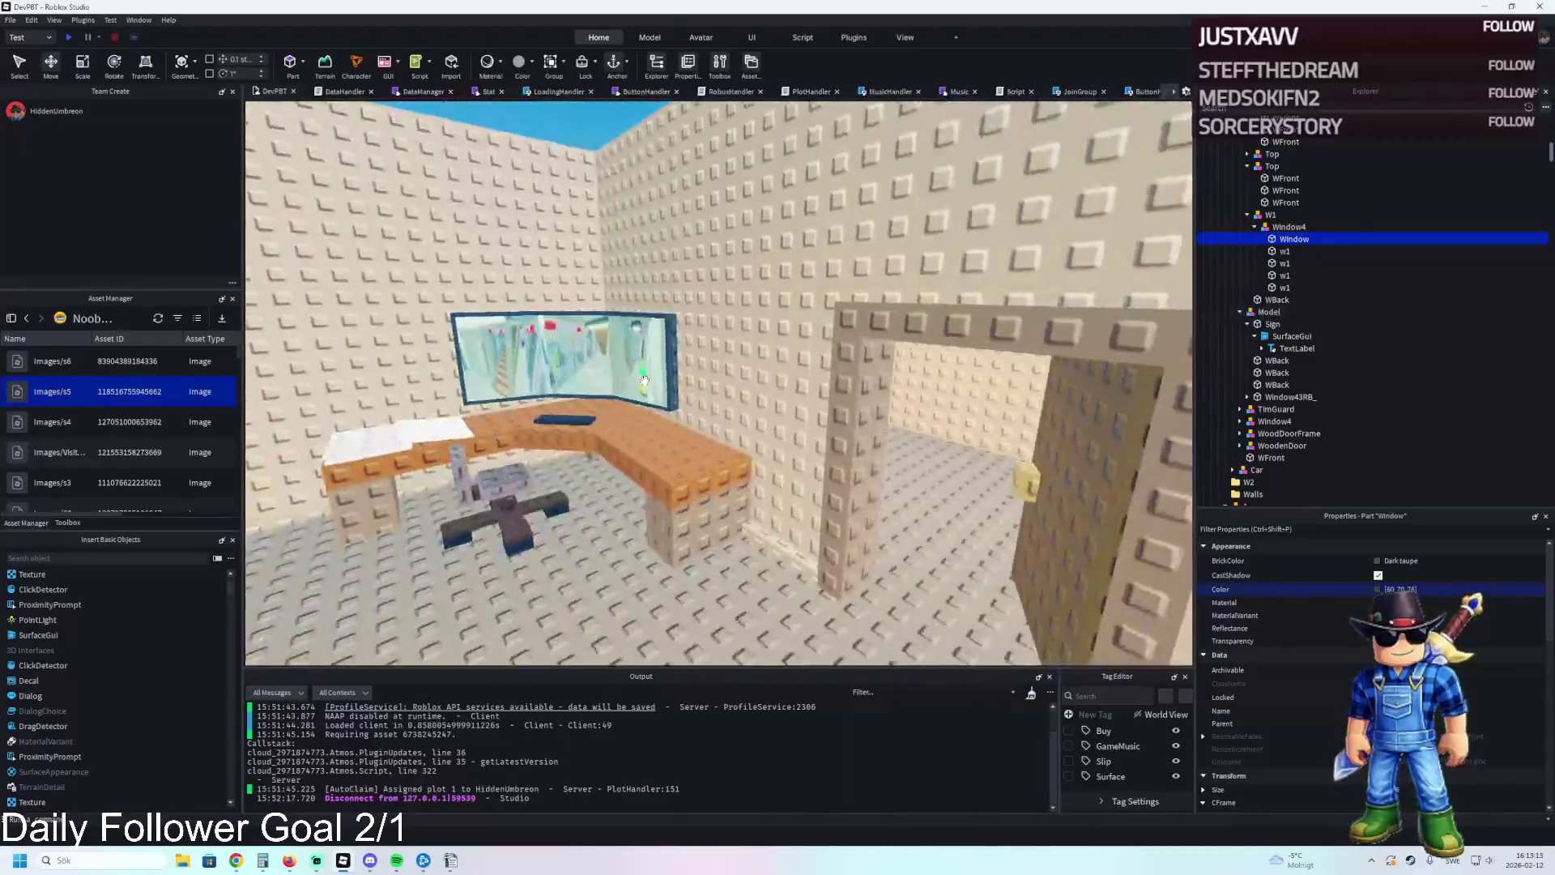
scroll(644, 381, "up", 5)
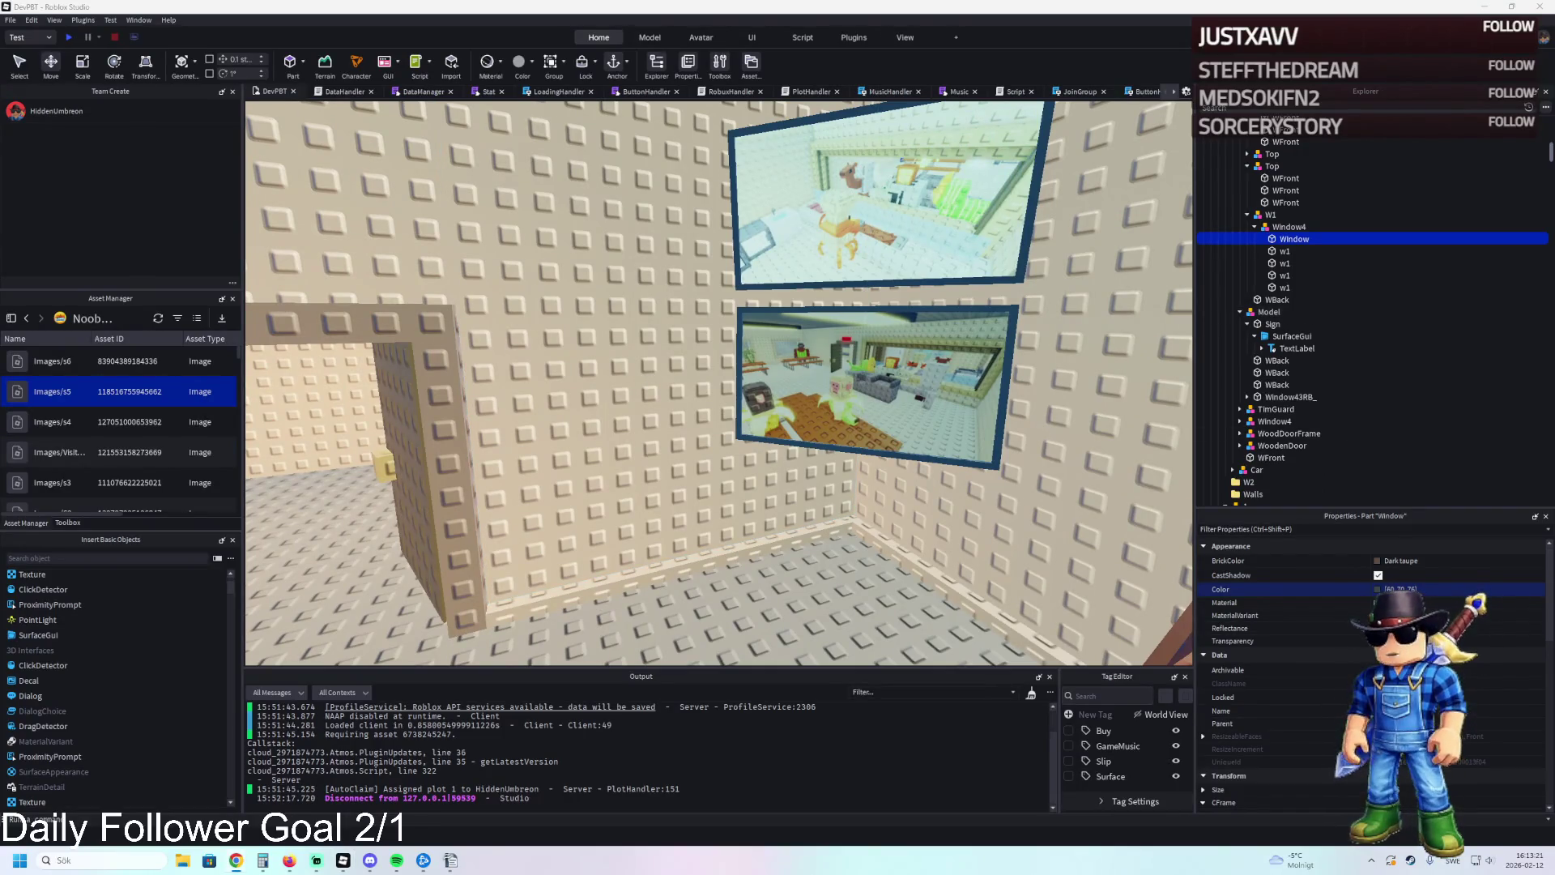
key("d")
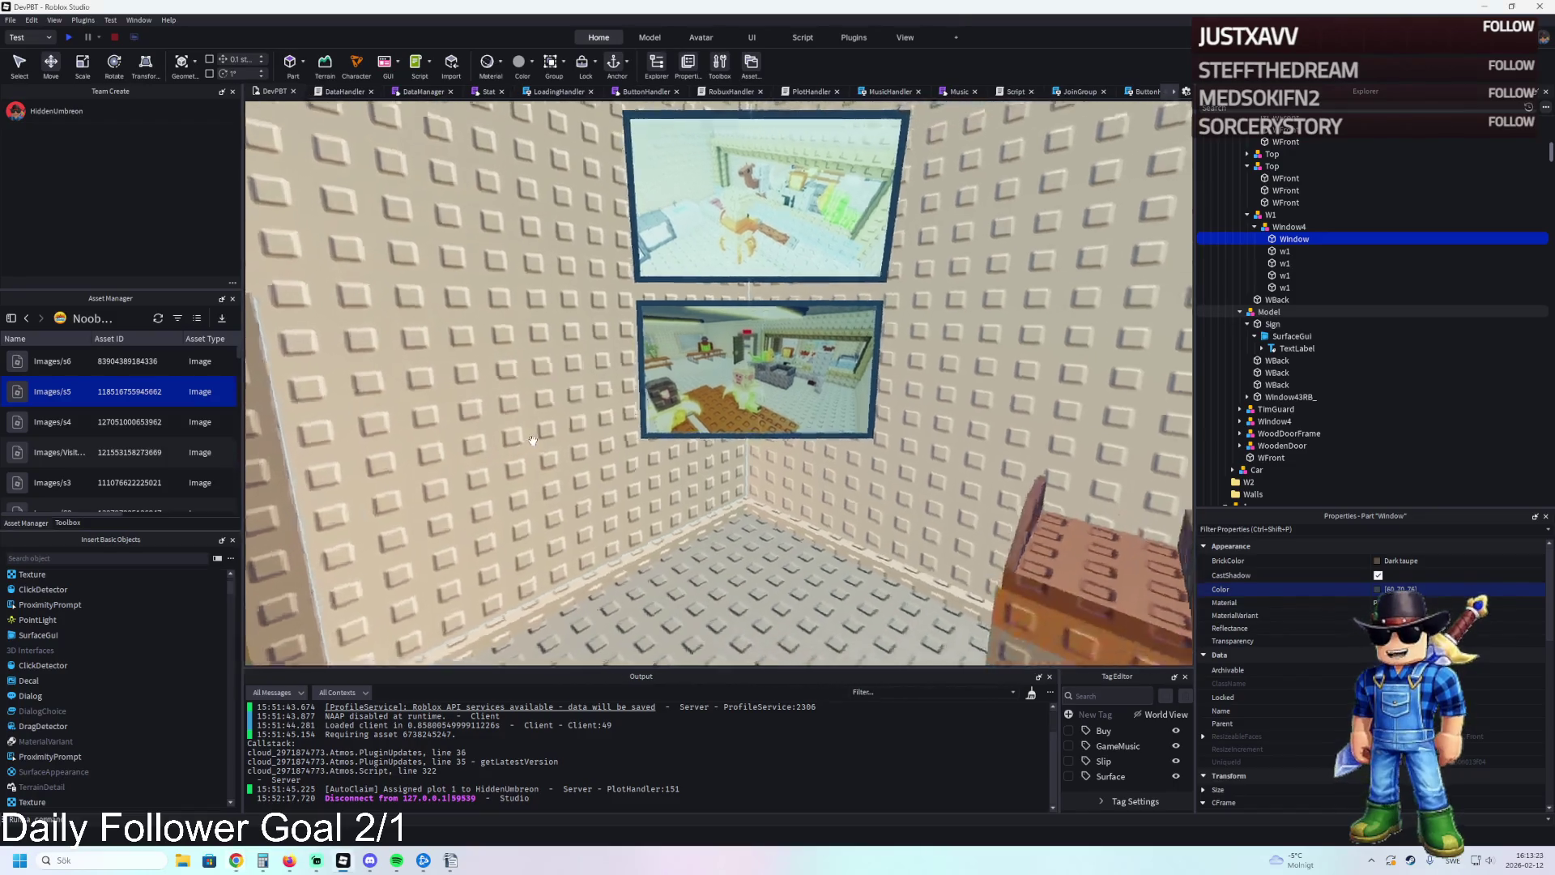
key("d")
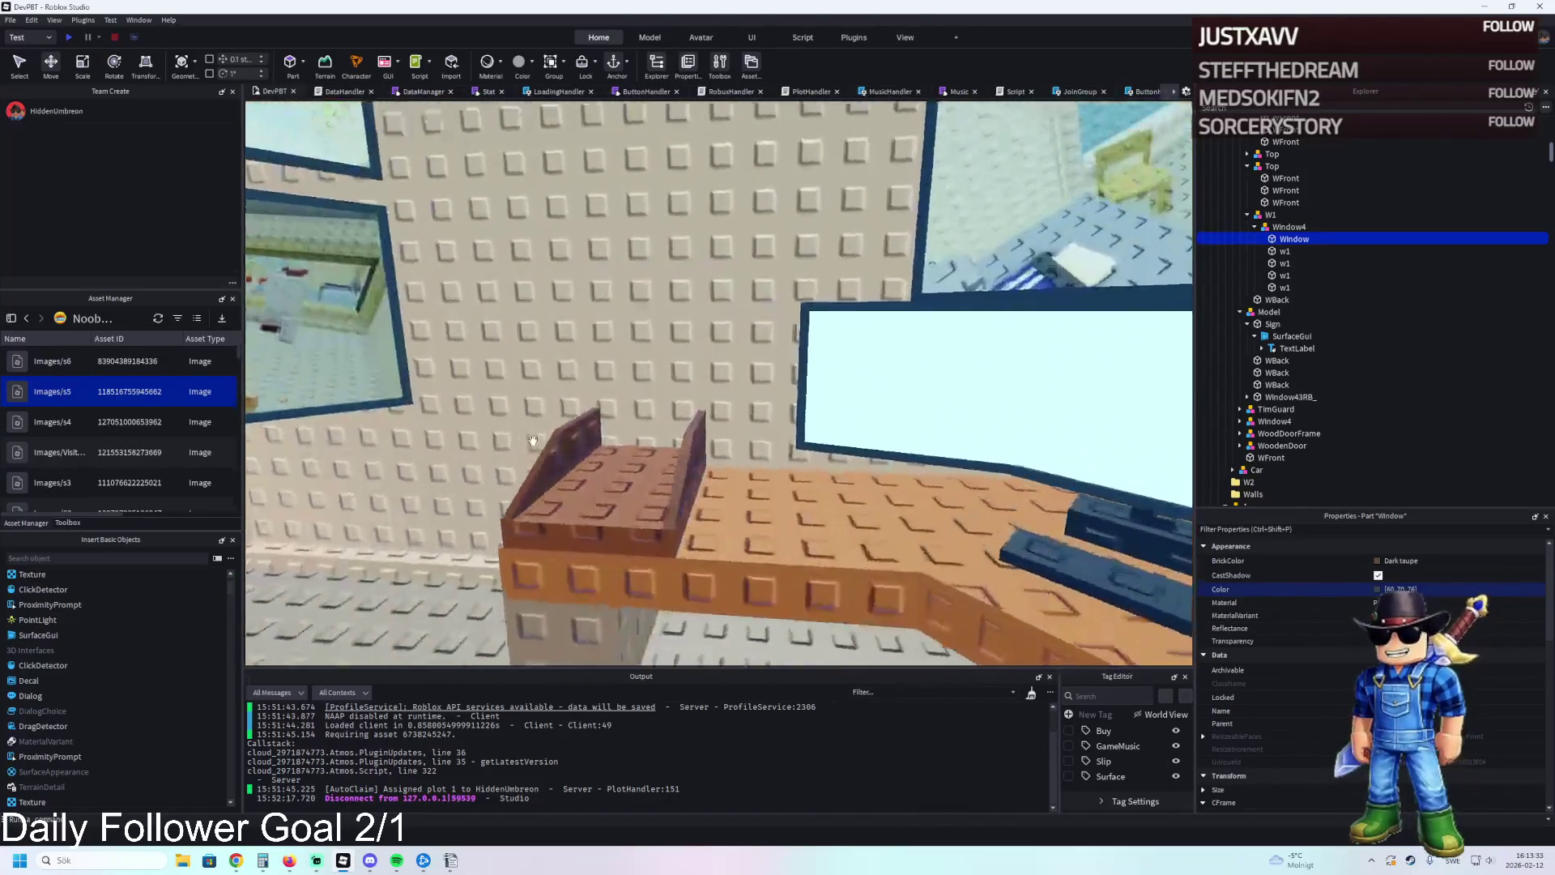
scroll(533, 440, "down", 5)
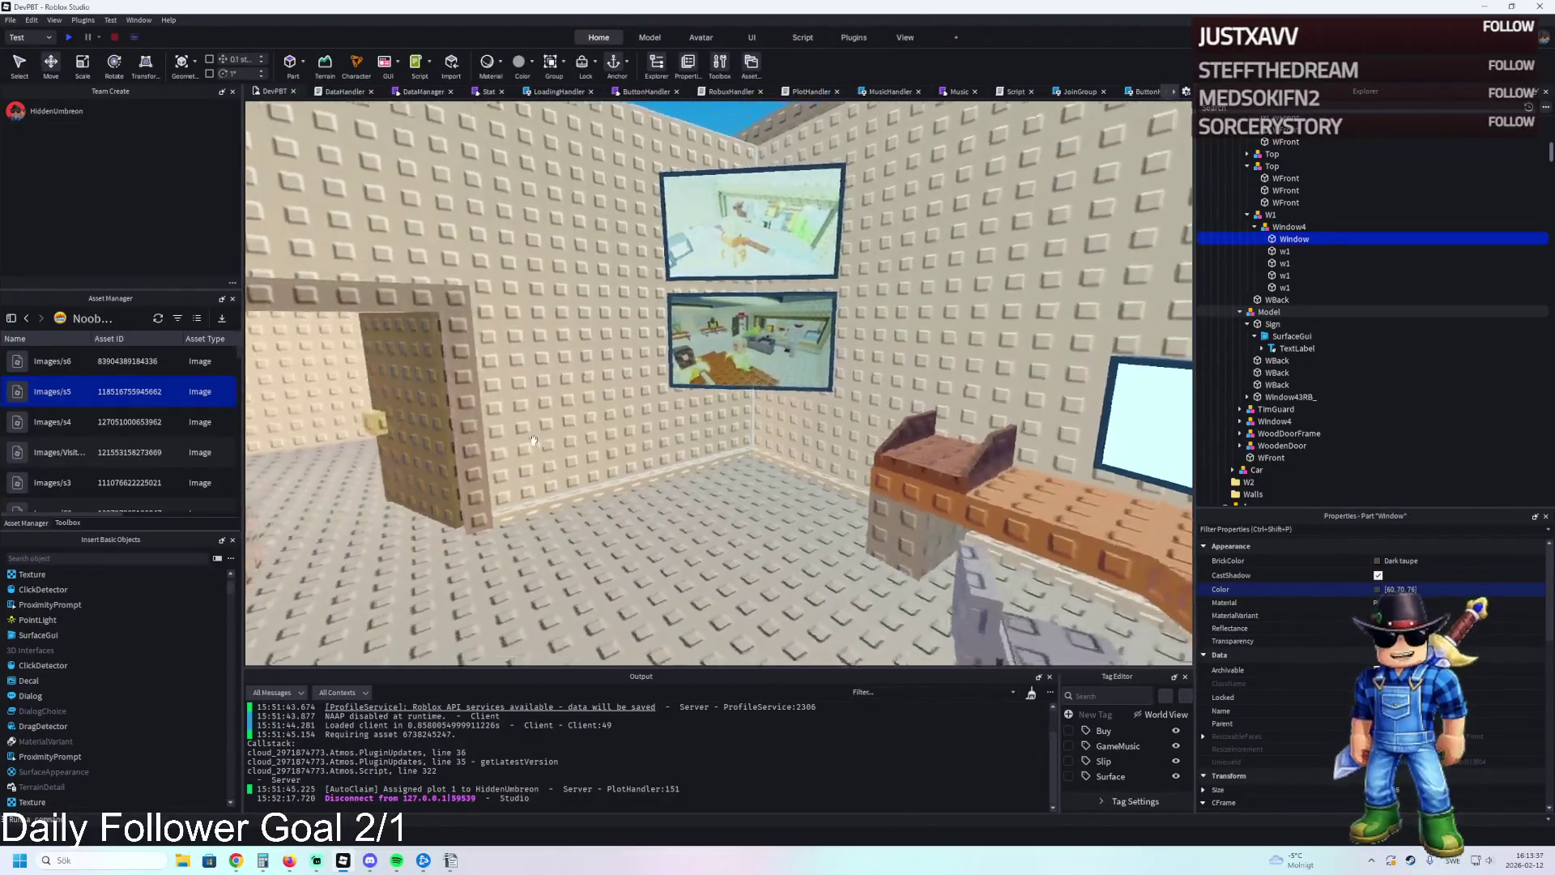
right_click(532, 440)
key("w")
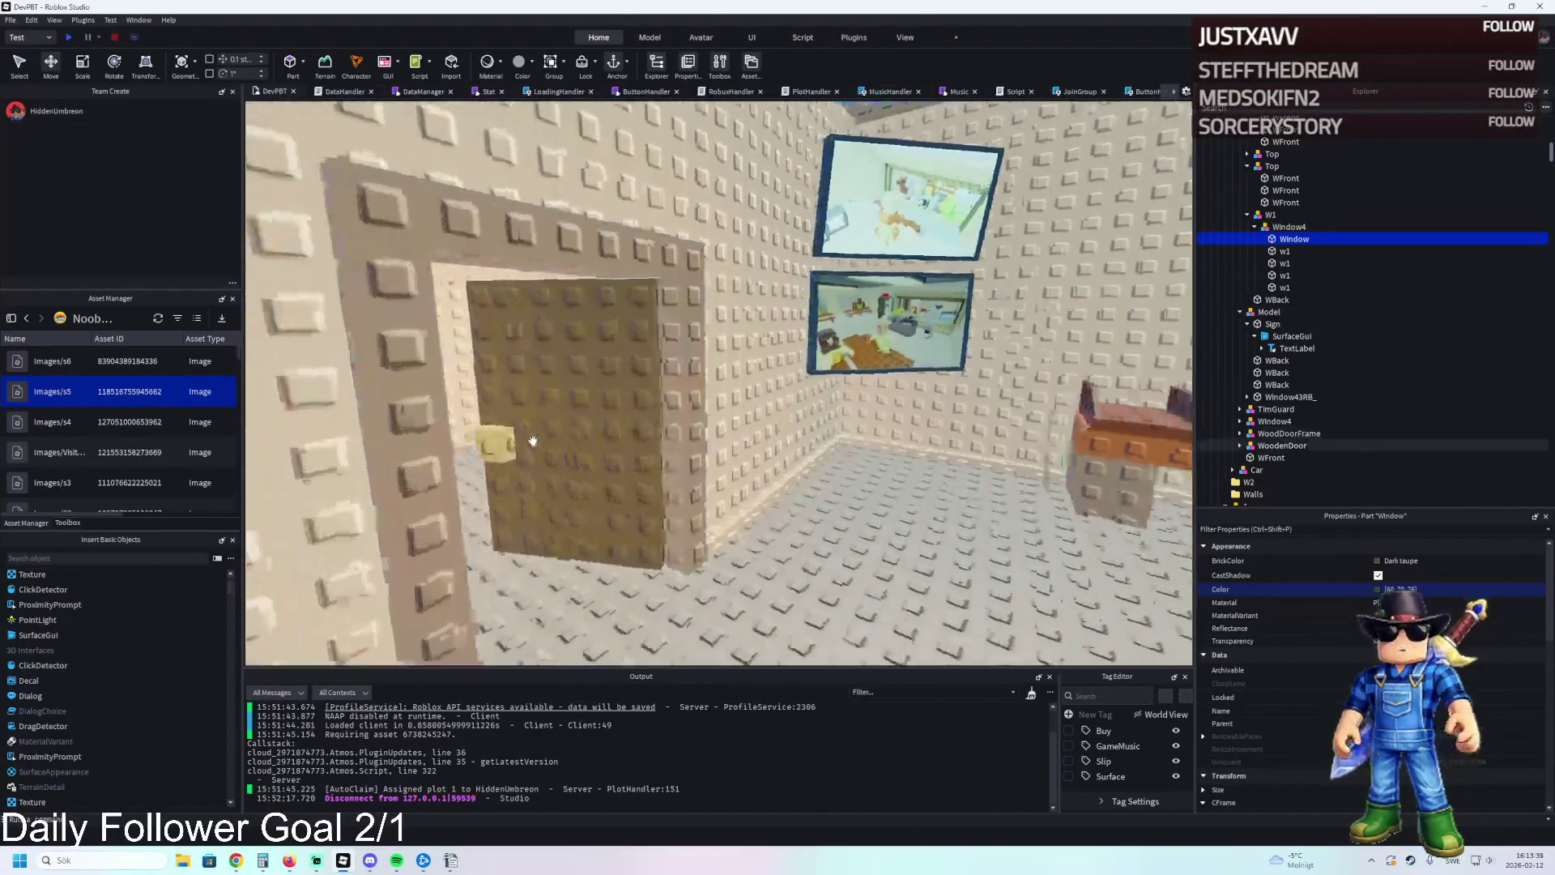
key("w")
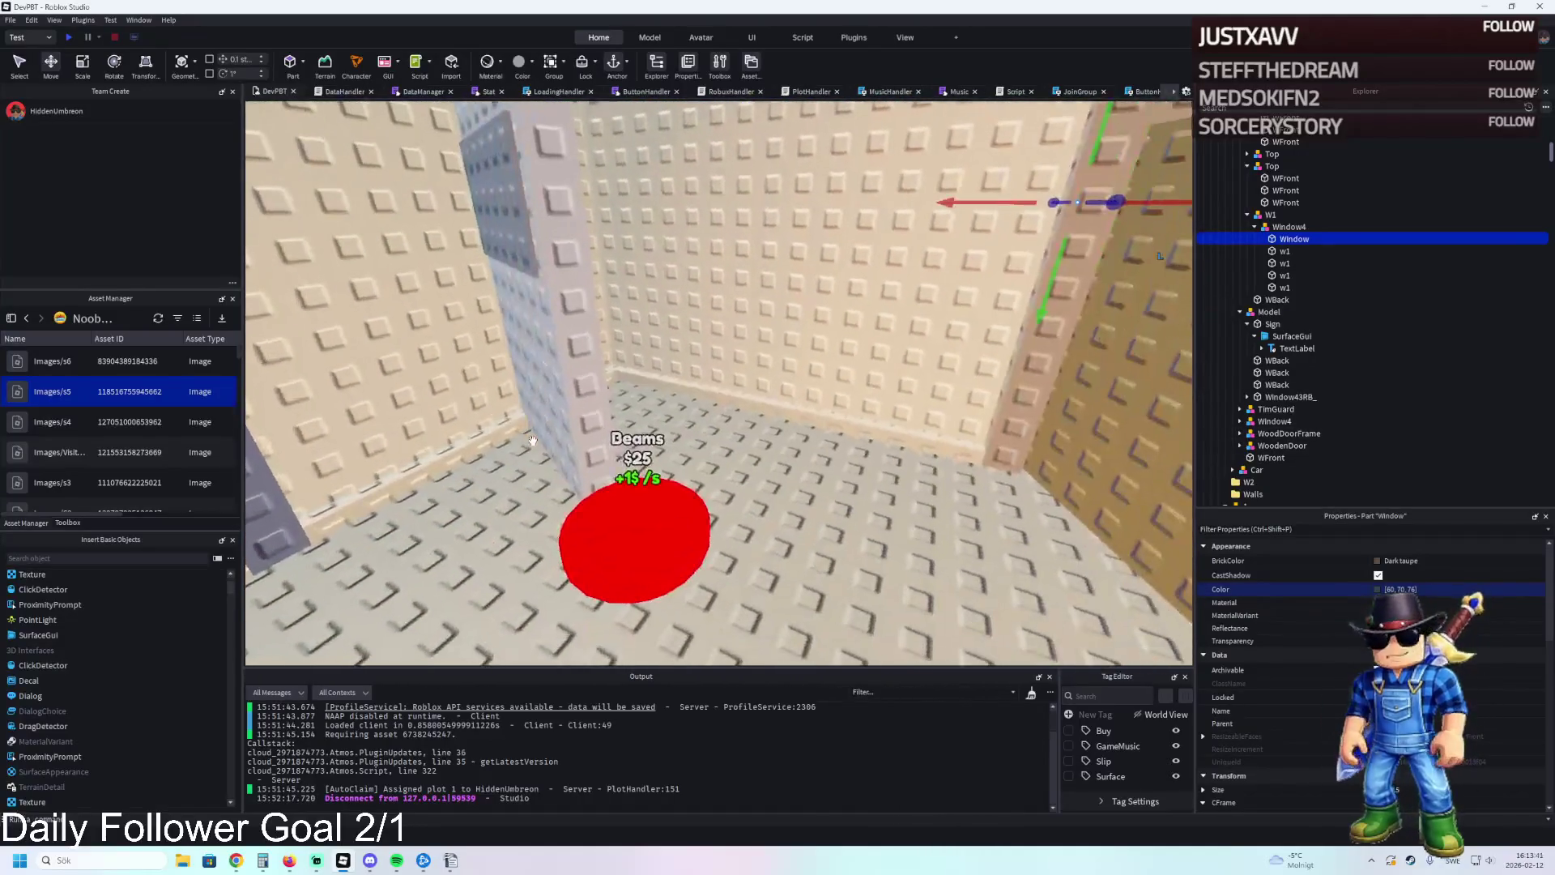
key("s")
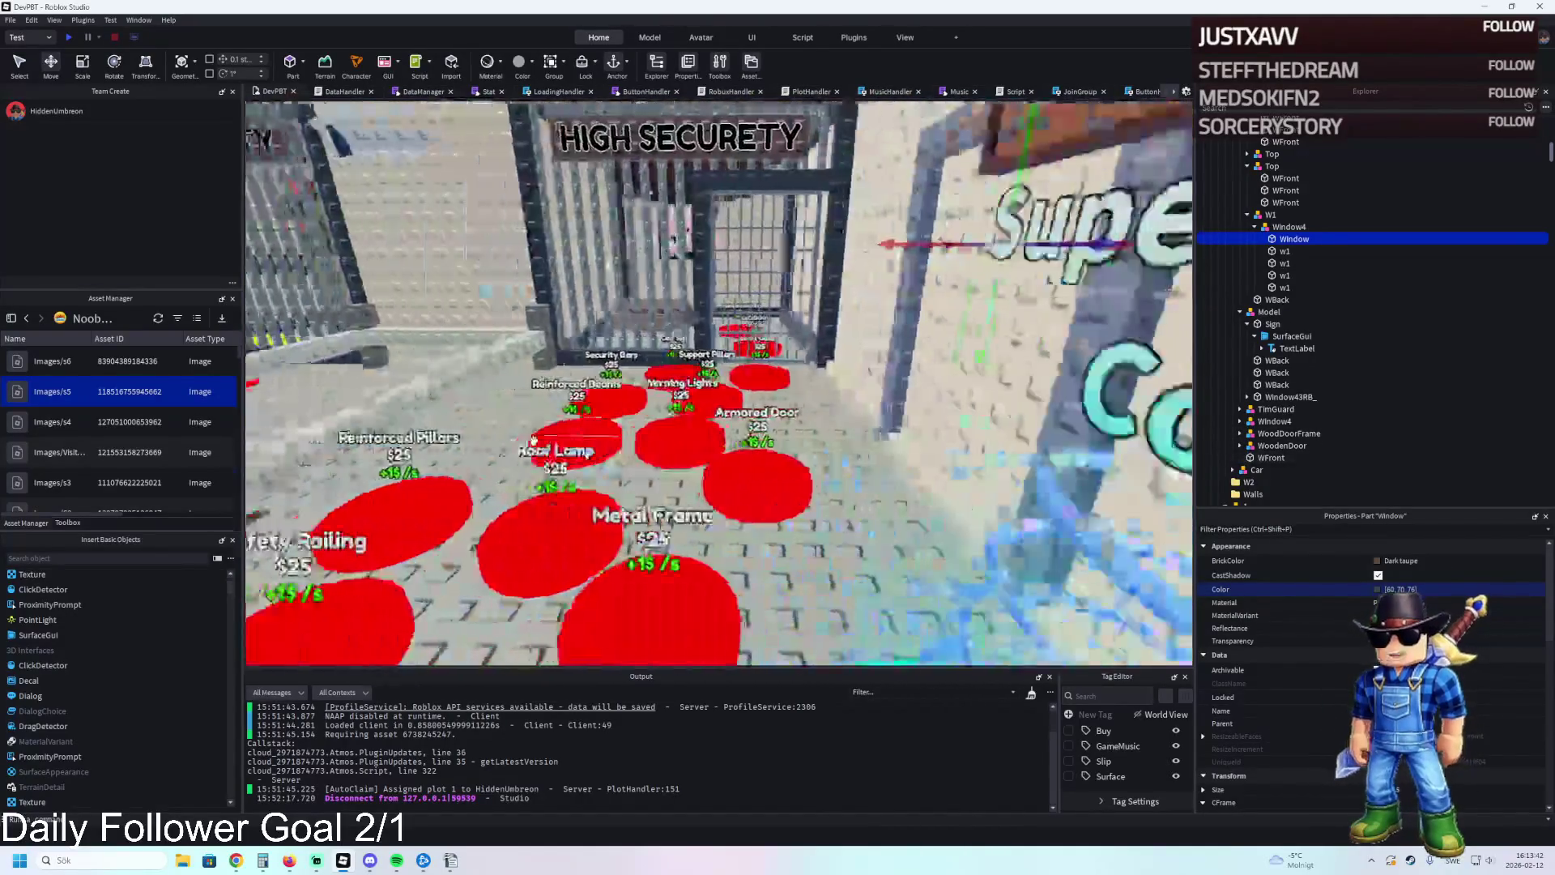
key("w")
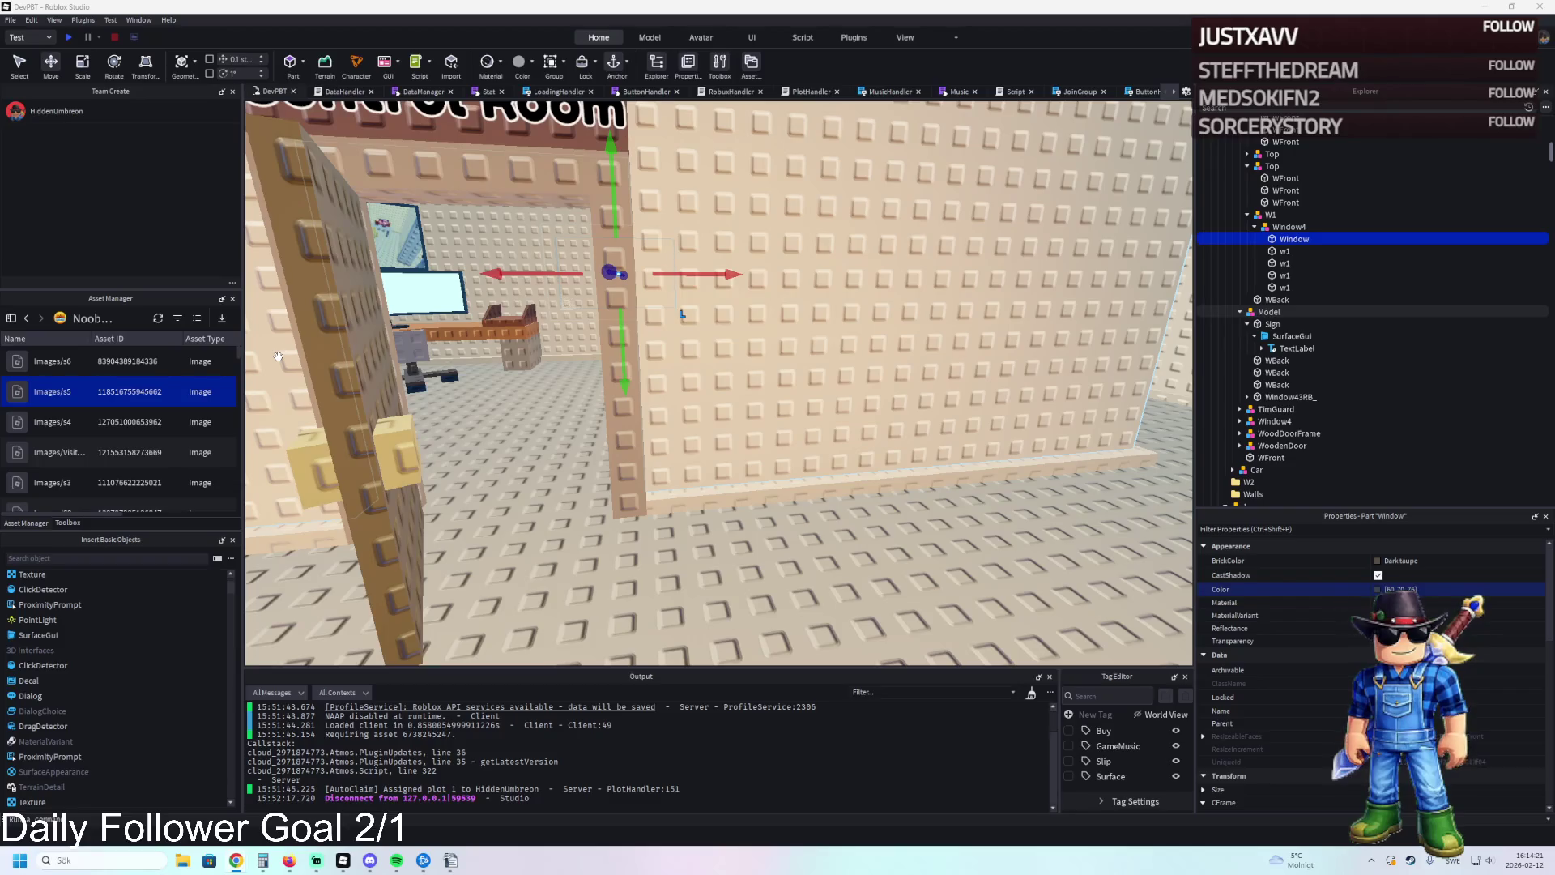
Look down on the Control Room walls and select the WBack wall and Window43RB_ window part.
scroll(735, 382, "down", 3)
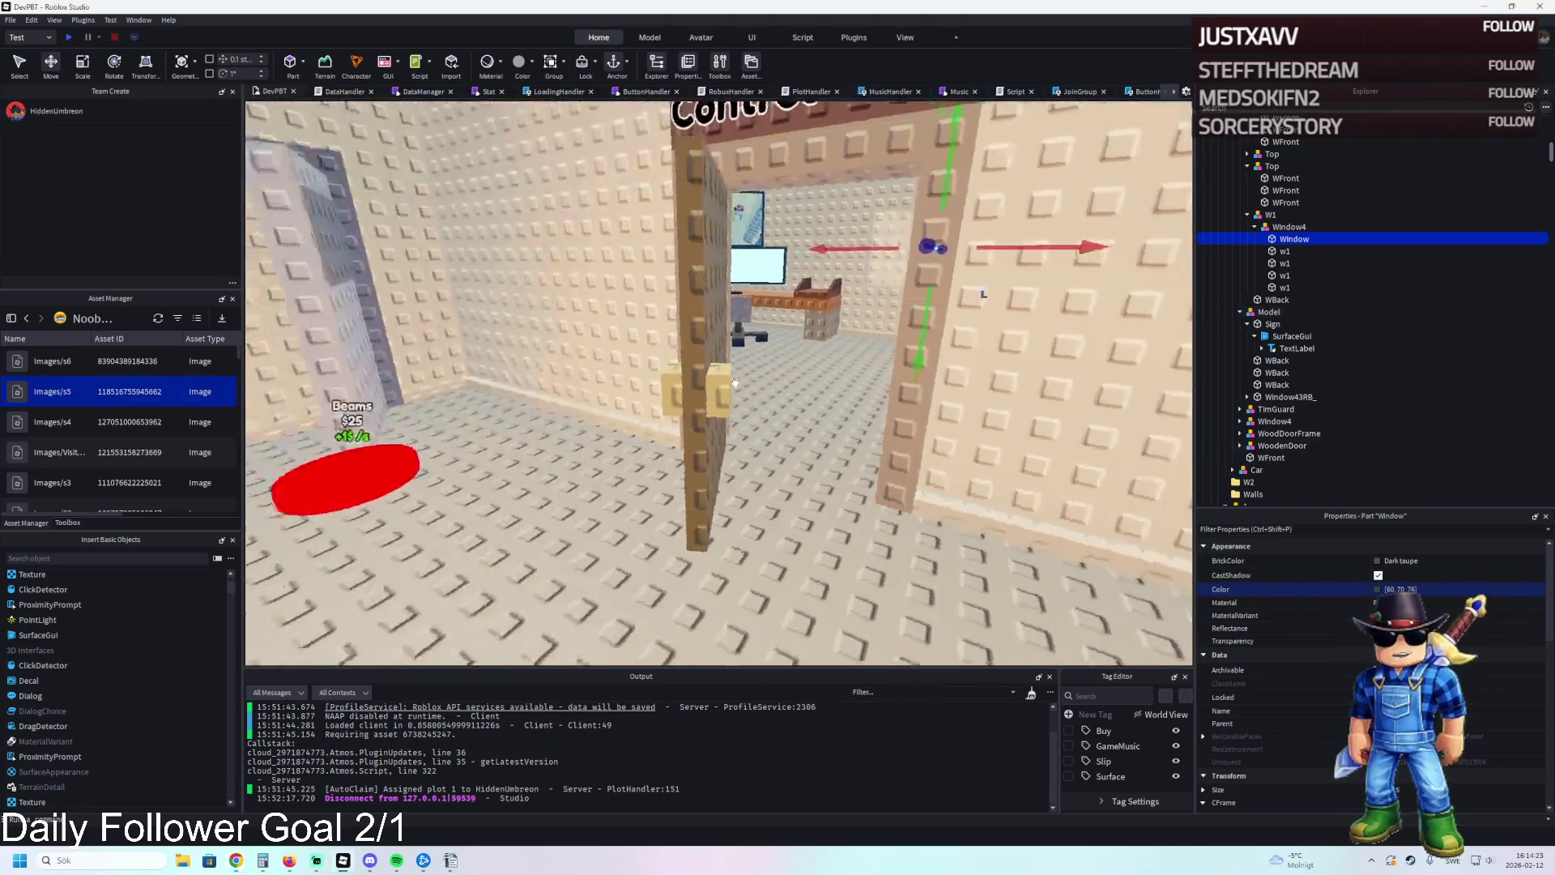
scroll(734, 382, "down", 3)
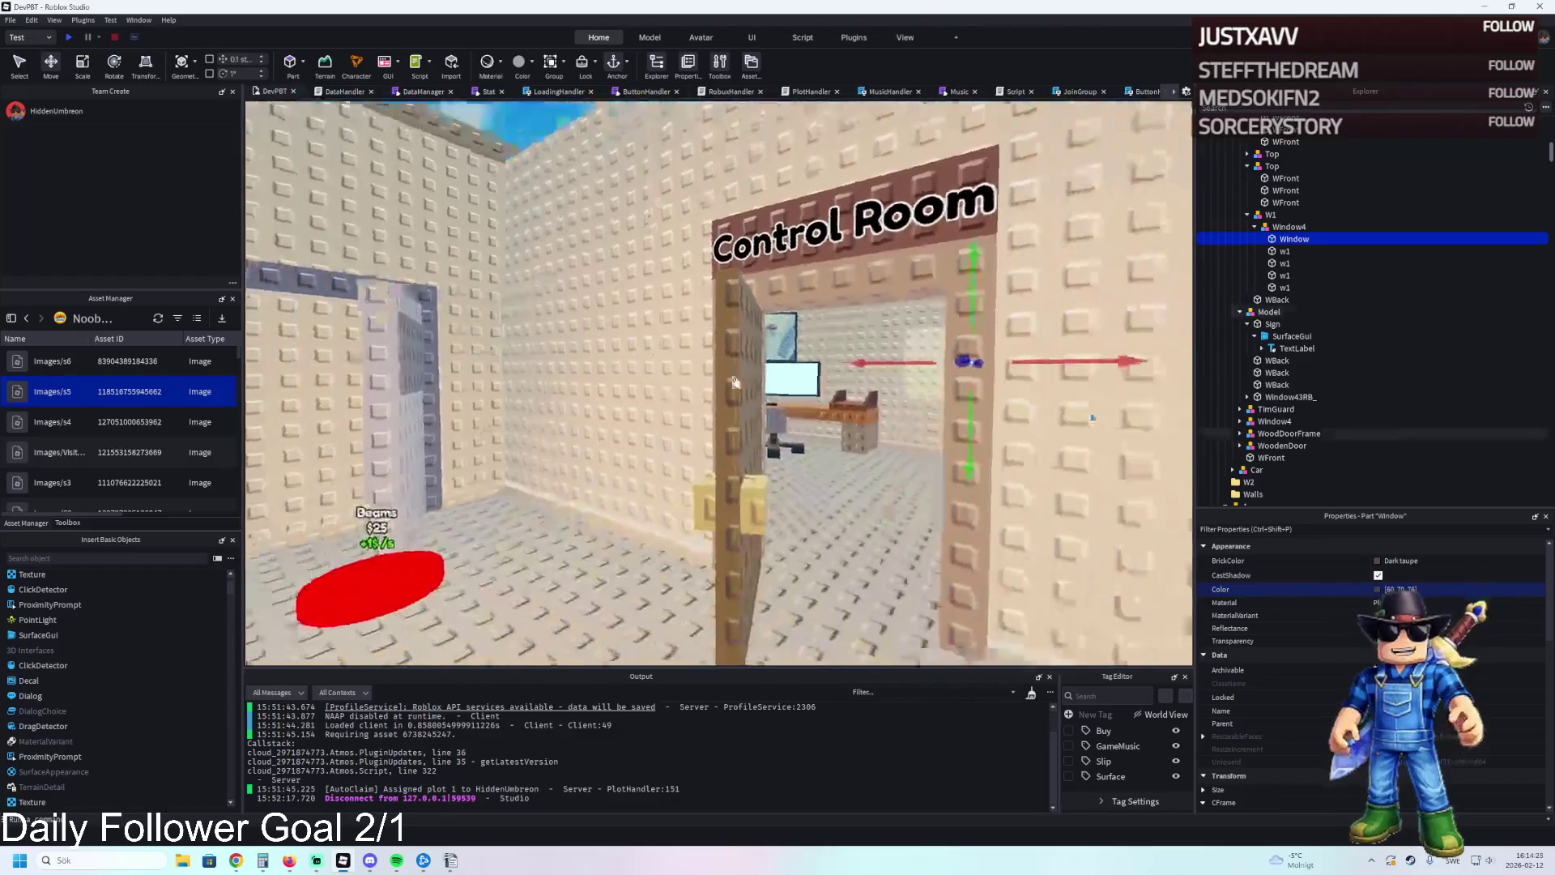
scroll(735, 383, "down", 5)
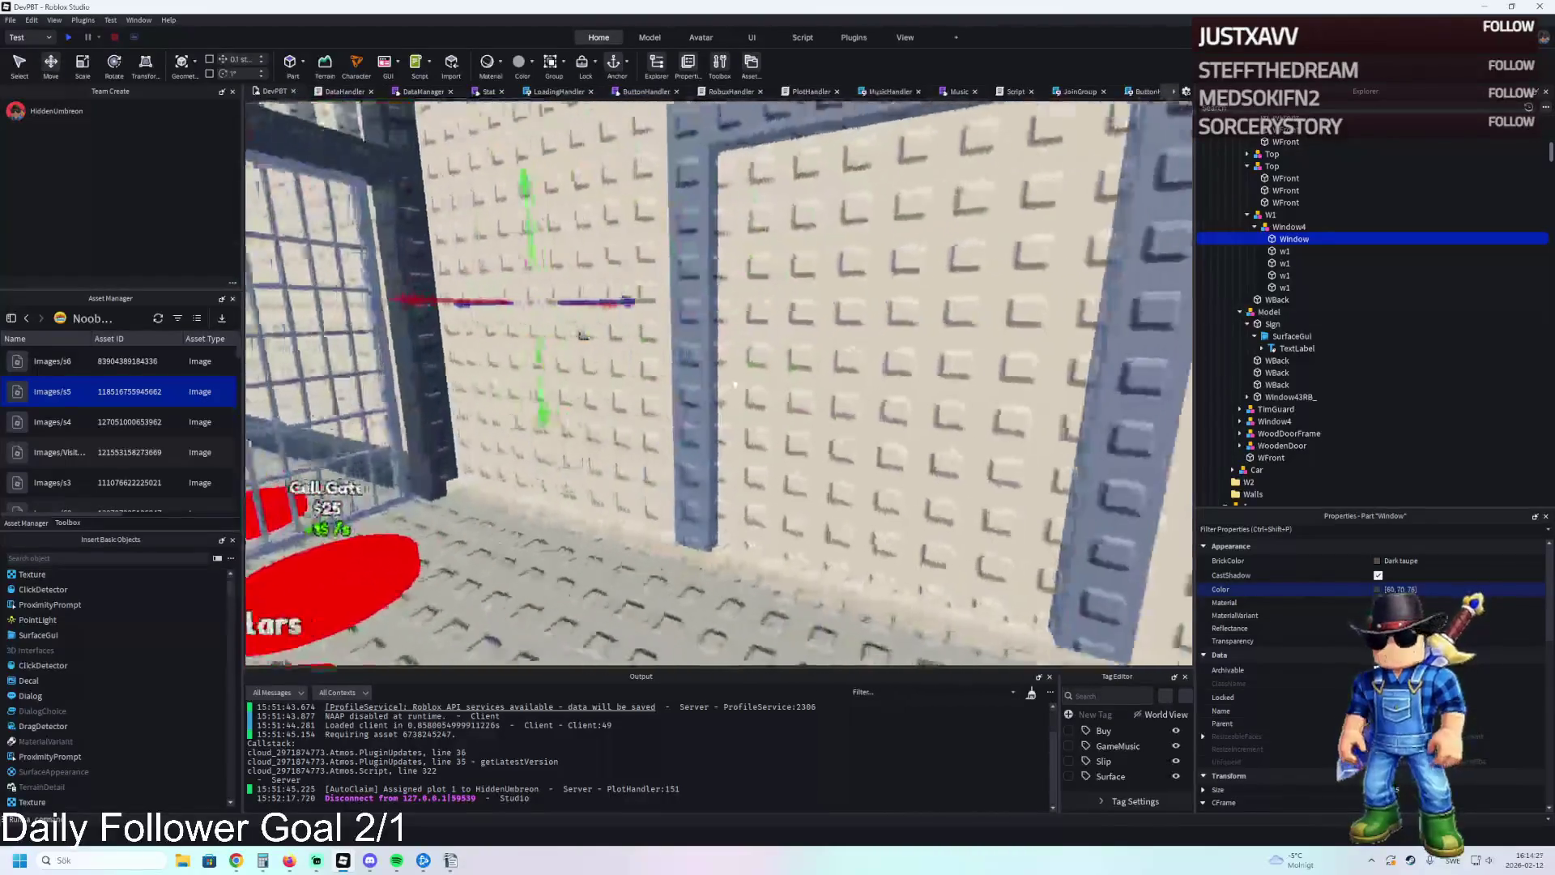
scroll(734, 384, "down", 5)
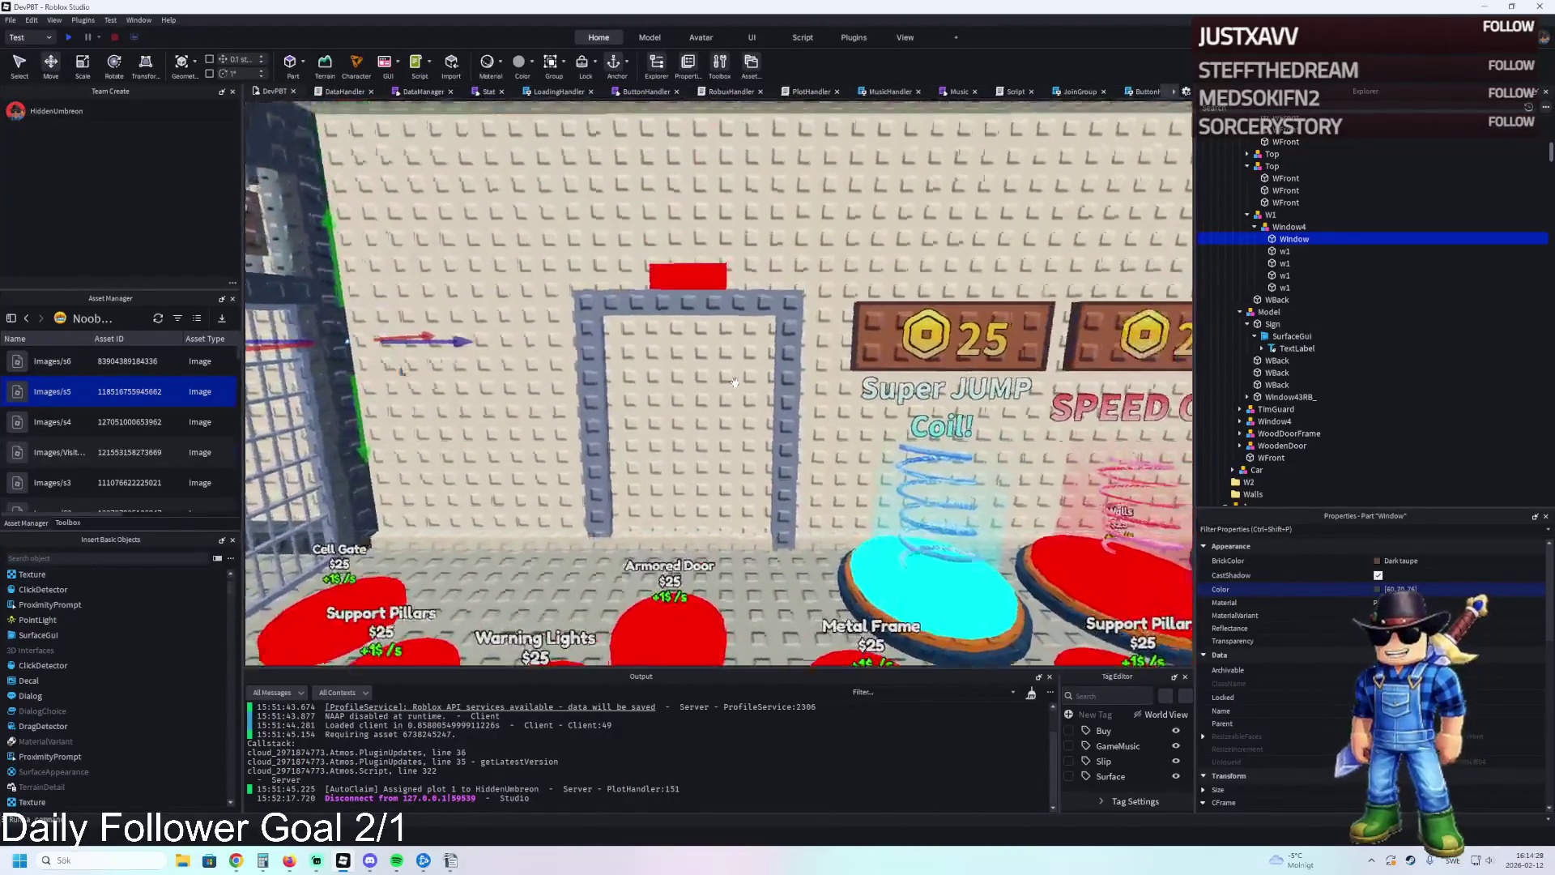
scroll(735, 382, "down", 5)
key("s")
key("e")
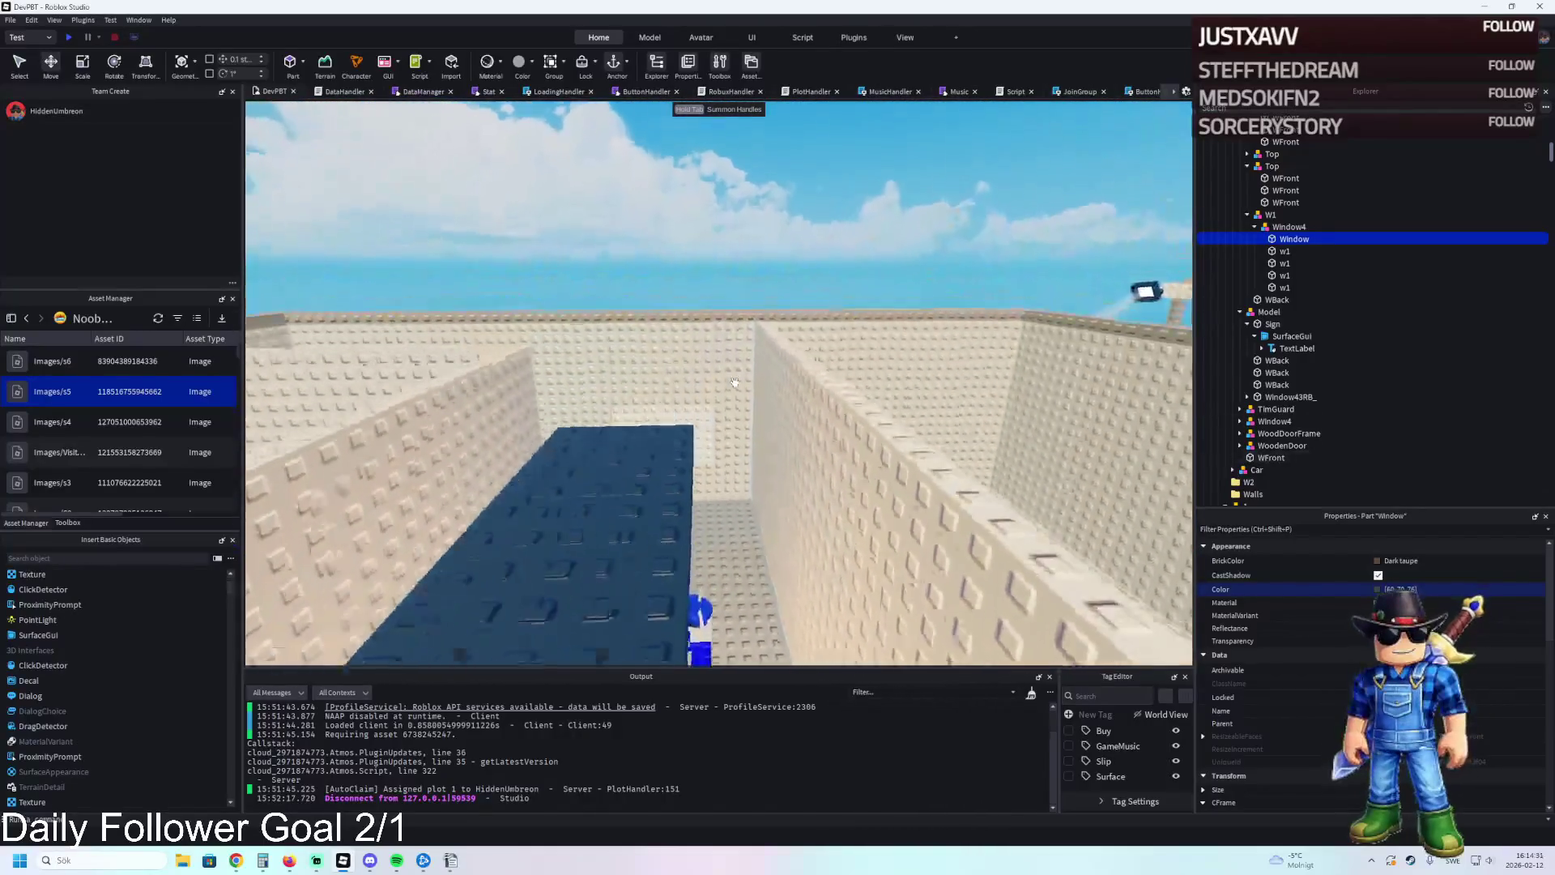
key("a")
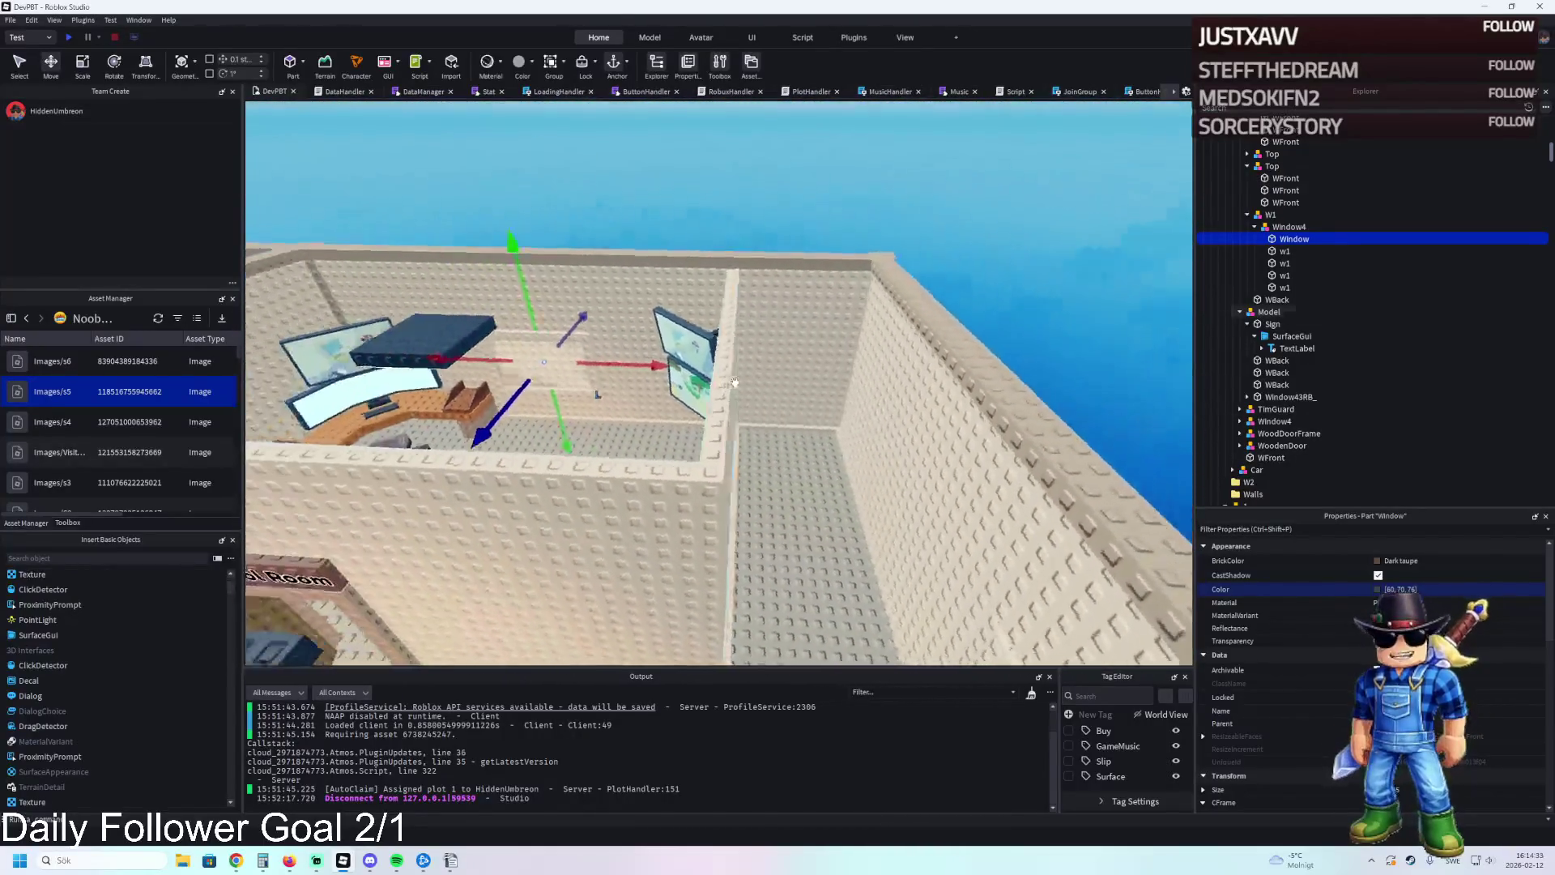
key("d")
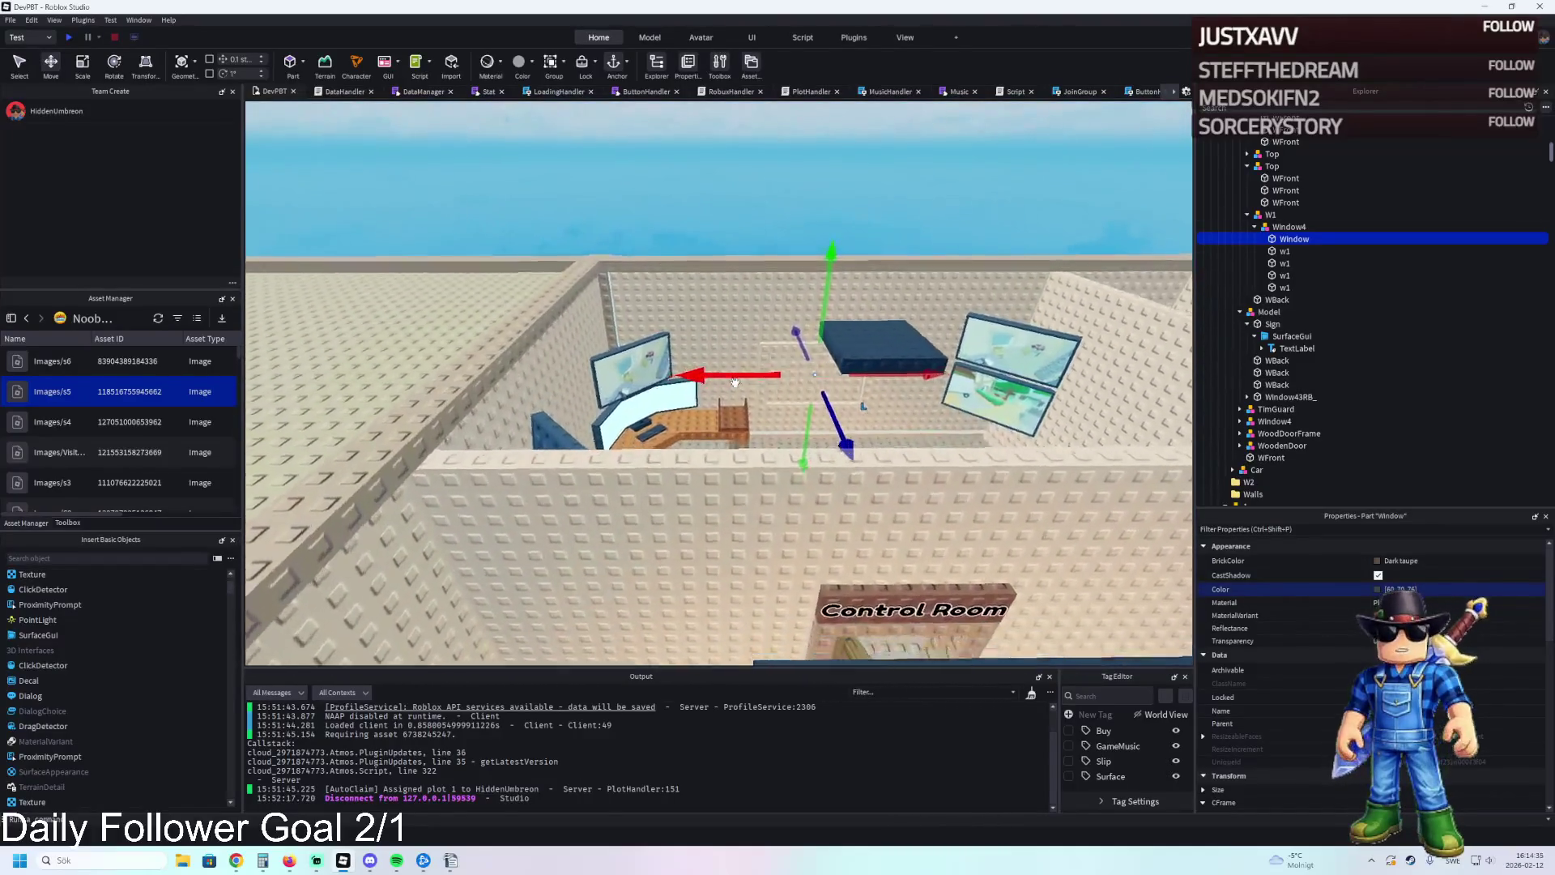
key("w")
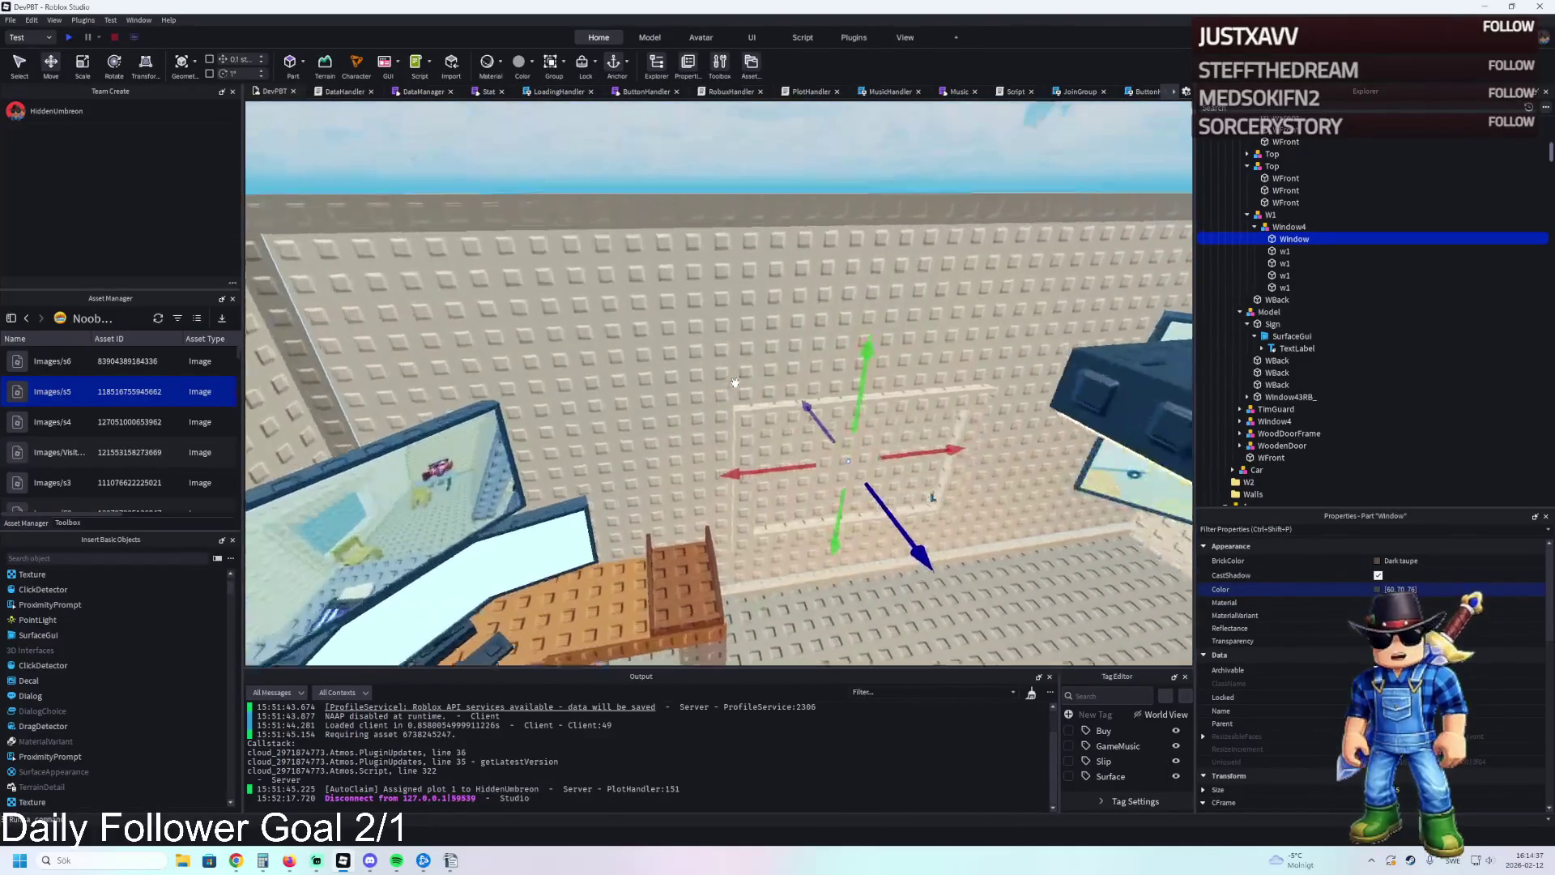
left_click(778, 373)
left_click(863, 355)
key("f")
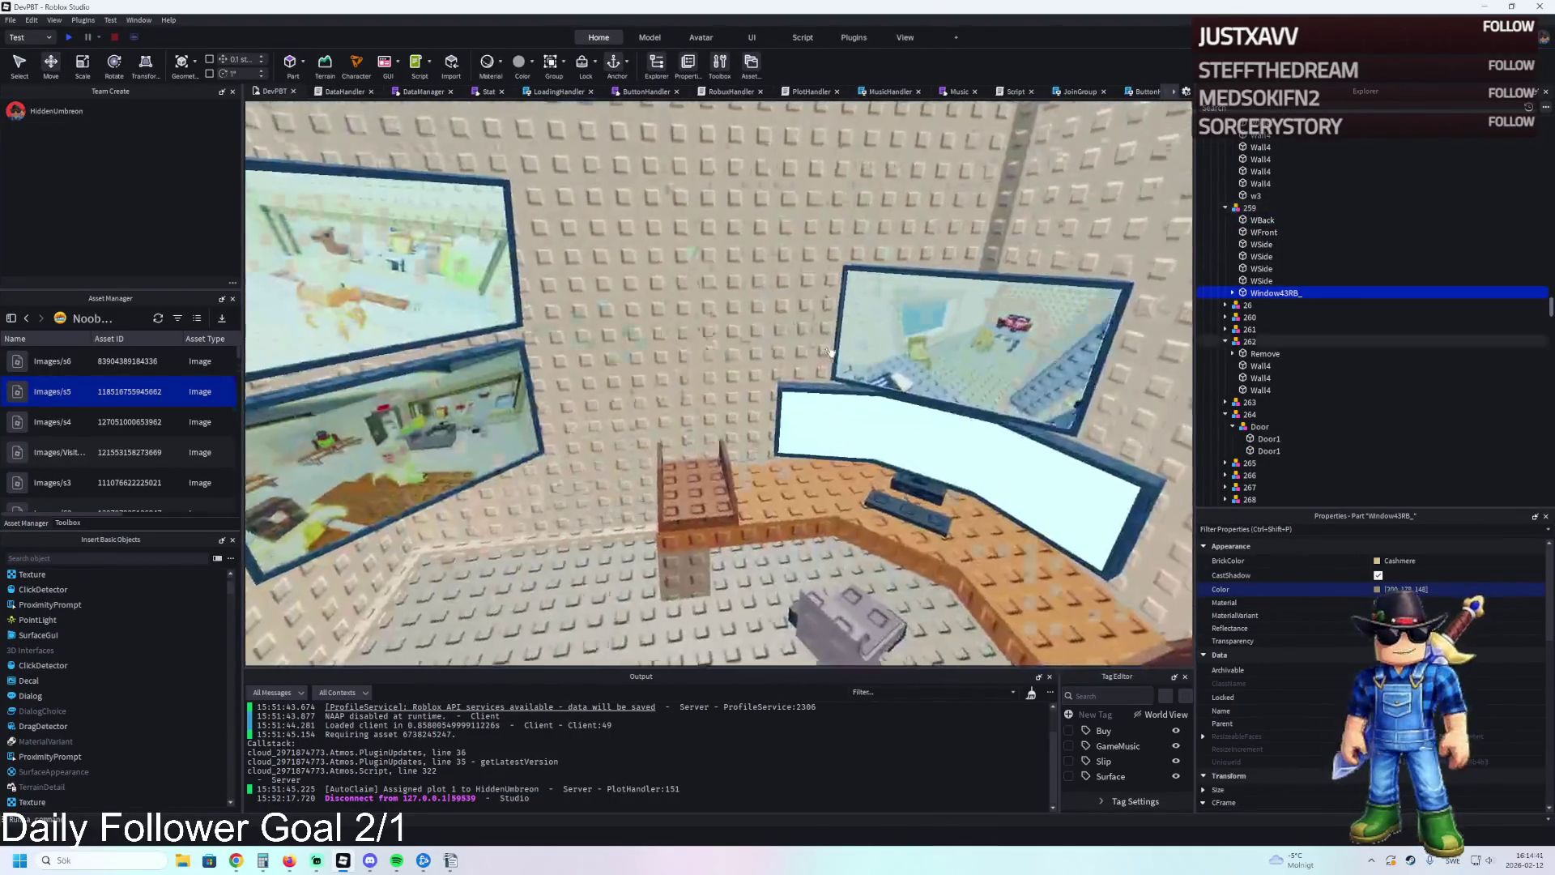
key("s")
Select the WSide wall, then WBack together with the Window43RB_ window part.
left_click(832, 353)
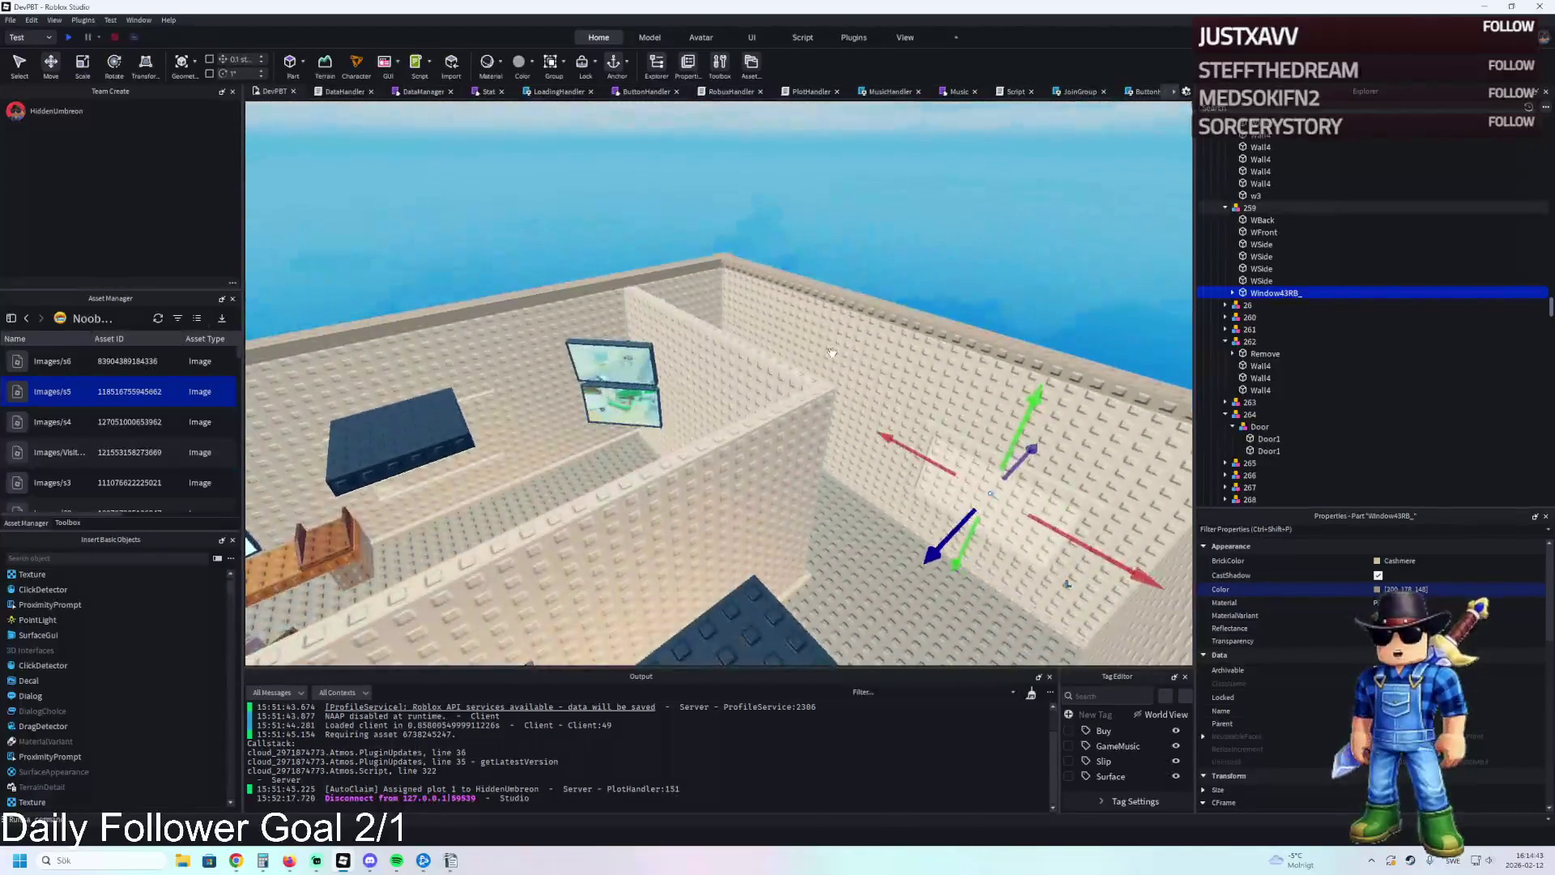
key("a")
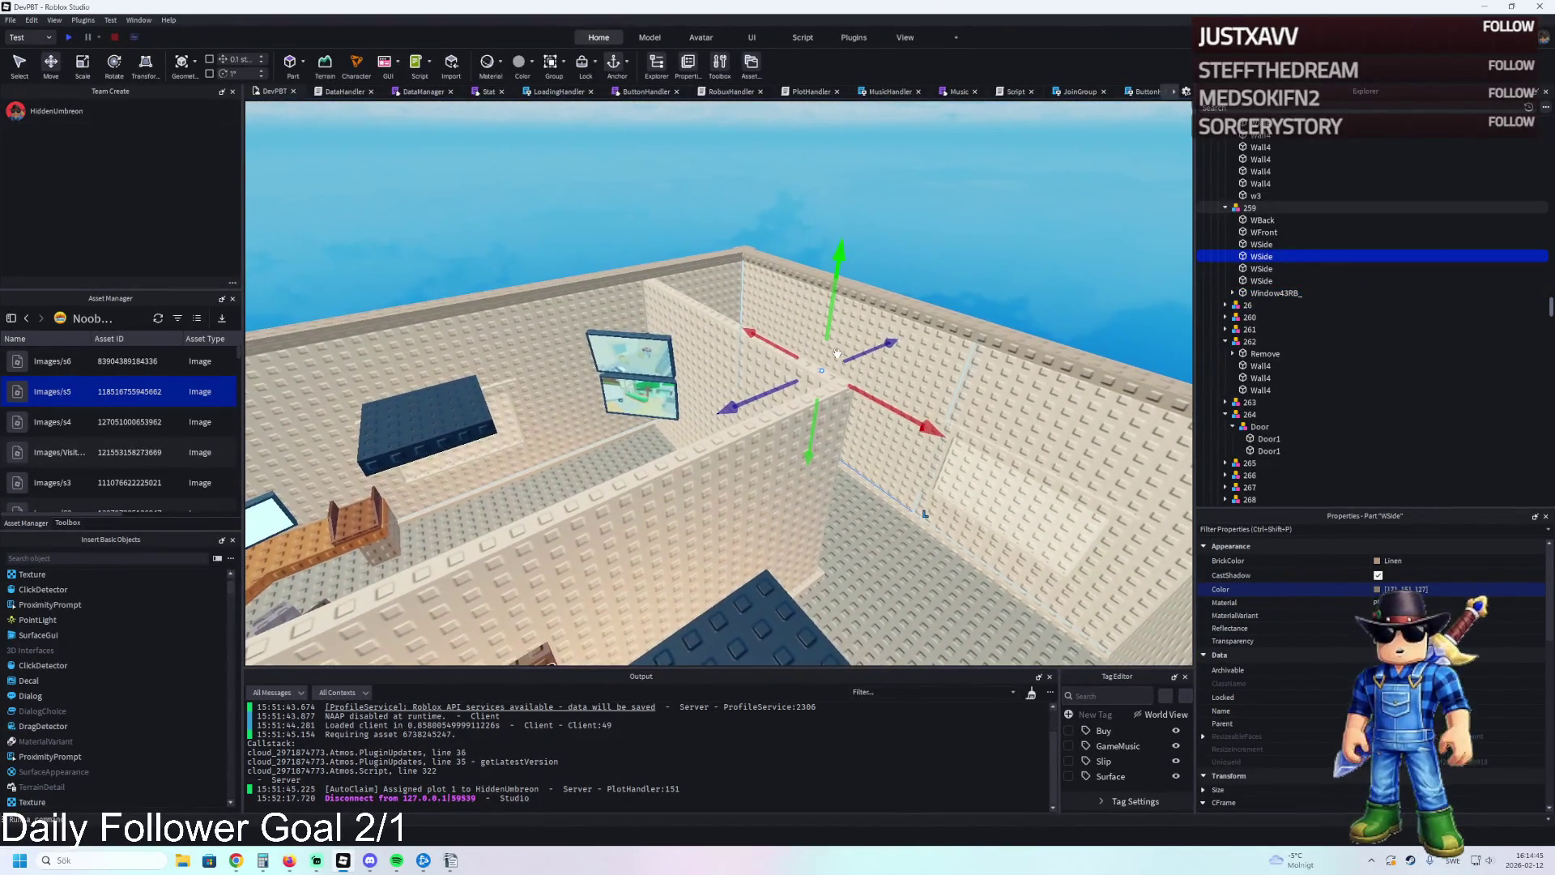
key("s")
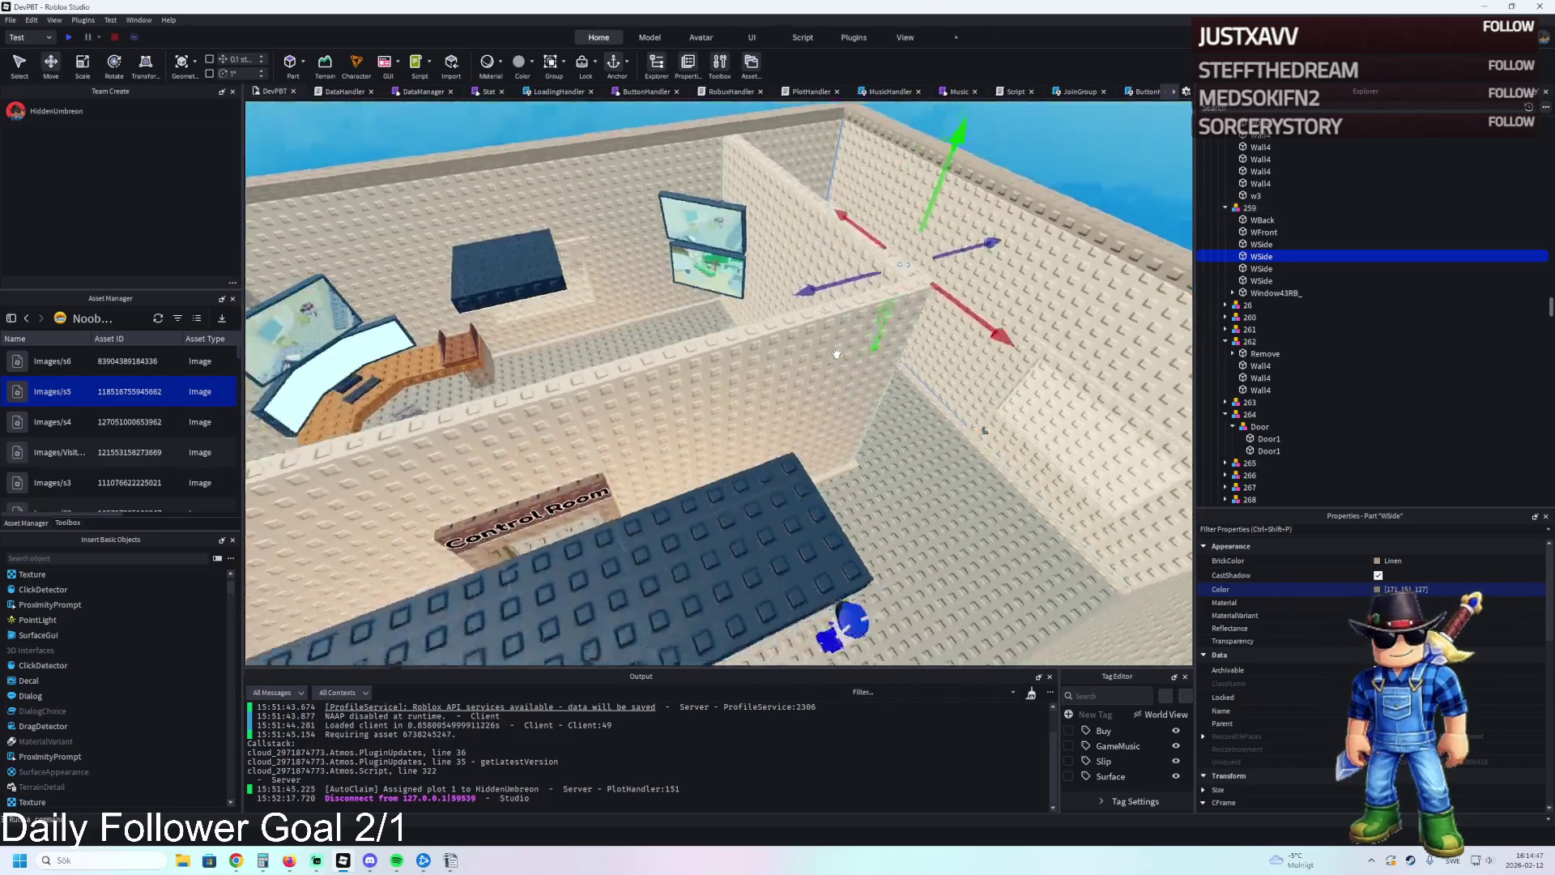
key("w")
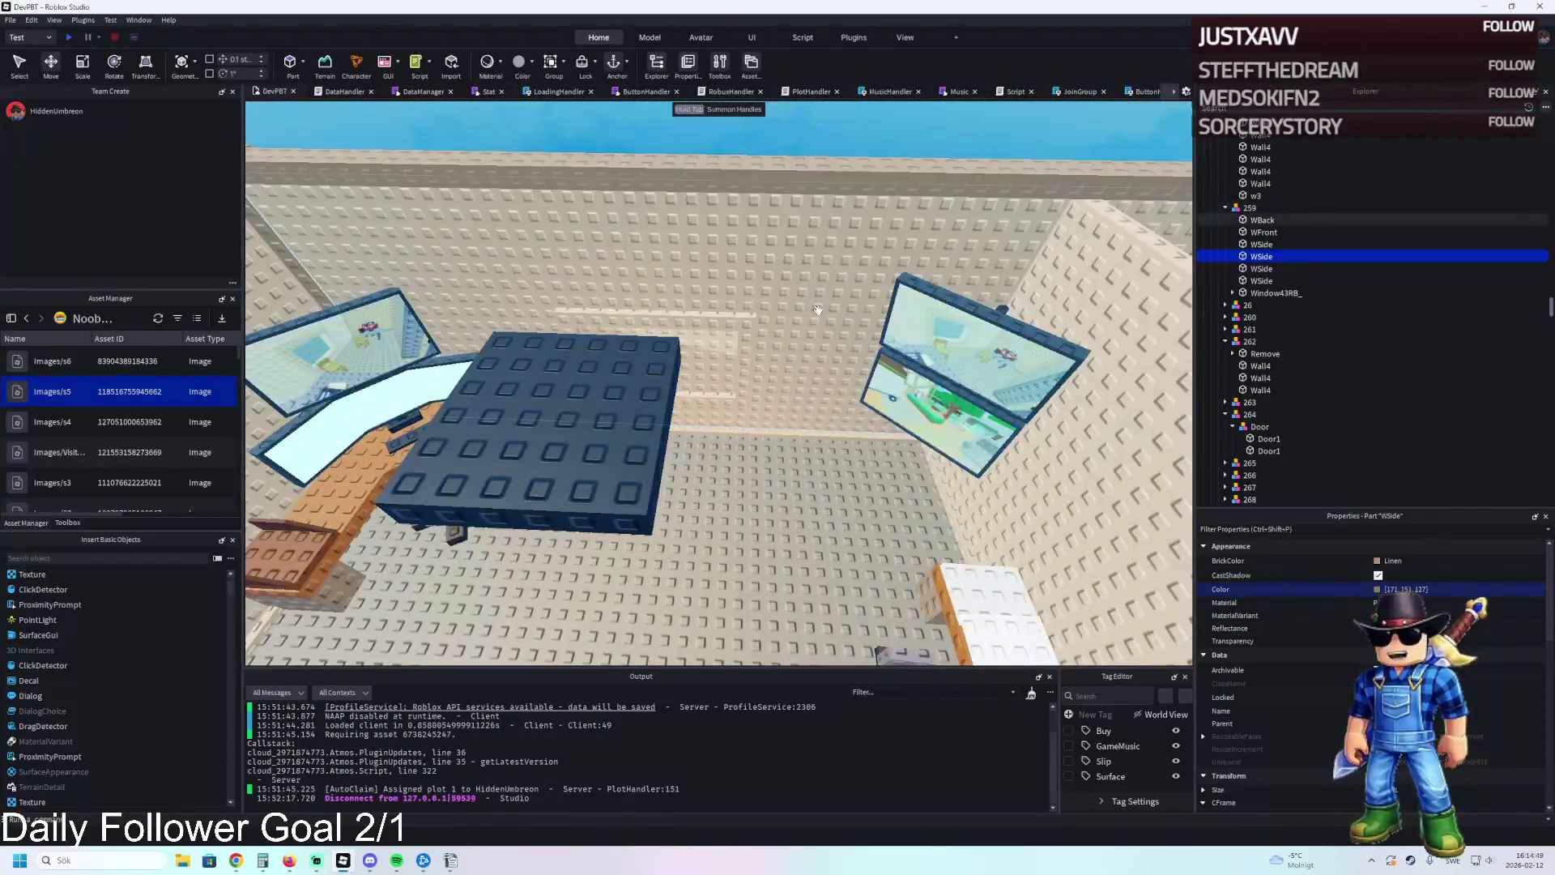
left_click(834, 346)
key("w")
left_click(647, 342)
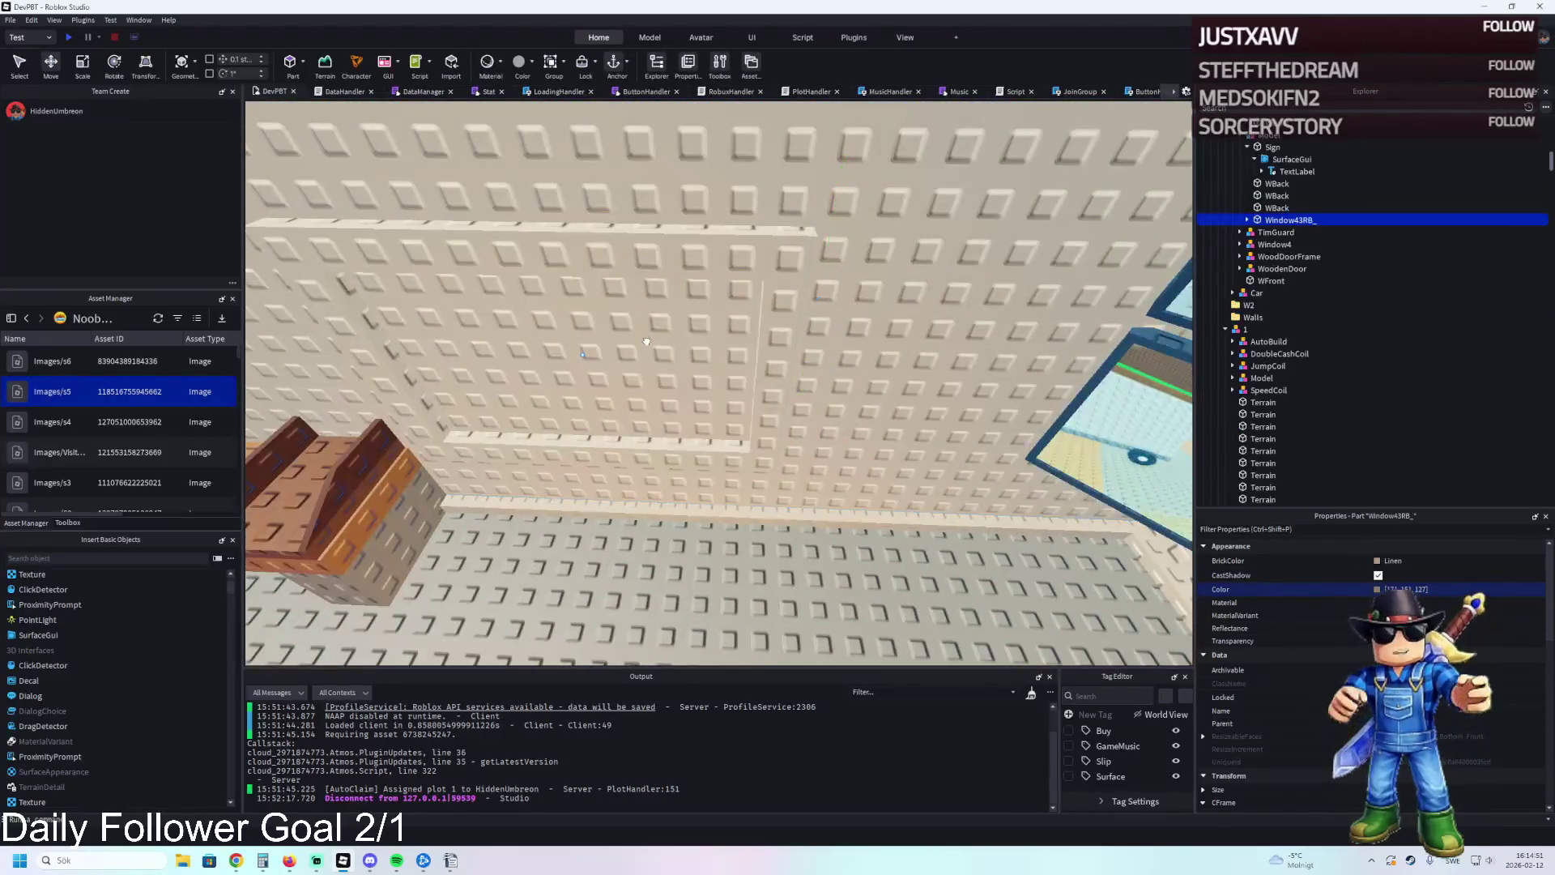
left_click(783, 467, "ctrl")
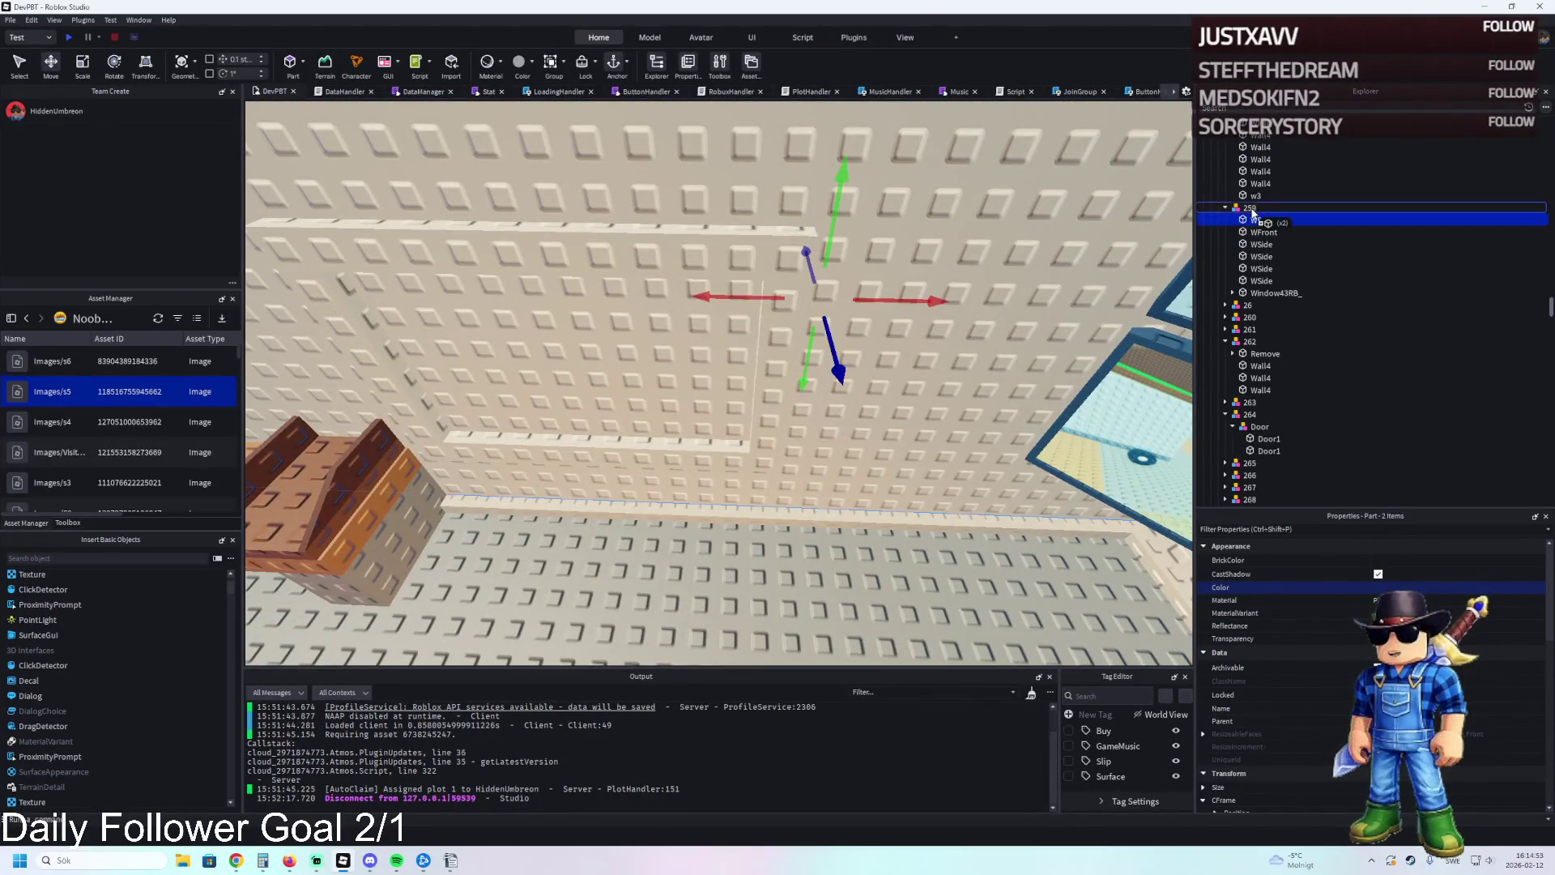
left_click(1274, 292)
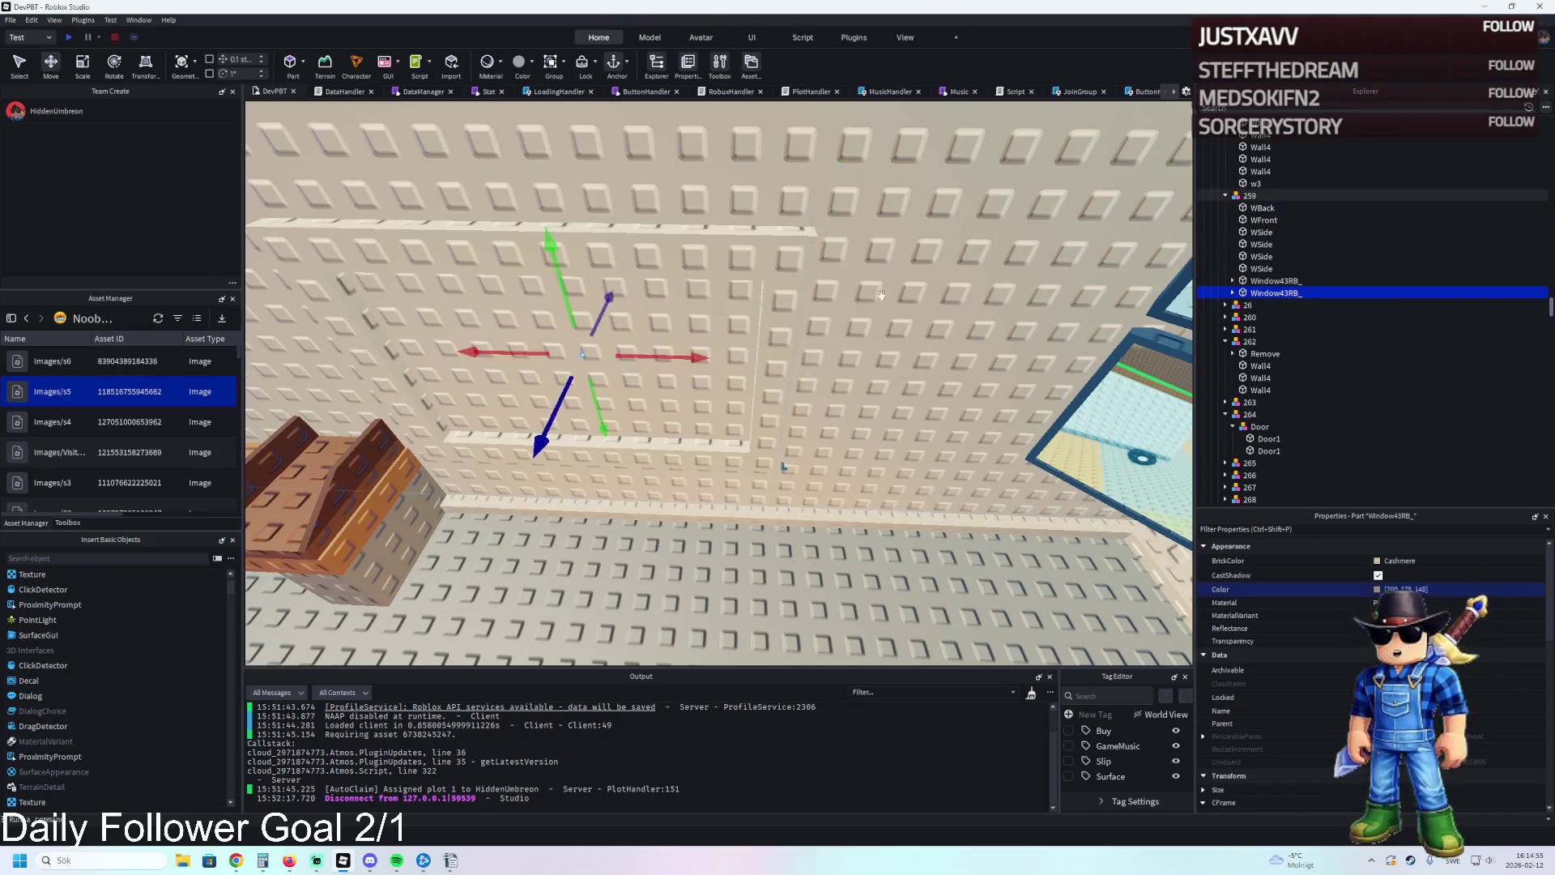
key("f")
key("s")
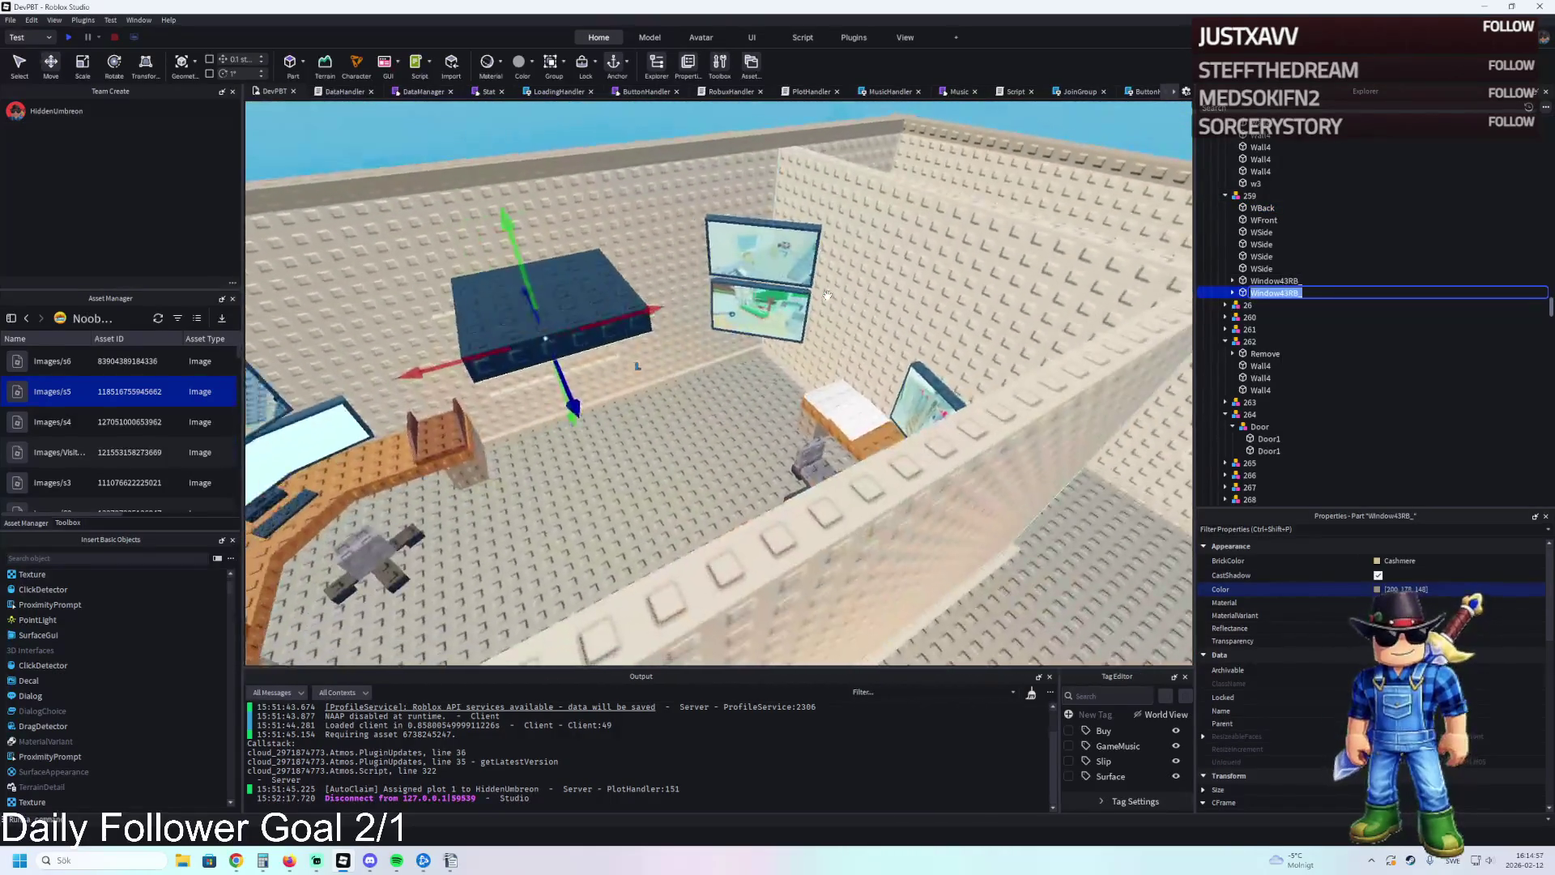
key("s")
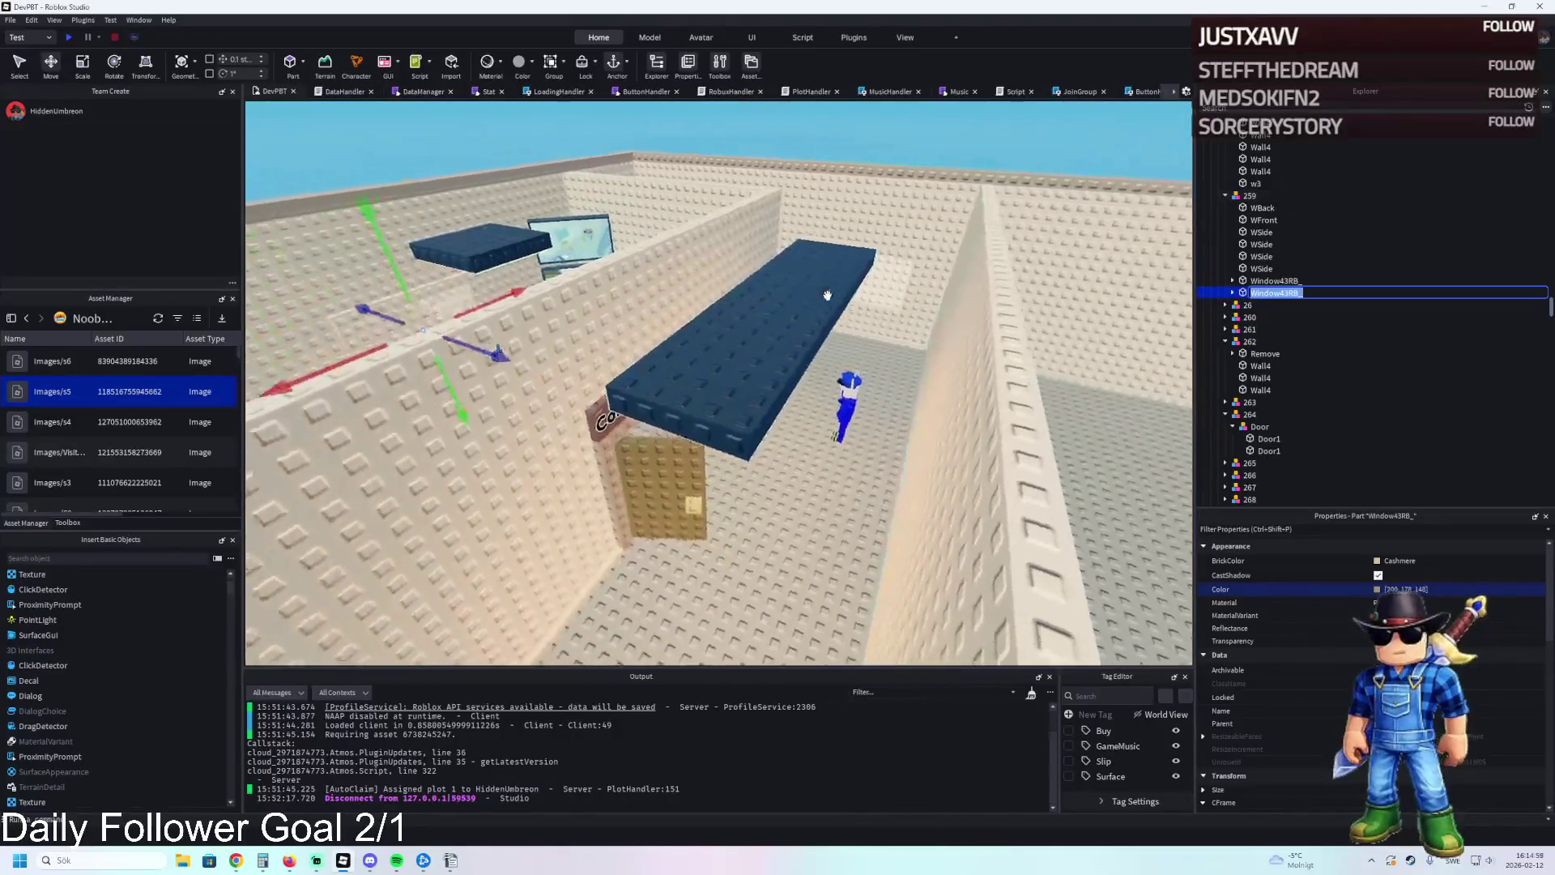
key("w")
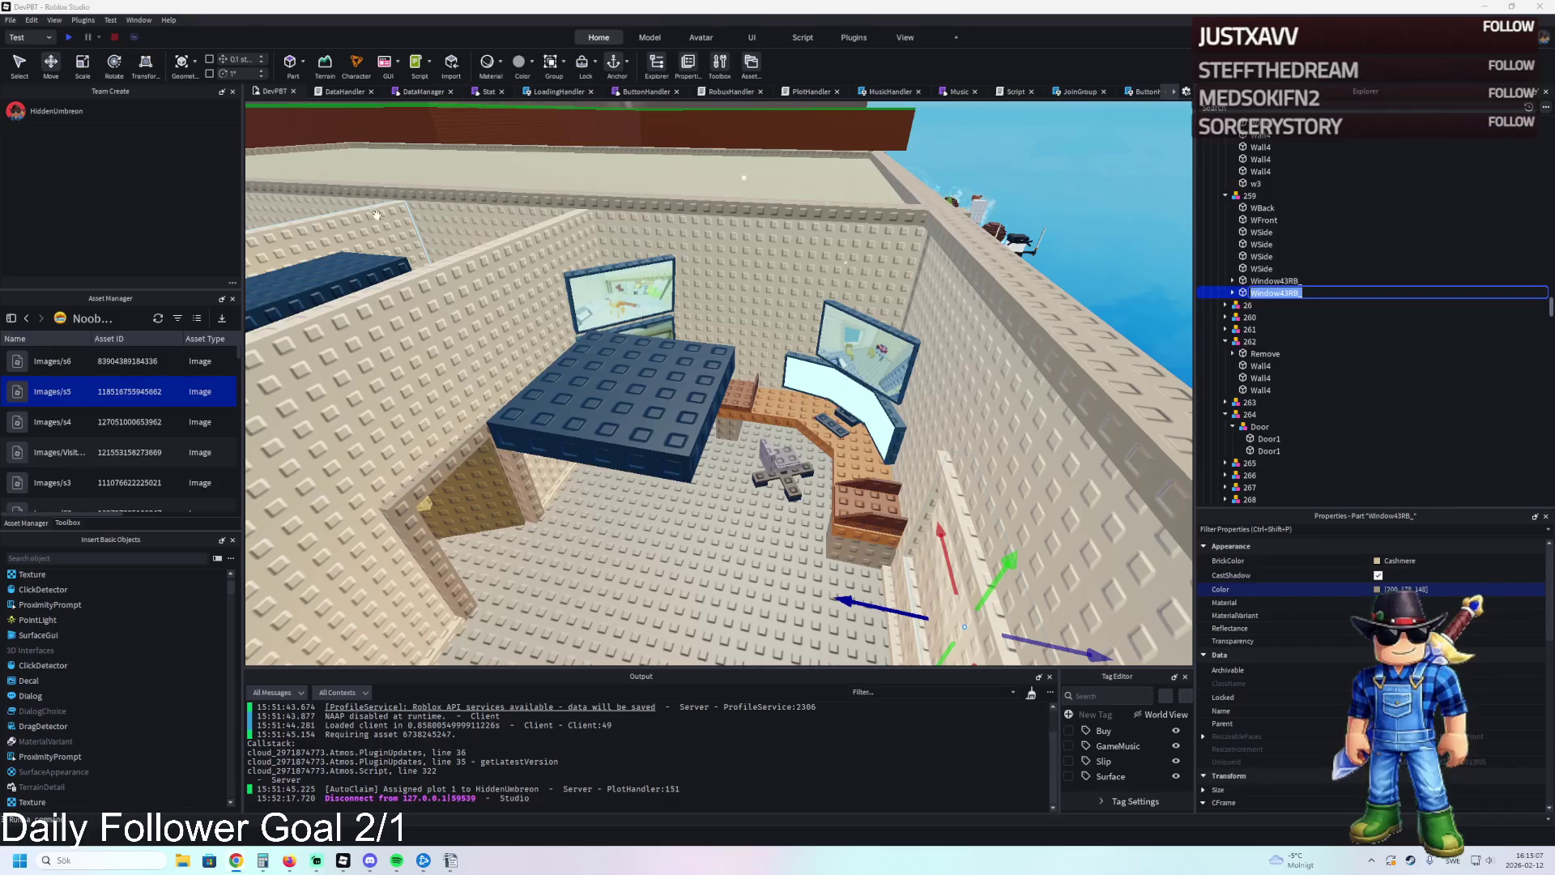
Centre the view on the window part, then pull back to a room overview.
scroll(506, 284, "up", 2)
scroll(506, 283, "up", 5)
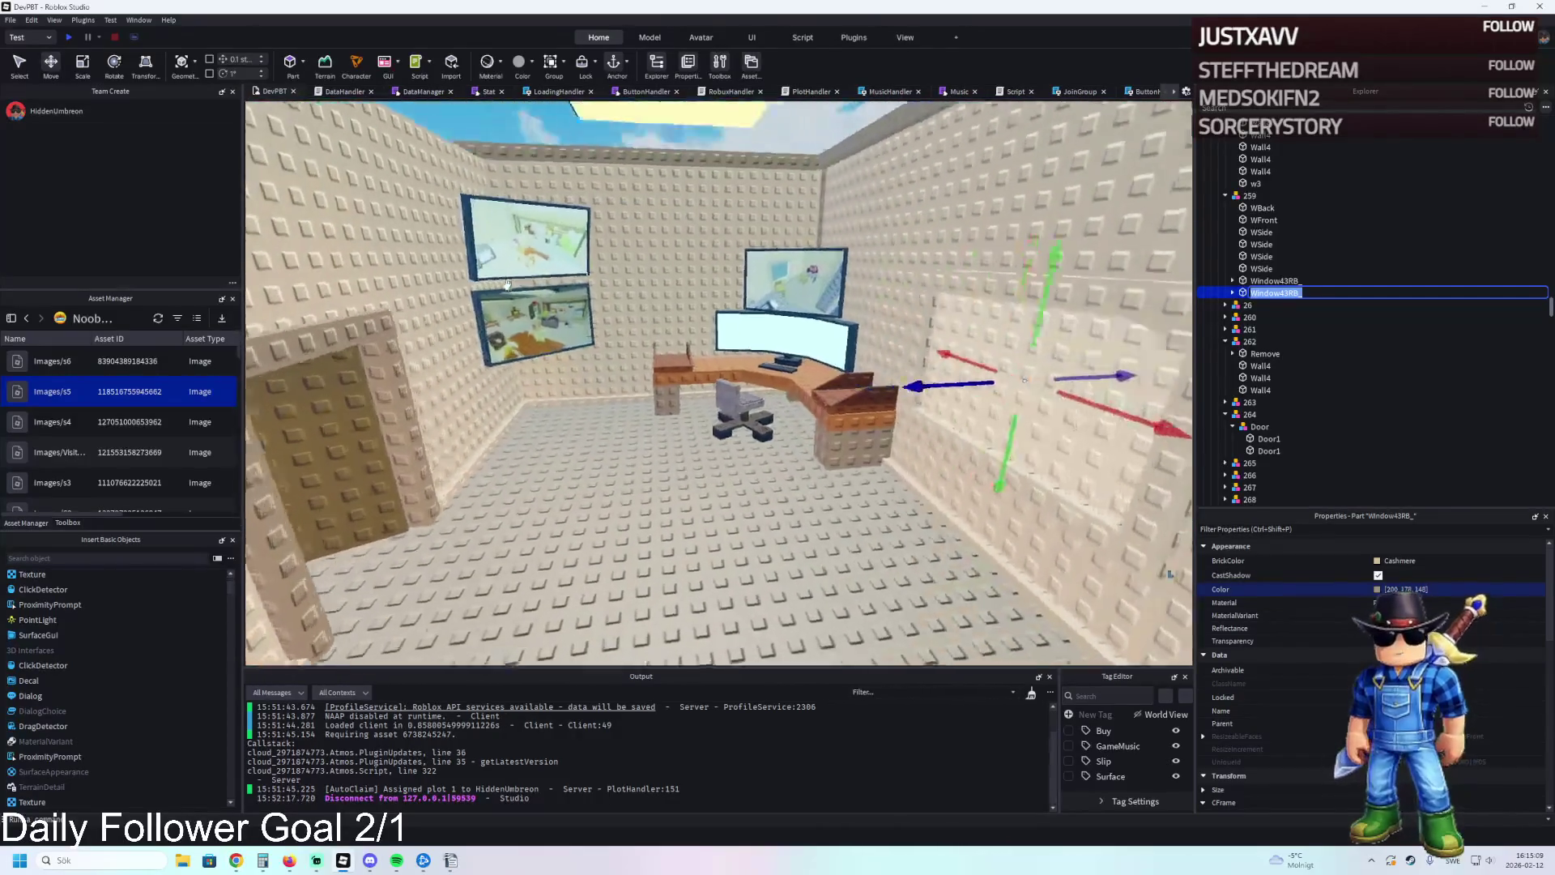
scroll(506, 283, "up", 3)
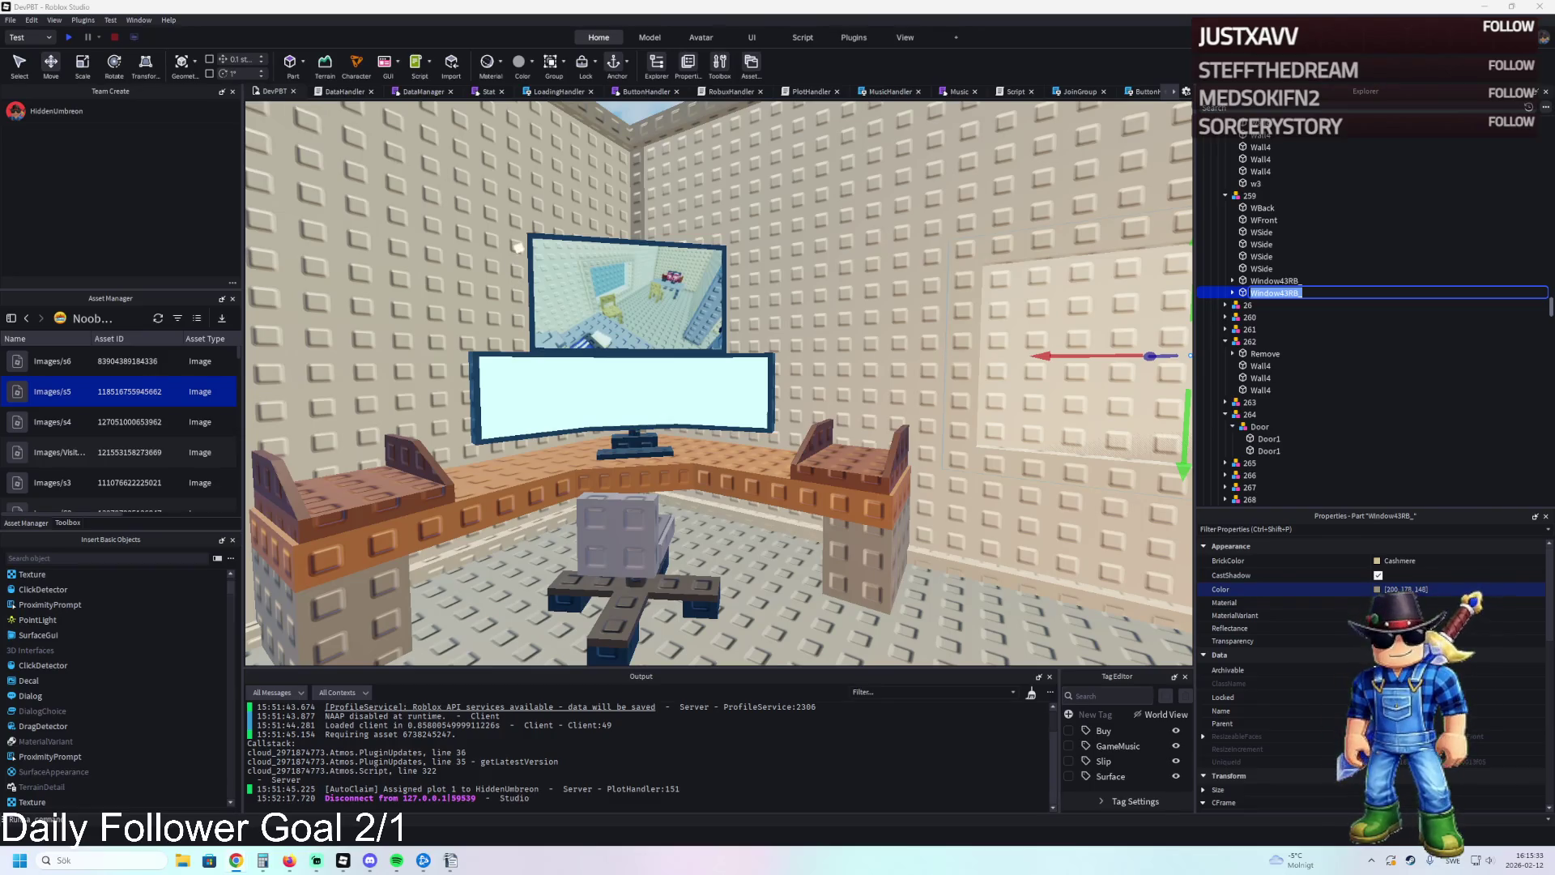
key("f")
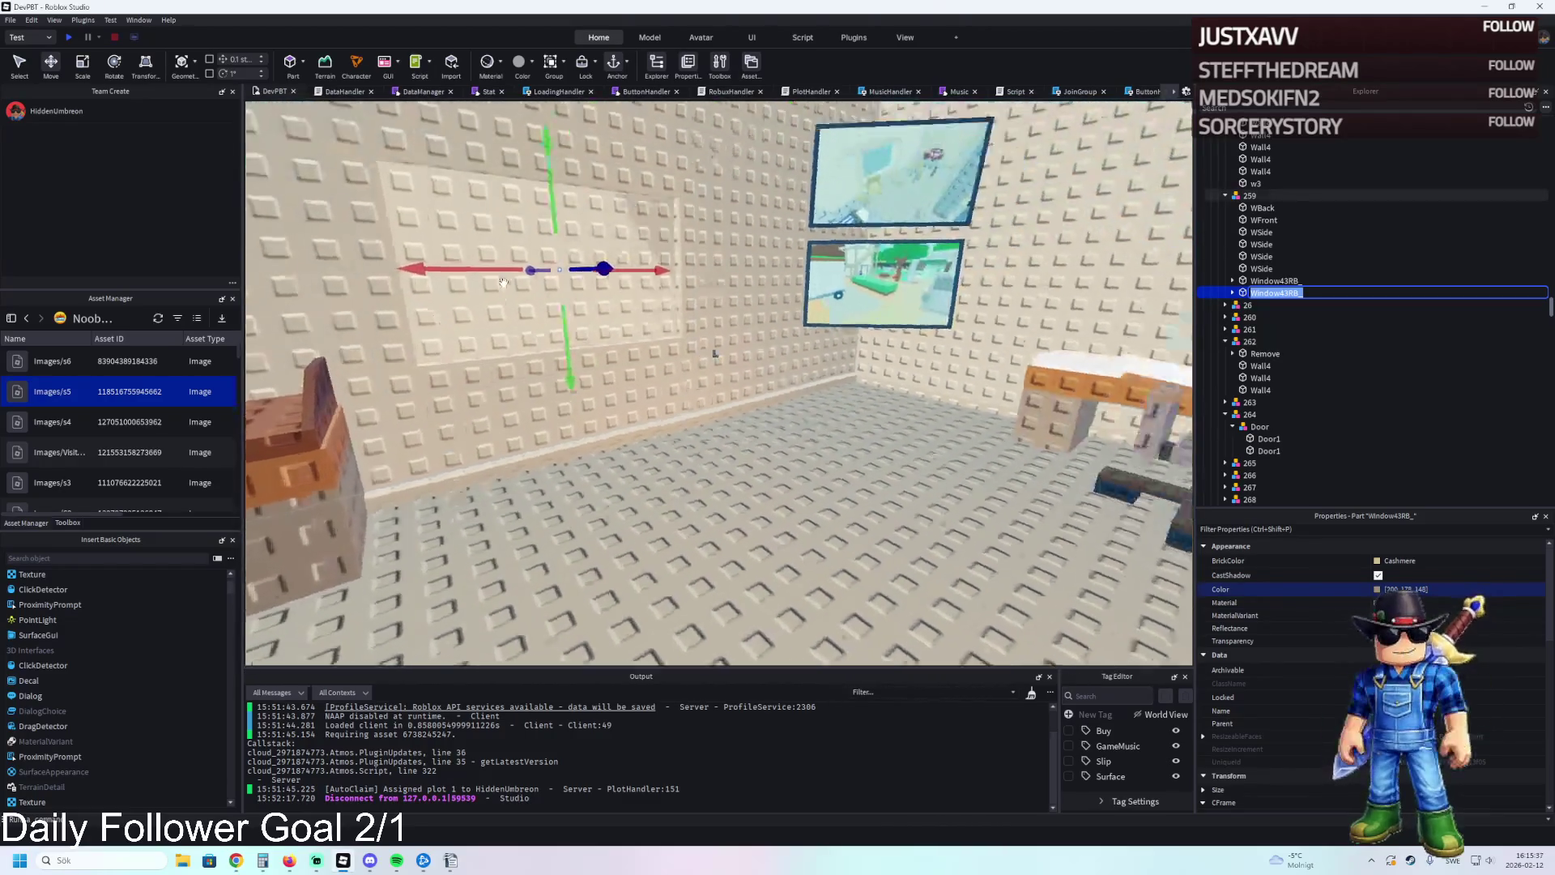
key("w")
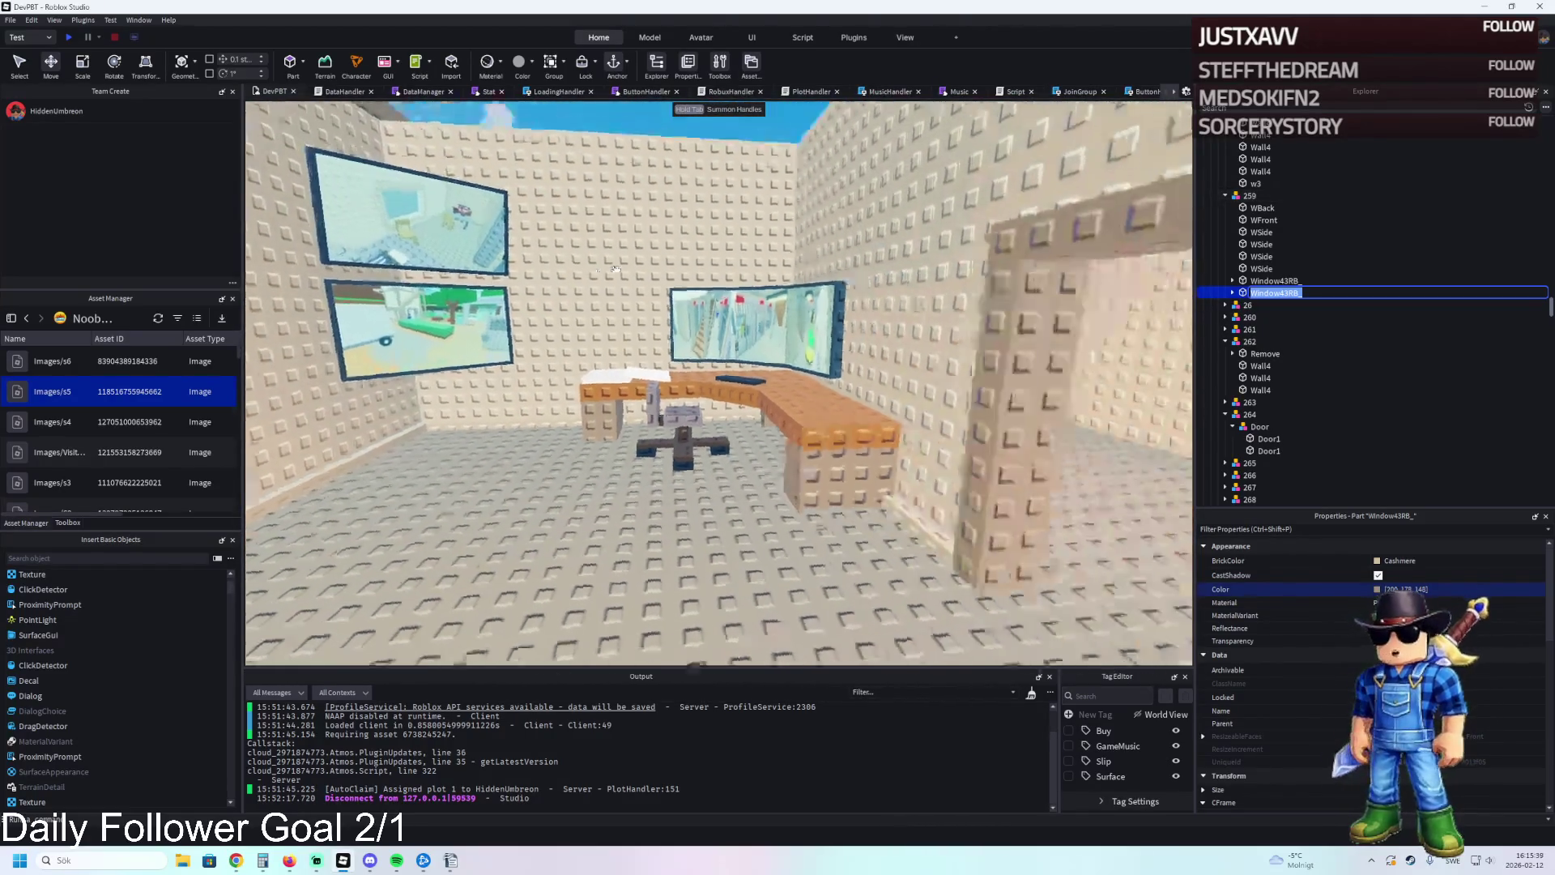
key("a")
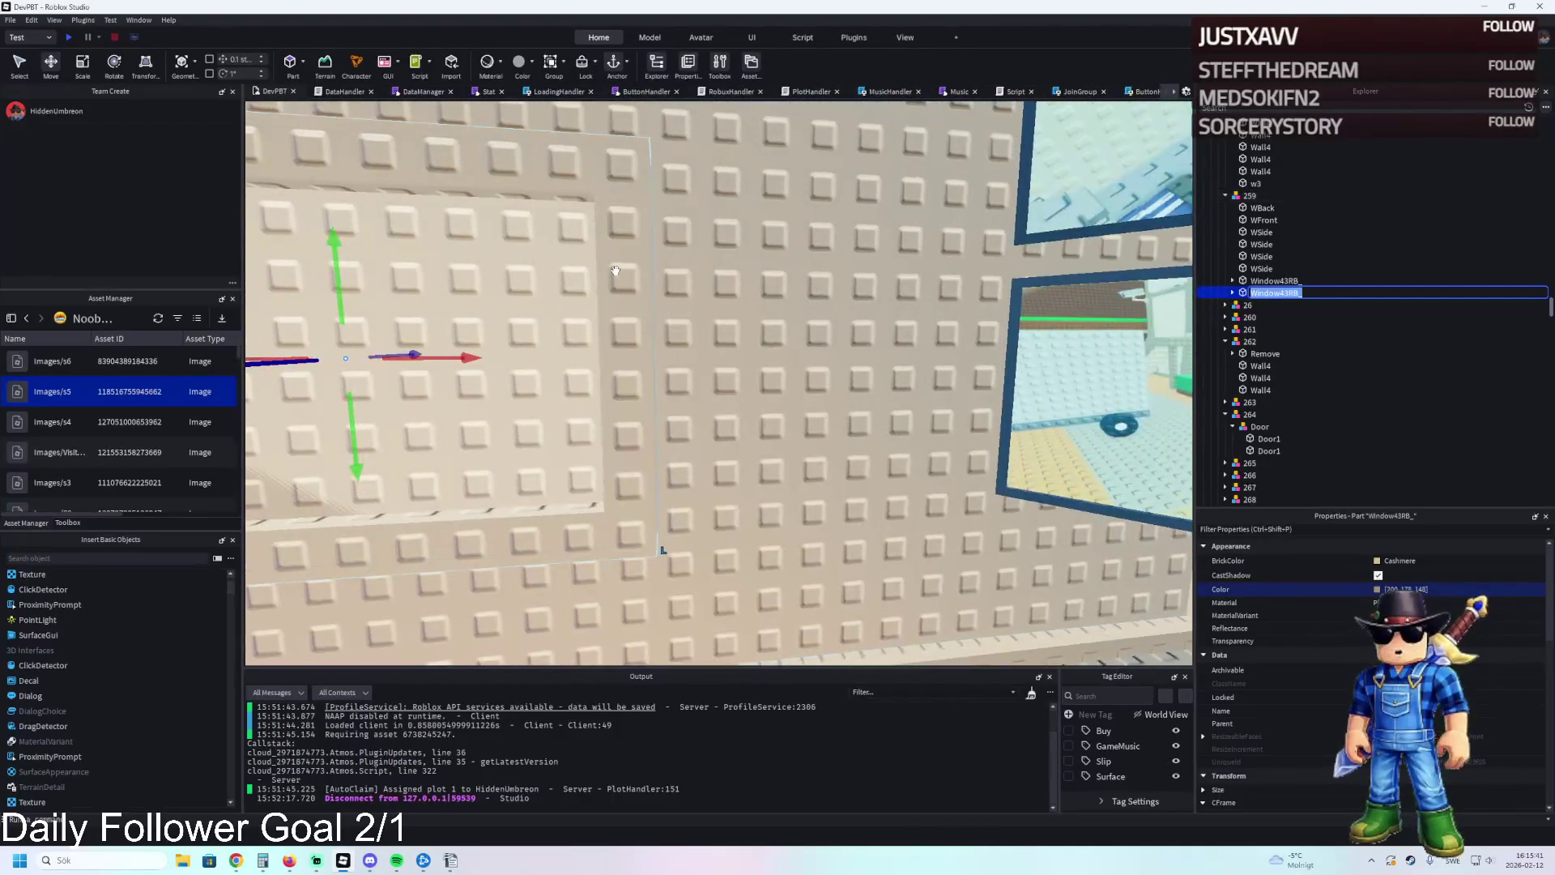
key("s")
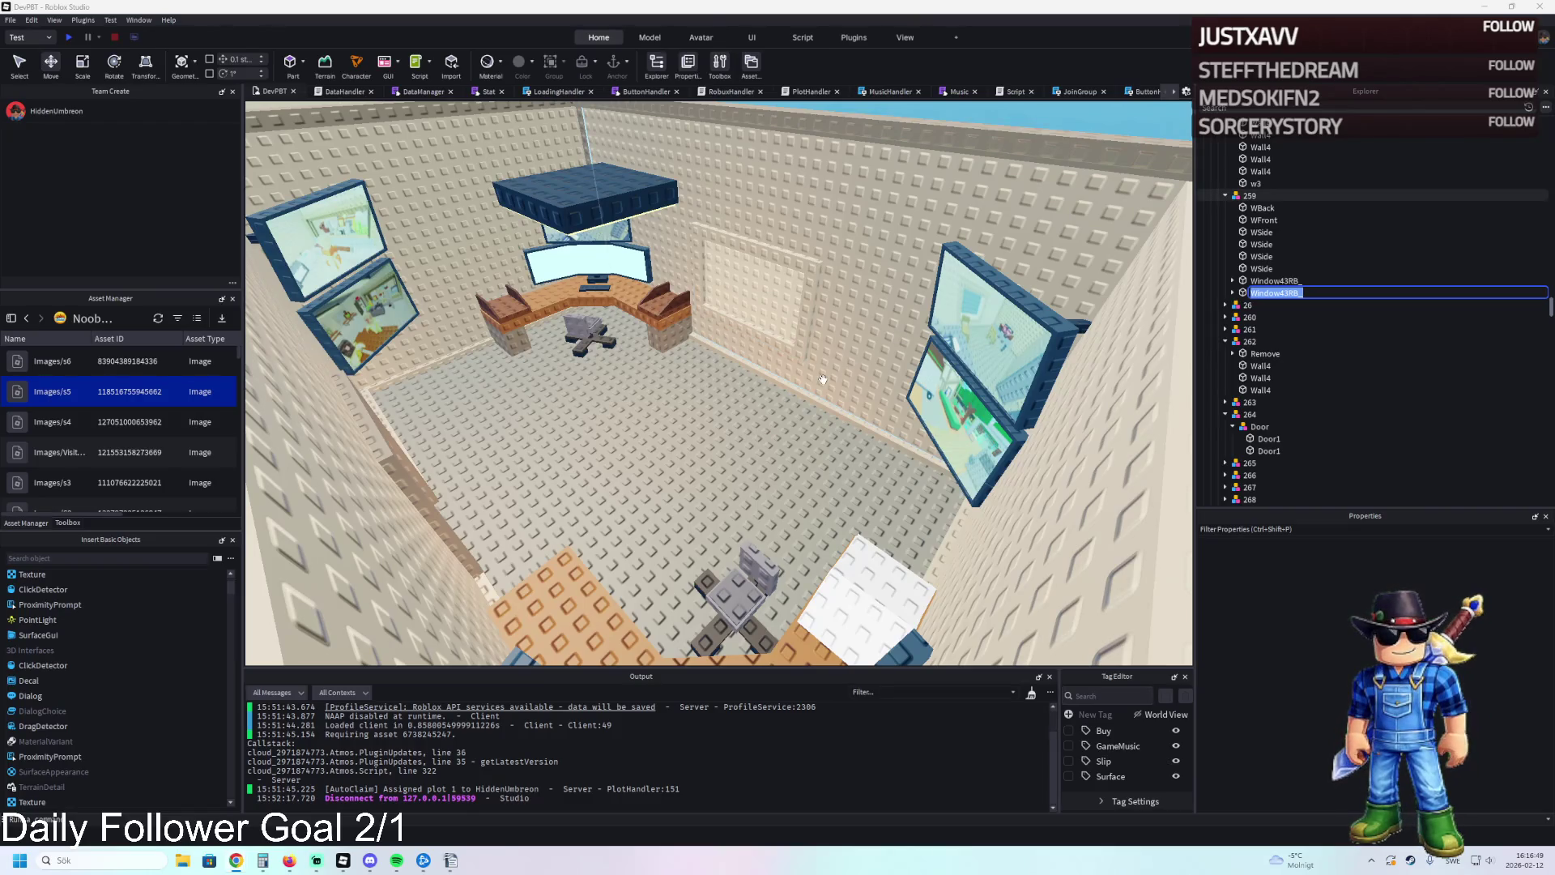
scroll(823, 379, "up", 10)
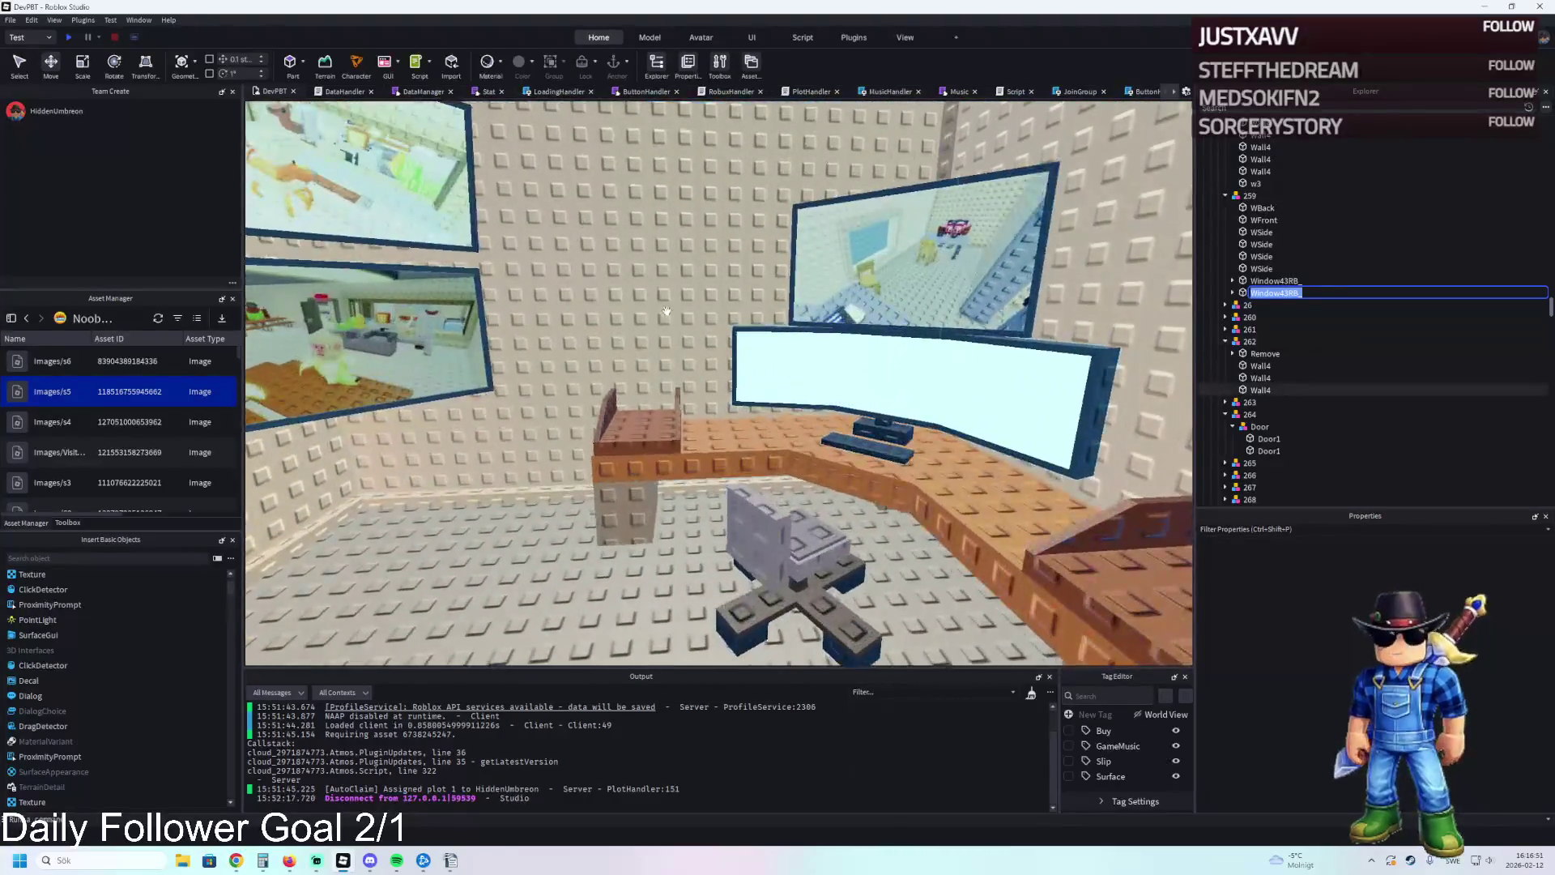
Select the back wall Wall4 and the wooden and wedge pieces beside the desk.
left_click(665, 311)
scroll(725, 482, "up", 3)
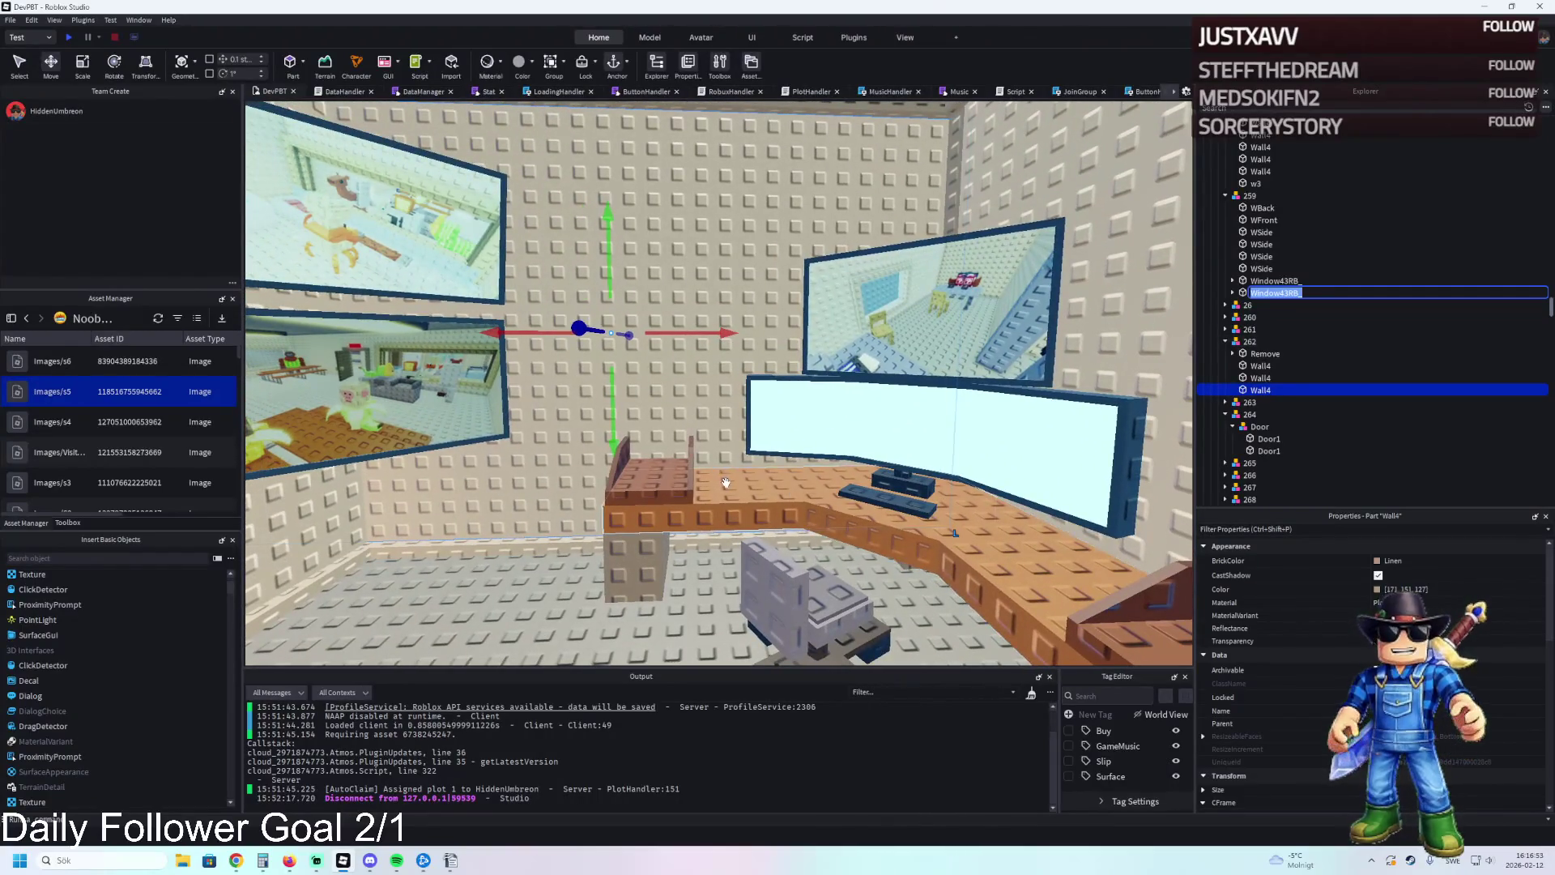
left_click(726, 484)
scroll(786, 448, "down", 5)
scroll(786, 448, "up", 5)
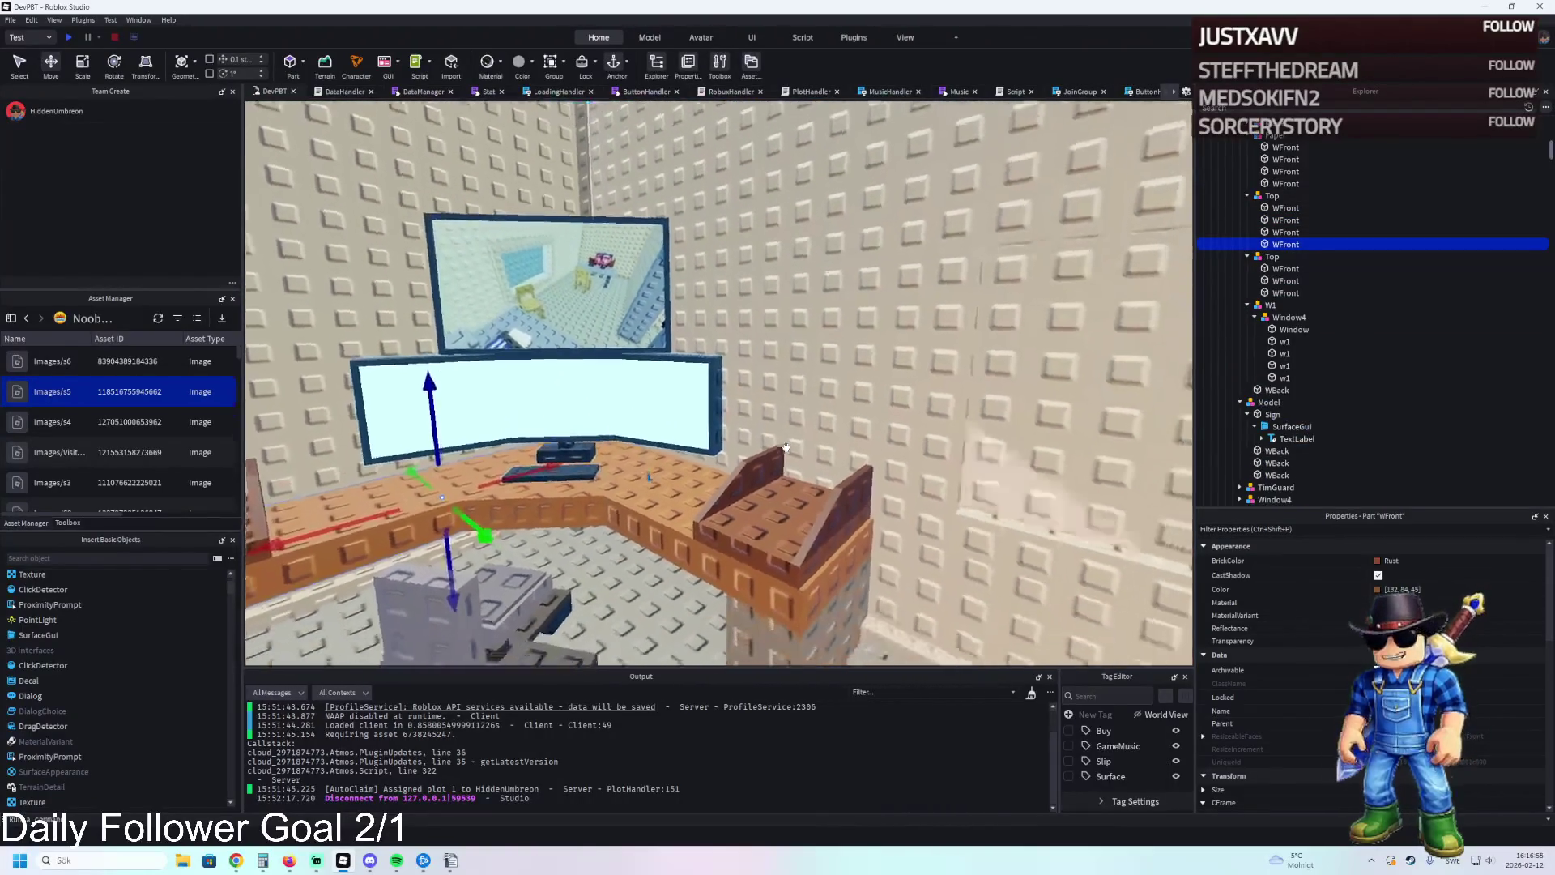
left_click(774, 486)
scroll(677, 476, "up", 5)
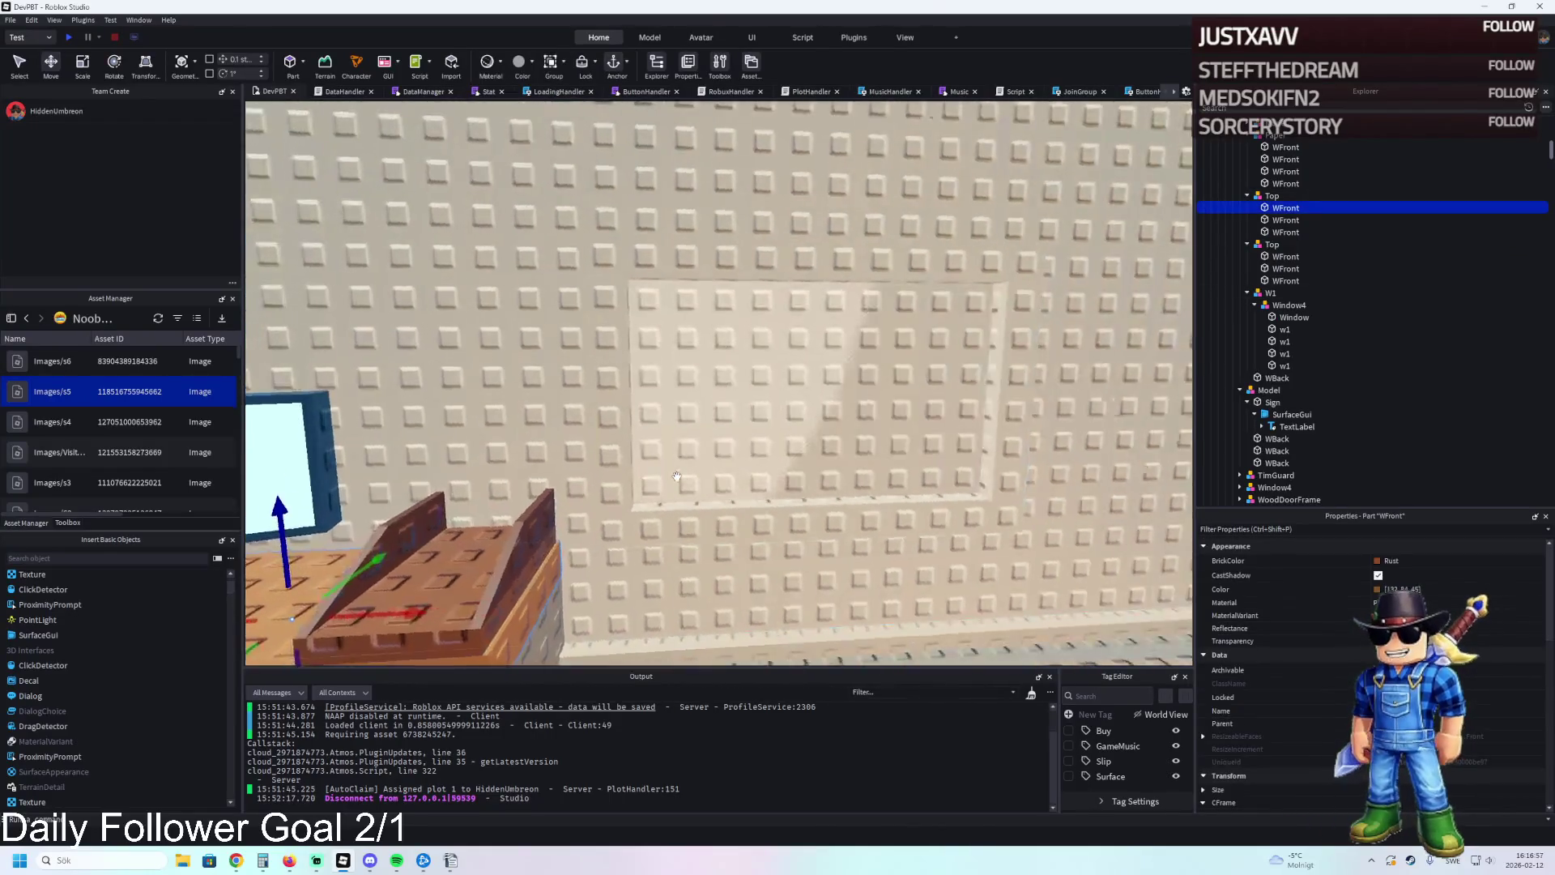
scroll(676, 476, "down", 5)
scroll(676, 477, "up", 5)
scroll(676, 477, "down", 3)
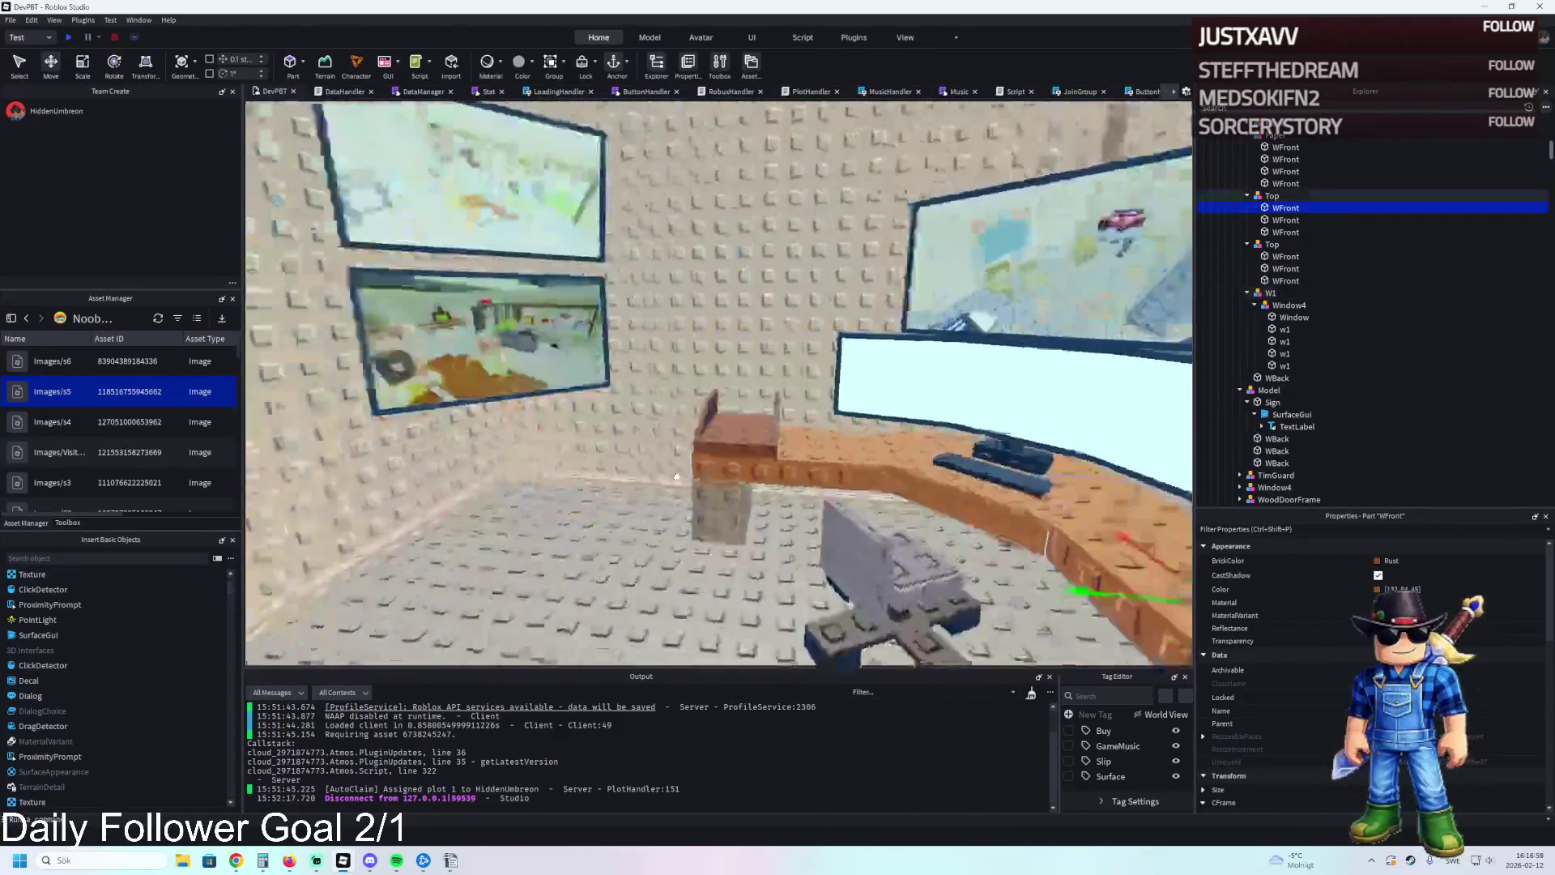
key("a")
key("a")
key("a")
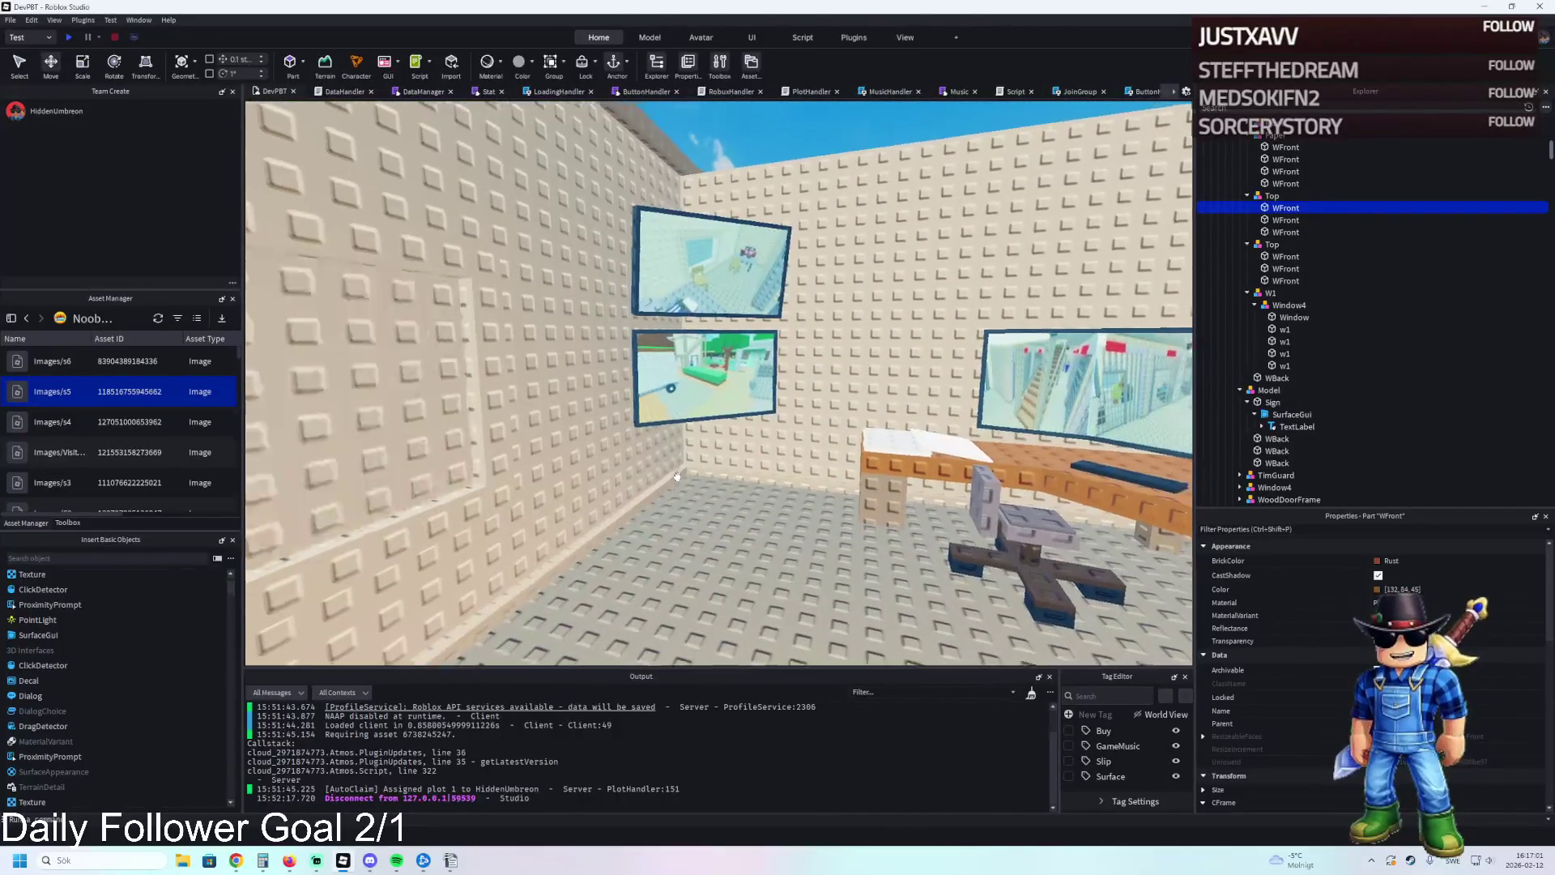
key("a")
key("a")
key("a")
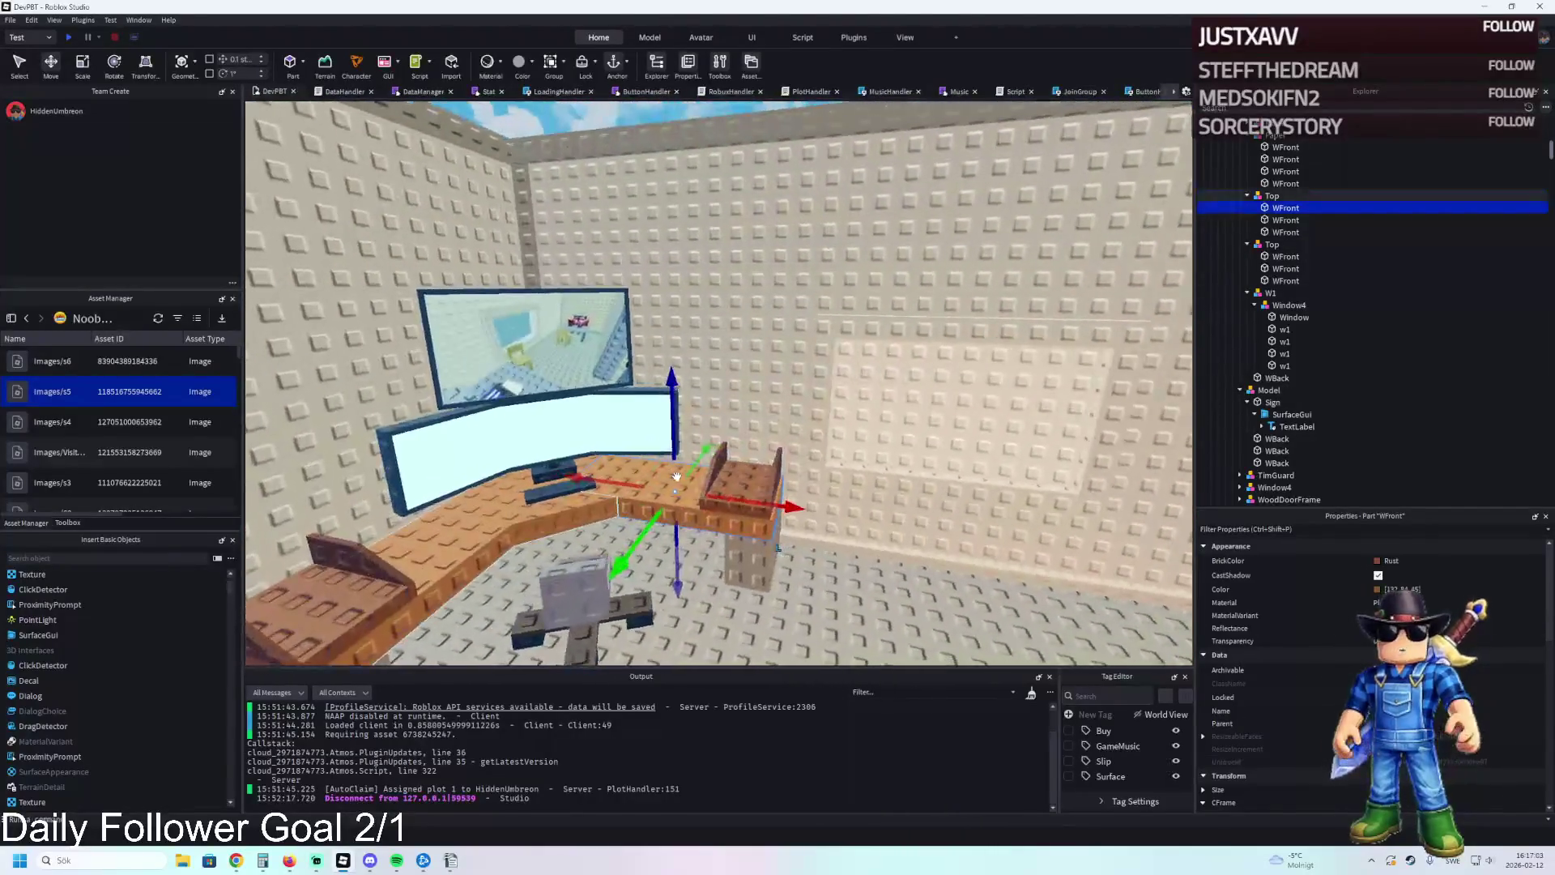
scroll(677, 476, "up", 5)
Duplicate a wooden desk piece and lift the copy up onto the wall.
left_click(774, 478)
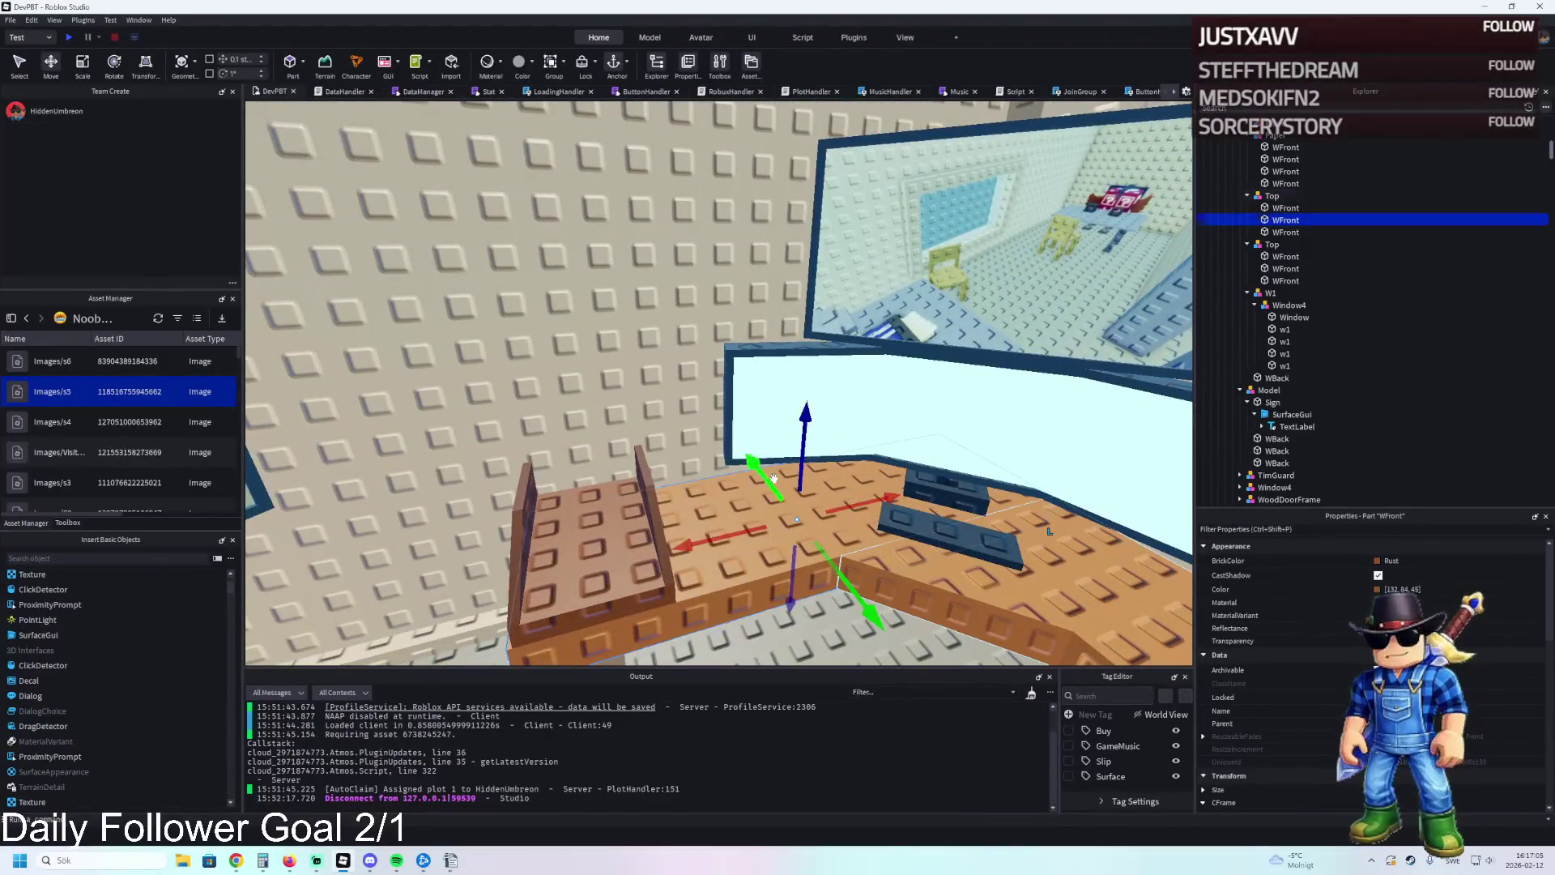
key("ctrl+d")
key("s")
key("s")
key("s")
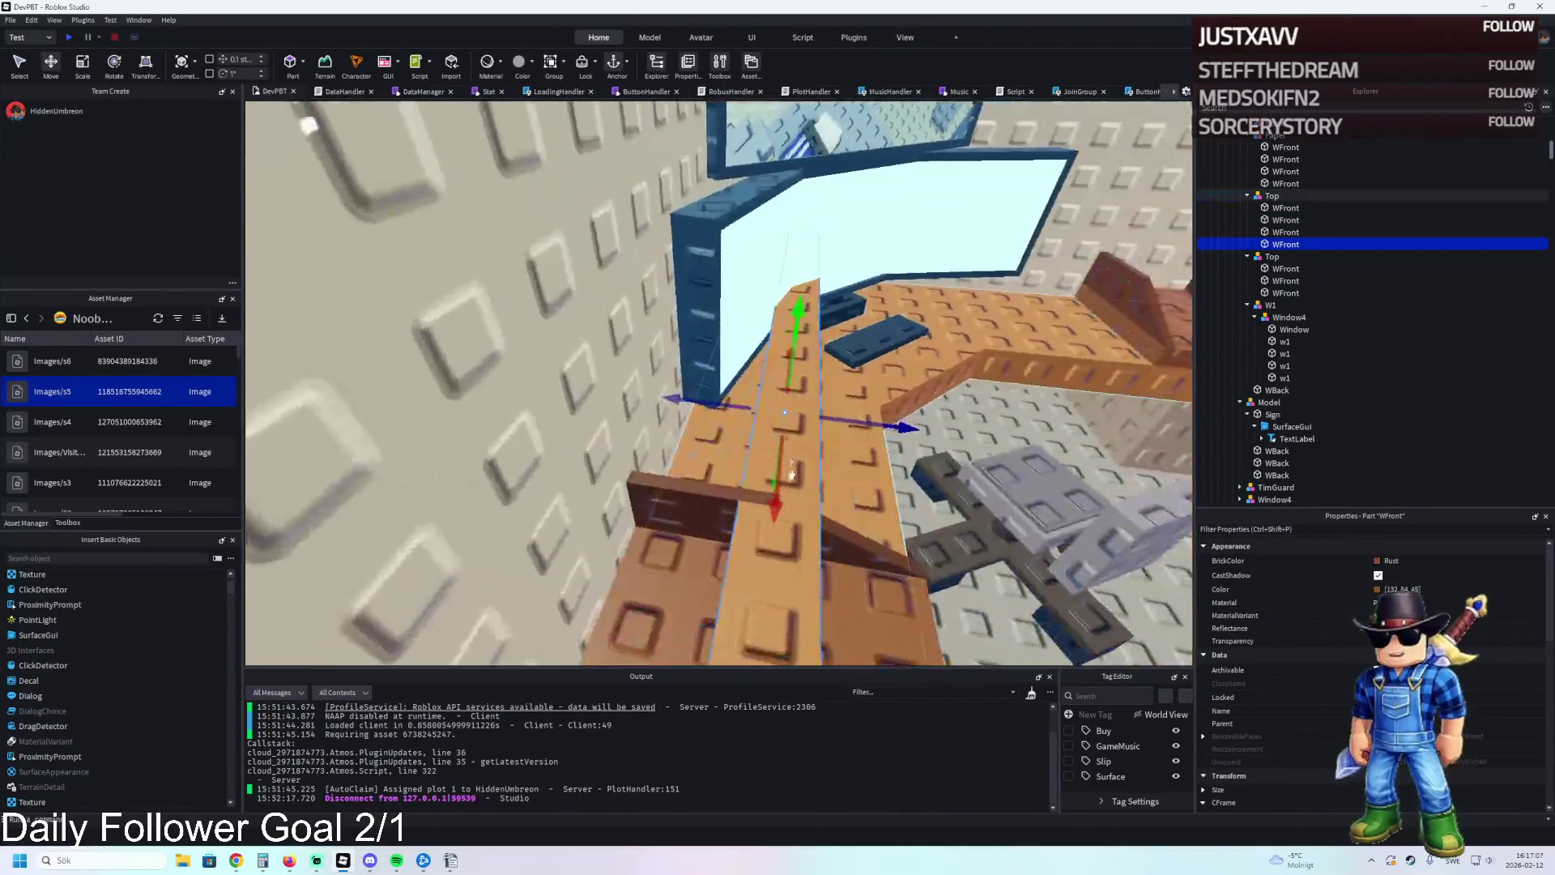
left_click_drag(672, 402, 657, 408)
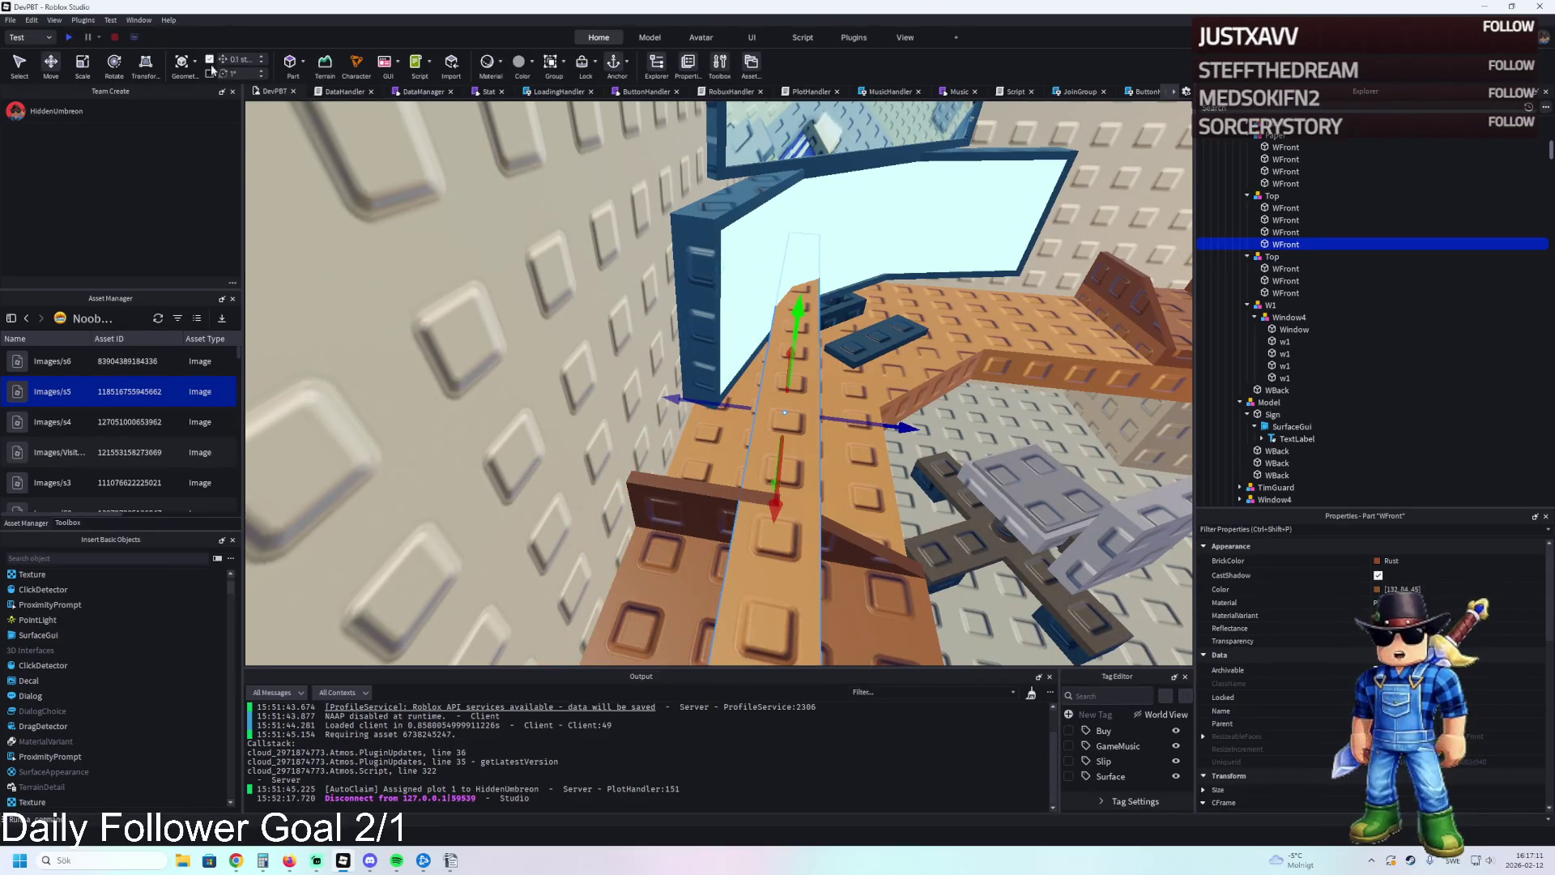
mouse_move(691, 393)
left_mouse_down()
mouse_move(577, 397)
mouse_move(716, 410)
left_mouse_up()
key("ctrl+3")
key("ctrl+2")
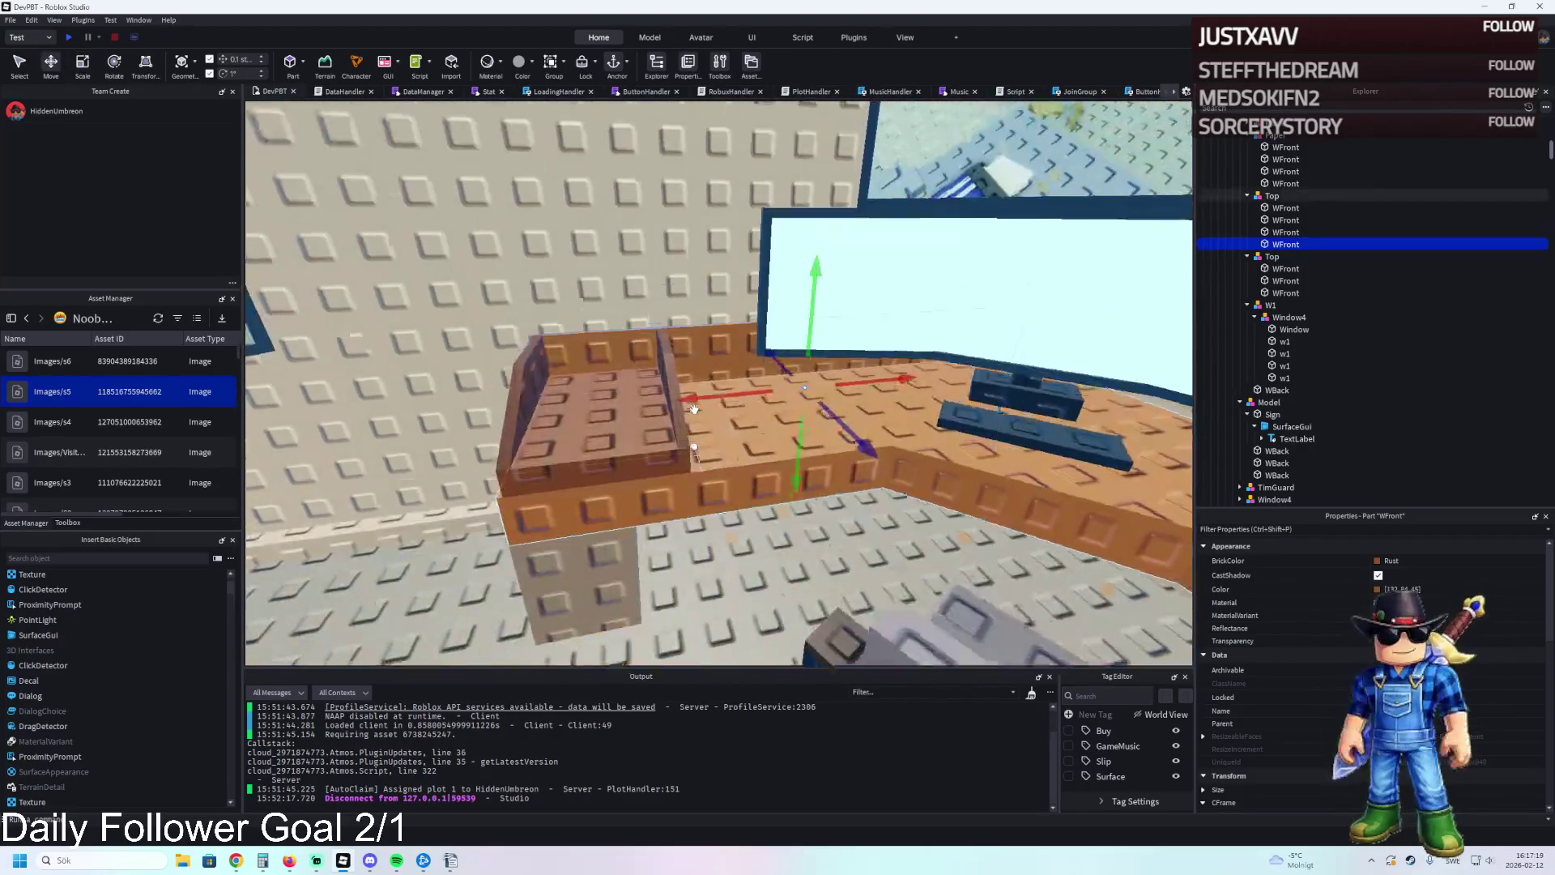
mouse_move(798, 371)
left_mouse_down()
mouse_move(758, 199)
mouse_move(739, 282)
mouse_move(820, 260)
mouse_move(823, 162)
mouse_move(810, 211)
left_mouse_up()
mouse_move(778, 285)
left_mouse_down()
mouse_move(760, 285)
mouse_move(778, 285)
left_mouse_up()
Shrink the brown panel's width from 13.9 to 9.6 and slide it slightly left.
key("ctrl+3")
mouse_move(899, 282)
left_mouse_down()
mouse_move(726, 285)
mouse_move(749, 283)
left_mouse_up()
key("ctrl+2")
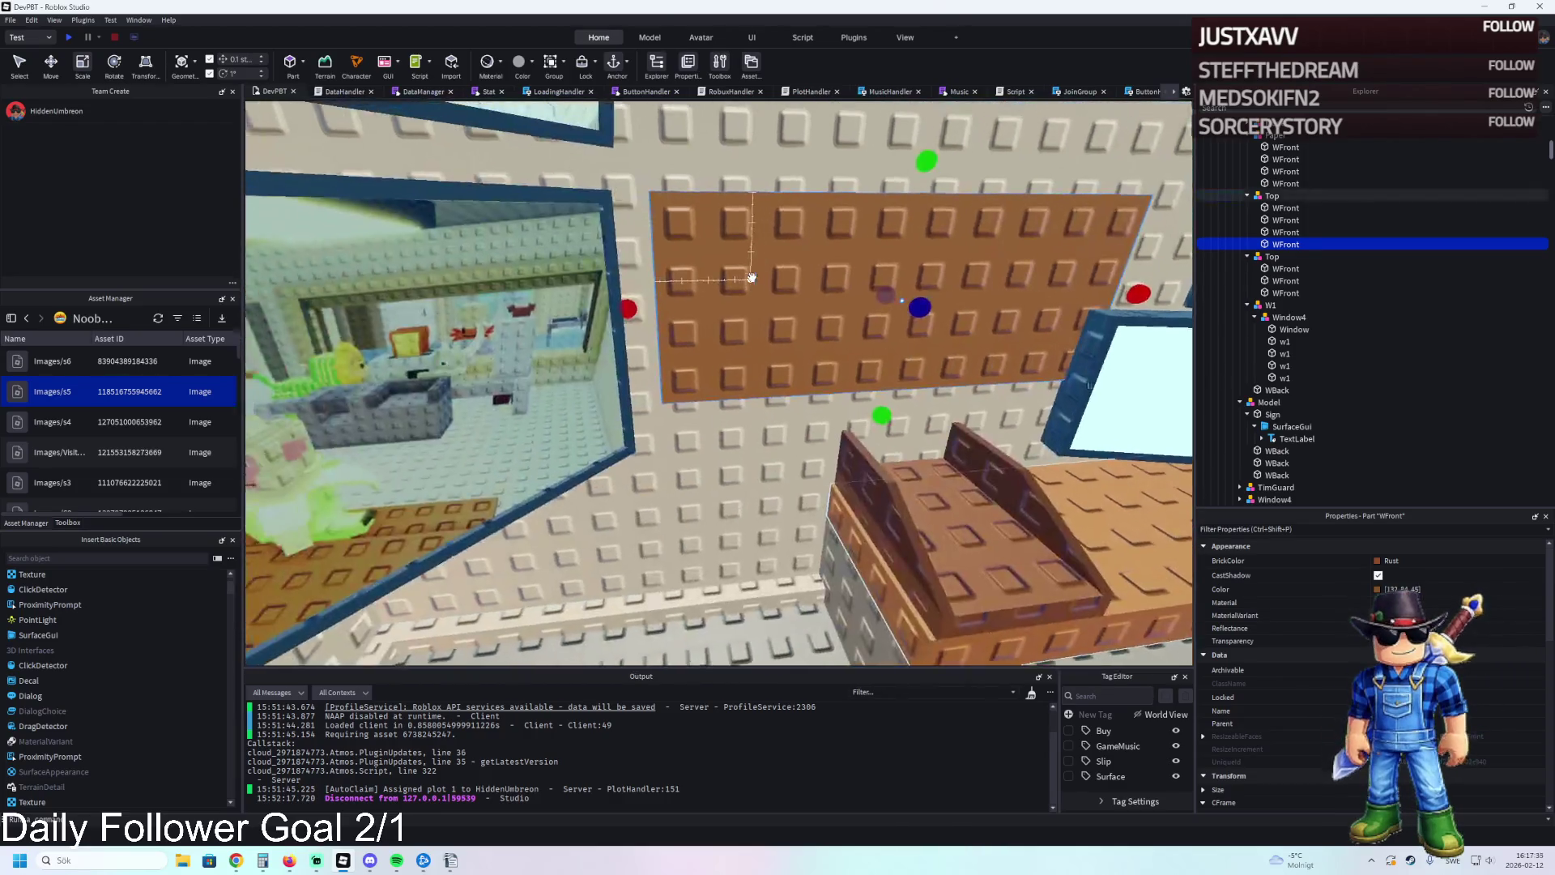
key("d")
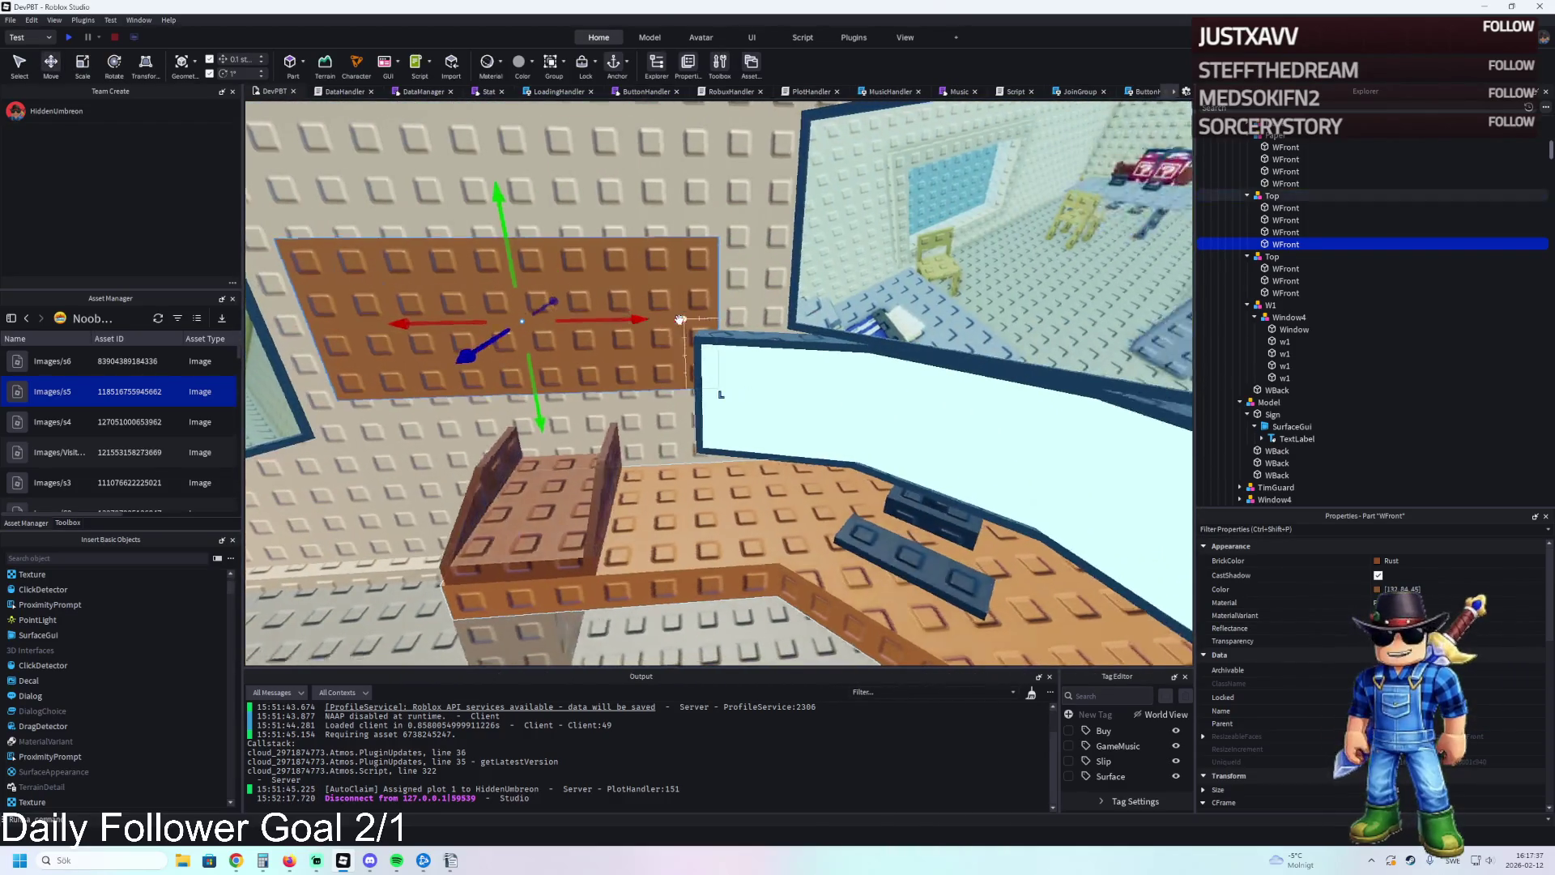
key("d")
left_click_drag(665, 324, 612, 330)
left_click(704, 349)
key("f")
key("ctrl+3")
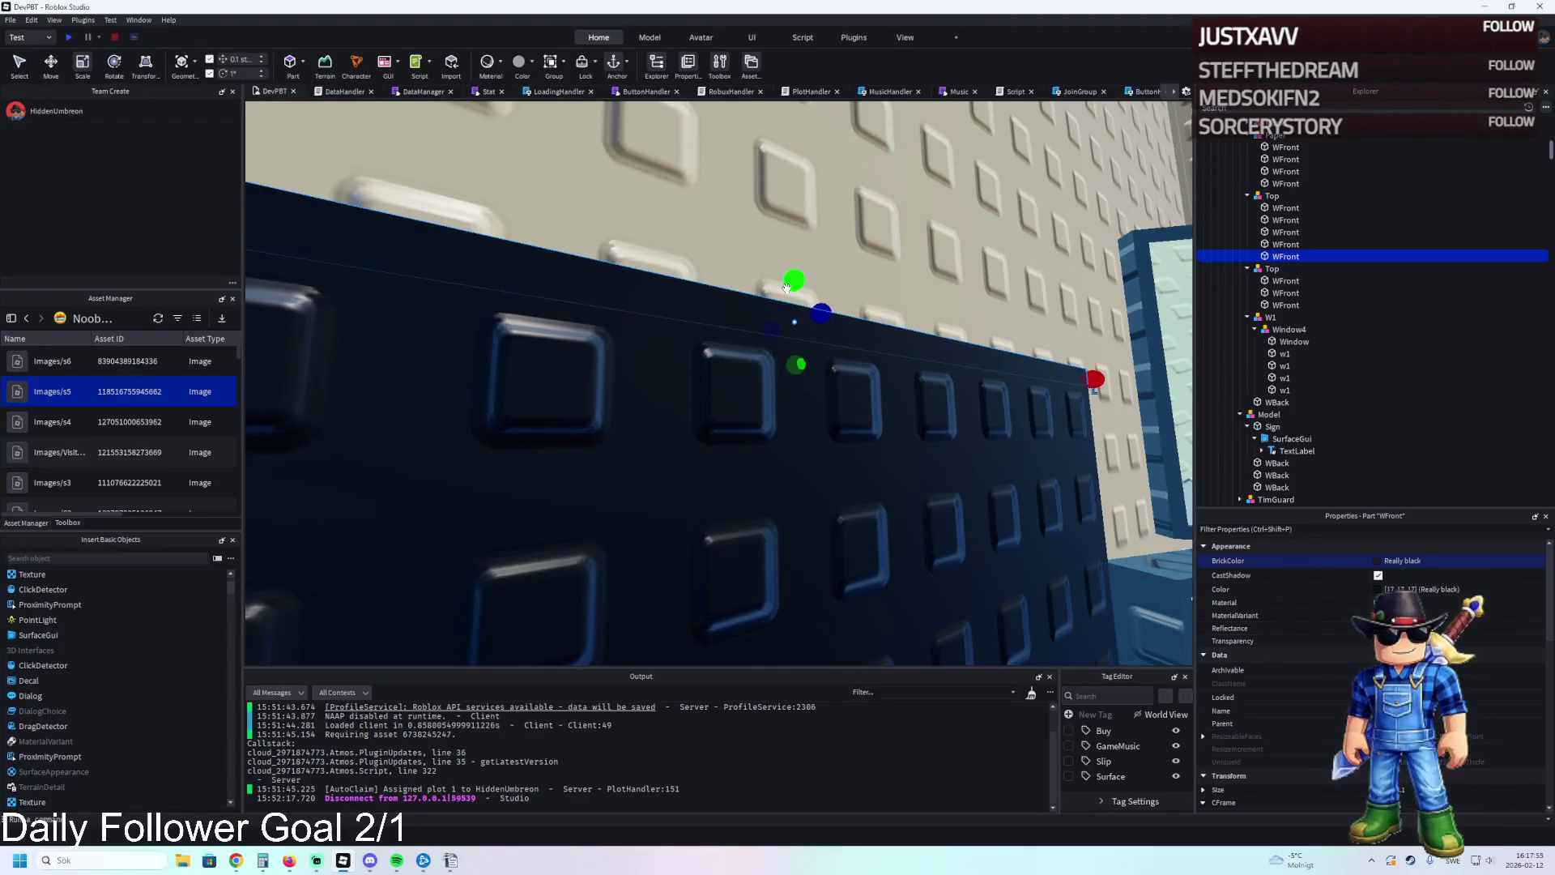
Lighten the black wall panel's colour value from 17 to 43.
key("d")
key("d")
key("d")
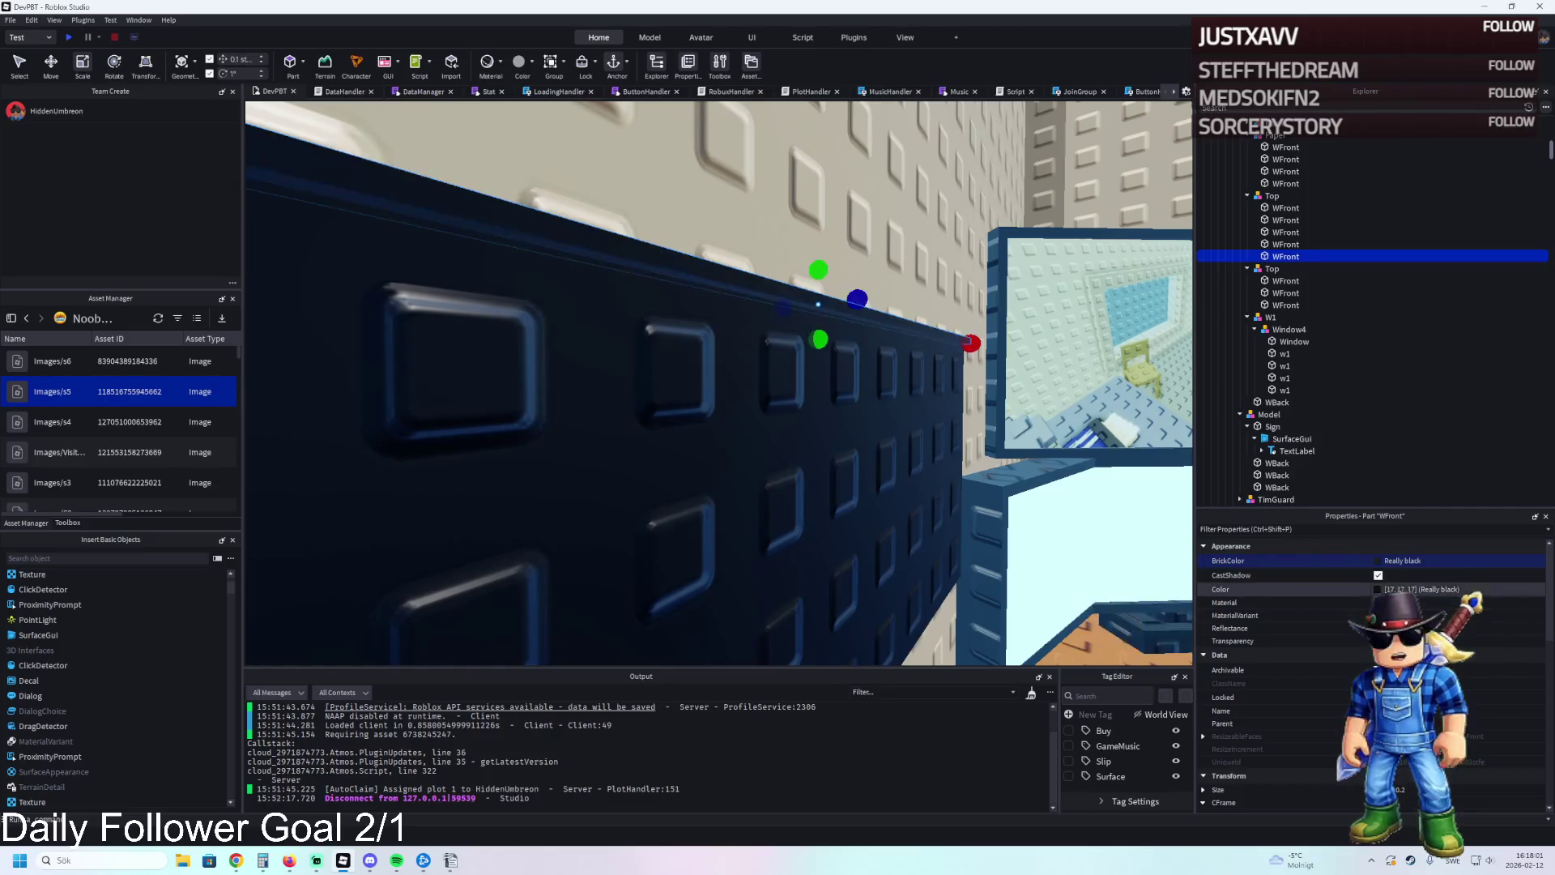
left_click(1378, 589)
left_click_drag(922, 430, 922, 417)
left_click(857, 536)
scroll(769, 409, "up", 5)
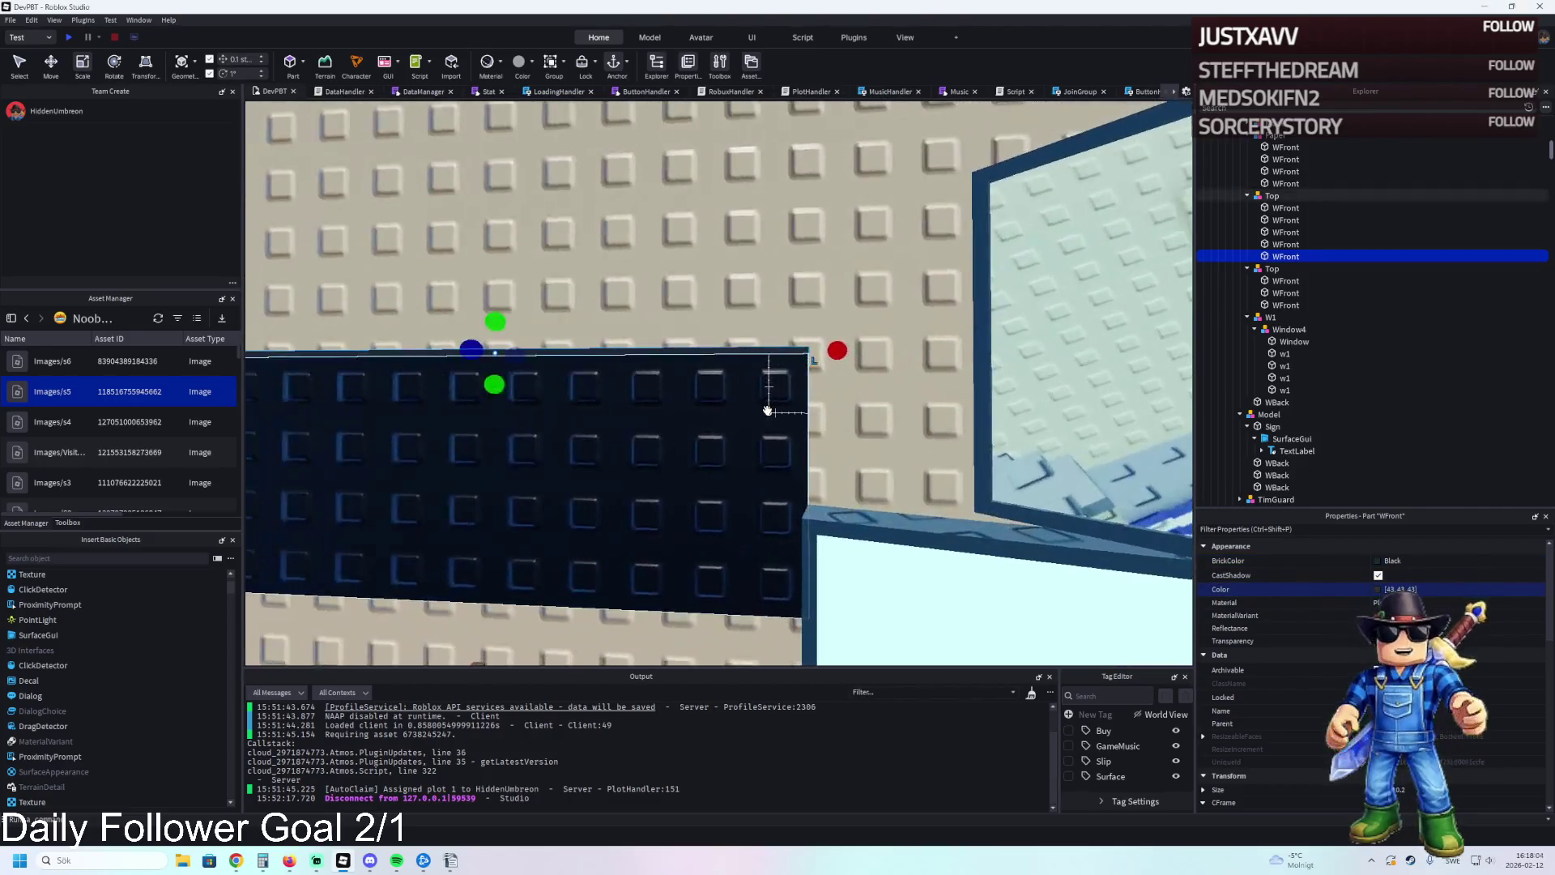
Group the two wall panels into a Model placed above Paper in the Explorer.
key("ctrl+2")
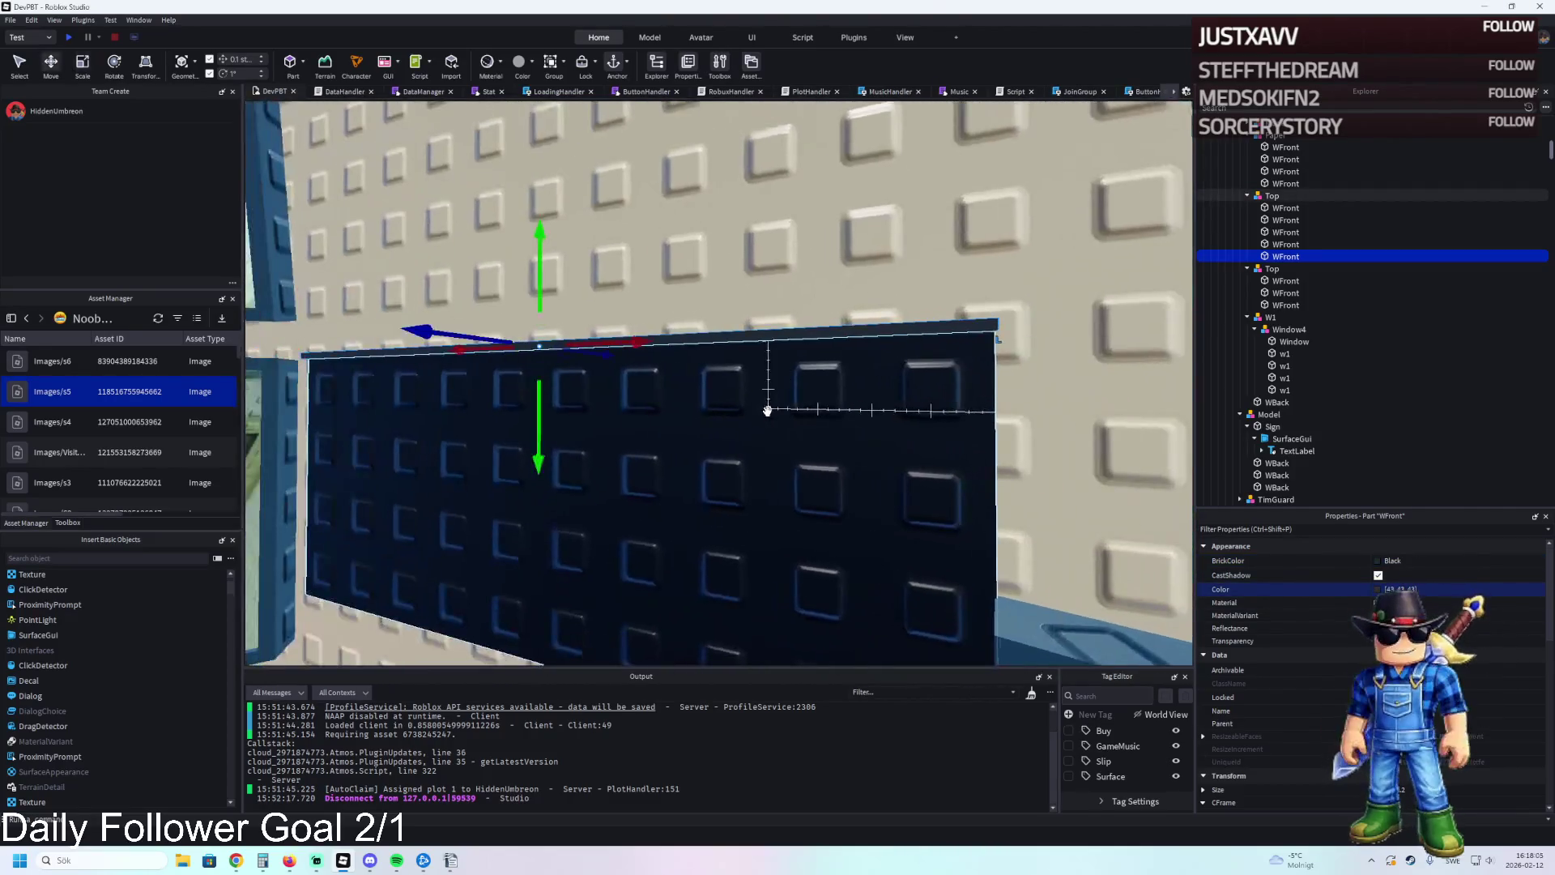
left_click(829, 437, "ctrl")
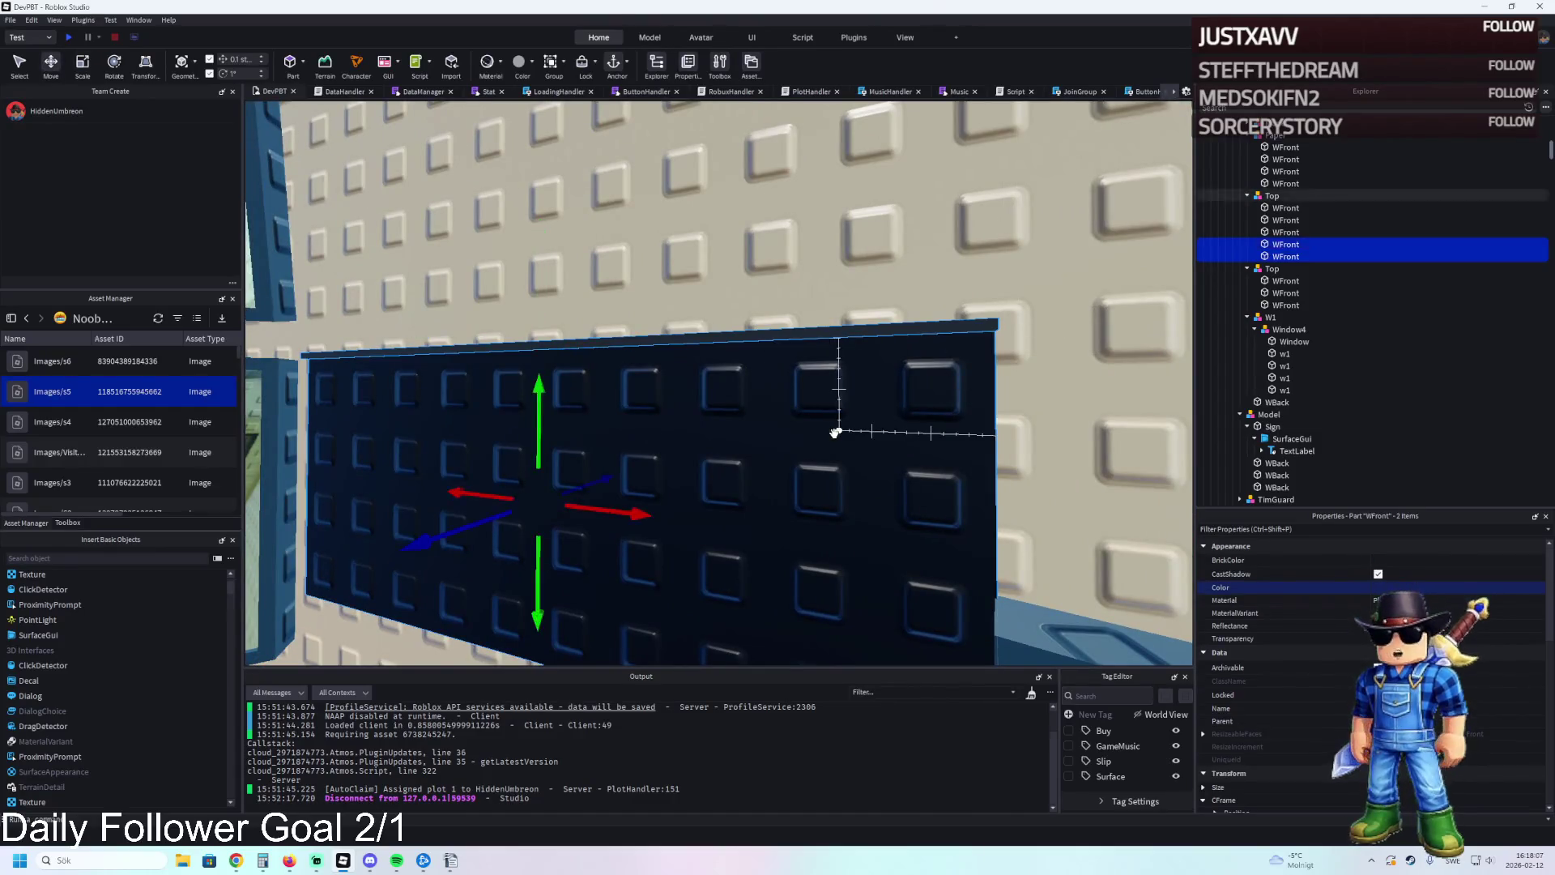
key("ctrl+g")
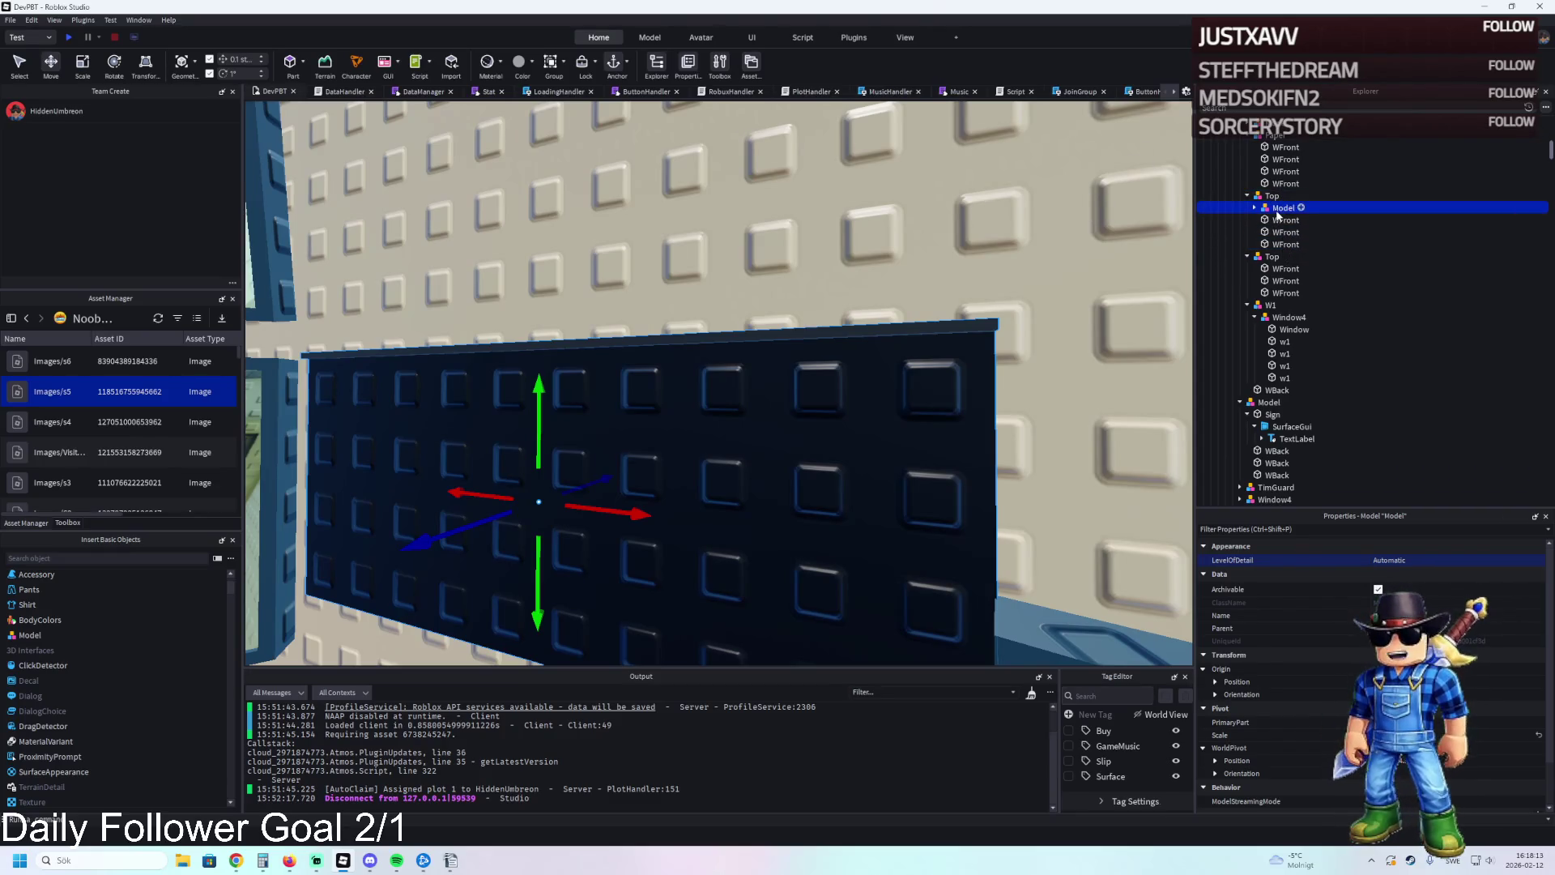
left_click_drag(1284, 208, 1280, 136)
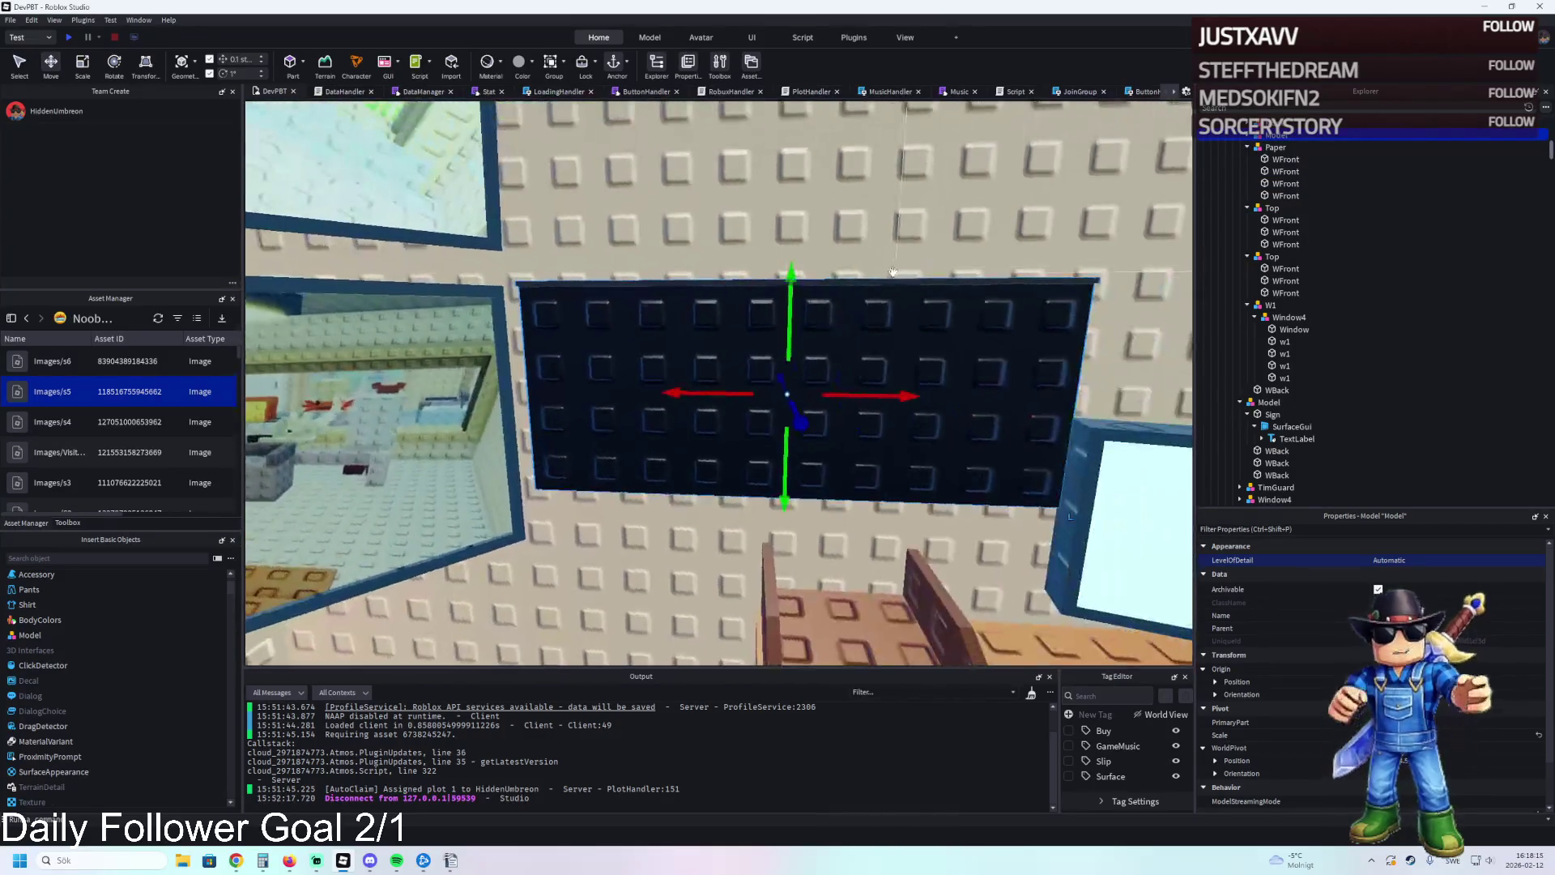
Move a dark board part up the wall, duplicate it, and resize its width and height.
left_click(788, 390)
mouse_move(788, 389)
left_mouse_down()
mouse_move(864, 361)
mouse_move(867, 319)
mouse_move(826, 313)
left_mouse_up()
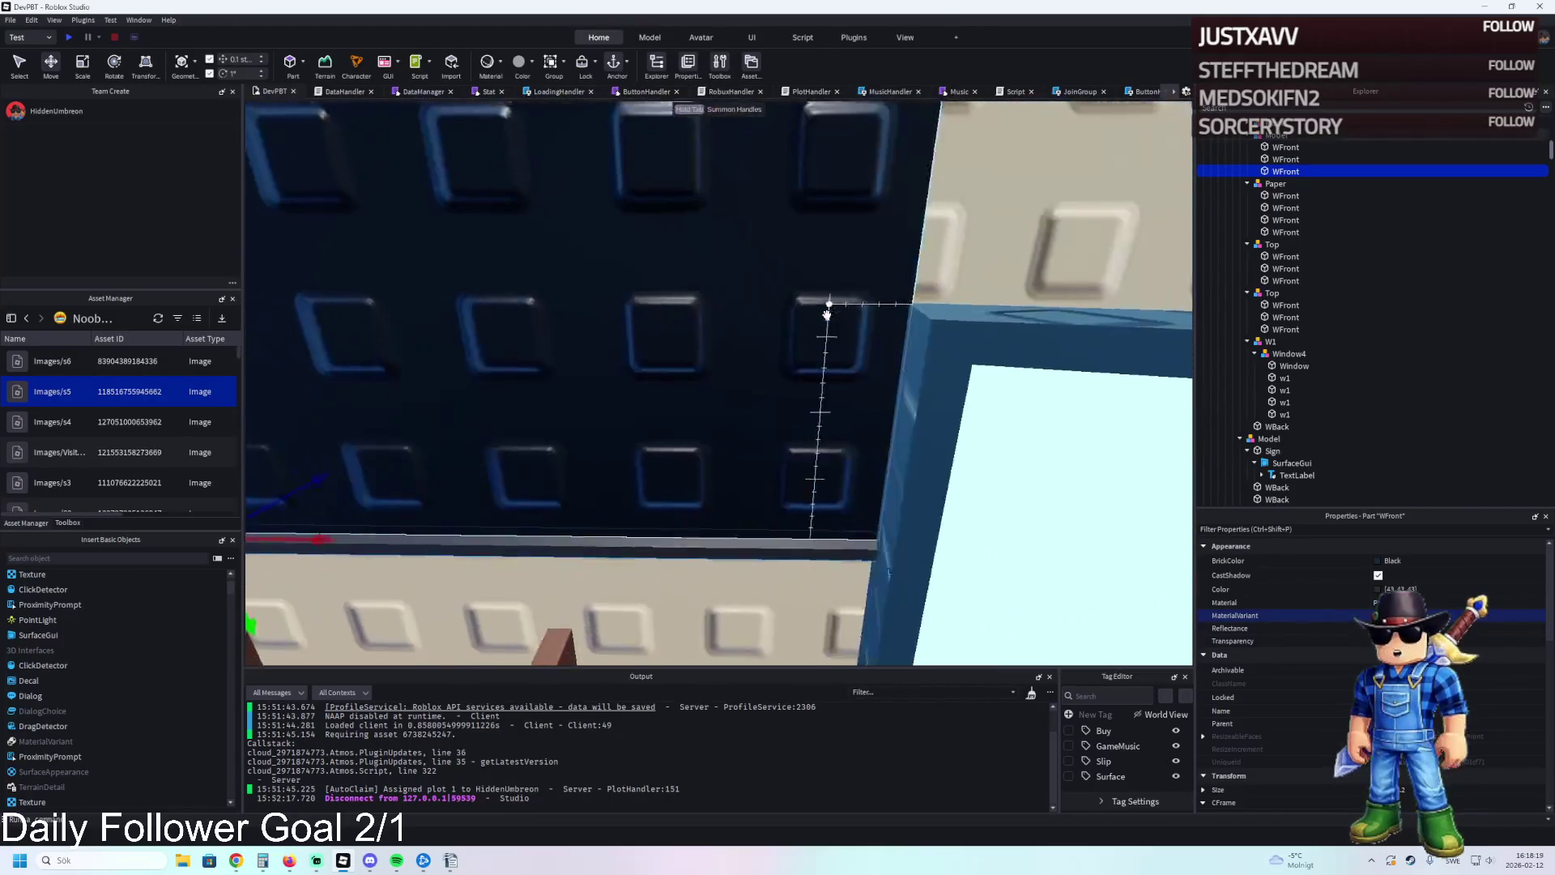
key("ctrl+d")
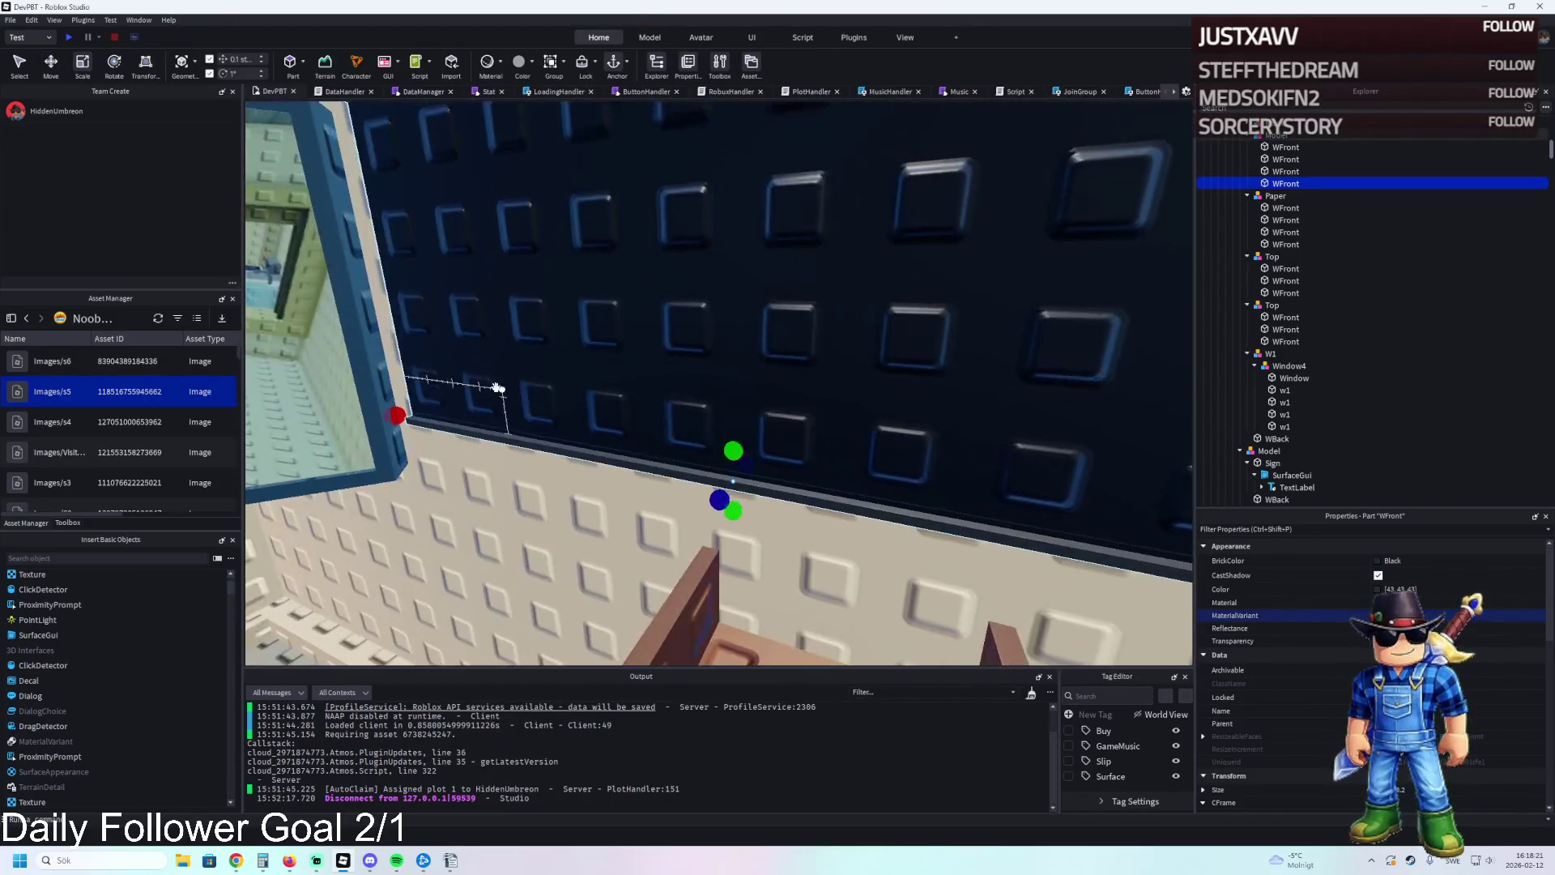
left_click_drag(399, 416, 1002, 454)
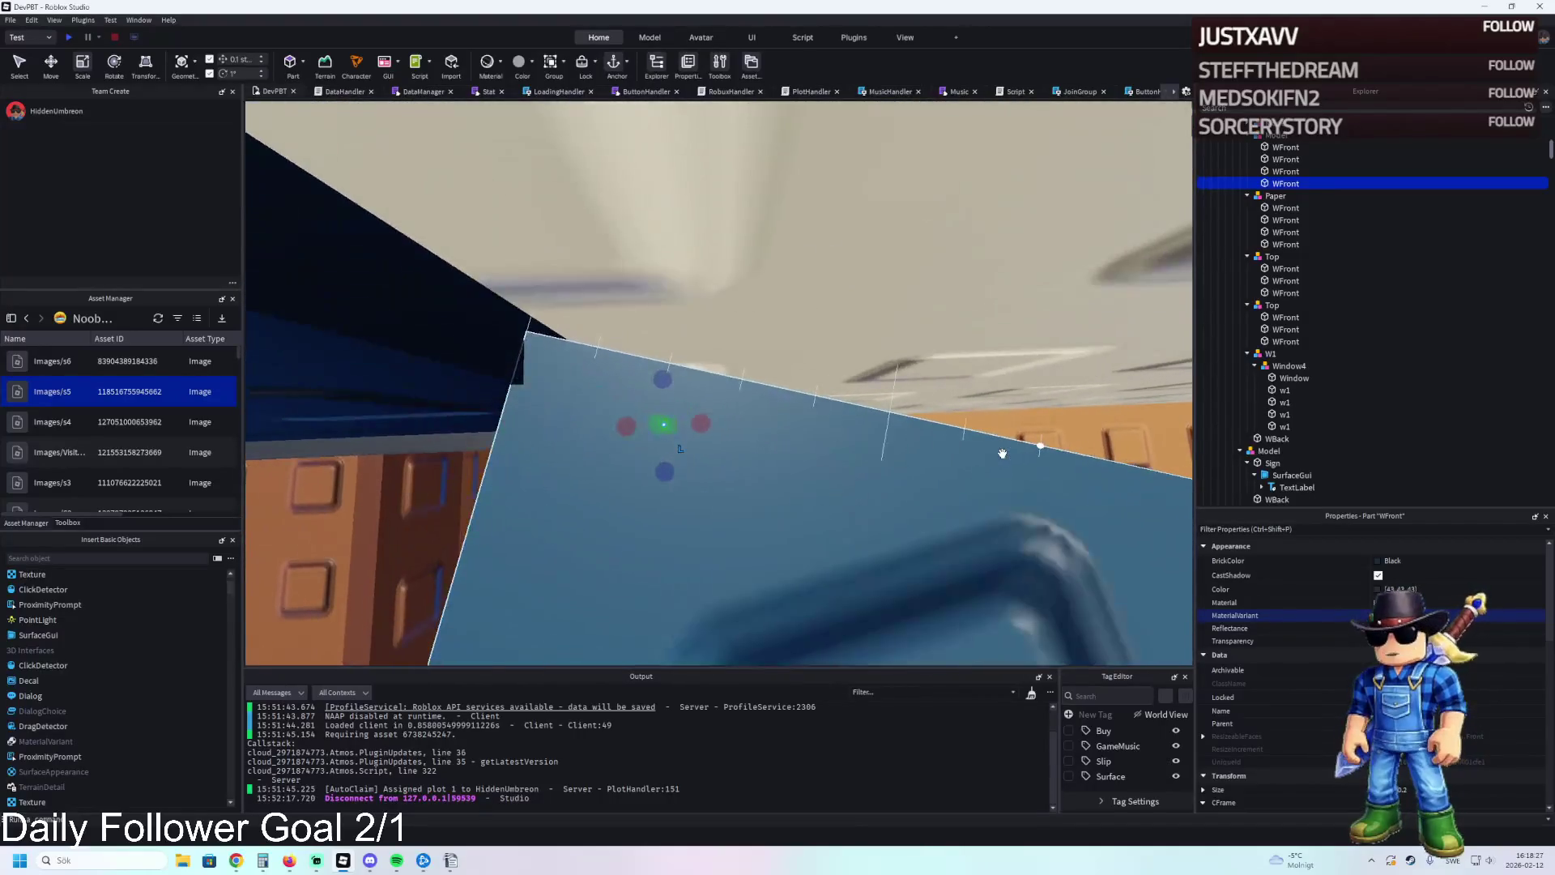
key("ctrl+2")
left_click_drag(732, 411, 739, 411)
key("ctrl+3")
left_click_drag(687, 570, 665, 420)
Copy the wall part, slide it along the wall, and nudge the whole board model sideways.
key("ctrl+2")
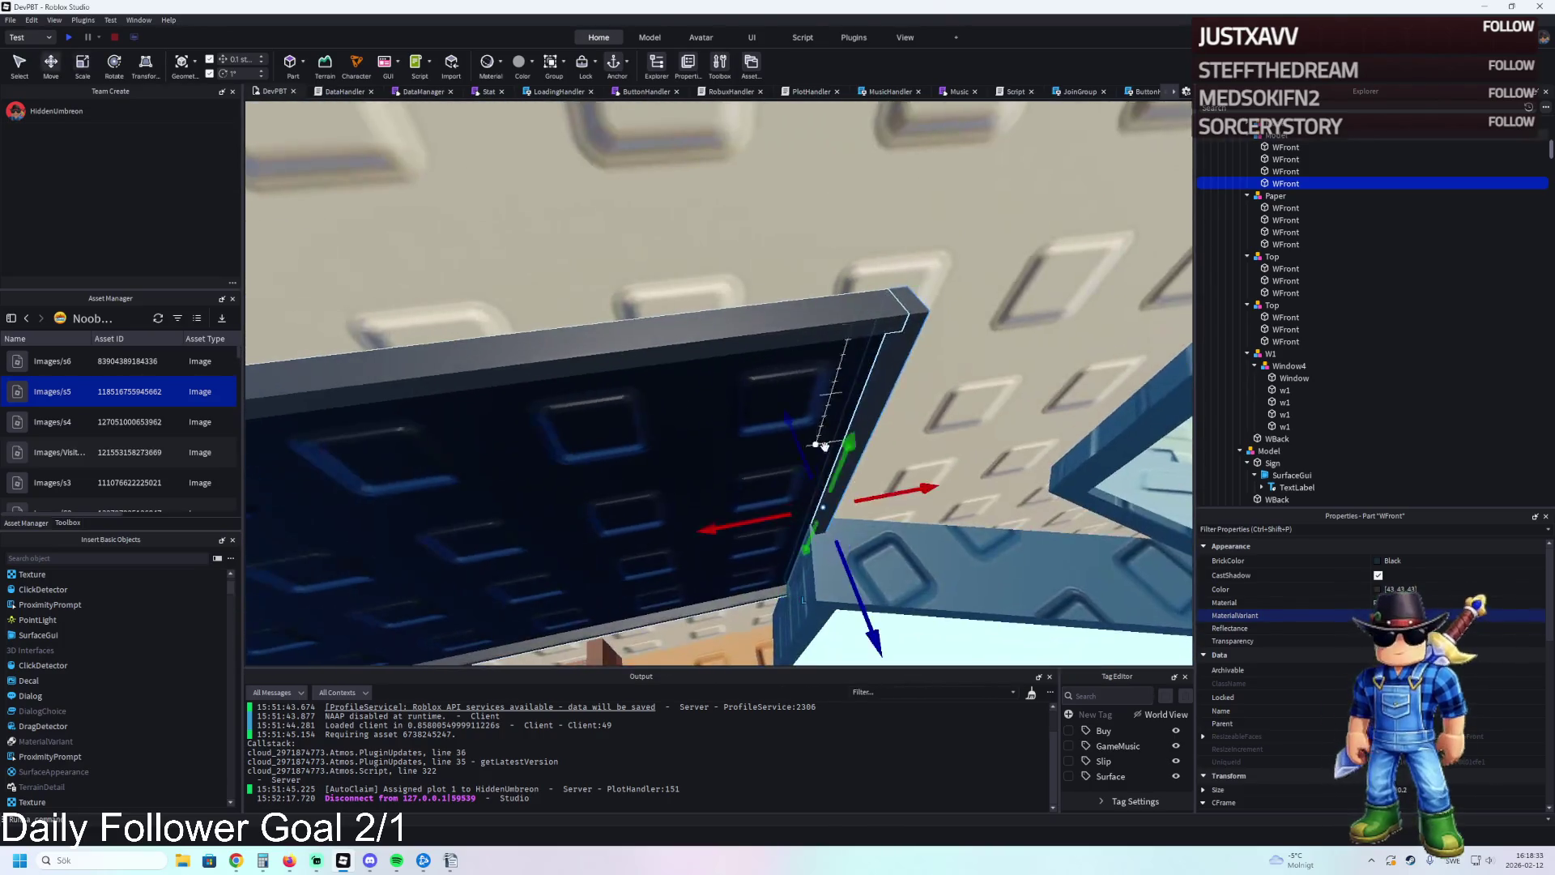
key("ctrl+d")
mouse_move(909, 483)
left_mouse_down()
mouse_move(887, 463)
mouse_move(893, 492)
mouse_move(810, 504)
mouse_move(696, 595)
mouse_move(794, 437)
mouse_move(632, 430)
mouse_move(1248, 148)
left_mouse_up()
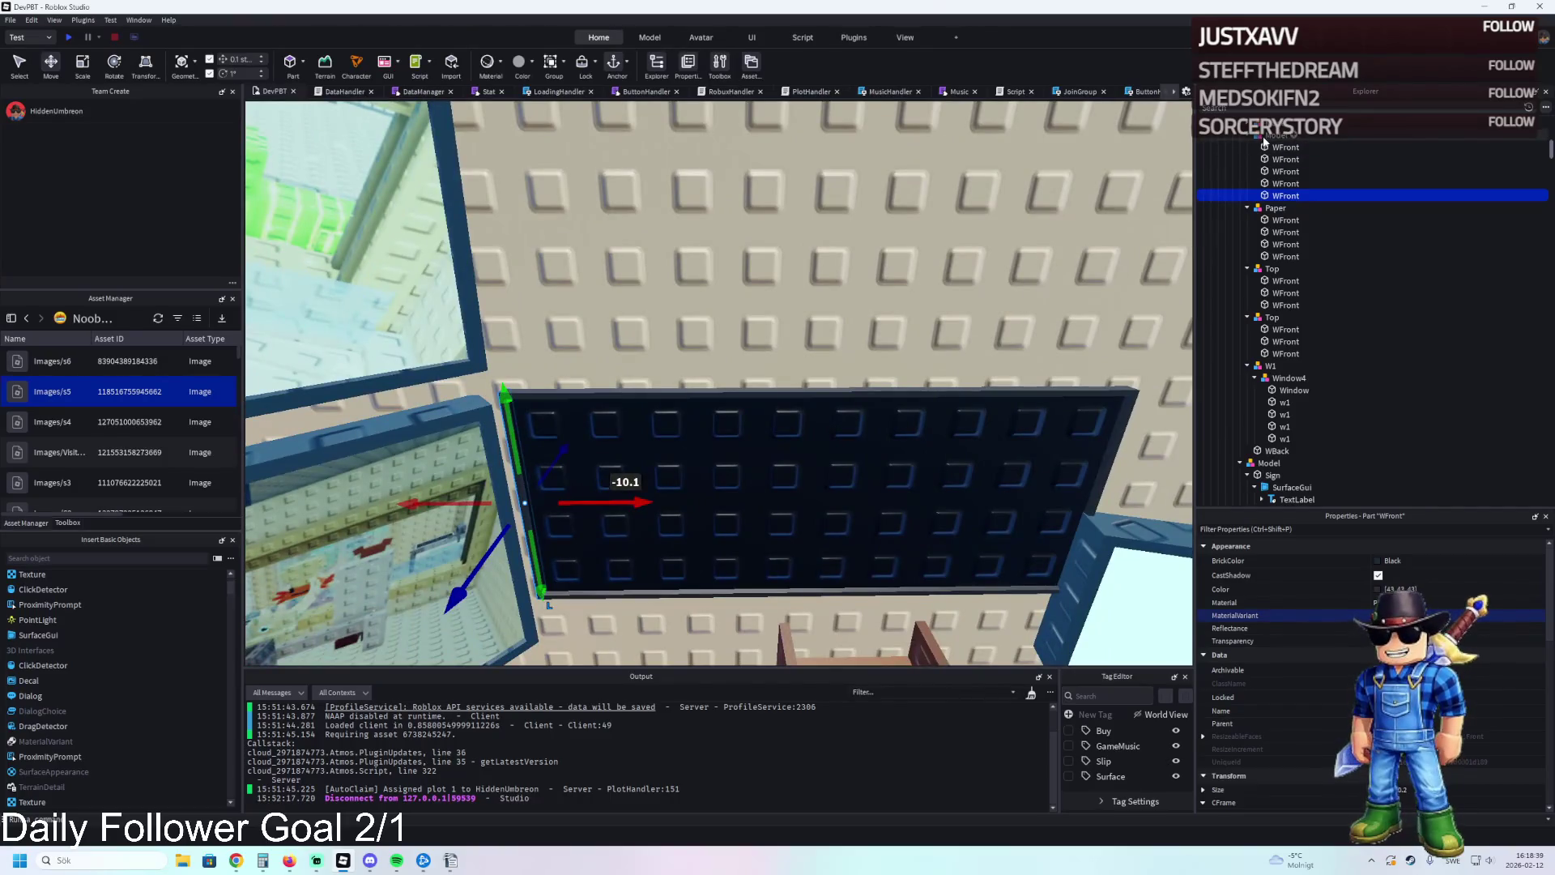
left_click(1262, 136)
key("f")
left_click_drag(735, 339, 716, 346)
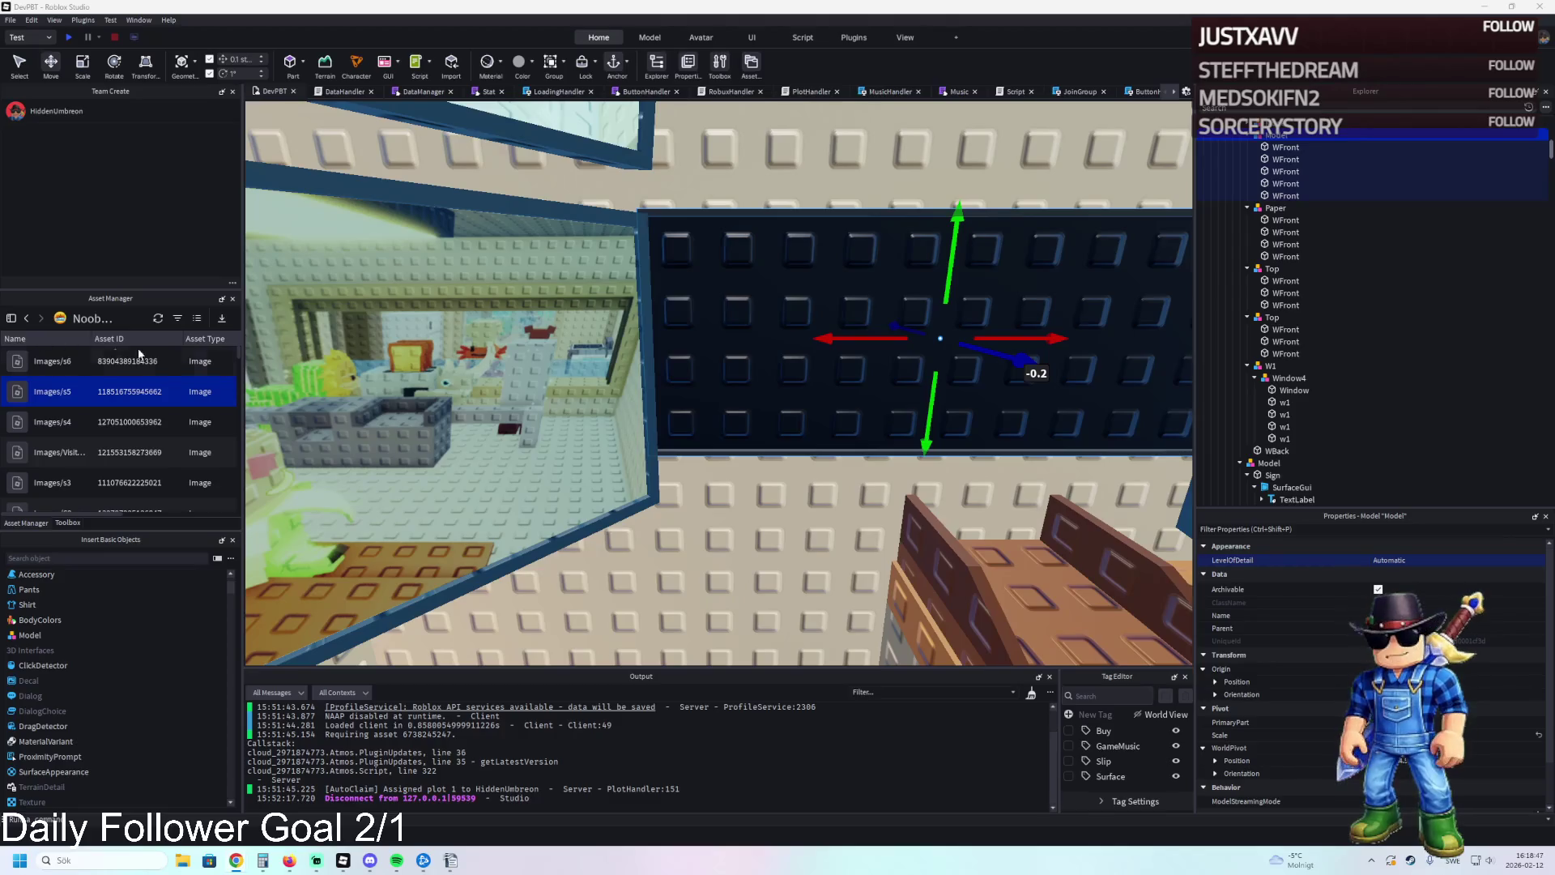
Nudge the board slightly and bring the view up close facing it.
left_click_drag(381, 351, 451, 366)
key("e")
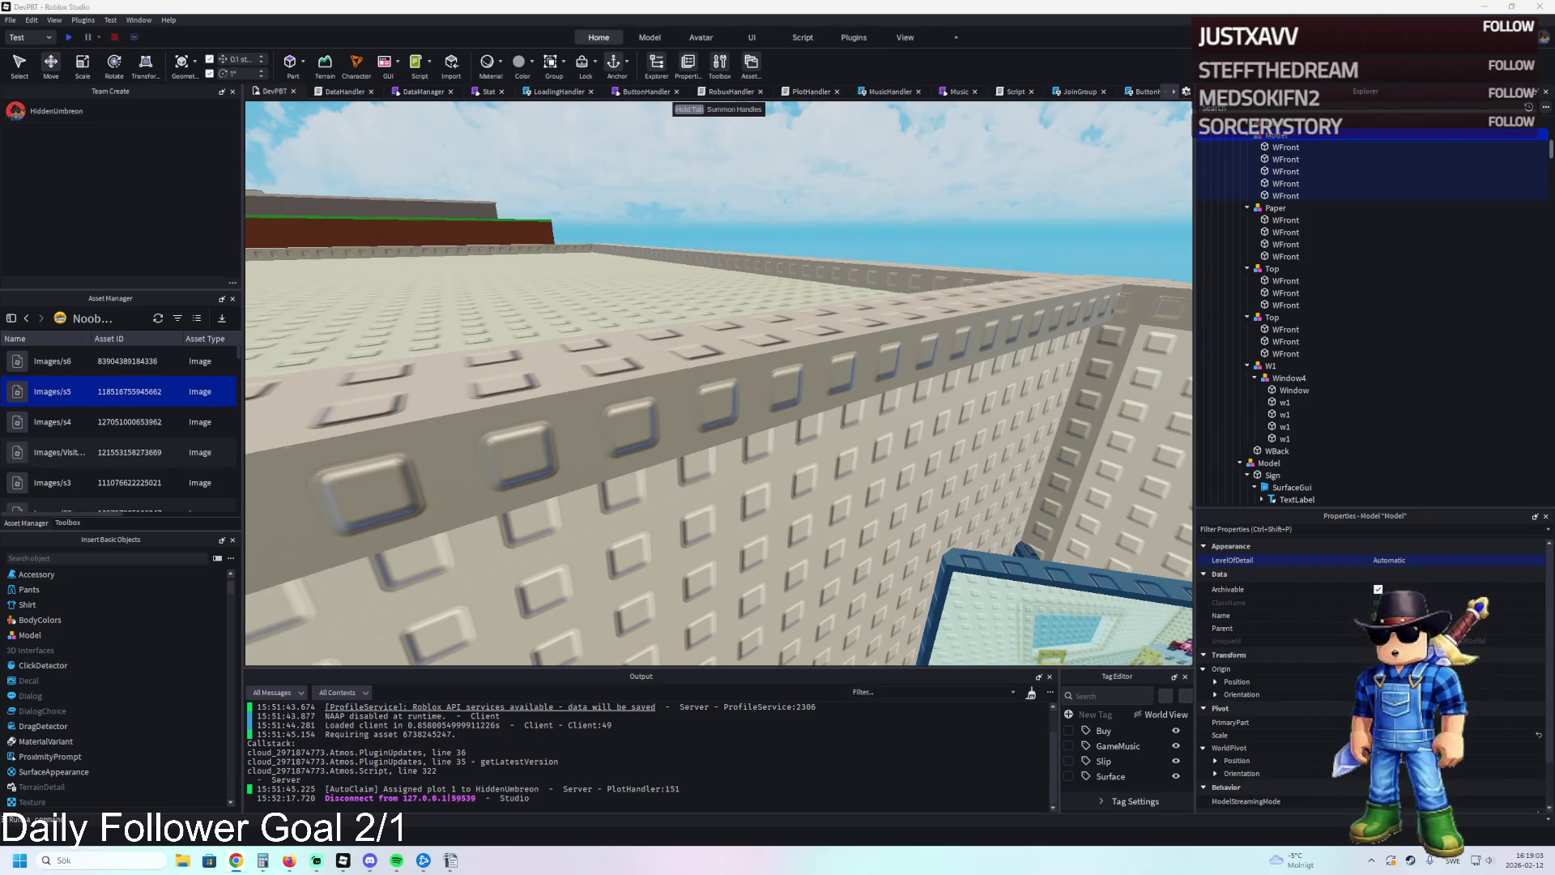
scroll(851, 538, "up", 5)
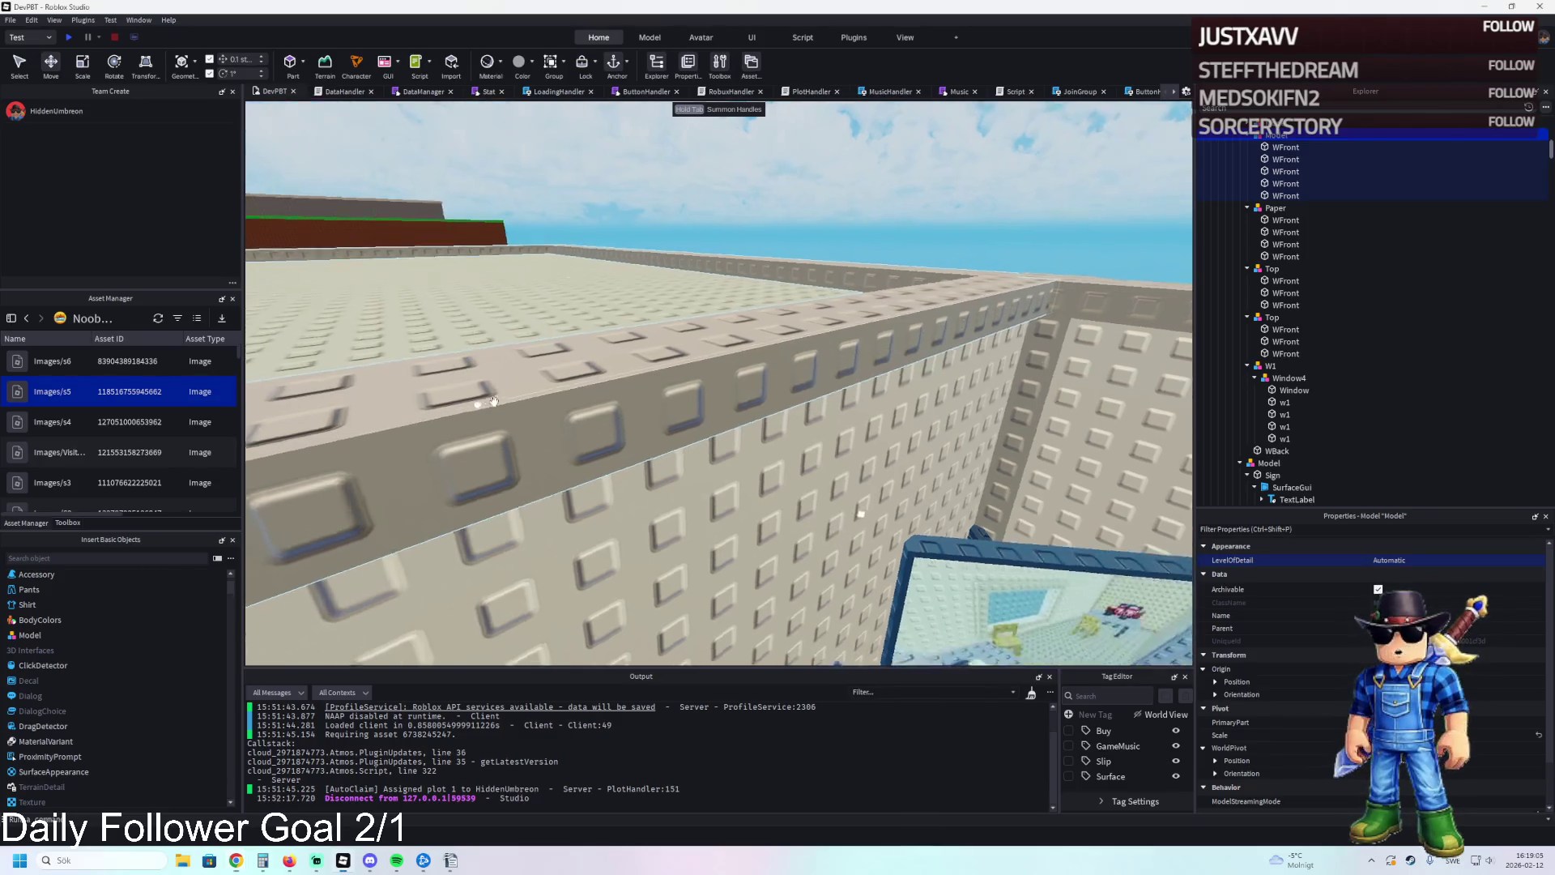
left_click_drag(494, 401, 493, 401)
key("w")
key("a")
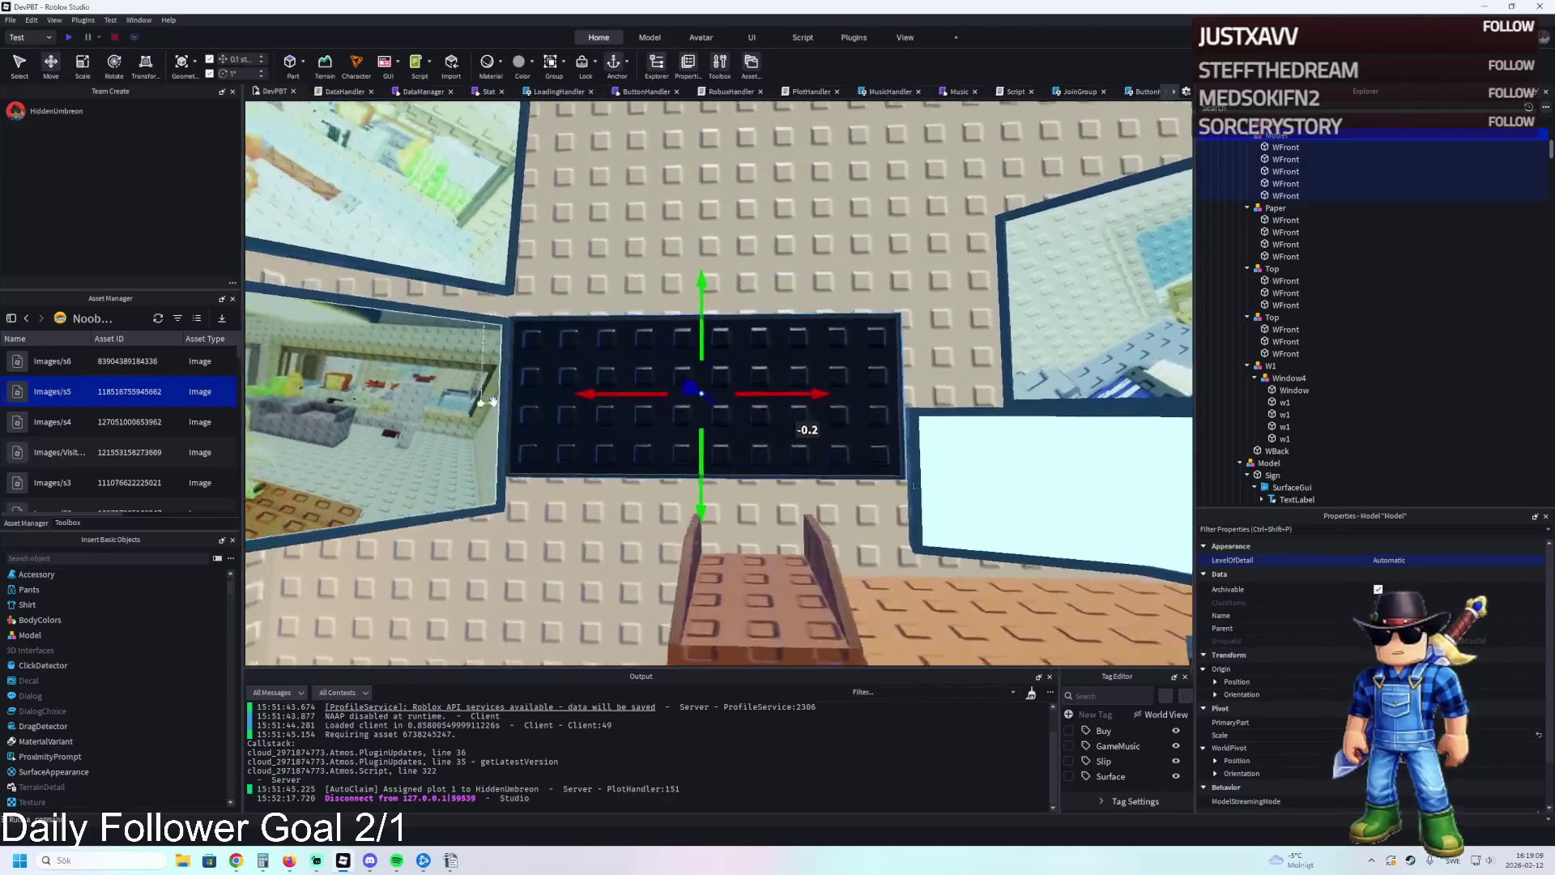
Set the board's WFront part Size to 0.5, 0.5, 0.5 in Properties.
left_click(677, 478)
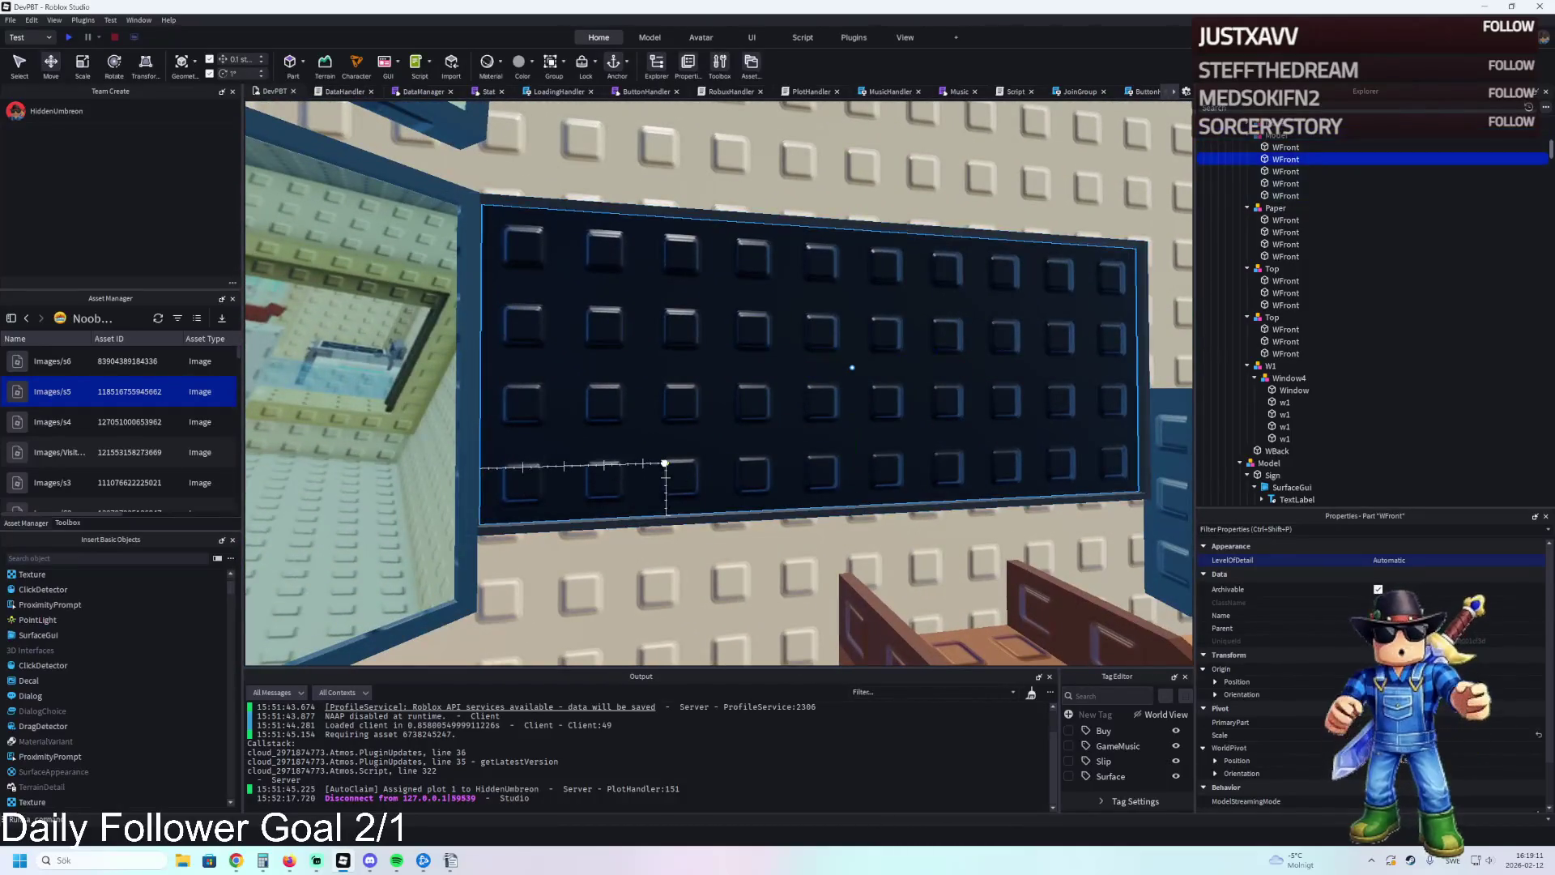
scroll(1377, 594, "down", 8)
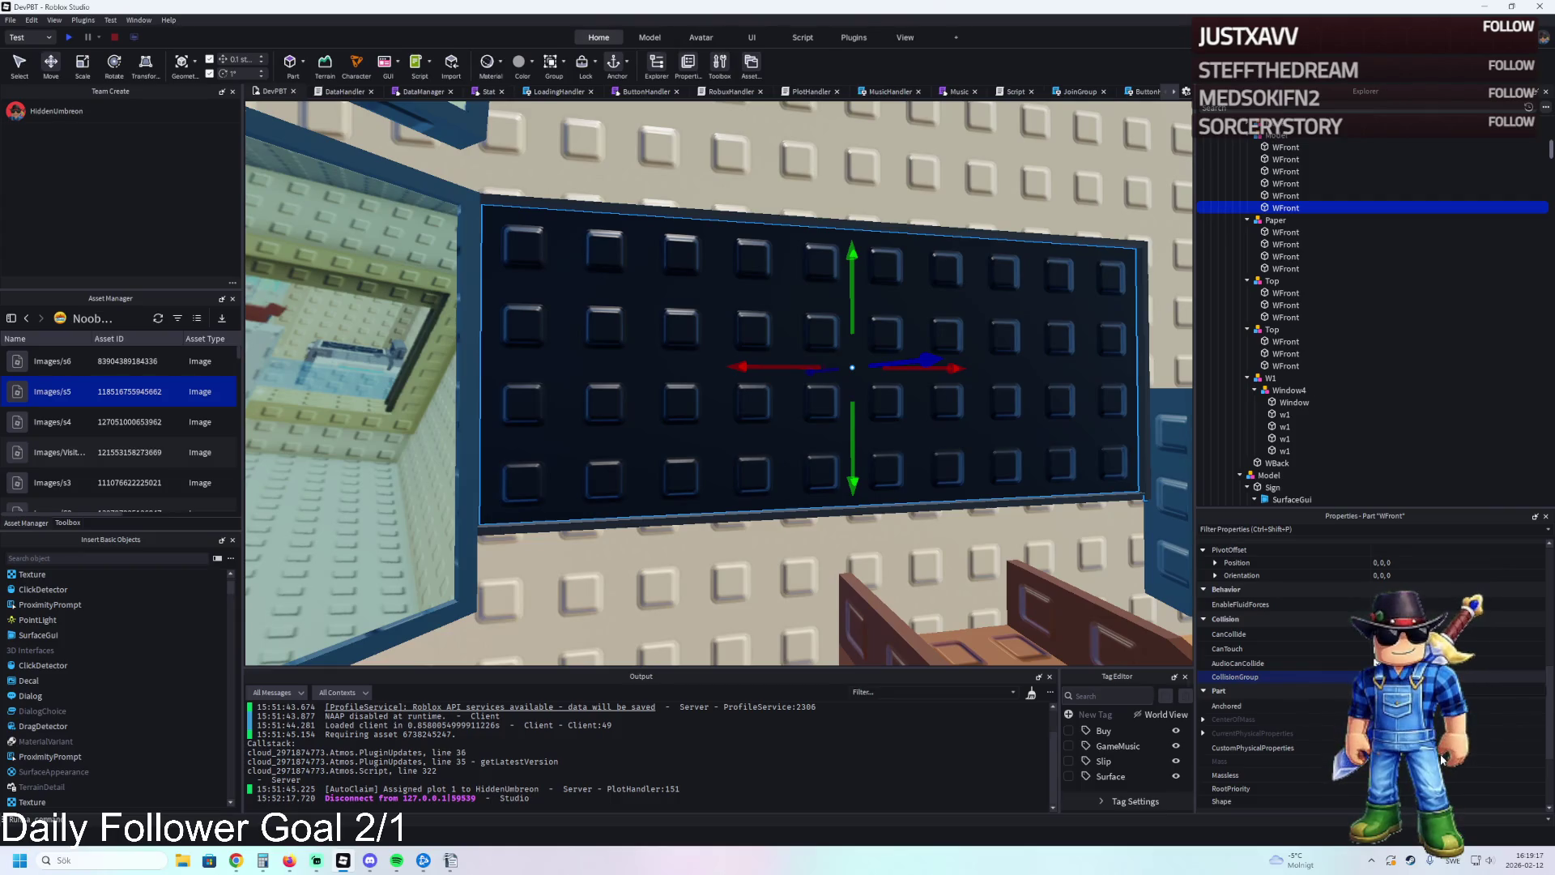
scroll(1441, 760, "down", 3)
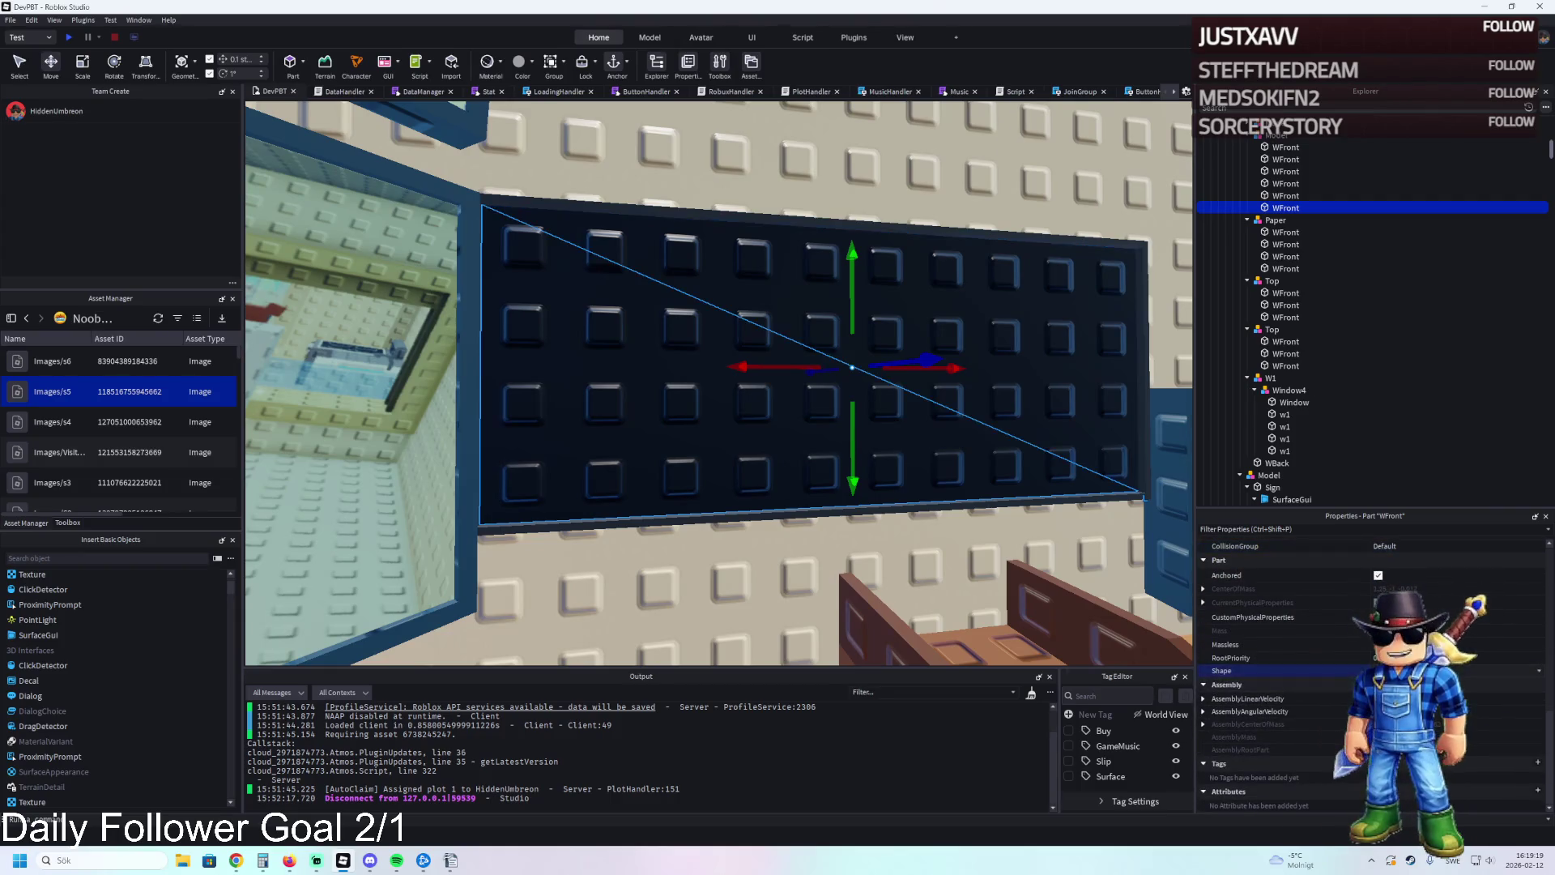
scroll(1435, 586, "up", 5)
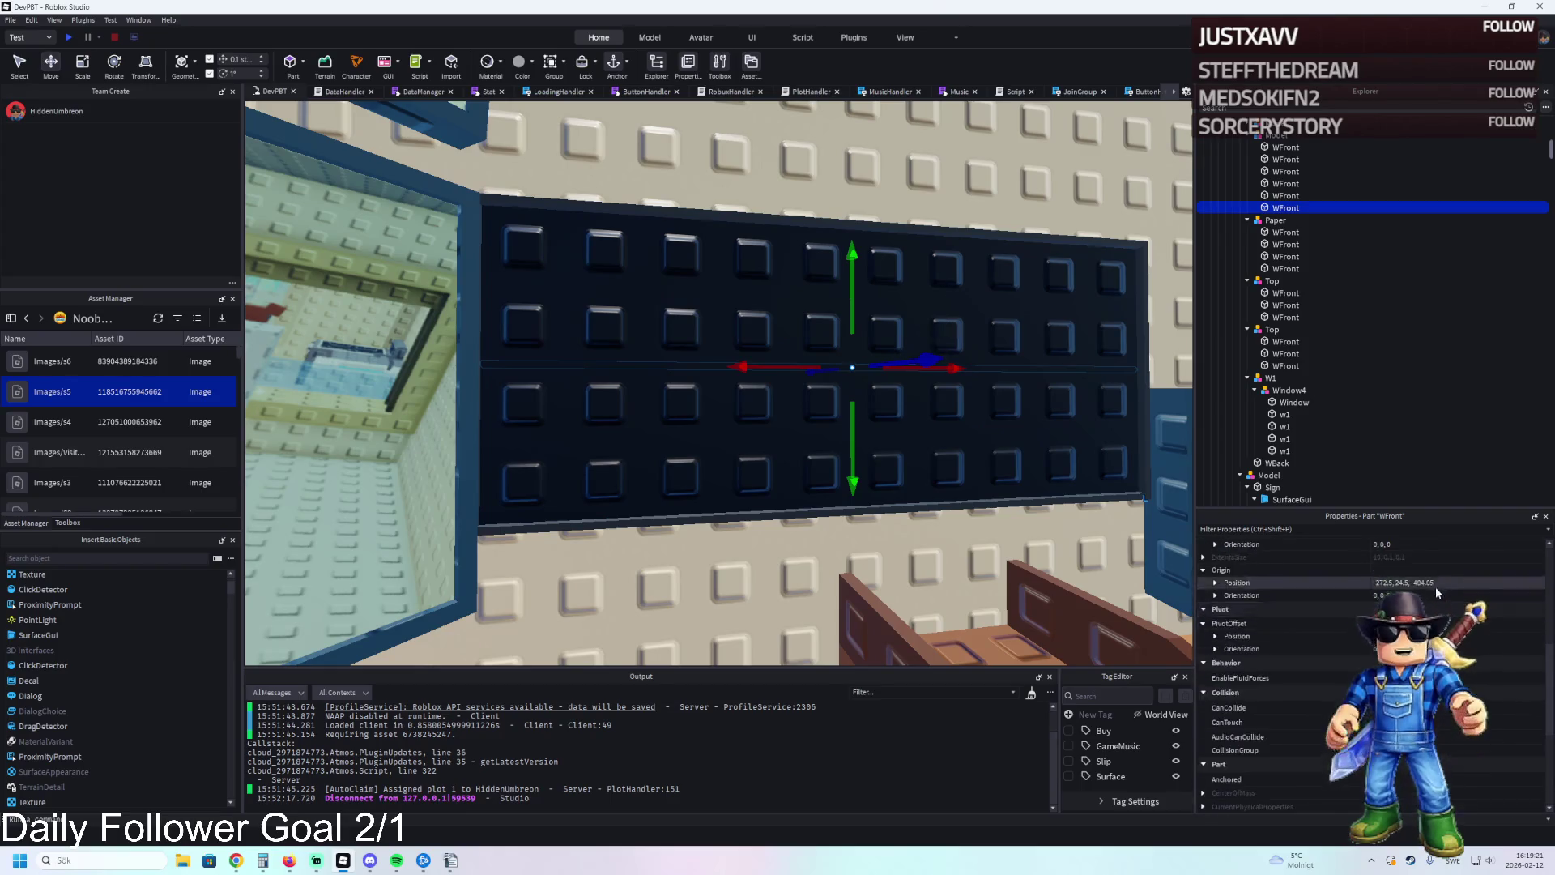
scroll(1433, 592, "up", 2)
left_click(1431, 583)
type("0.5, 0.5, 0.5")
key("Return")
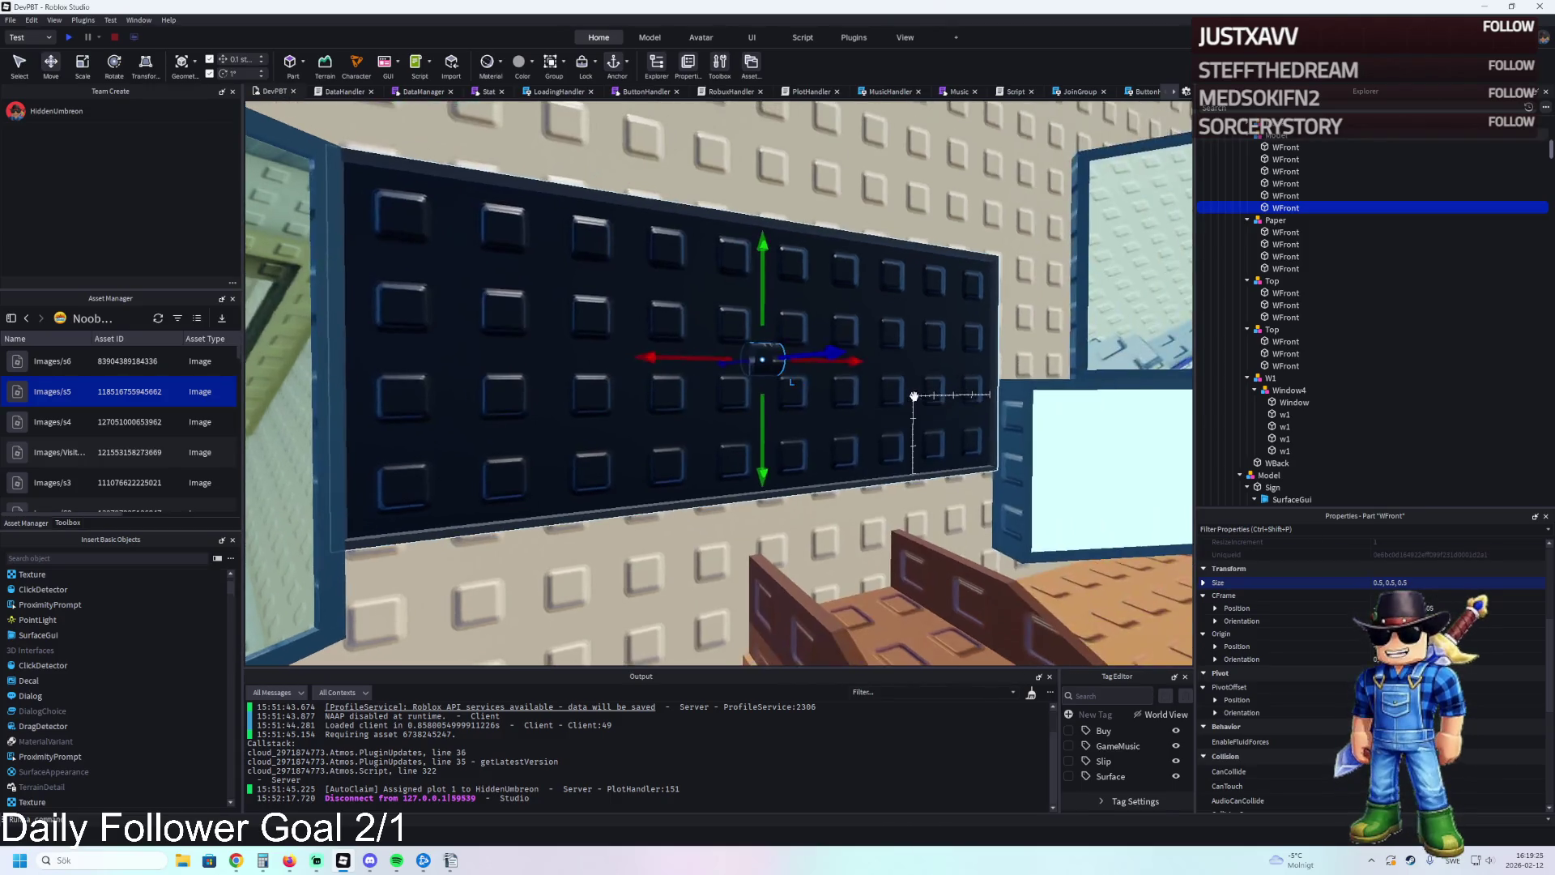
key("w")
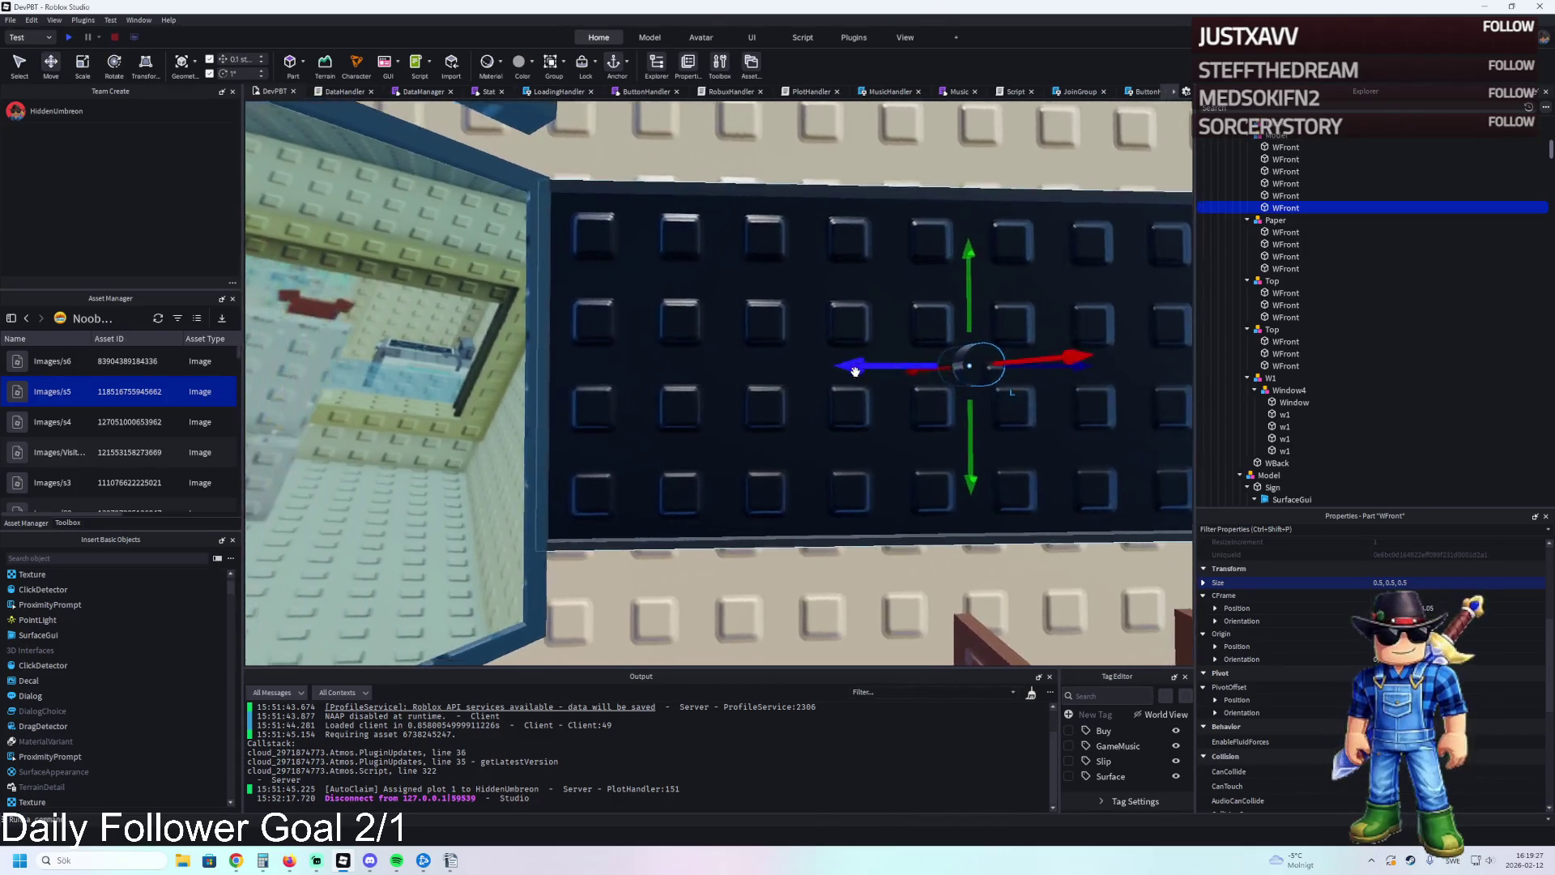
key("s")
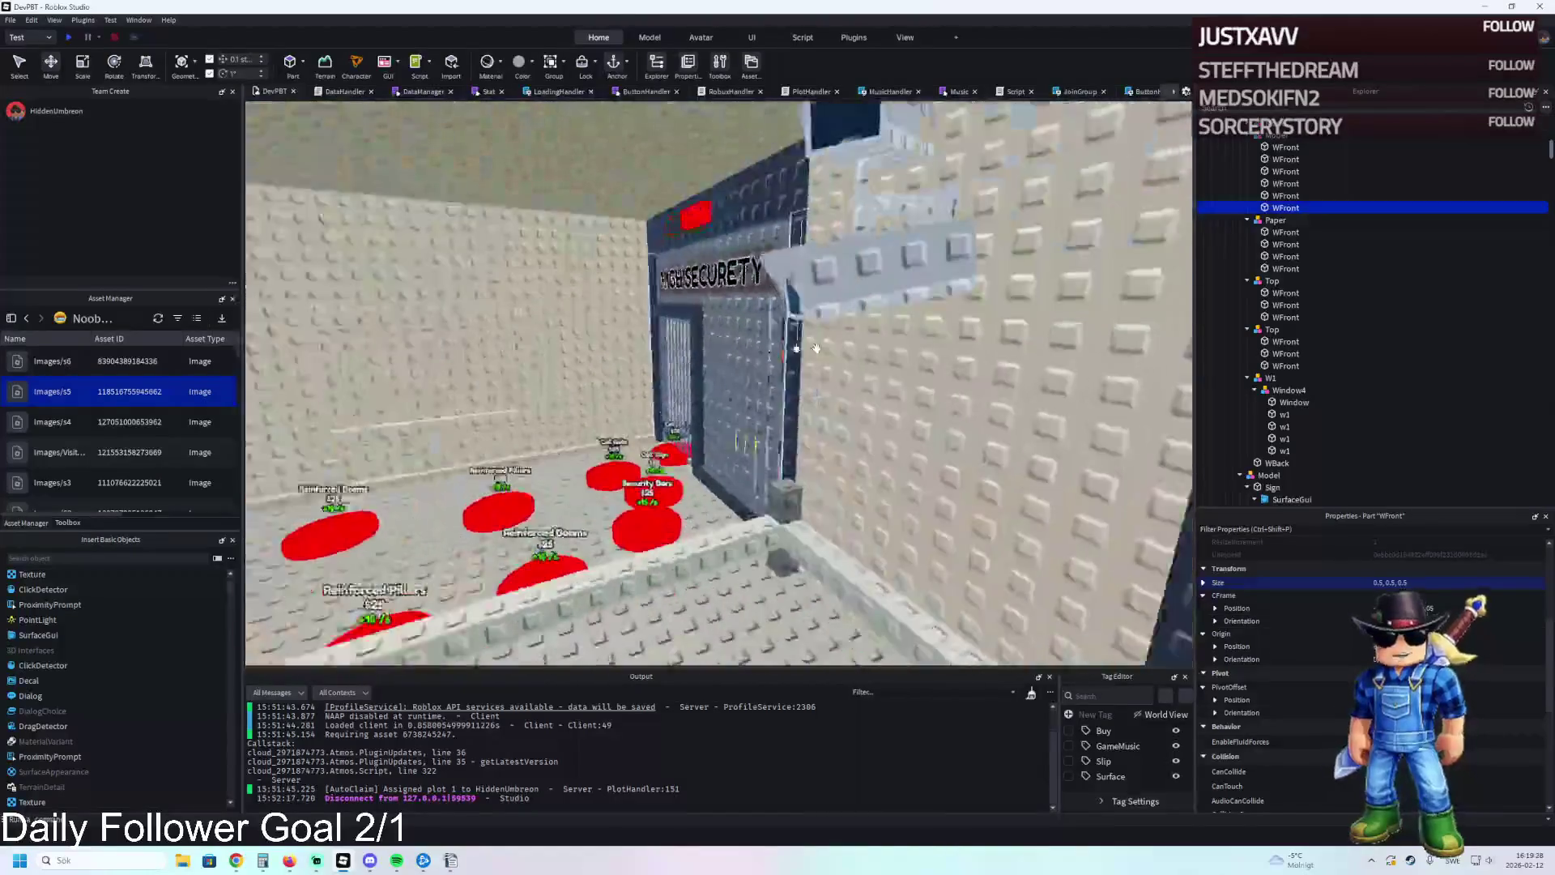
key("w")
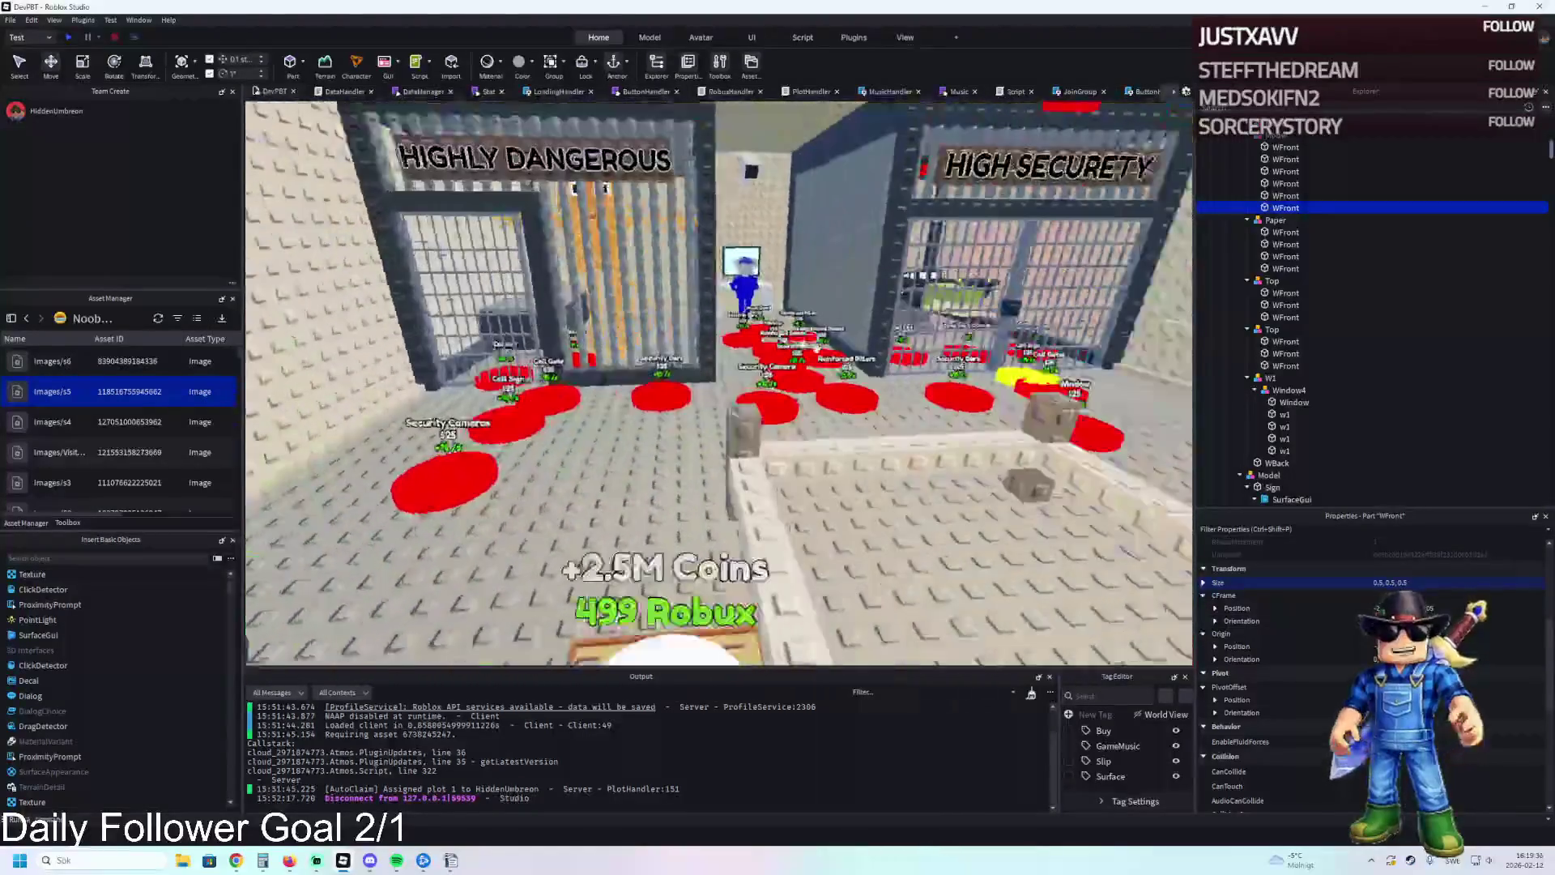
key("a")
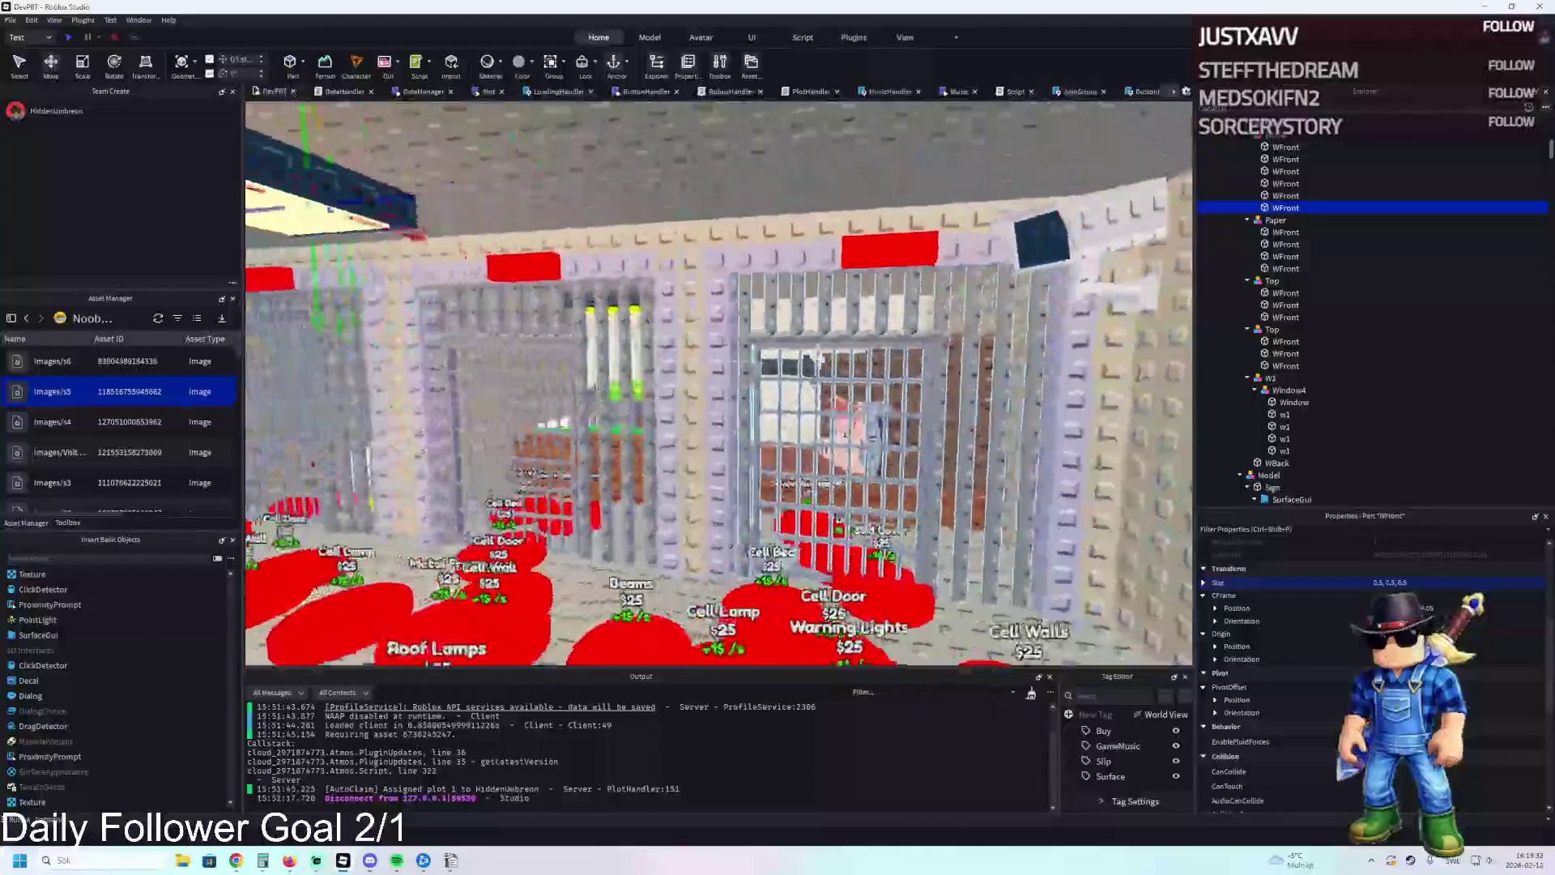
key("s")
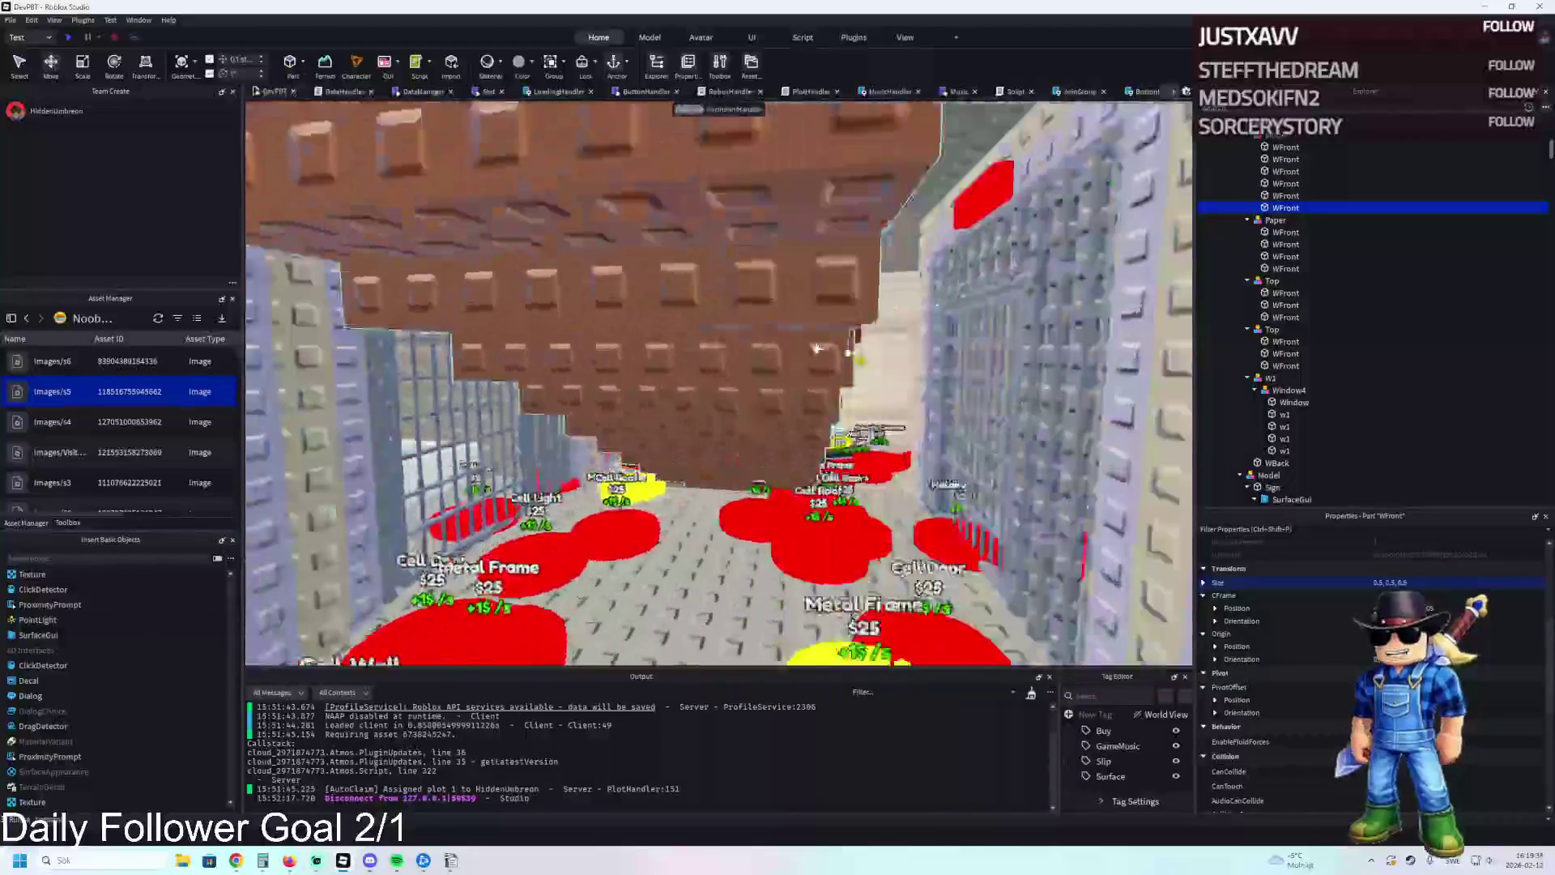
key("w")
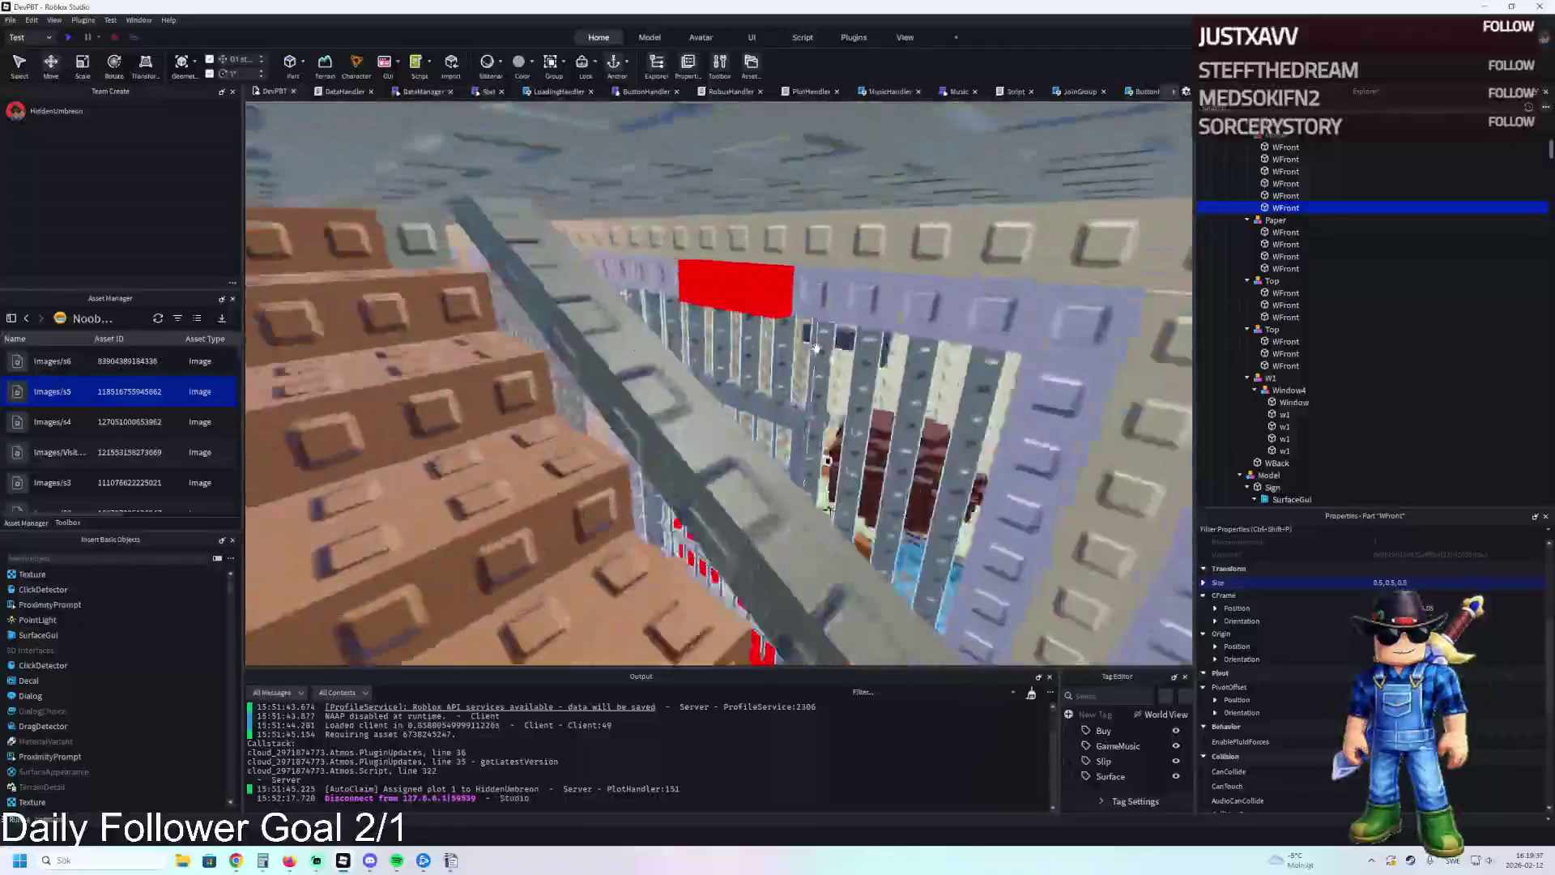
key("w")
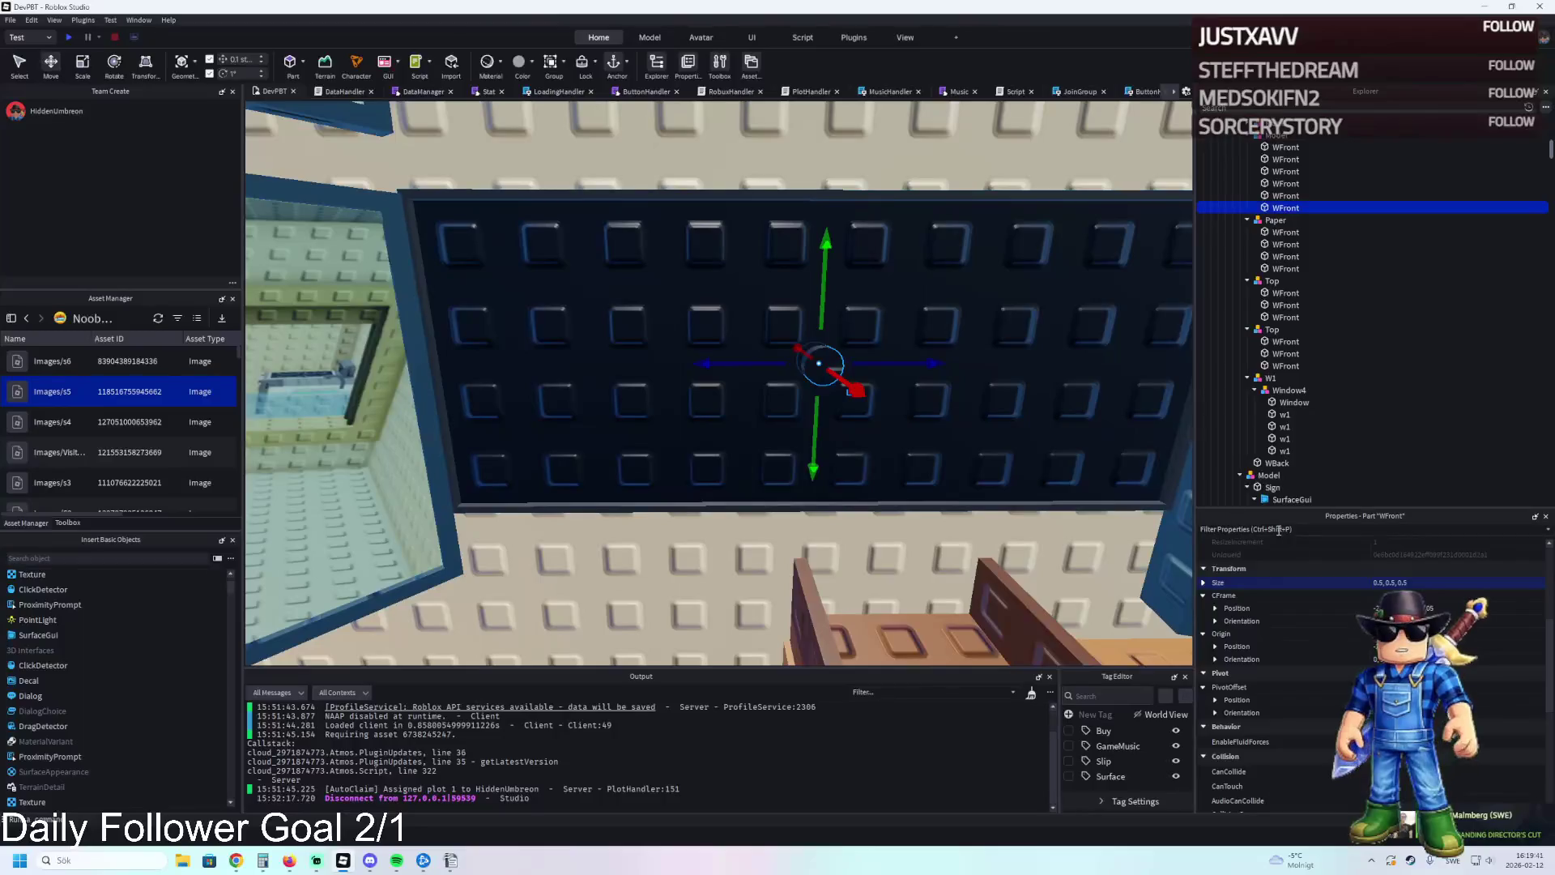
Colour the tiny WFront cube Really red and duplicate the red light.
scroll(1450, 584, "up", 5)
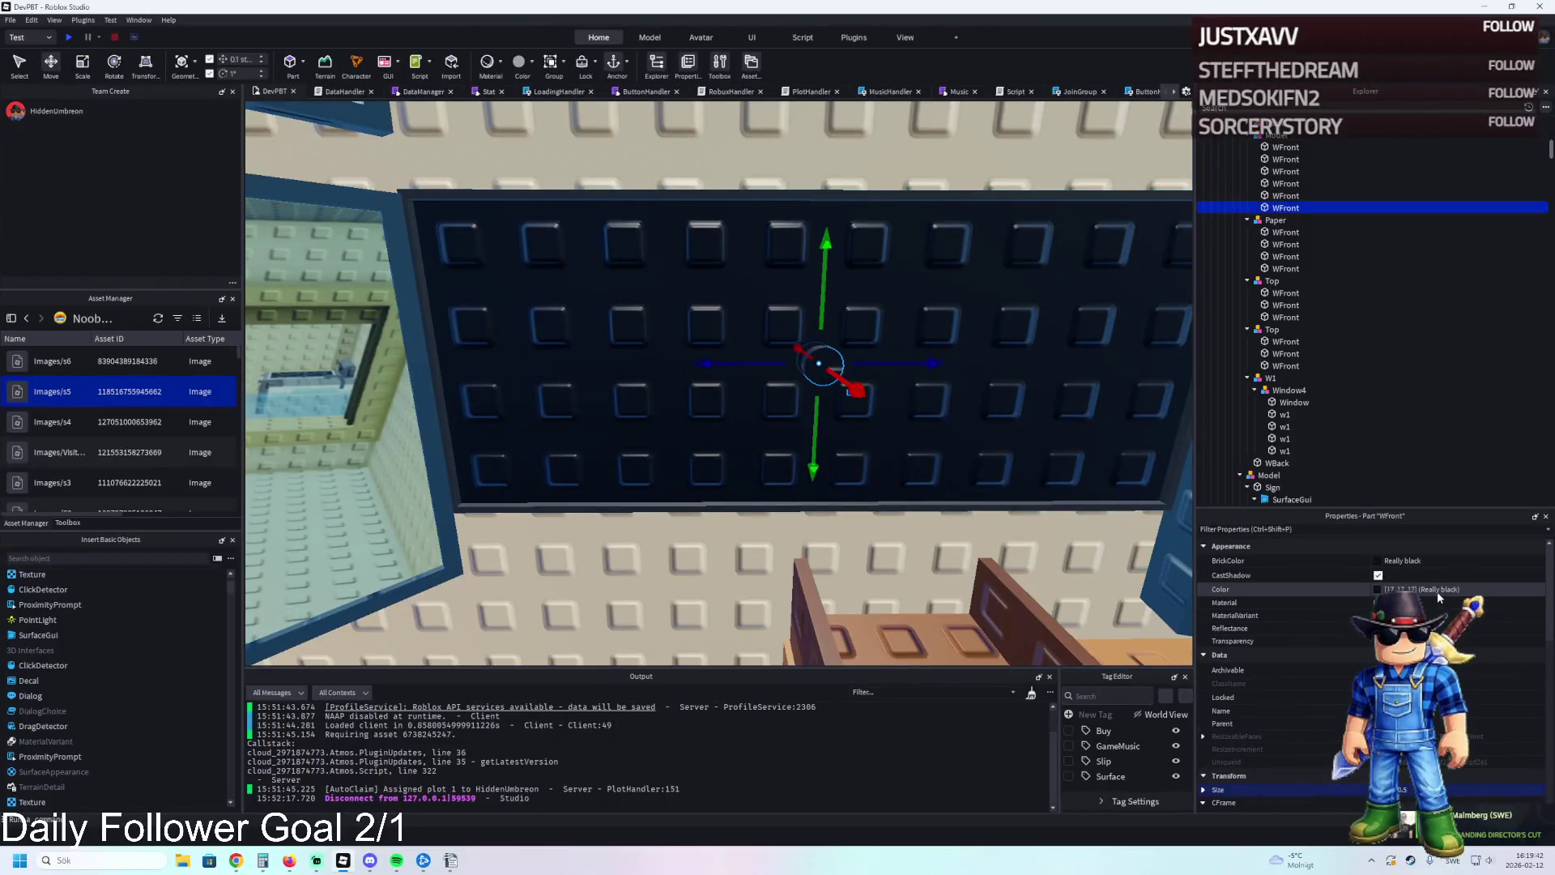
left_click(1402, 561)
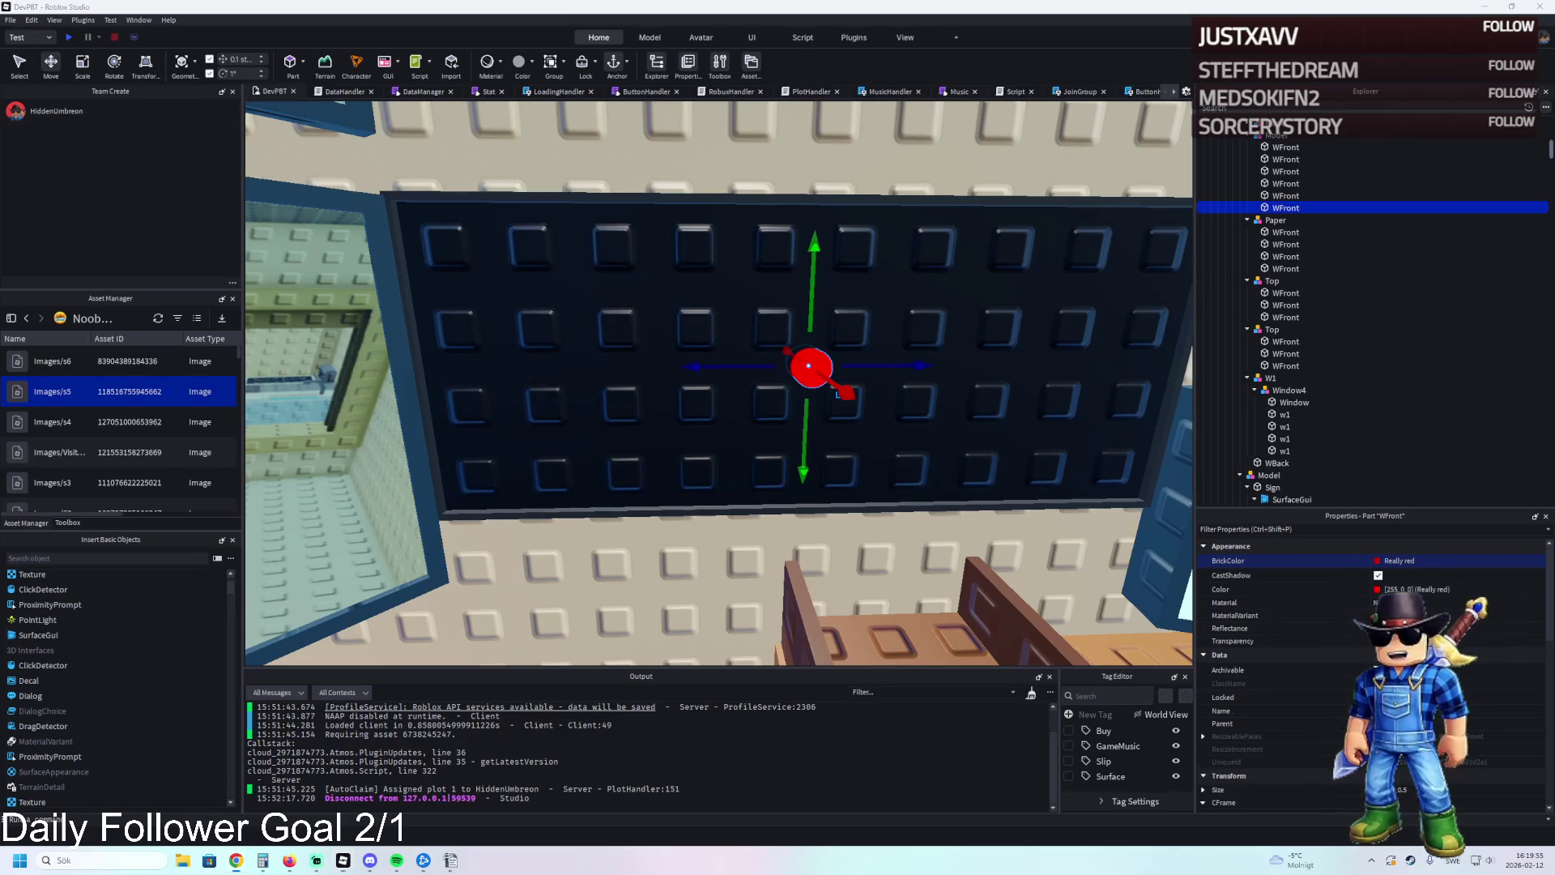
scroll(744, 415, "up", 3)
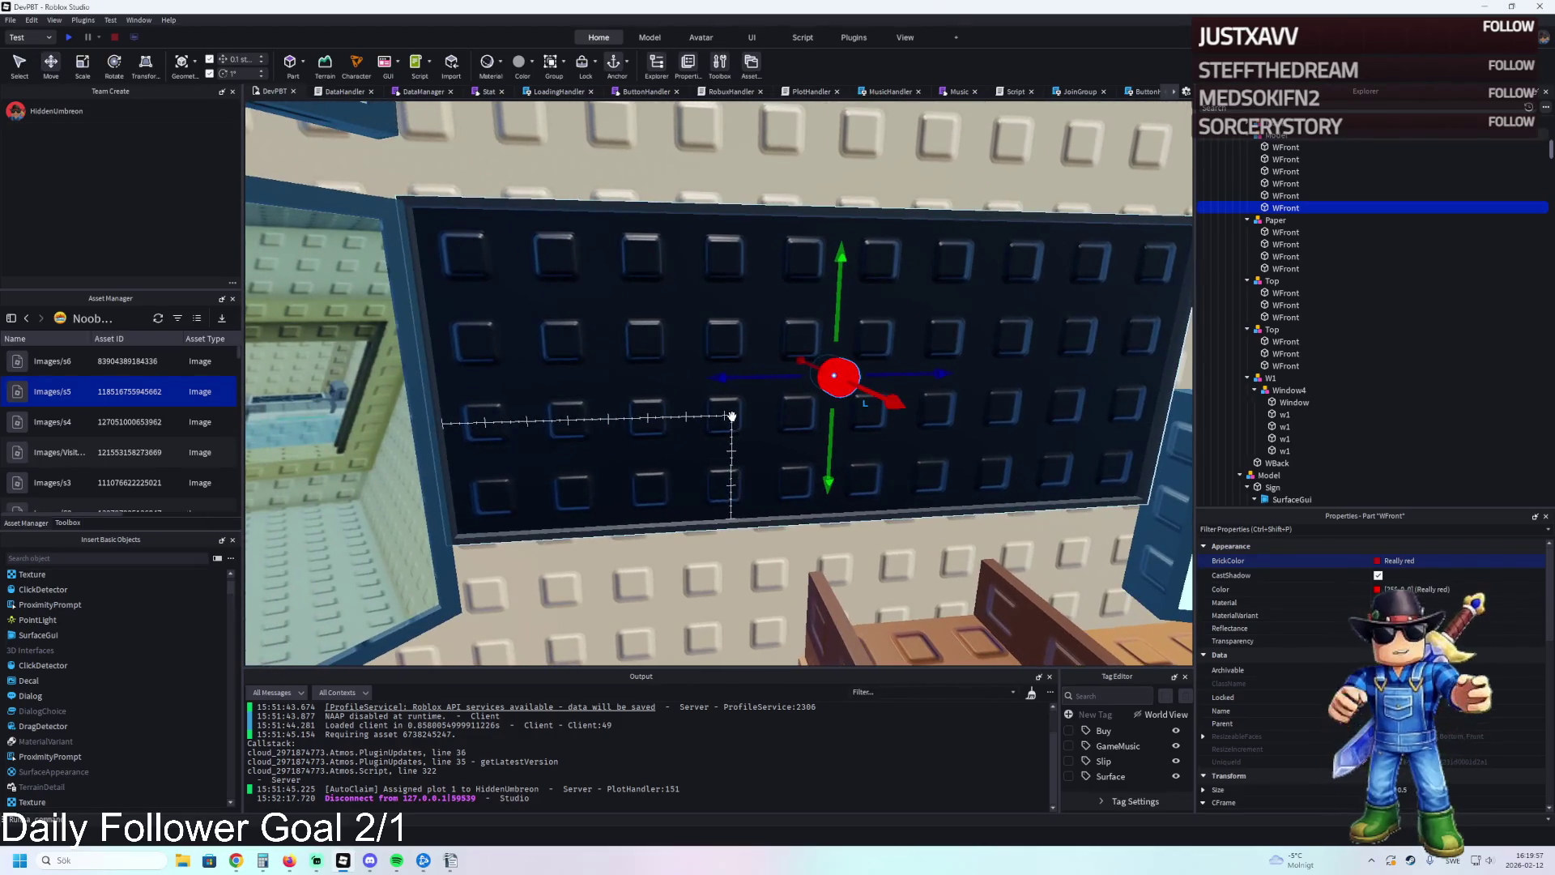
key("ctrl+d")
Duplicate a red light and slide the copies along the board to form a row of three.
left_click_drag(757, 376, 618, 383)
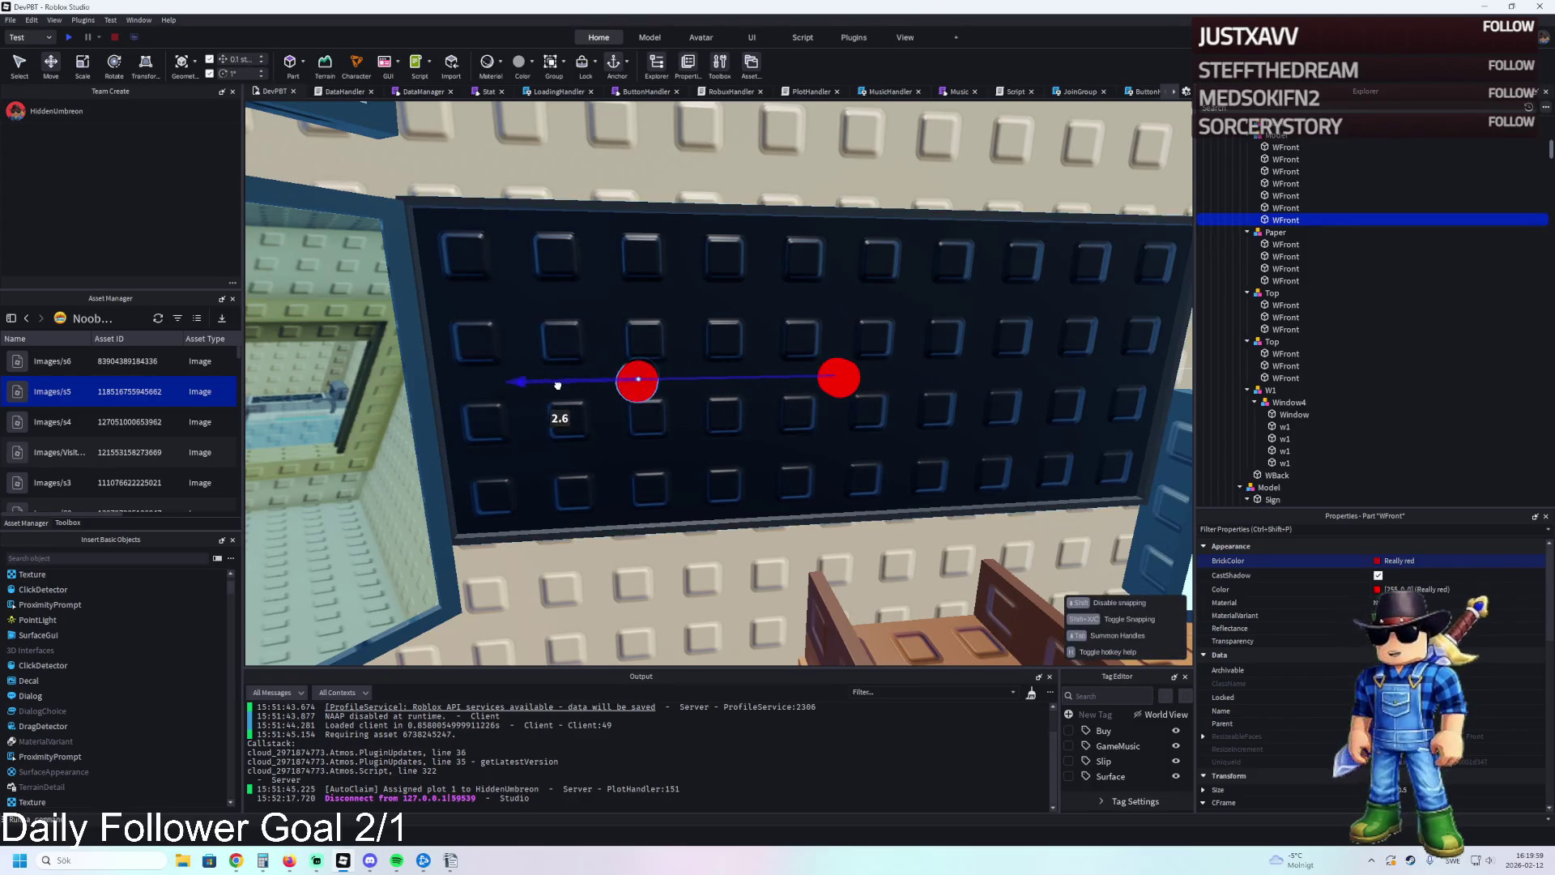
key("d")
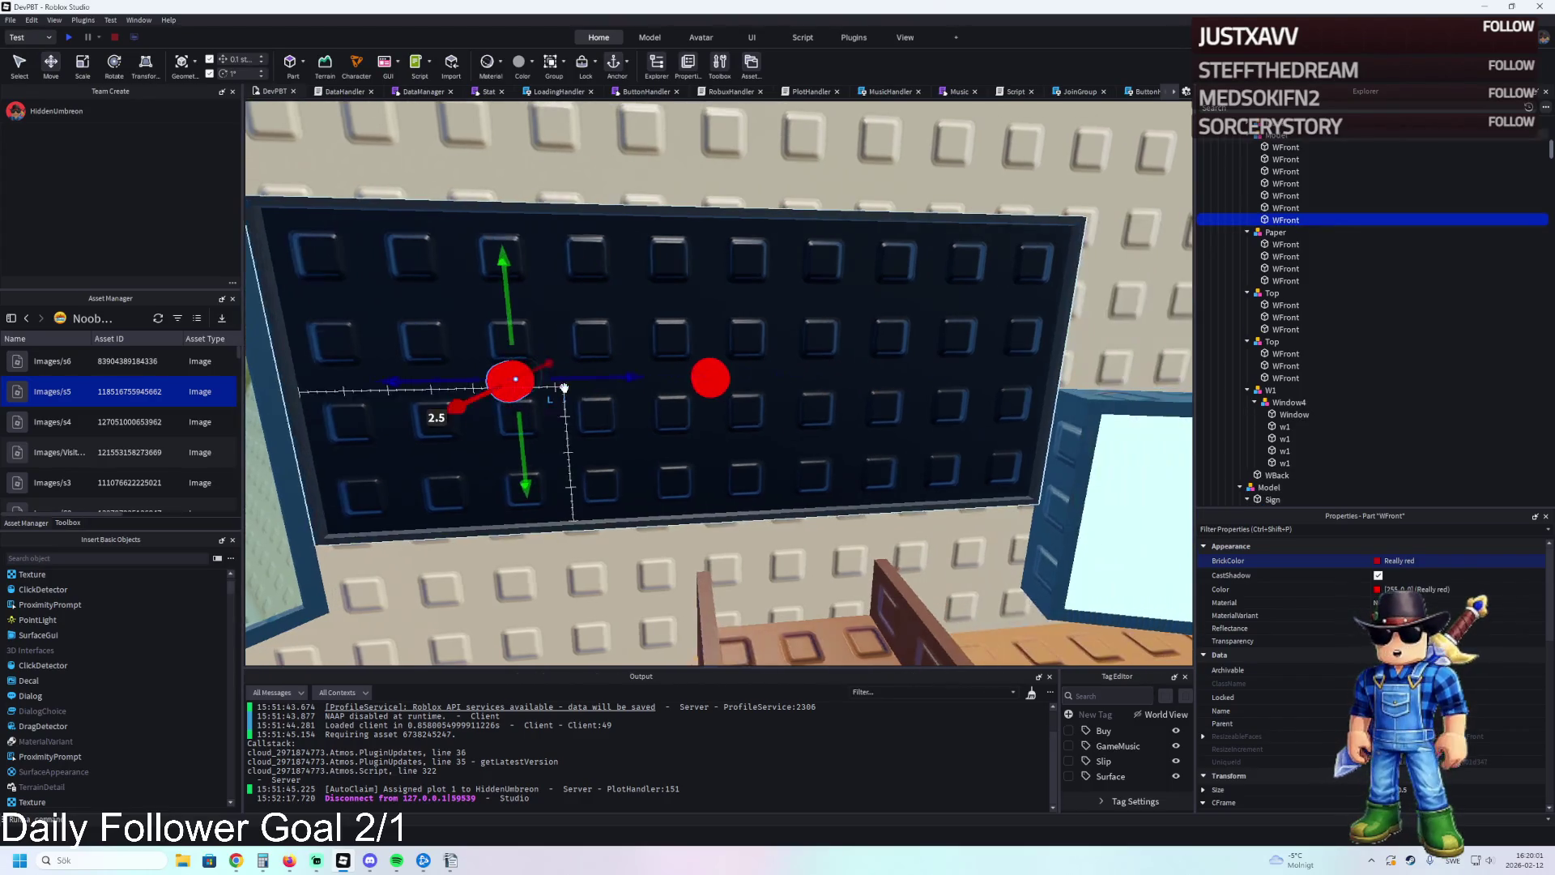
left_click(716, 375)
key("d")
key("ctrl+d")
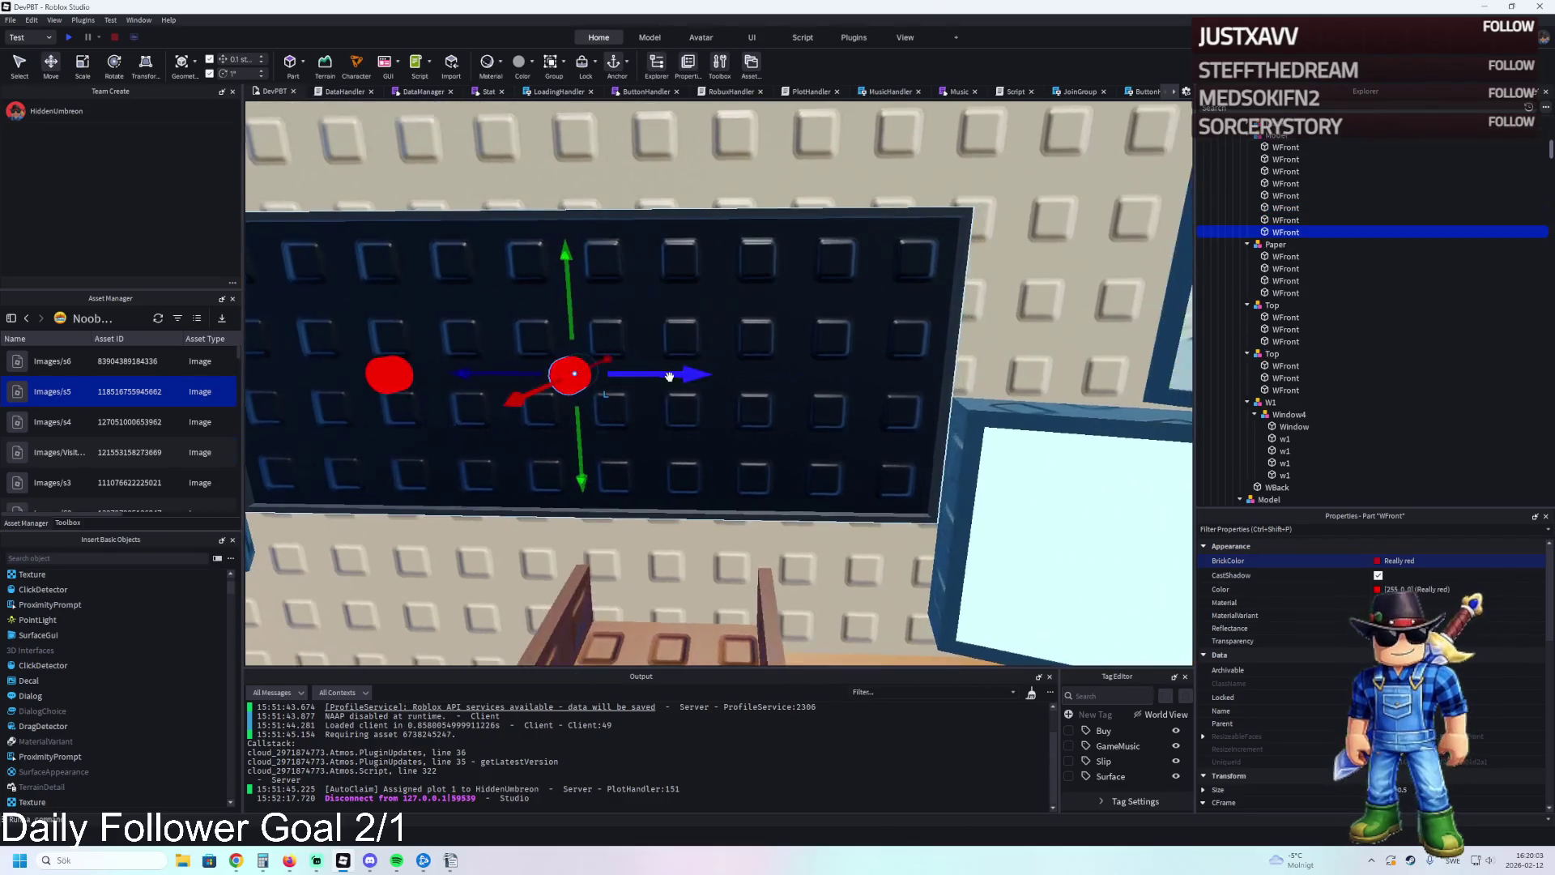
left_click_drag(667, 375, 734, 374)
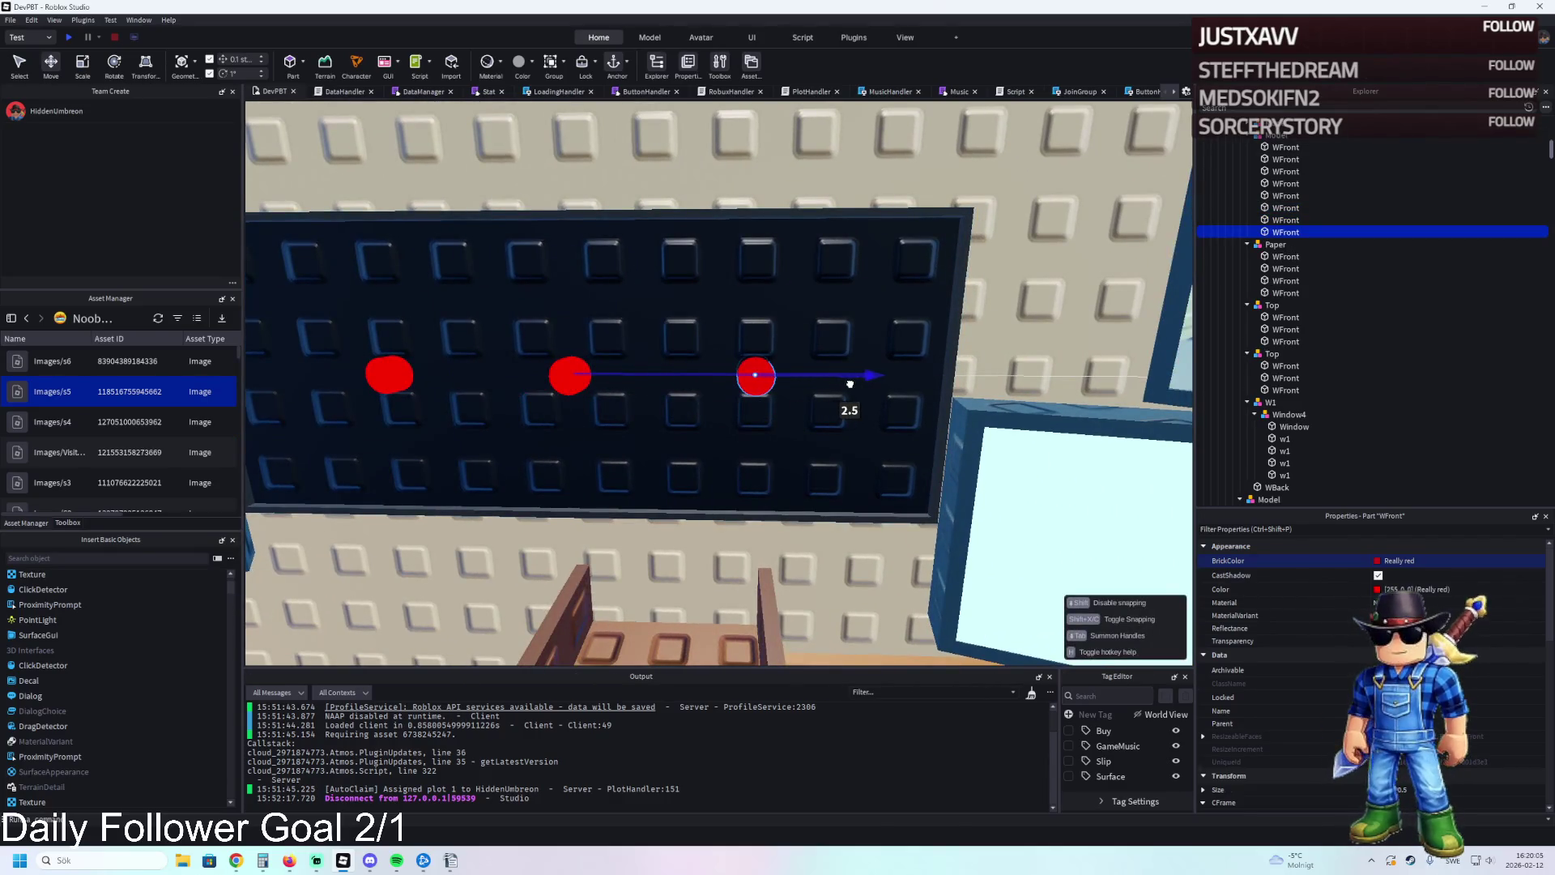
left_click_drag(850, 384, 851, 386)
key("a")
right_click(851, 386)
key("Escape")
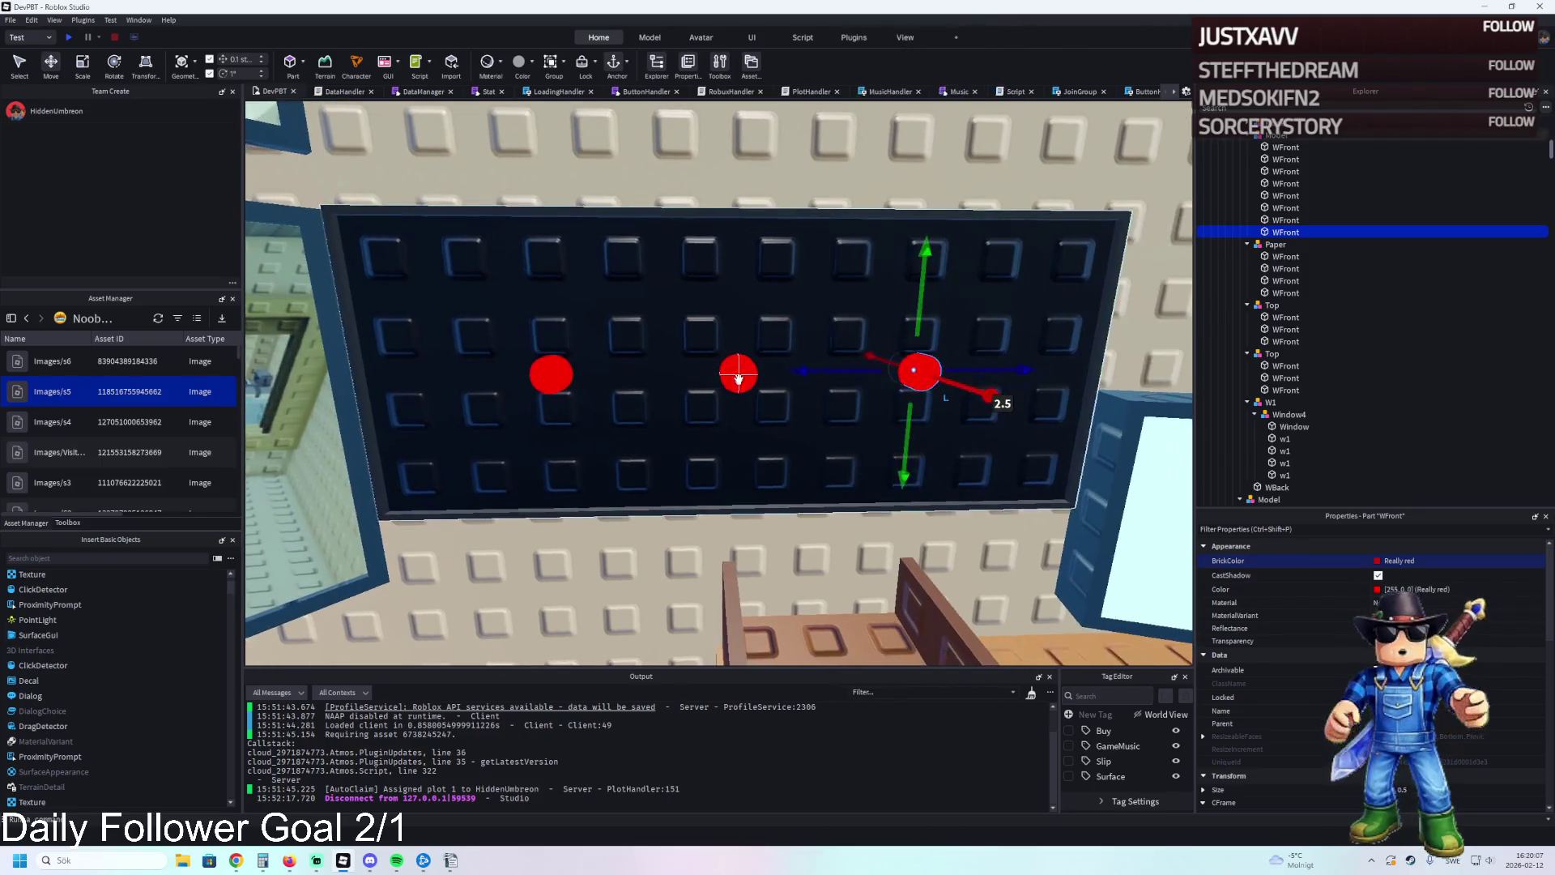
Duplicate the row of three lights twice, placing copies below and above to make three rows.
left_click(738, 379, "shift")
left_click(551, 373, "shift")
key("ctrl+d")
left_click_drag(734, 430, 742, 421)
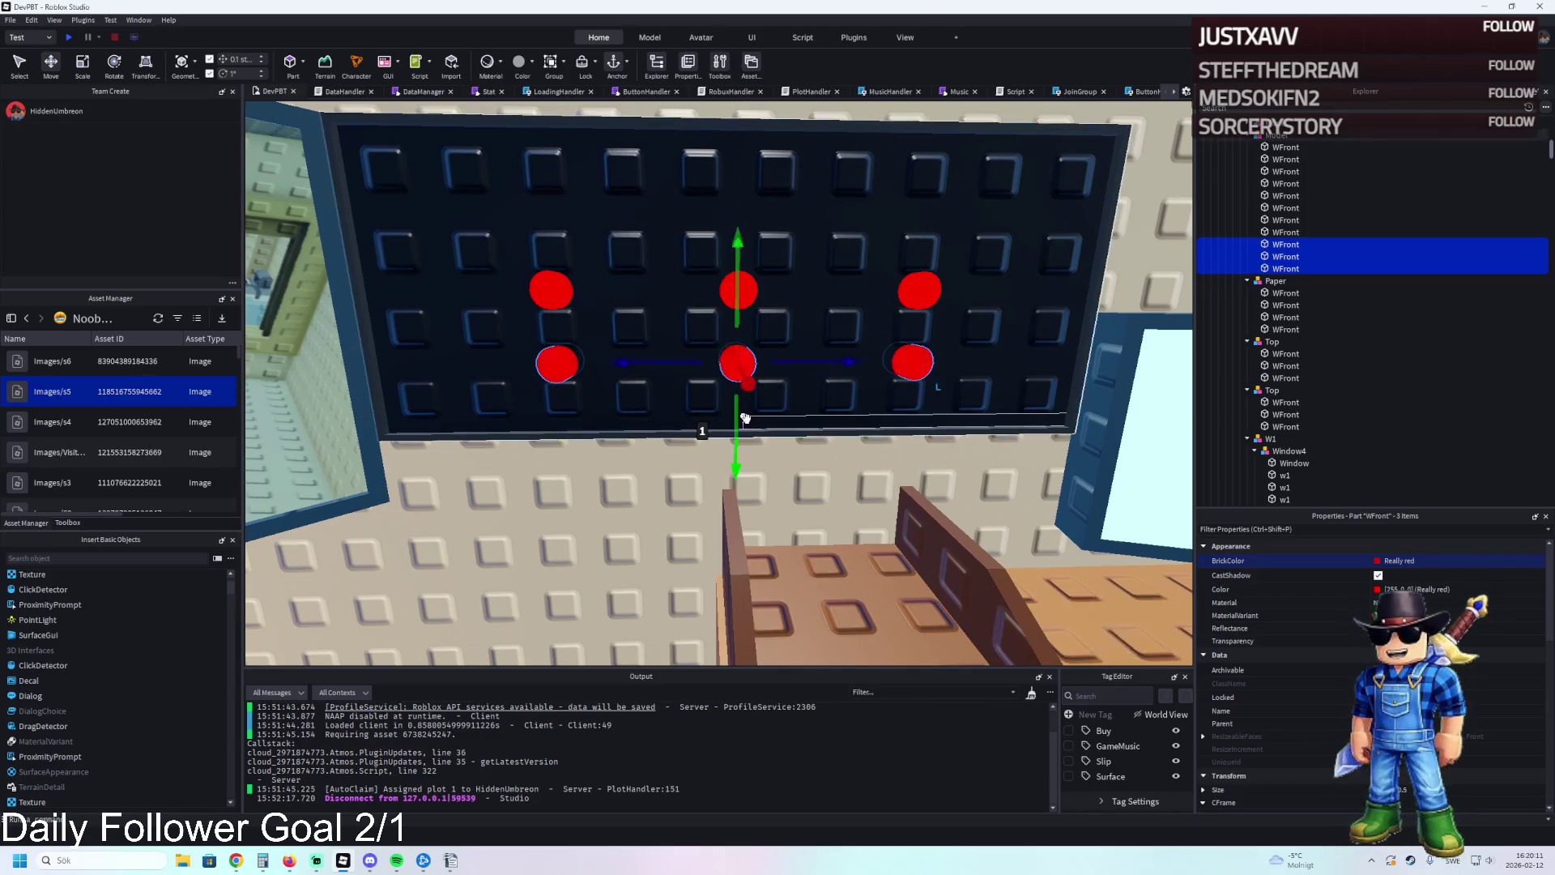
key("e")
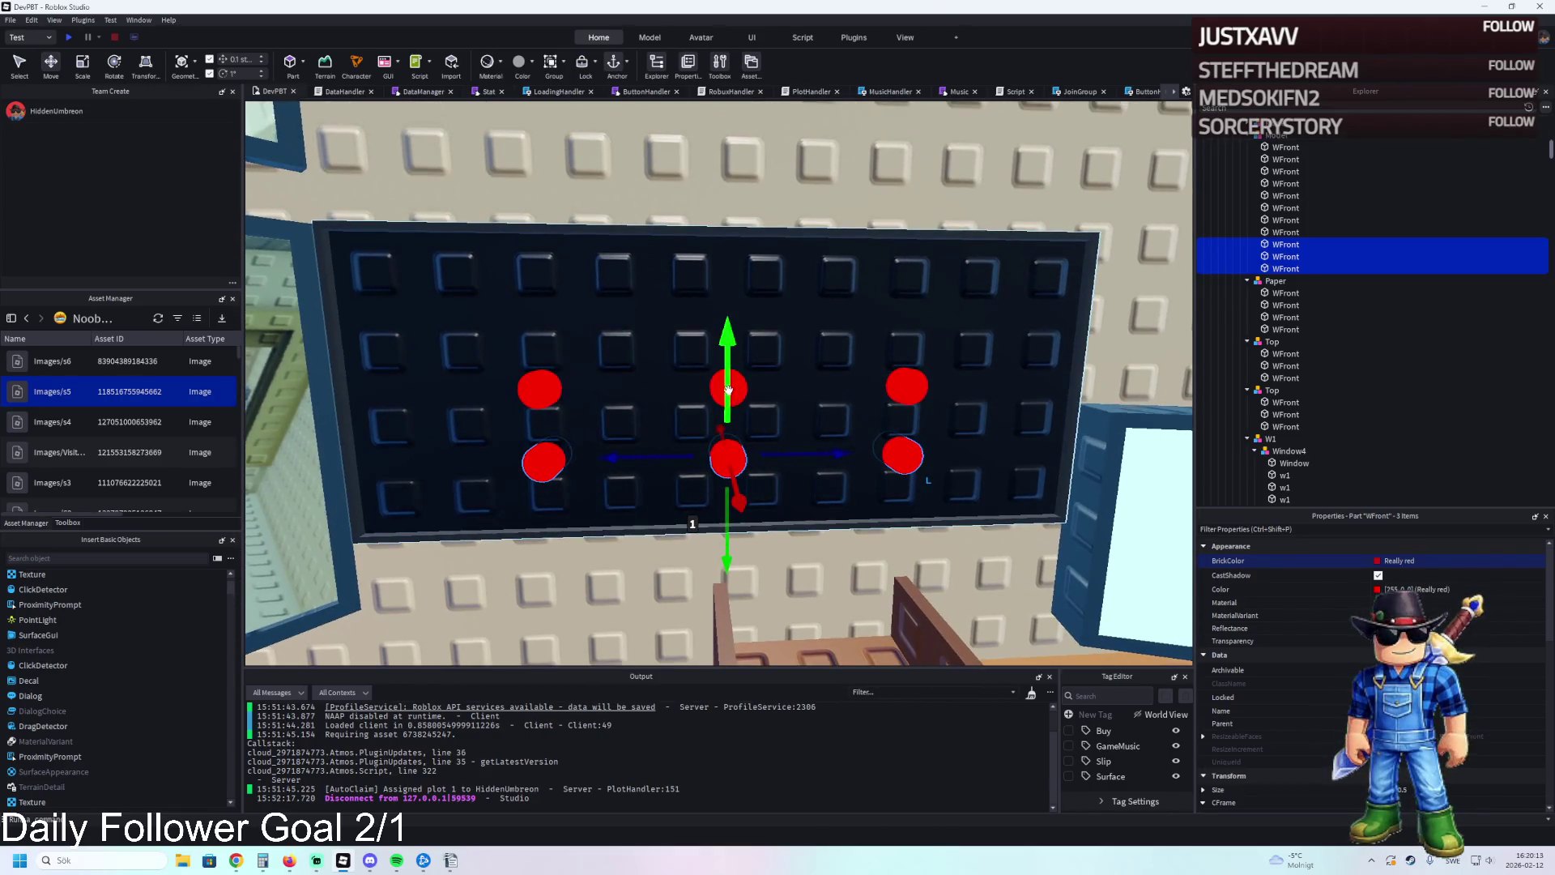
key("ctrl+d")
left_click_drag(729, 390, 742, 247)
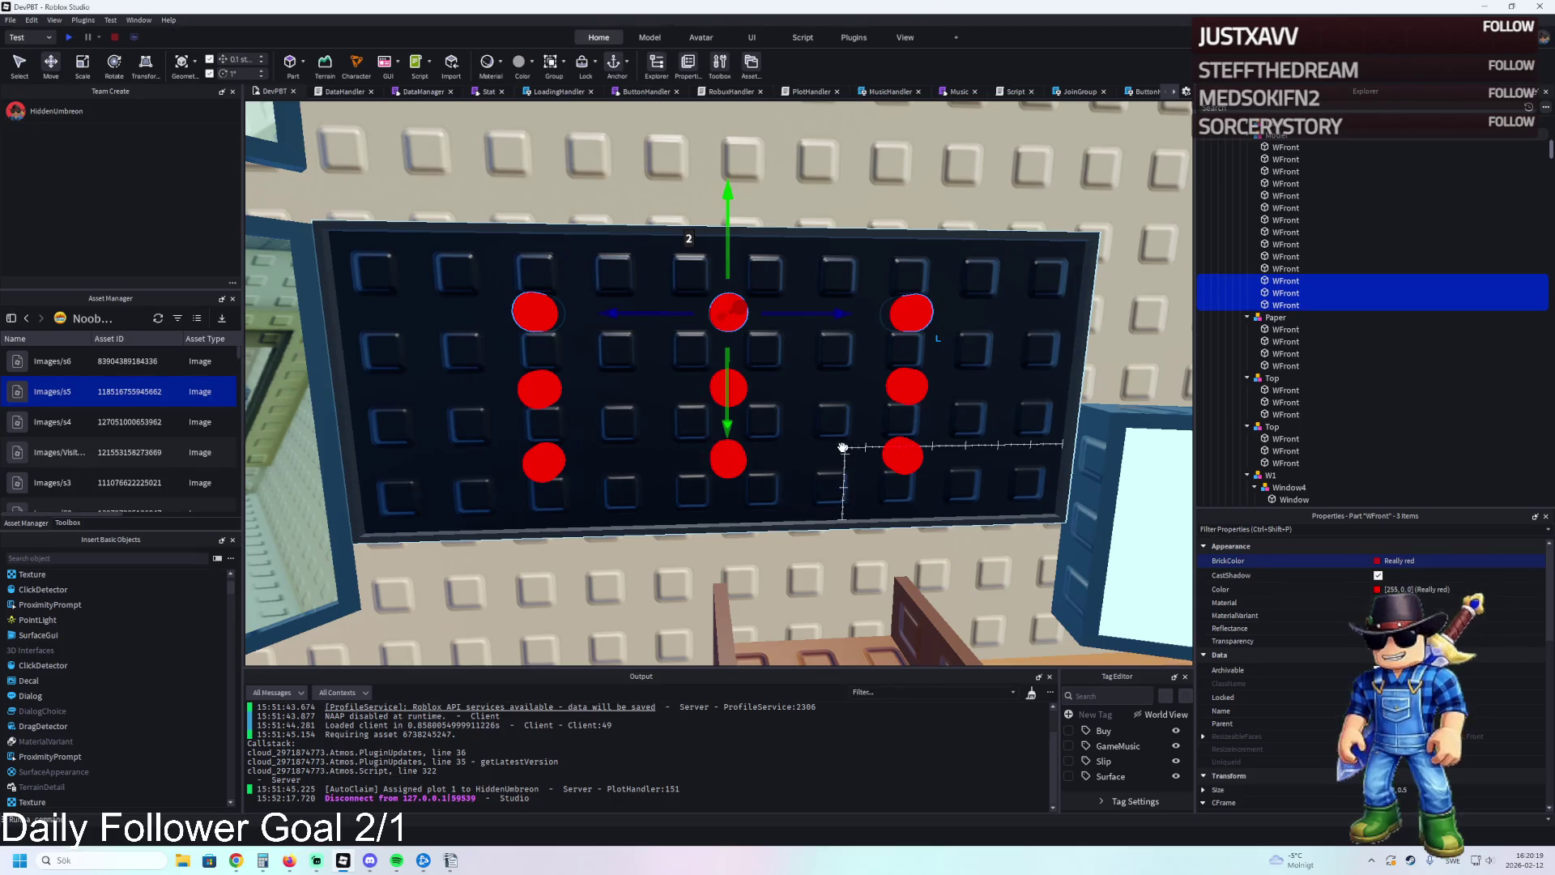
Copy the middle red dots and slide the copies sideways to start another column.
key("a")
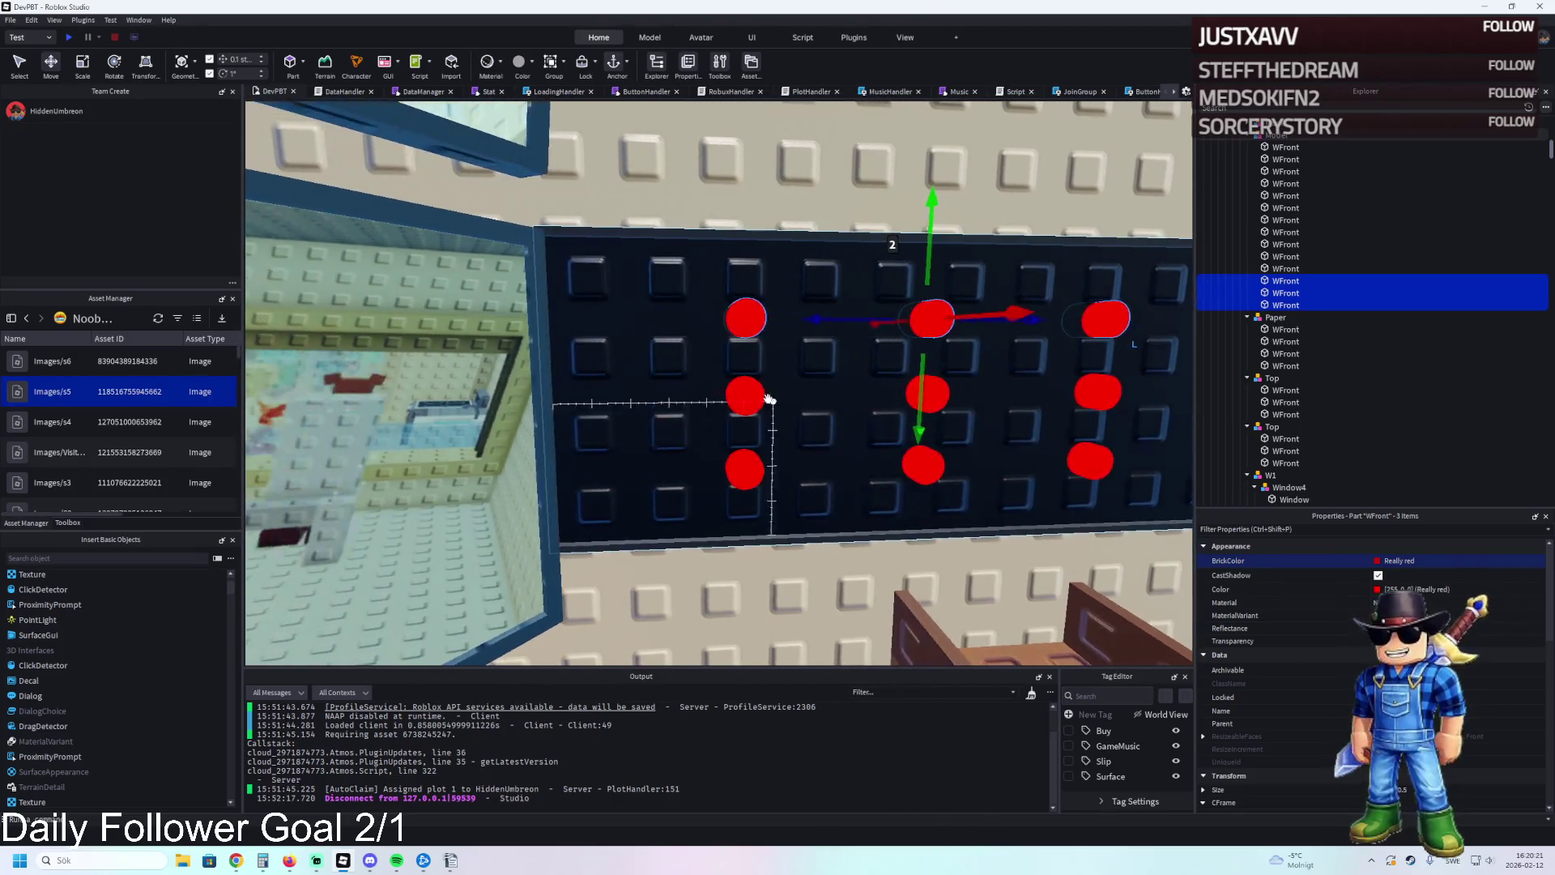
left_click(740, 390)
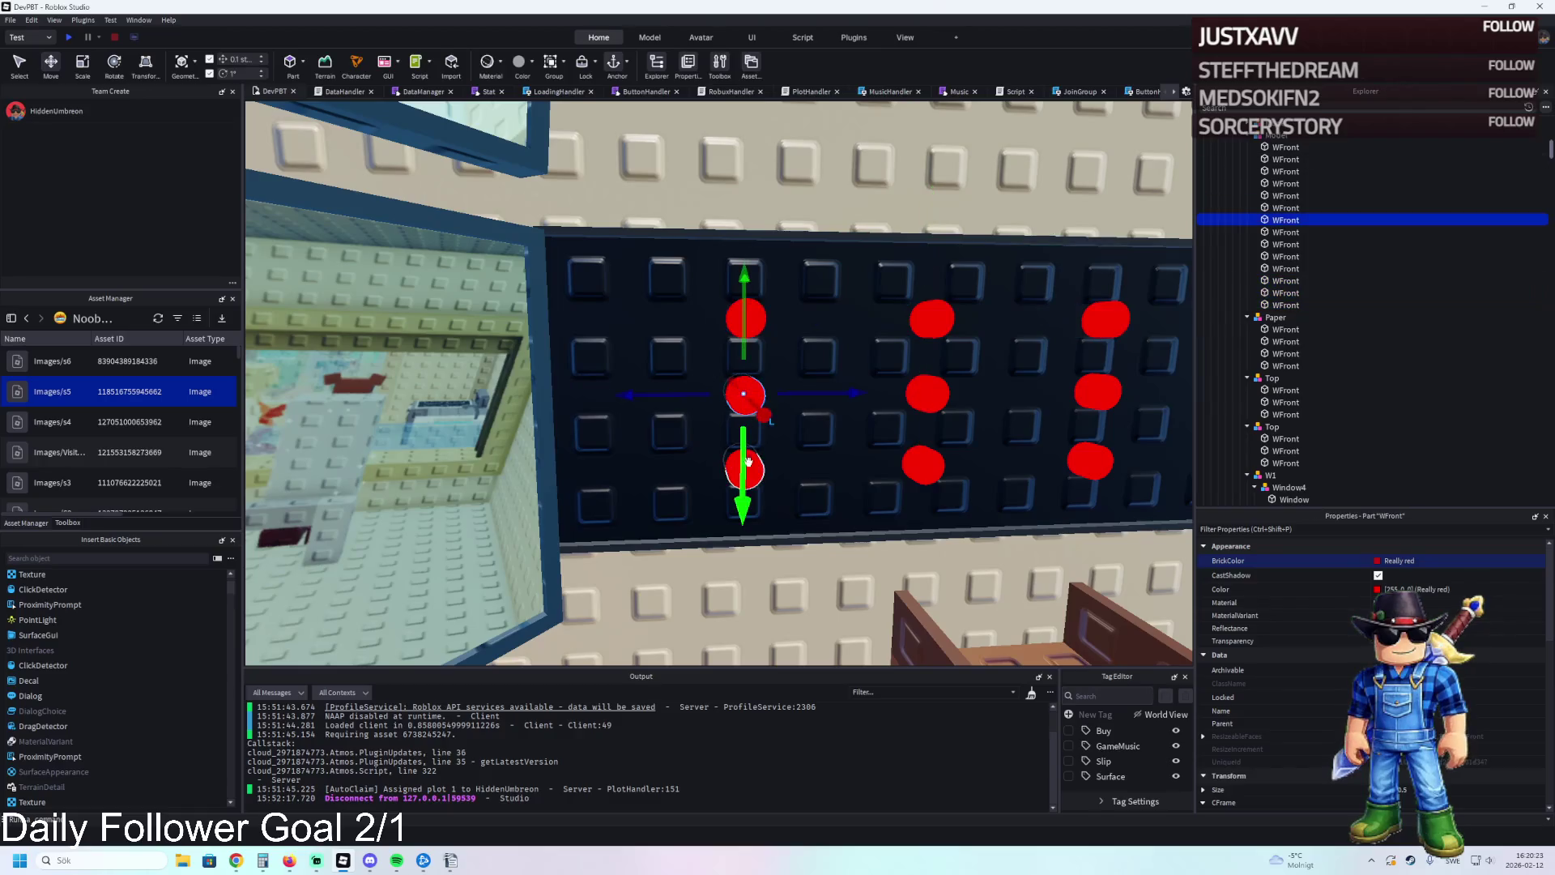
key("ctrl+d")
mouse_move(745, 394)
left_mouse_down()
mouse_move(753, 407)
mouse_move(712, 406)
mouse_move(846, 400)
left_mouse_up()
key("d")
left_click(665, 396)
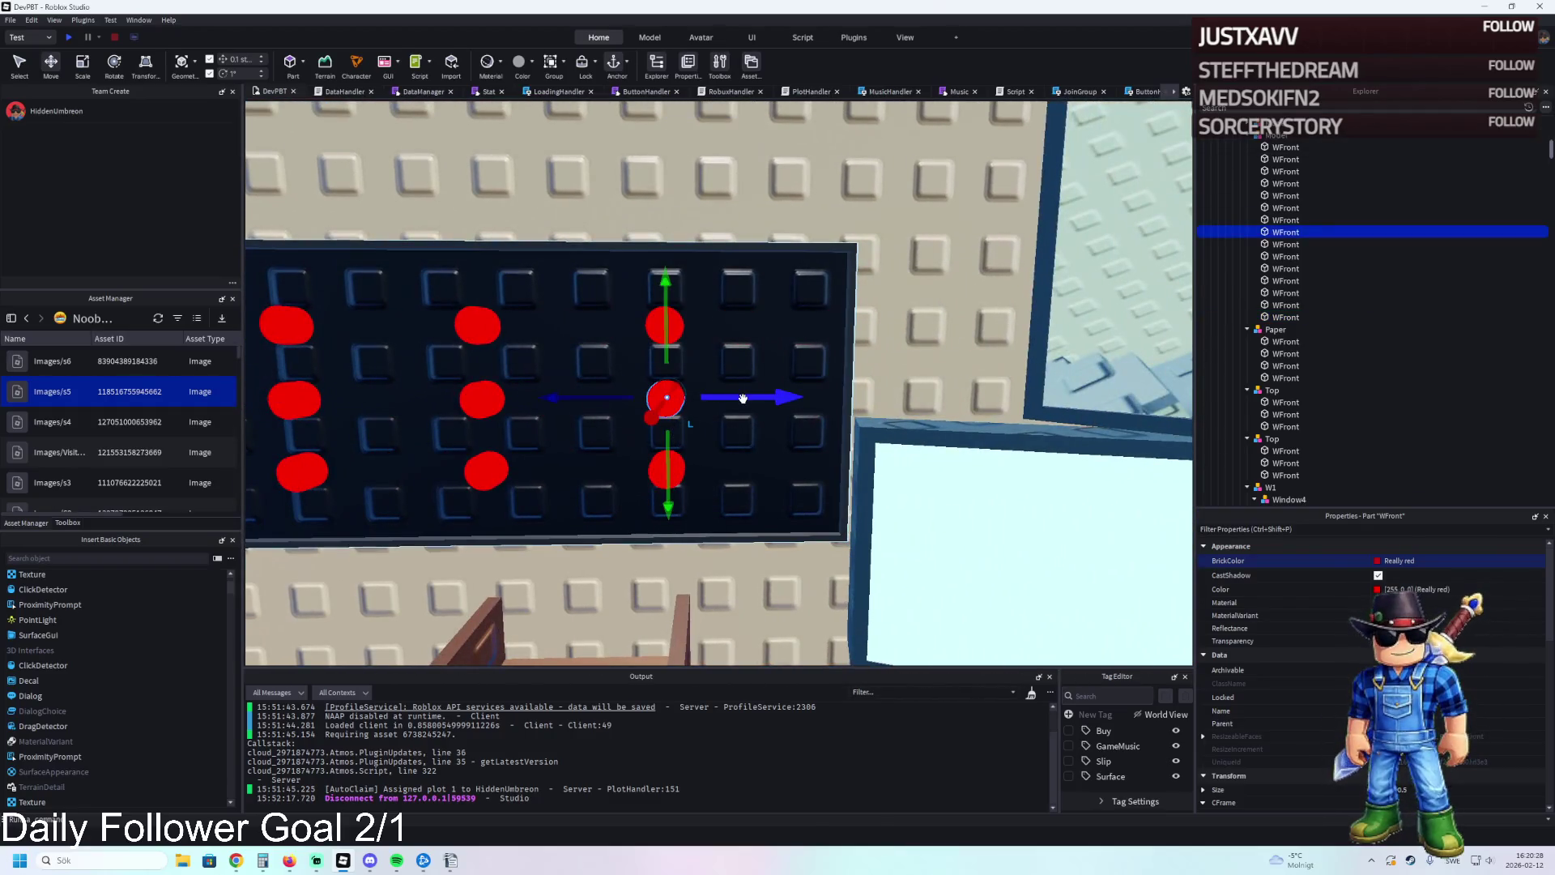
key("ctrl+d")
Copy the upper and bottom red dots and slide the copies 1.5 studs right.
left_click(665, 326)
key("ctrl+d")
left_click_drag(737, 327, 739, 328)
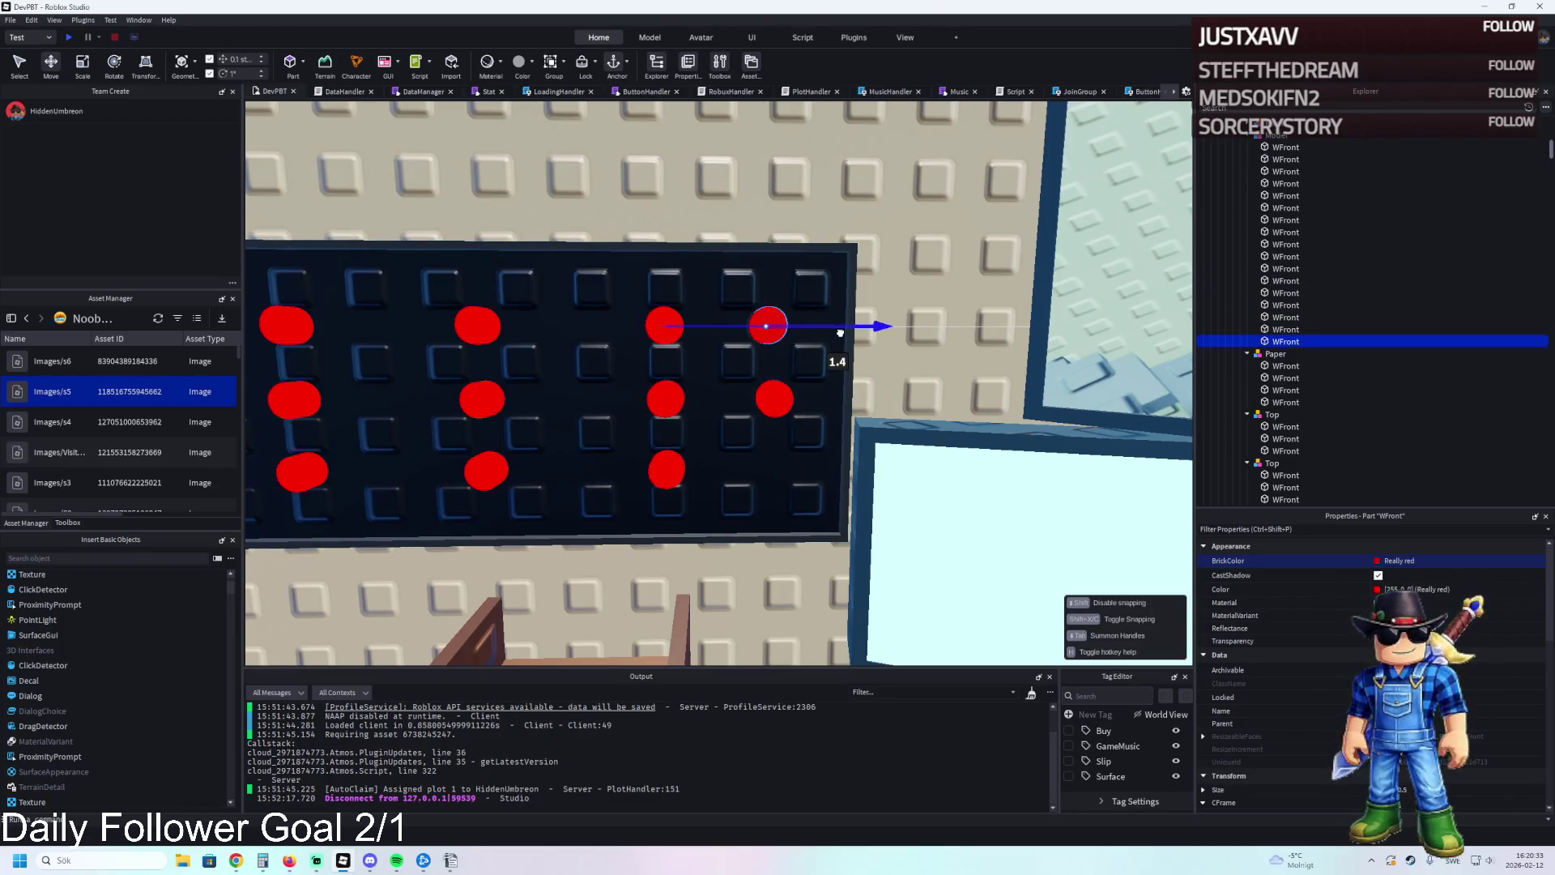
left_click_drag(847, 333, 847, 333)
left_click(666, 470)
key("ctrl+d")
left_click_drag(742, 468, 853, 464)
Copy one more red dot and slide it left to extend the dot pattern.
key("a")
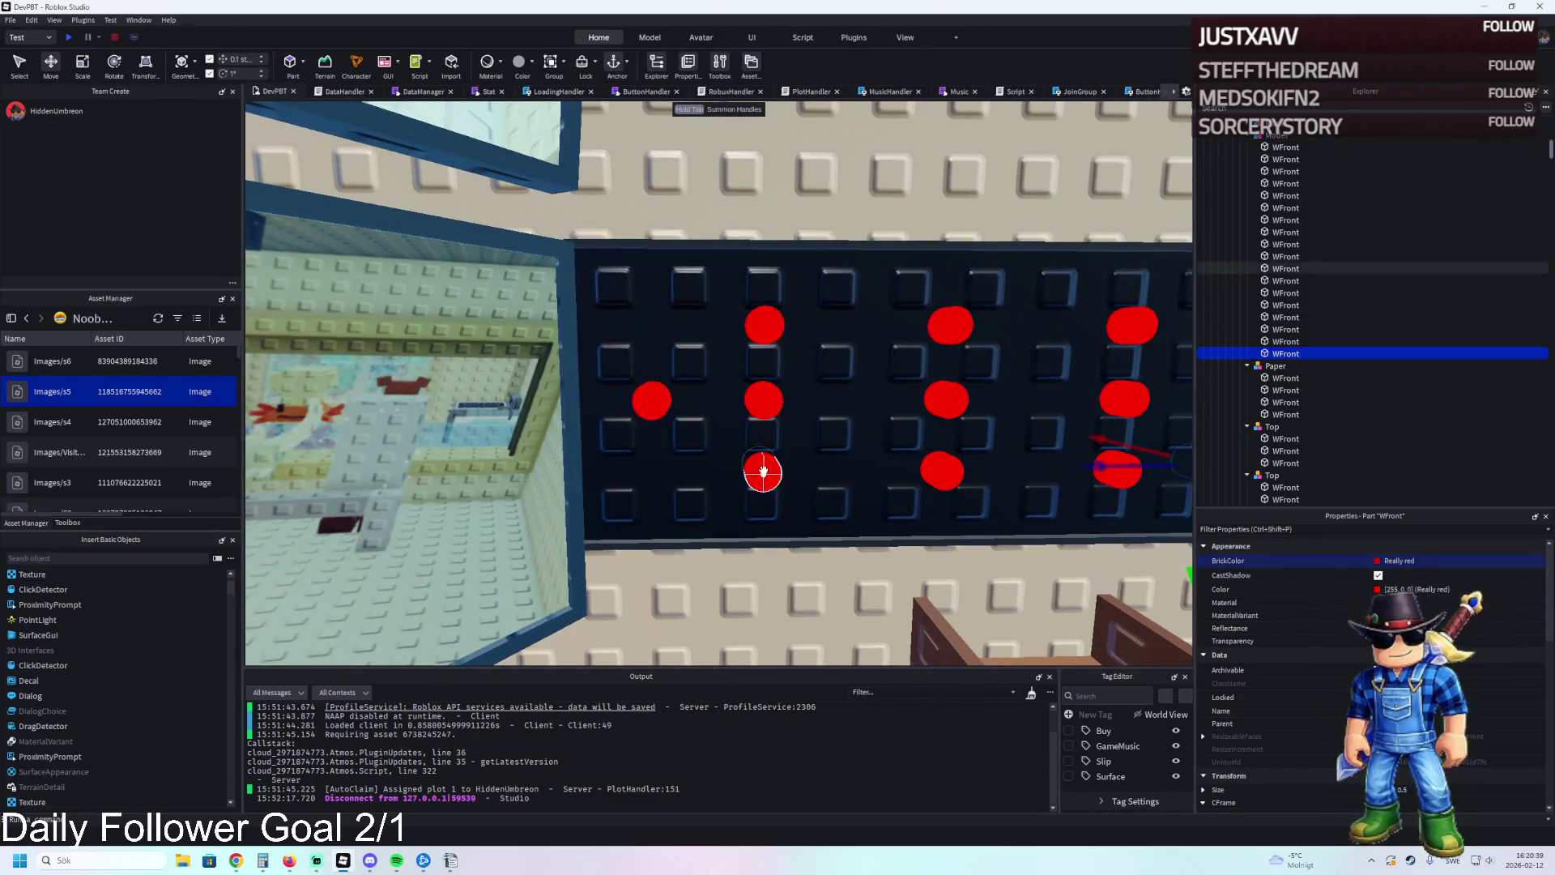
key("s")
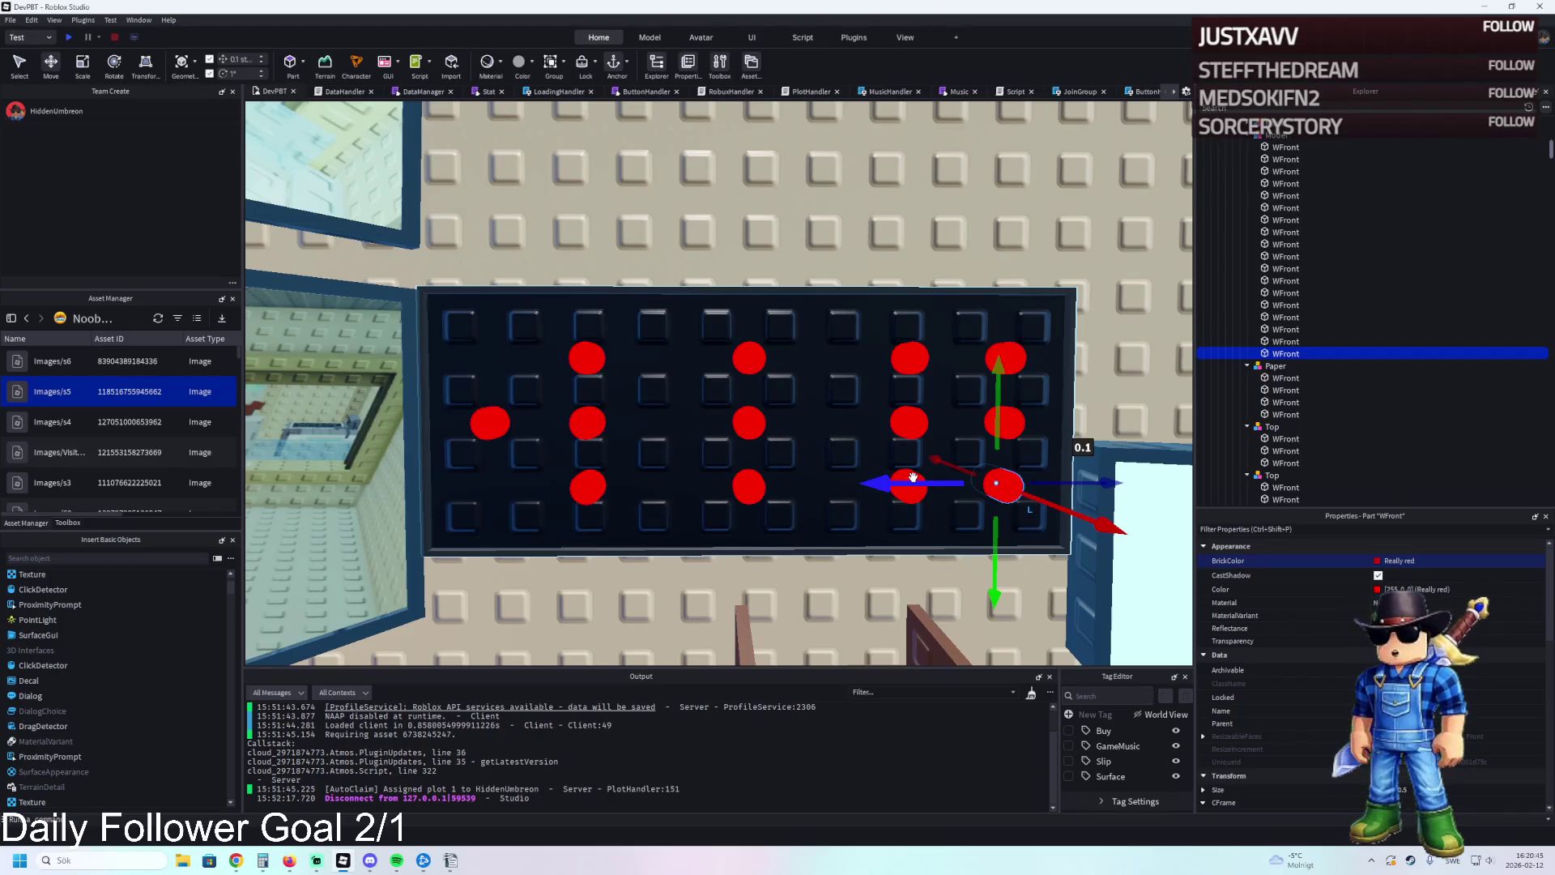
left_click(585, 364)
key("ctrl+d")
key("a")
mouse_move(891, 362)
left_mouse_down()
mouse_move(802, 362)
mouse_move(808, 384)
left_mouse_up()
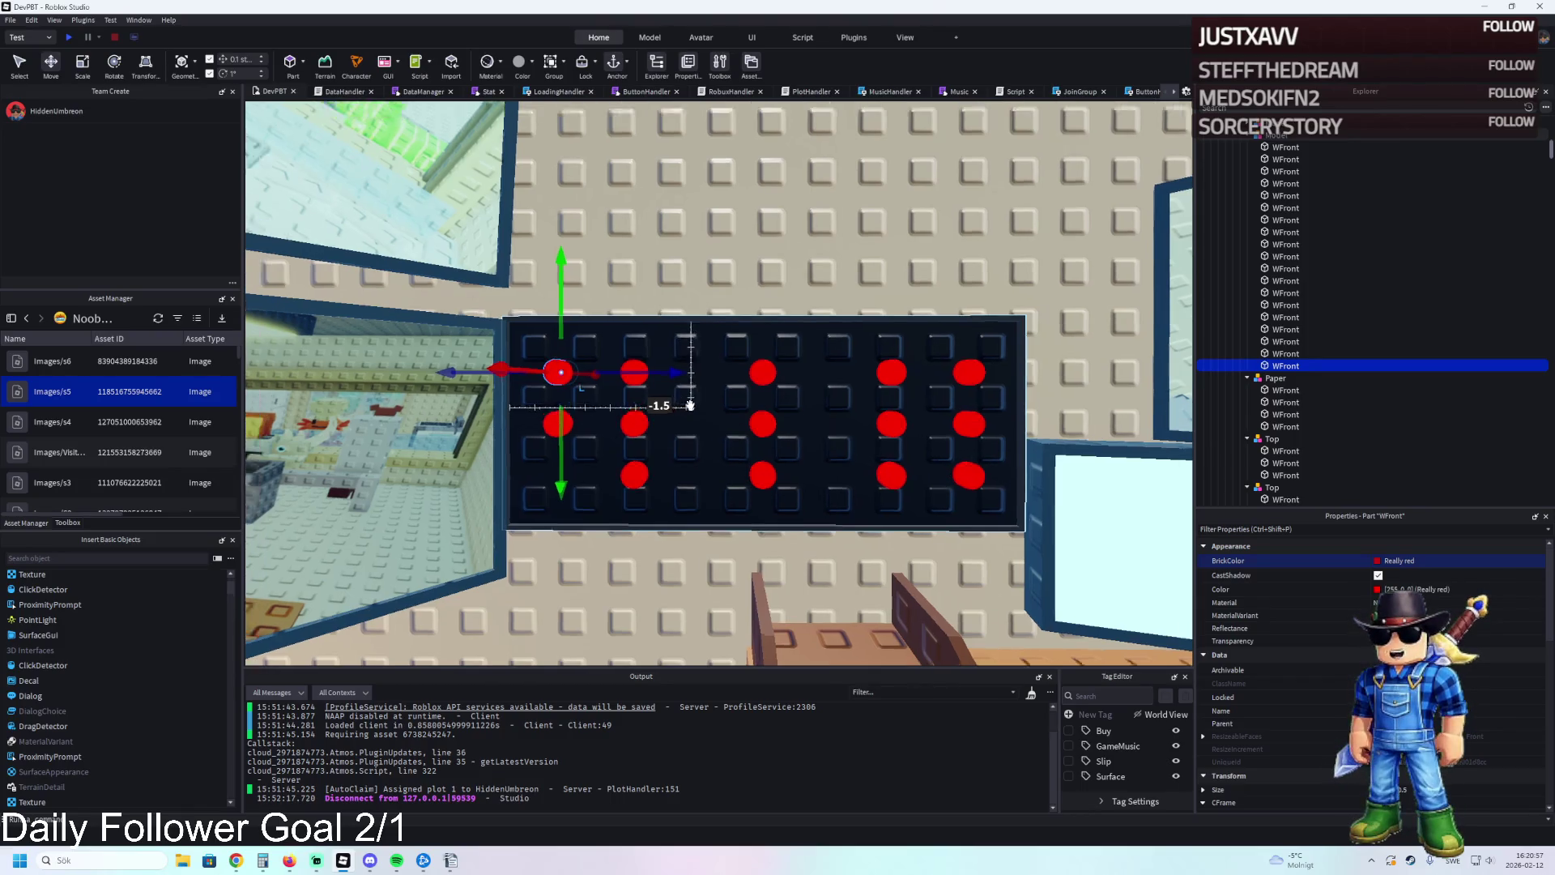
Group four red dots from one column and shift them slightly right.
key("w")
key("s")
key("w")
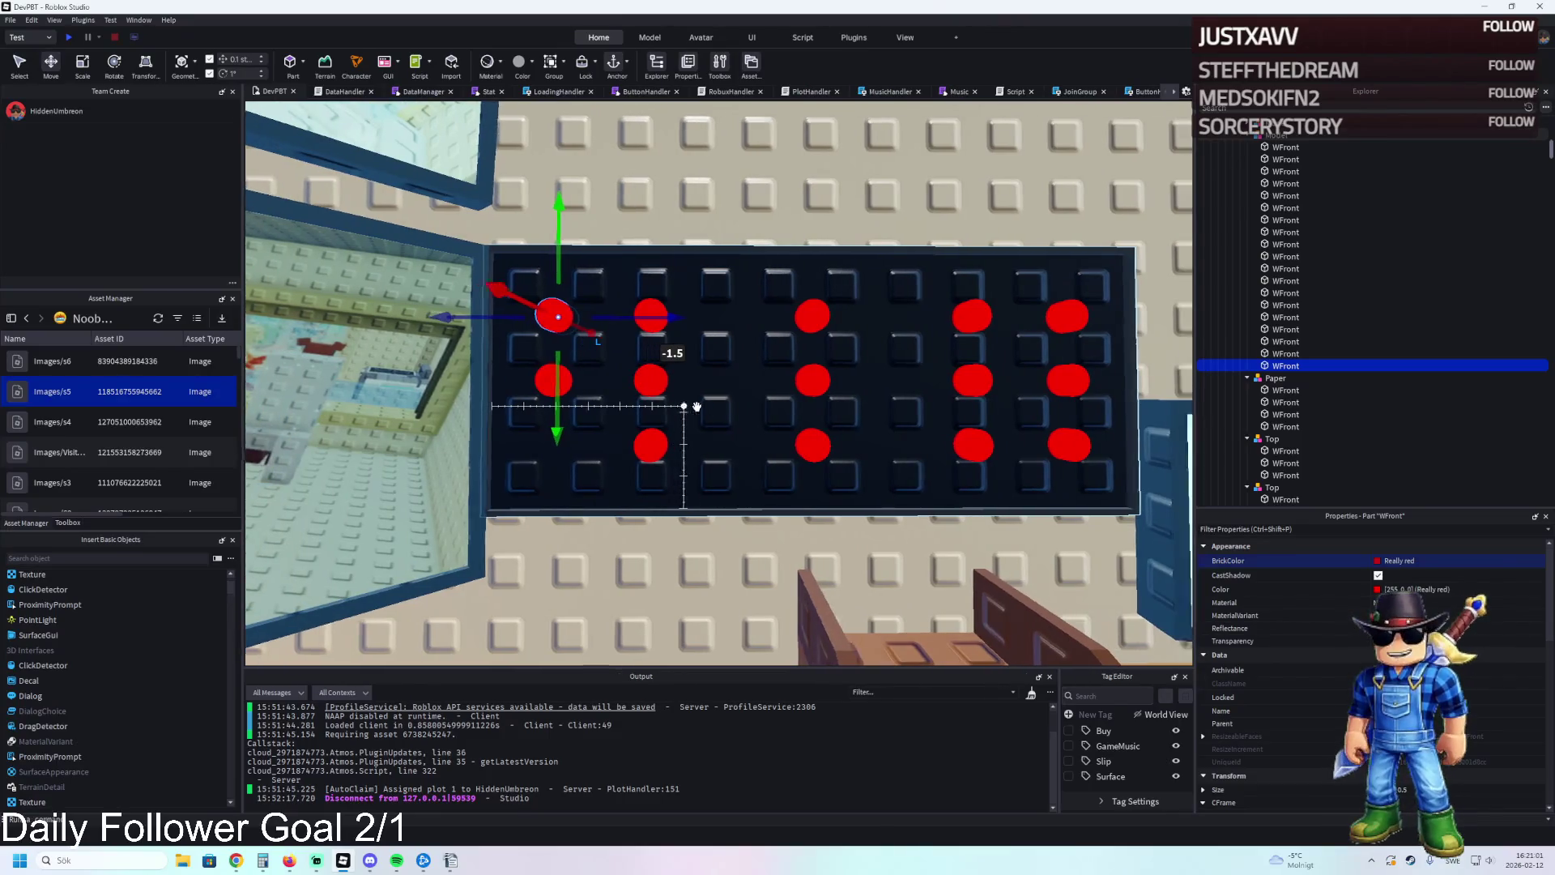
key("d")
key("w")
key("s")
key("a")
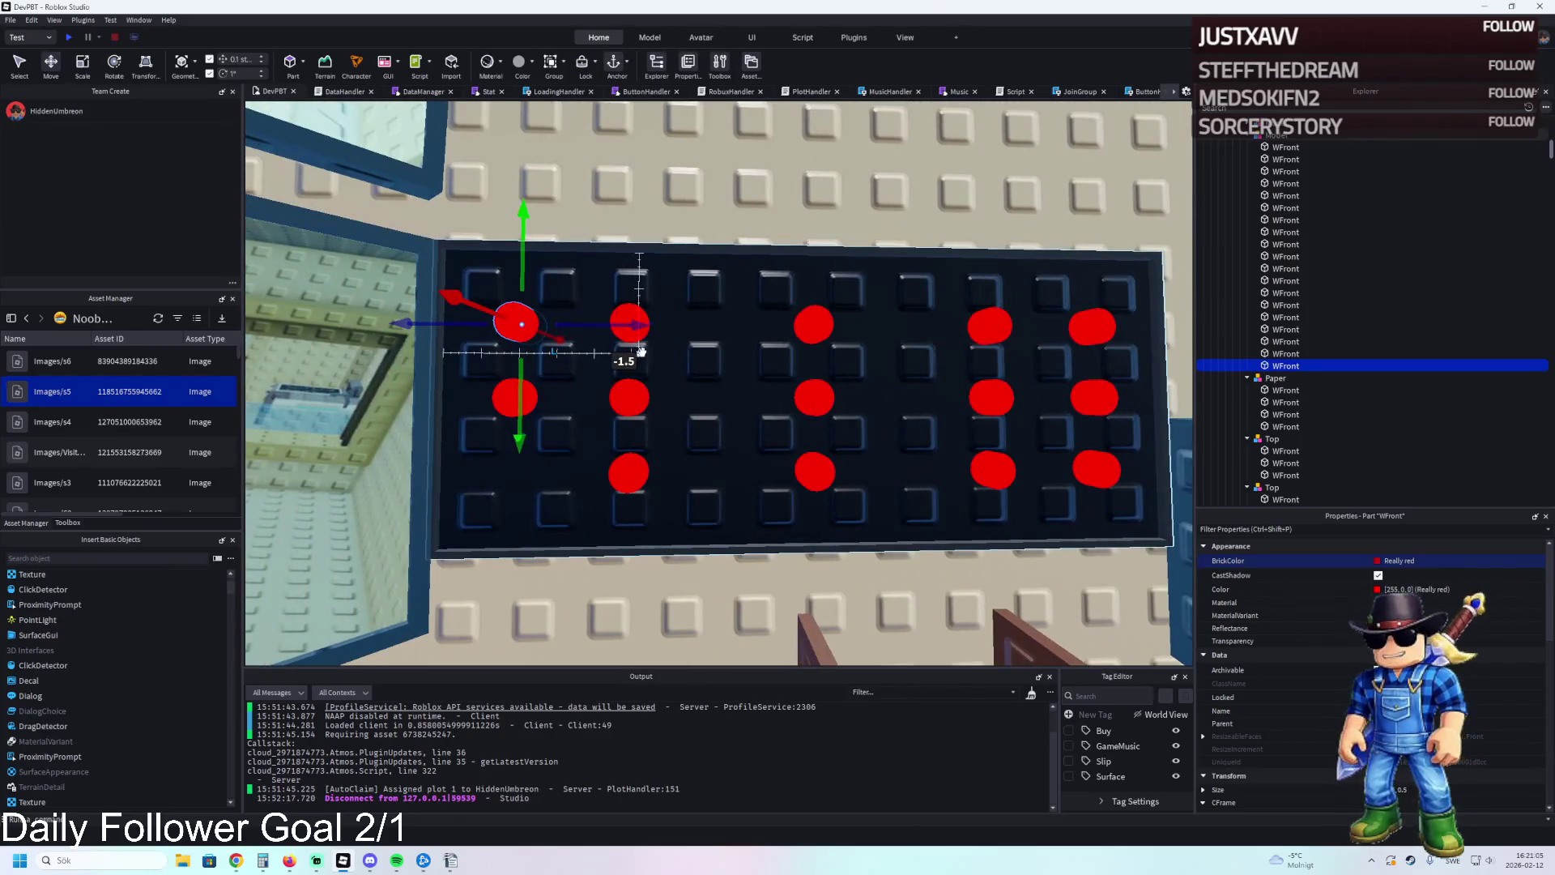
key("ctrl+1")
key("ctrl+2")
left_click(629, 323, "ctrl")
left_click(631, 398, "ctrl")
left_click(631, 472, "ctrl")
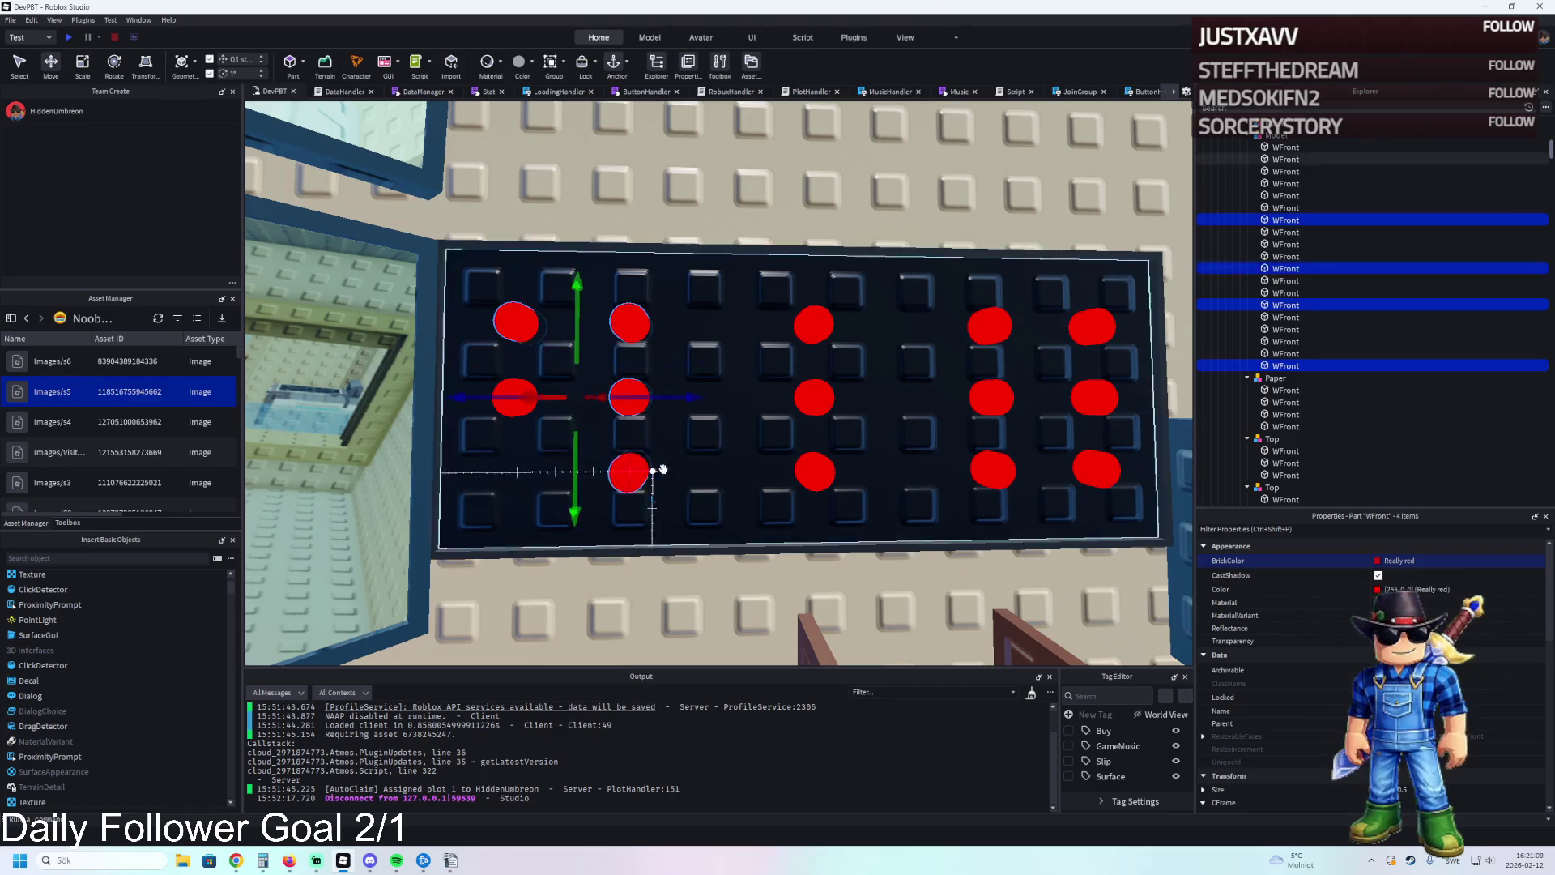
mouse_move(526, 395)
left_mouse_down()
mouse_move(565, 395)
mouse_move(527, 394)
left_mouse_up()
left_click(522, 395, "ctrl")
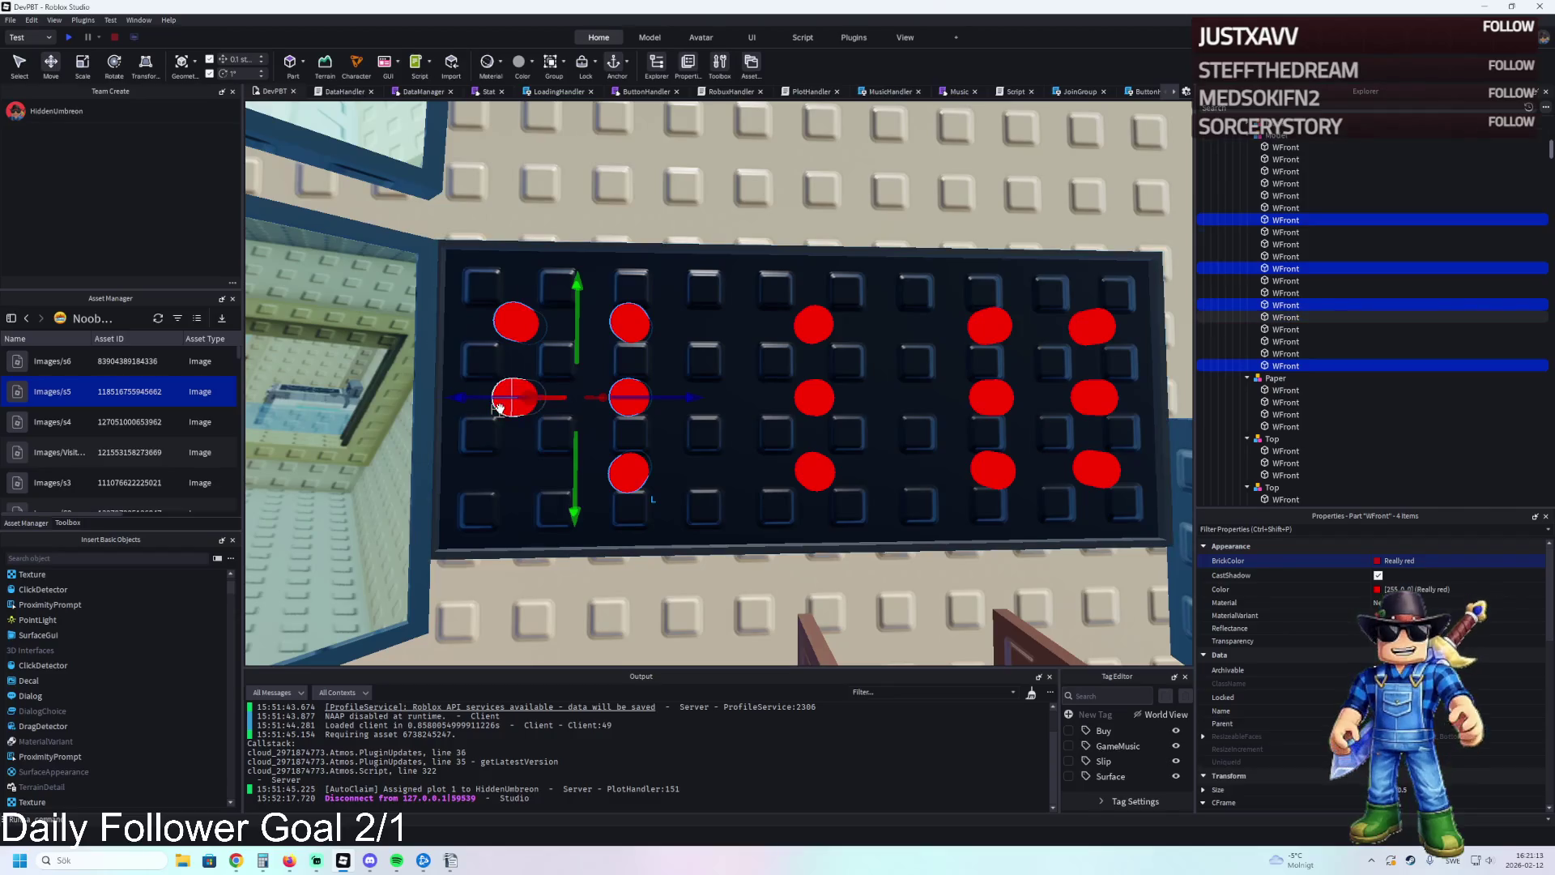
left_click_drag(662, 396, 691, 396)
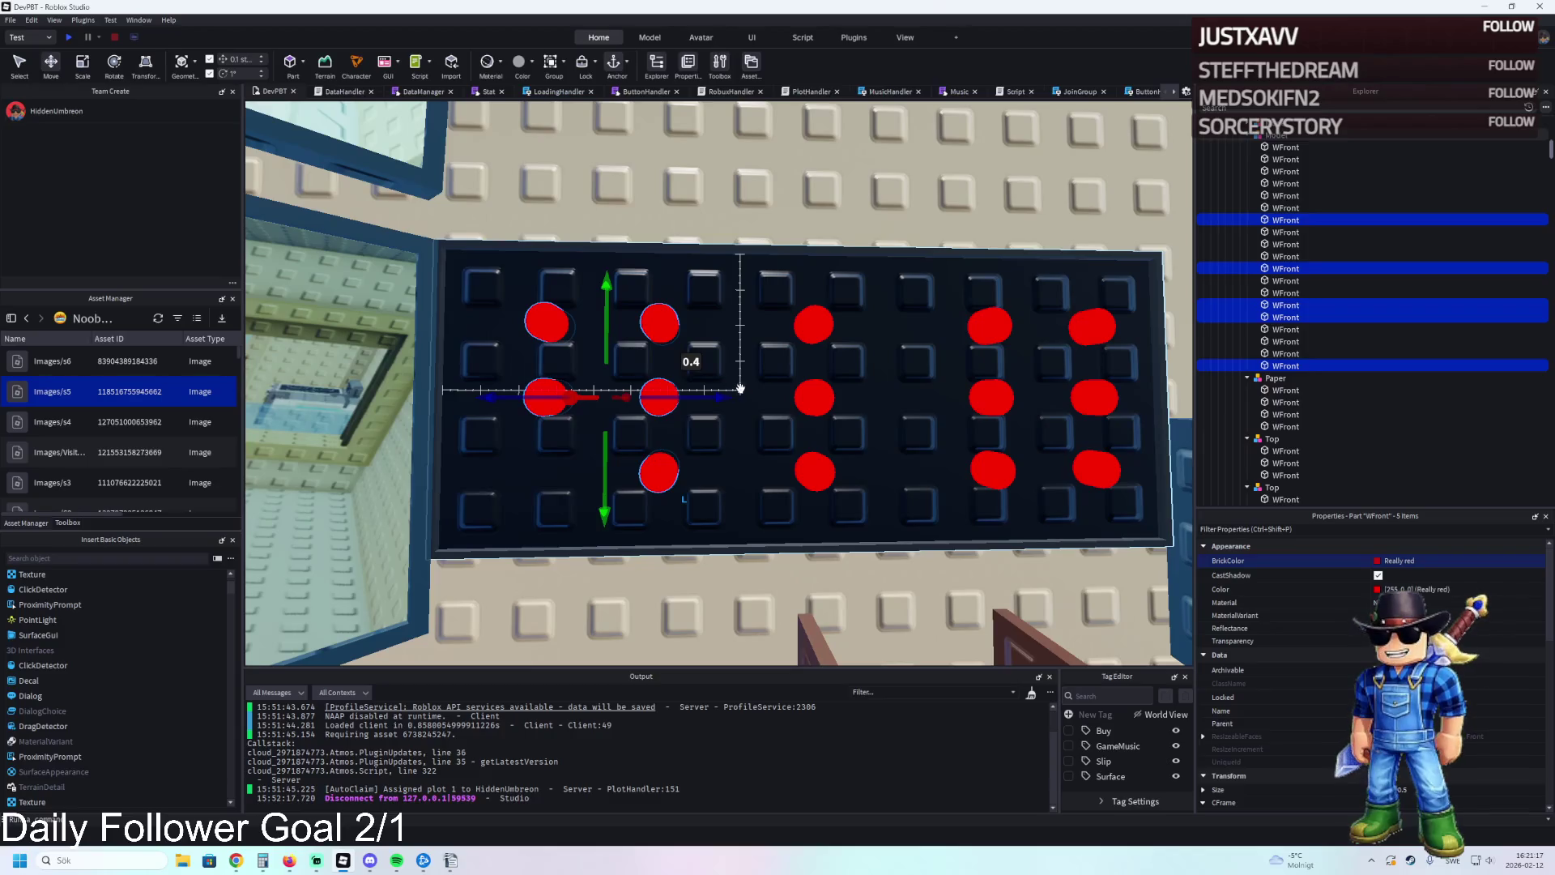
Shift the grouped dots further right, then move two dots right by 1.5 studs.
left_click(713, 393)
mouse_move(721, 397)
left_mouse_down()
mouse_move(840, 395)
mouse_move(698, 395)
mouse_move(680, 381)
left_mouse_up()
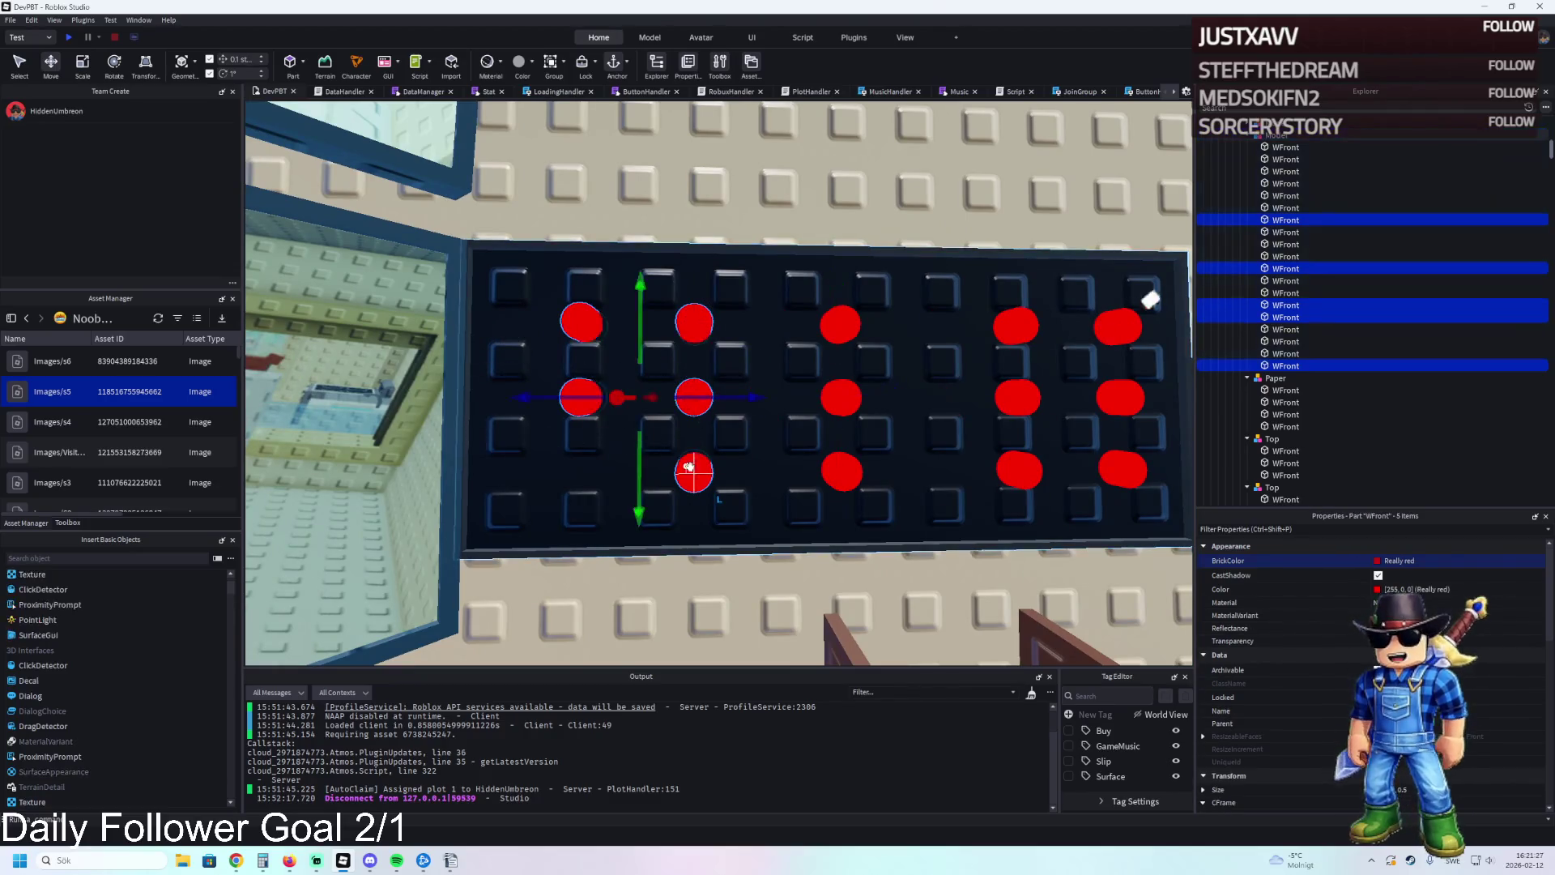
left_click(580, 397, "ctrl")
left_click(580, 397)
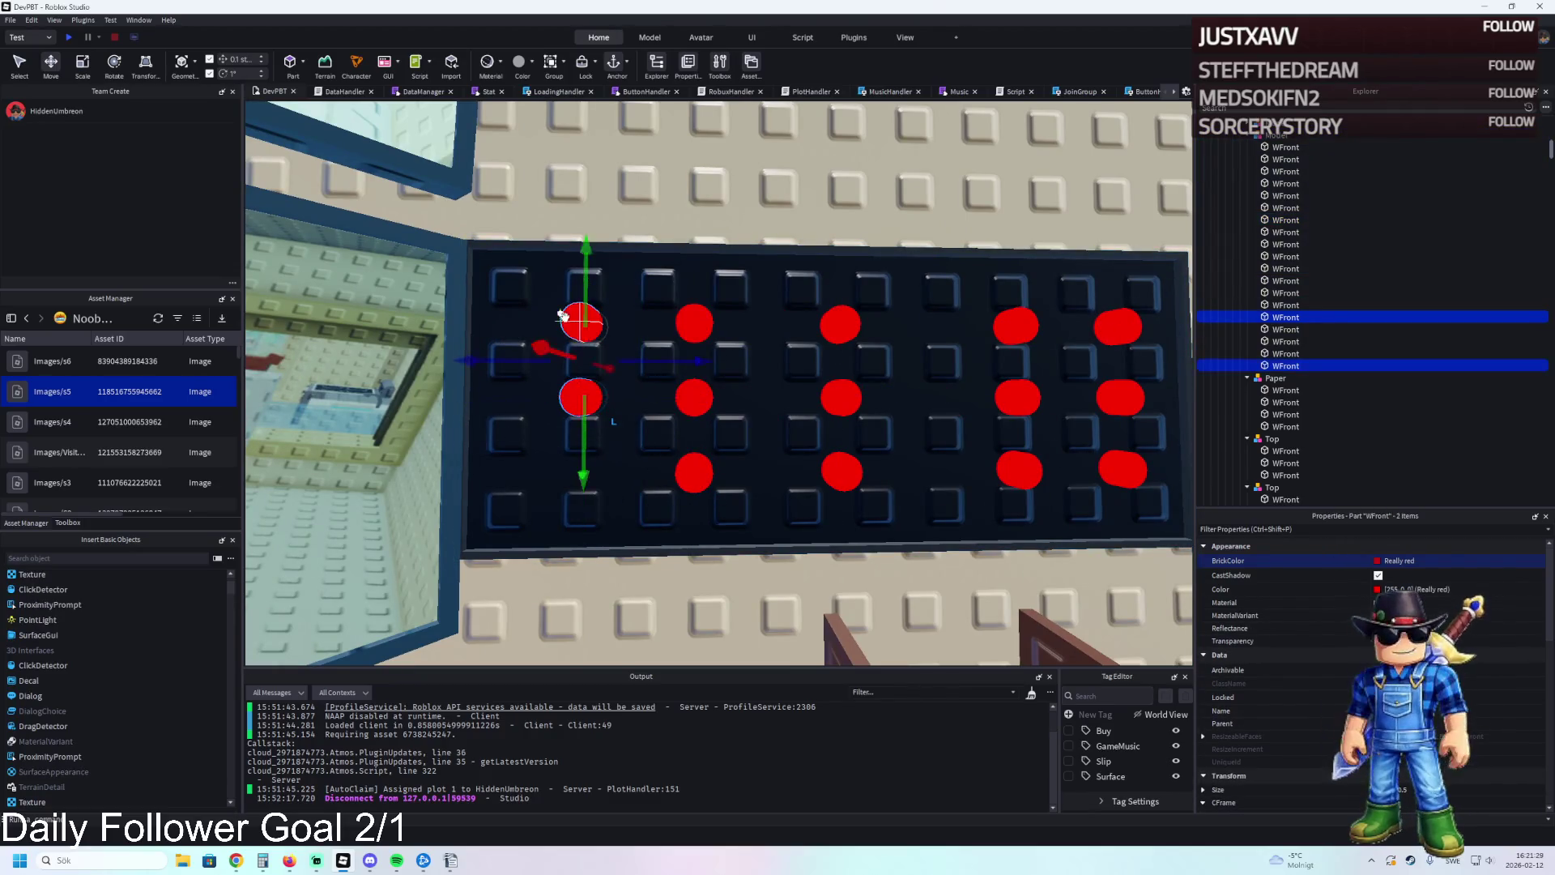
mouse_move(666, 361)
left_mouse_down()
mouse_move(781, 361)
mouse_move(668, 361)
mouse_move(770, 361)
mouse_move(729, 349)
left_mouse_up()
Nudge three dots in the right-hand columns slightly left, then select the whole dot model.
left_click(753, 328)
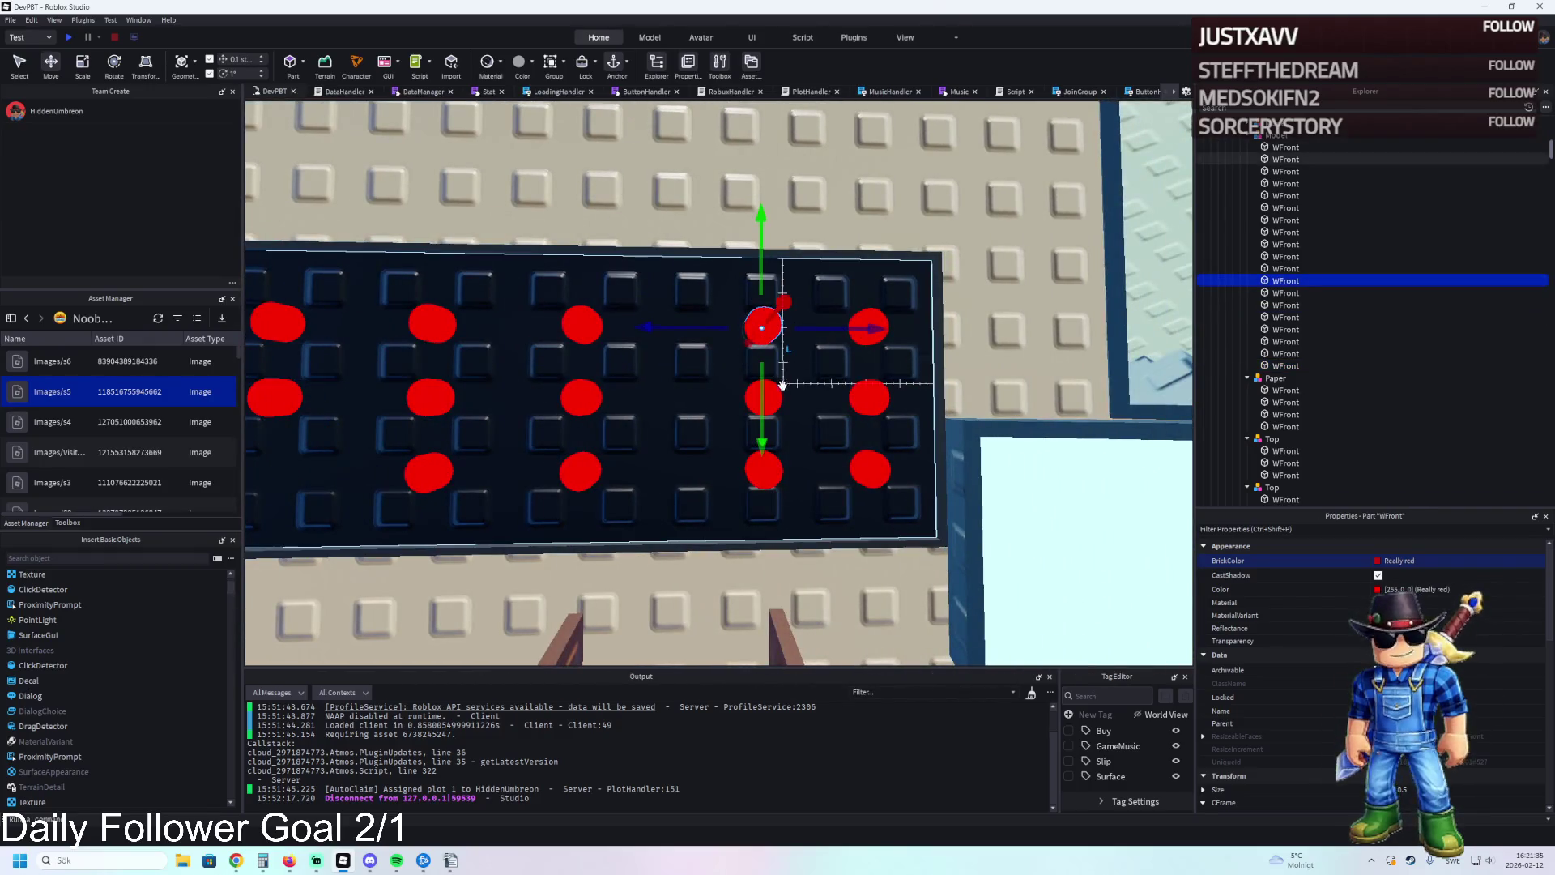
left_click(867, 394)
key("d")
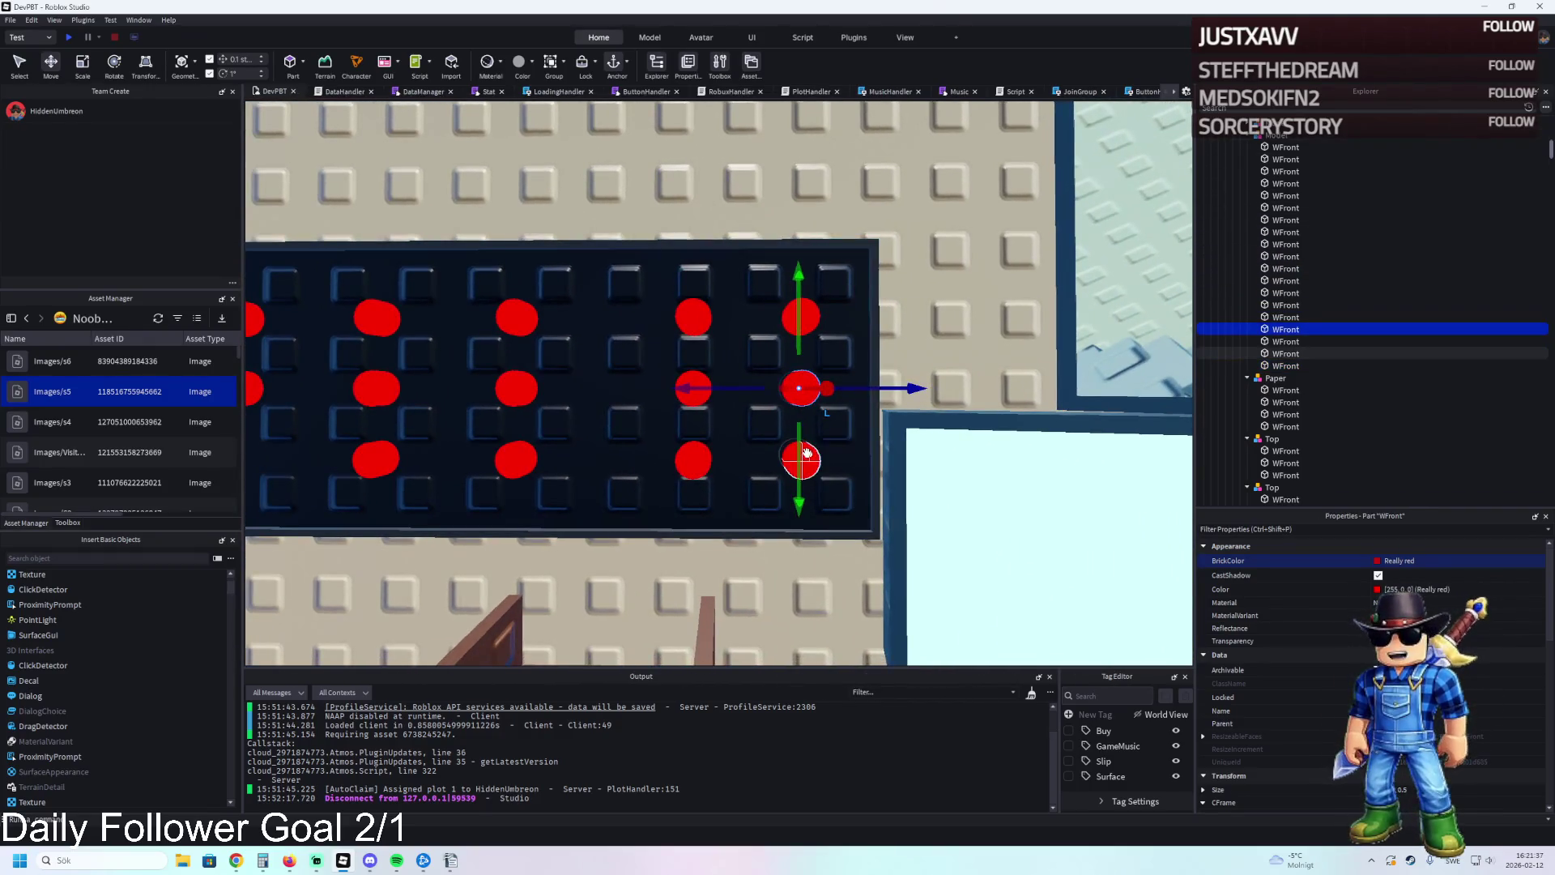
left_click(806, 452, "ctrl")
key("a")
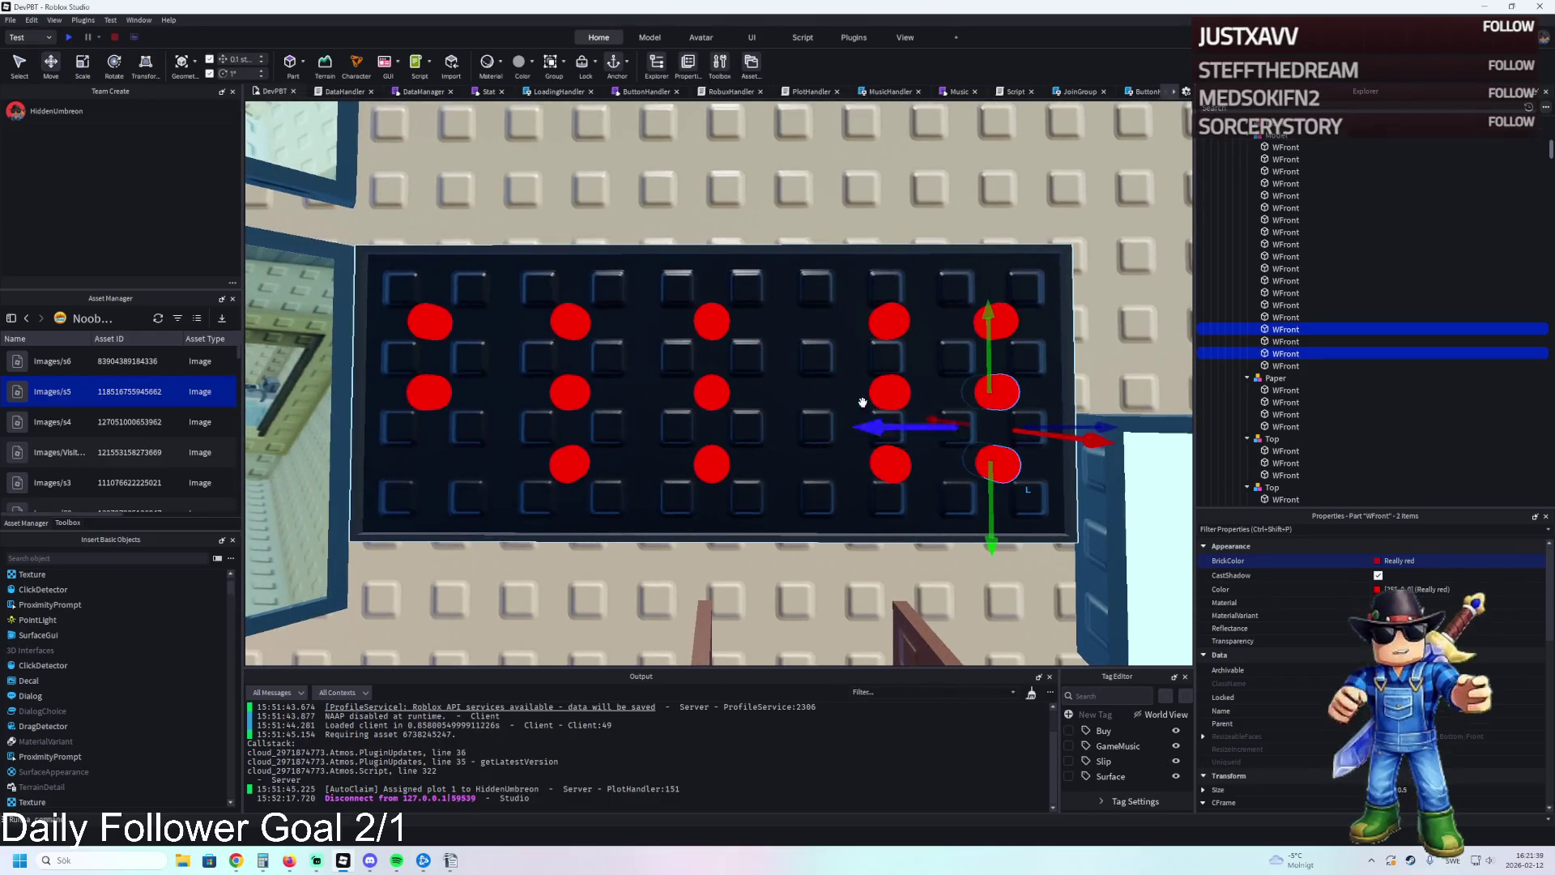
left_click(896, 317)
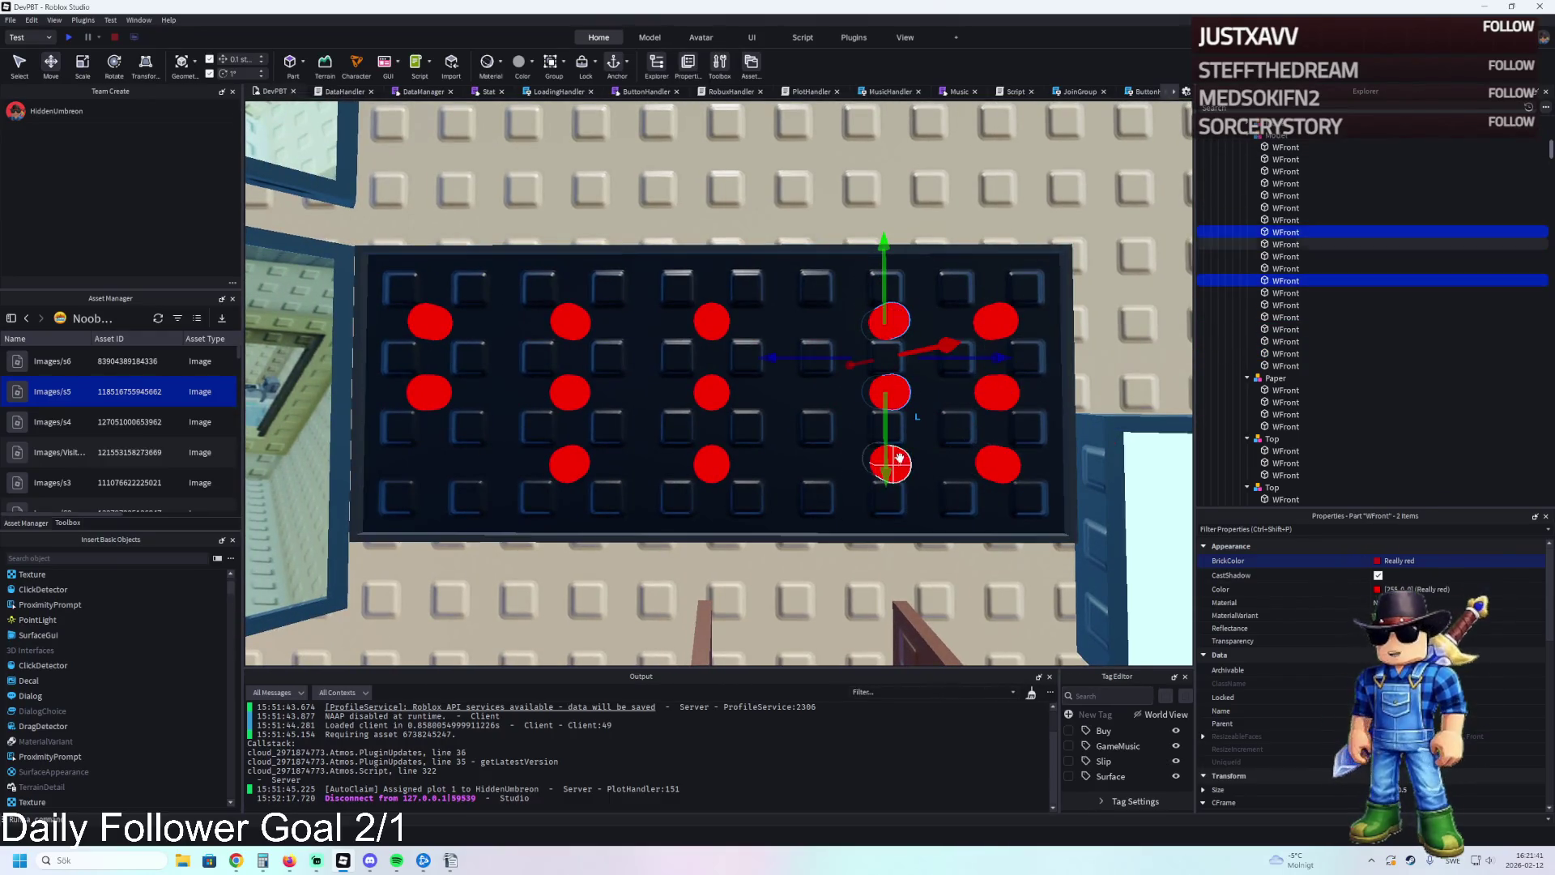
left_click_drag(827, 384, 779, 393)
key("d")
left_click(817, 383)
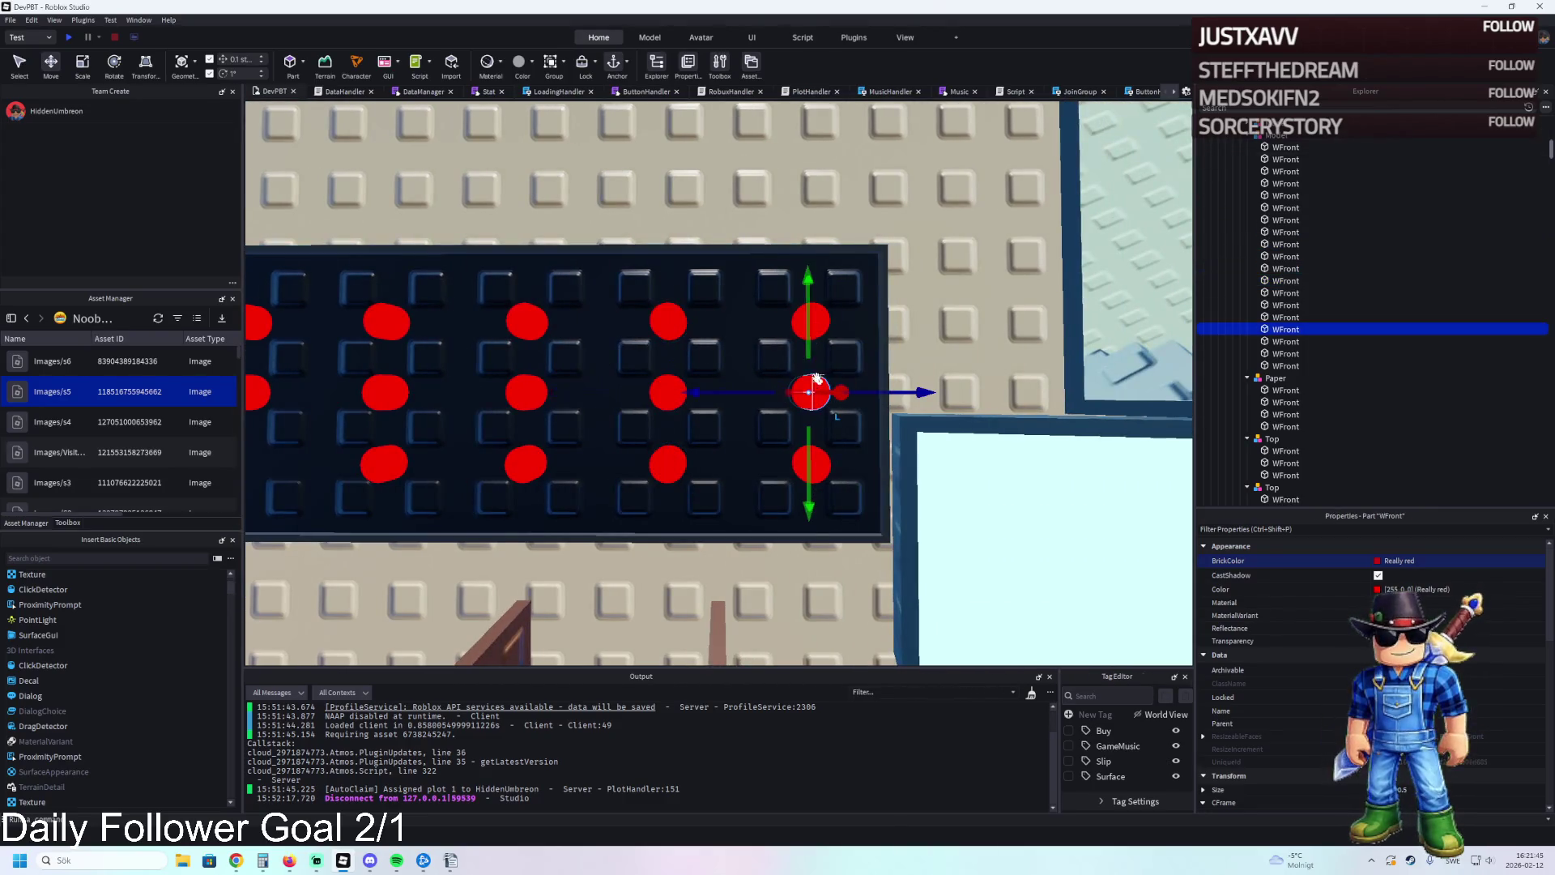
left_click(951, 335)
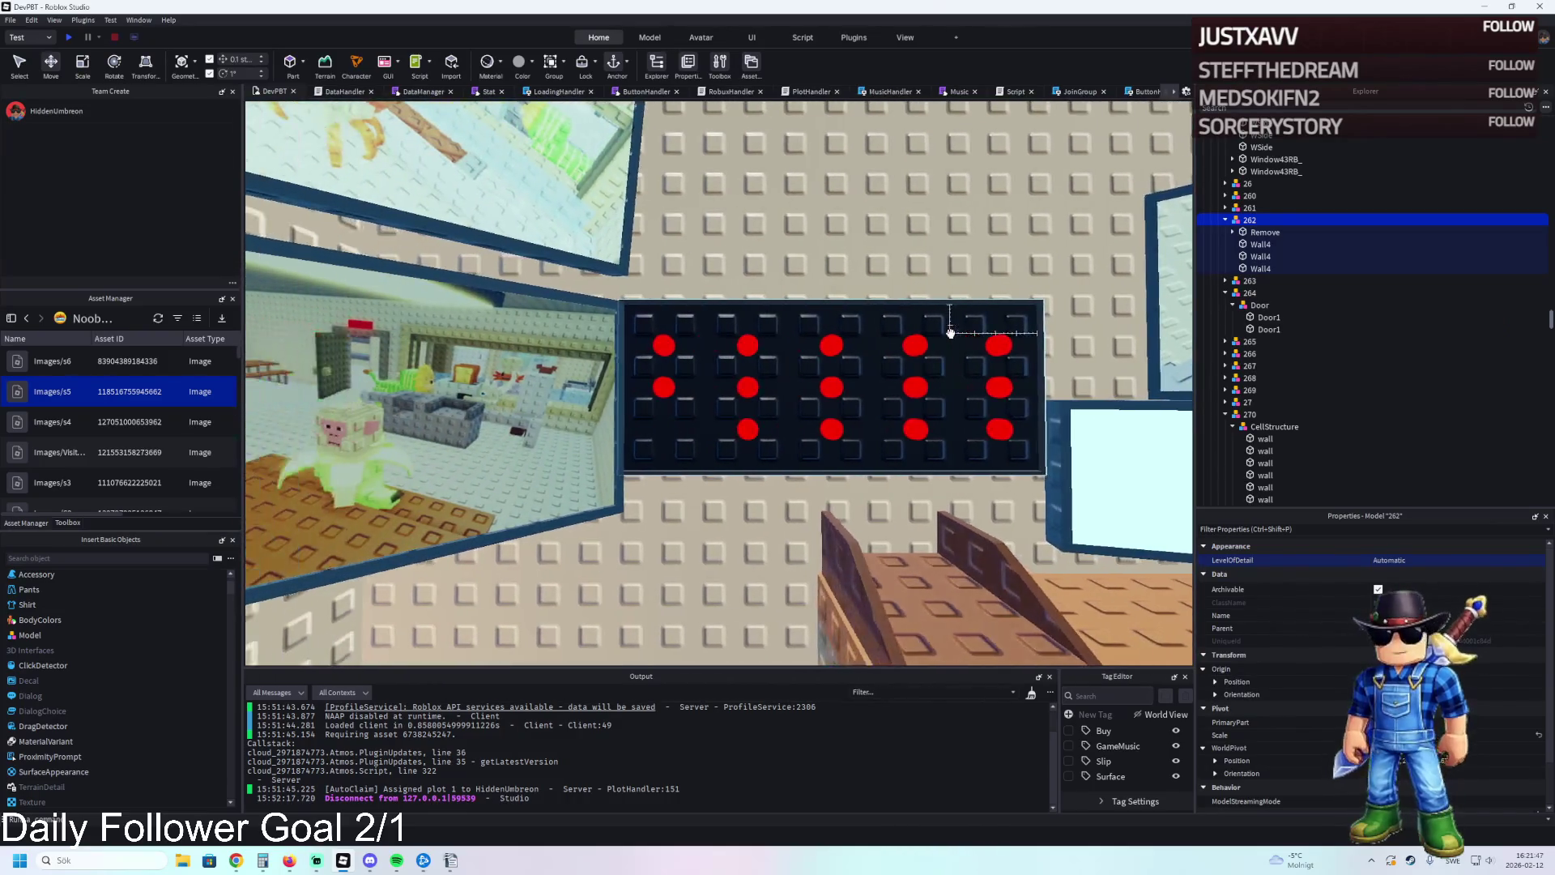
Rename the red-dot board's model in Explorer to 'CellBoard', correcting the 'SellBoard' typo.
scroll(951, 333, "down", 3)
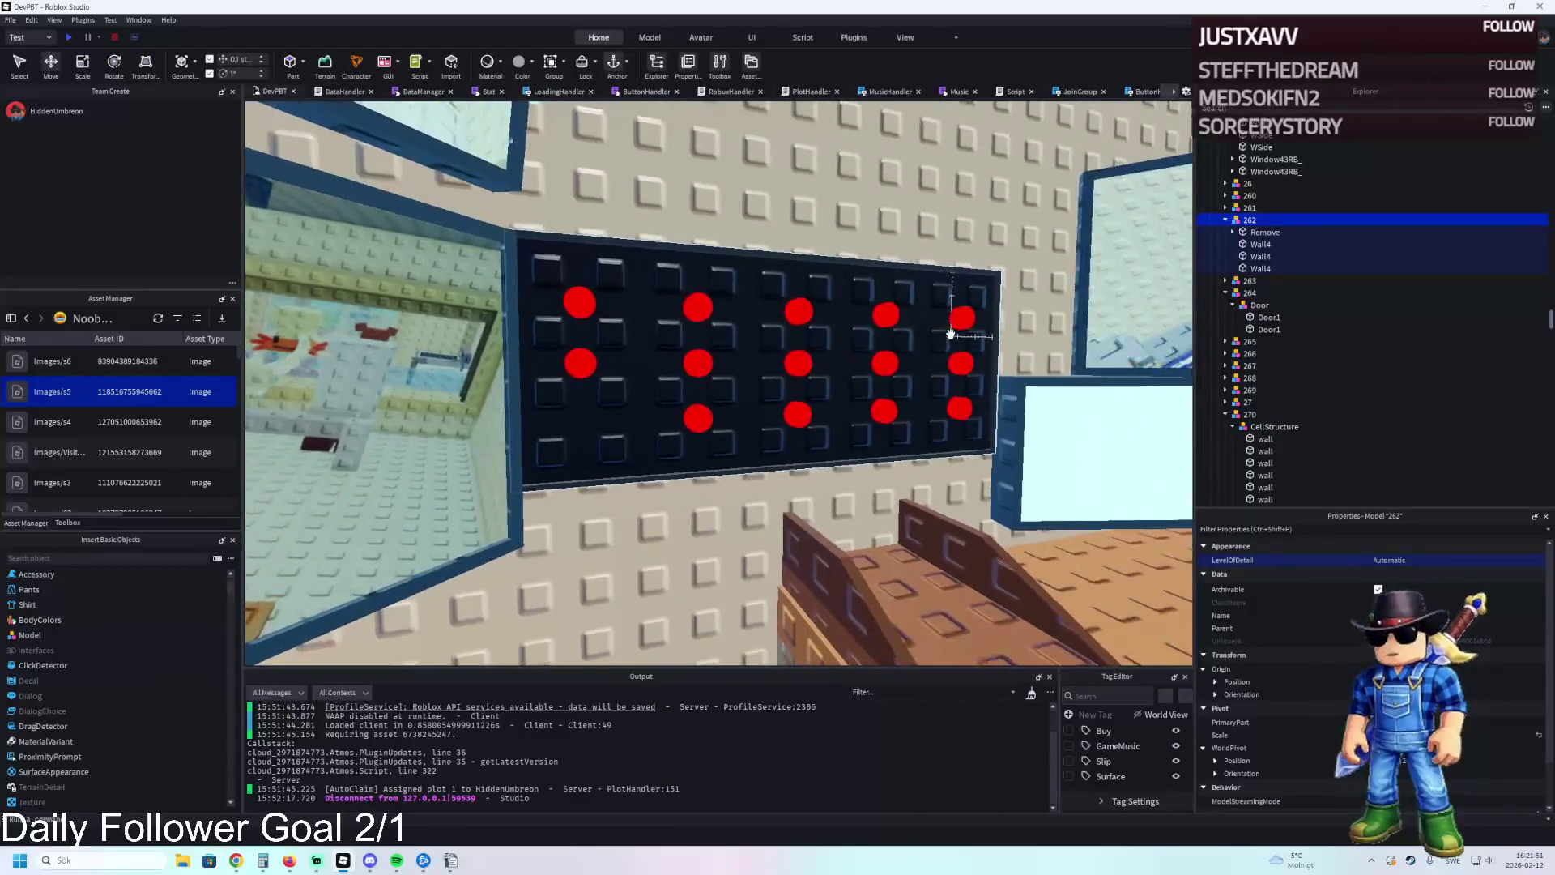
key("a")
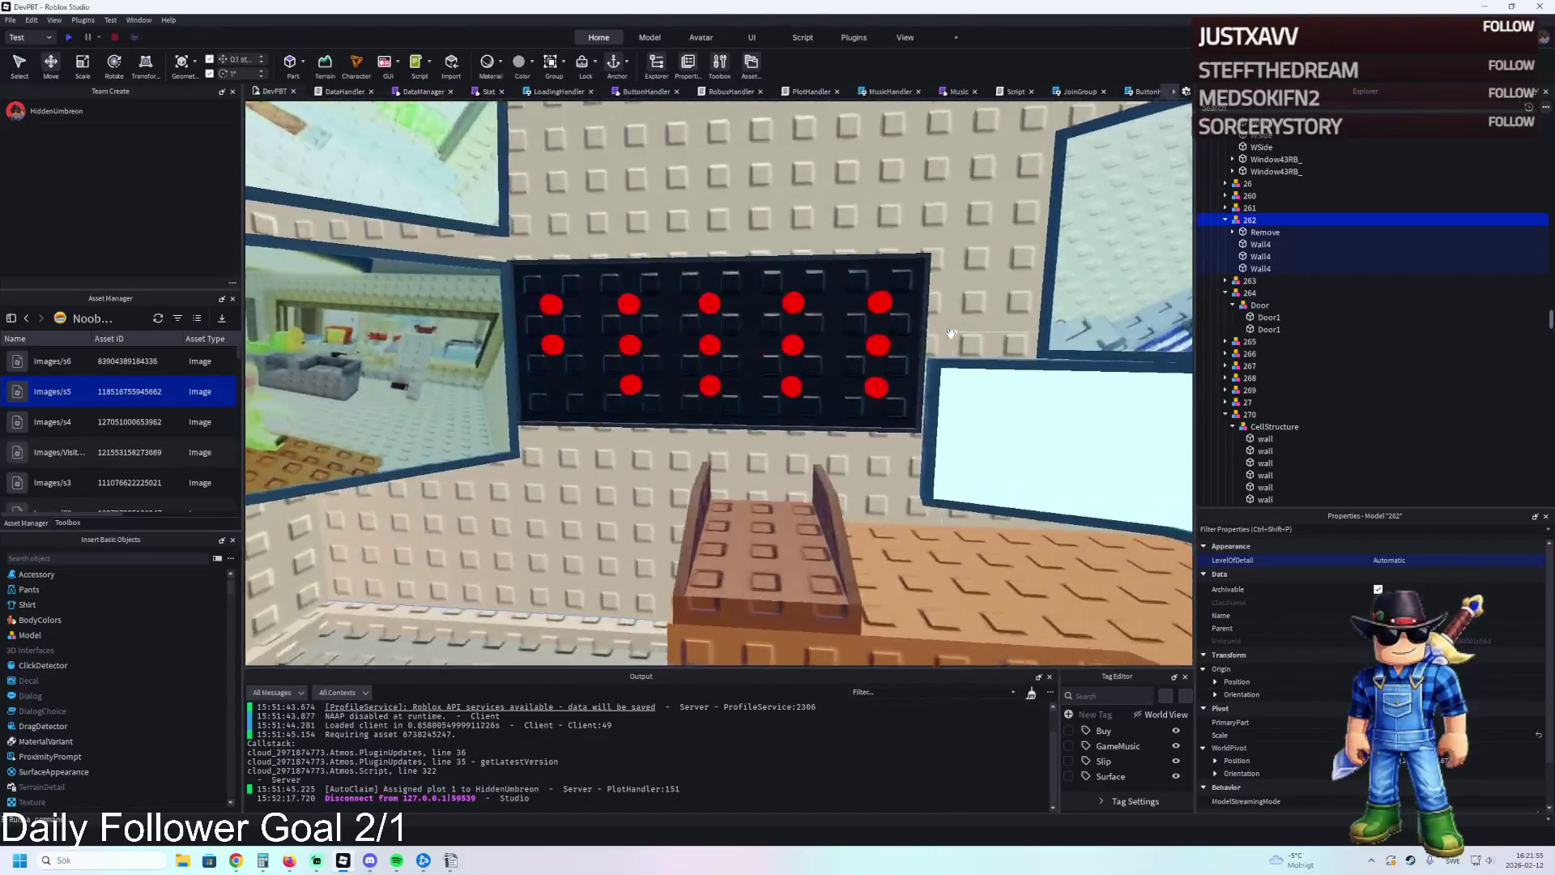
left_click(818, 306)
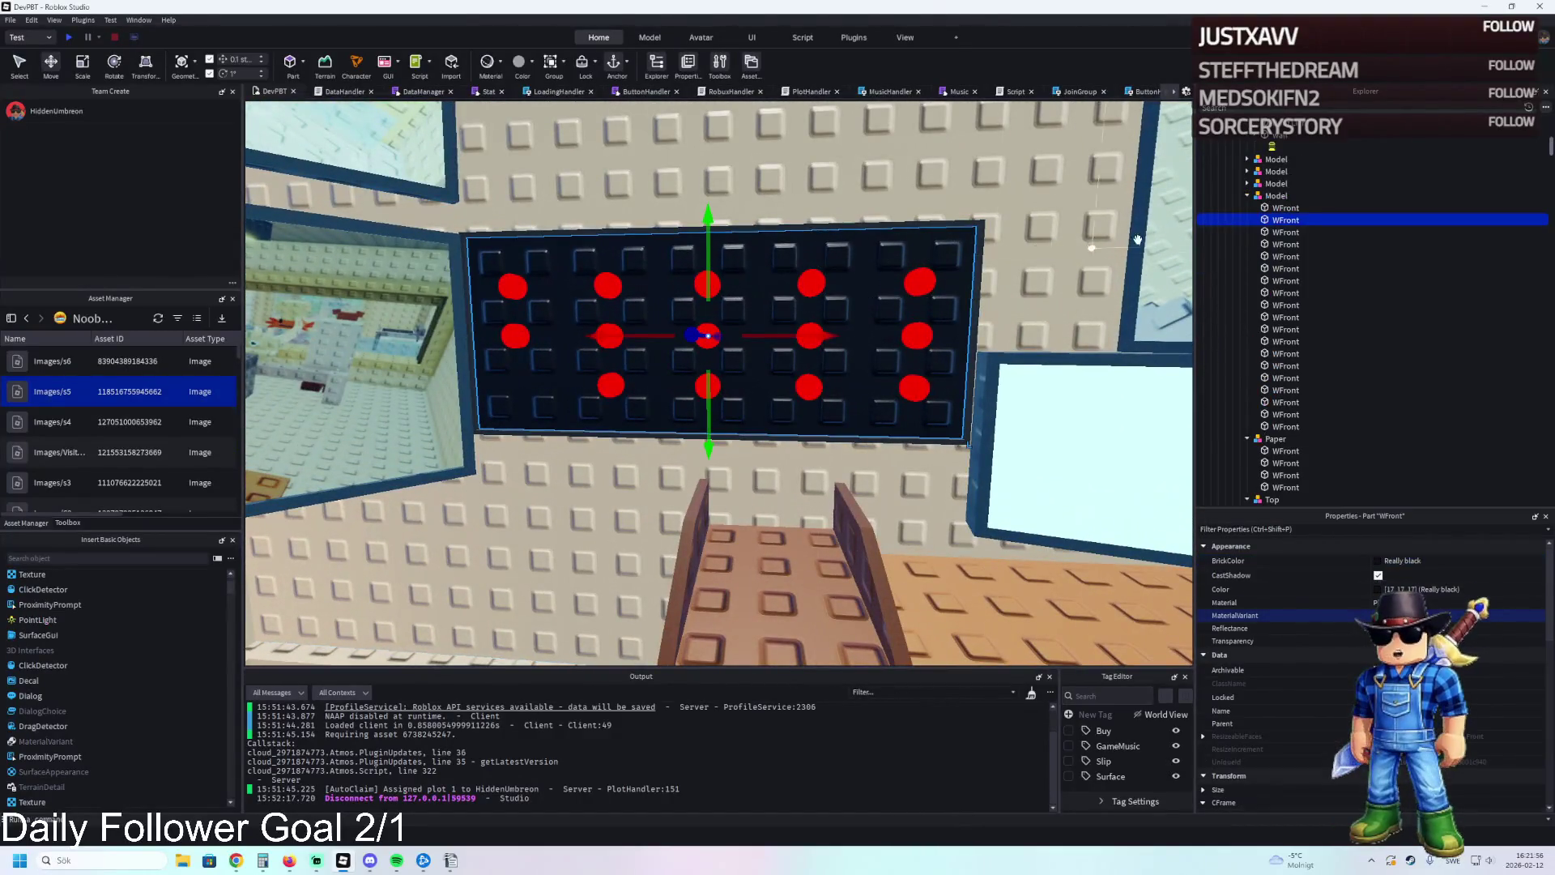
left_click(1248, 195)
left_click(1268, 208)
left_click(1276, 196)
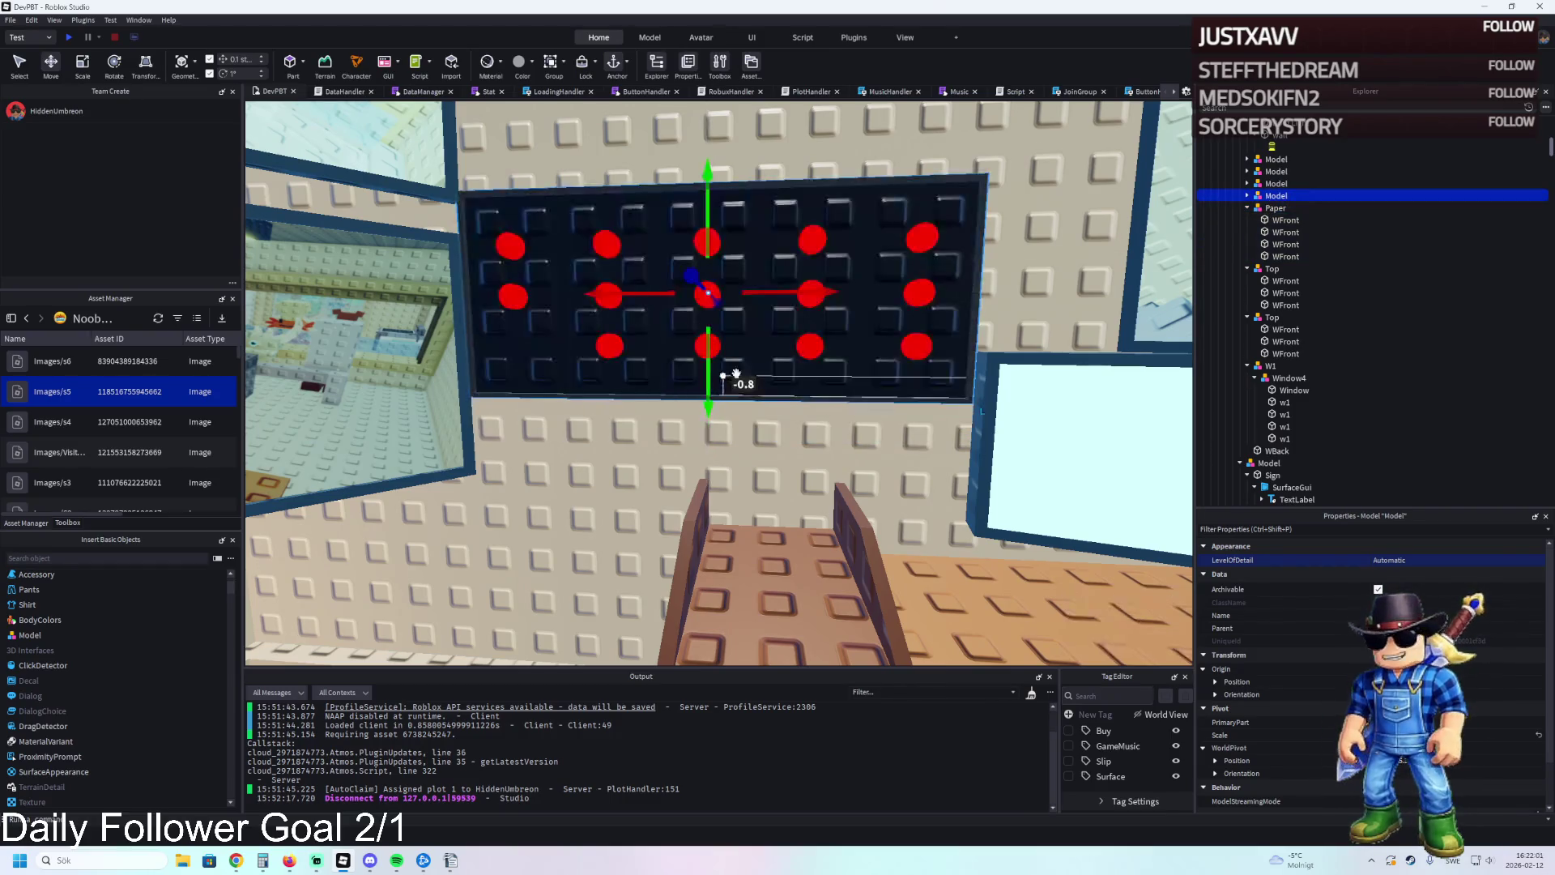
key("F2")
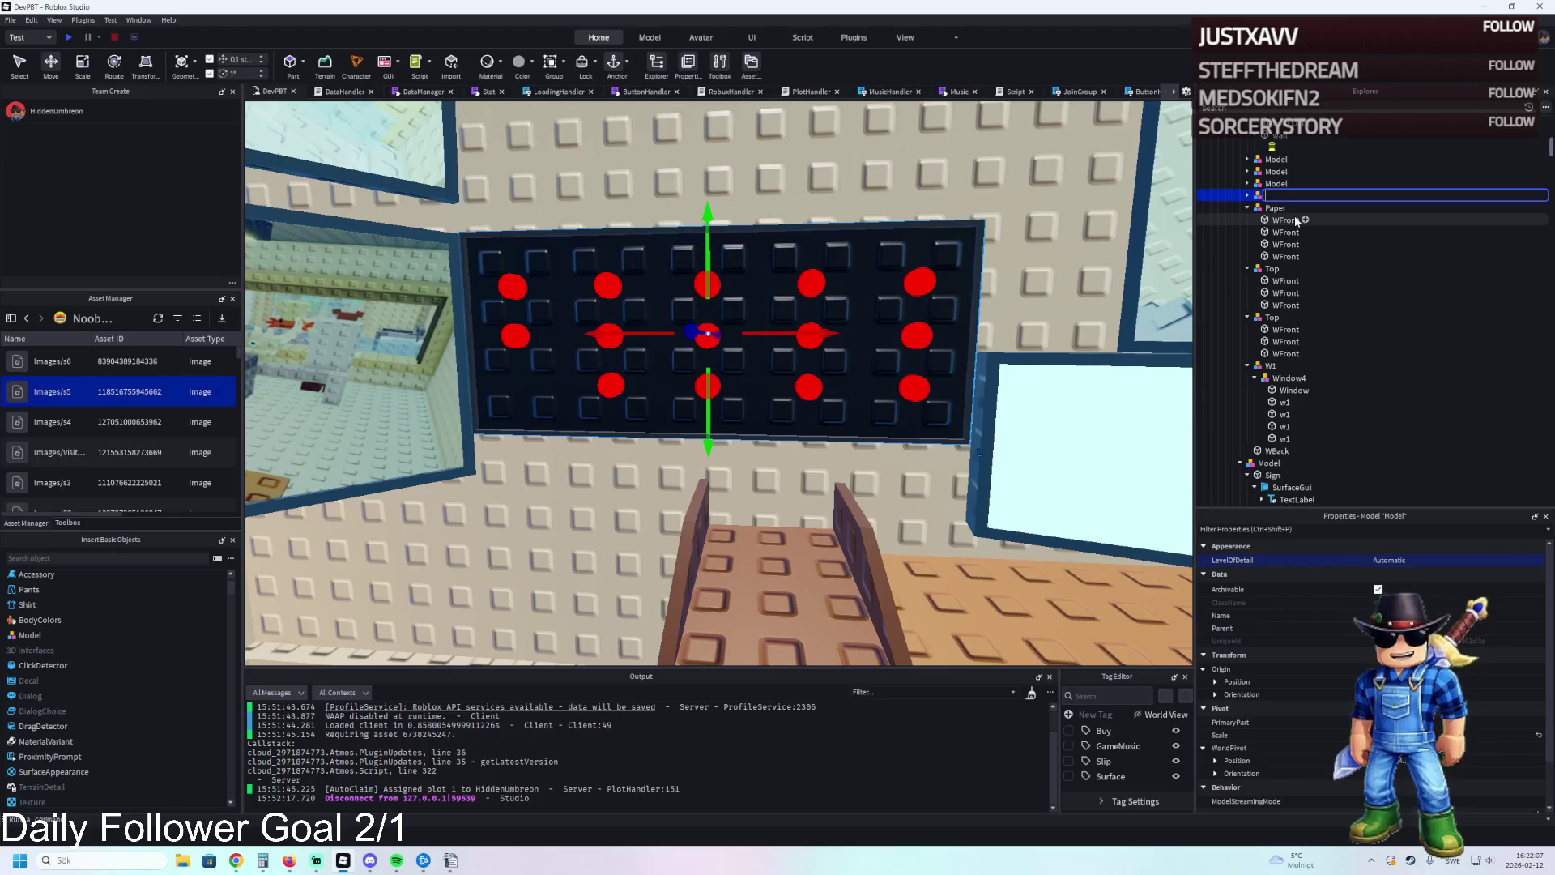
type("SellBoard")
key("Return")
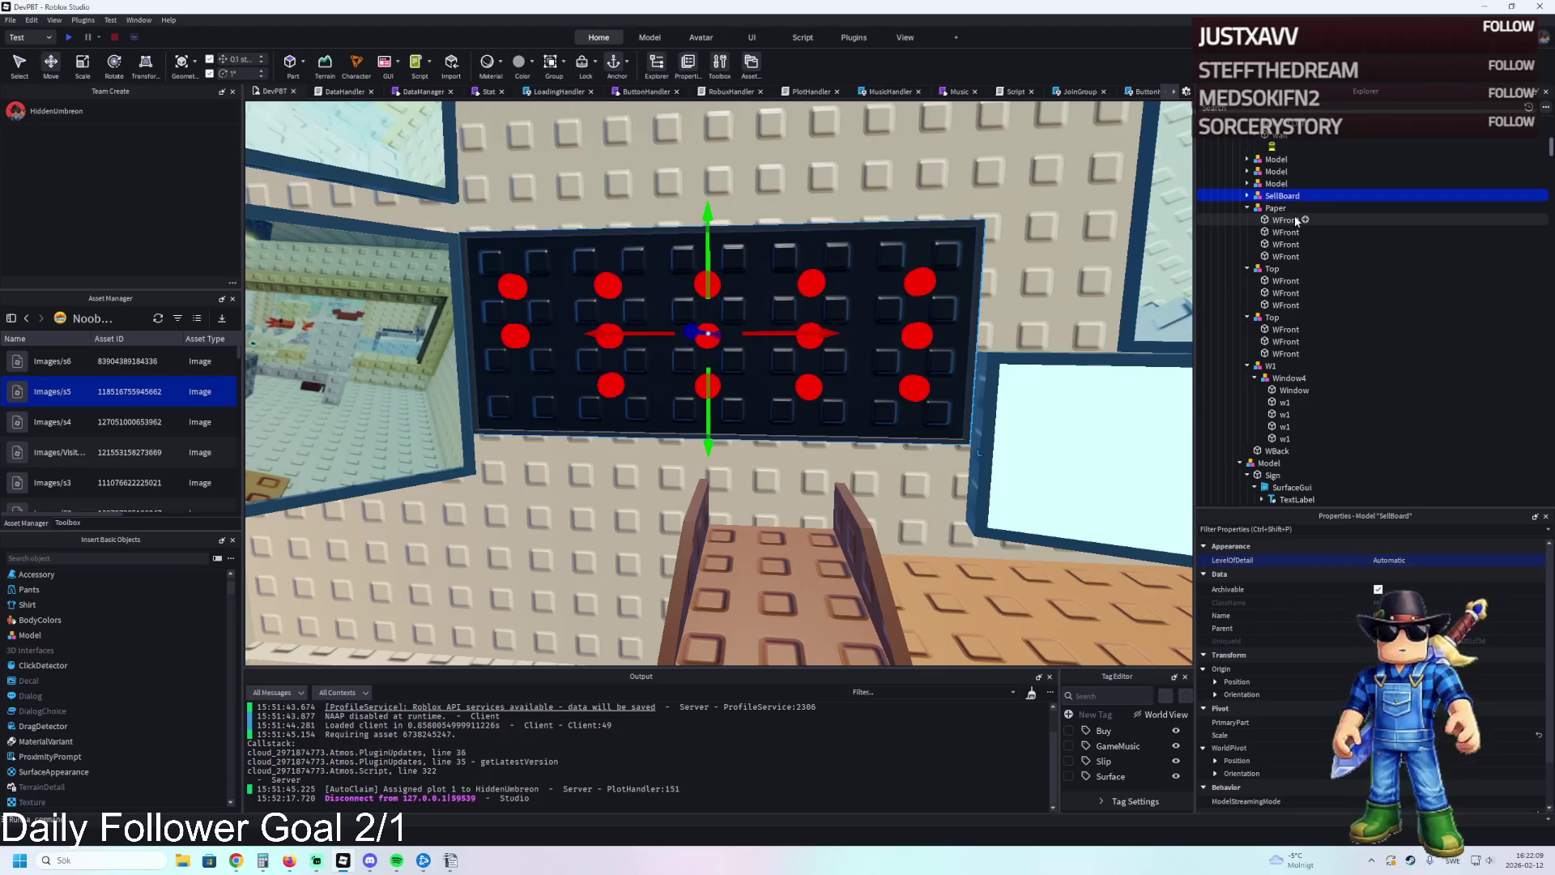
key("F2")
type("C")
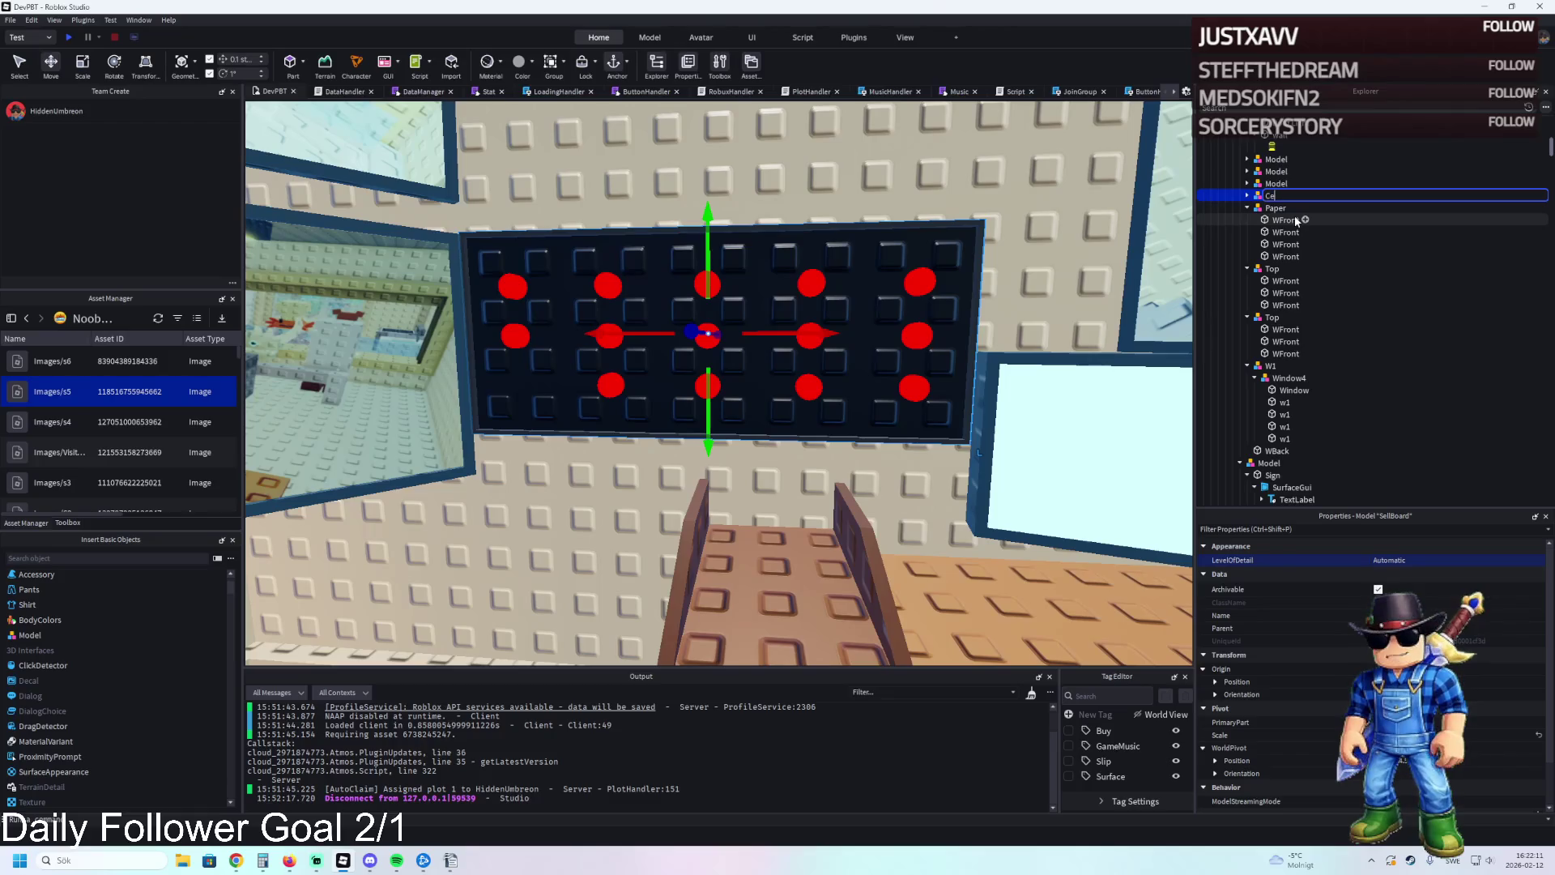
type("d")
key("Return")
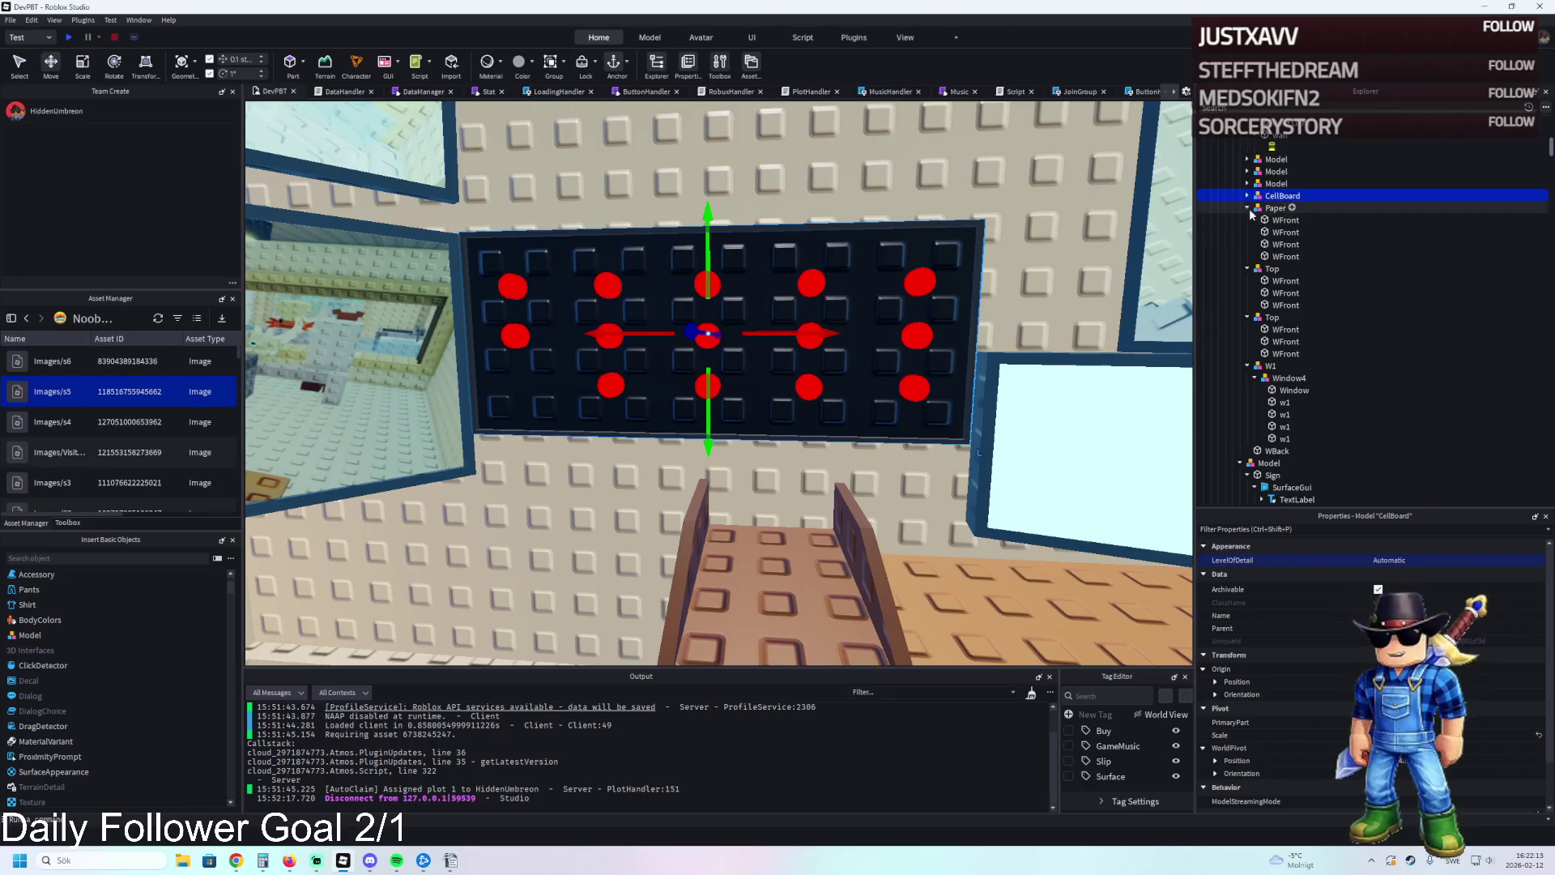
Fly the camera past the HIGH SECURITY cells and red pads into the control room.
key("w")
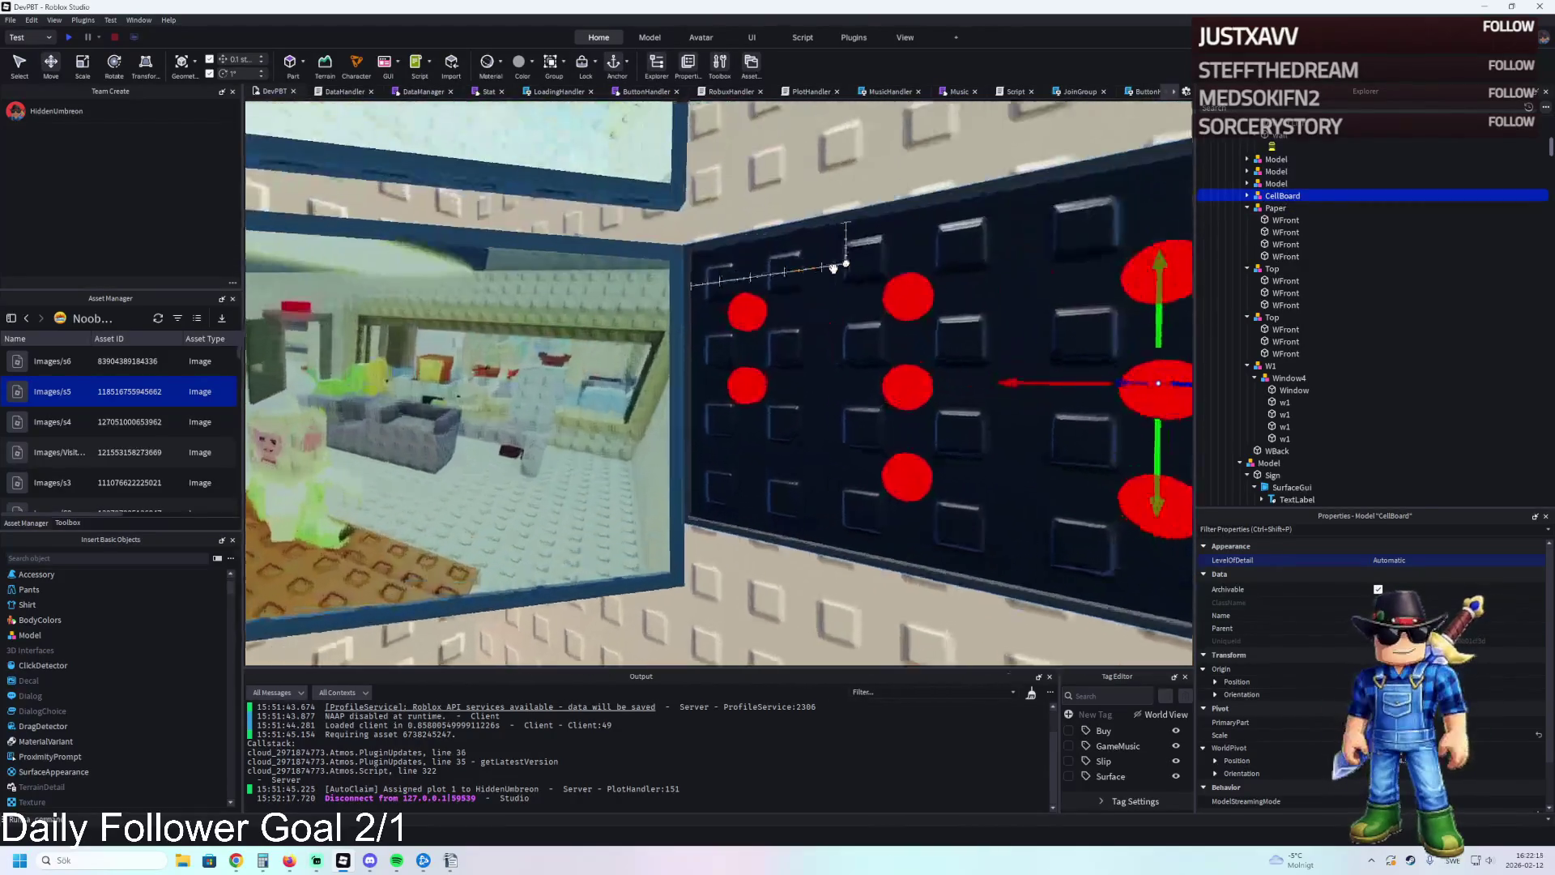
key("w")
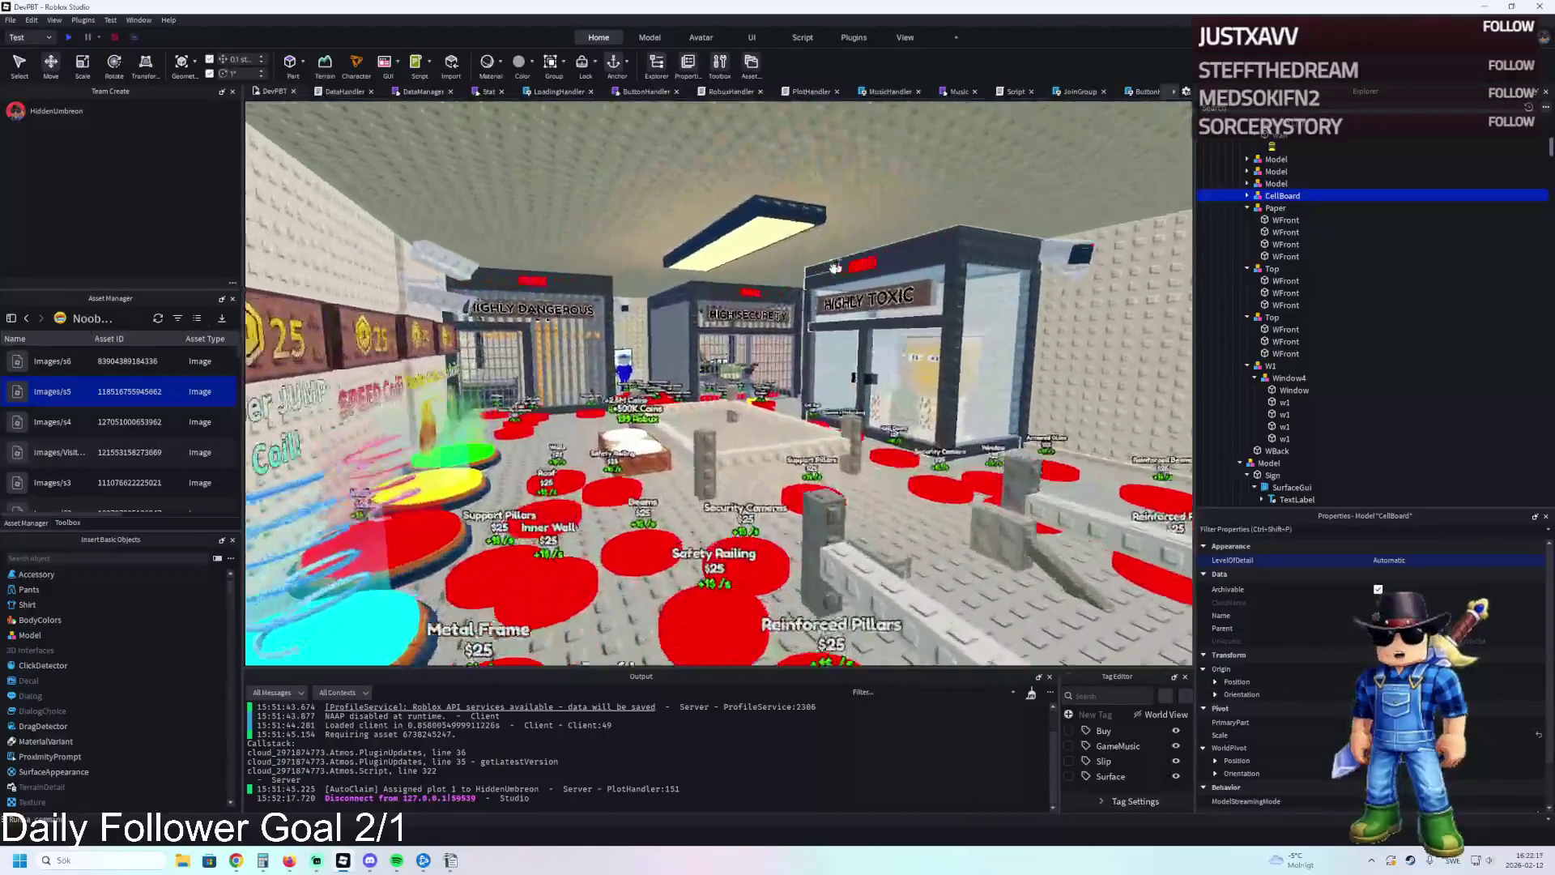
key("w")
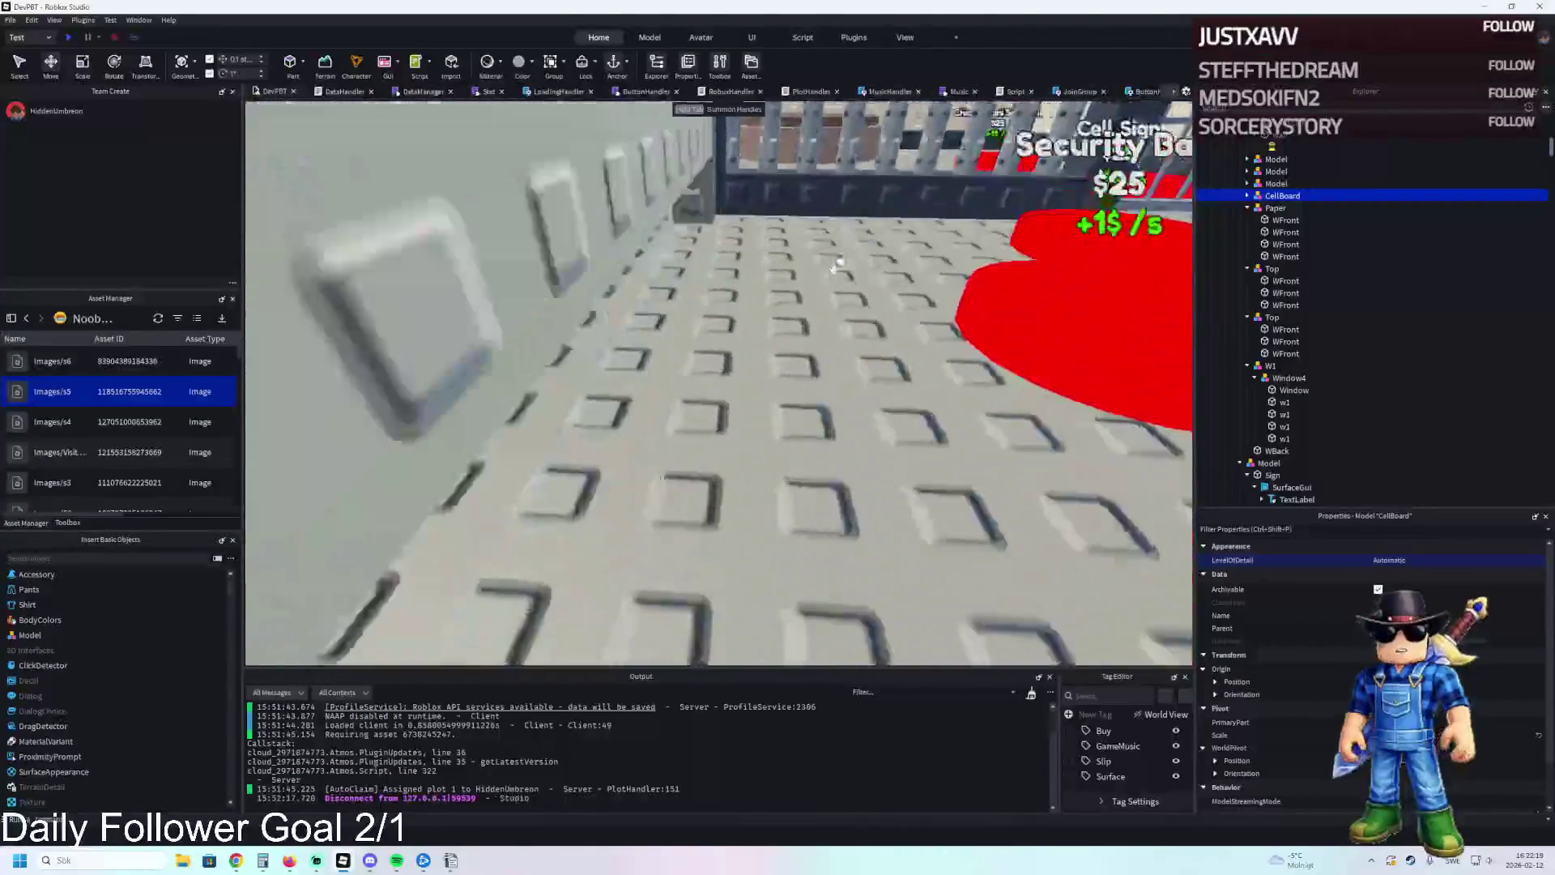
key("w")
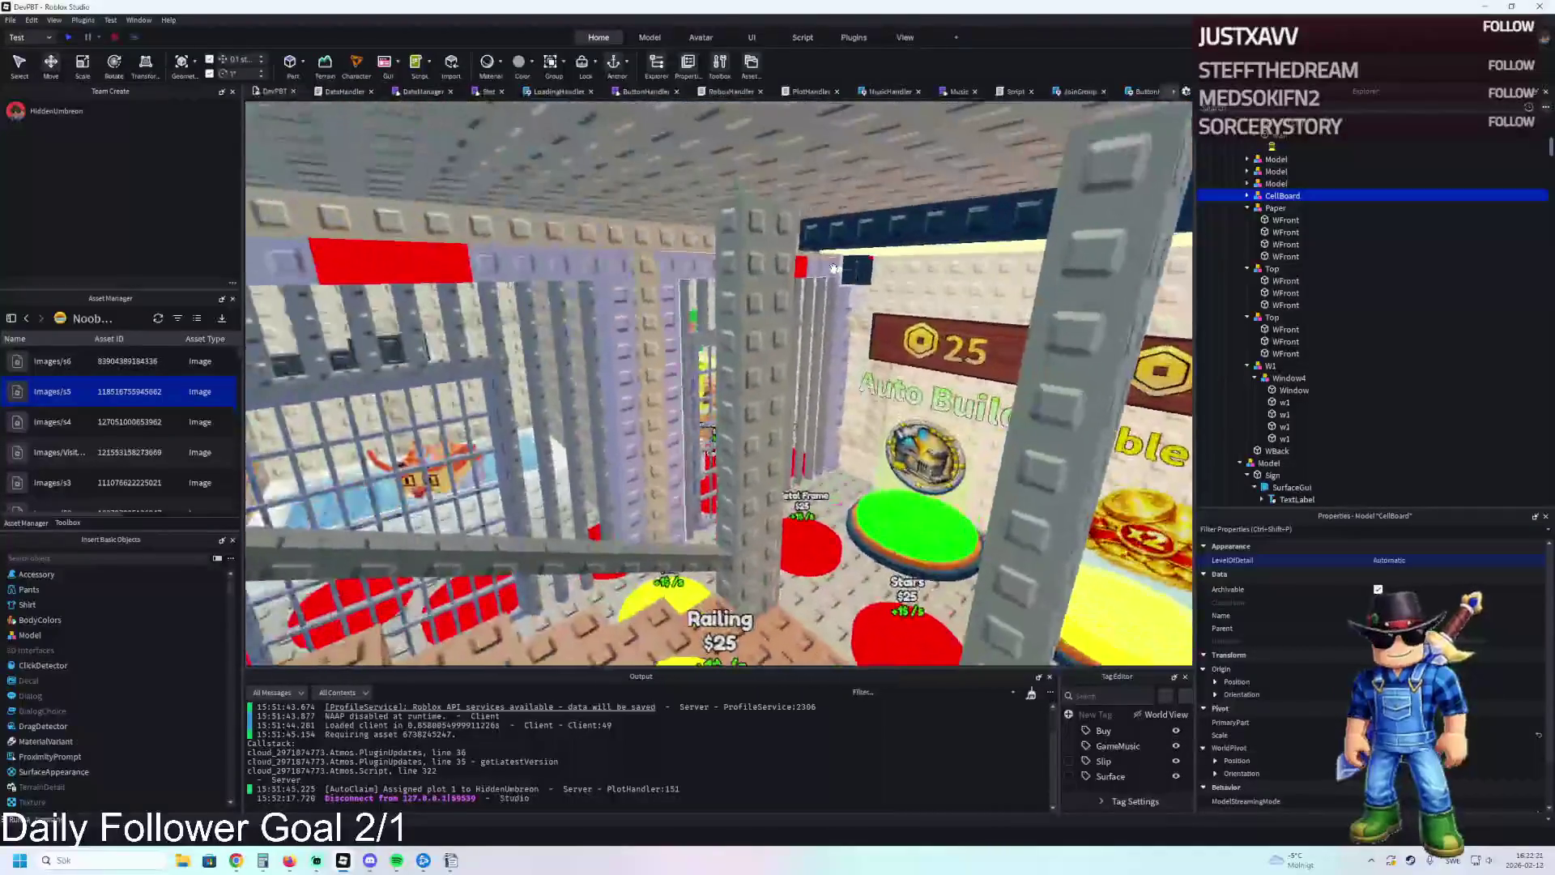
key("w")
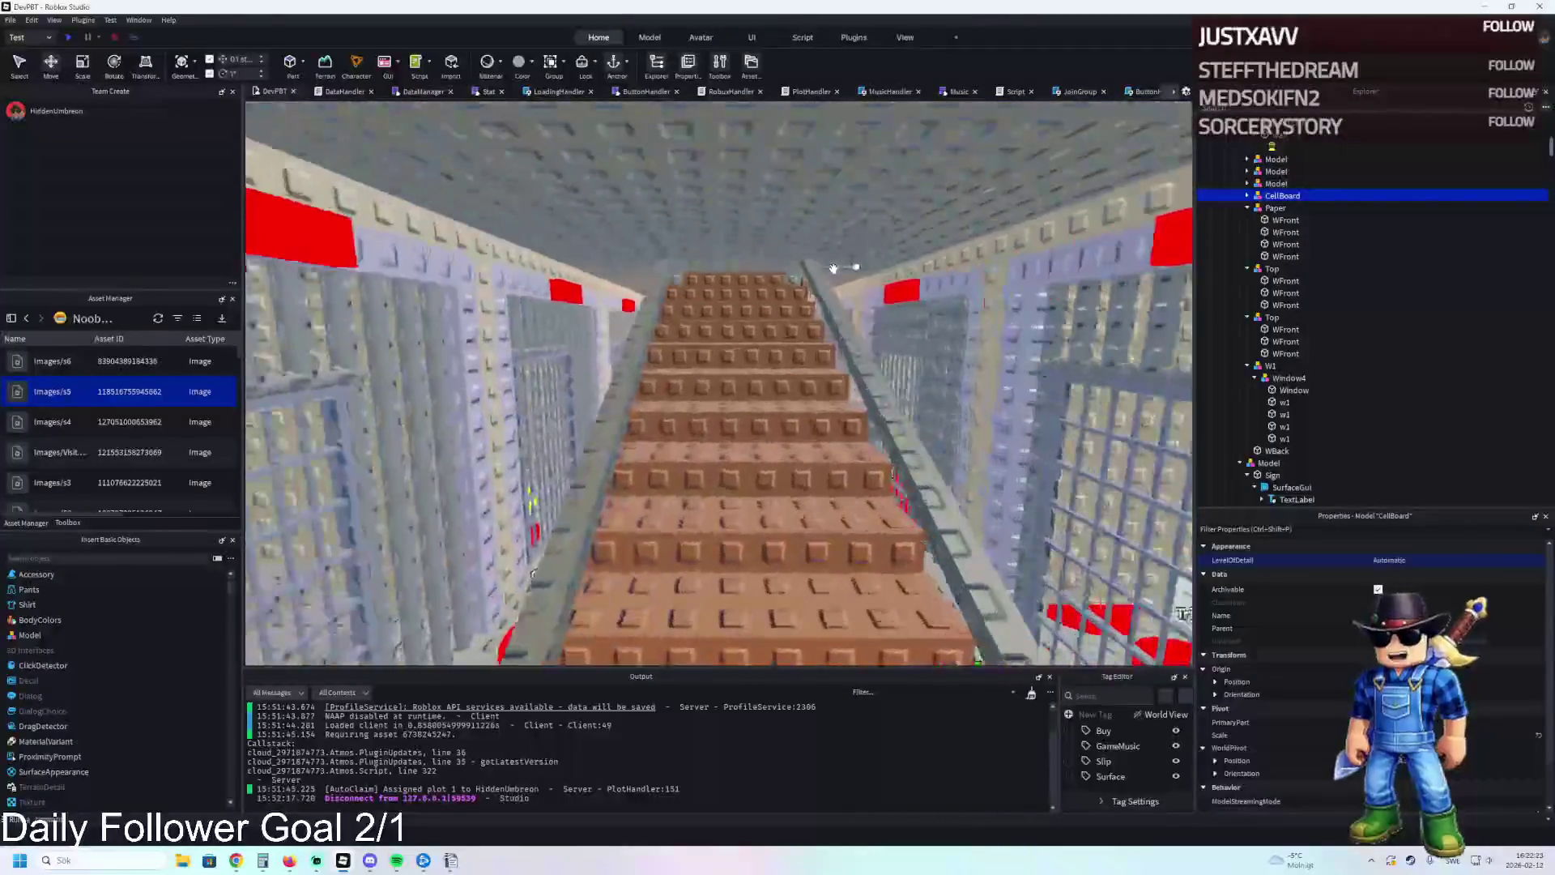
key("w")
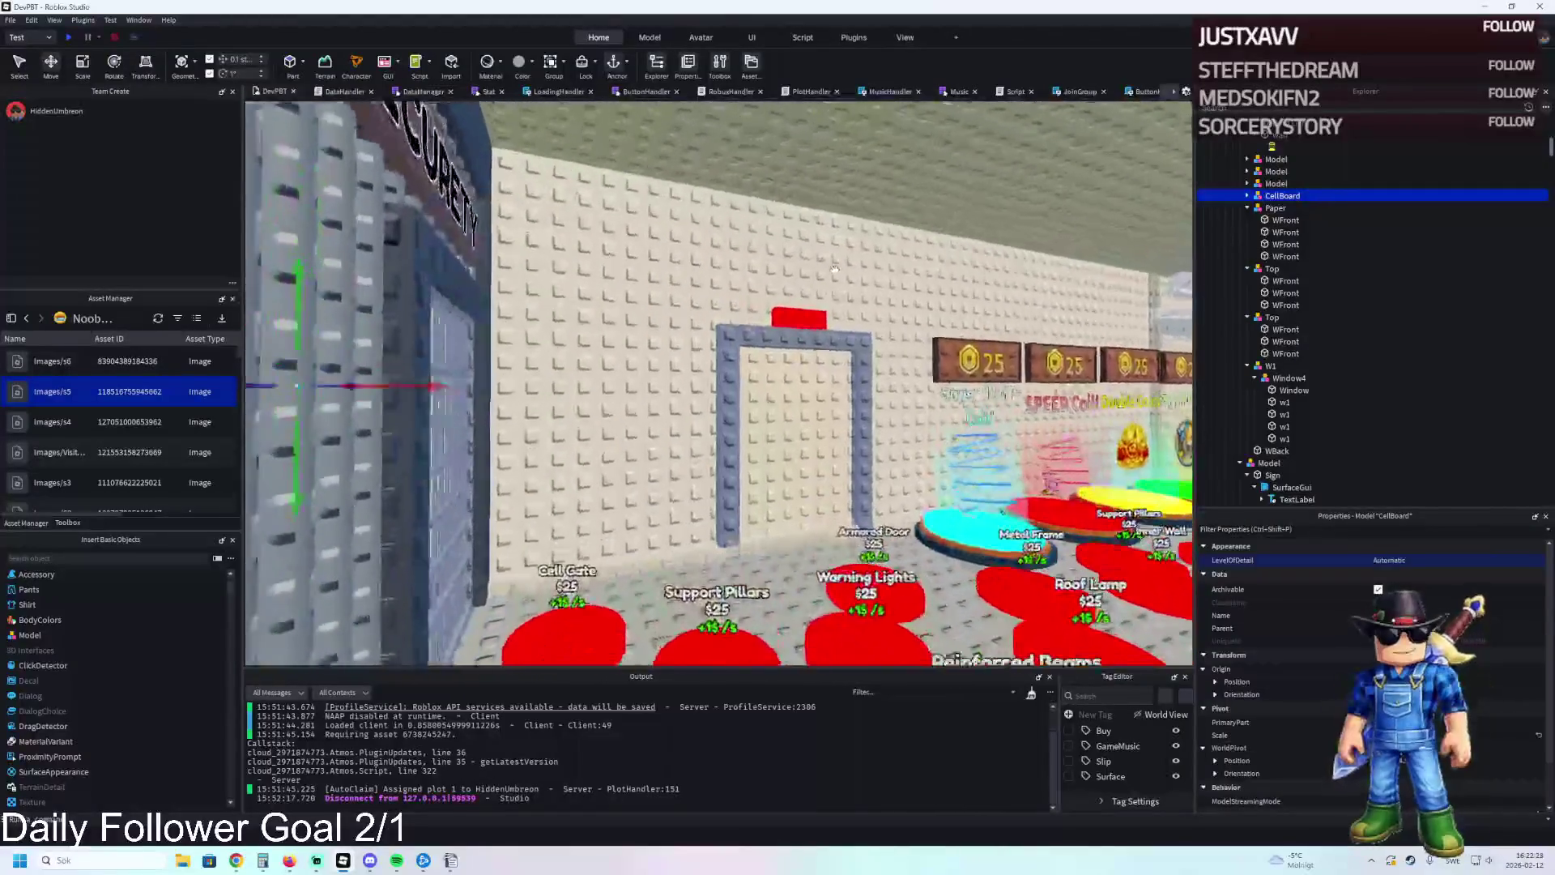
key("w")
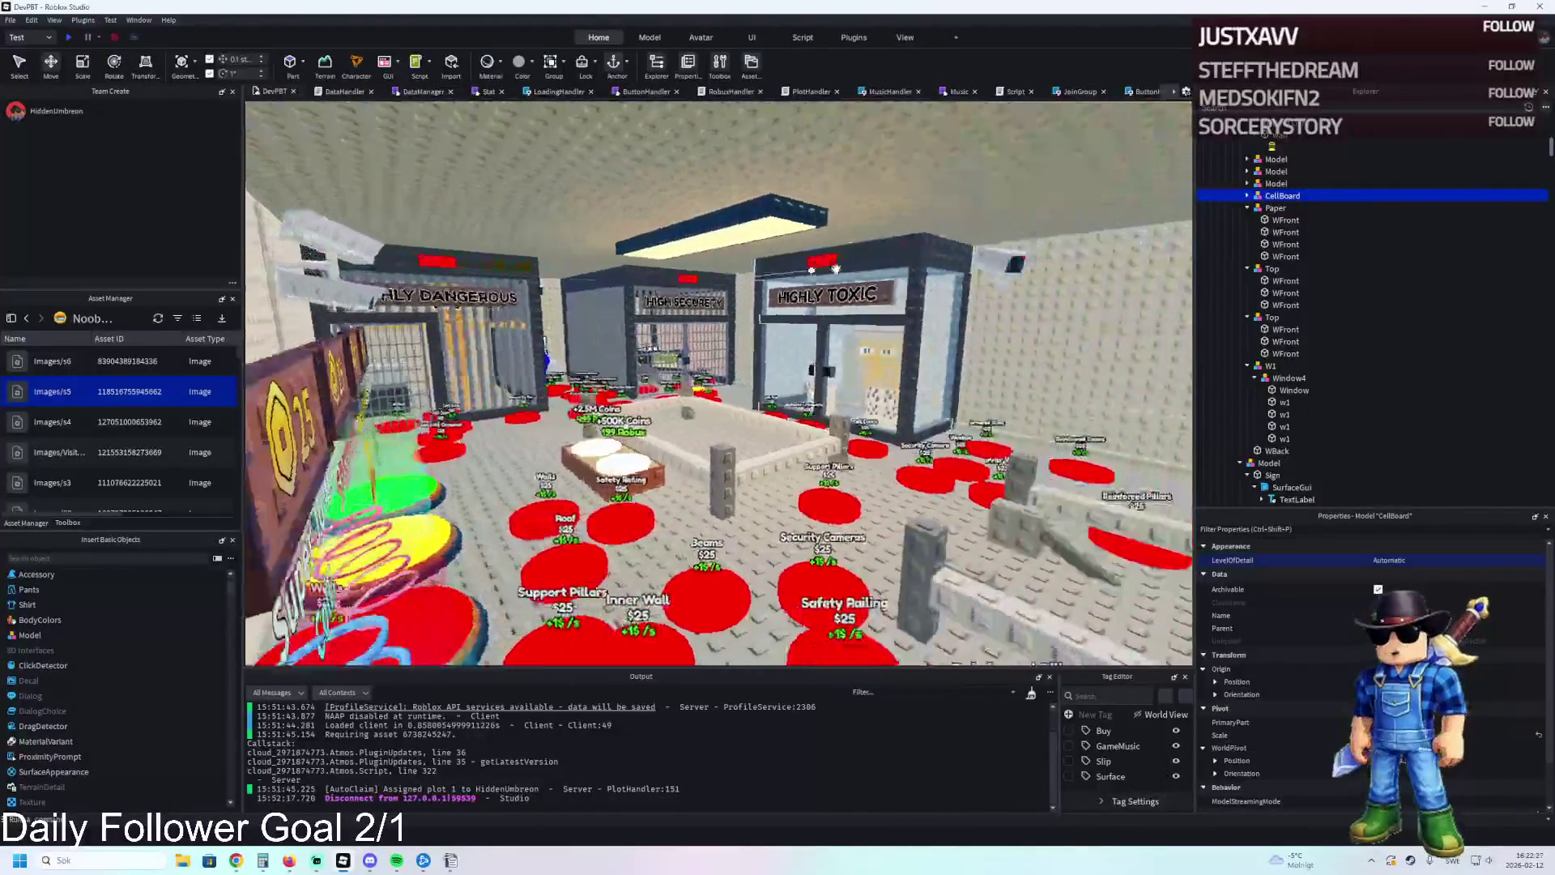
key("w")
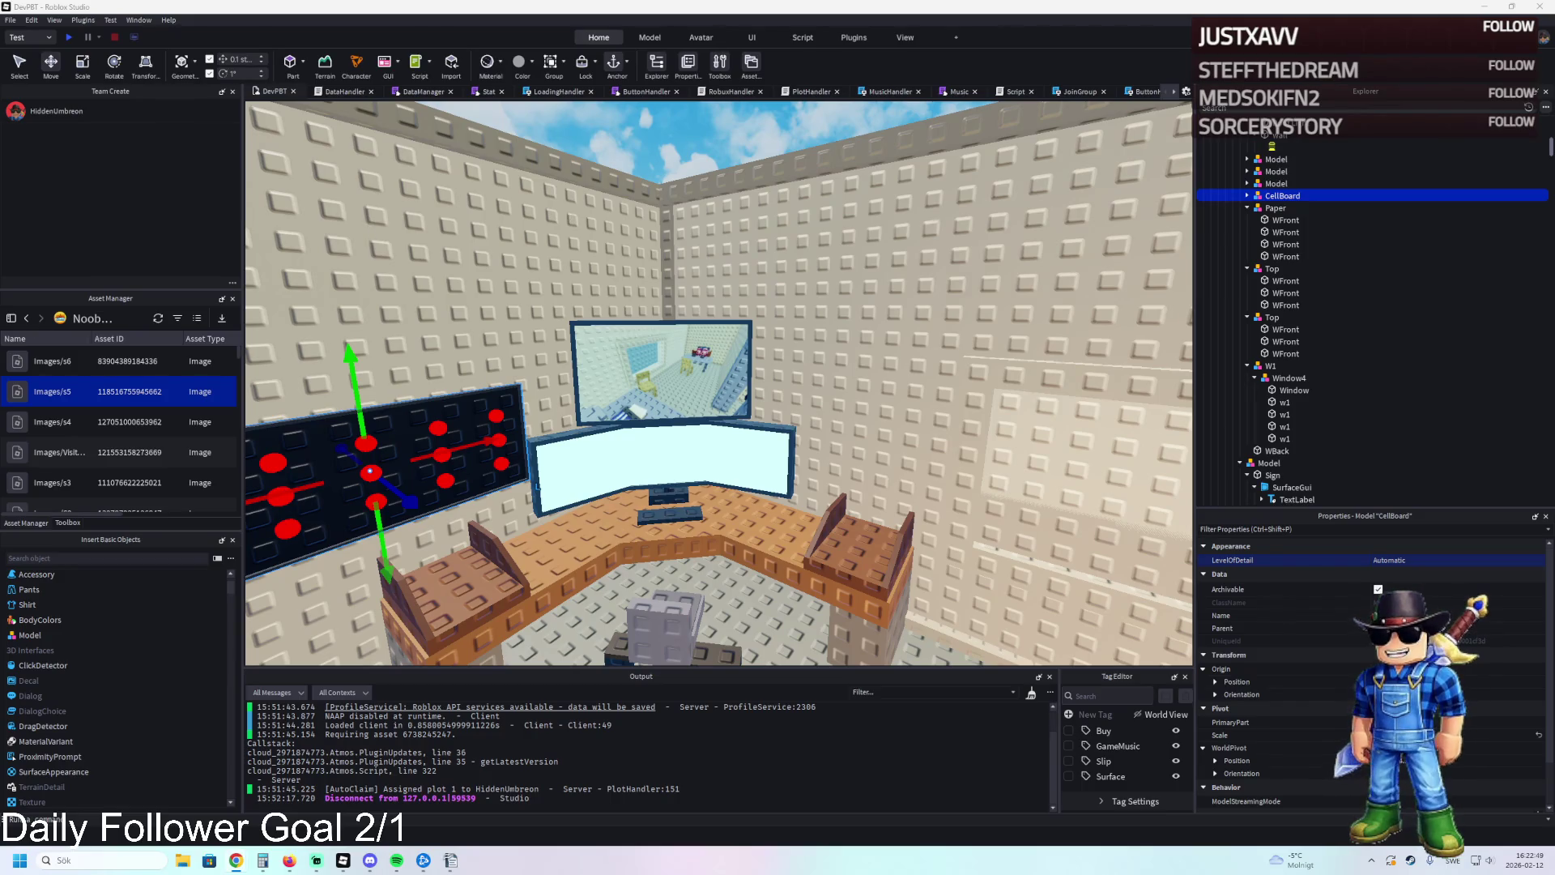
Slide the other CellBoard along the wall until it sits between the wall monitors.
key("s")
key("a")
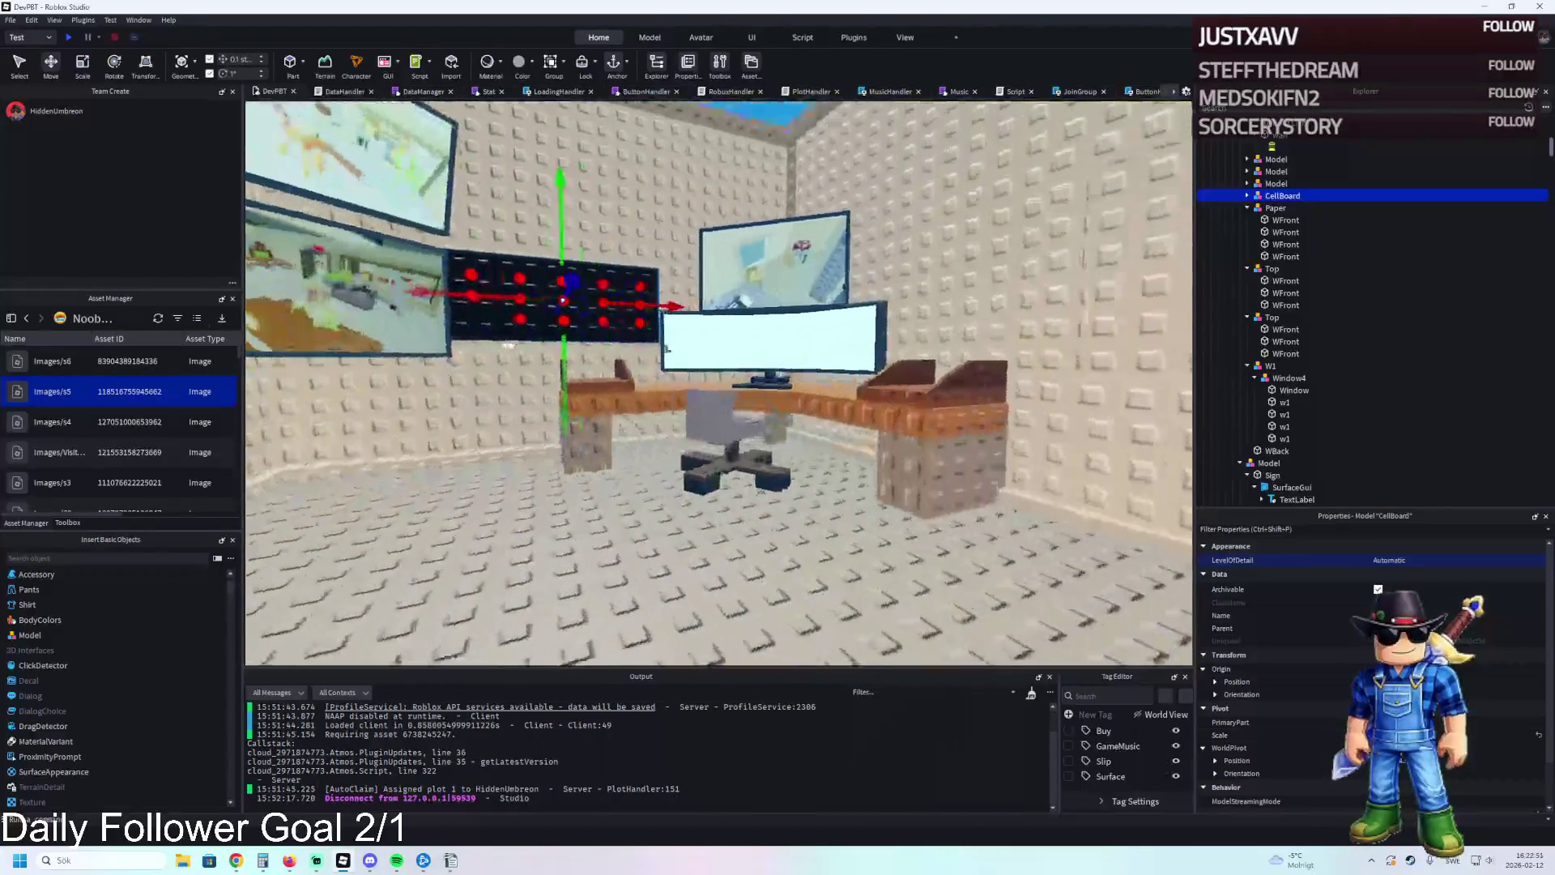
key("s")
key("a")
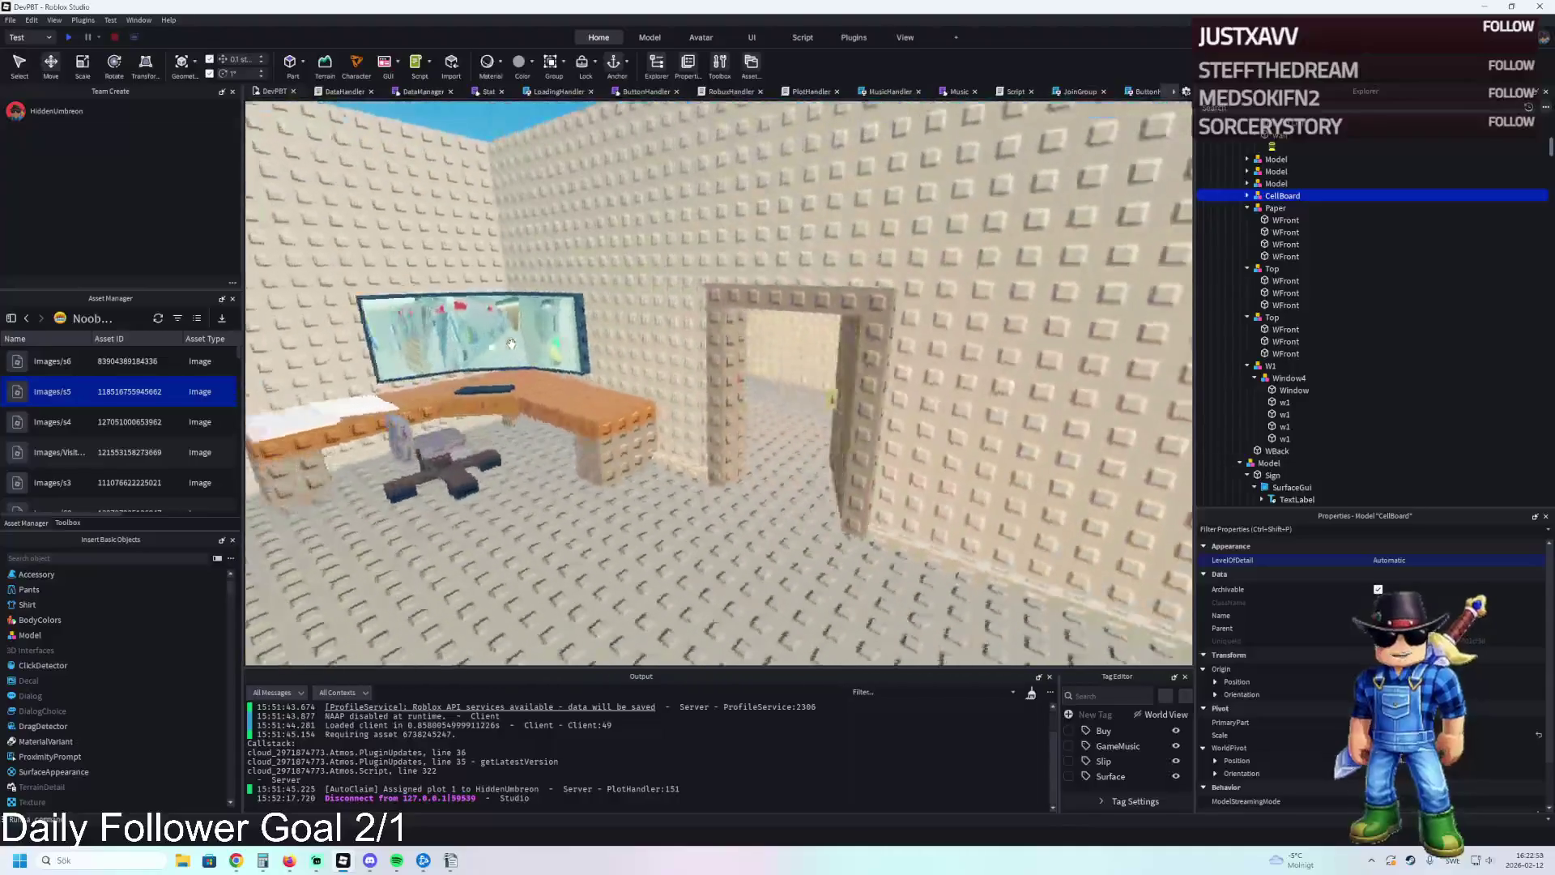
key("f")
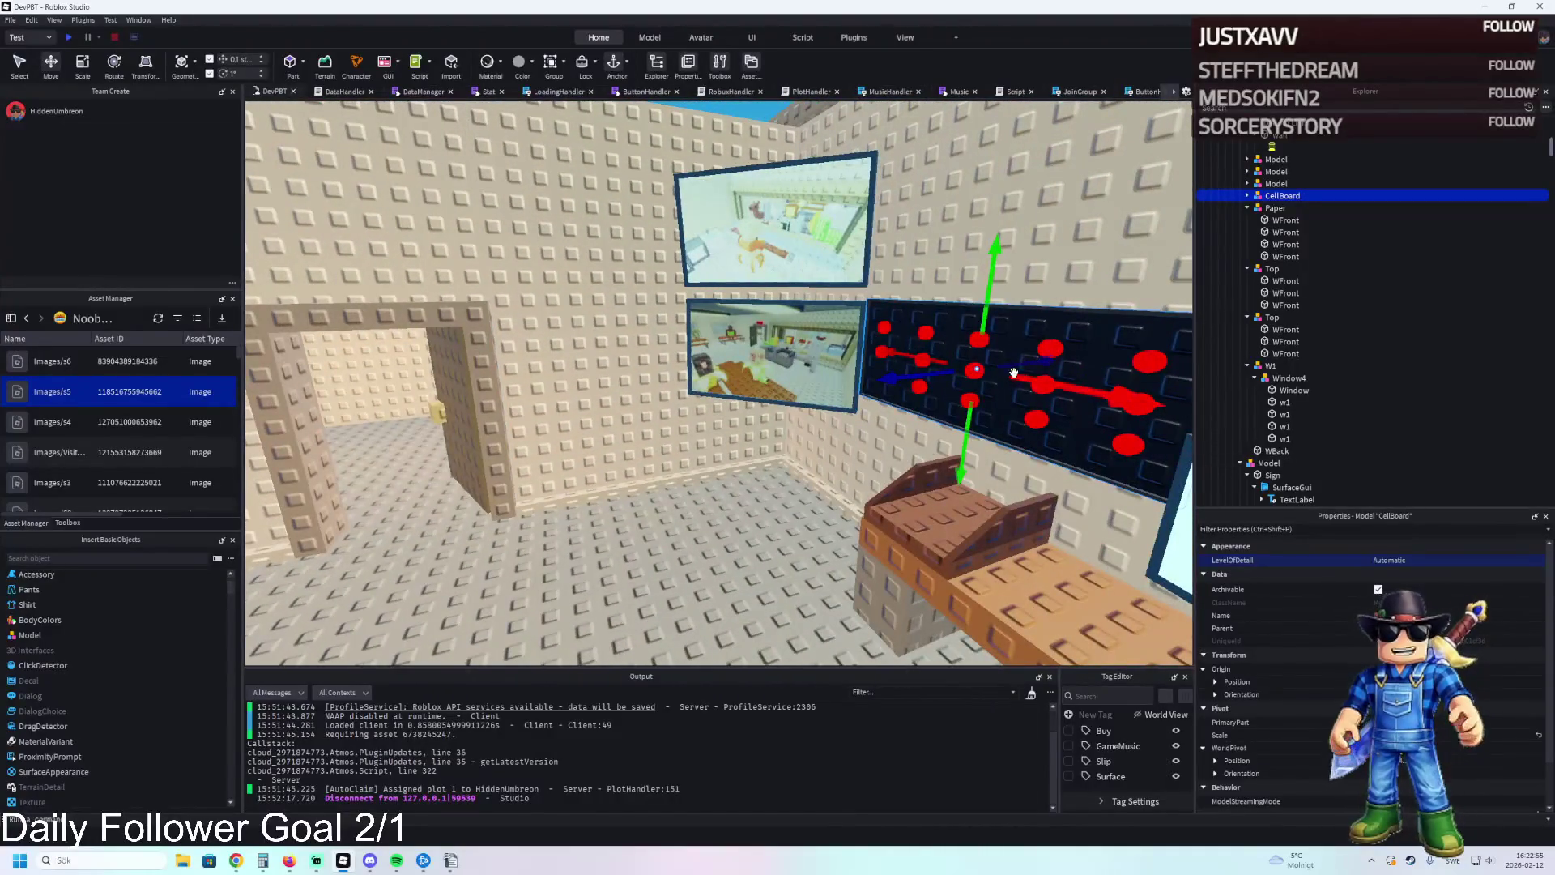
left_click(976, 380)
mouse_move(932, 371)
left_mouse_down()
mouse_move(809, 441)
mouse_move(851, 434)
mouse_move(802, 372)
mouse_move(863, 473)
mouse_move(806, 476)
left_mouse_up()
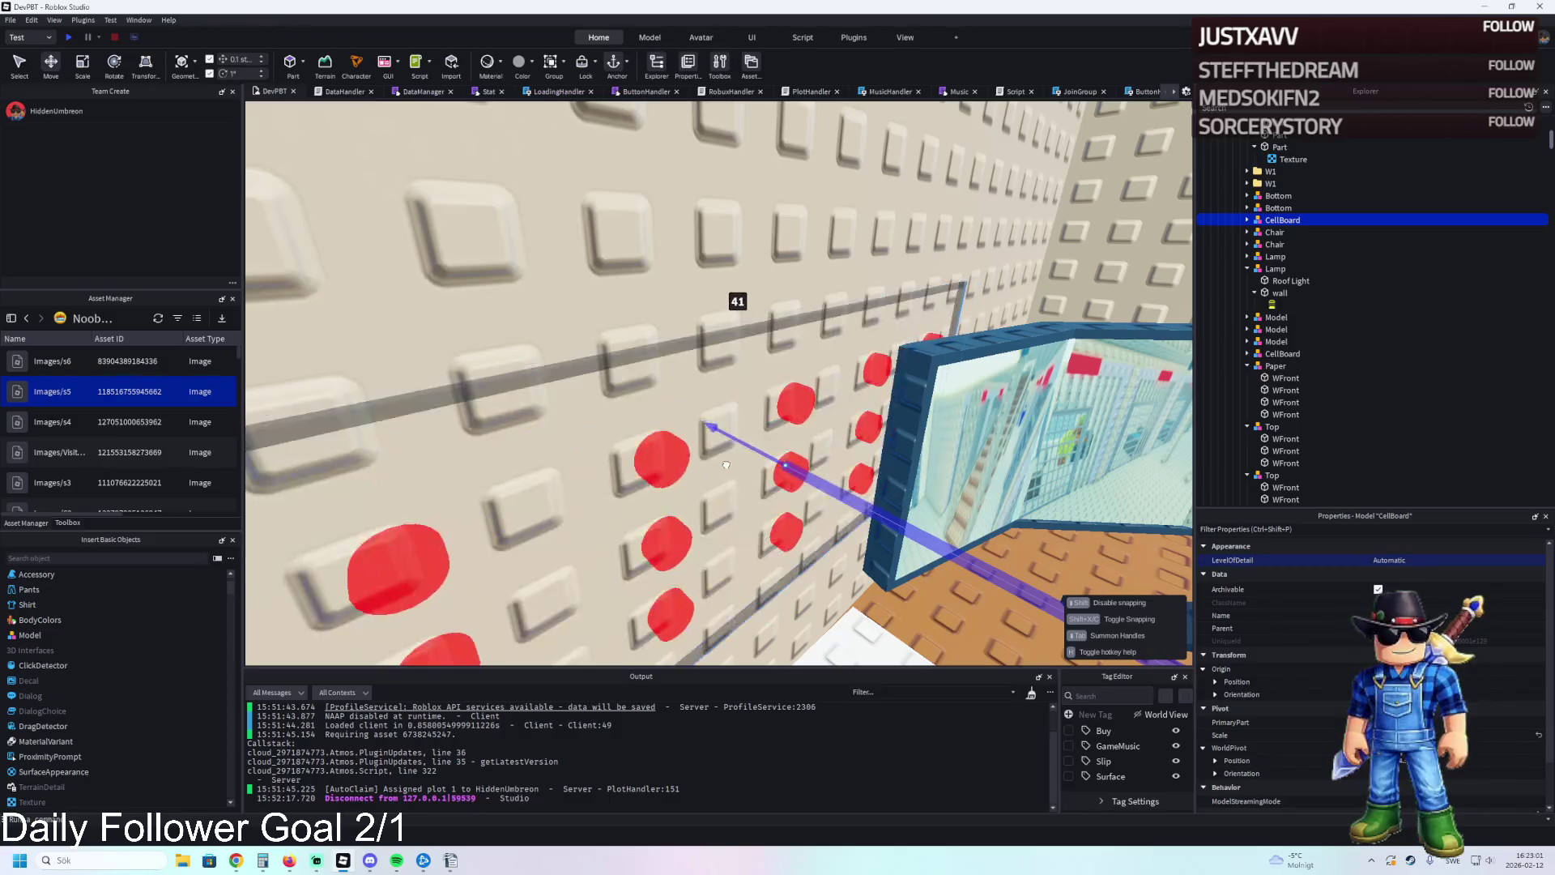
left_click_drag(733, 466, 737, 464)
key("f")
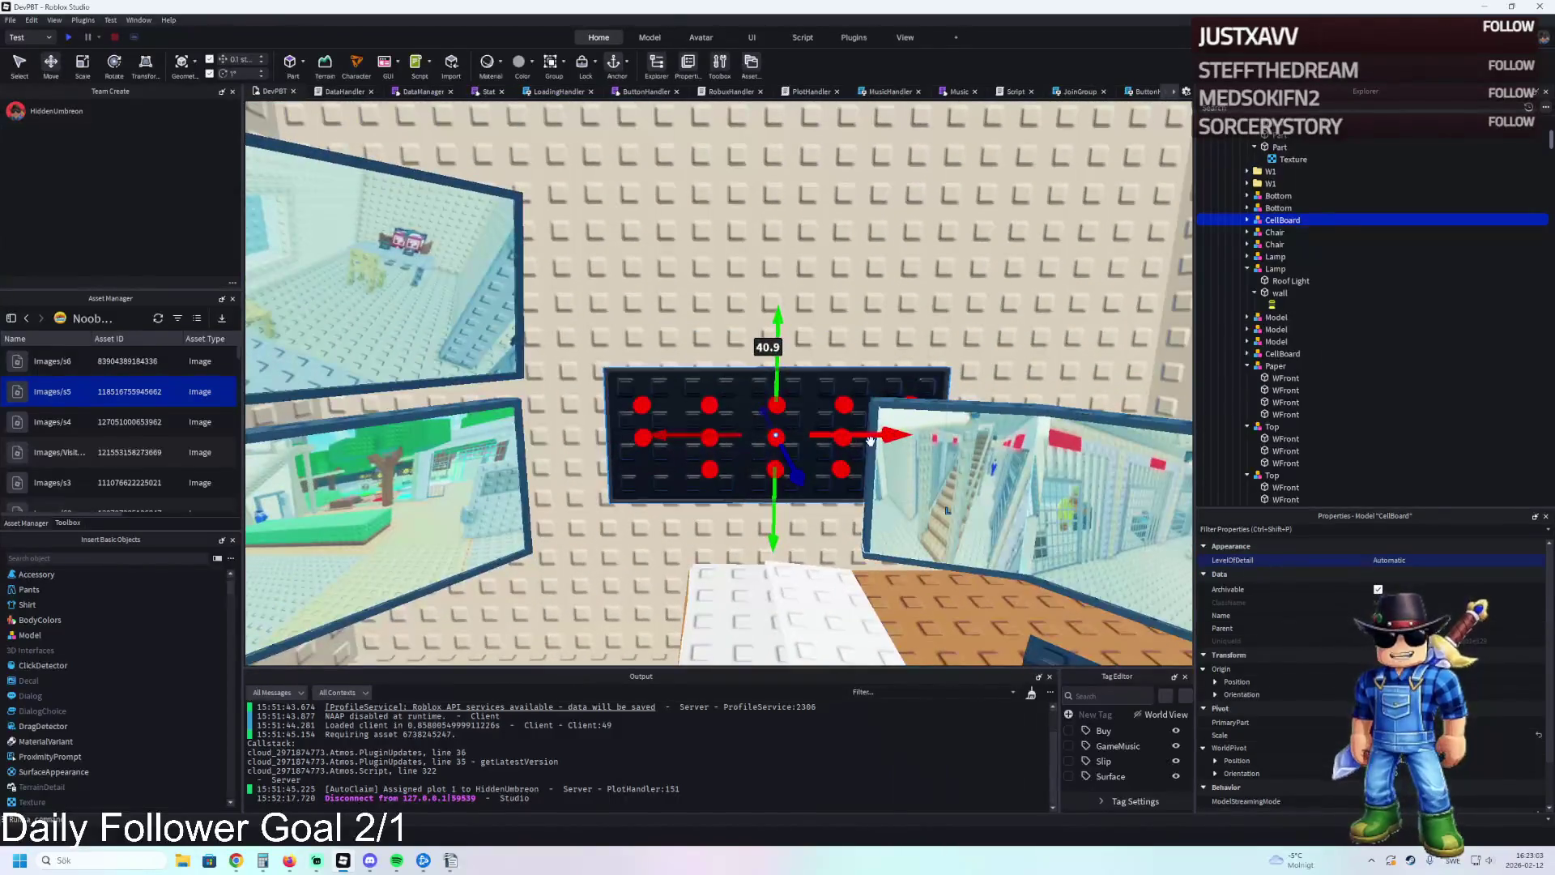
left_click_drag(881, 437, 832, 441)
Delete the leftover duplicate CellBoard.
key("s")
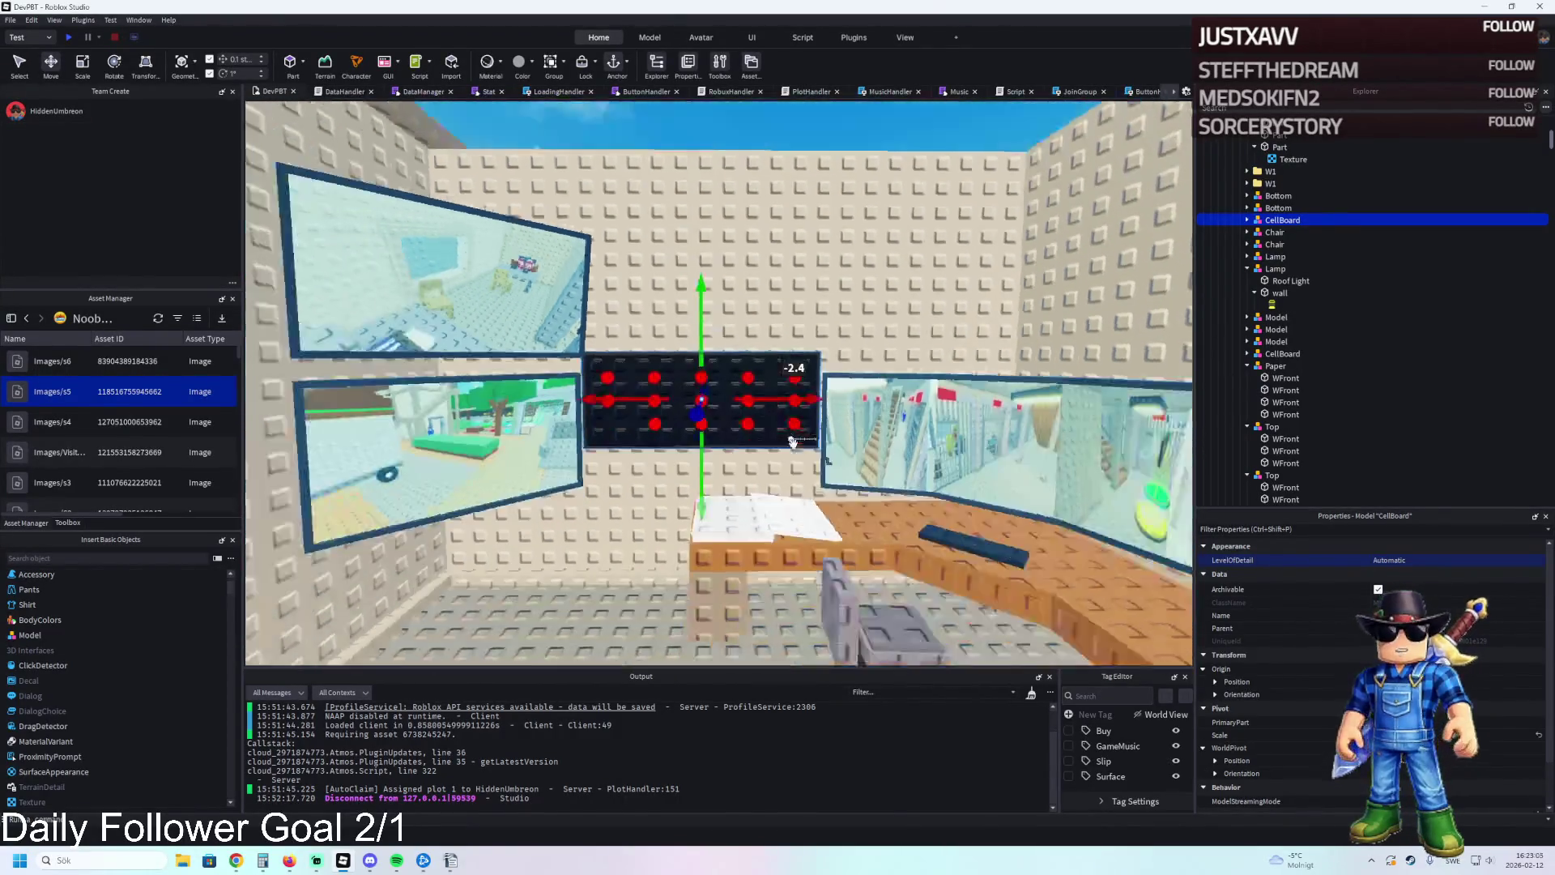
key("s")
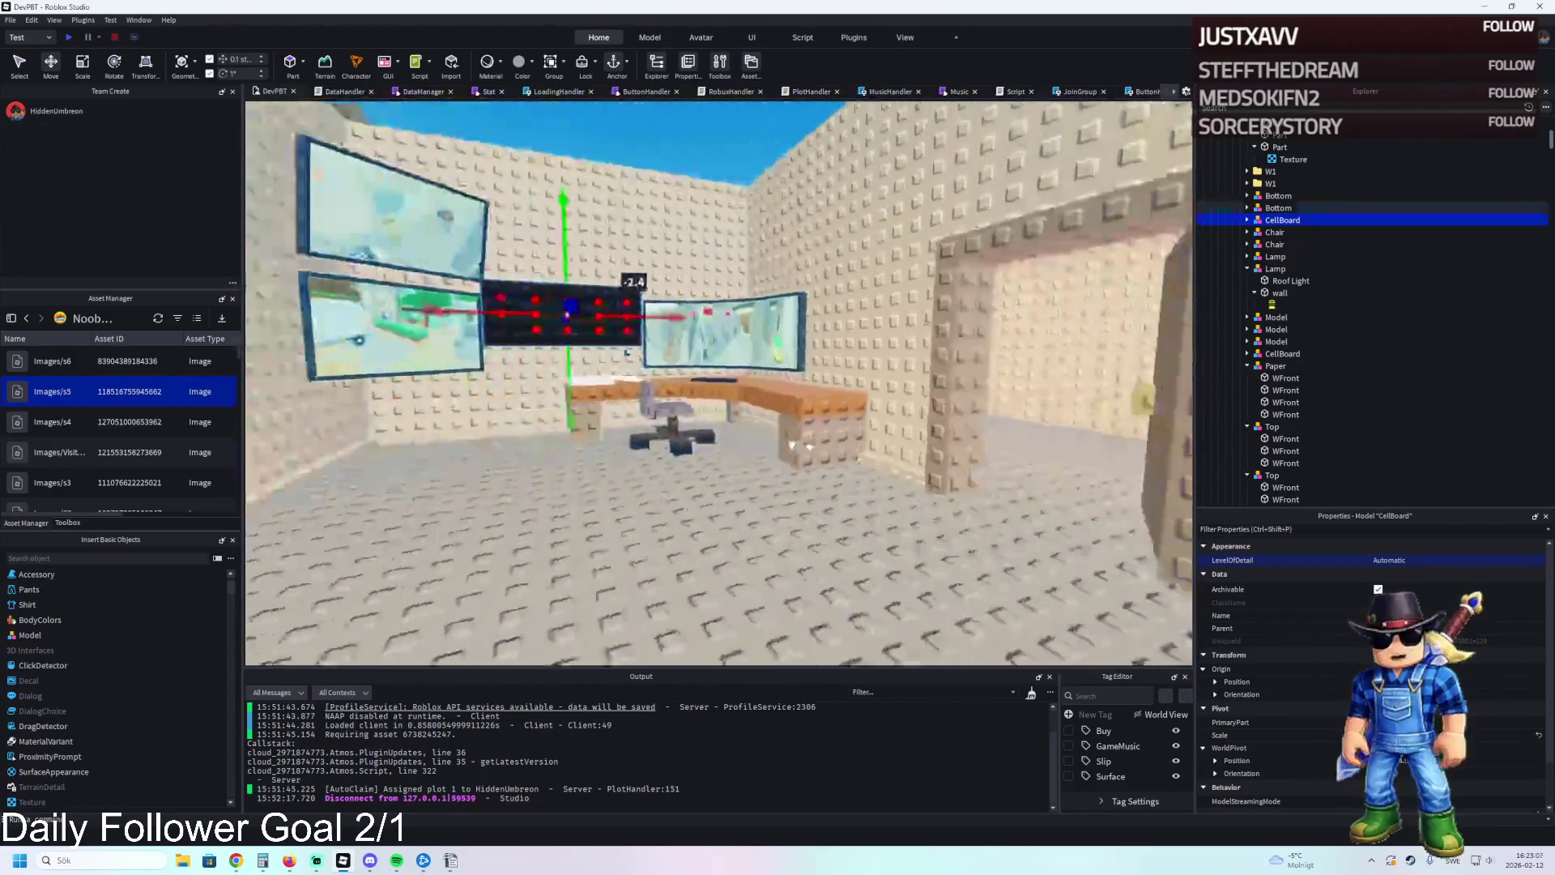
key("a")
key("w")
key("s")
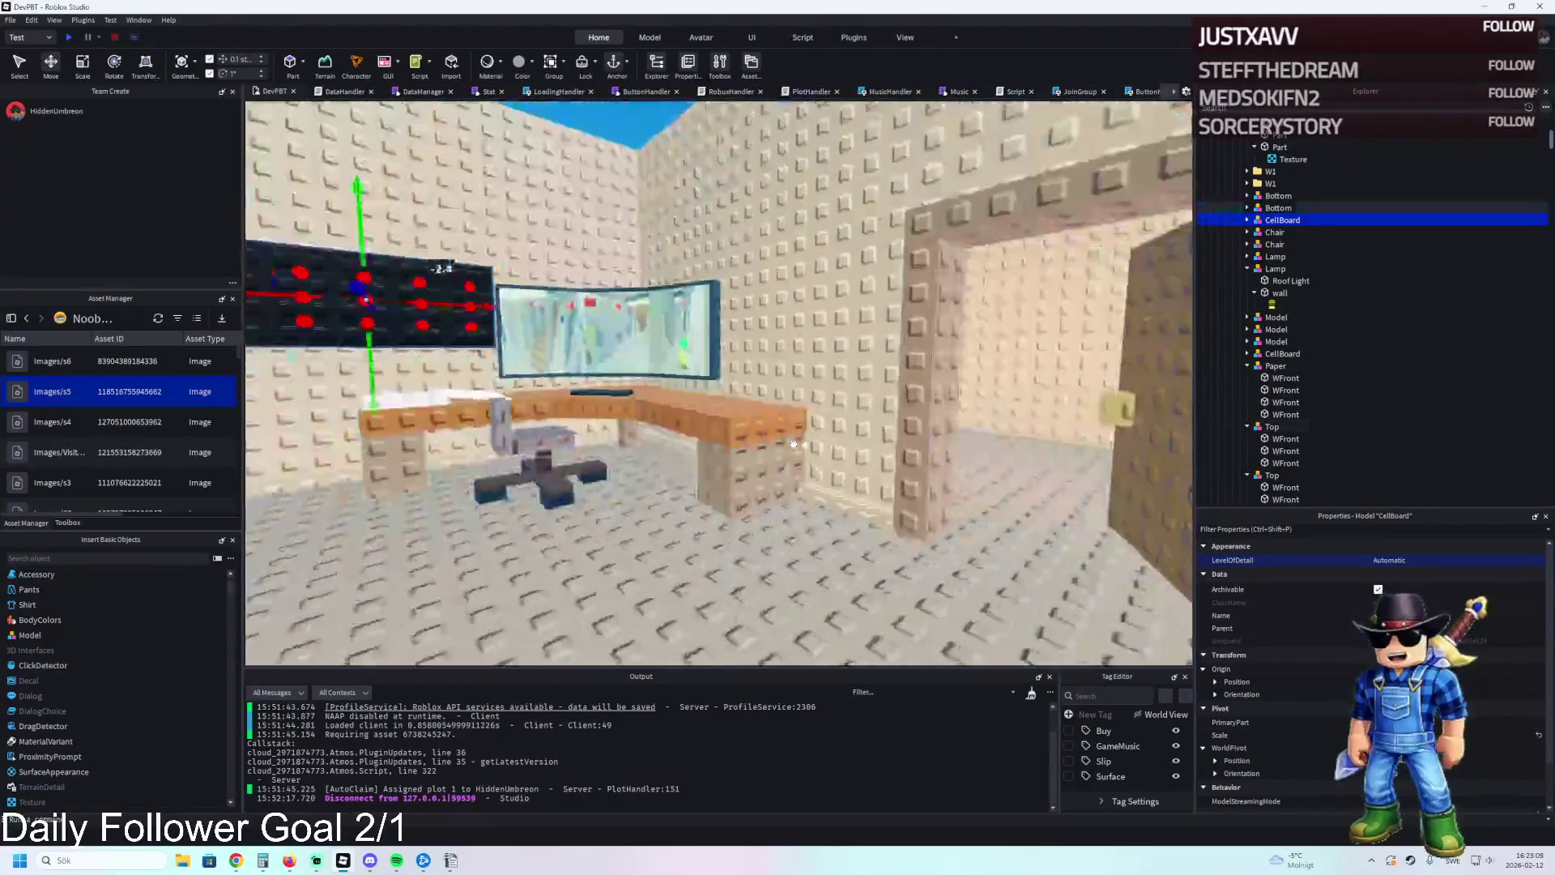
key("Delete")
Select all fourteen WFront red dot parts in Explorer.
key("w")
key("w")
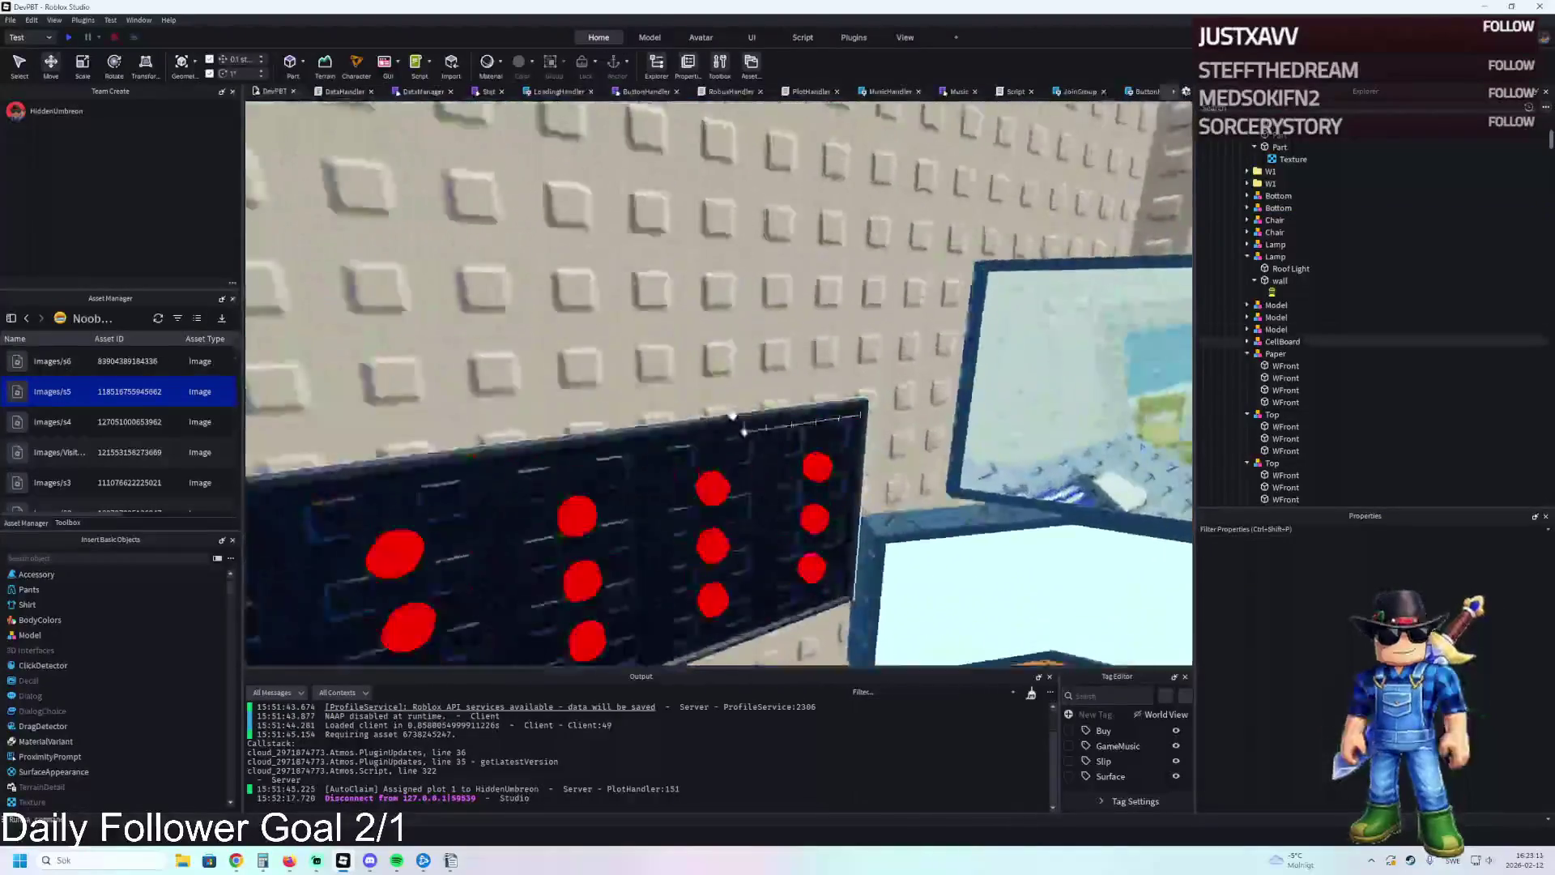
left_click(697, 388)
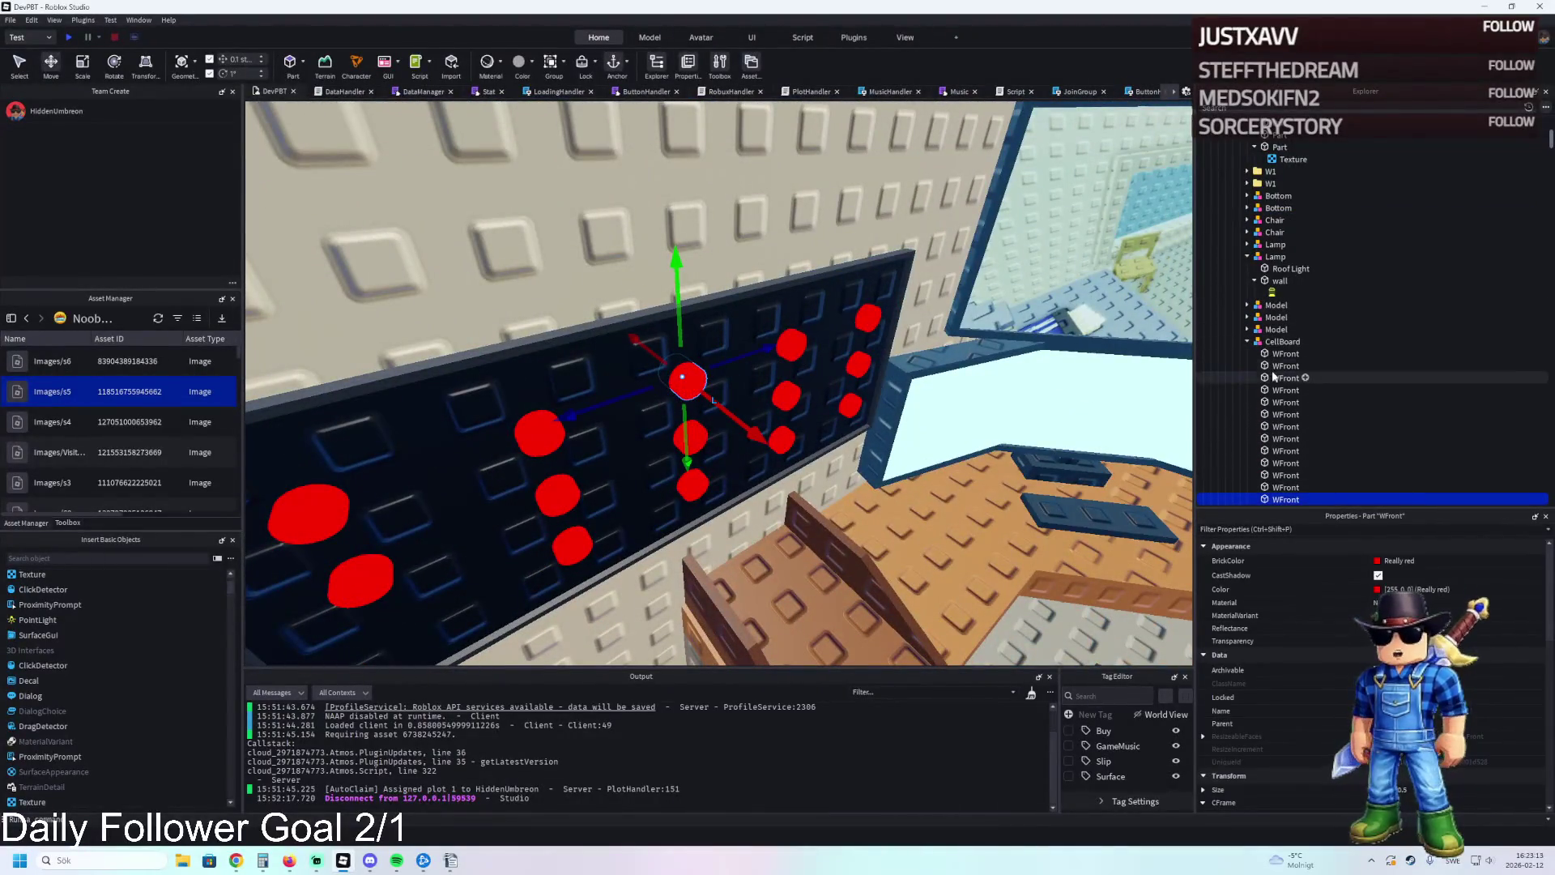
scroll(1284, 356, "down", 4)
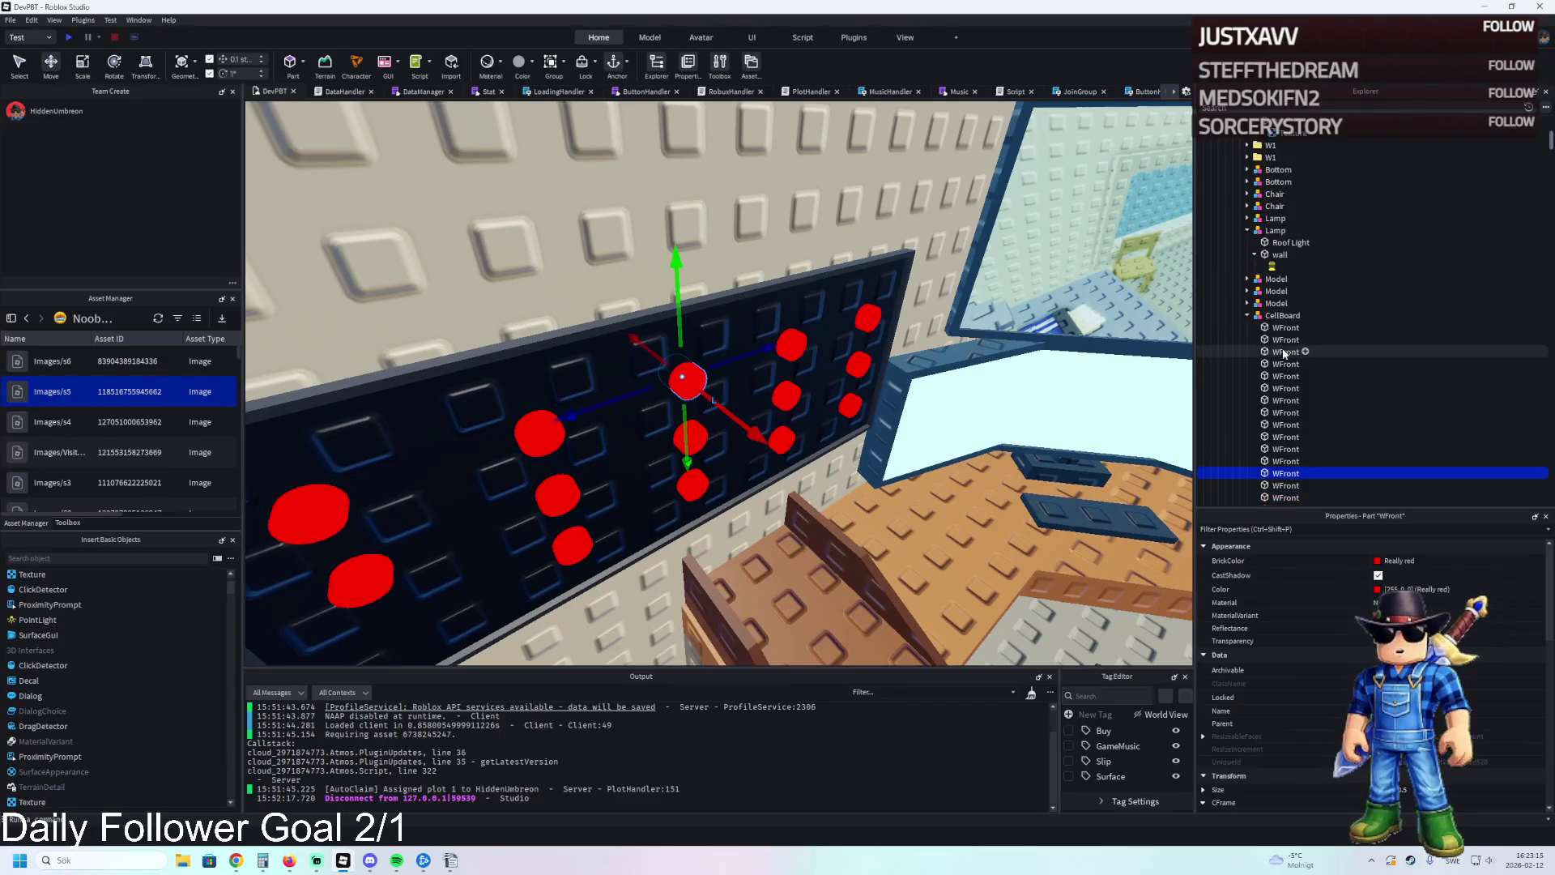
left_click(1284, 442, "shift")
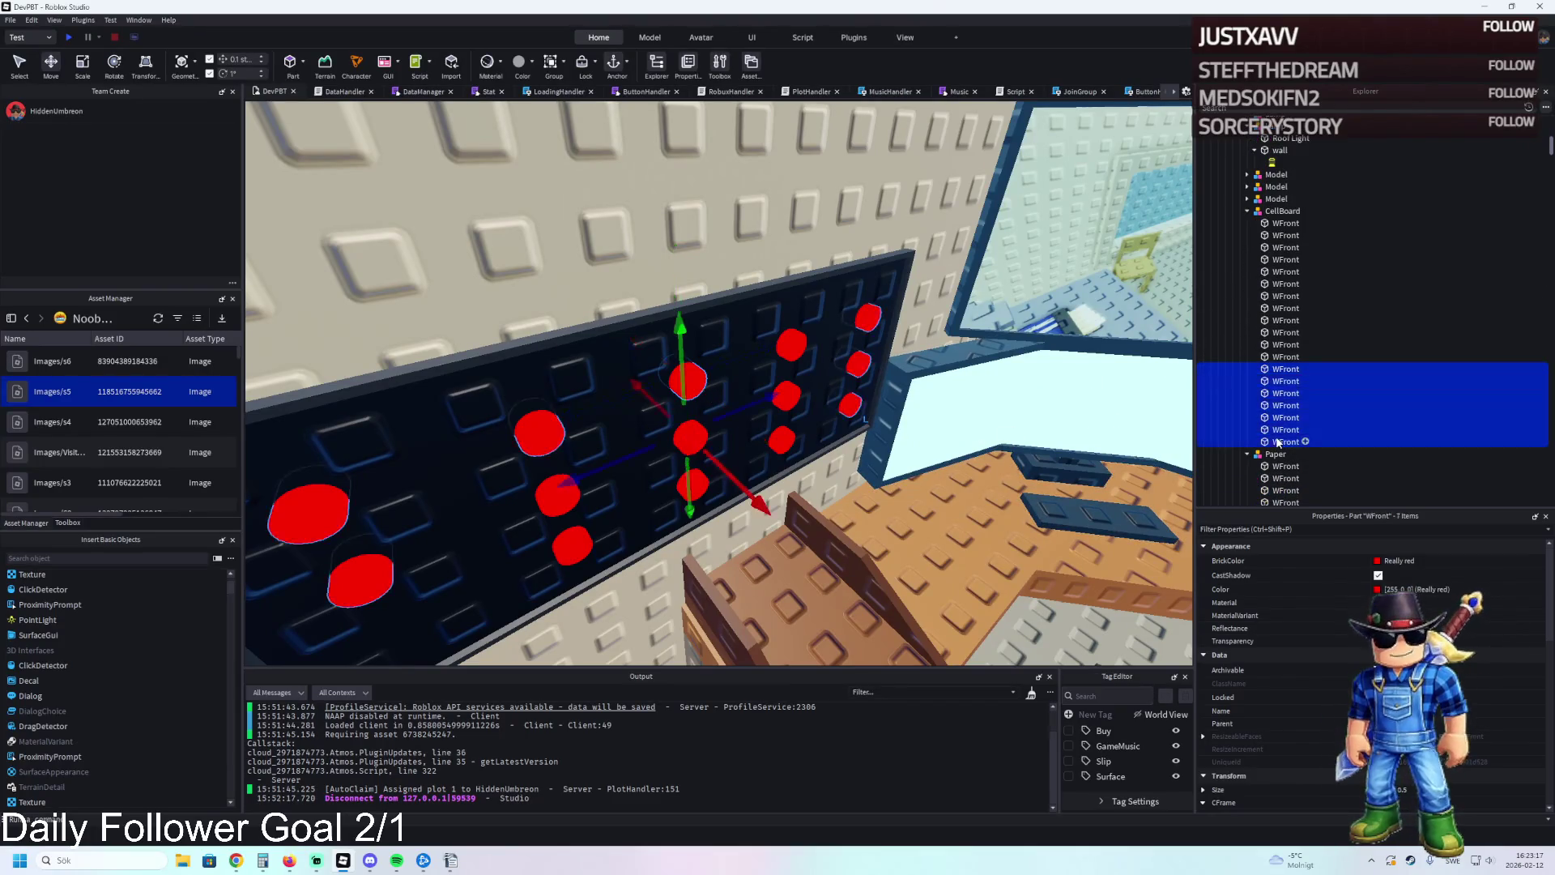
left_click(1286, 332)
left_click(1285, 308)
left_click(1284, 296)
left_click(1284, 271)
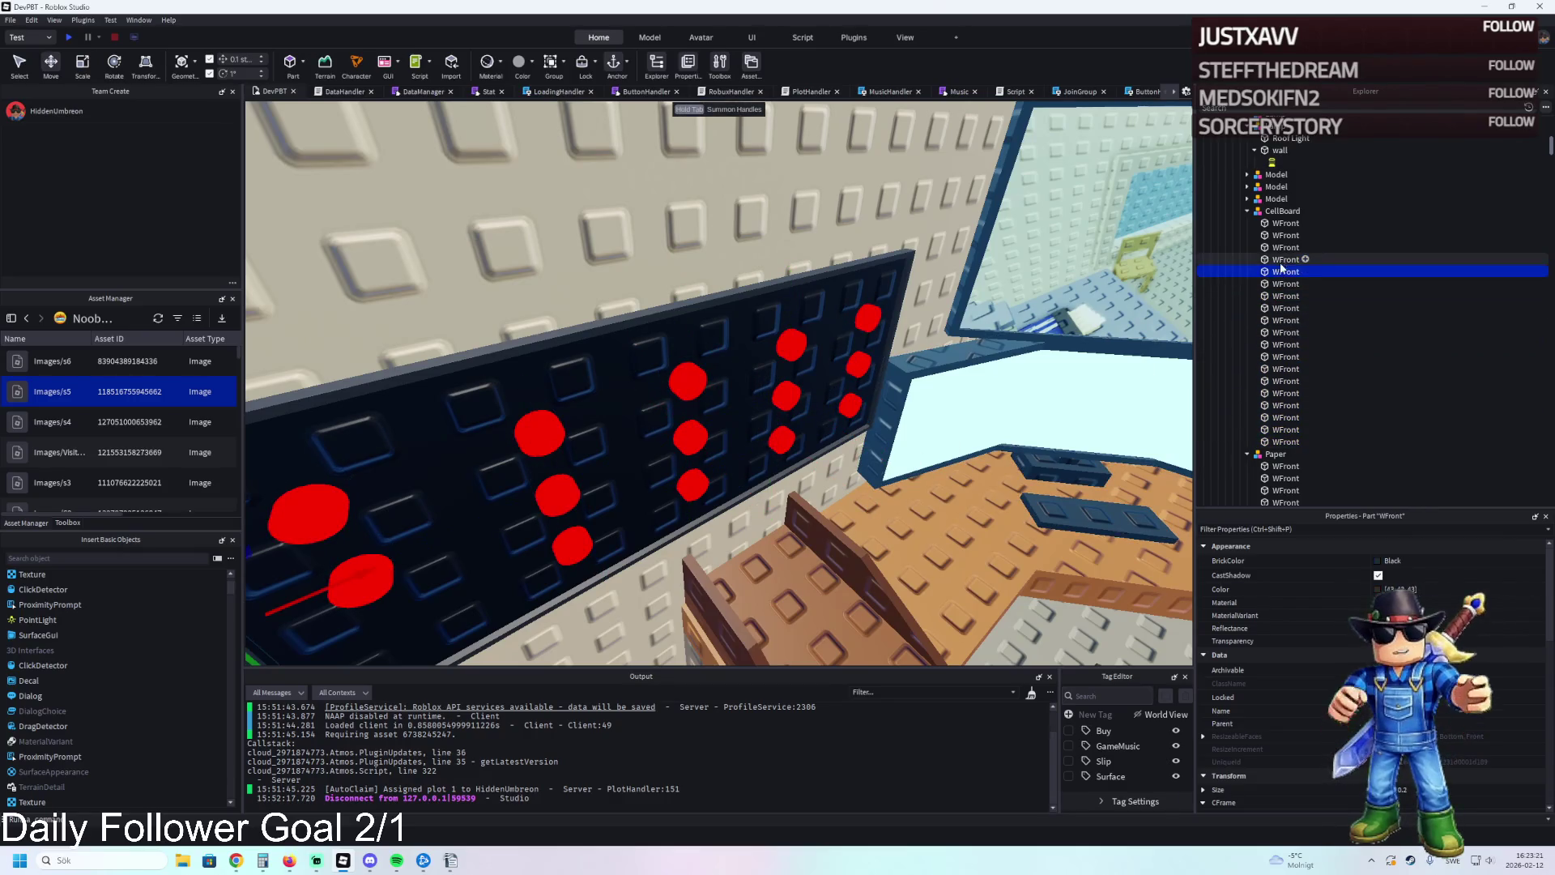
left_click(1284, 284)
left_click(1278, 442, "shift")
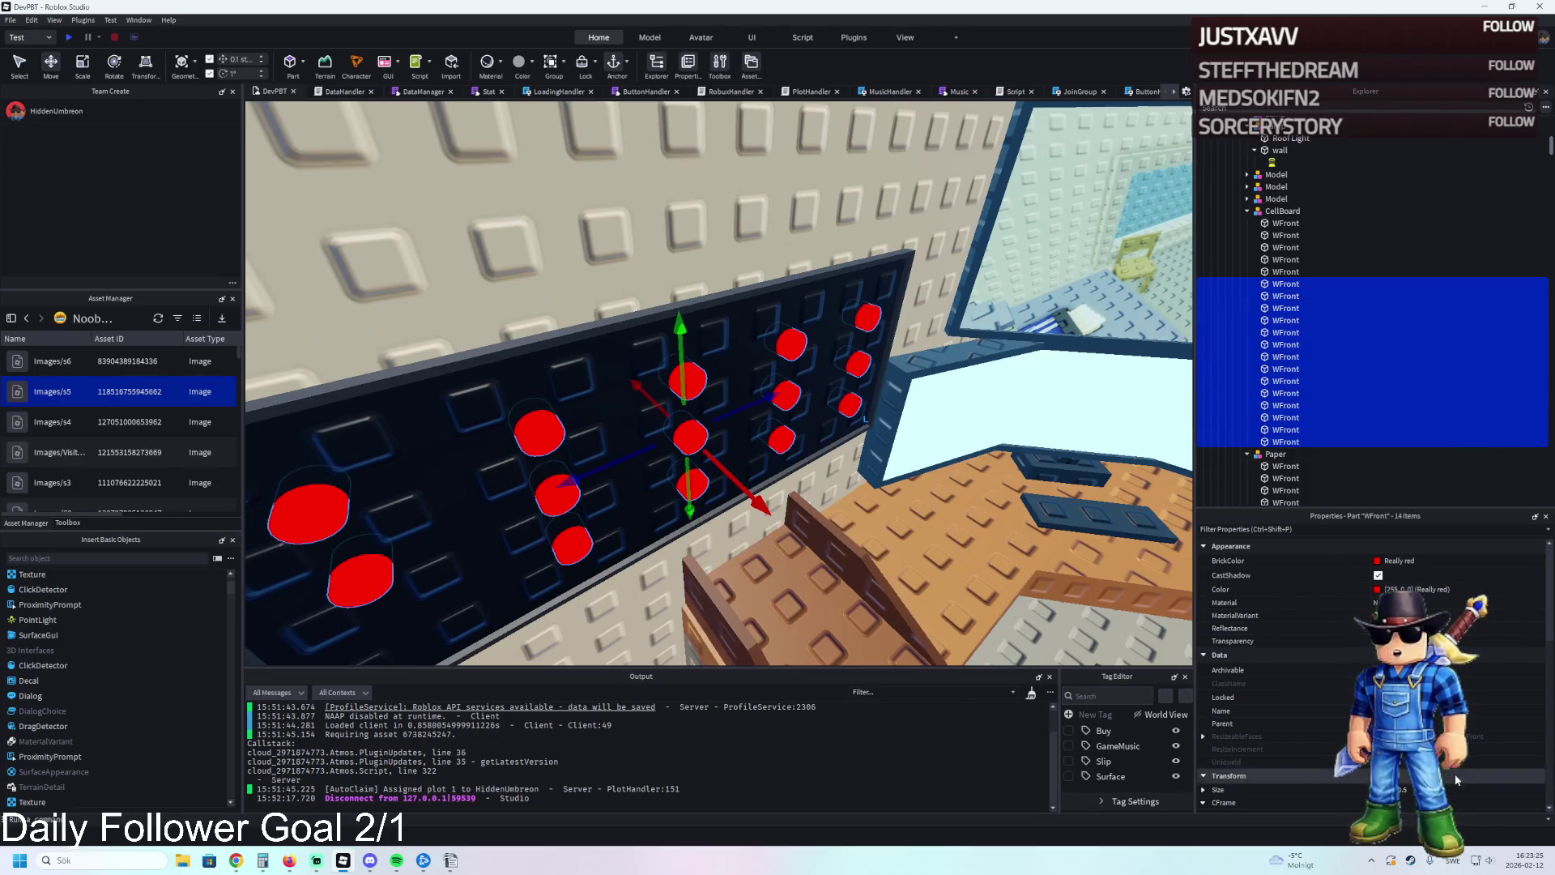
Set the dots' Size Y to 0.2 while keeping Z at 1.
left_click(1204, 790)
scroll(1267, 779, "down", 3)
left_click(1459, 700)
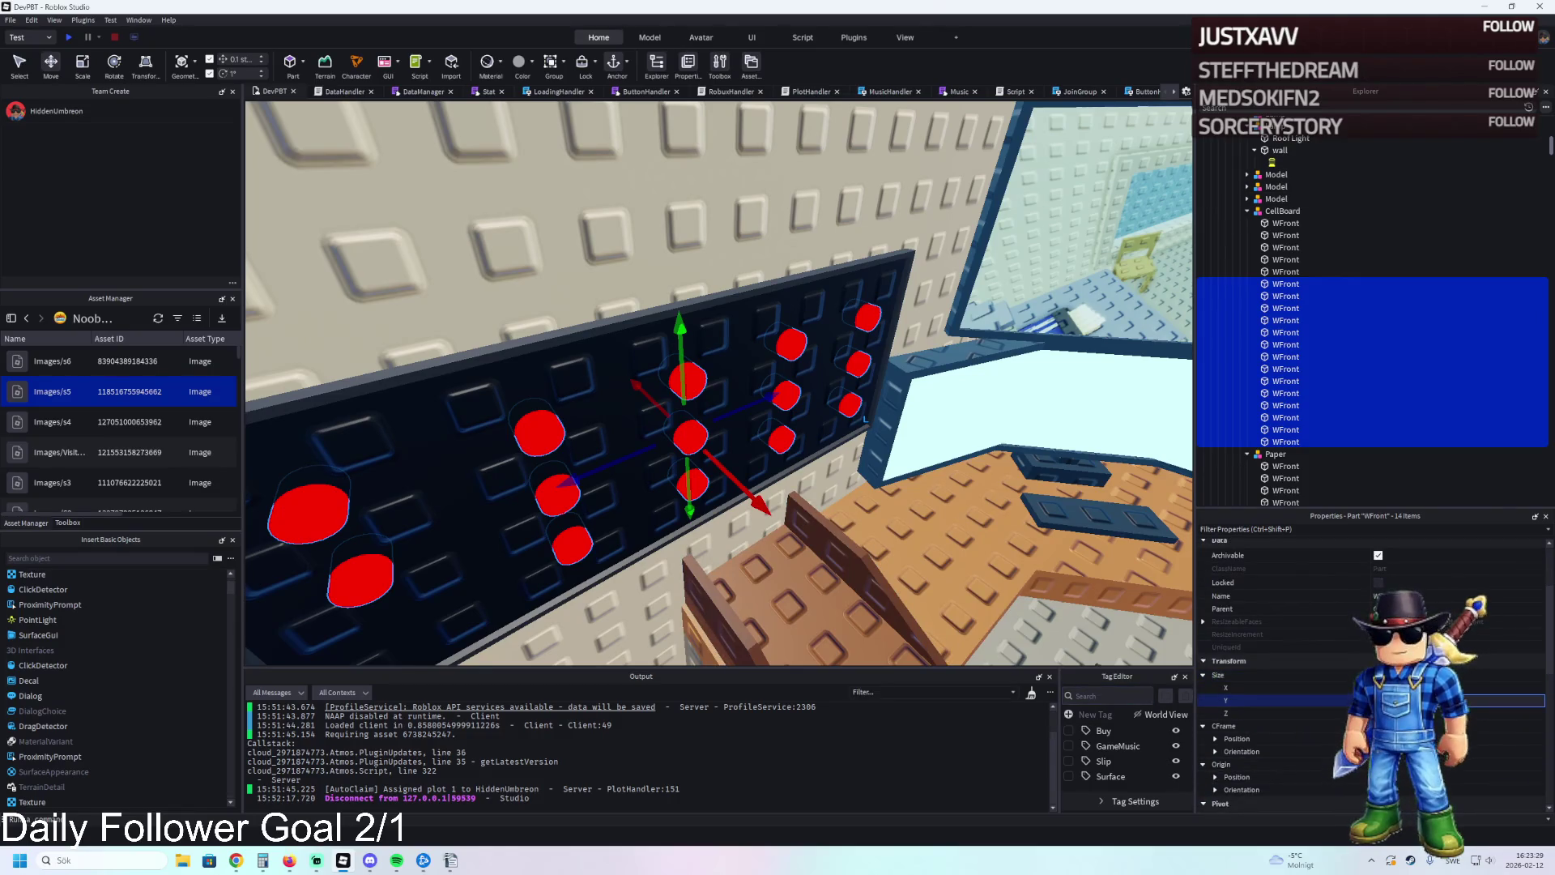
type("0.2")
key("Return")
left_click(1491, 713)
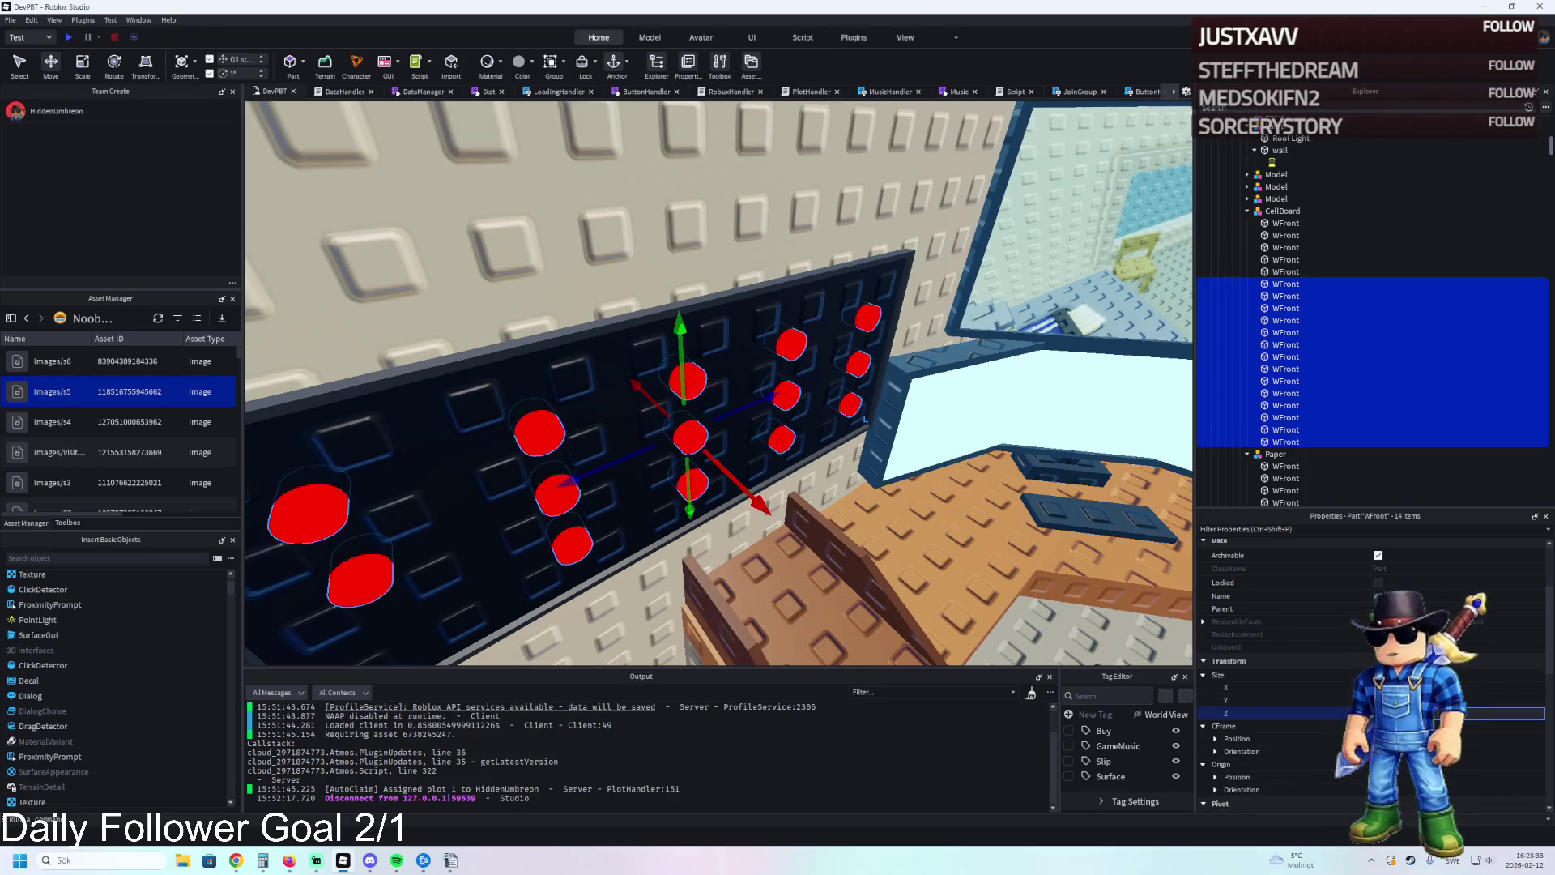
type("1")
key("Return")
key("ctrl+z")
left_click(1490, 688)
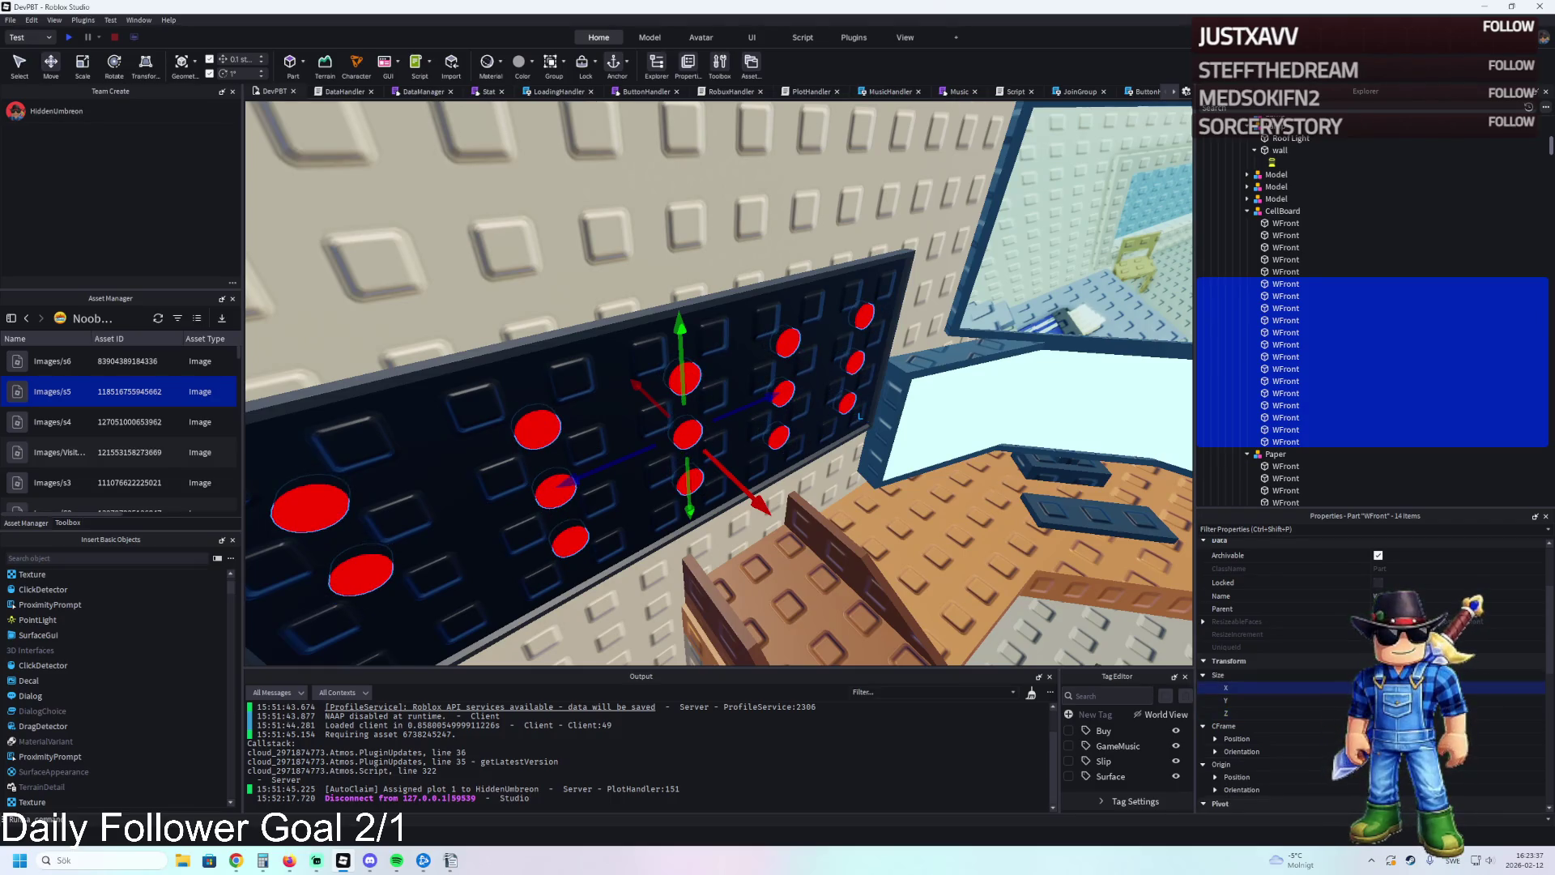
scroll(713, 405, "up", 5)
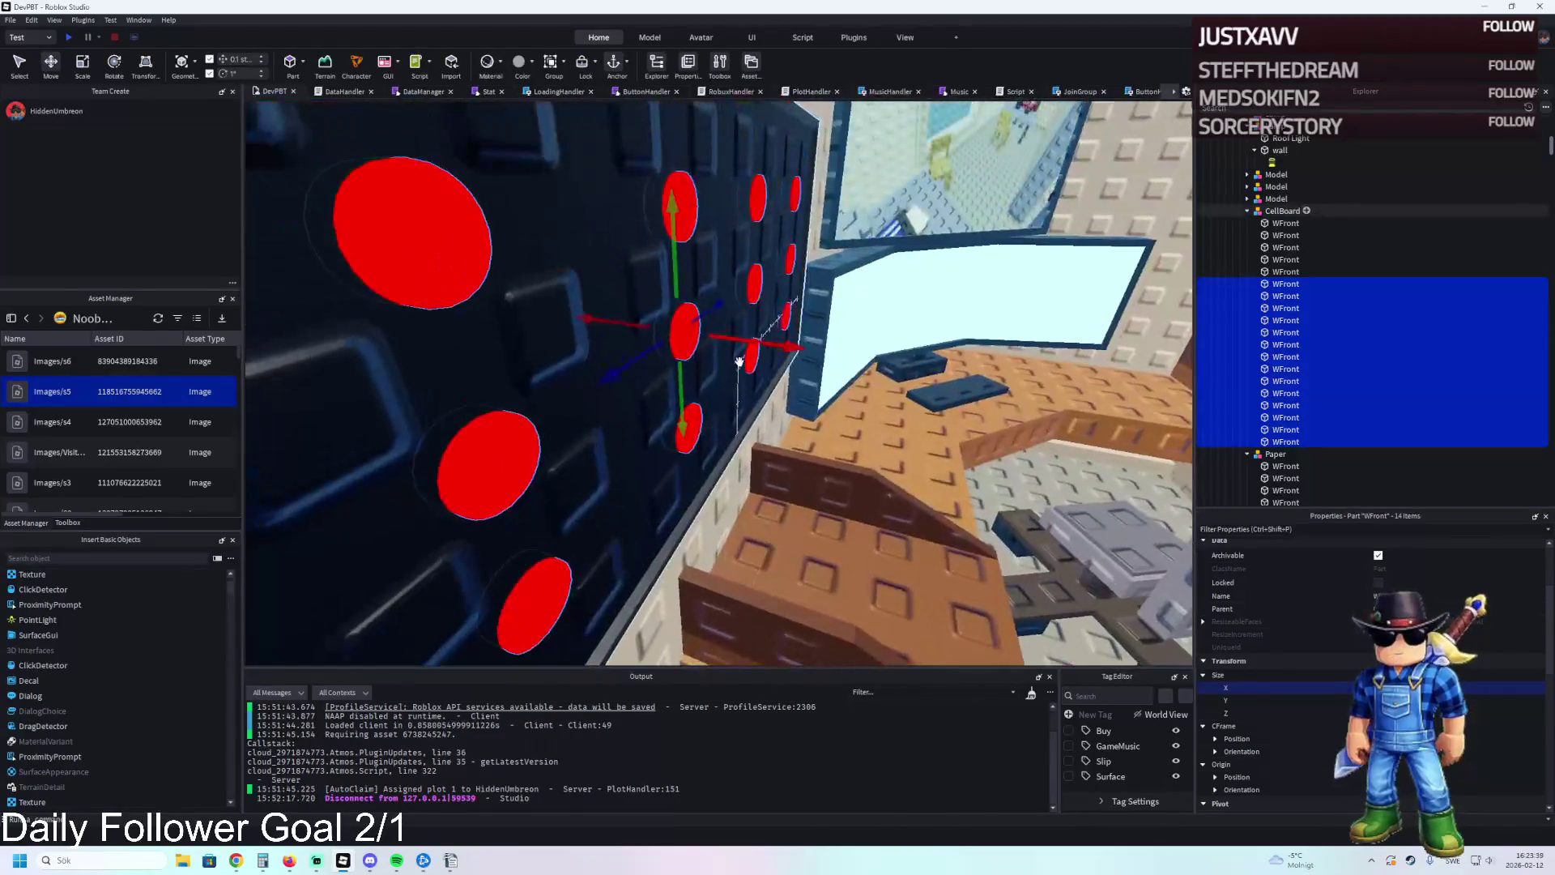
Push the fourteen red discs 0.1 studs out from the board and view them head-on.
left_click_drag(749, 342, 753, 342)
scroll(755, 341, "down", 8)
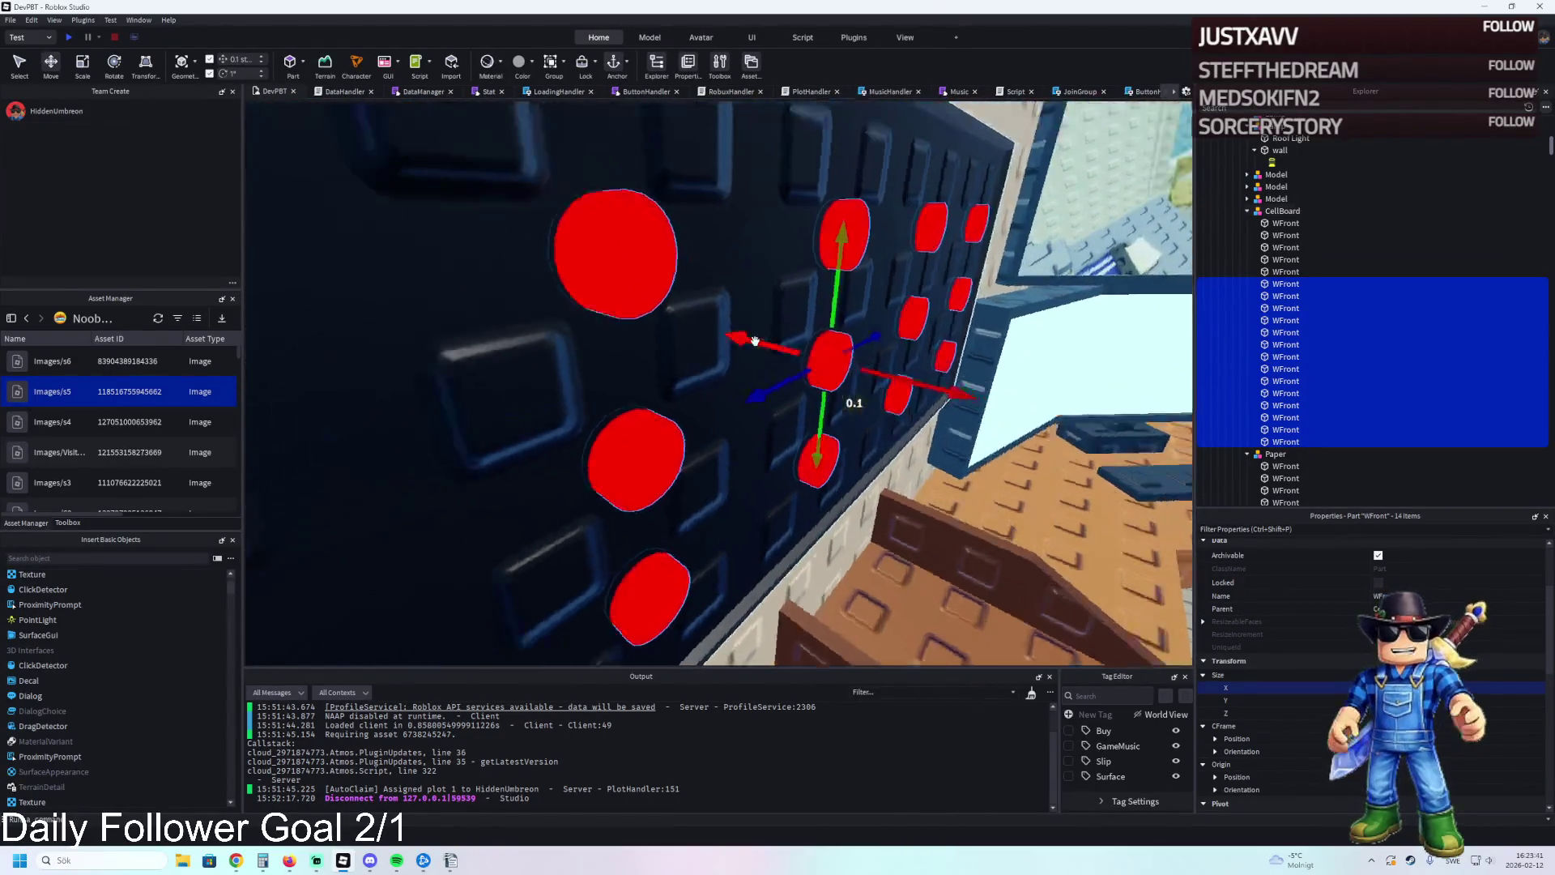
left_click_drag(755, 341, 755, 342)
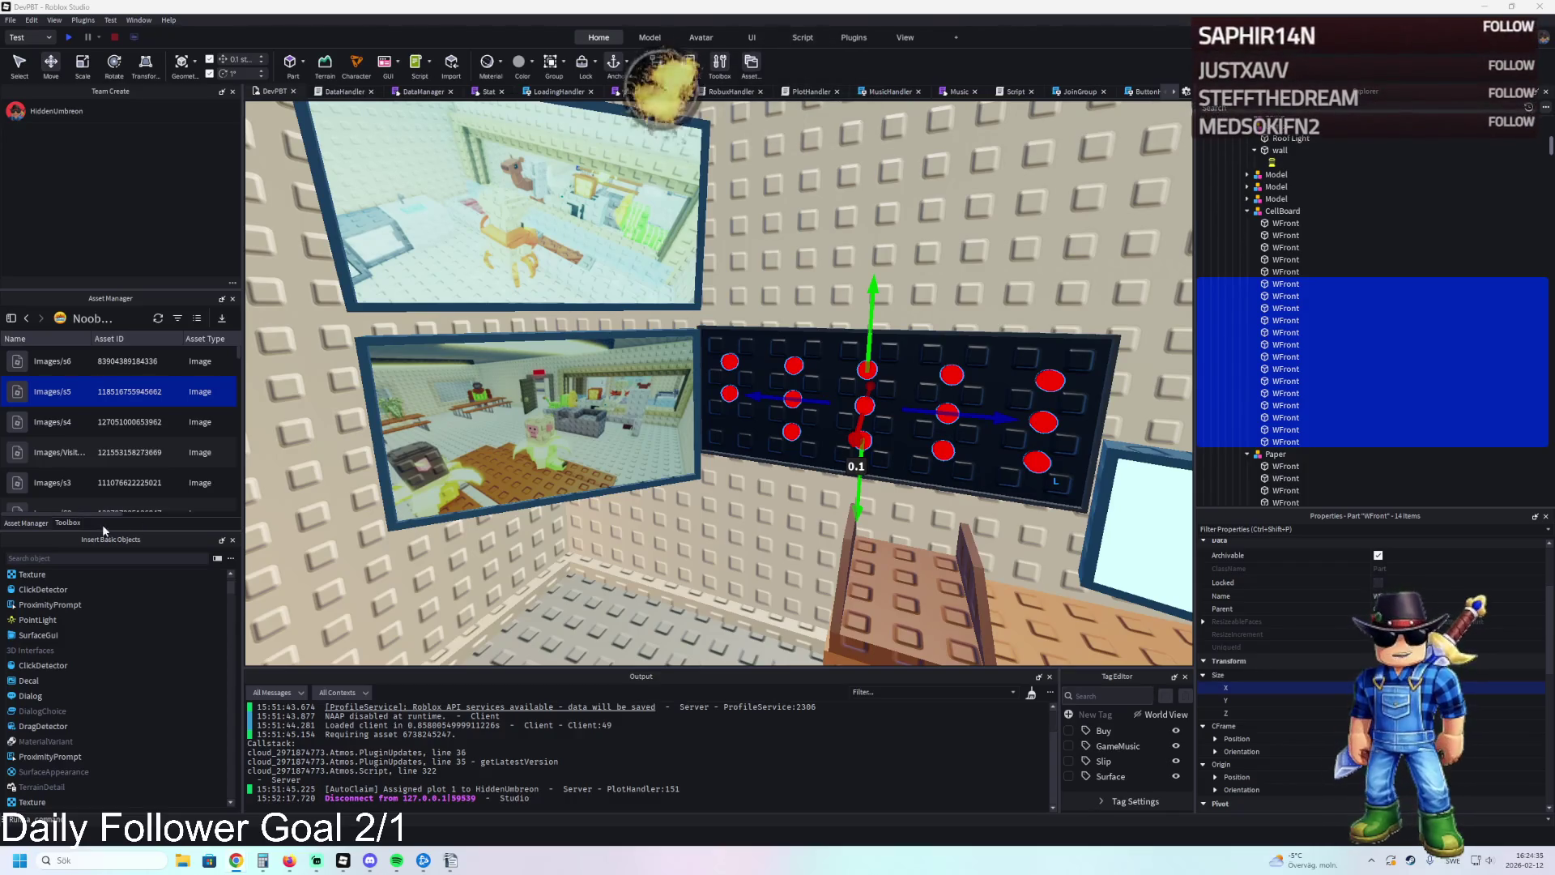
Group the fourteen selected dots into a model named Buttons and duplicate it.
key("f")
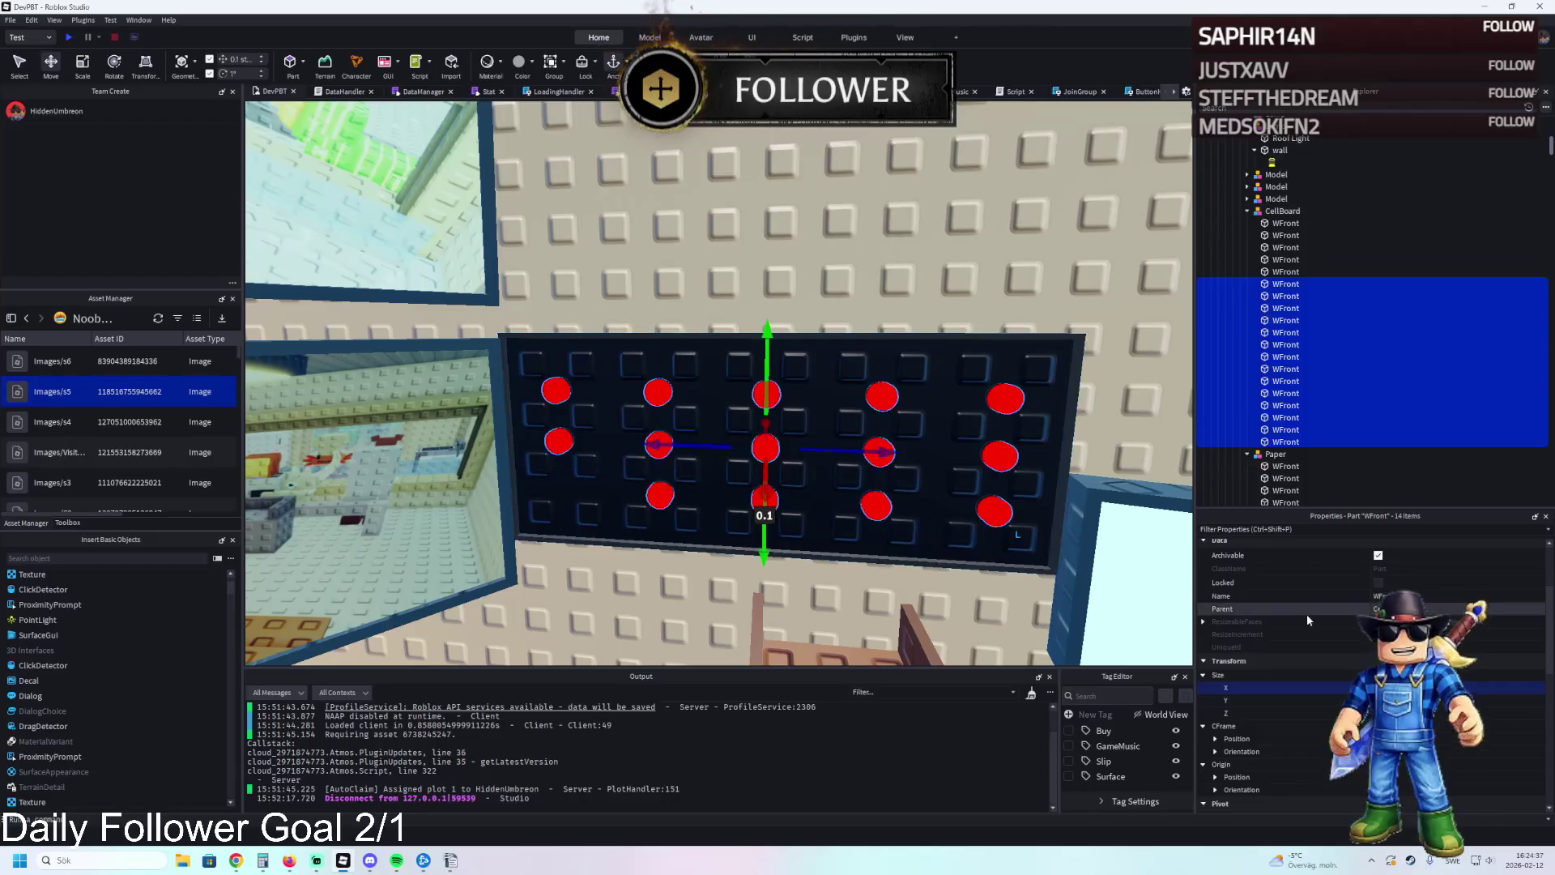
key("ctrl+g")
key("F2")
type("Buttons")
key("Return")
key("ctrl+d")
Select all fourteen parts in the copied Buttons model and change their Size Z.
key("Right")
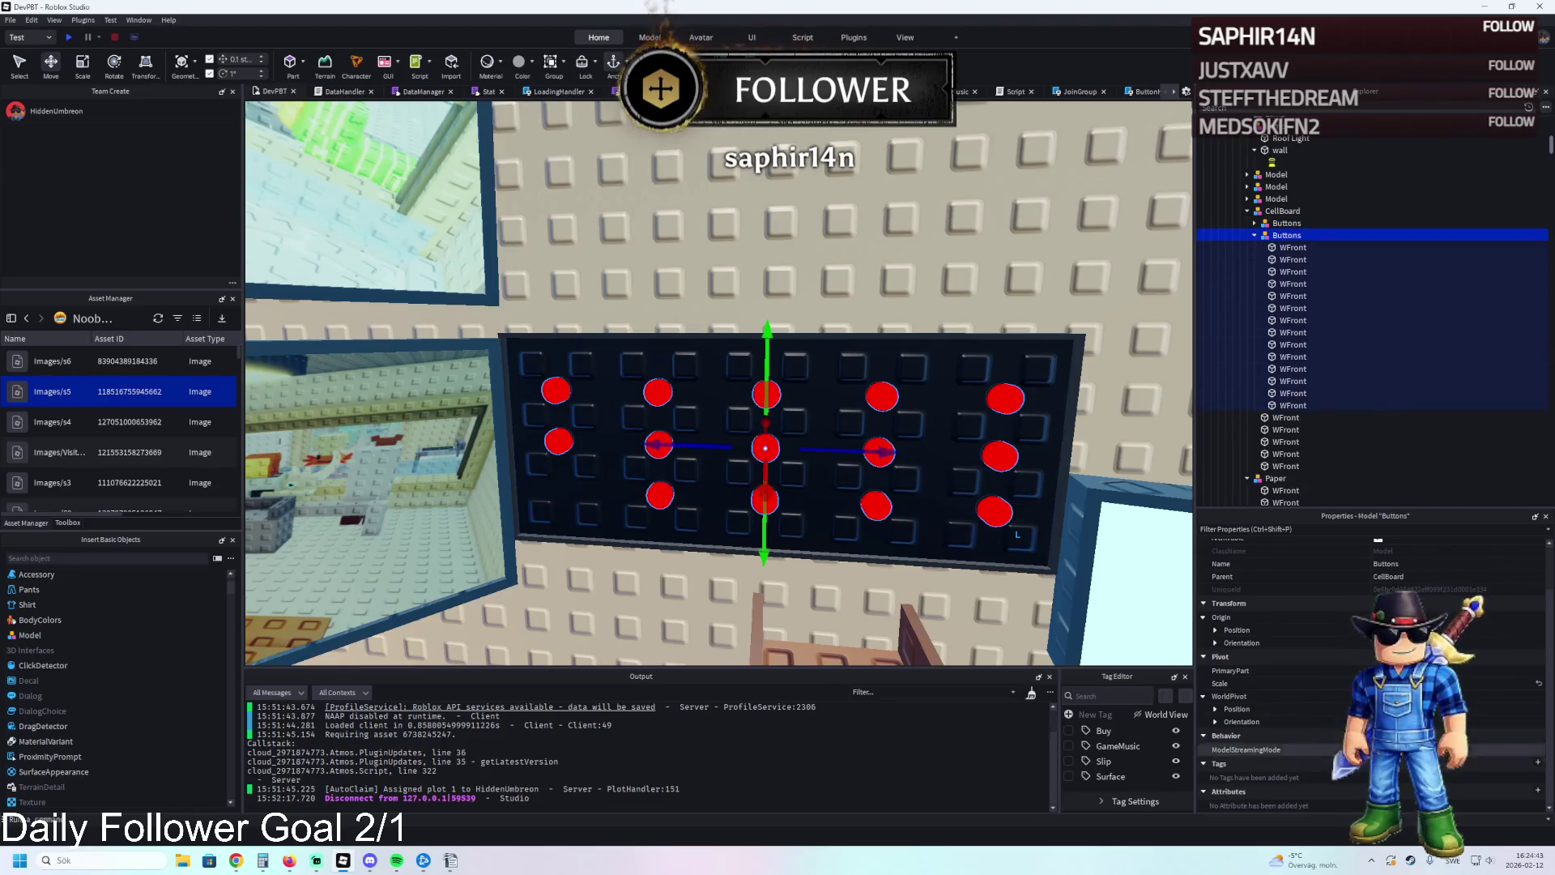
left_click(1312, 247)
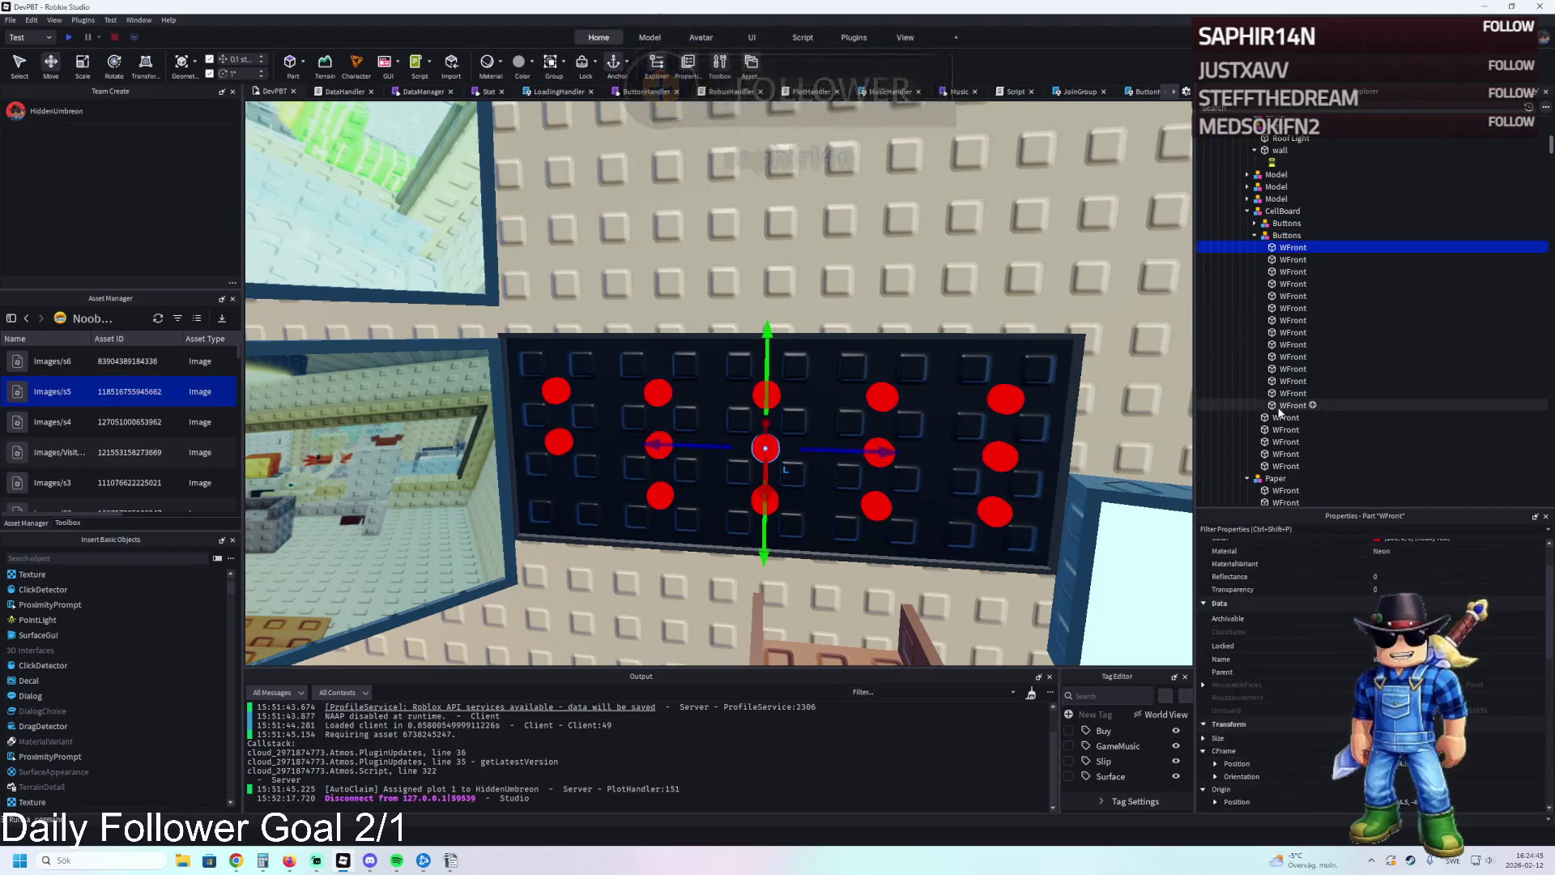
left_click(1288, 405, "shift")
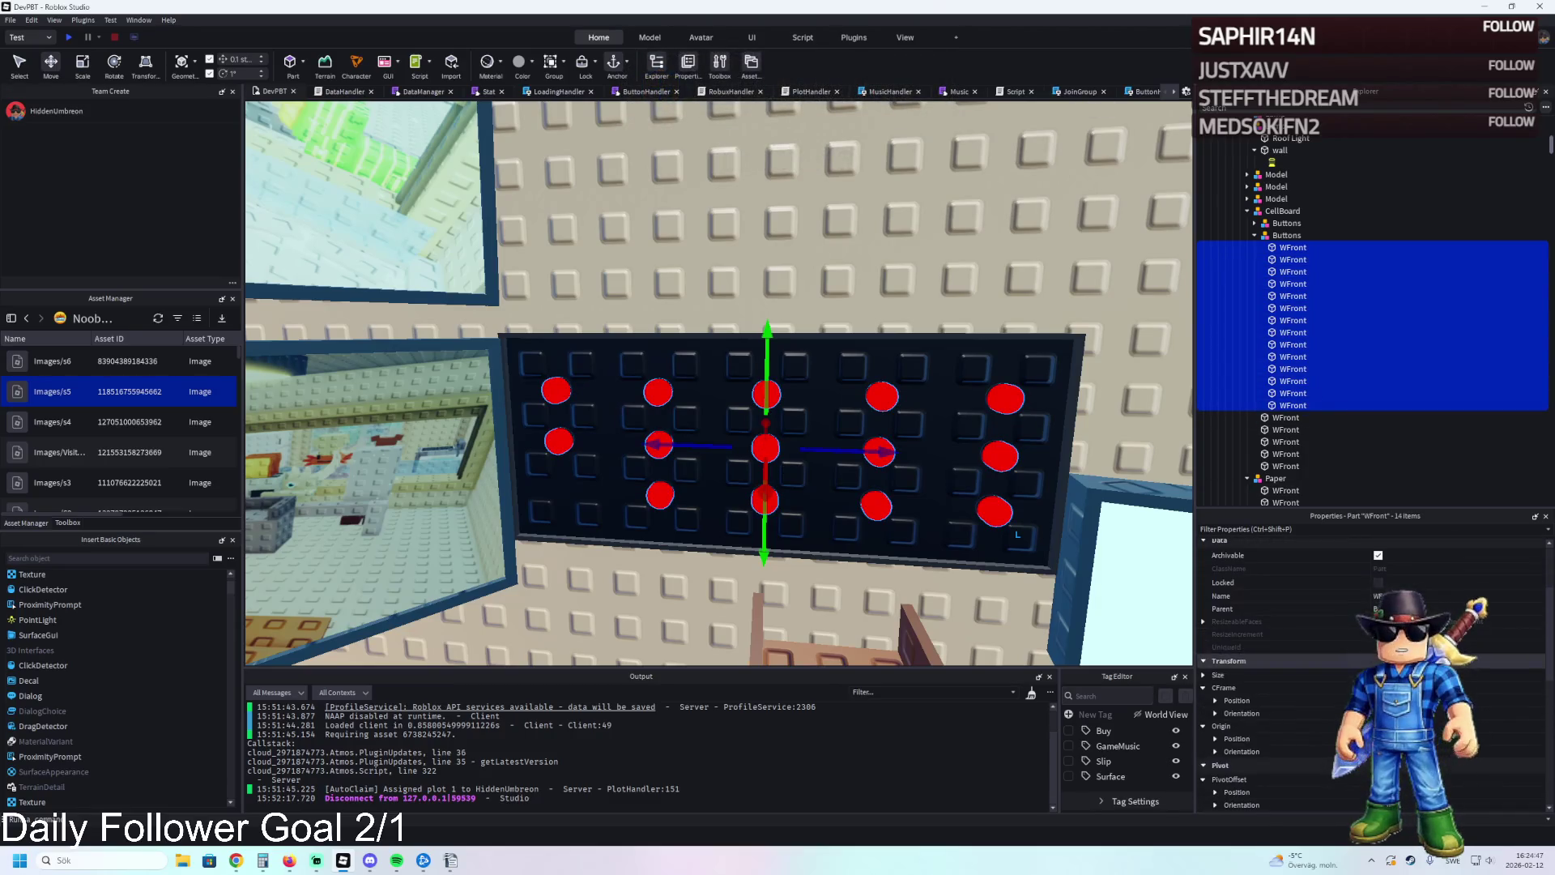
left_click(1204, 675)
left_click(1507, 699)
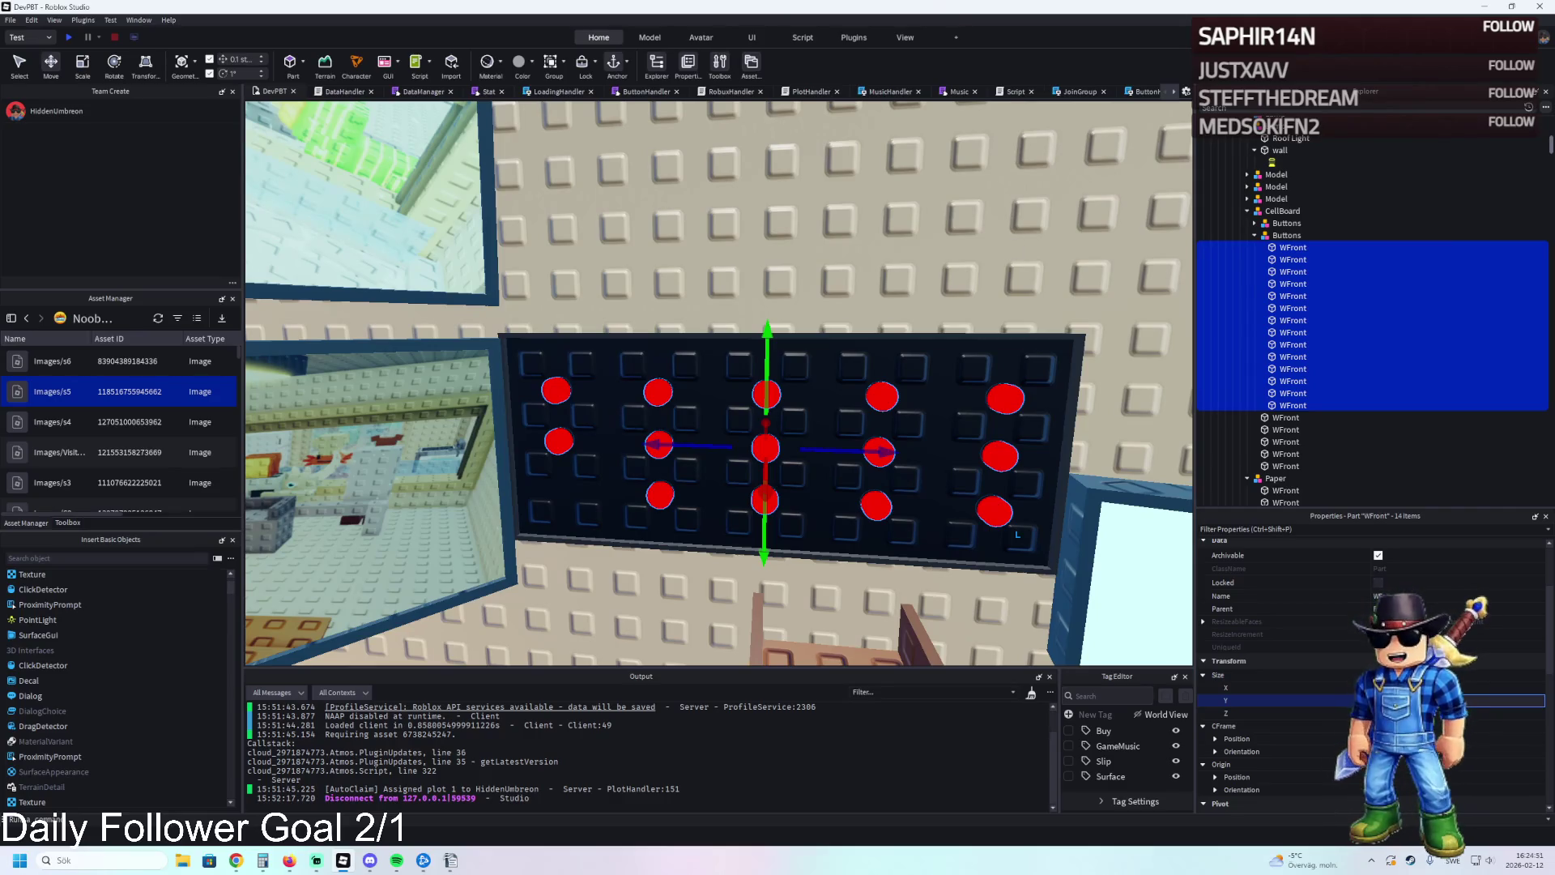
left_click(1507, 713)
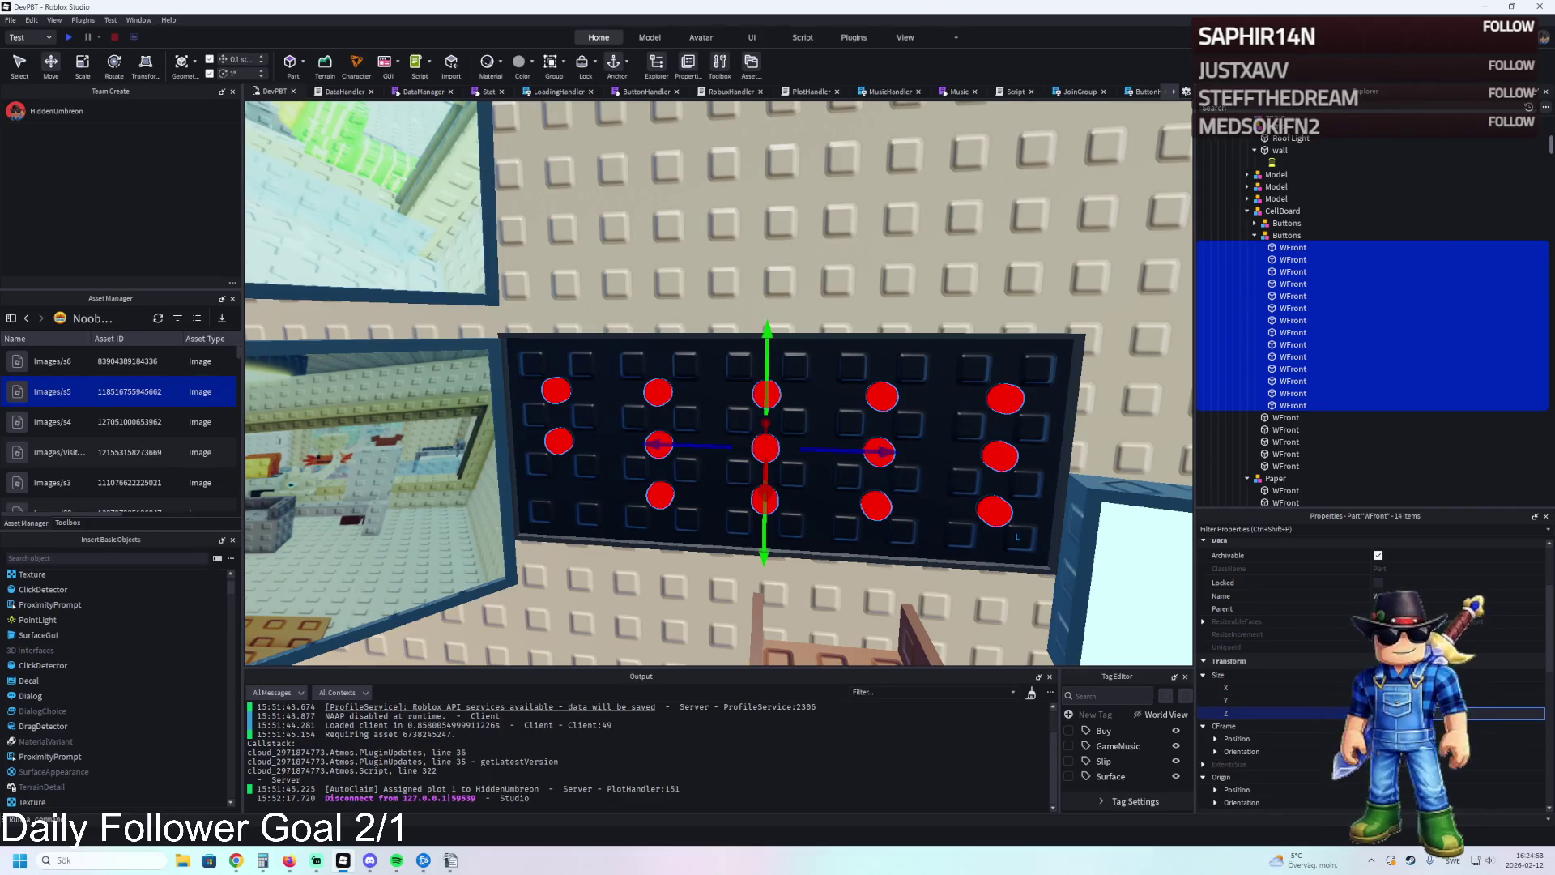
key("Return")
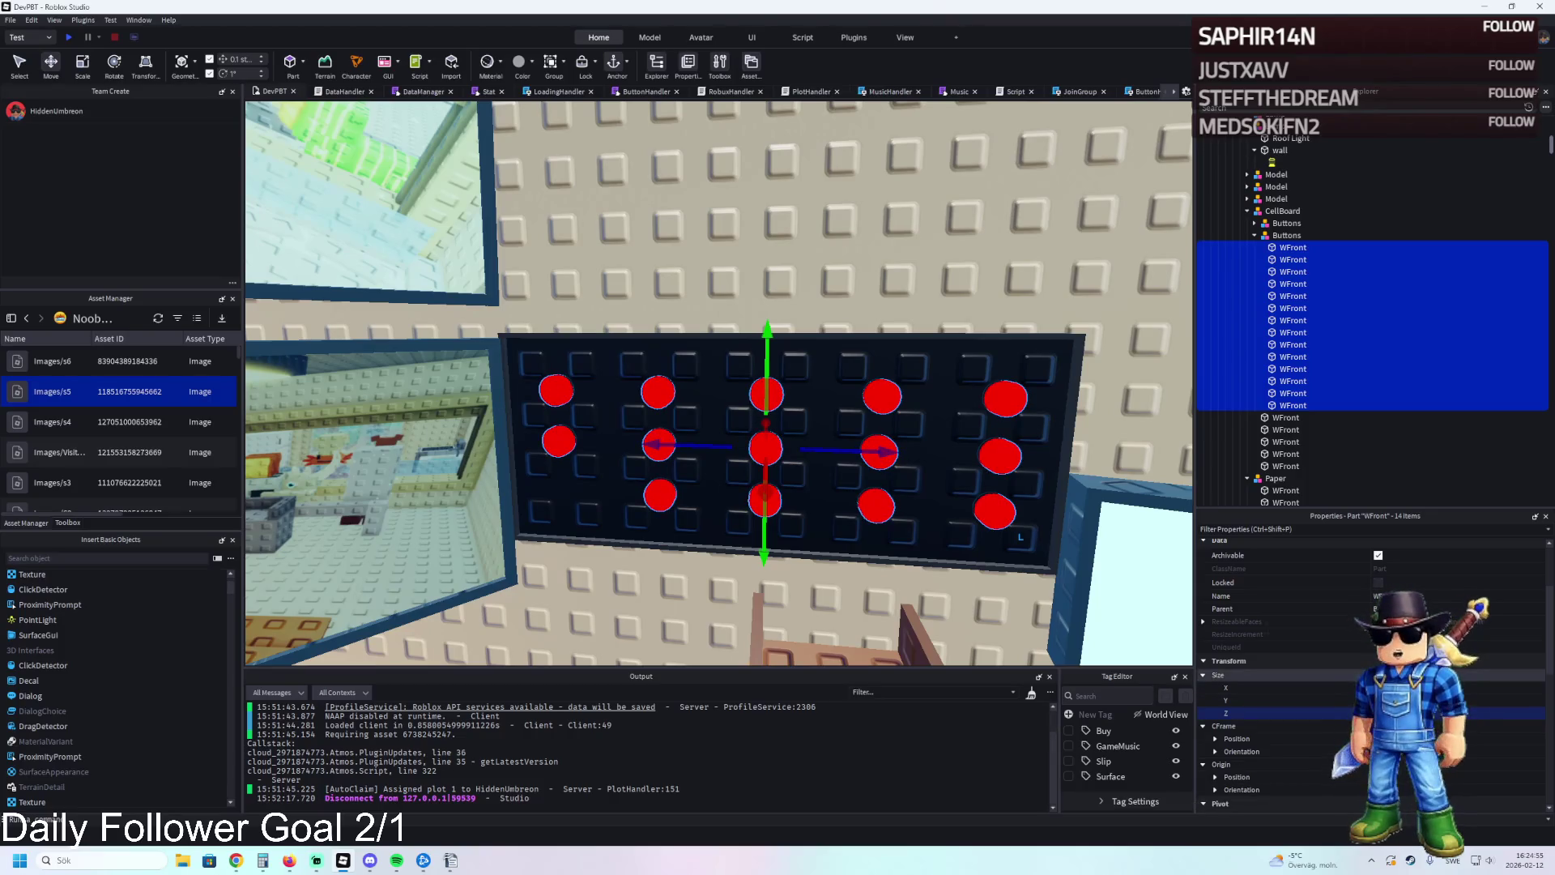
Make the 14 WFront parts Black, then select the button board model.
left_click(1507, 687)
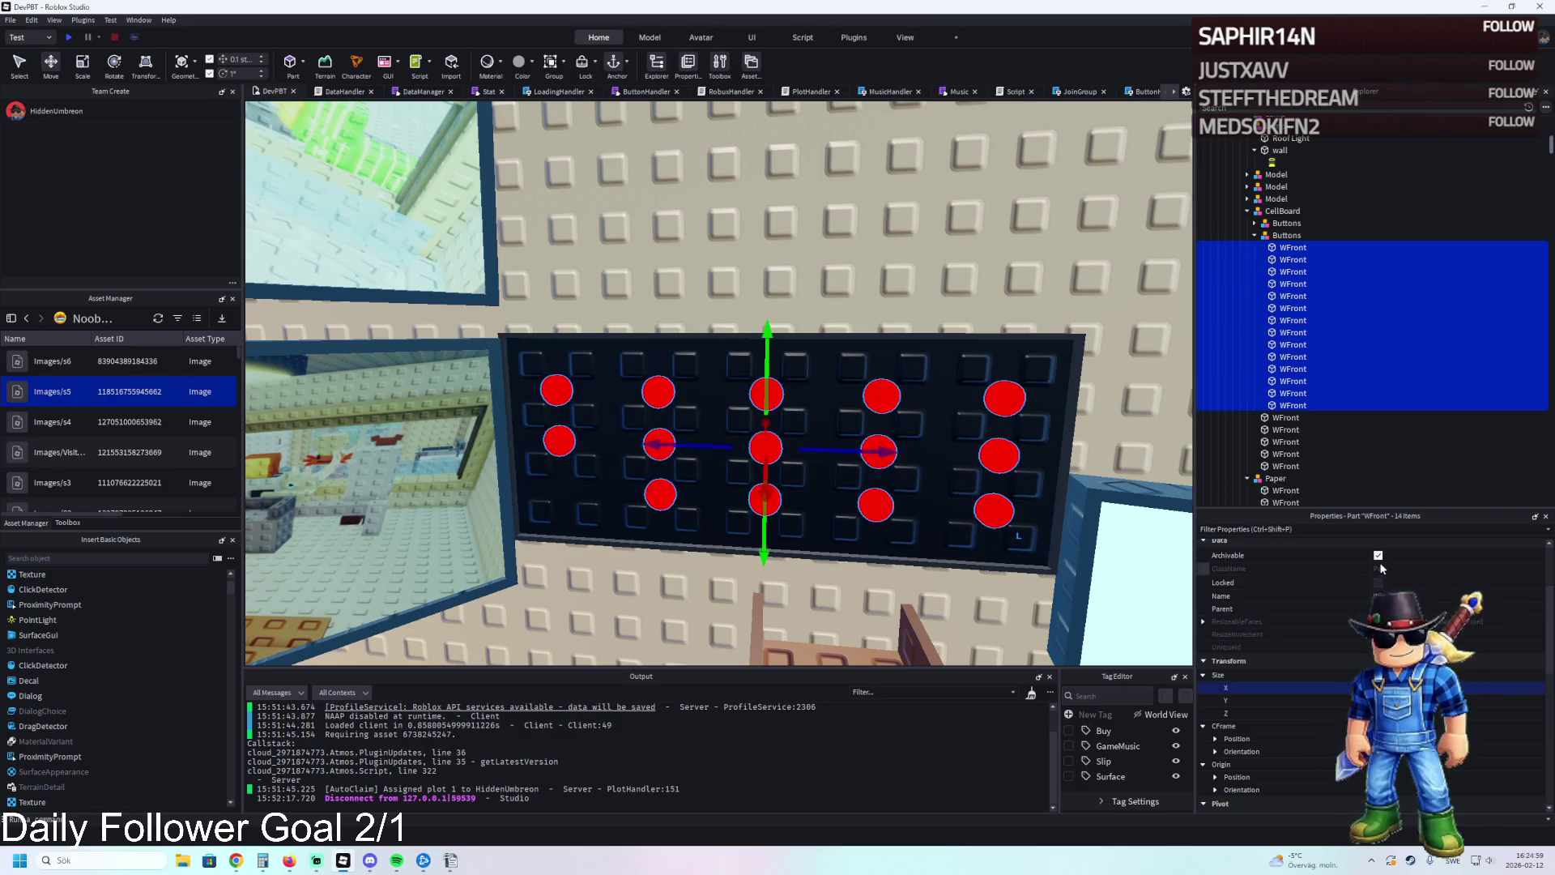
scroll(1381, 575, "up", 3)
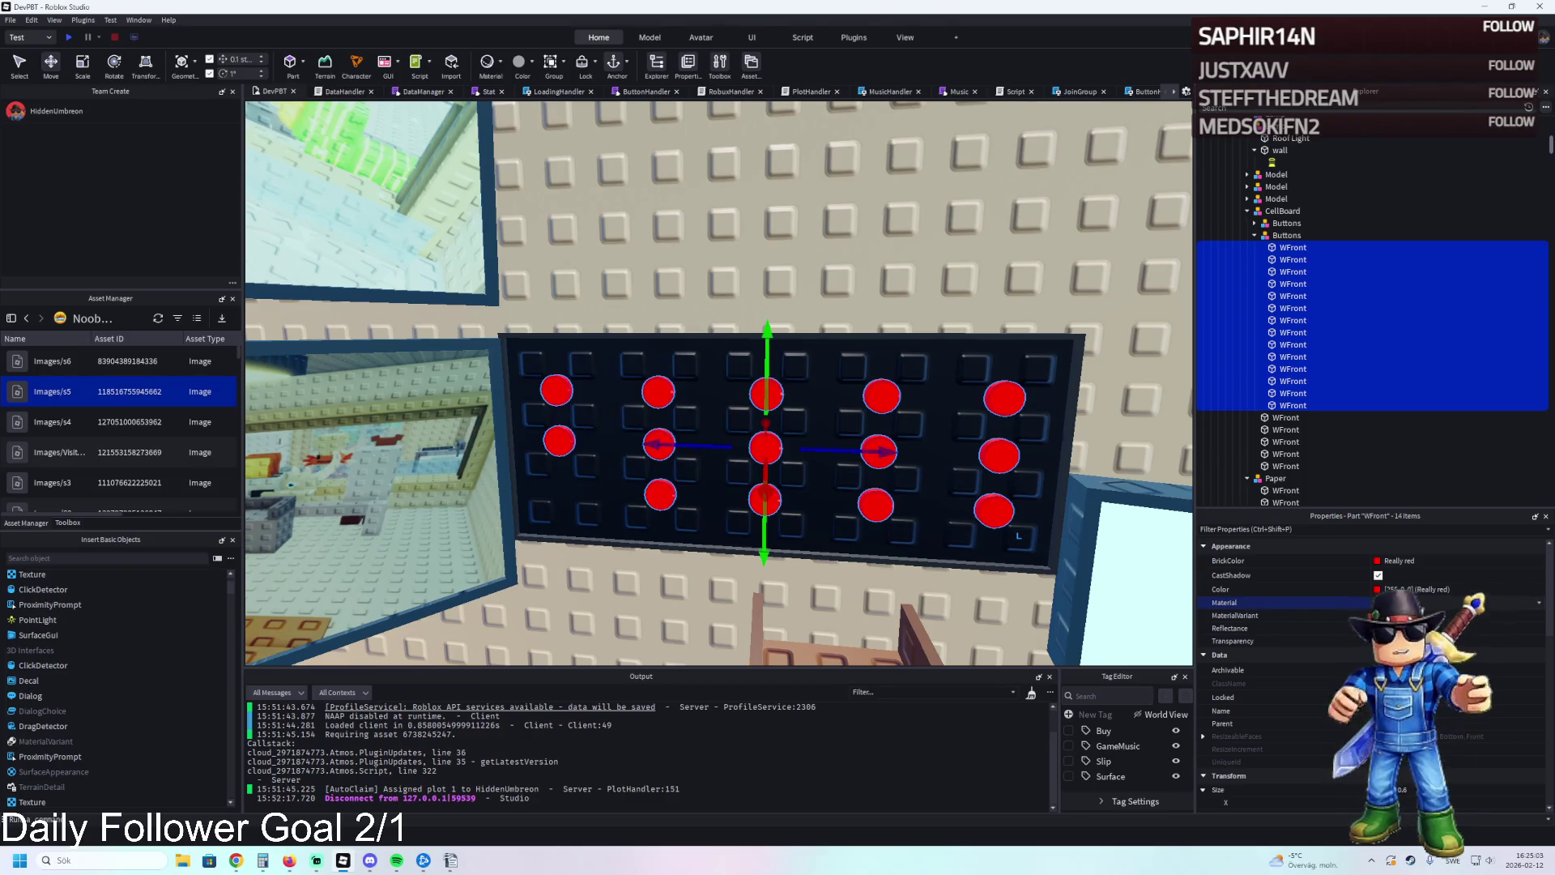
left_click(1386, 561)
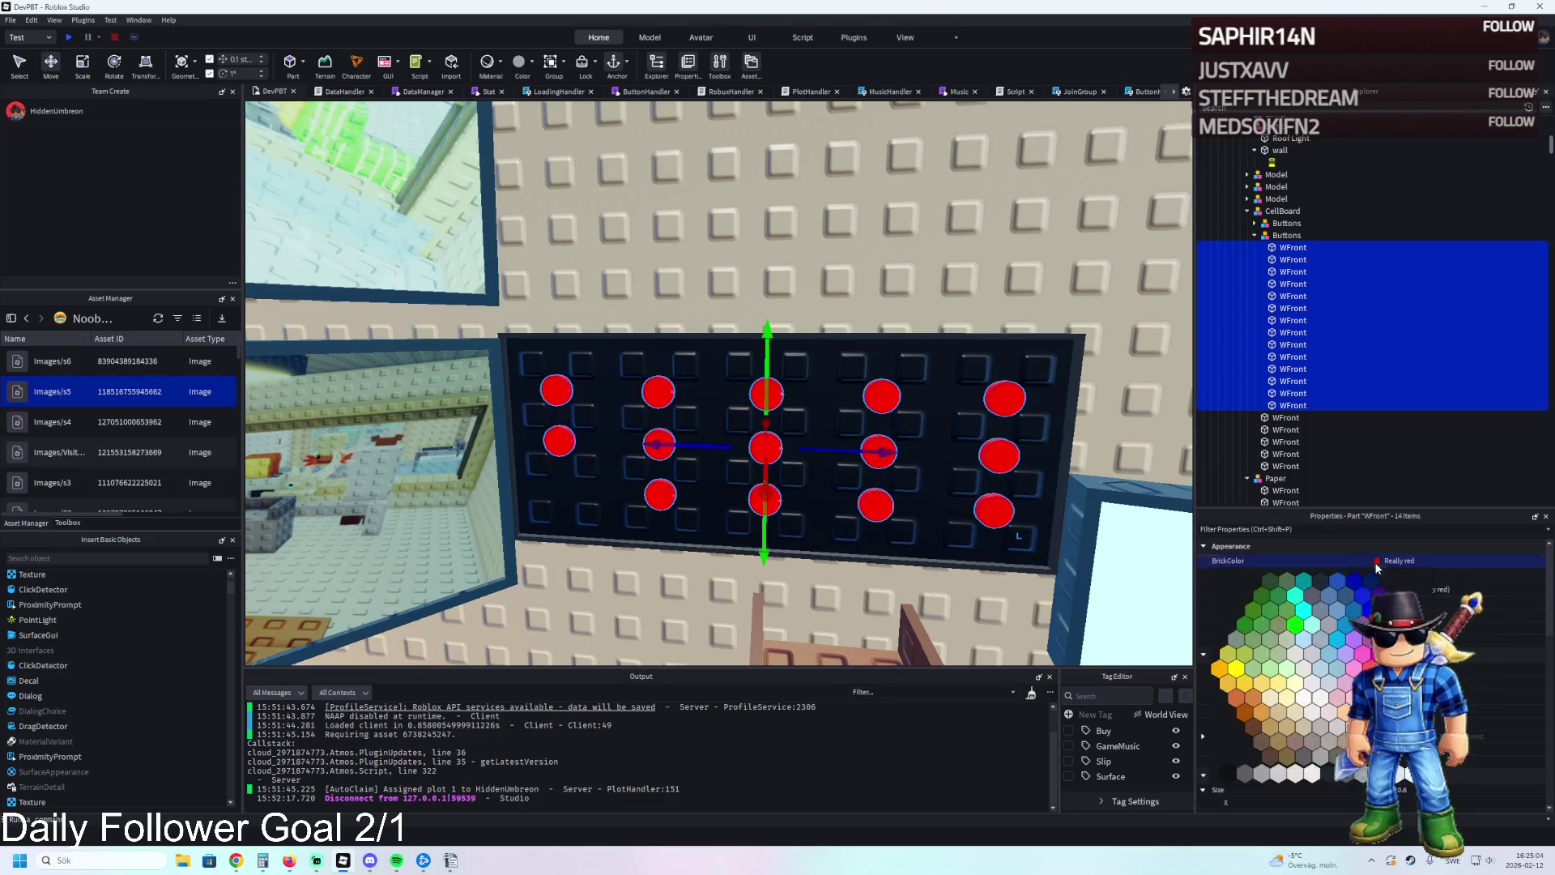
left_click(1335, 778)
scroll(1059, 486, "up", 5)
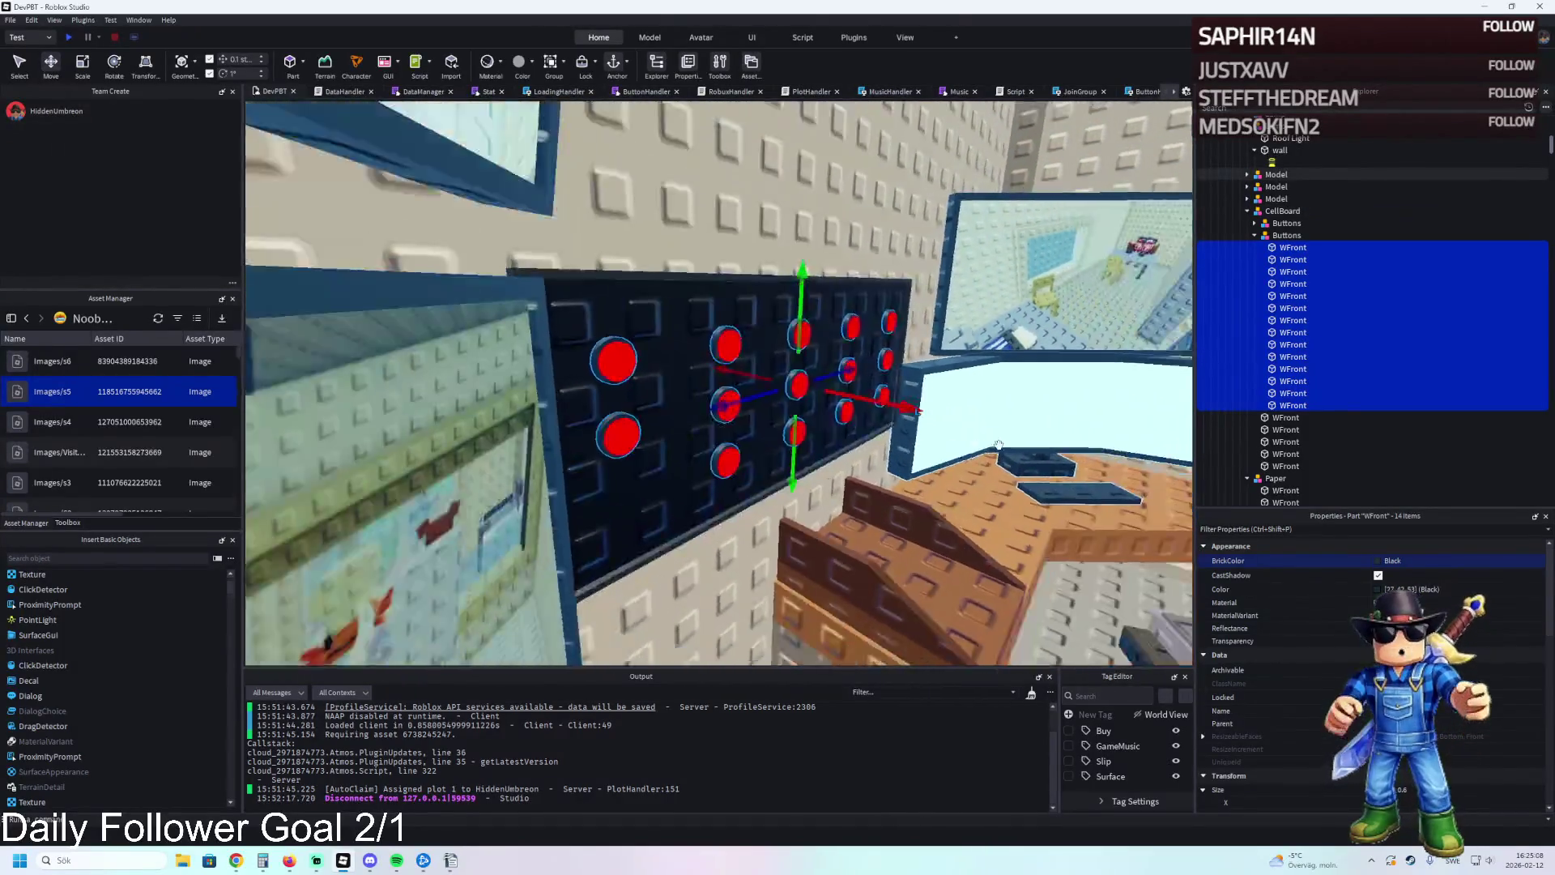
left_click(993, 433)
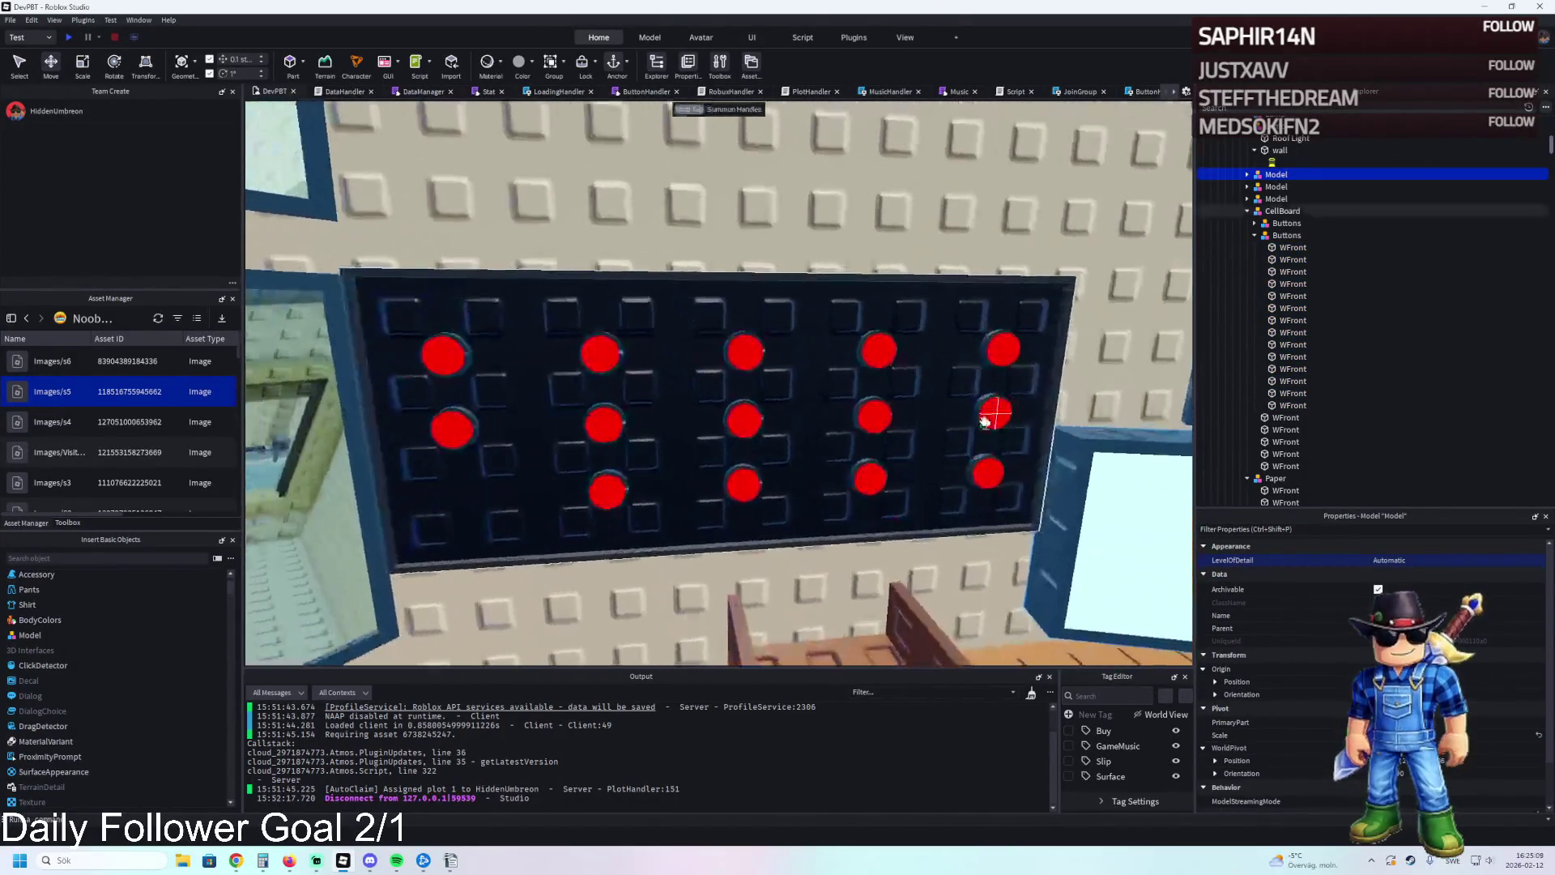
scroll(983, 420, "up", 5)
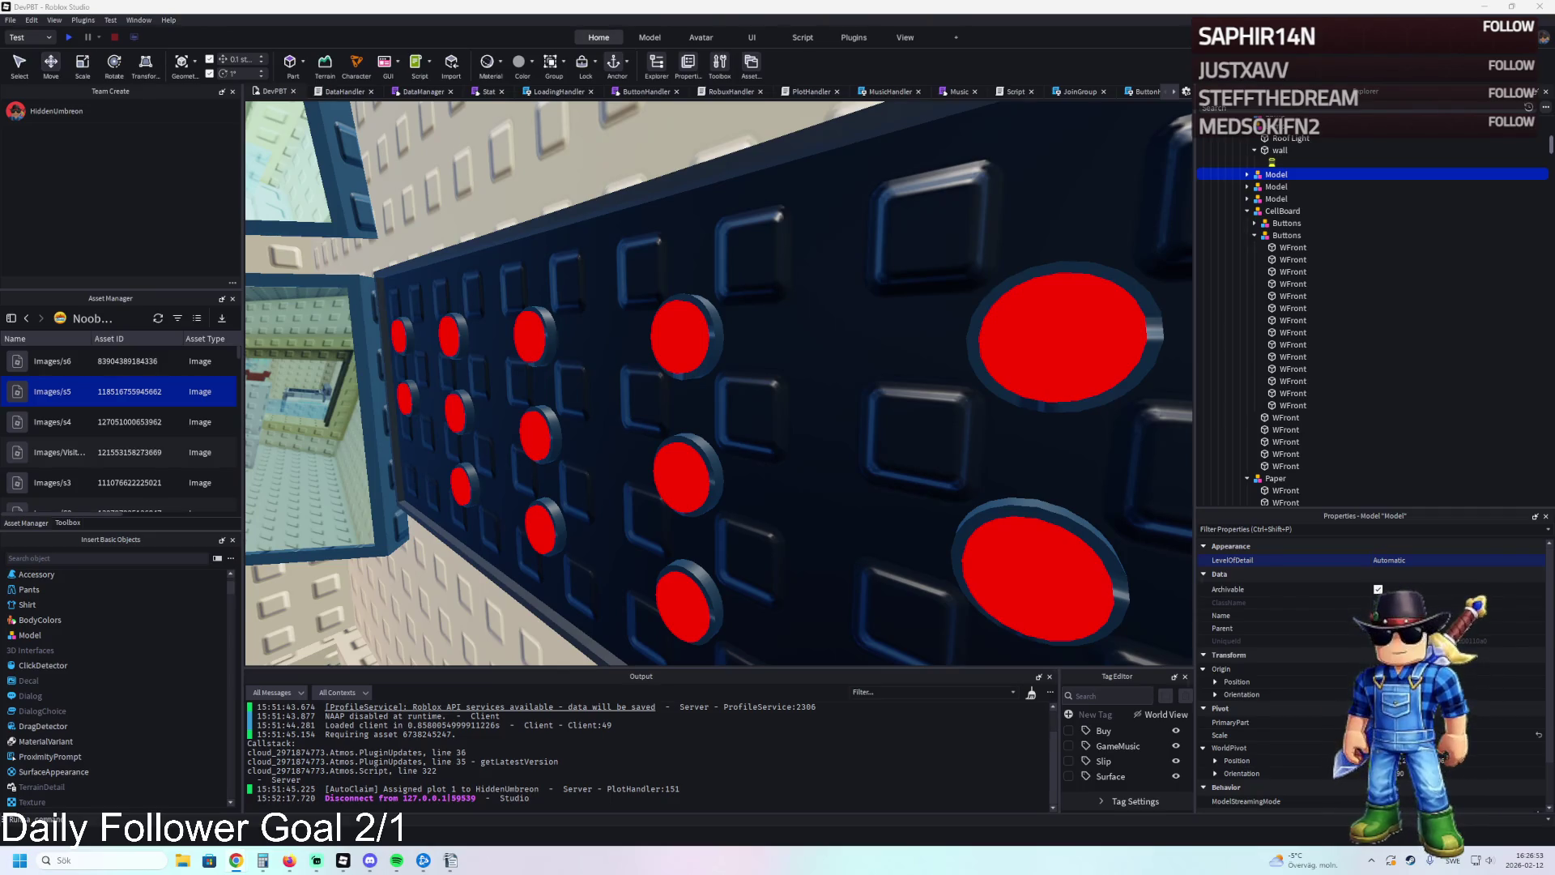
key("s")
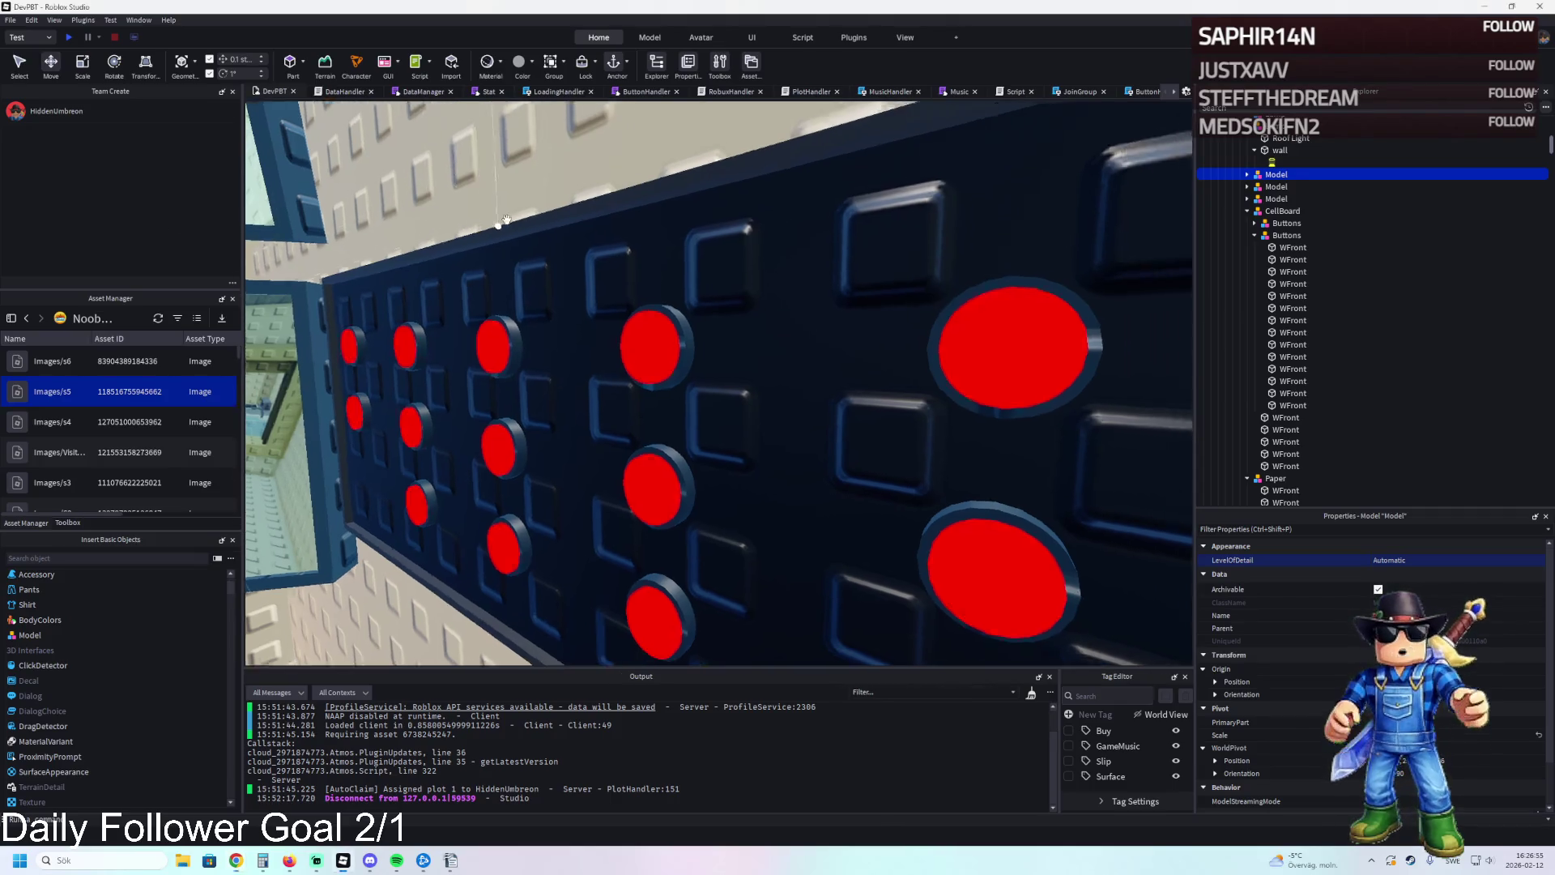
key("d")
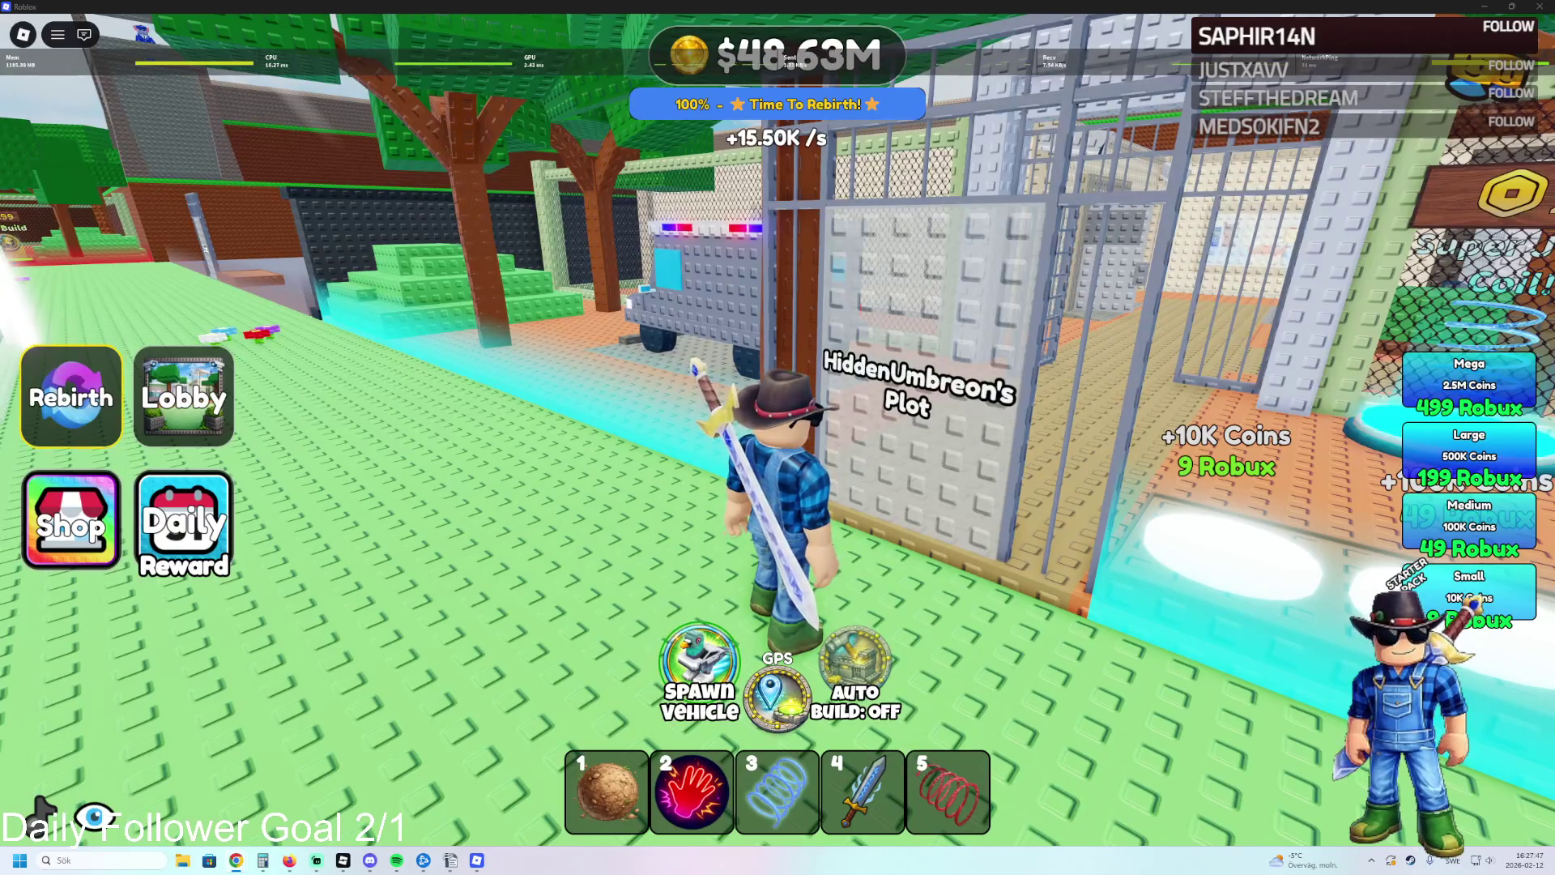
left_click_drag(701, 426, 704, 433)
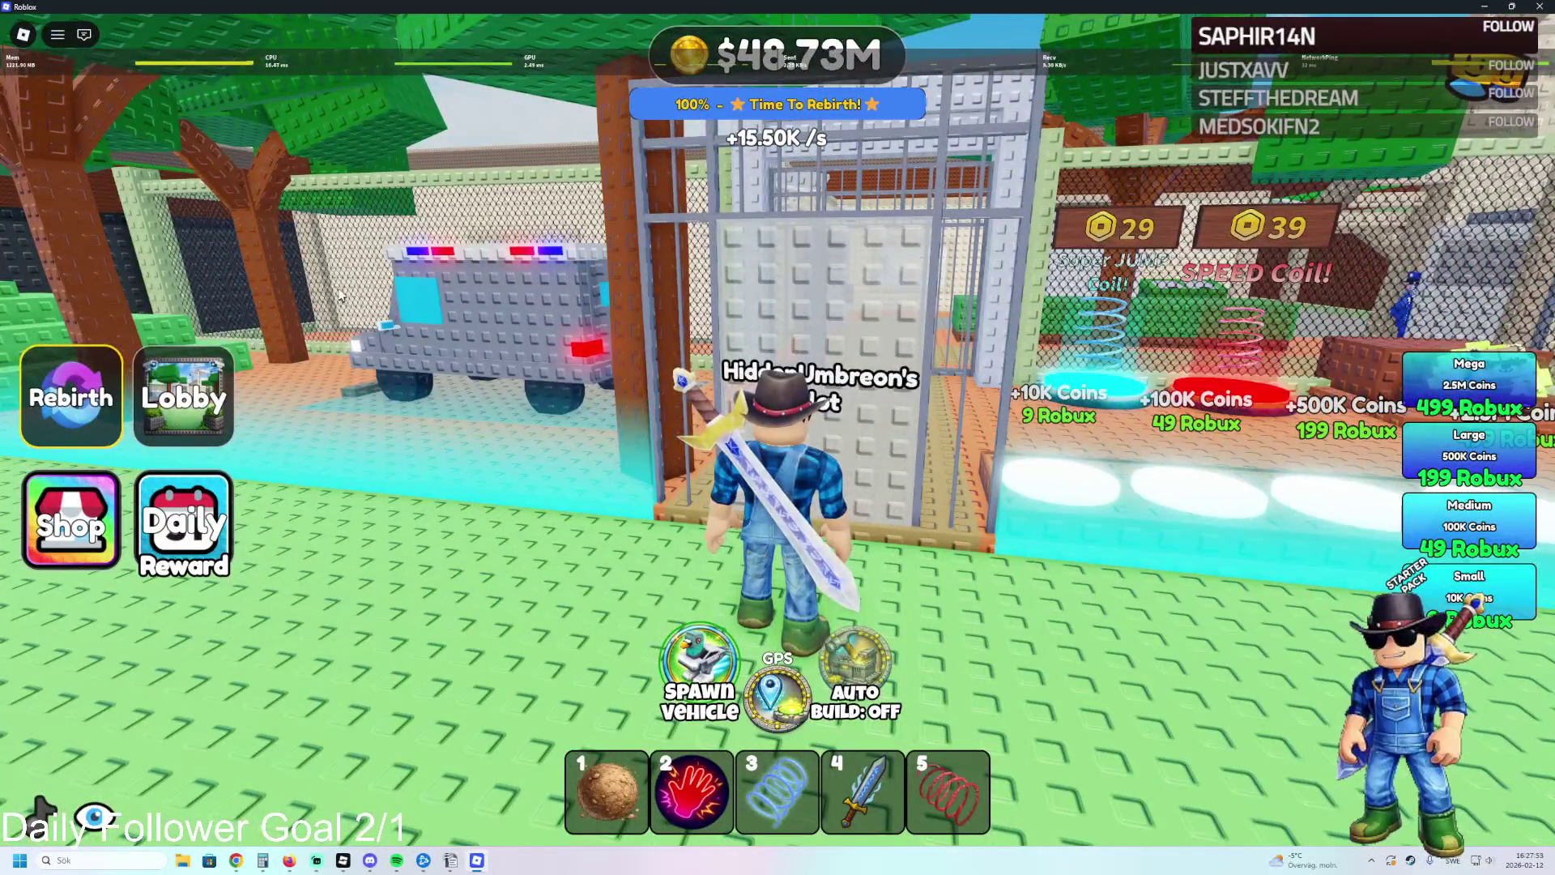
mouse_move(853, 371)
left_mouse_down()
mouse_move(909, 378)
mouse_move(784, 482)
left_mouse_up()
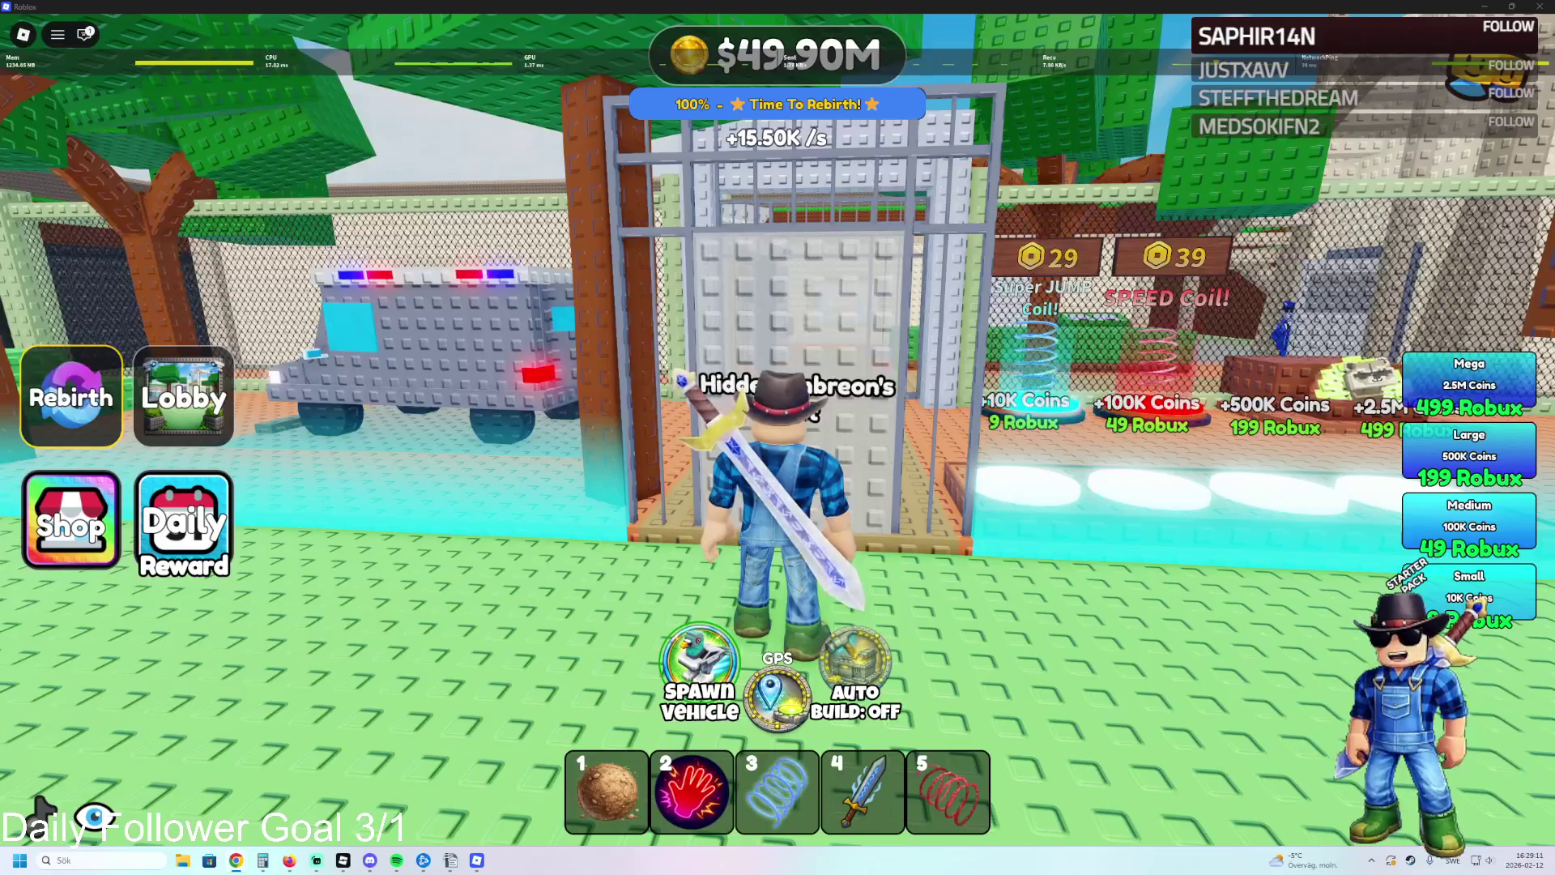
key("alt+Tab")
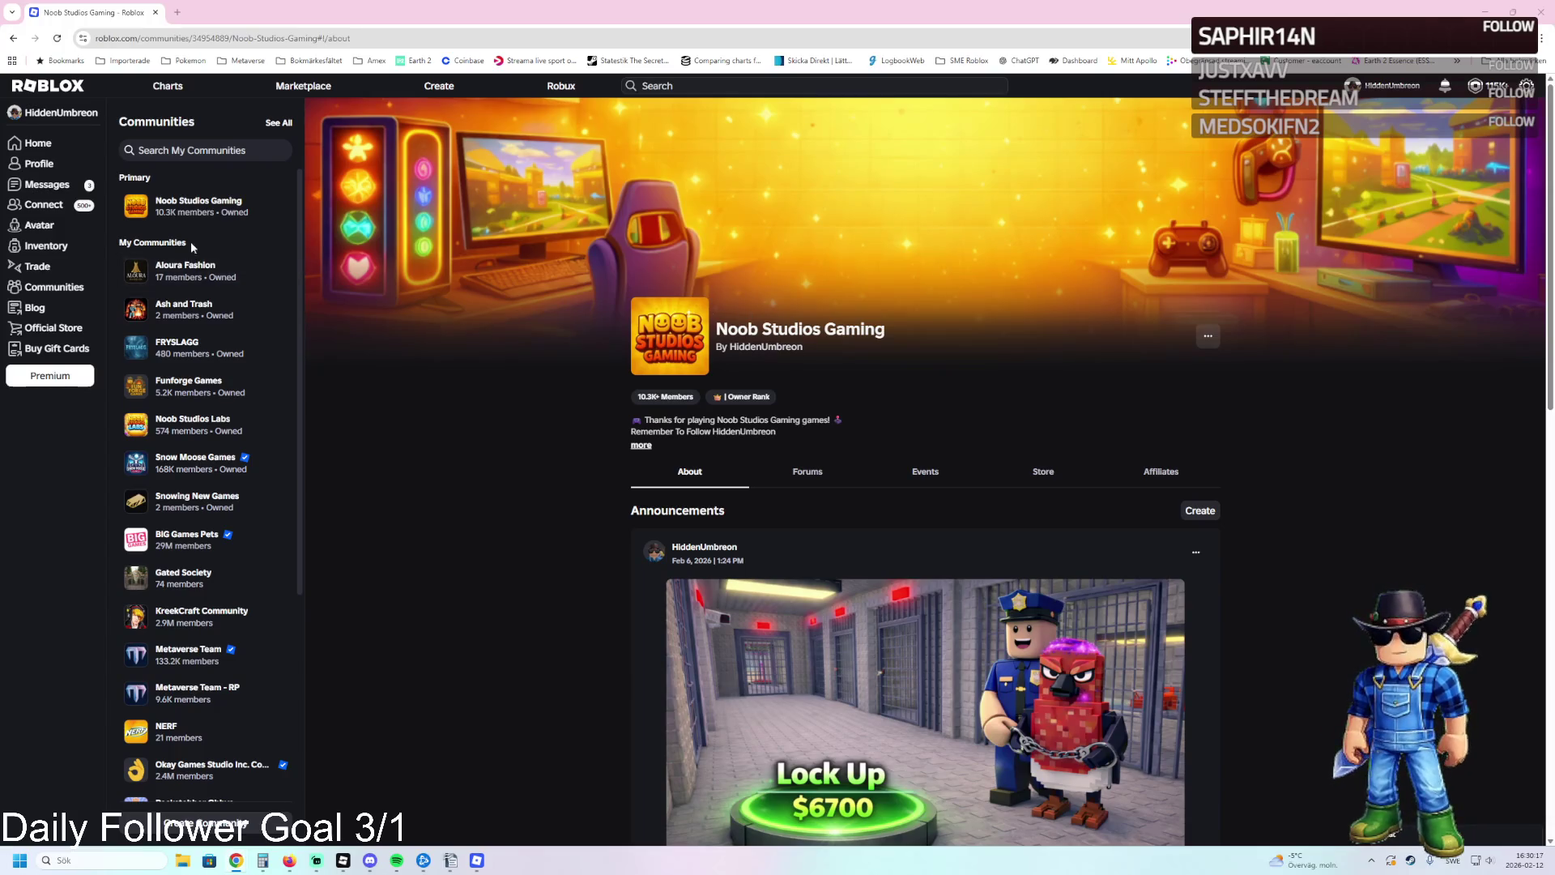
Return from Discord to the Noob Studios Labs community page and close the Discord page.
left_click(195, 428)
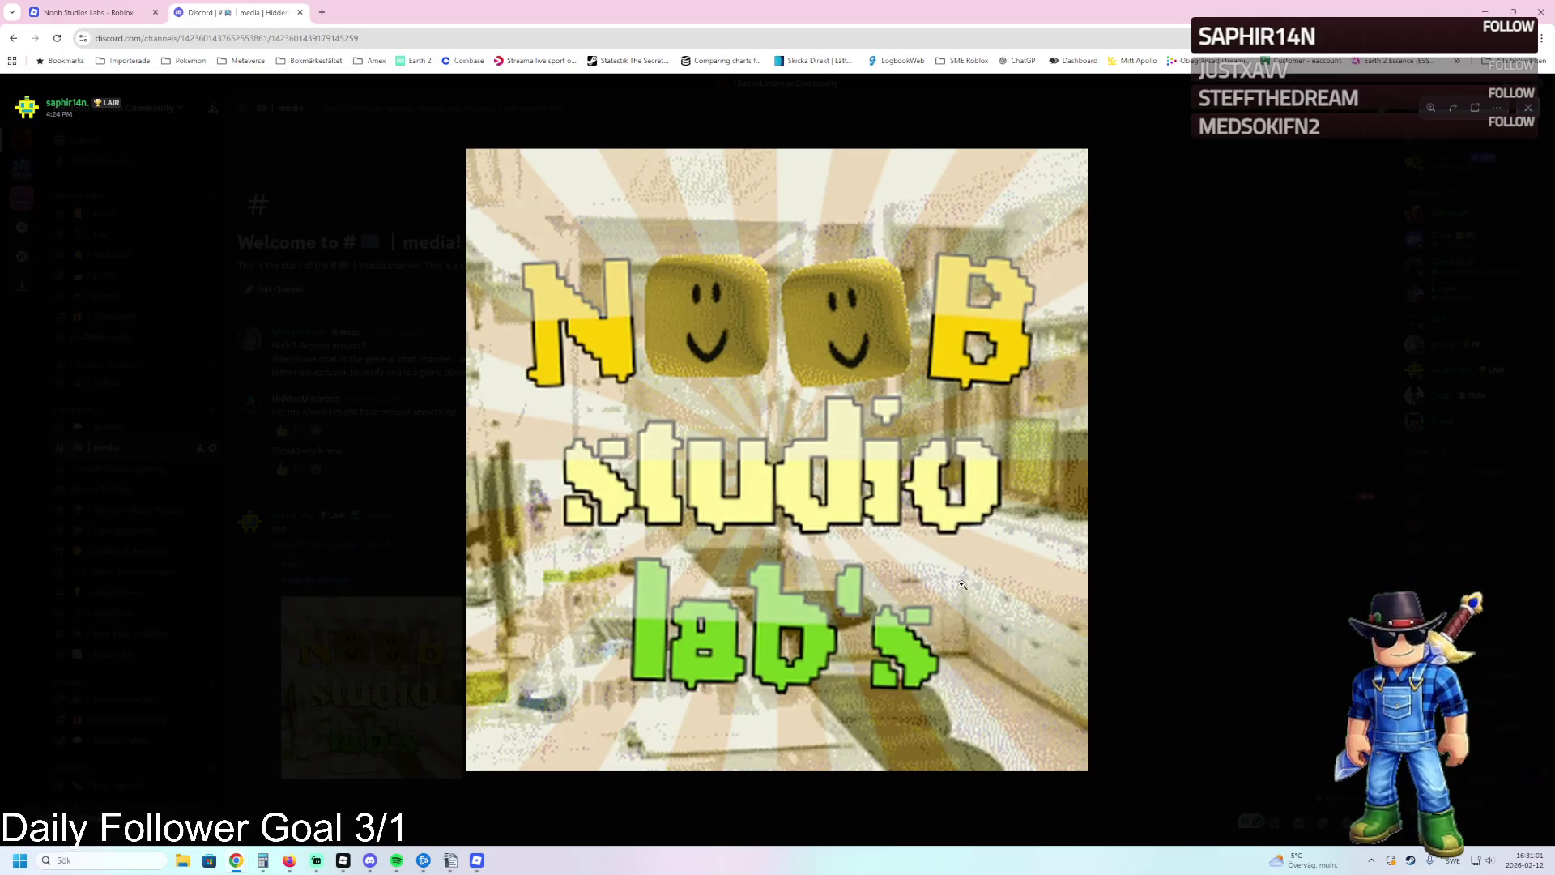
key("ctrl+shift+Tab")
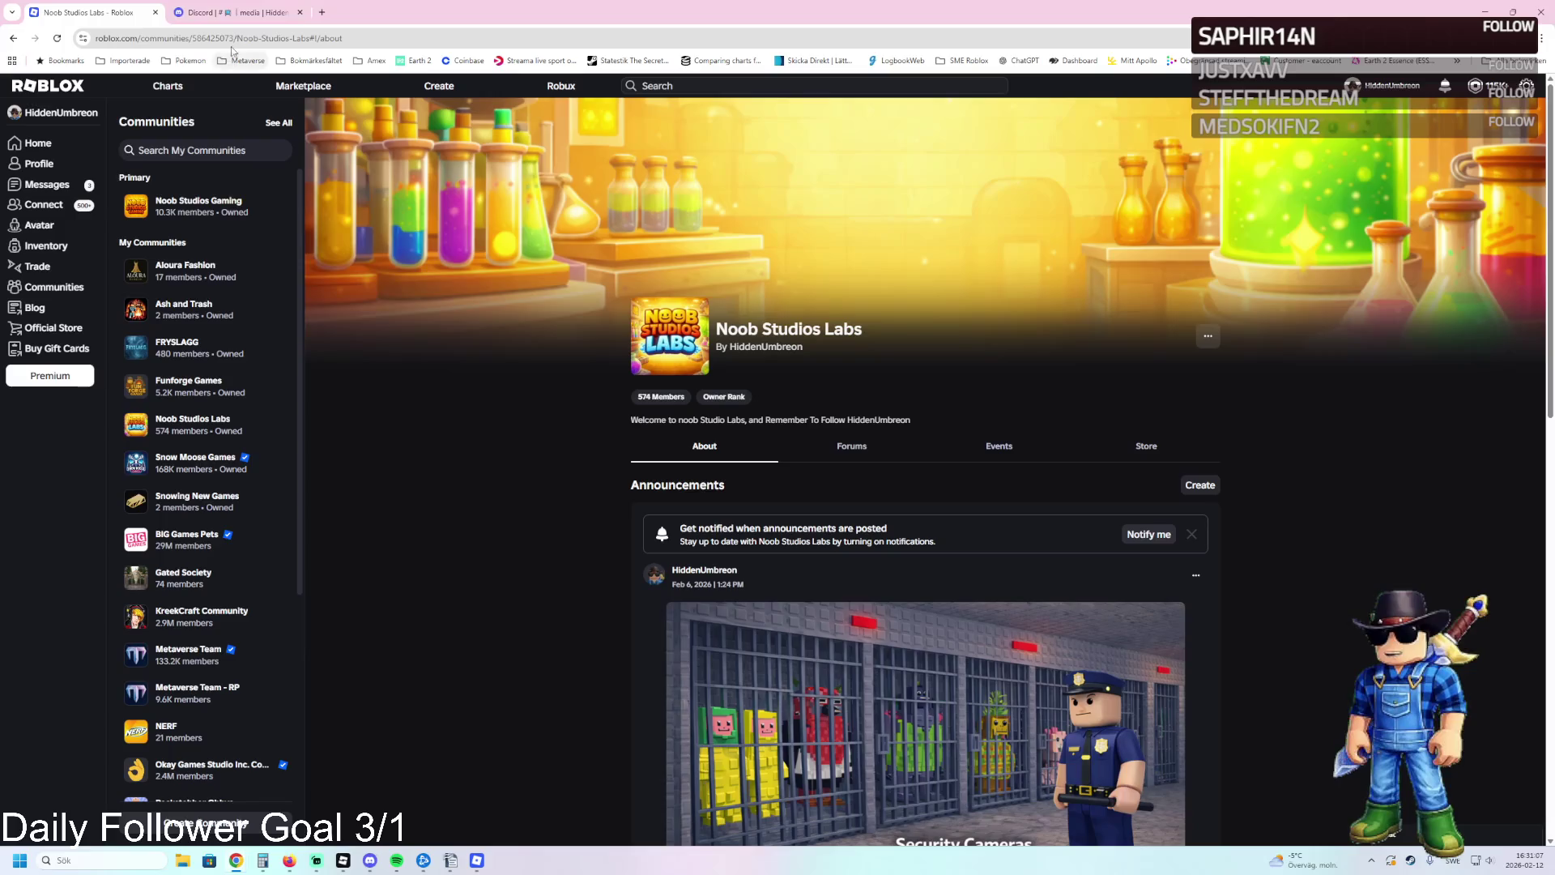
left_click(233, 10)
Close the Discord tab.
left_click(300, 12)
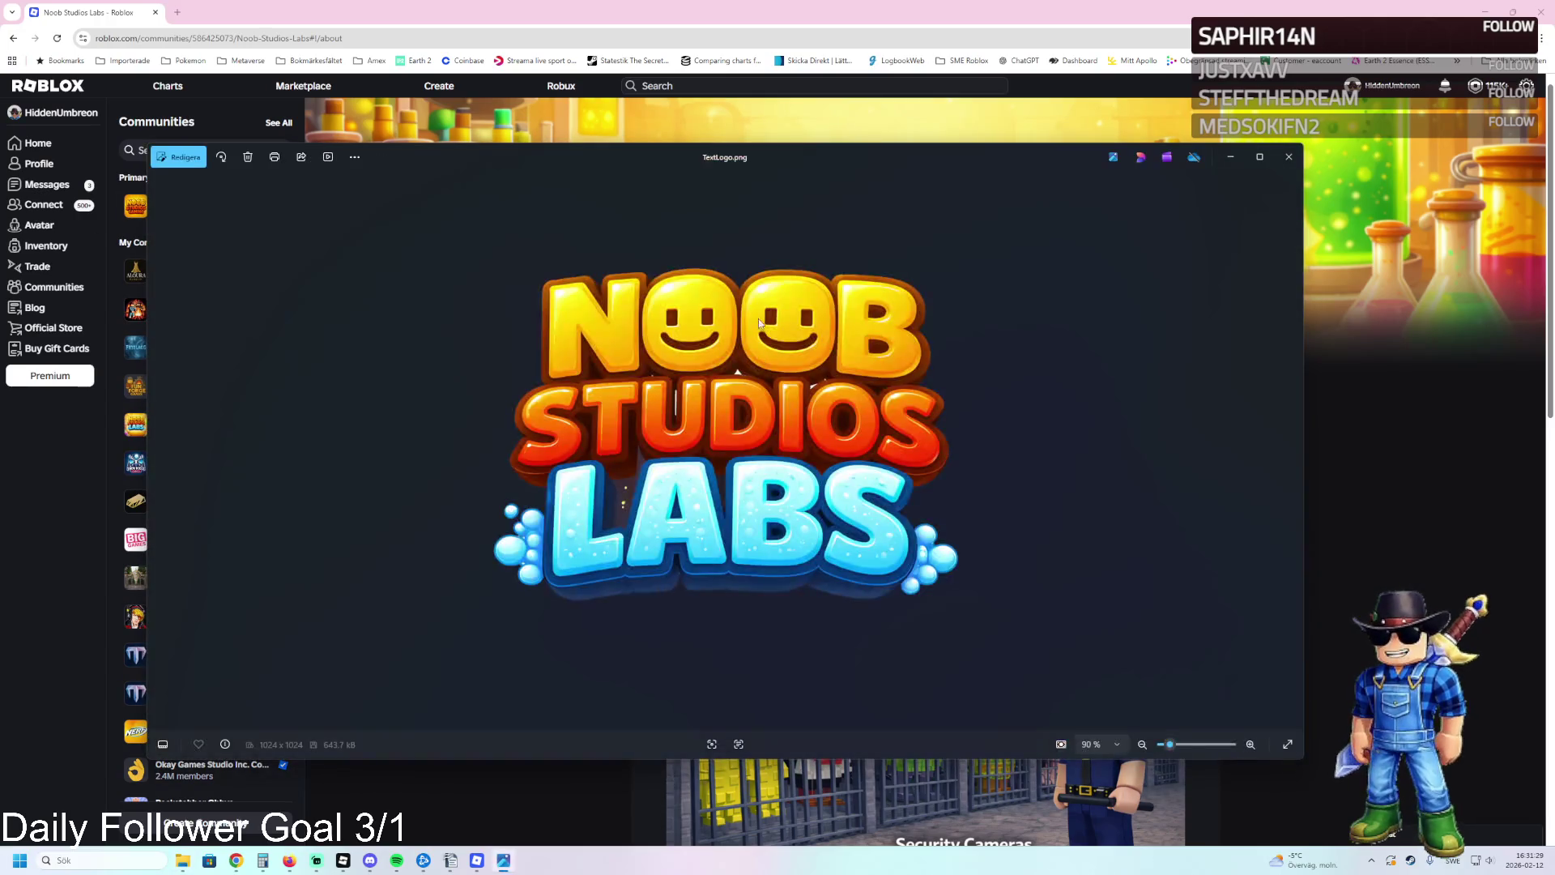
Move the logo viewer to the right and zoom in and out on the Discord image.
left_click_drag(853, 162, 1010, 154)
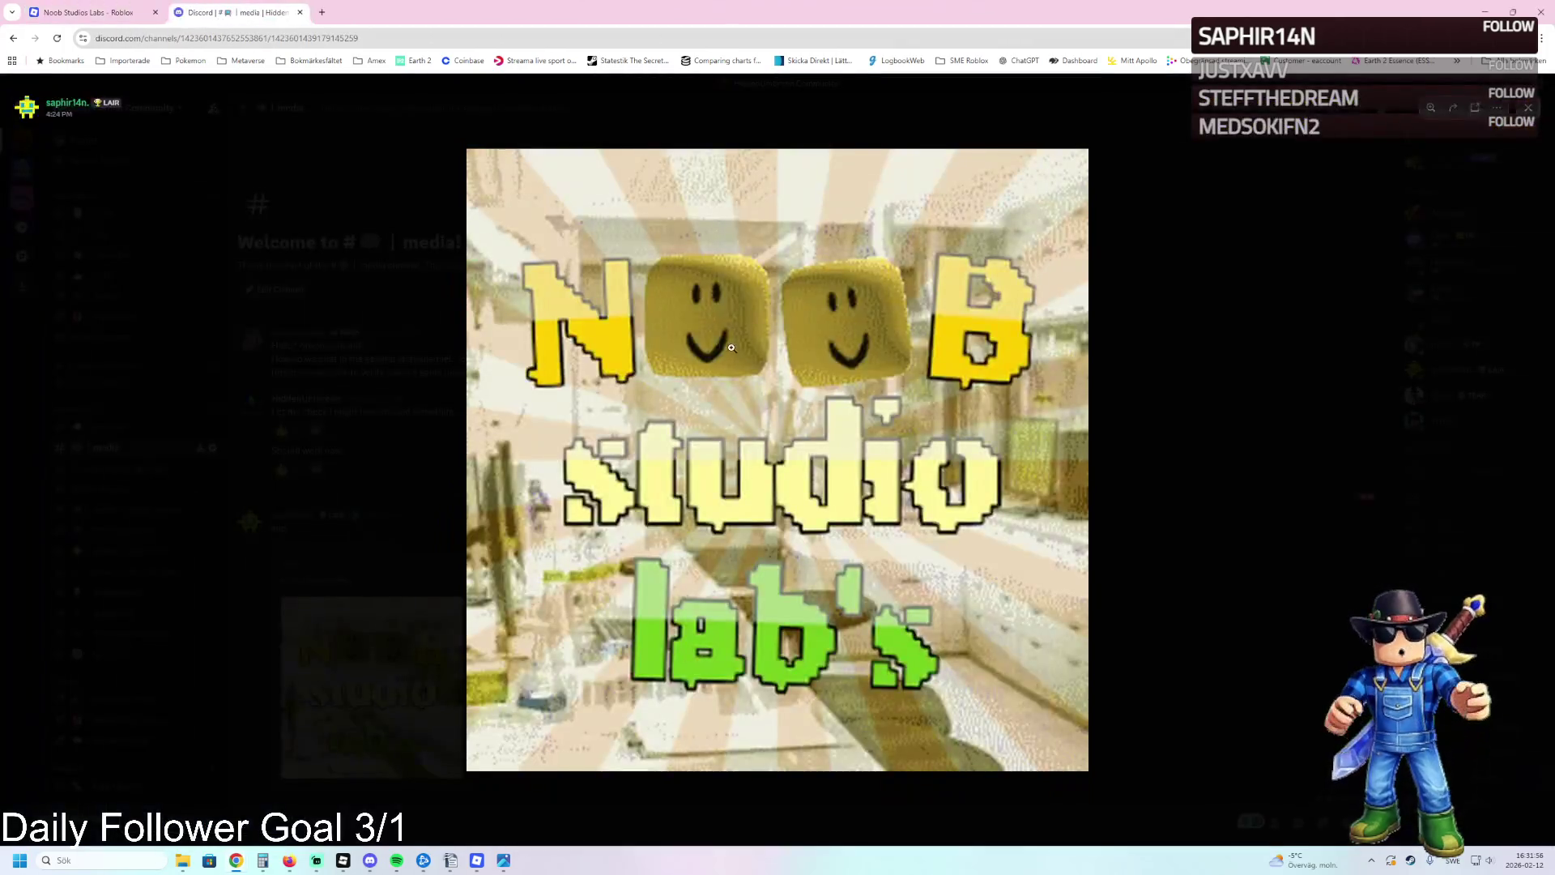
left_click(279, 271)
left_click(280, 270)
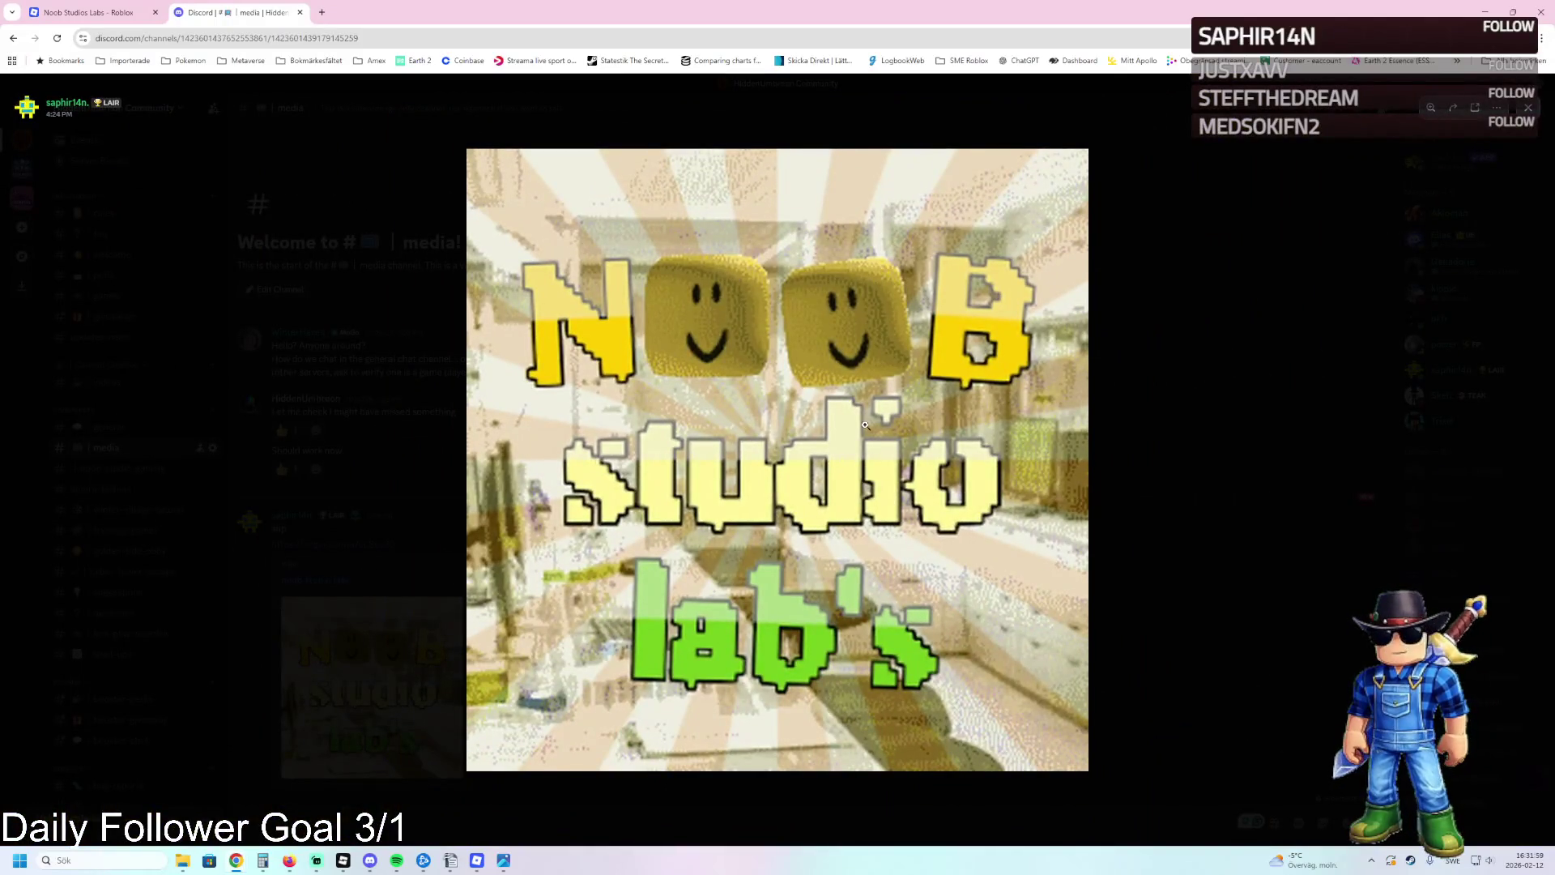
Zoom in and out on the Noob Studio Lab's logo lettering.
left_click(1055, 642)
left_click(1230, 526)
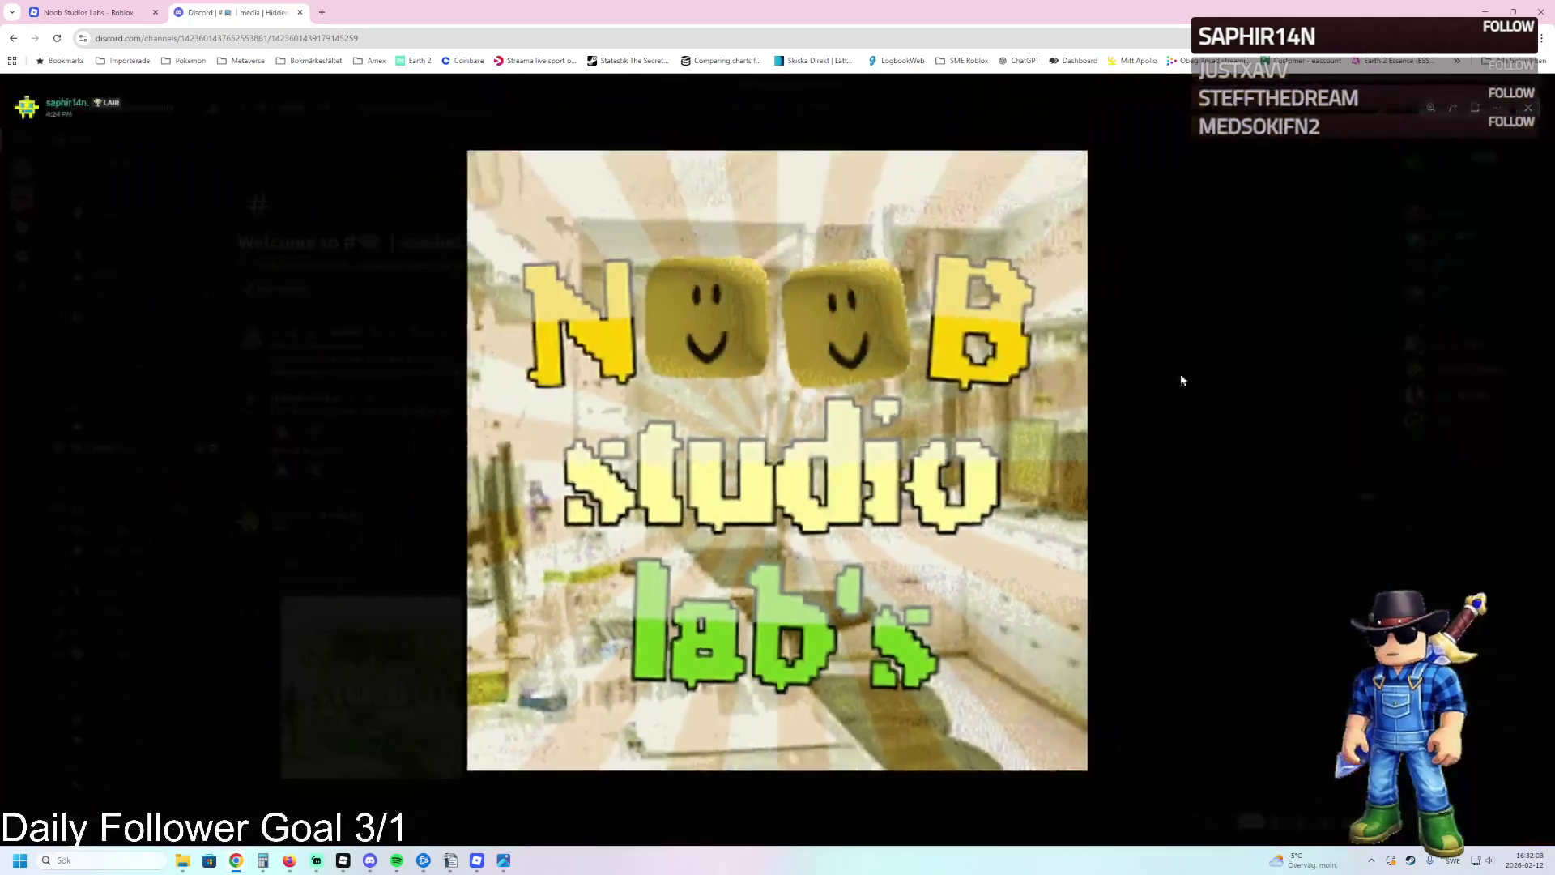
left_click(1027, 407)
left_click(1129, 424)
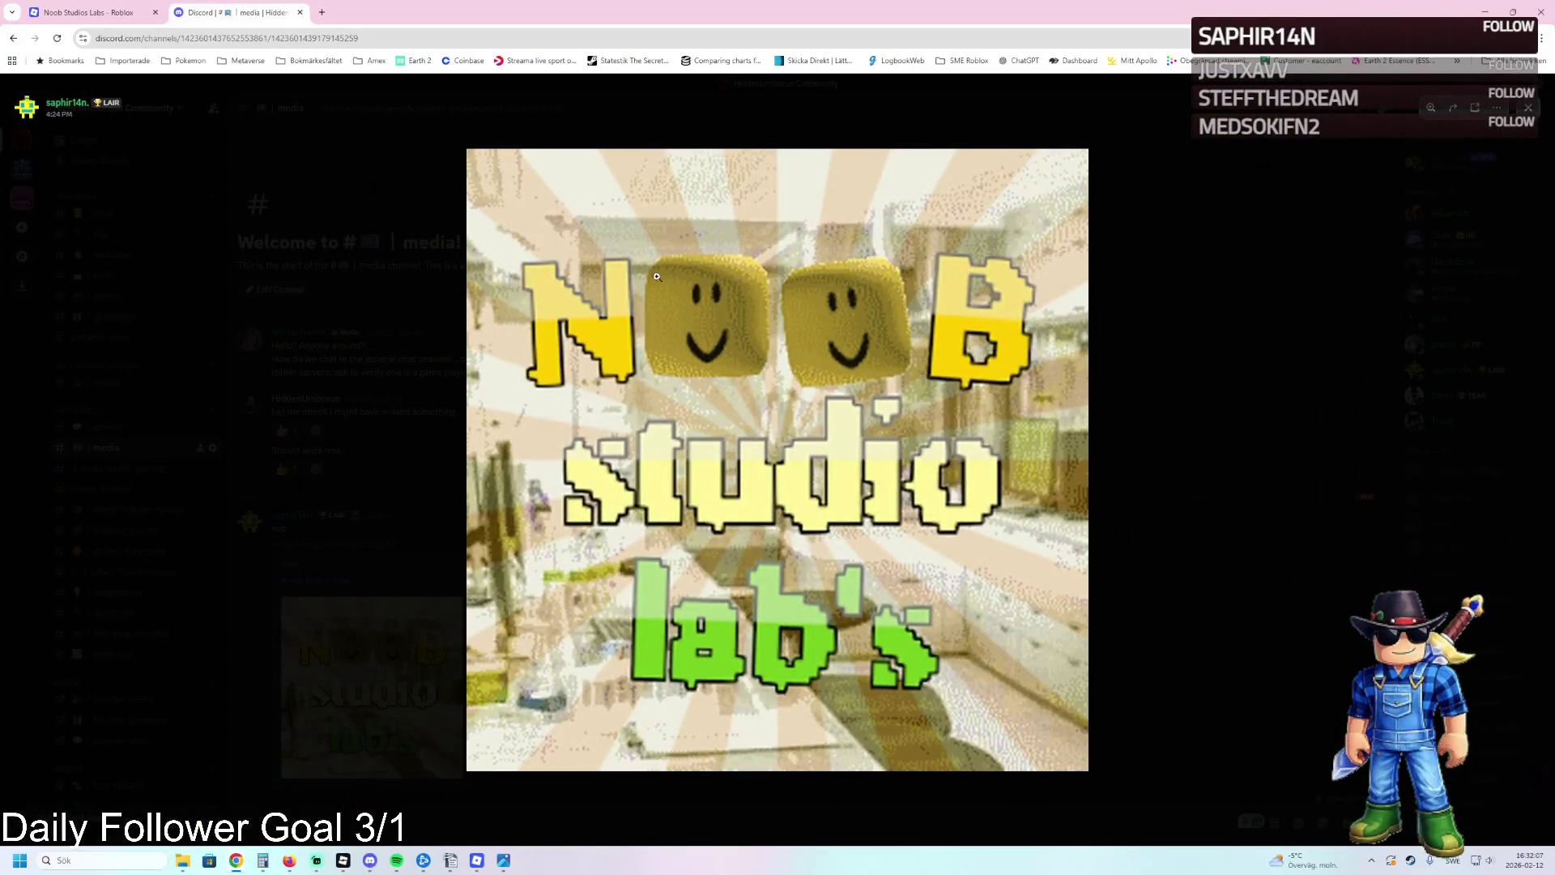
Close the image preview, move Discord into its own window, and bring the Roblox game forward.
left_click(281, 228)
left_click_drag(247, 5, 0, 24)
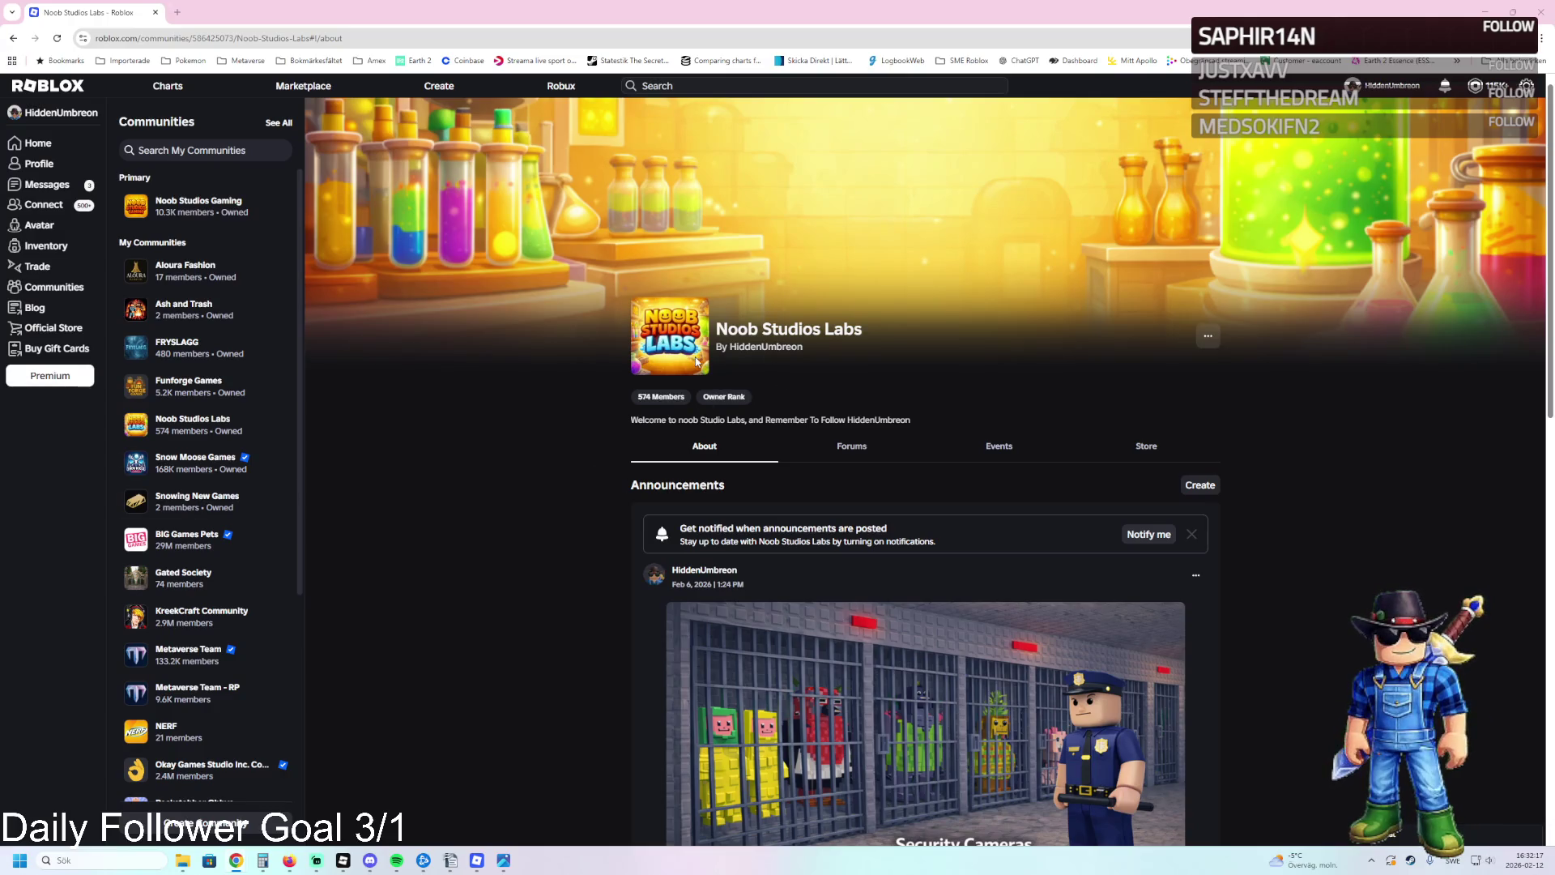
left_click(478, 863)
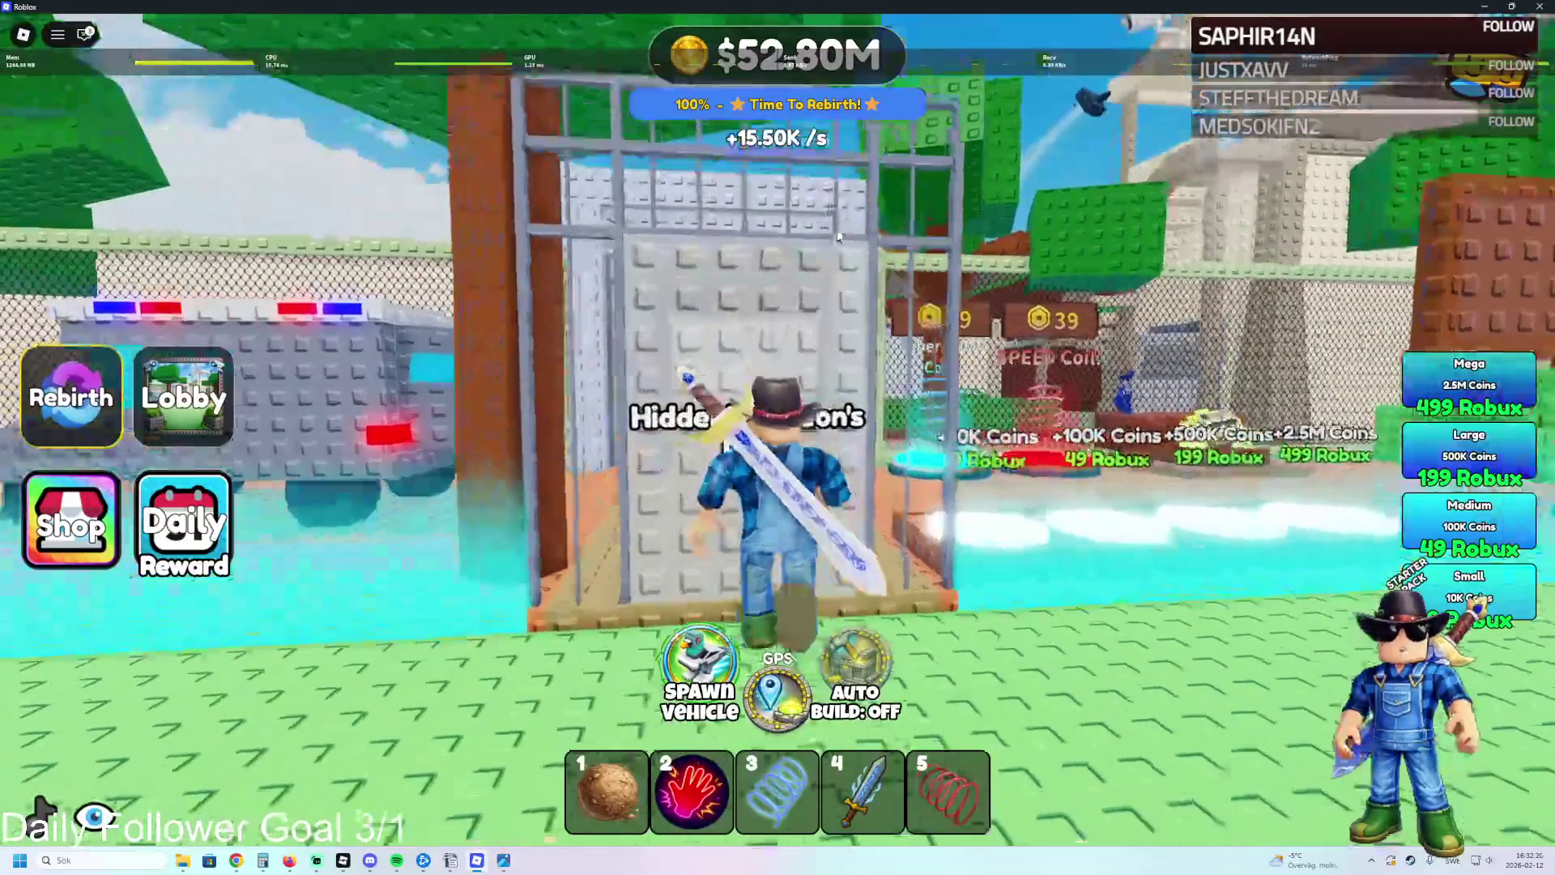
Run the character past the caged gate and clothing stands, then off the plot to the lobby.
key("w")
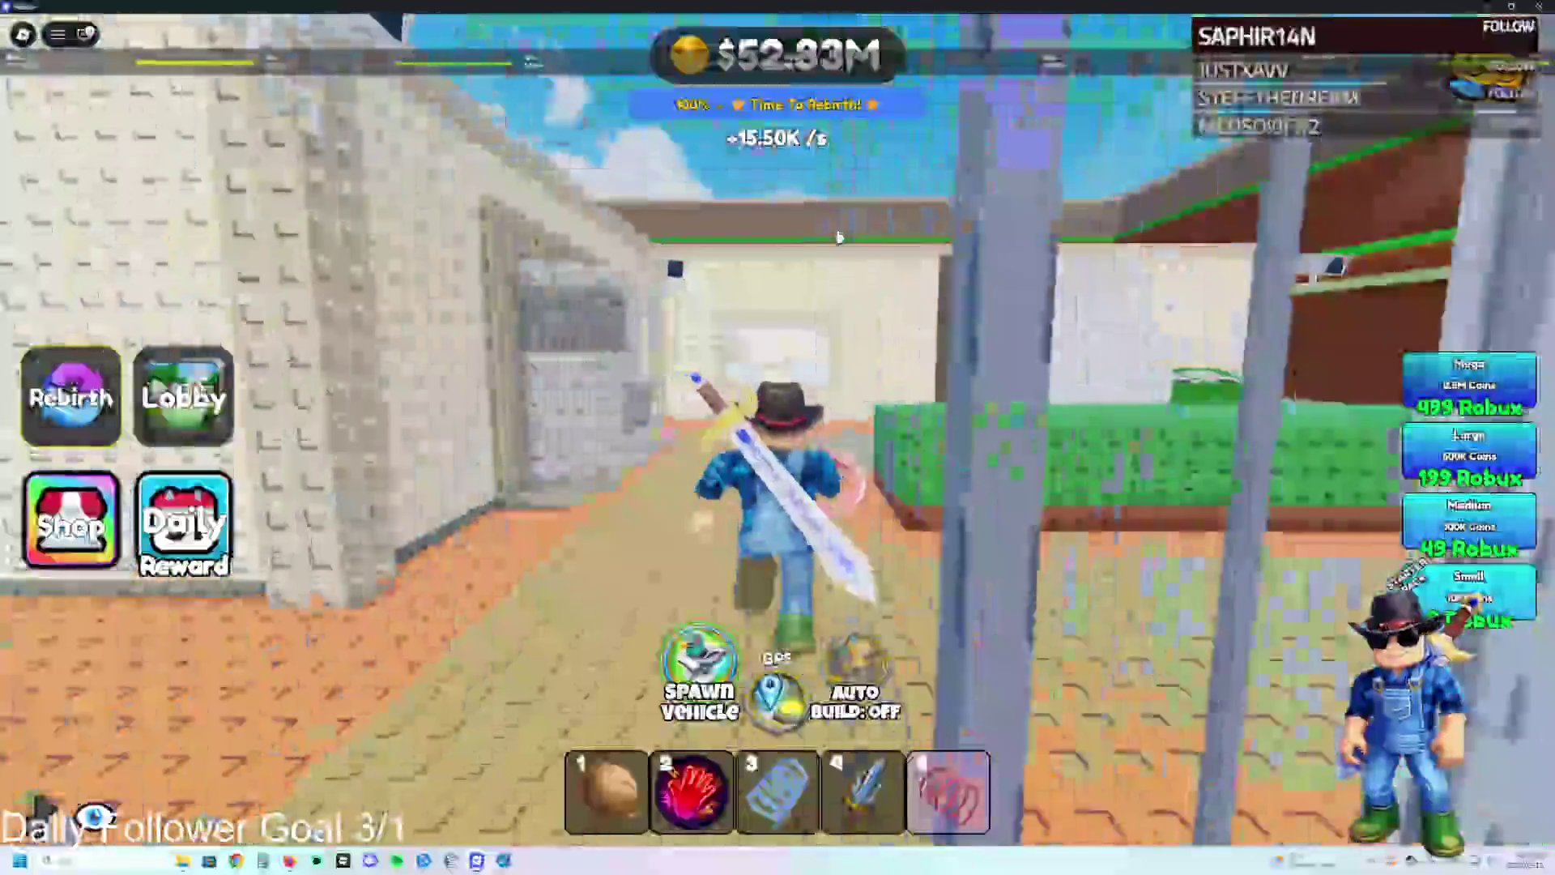
key("a")
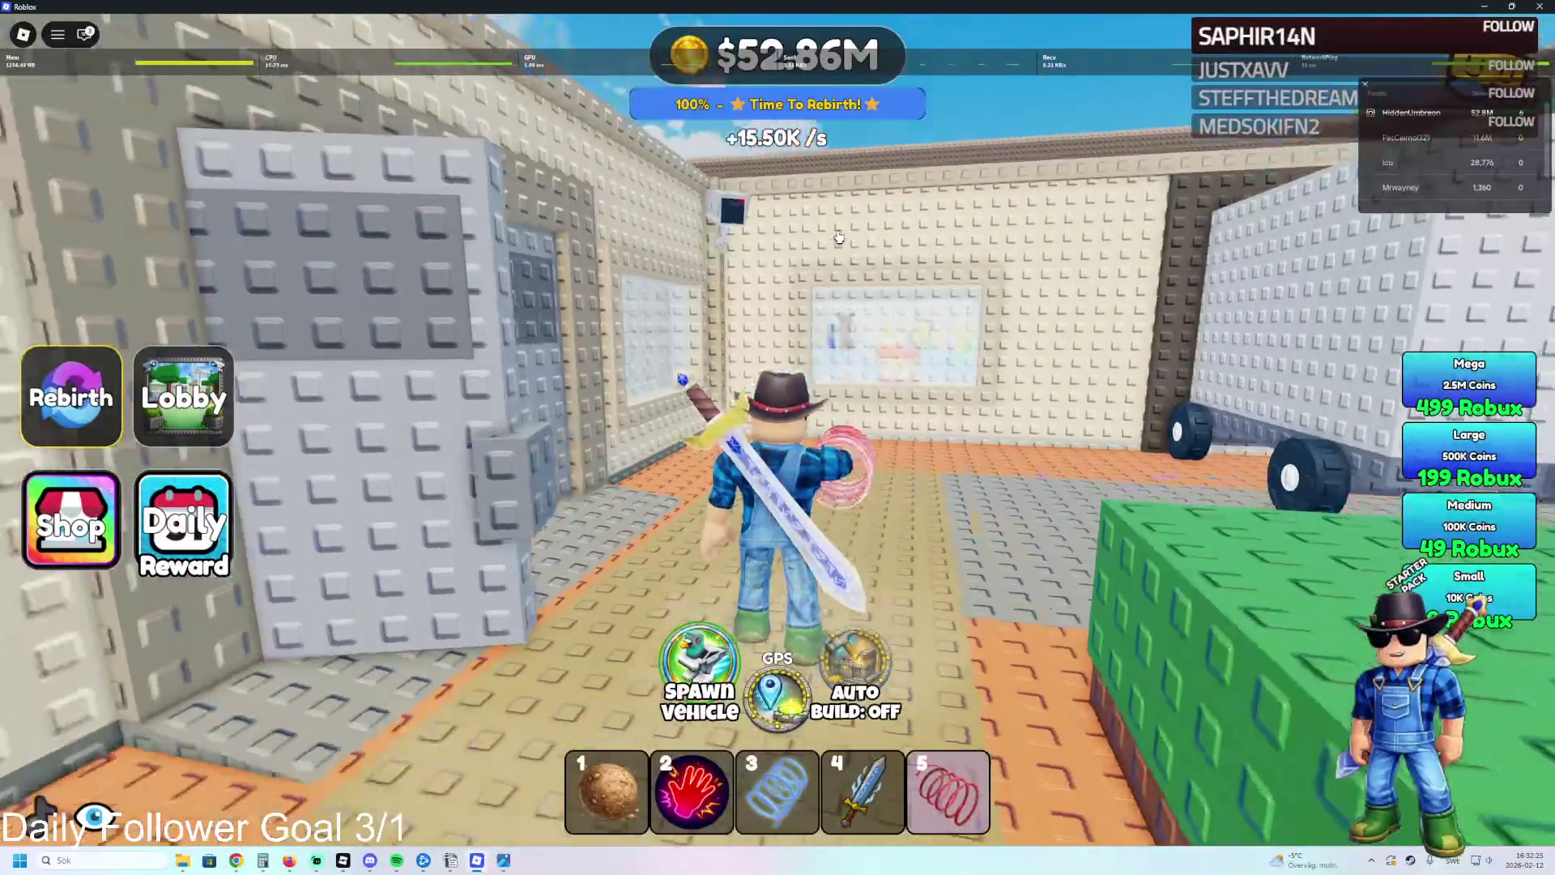
key("w")
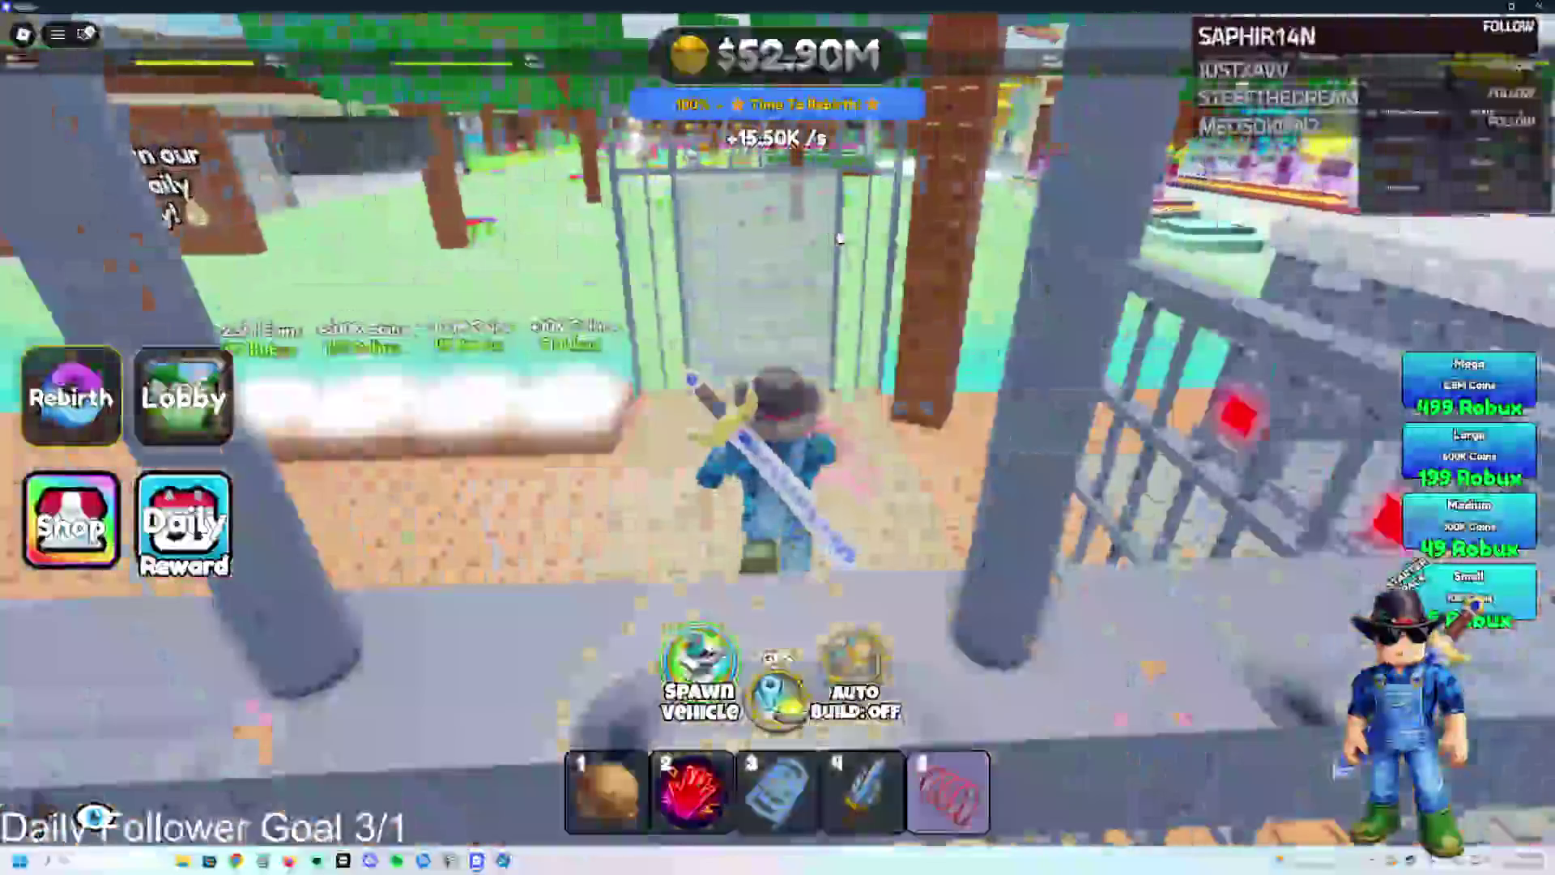
key("a")
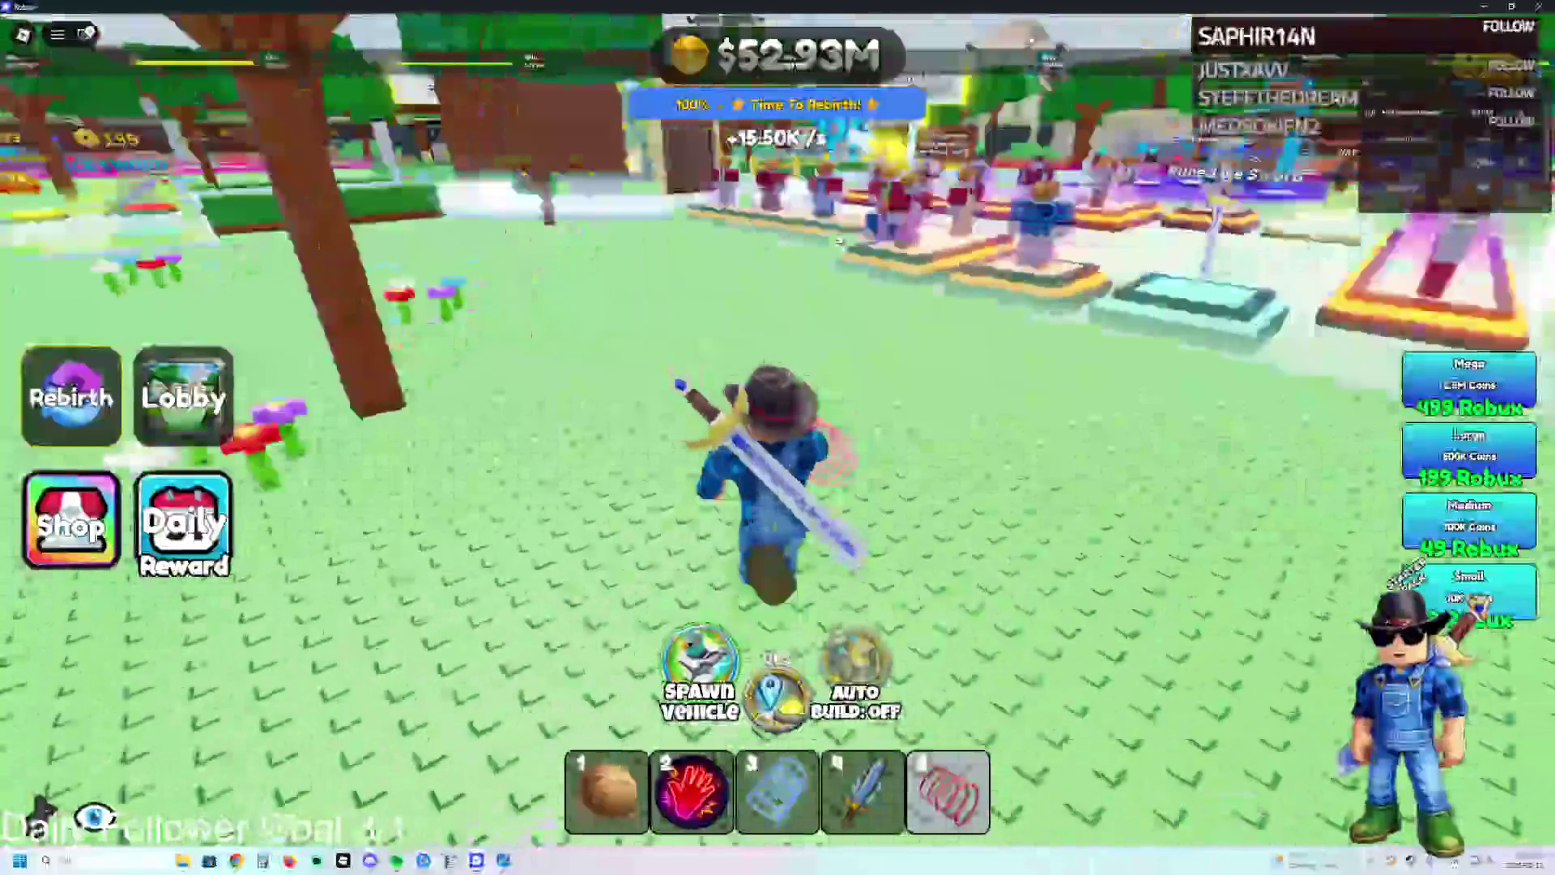
key("w")
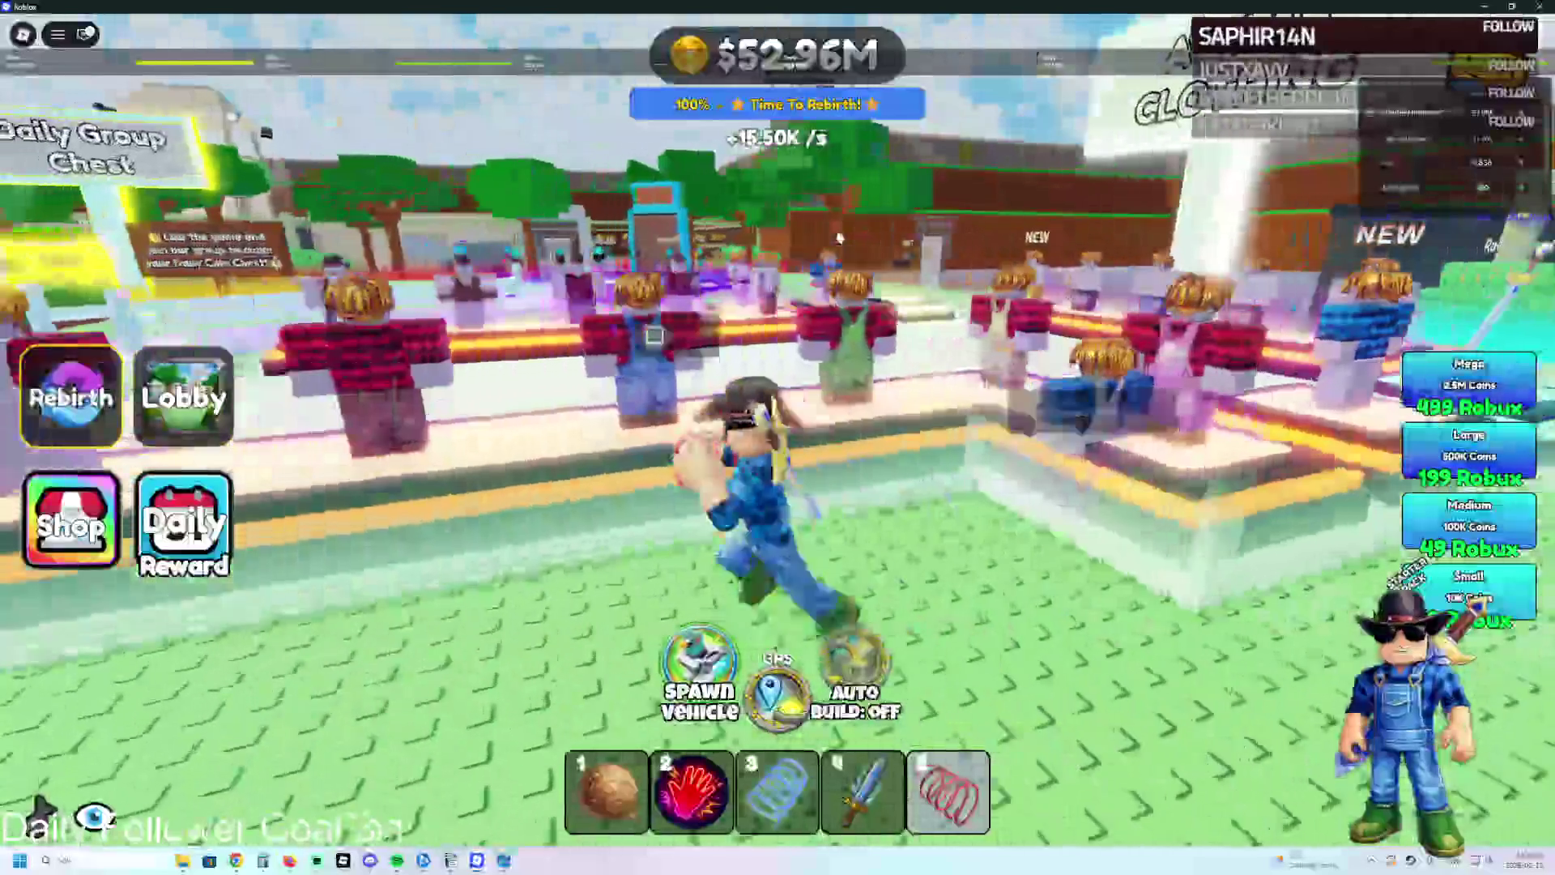
key("w")
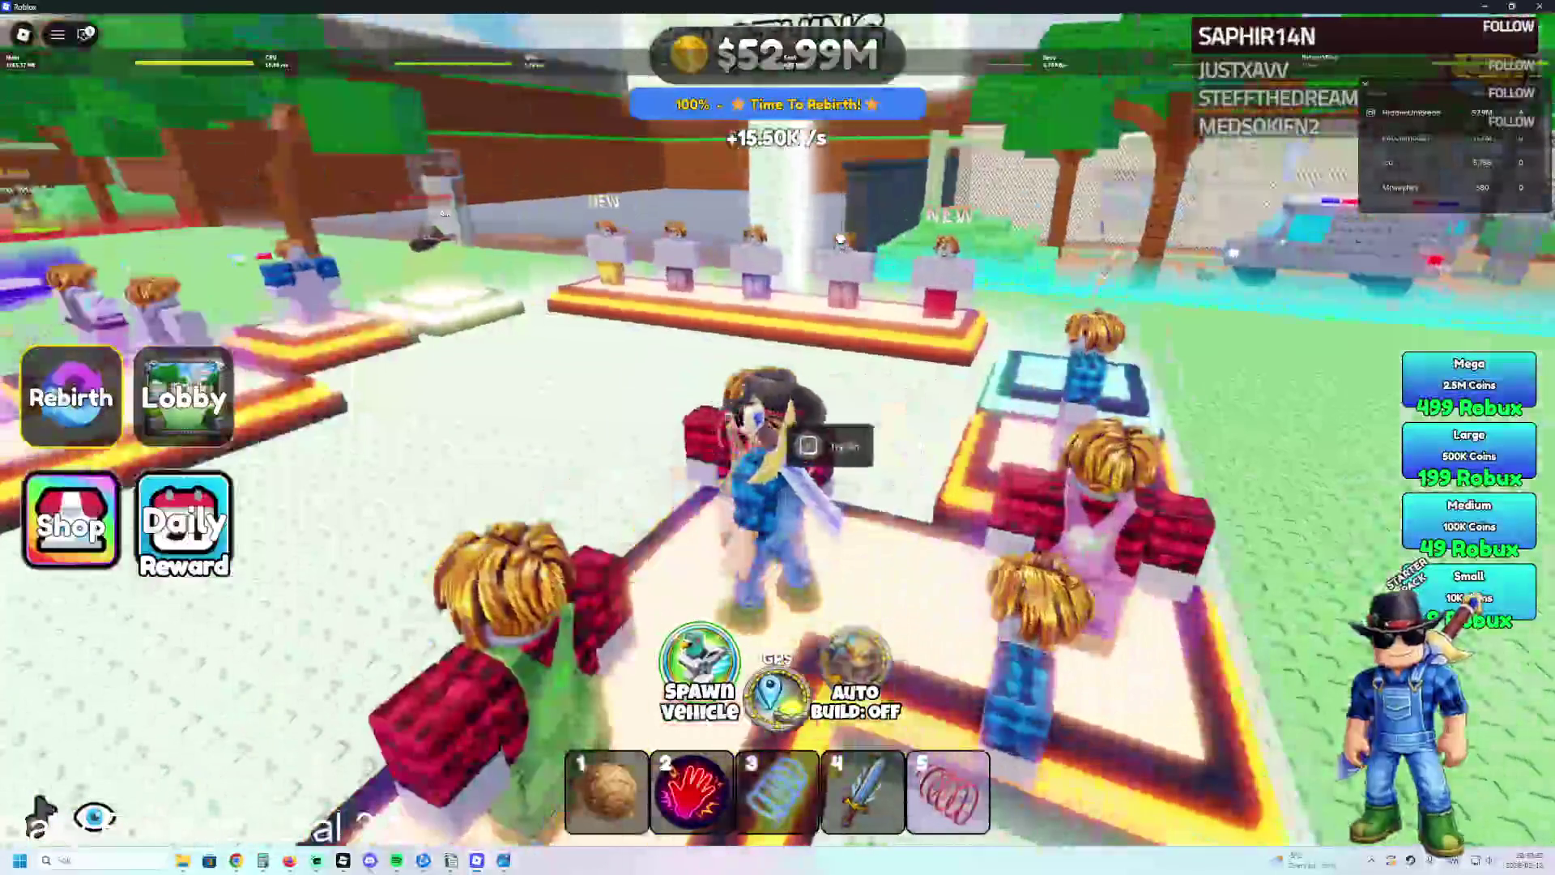
key("w")
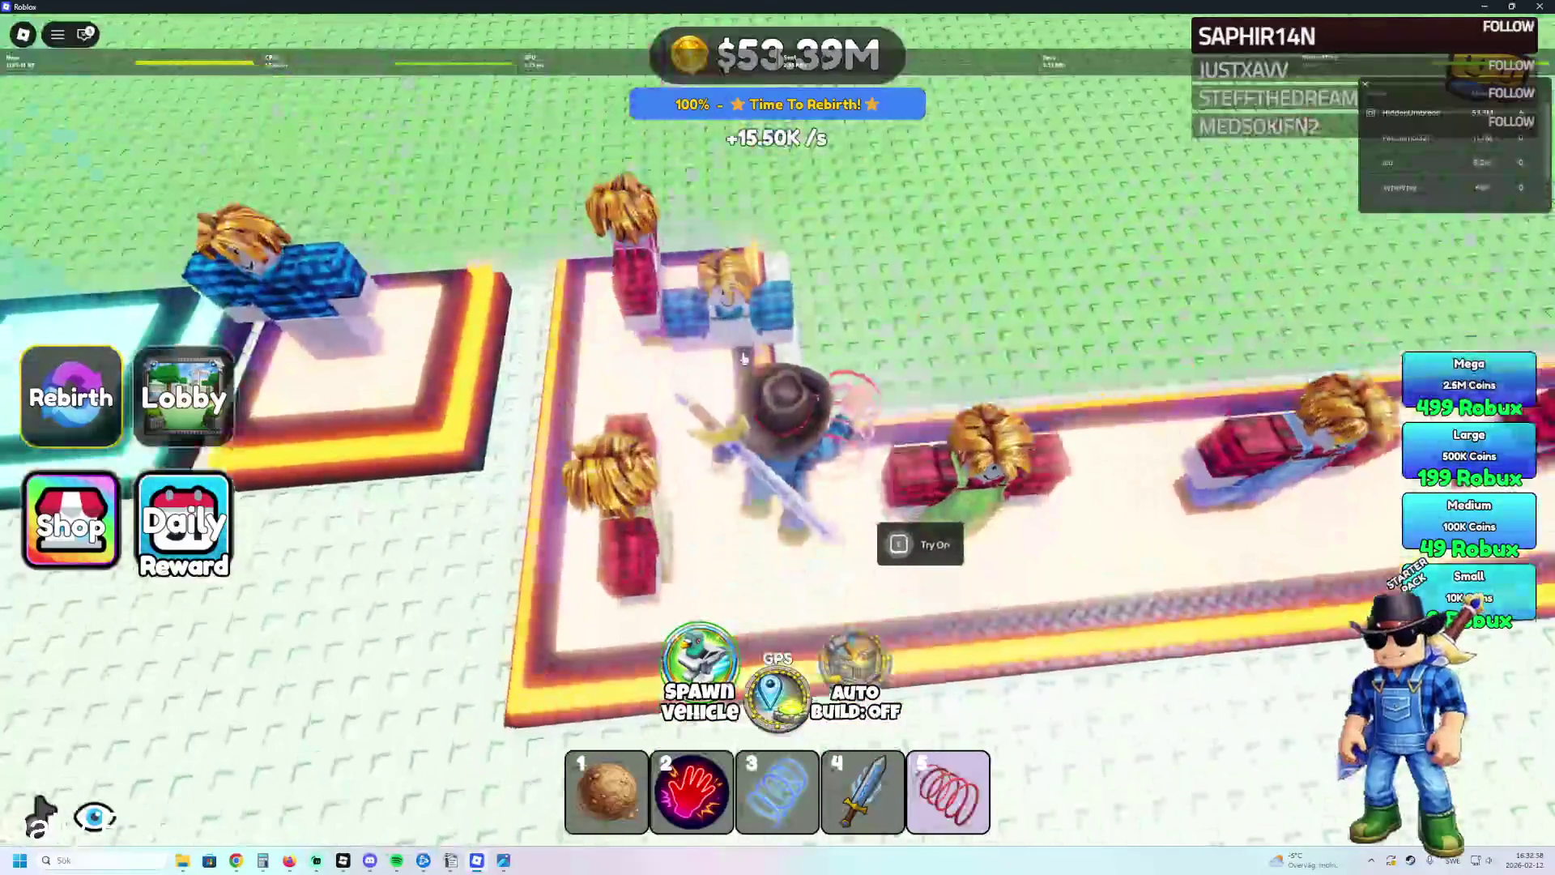
key("w")
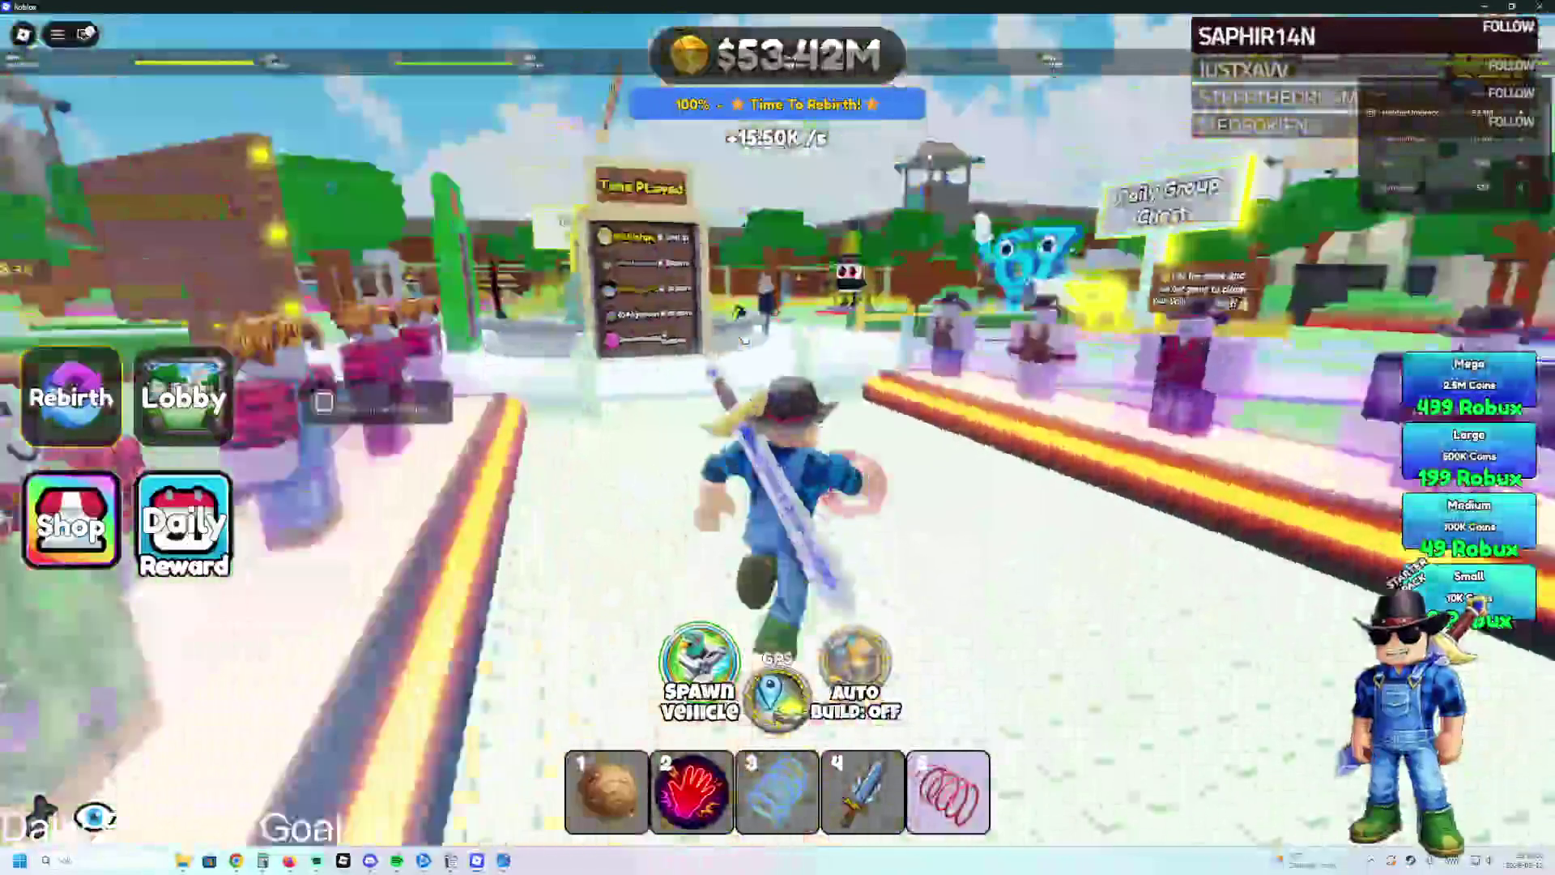
Walk left past the Time Played board to the Most Money Earned leaderboard and scroll its rankings.
key("a")
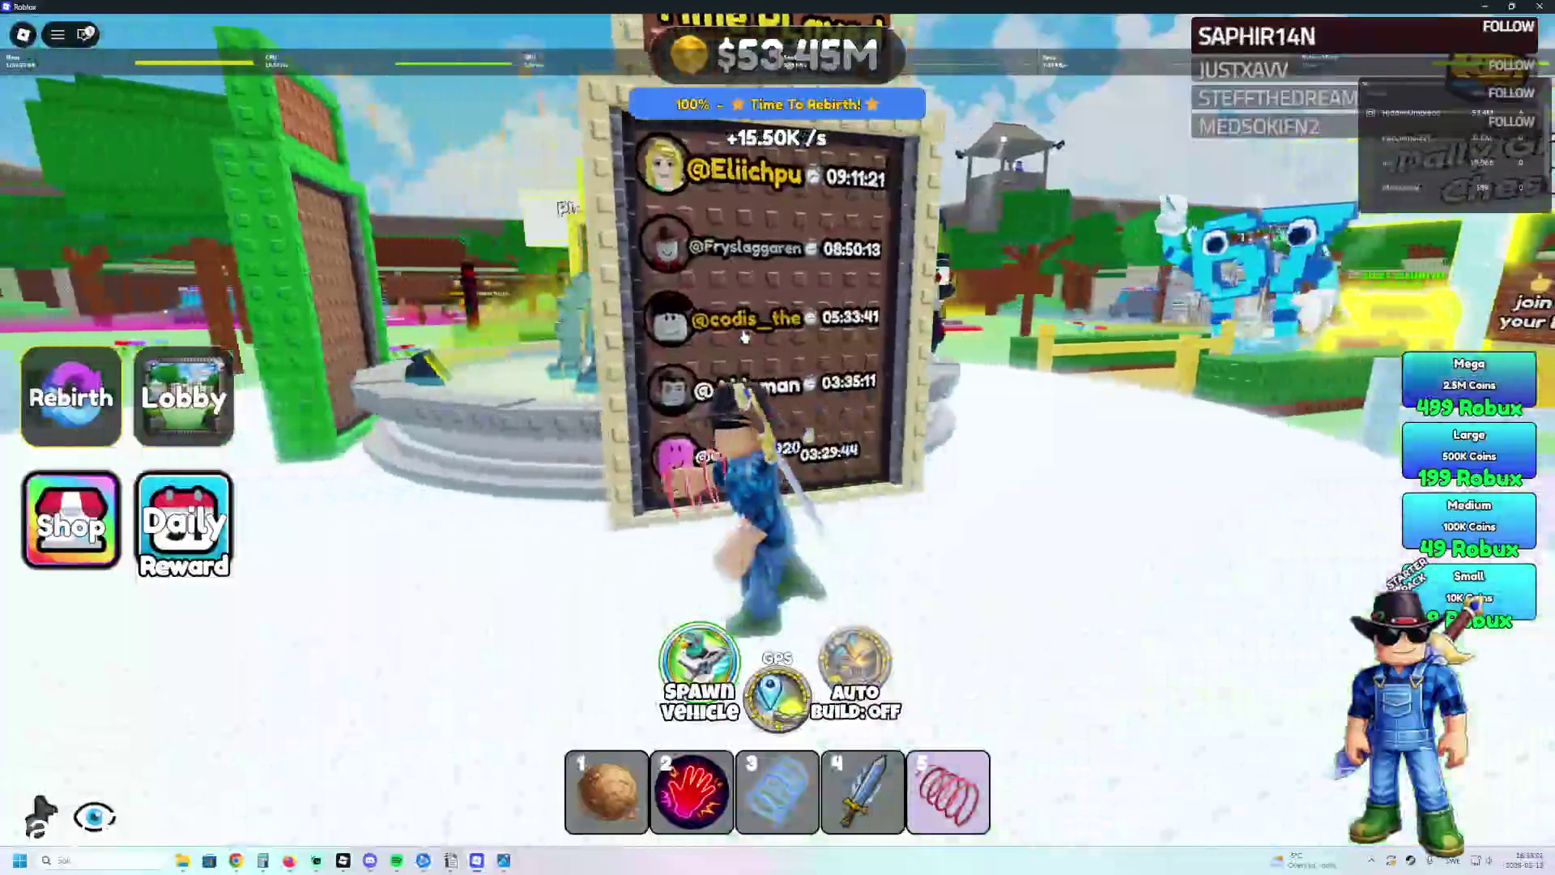
key("a")
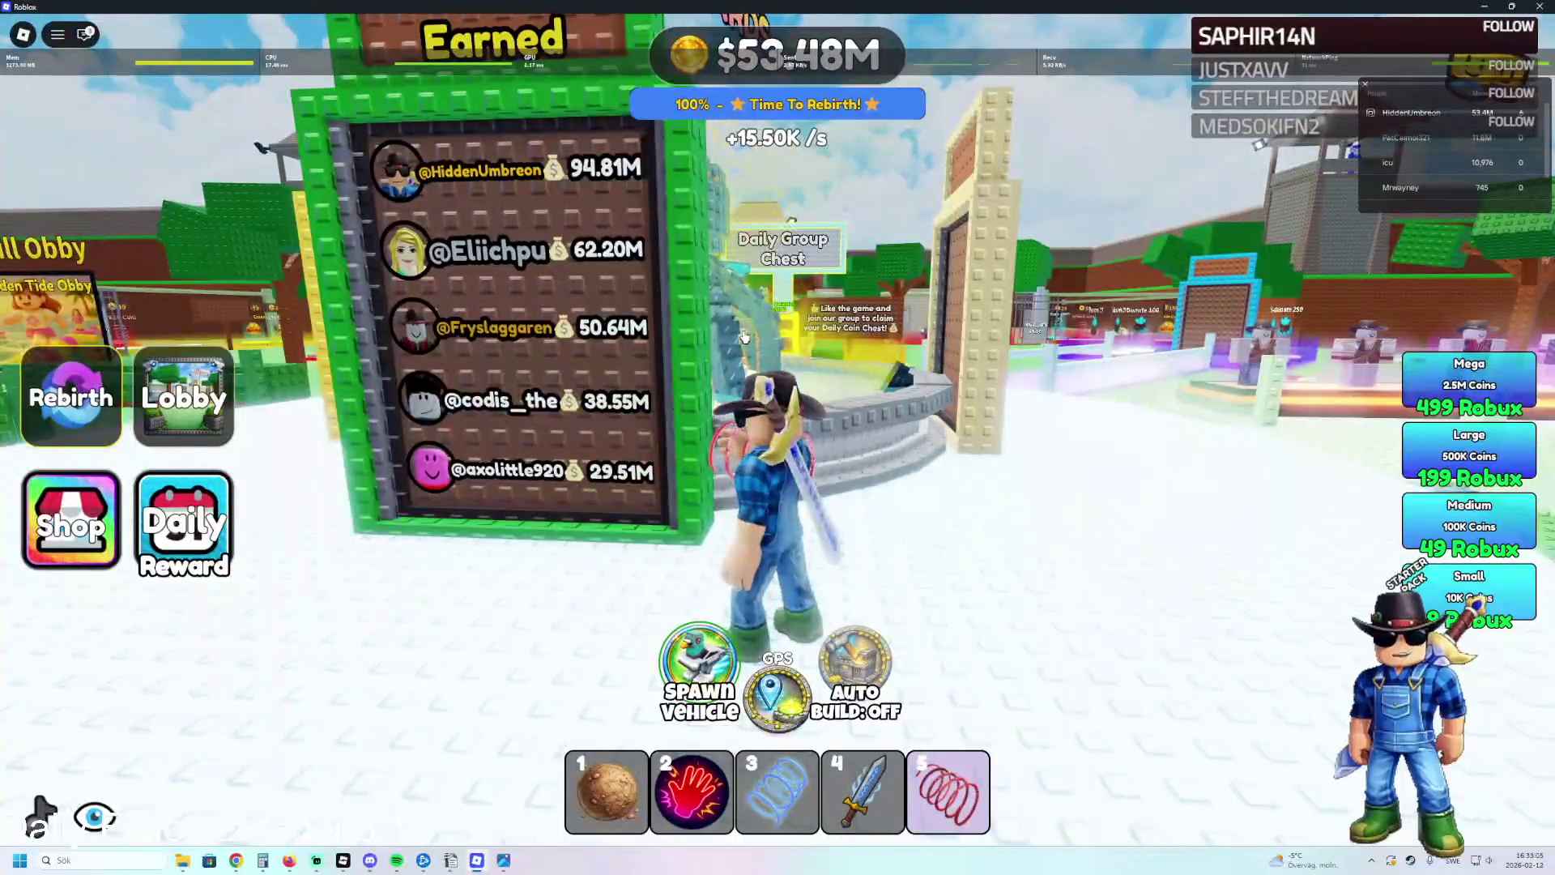
key("a")
scroll(1062, 411, "down", 2)
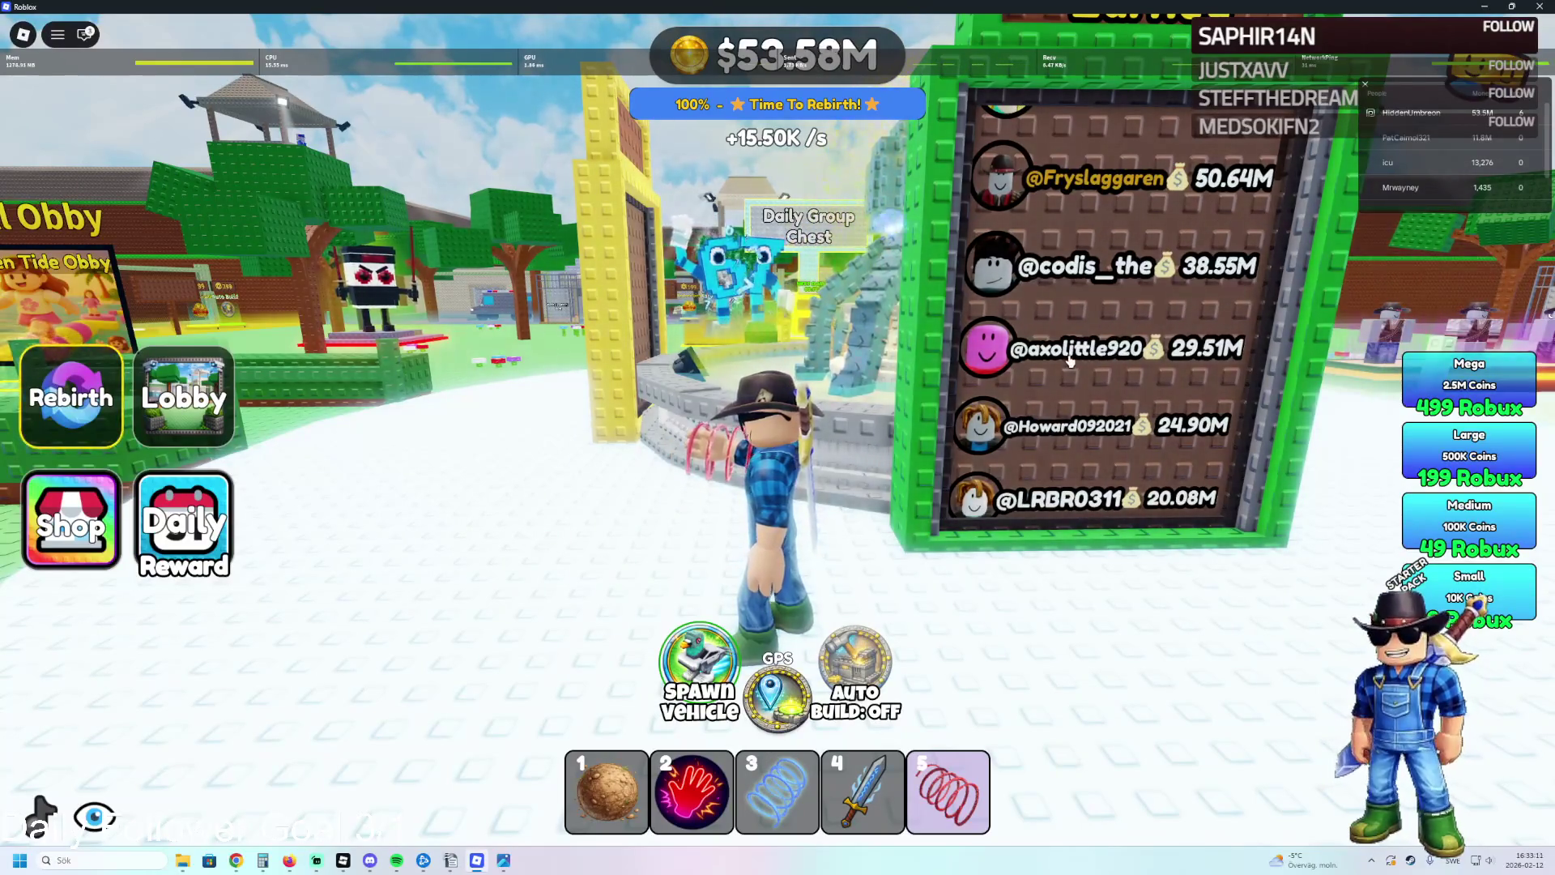
scroll(1481, 195, "down", 2)
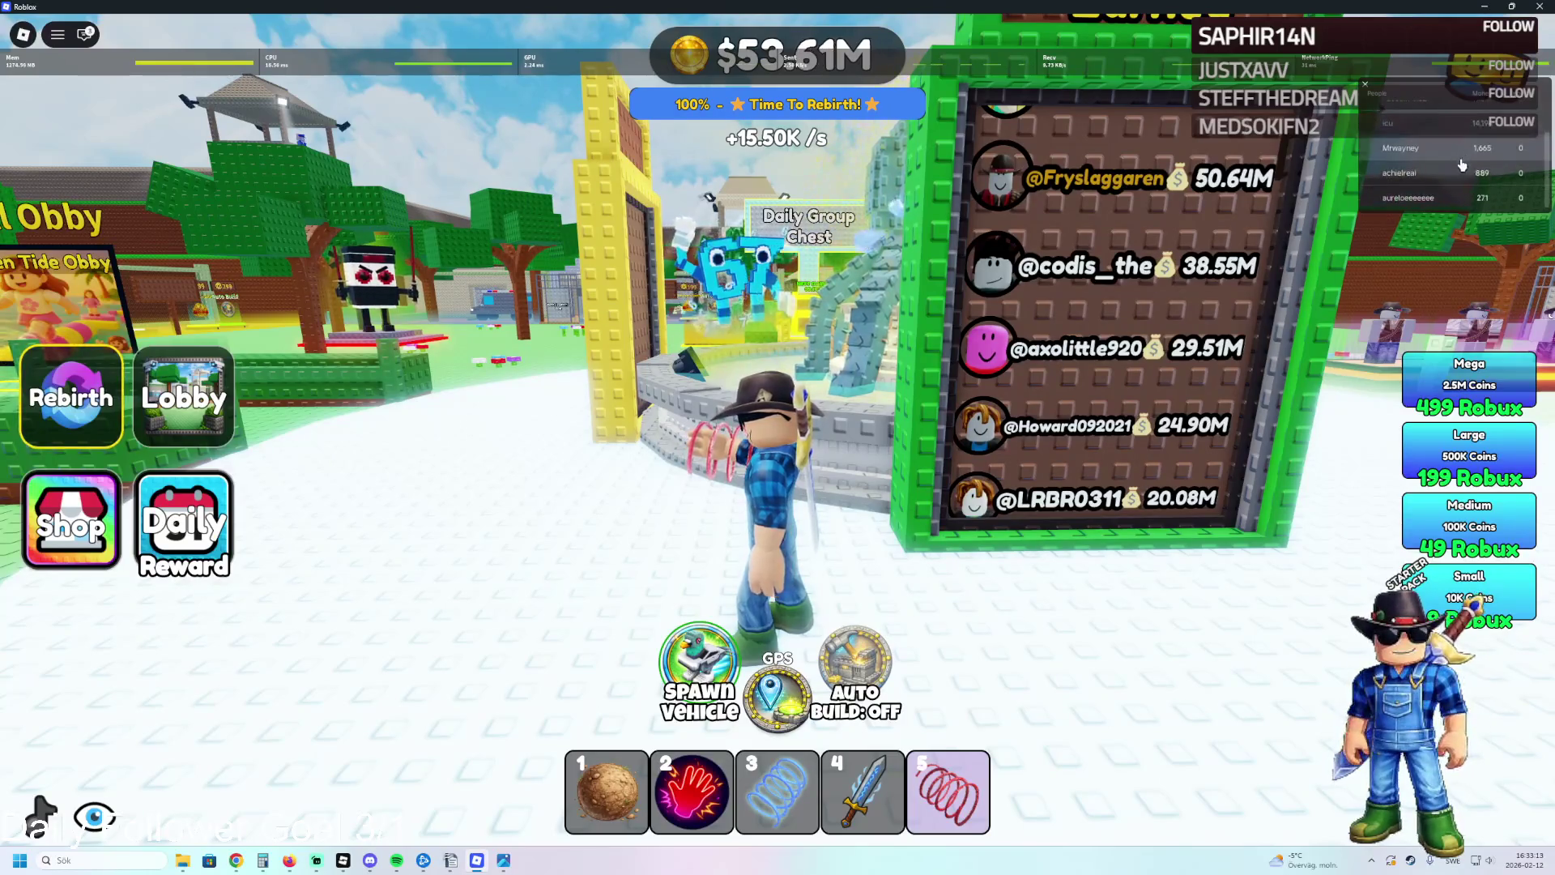
scroll(1481, 195, "up", 3)
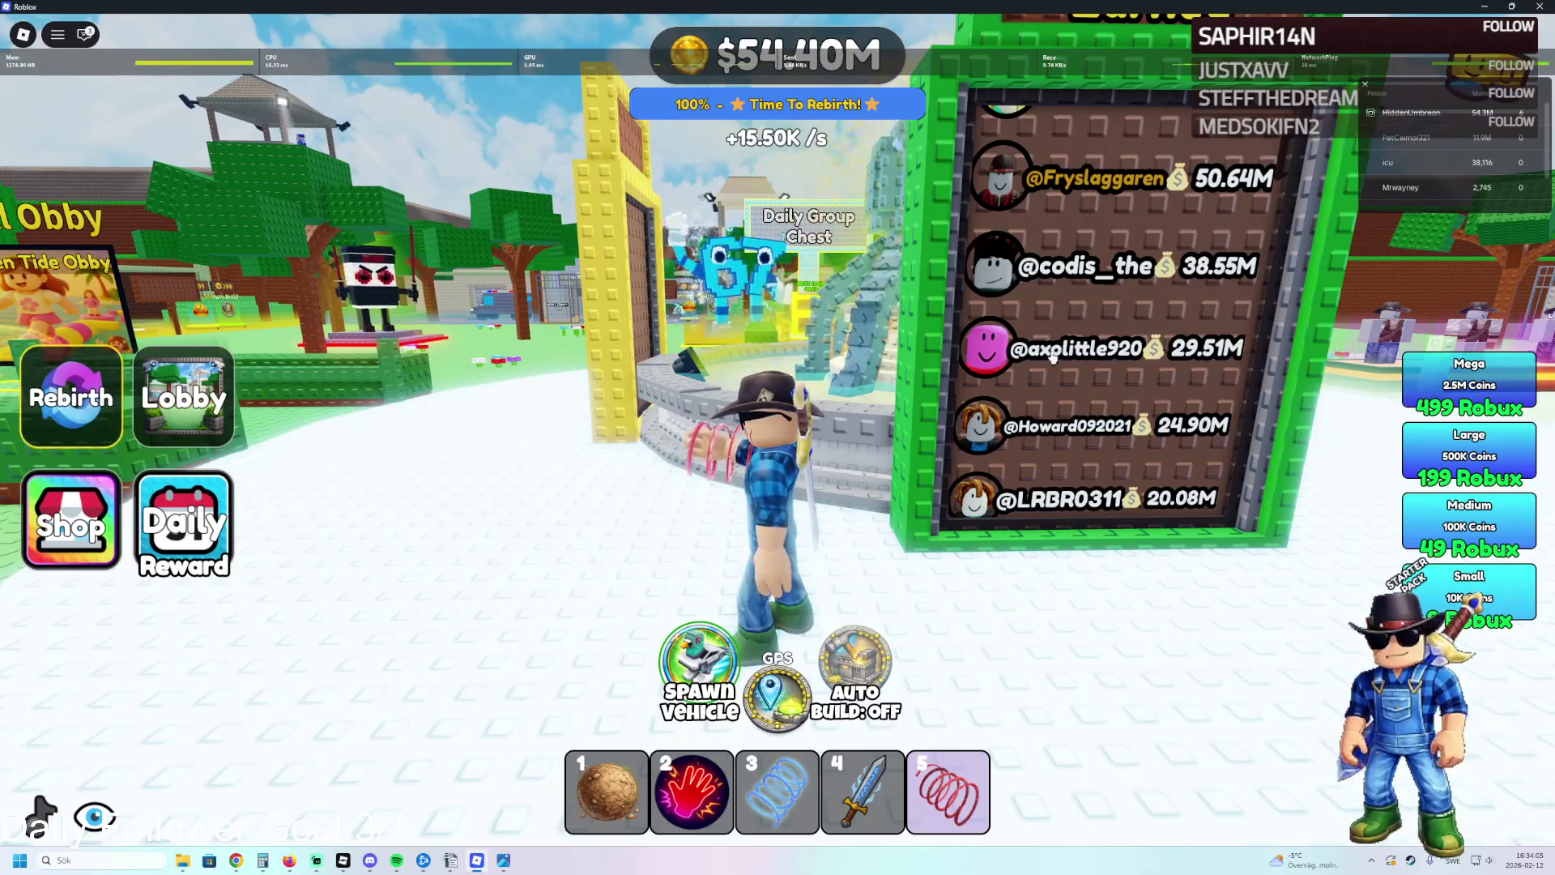
scroll(1066, 362, "up", 3)
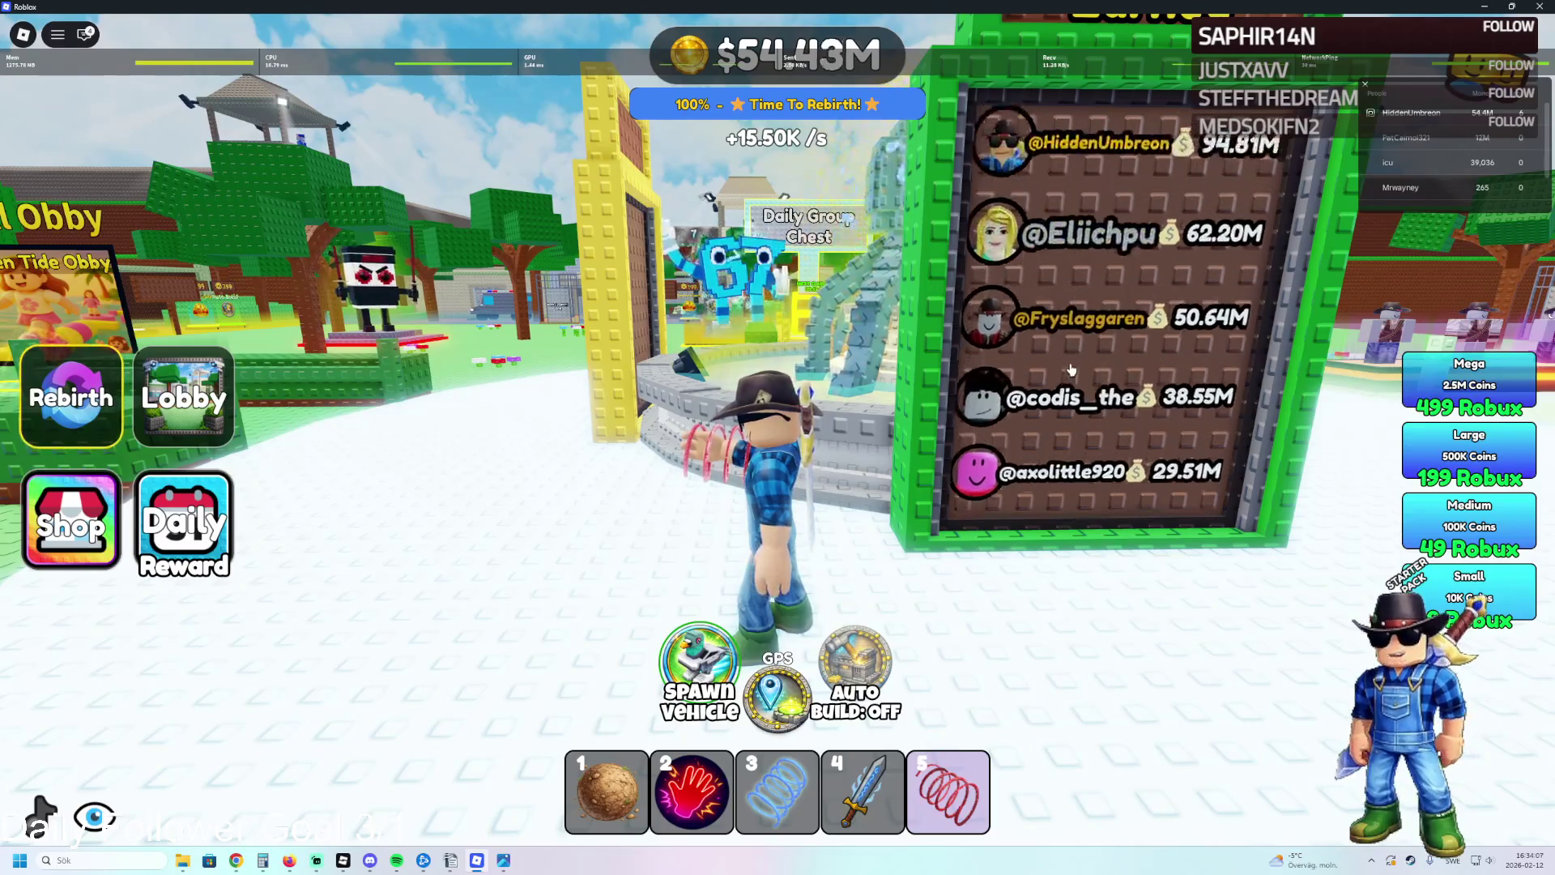
Walk over to the Most Rebirths leaderboard and look it over.
key("a")
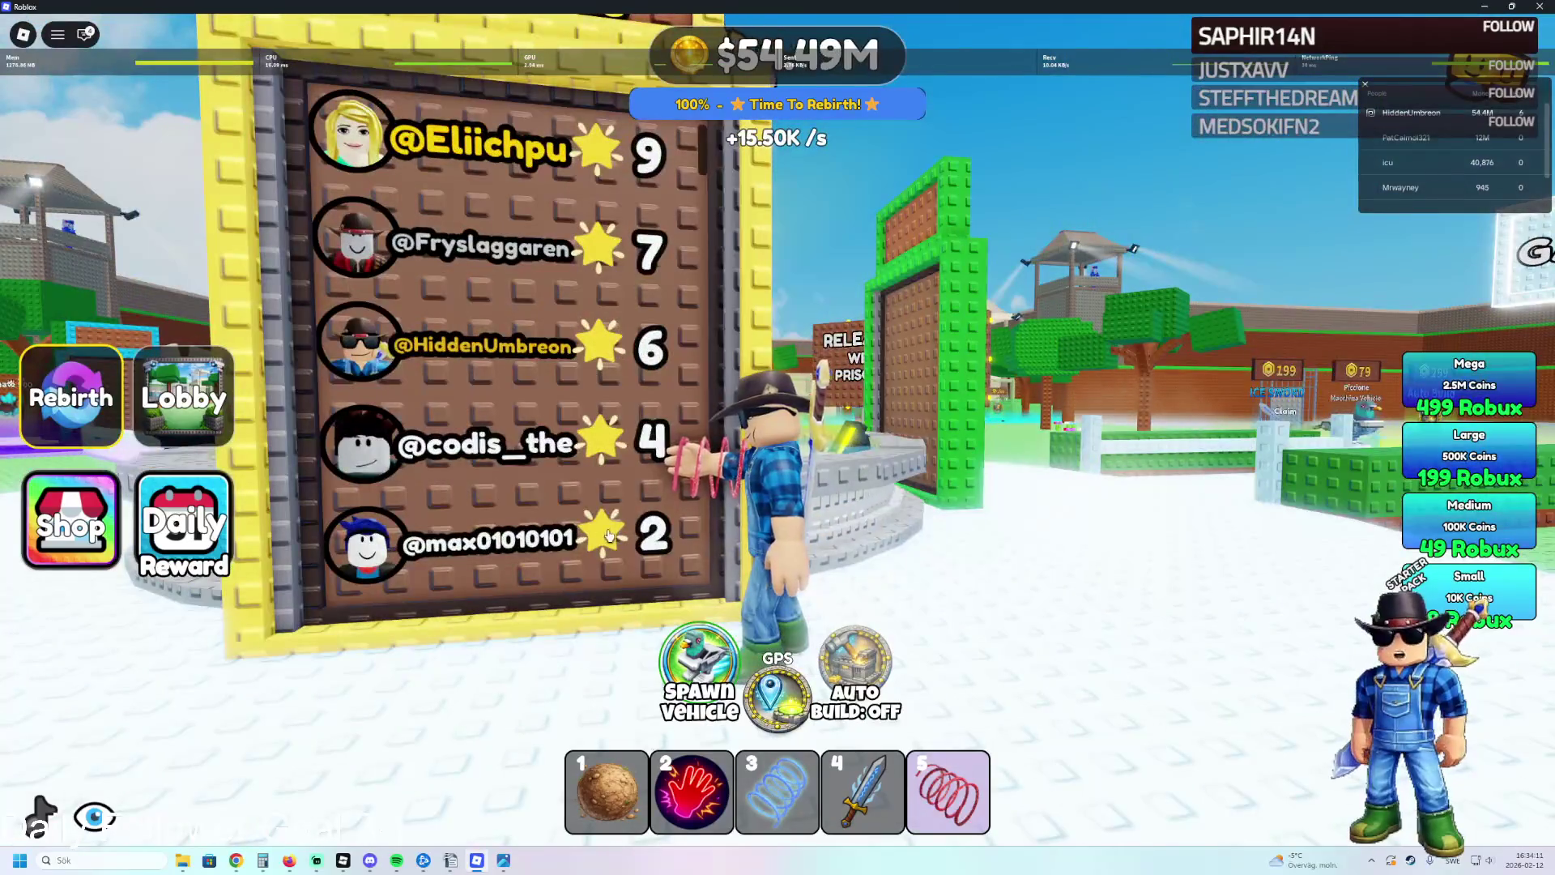
scroll(500, 541, "down", 3)
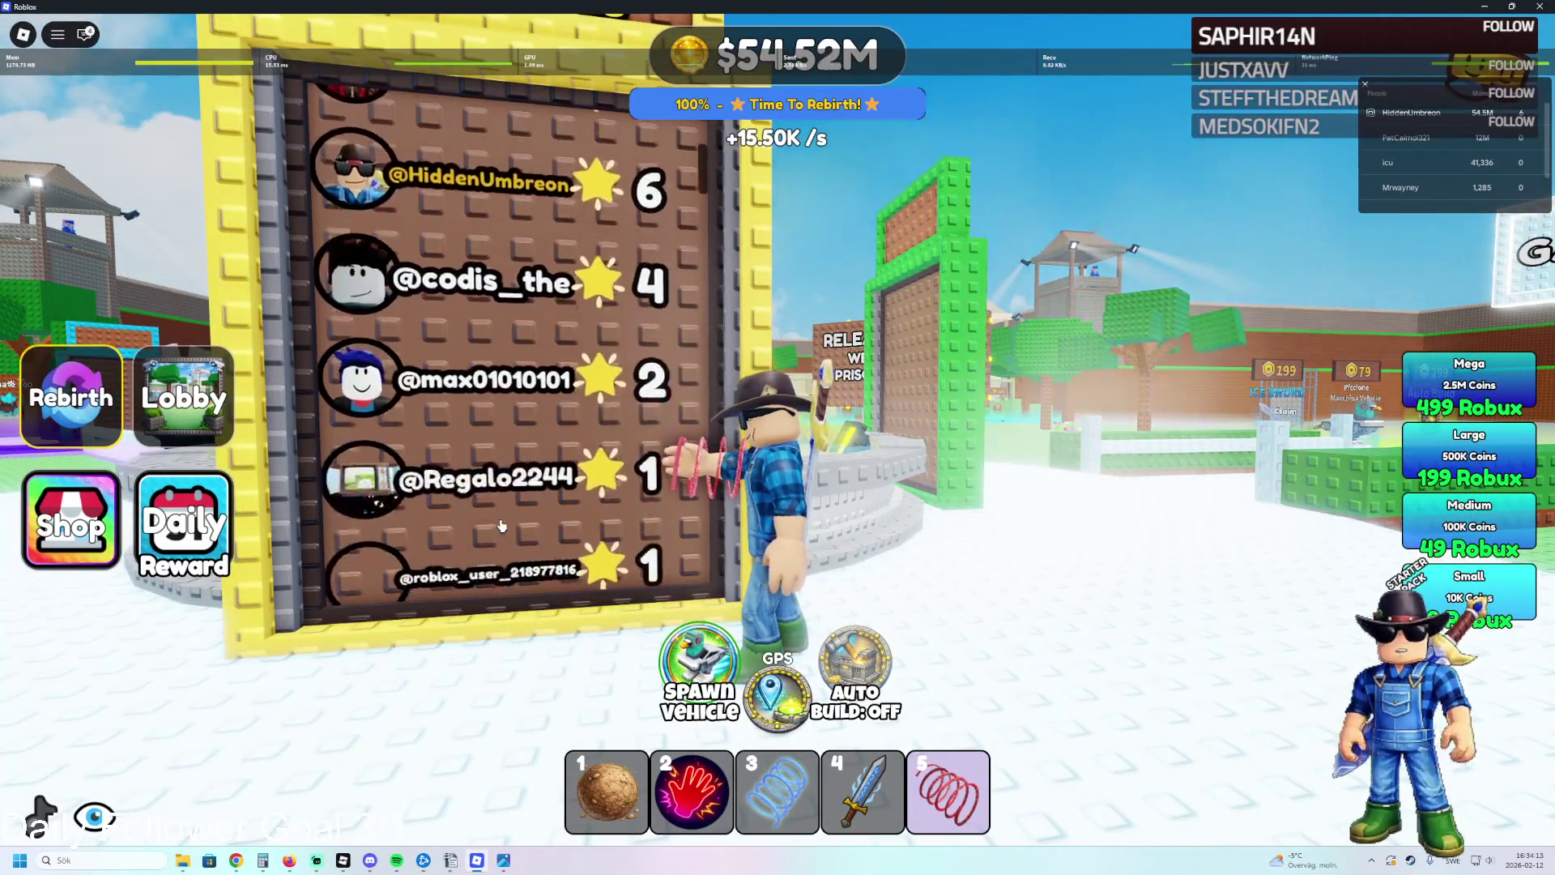
scroll(513, 487, "up", 3)
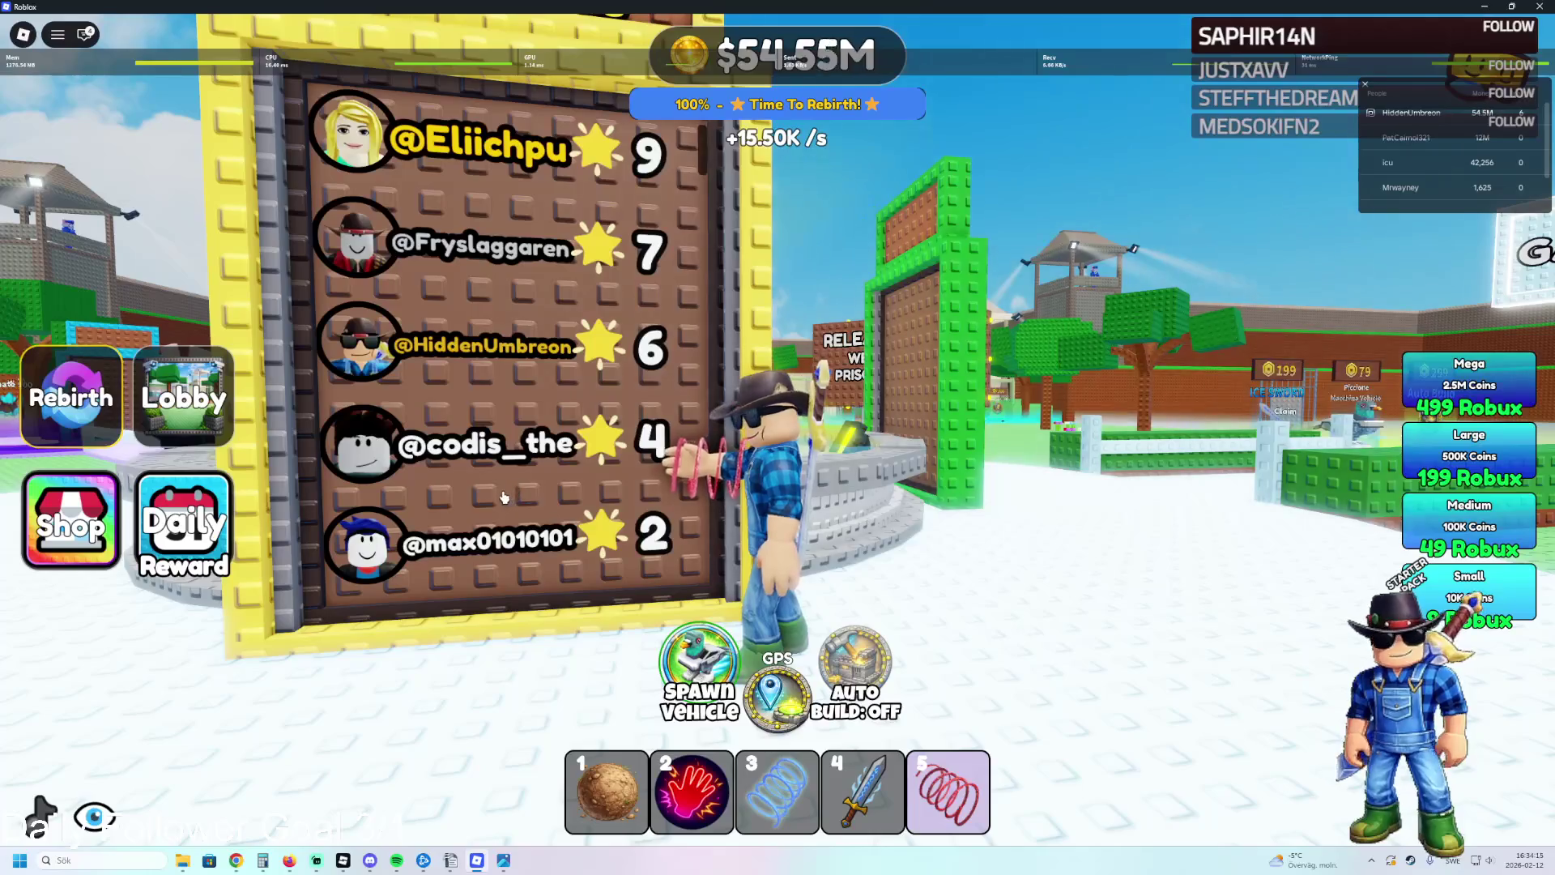
key("w")
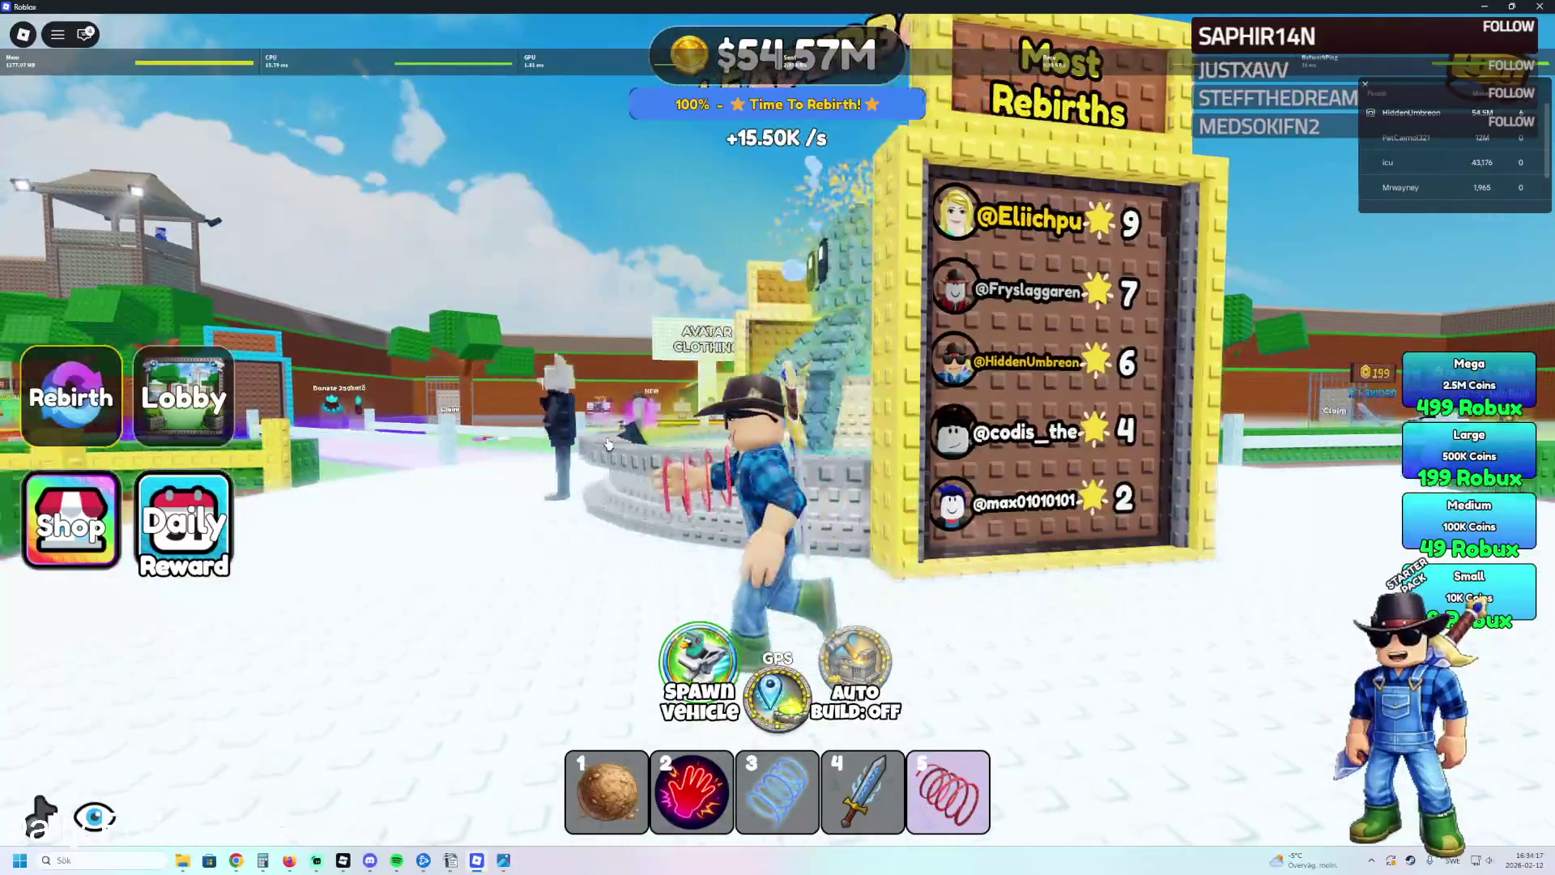
key("a")
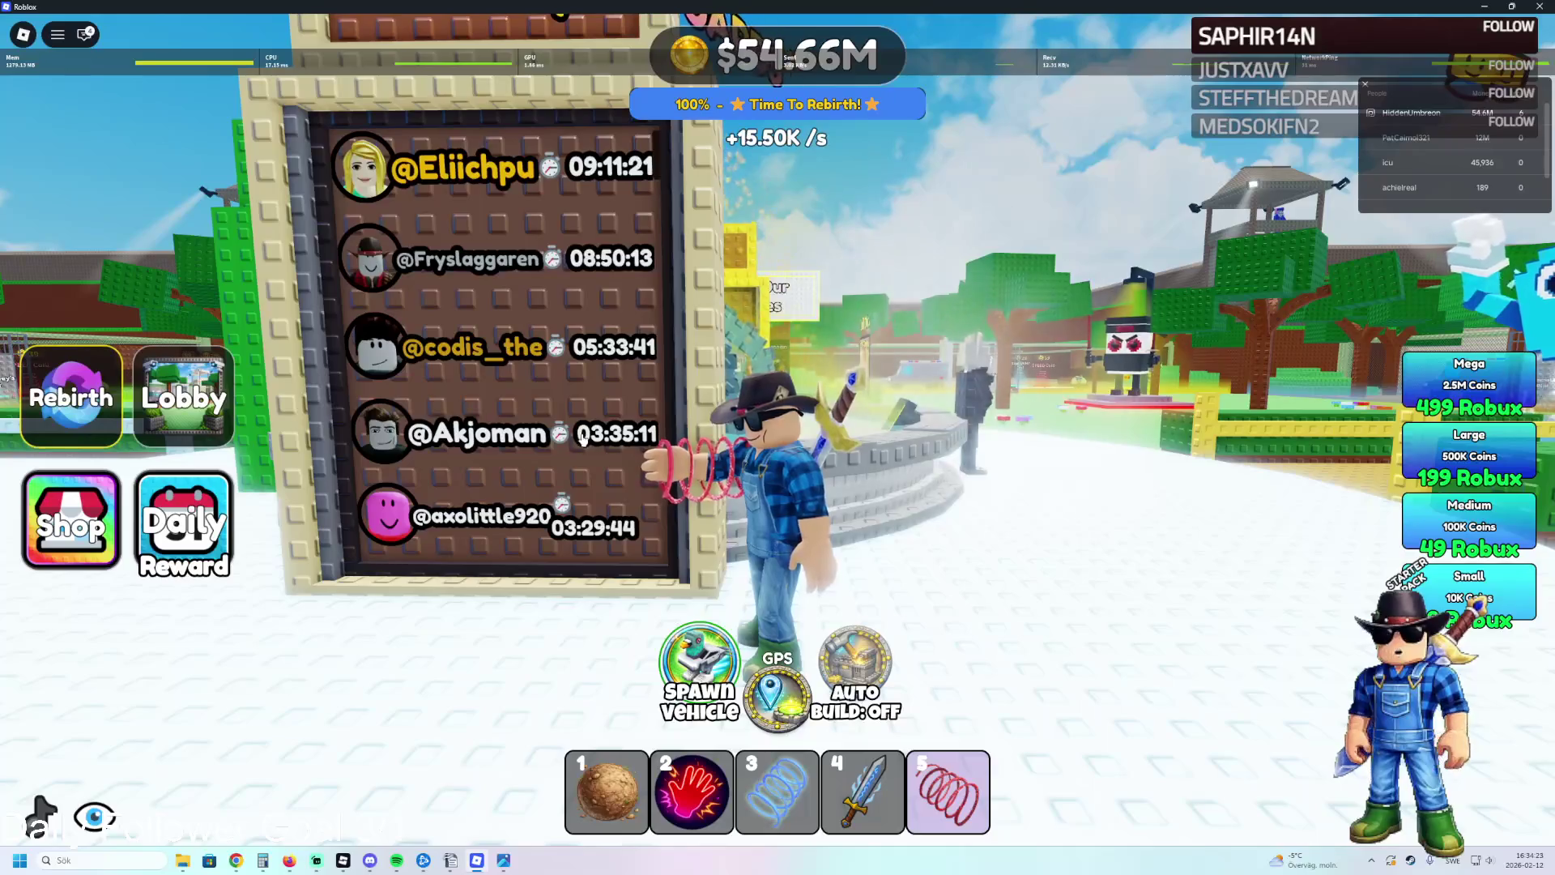
Run around the fountain past the Avatar Clothing sign to the Donation Supporters board.
key("w")
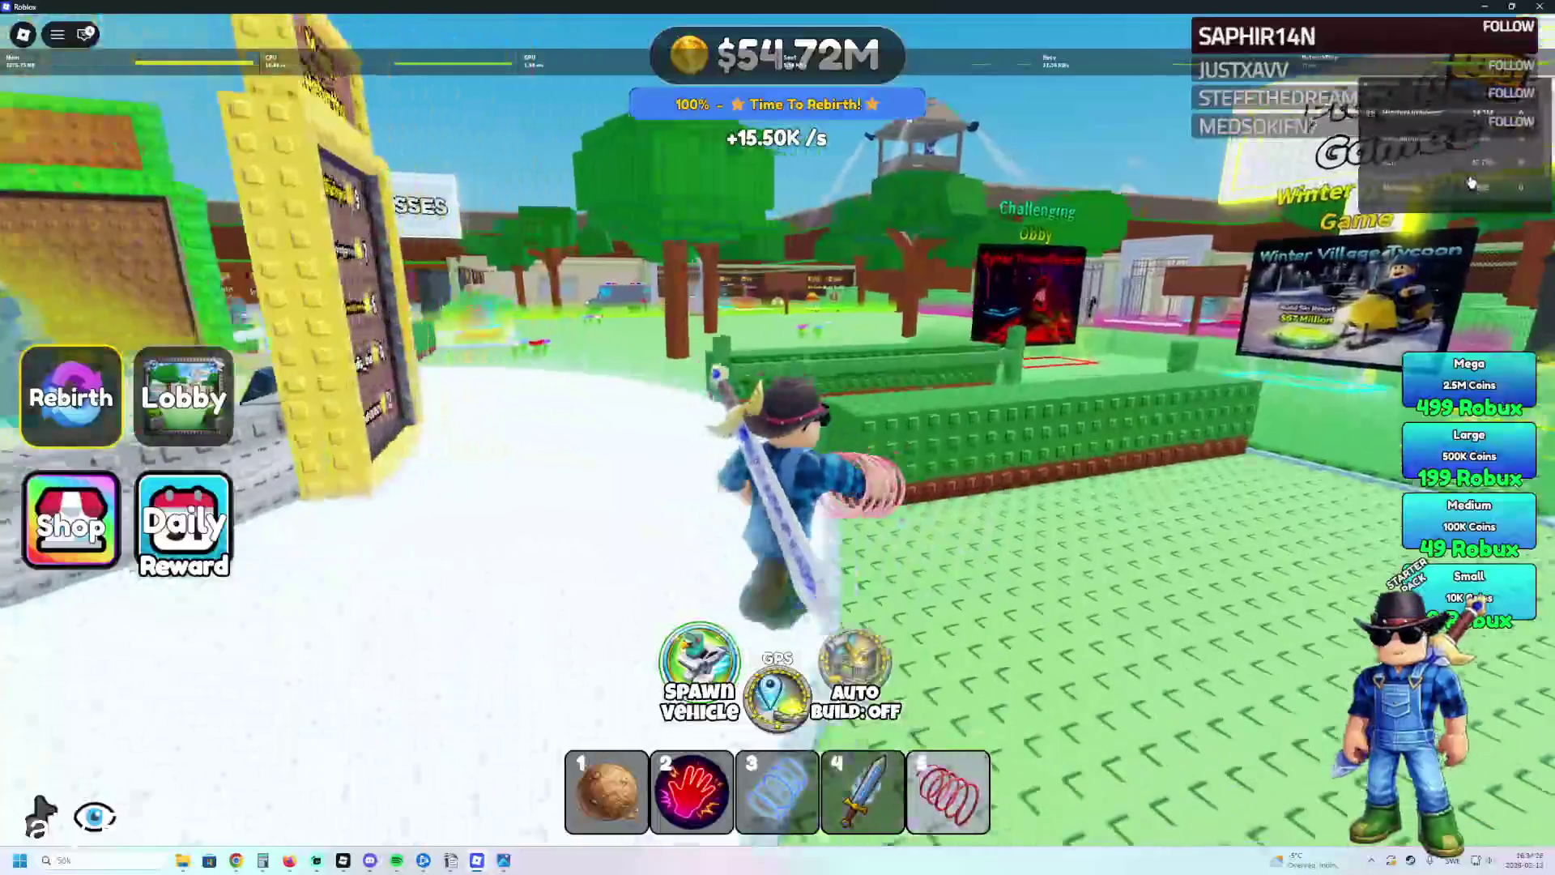
key("a")
key("w")
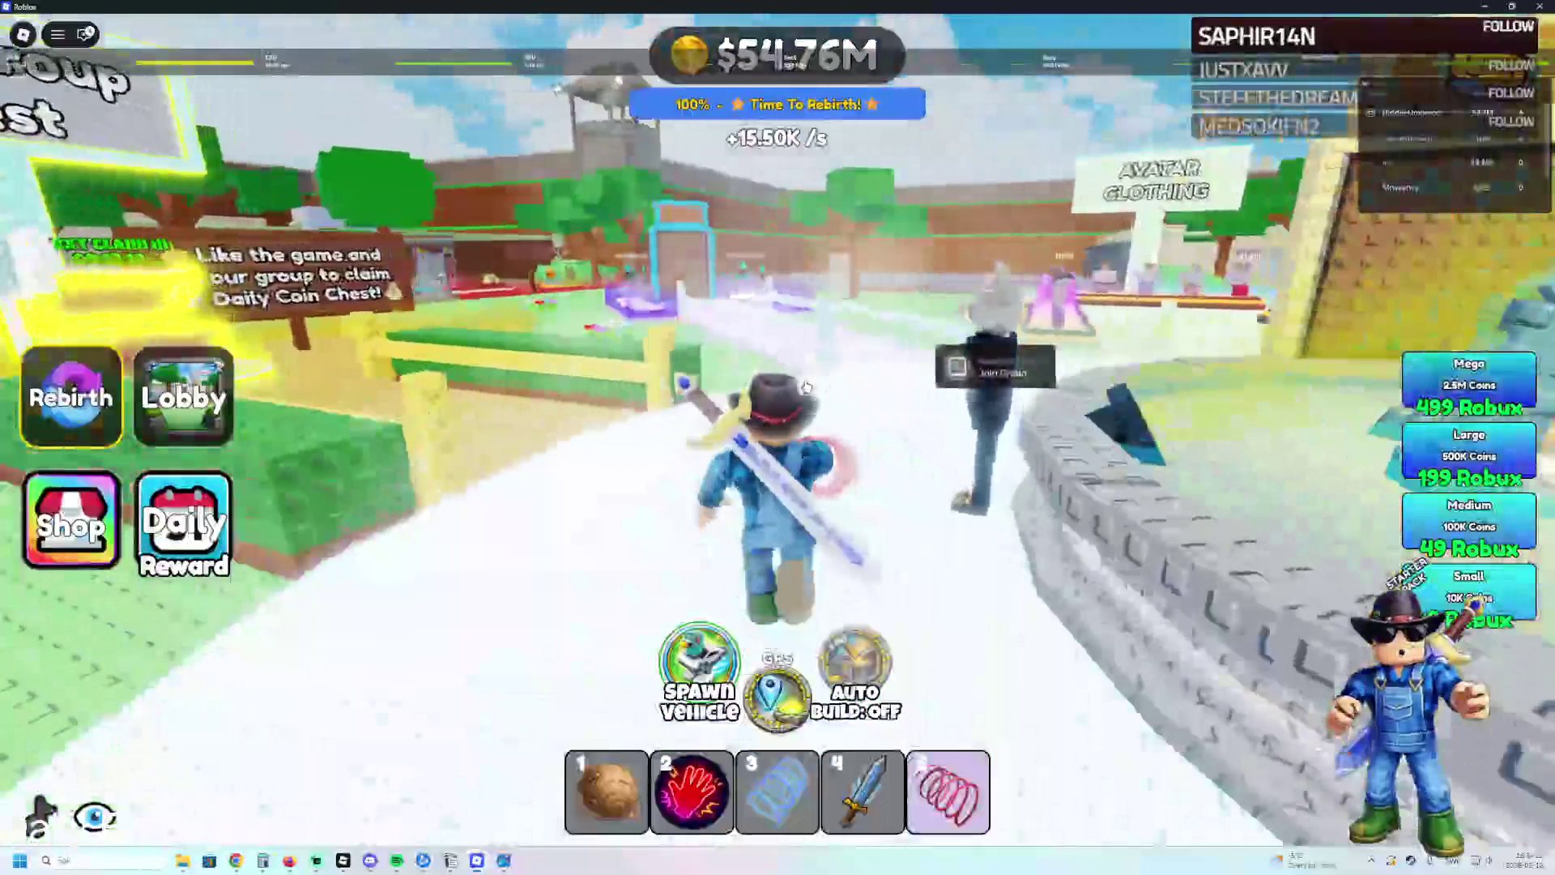
key("w")
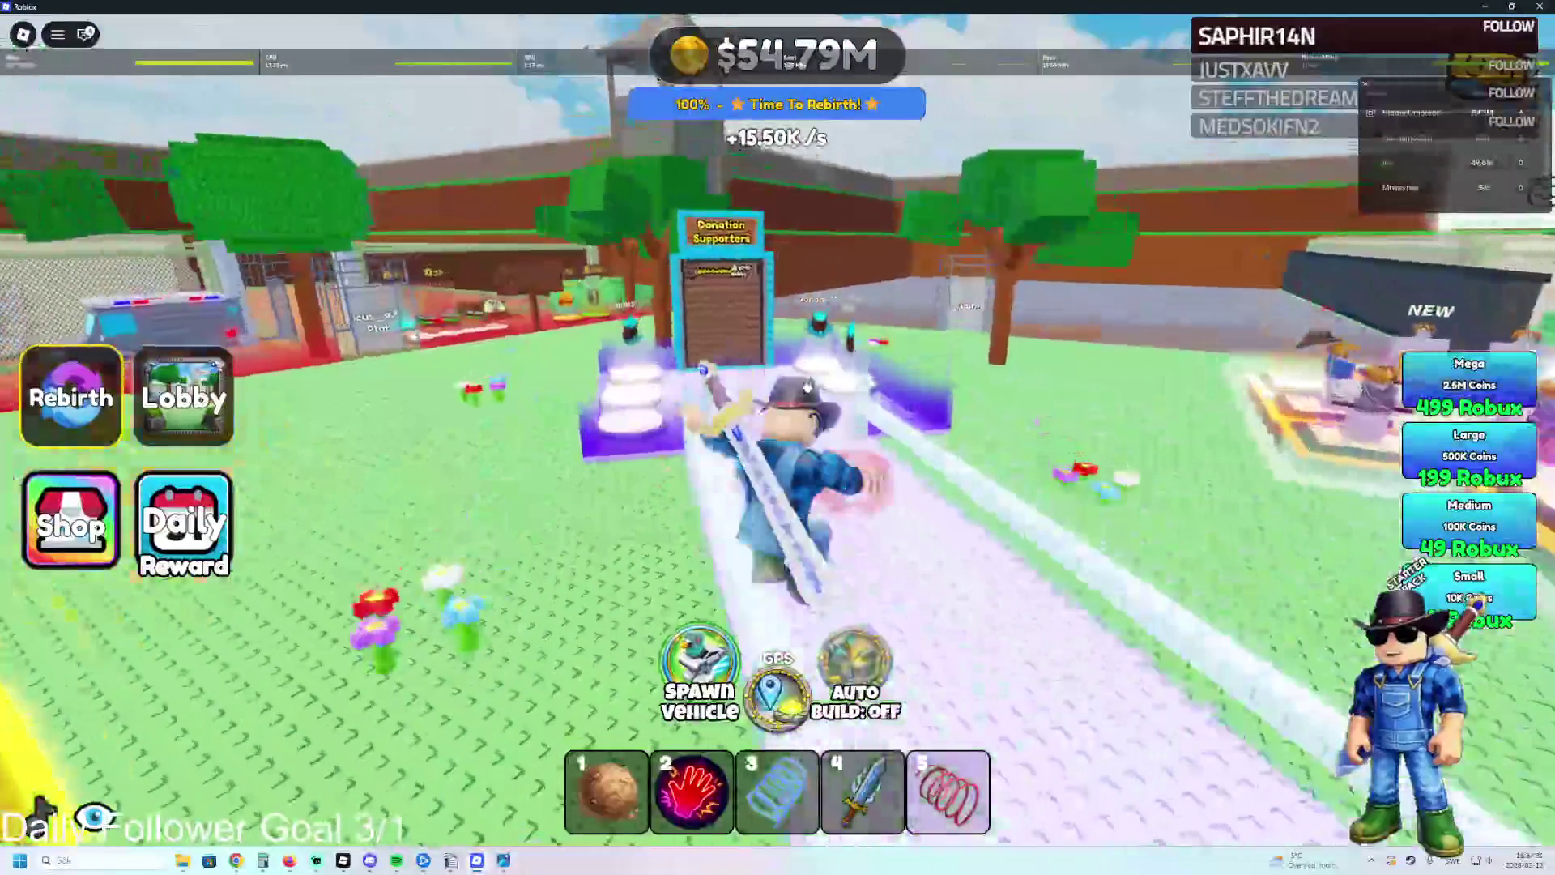
key("d")
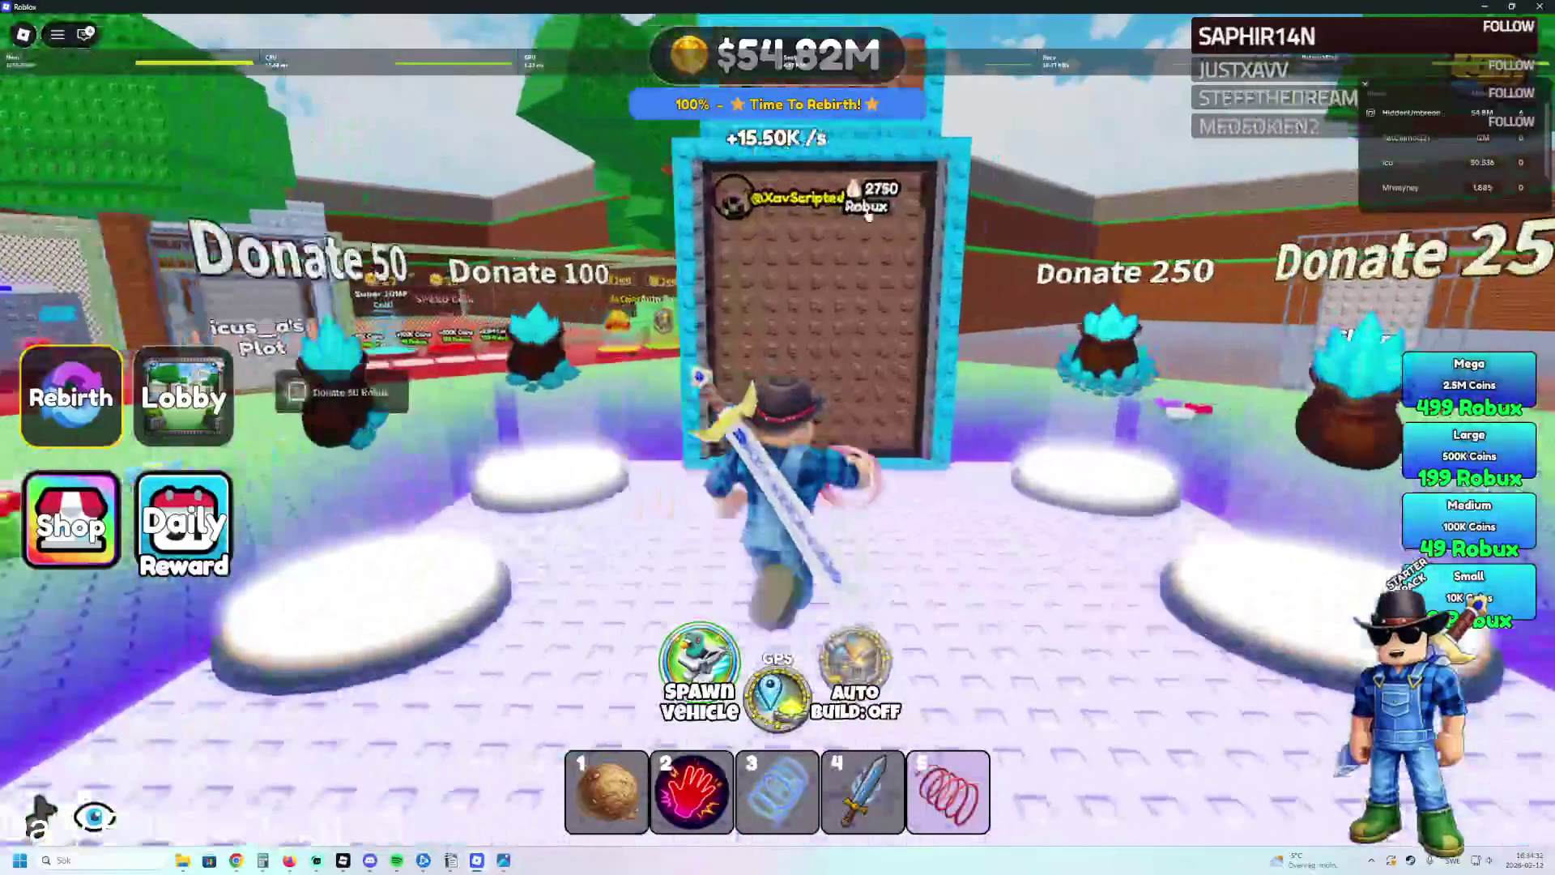
key("s")
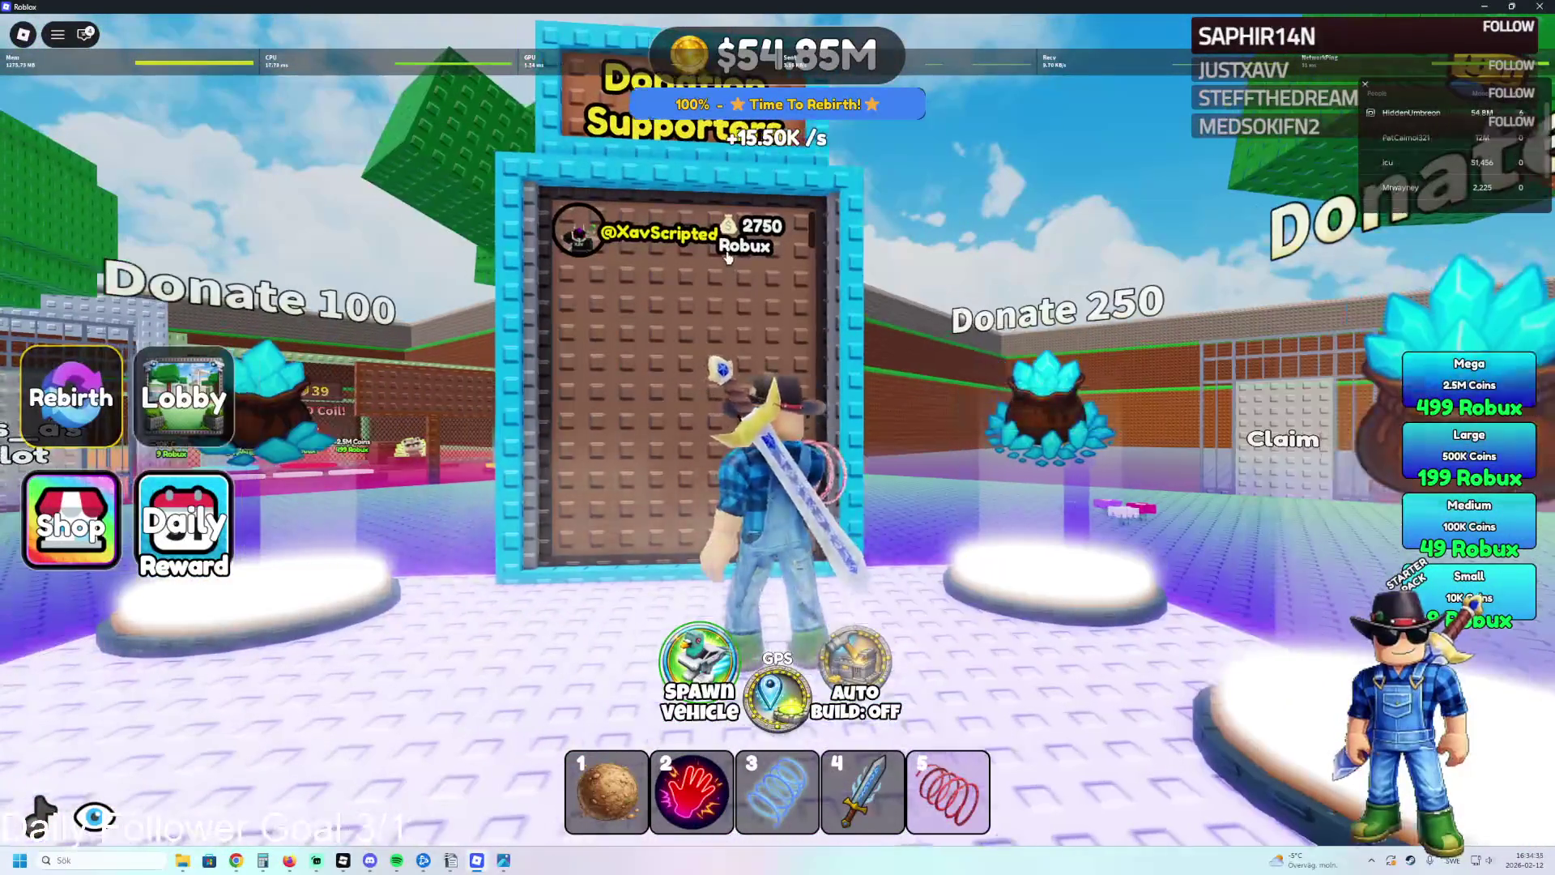
Run across the plaza to the Release Feb 05 sign, then quit the game.
key("w")
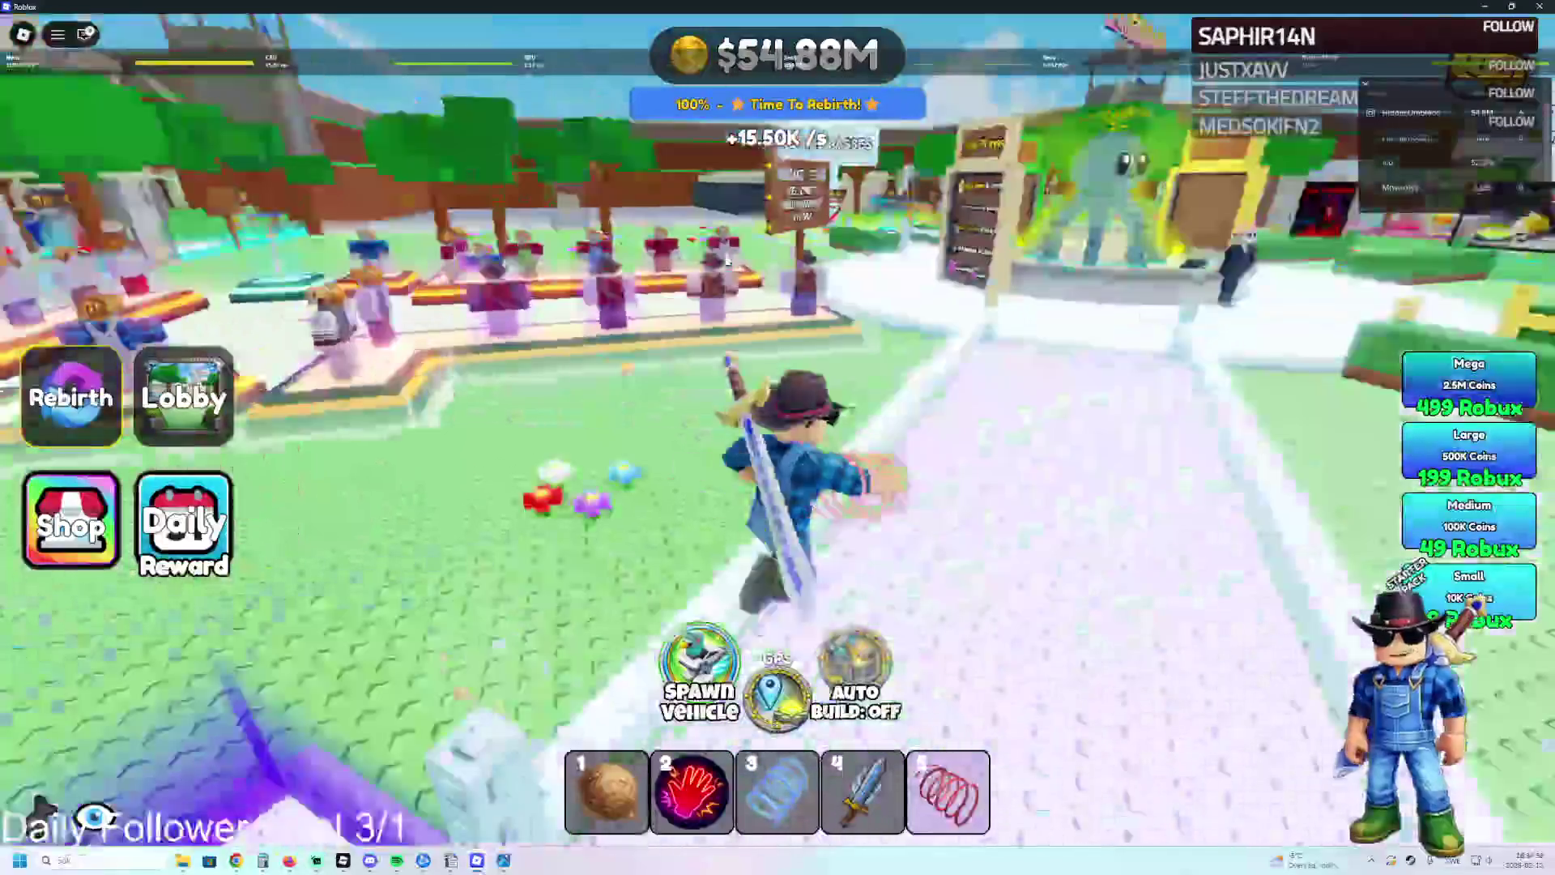
key("w")
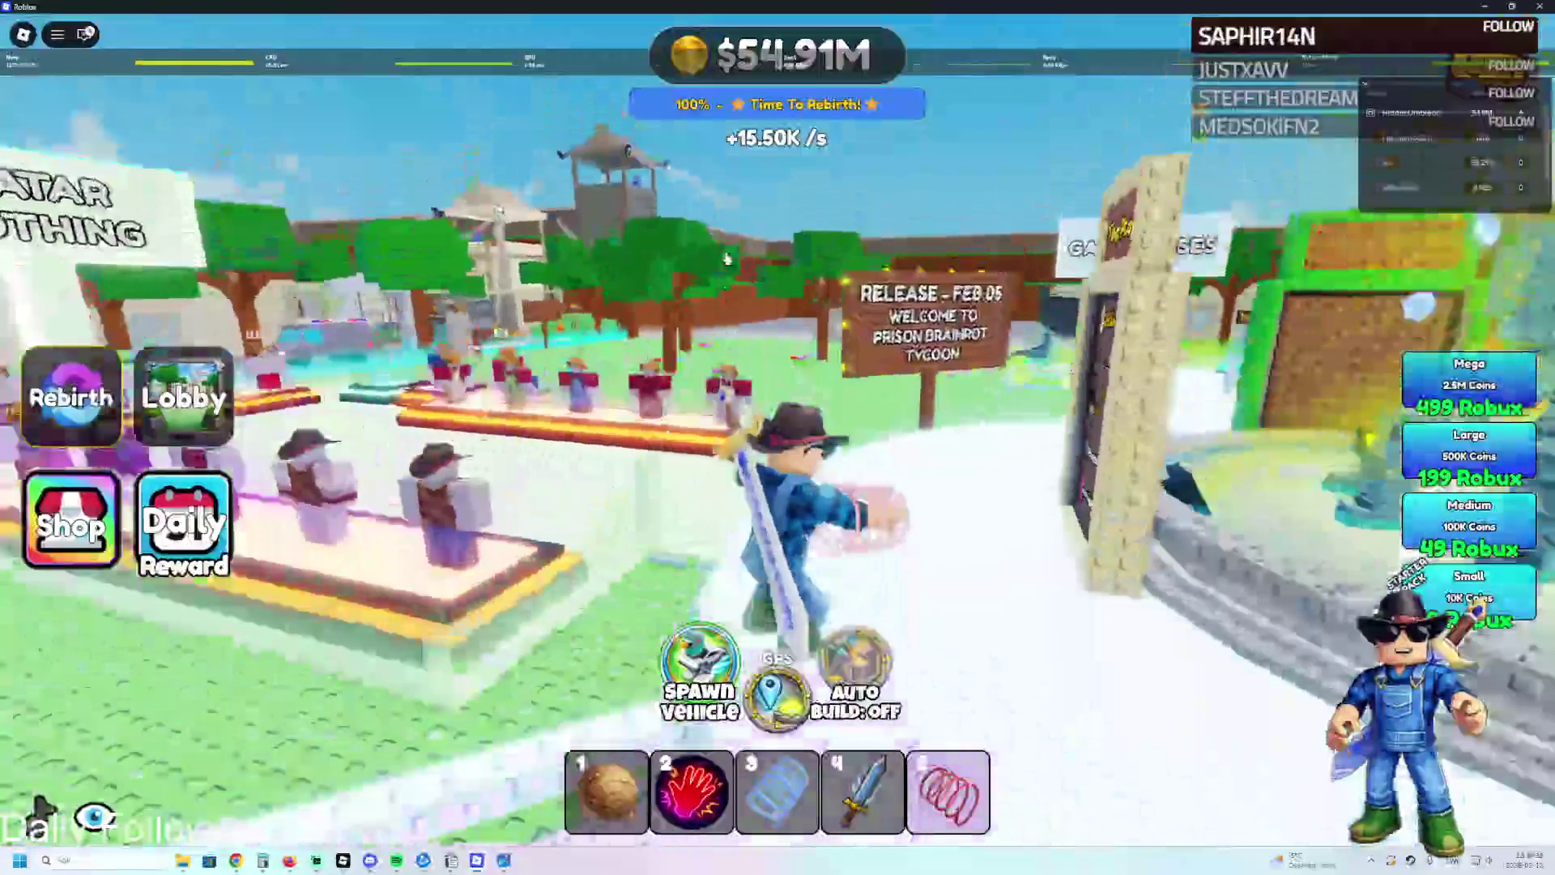
key("w")
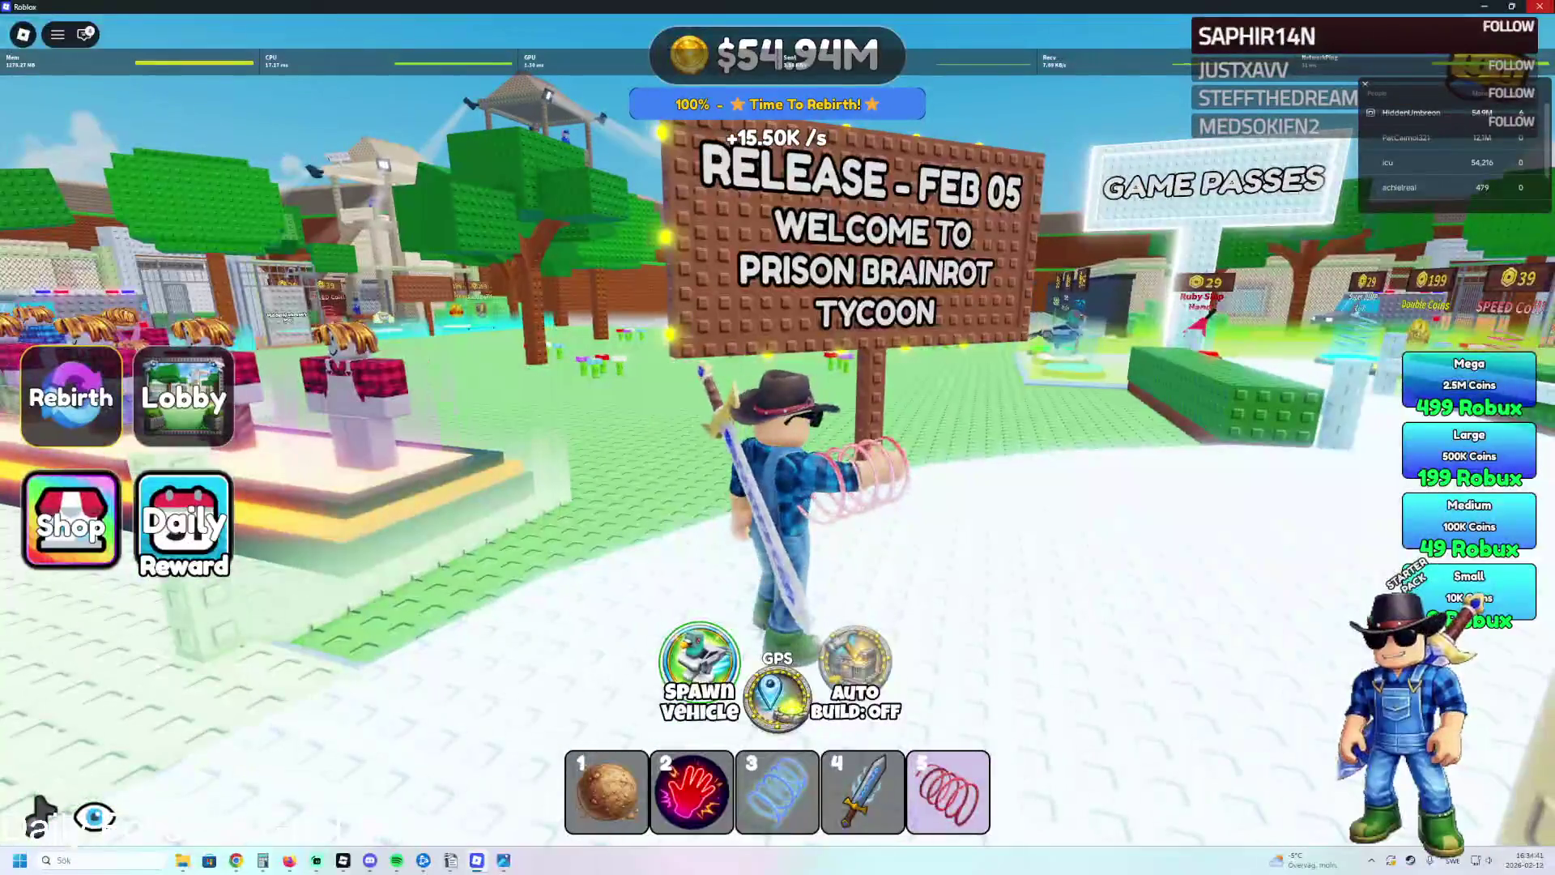
key("alt+F4")
left_click(745, 511)
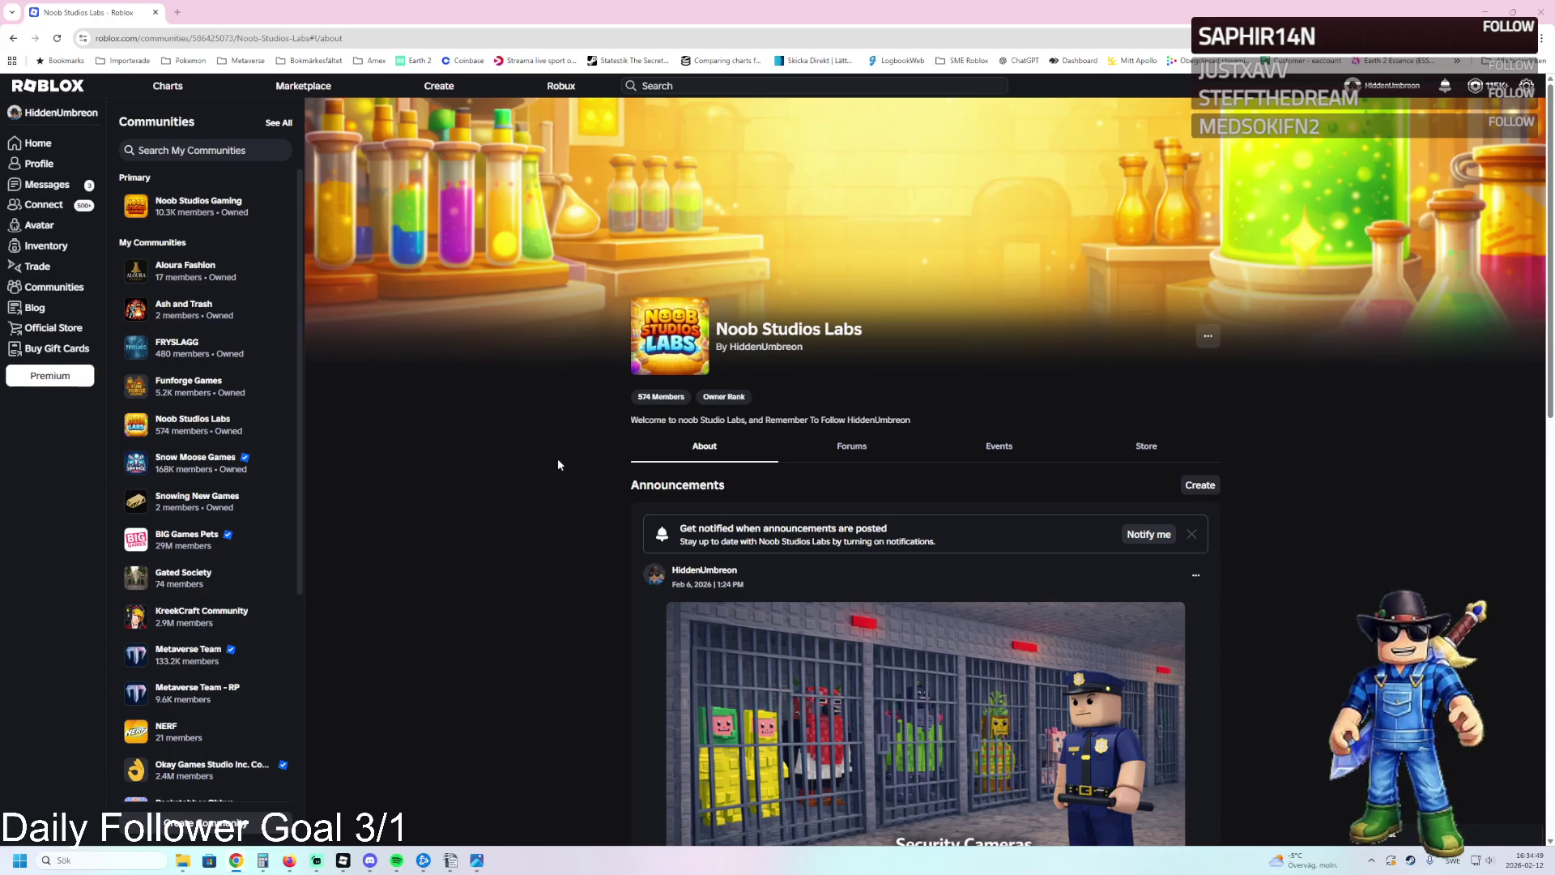
Reload the community page and open Prison Brainrot Tycoon [NEW] in a new tab.
scroll(557, 464, "down", 10)
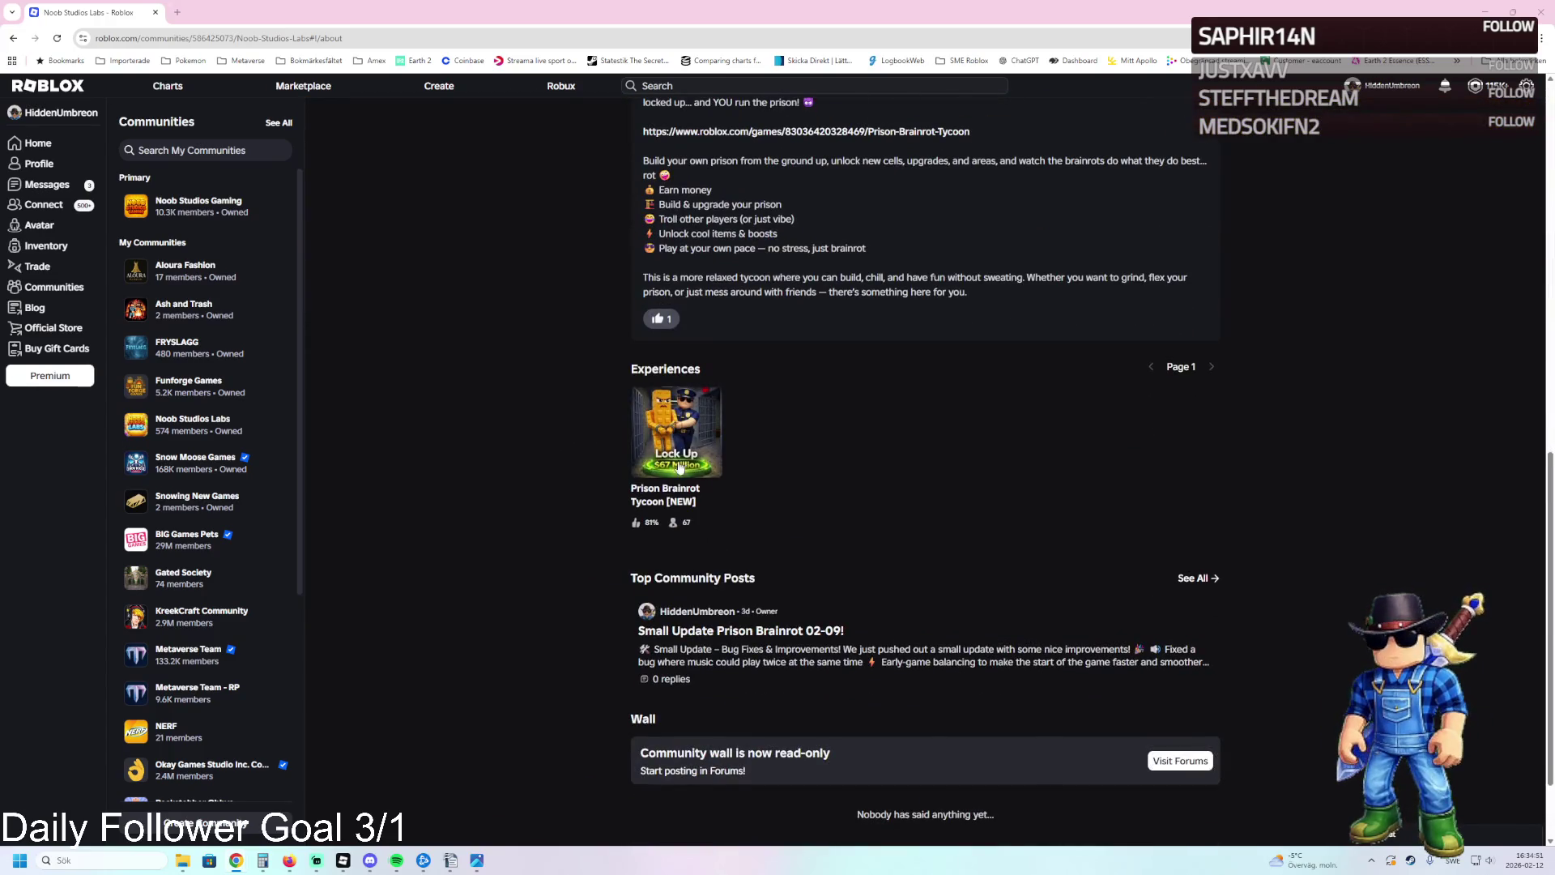
left_click(56, 38)
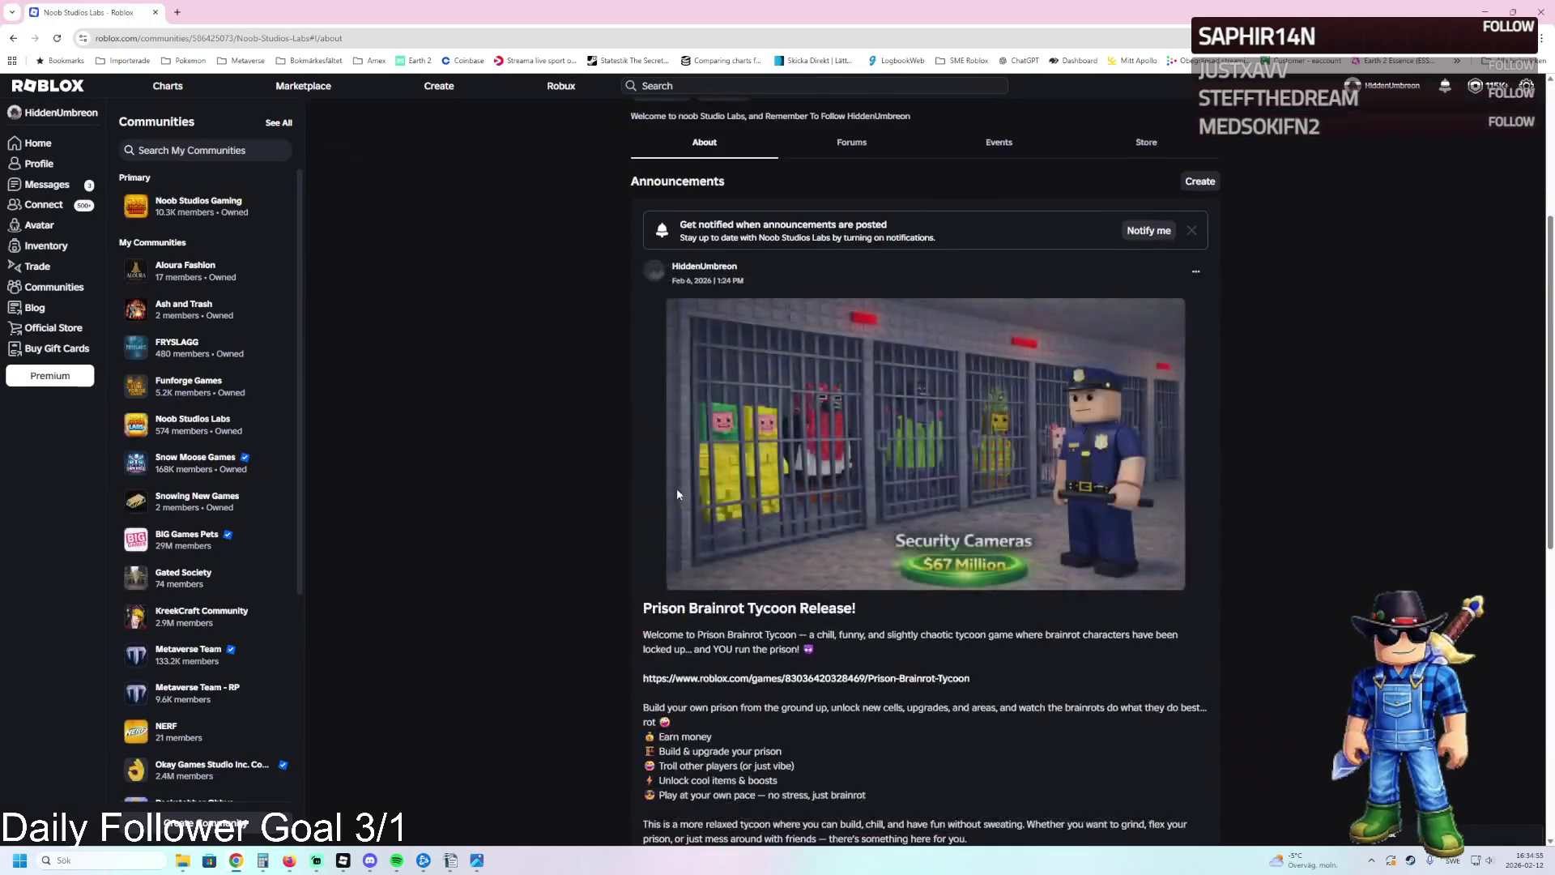
scroll(678, 495, "down", 3)
middle_click(676, 675)
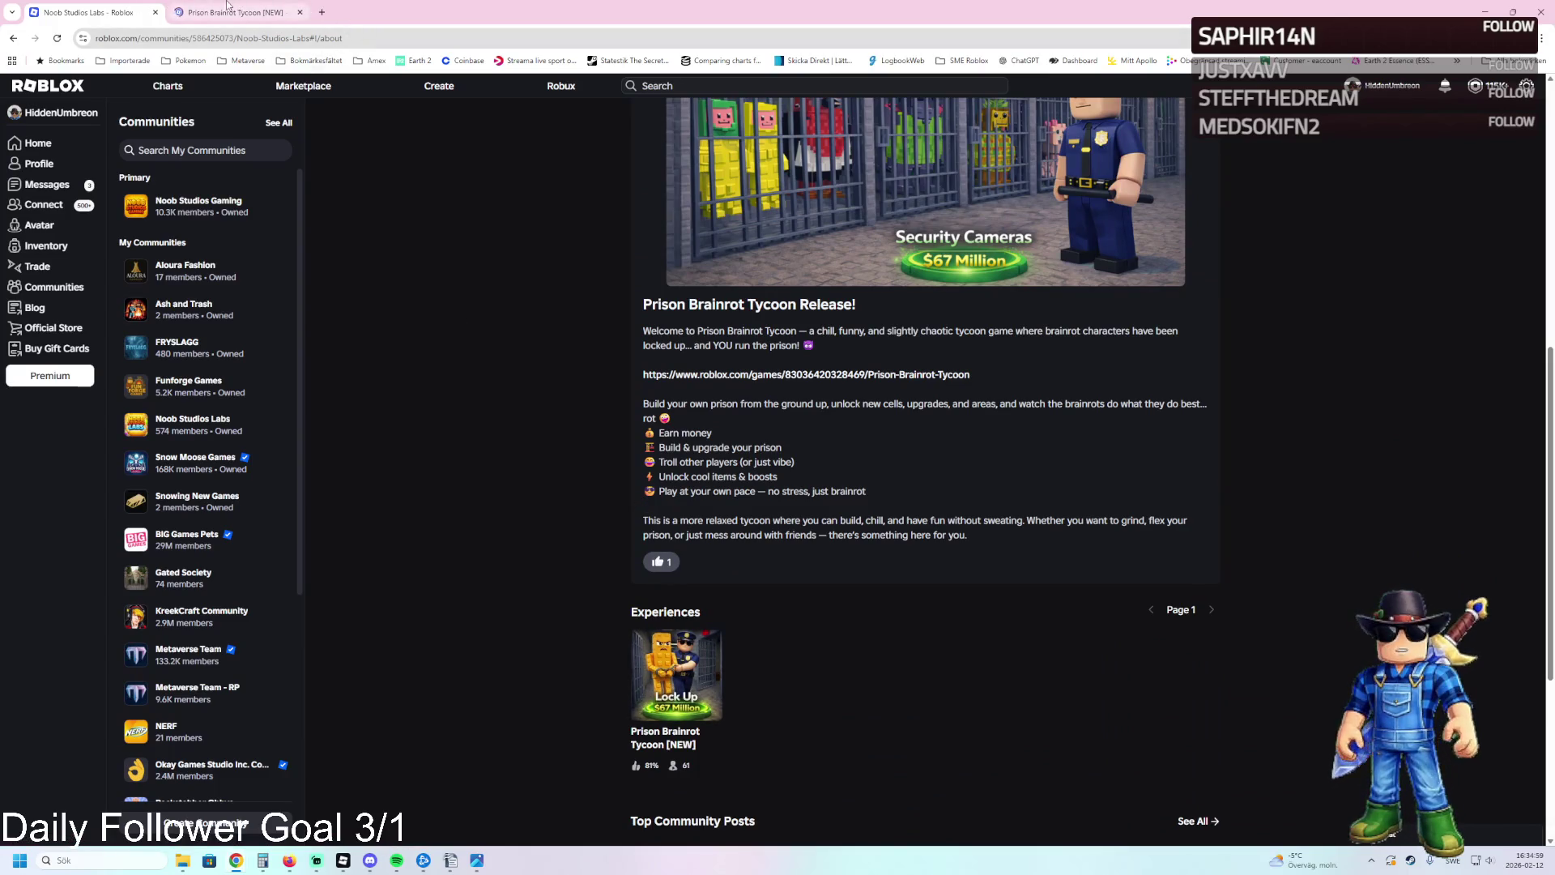
left_click(202, 9)
Open the game's creator dashboard overview from its ... menu, then switch to Roblox Studio.
scroll(799, 347, "down", 3)
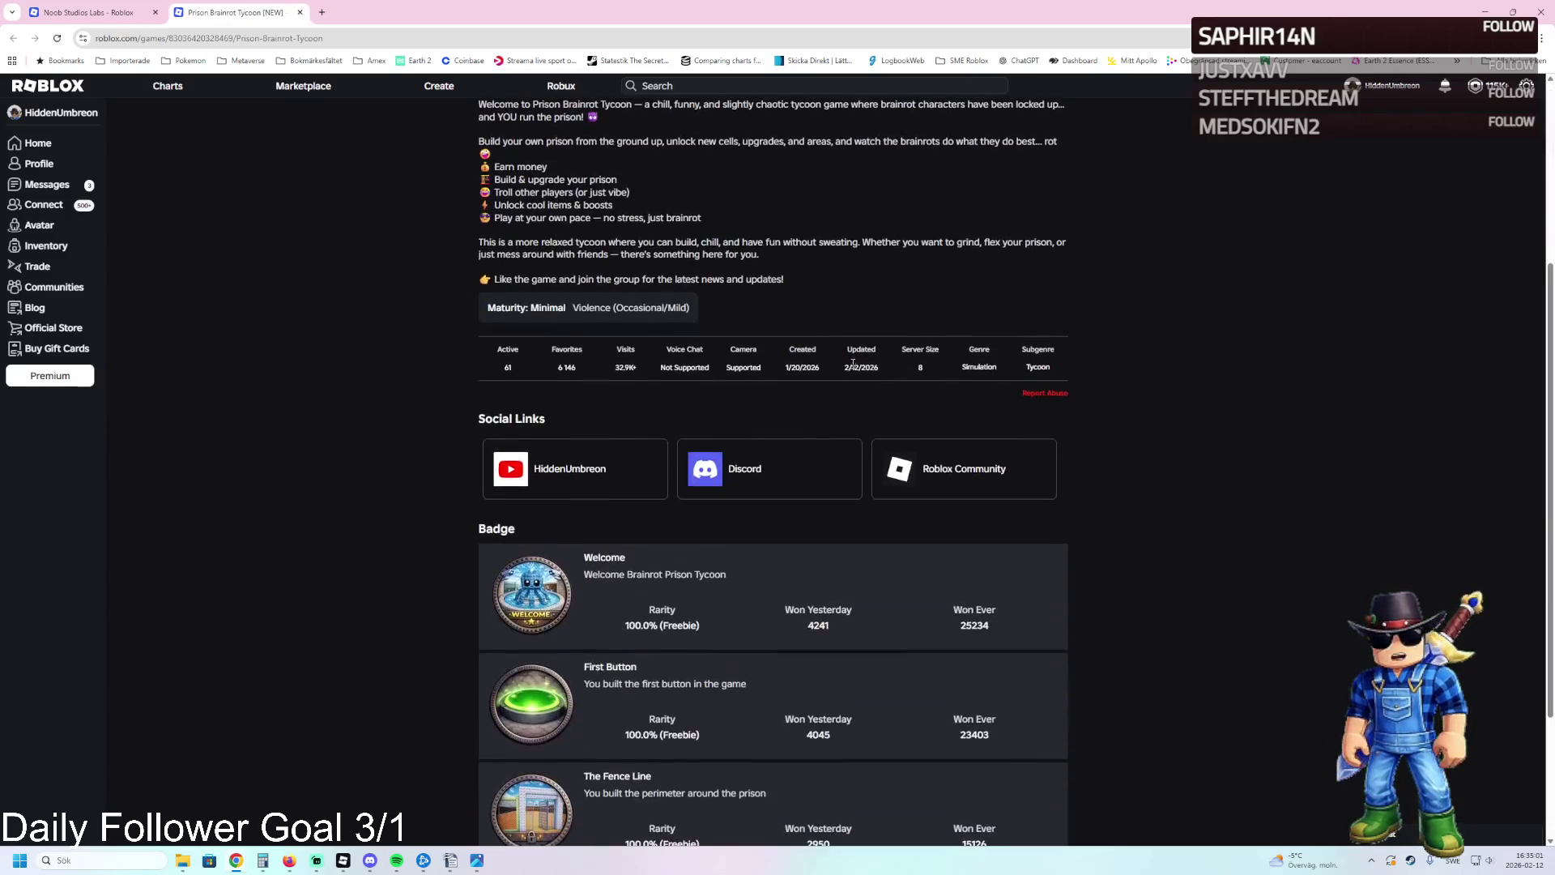
scroll(799, 347, "up", 4)
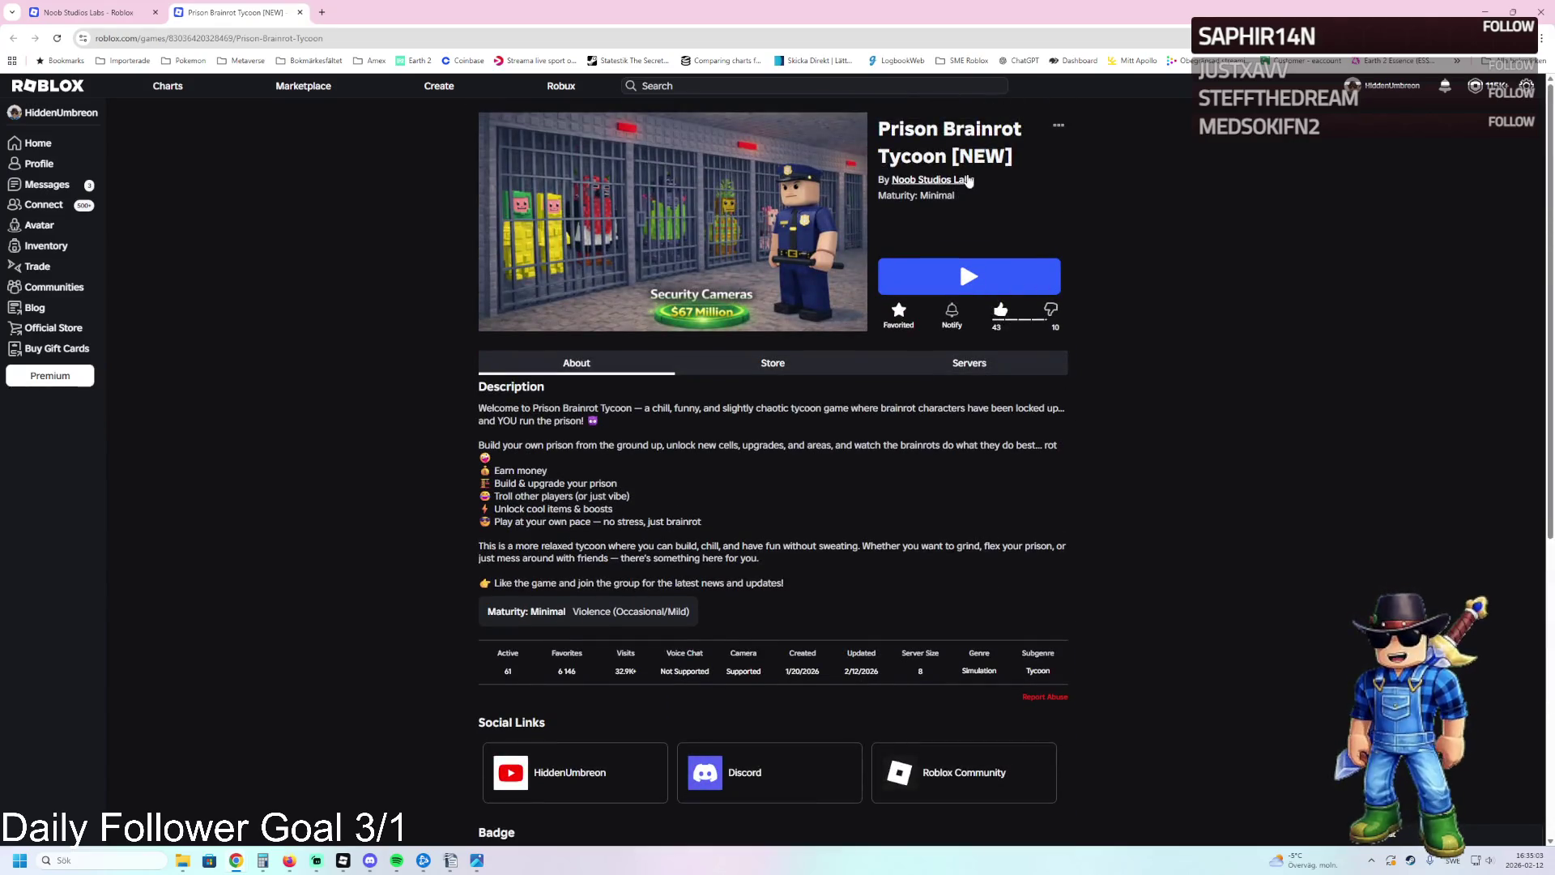
left_click(1059, 124)
left_click(1034, 177)
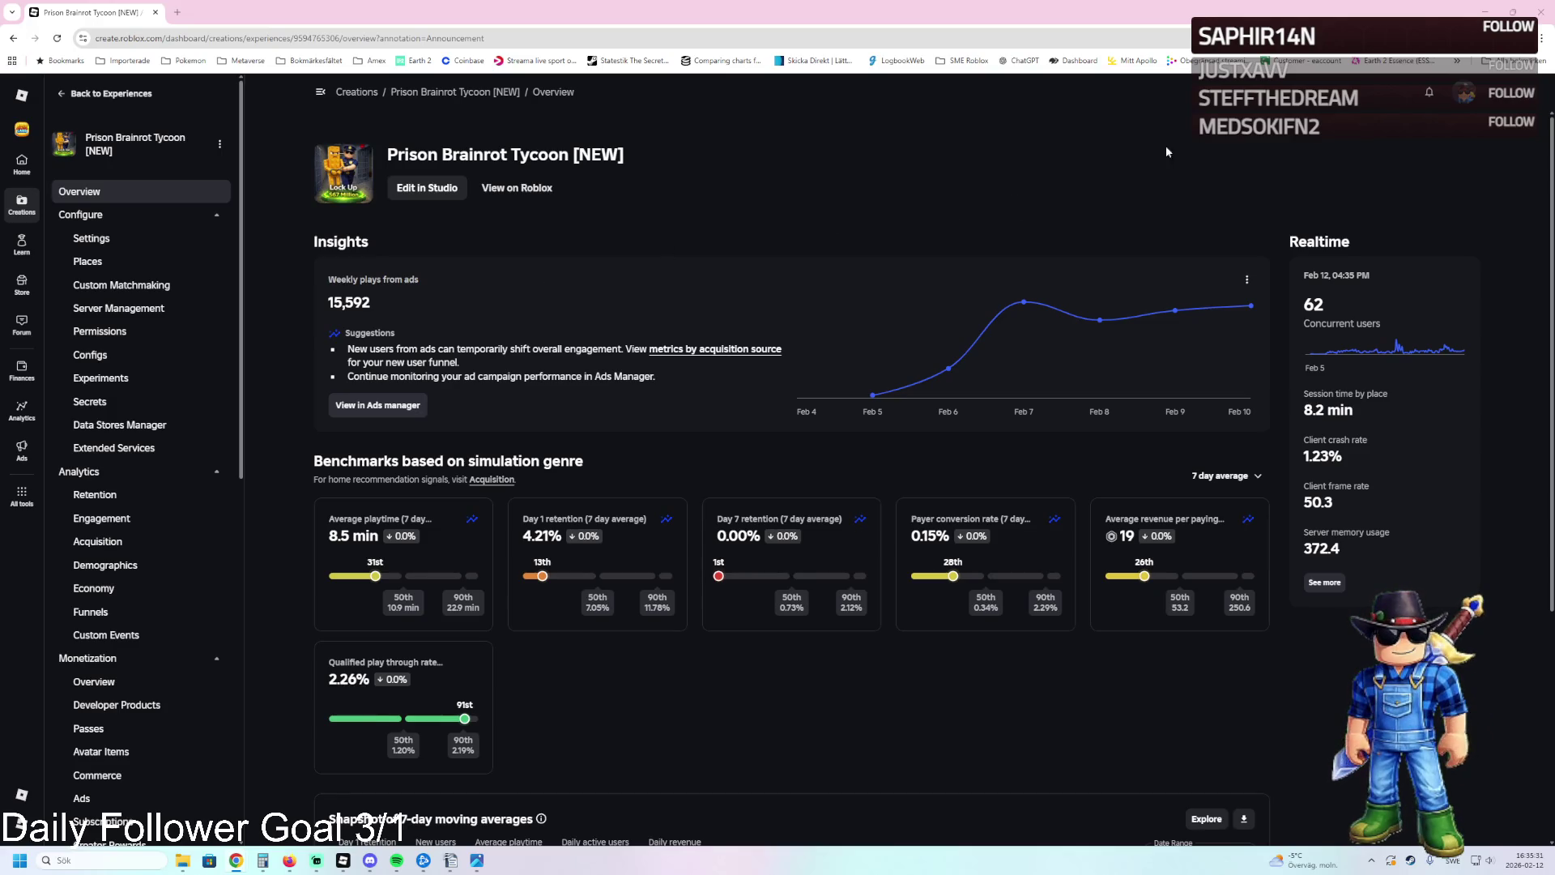
key("alt+Tab")
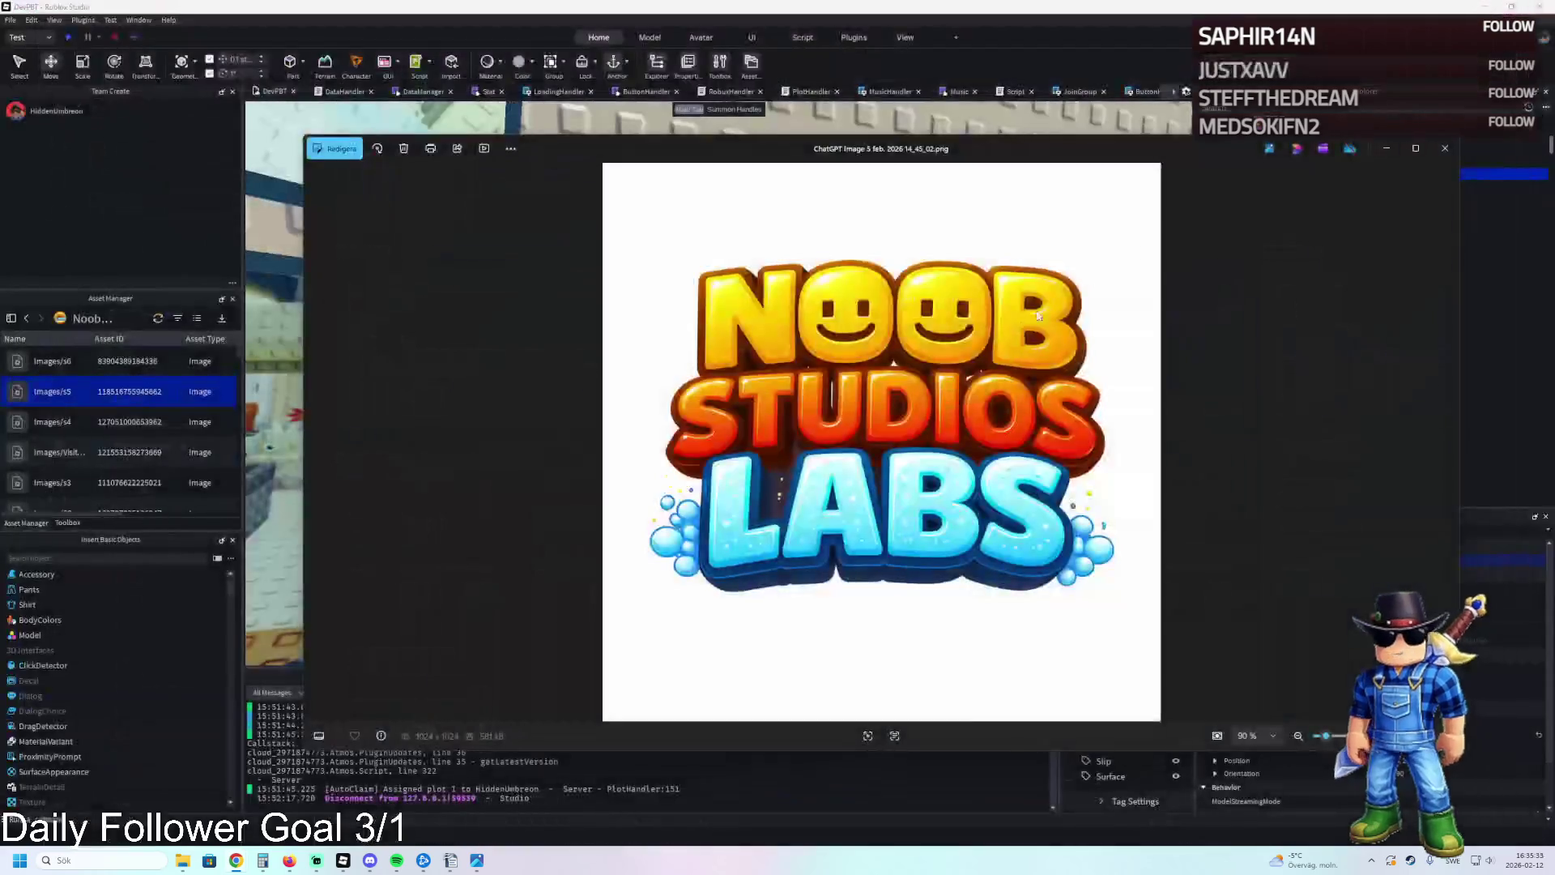
Close the logo image preview, zoom the Studio viewport, then return to the browser game page.
left_click(1445, 148)
scroll(861, 344, "down", 5)
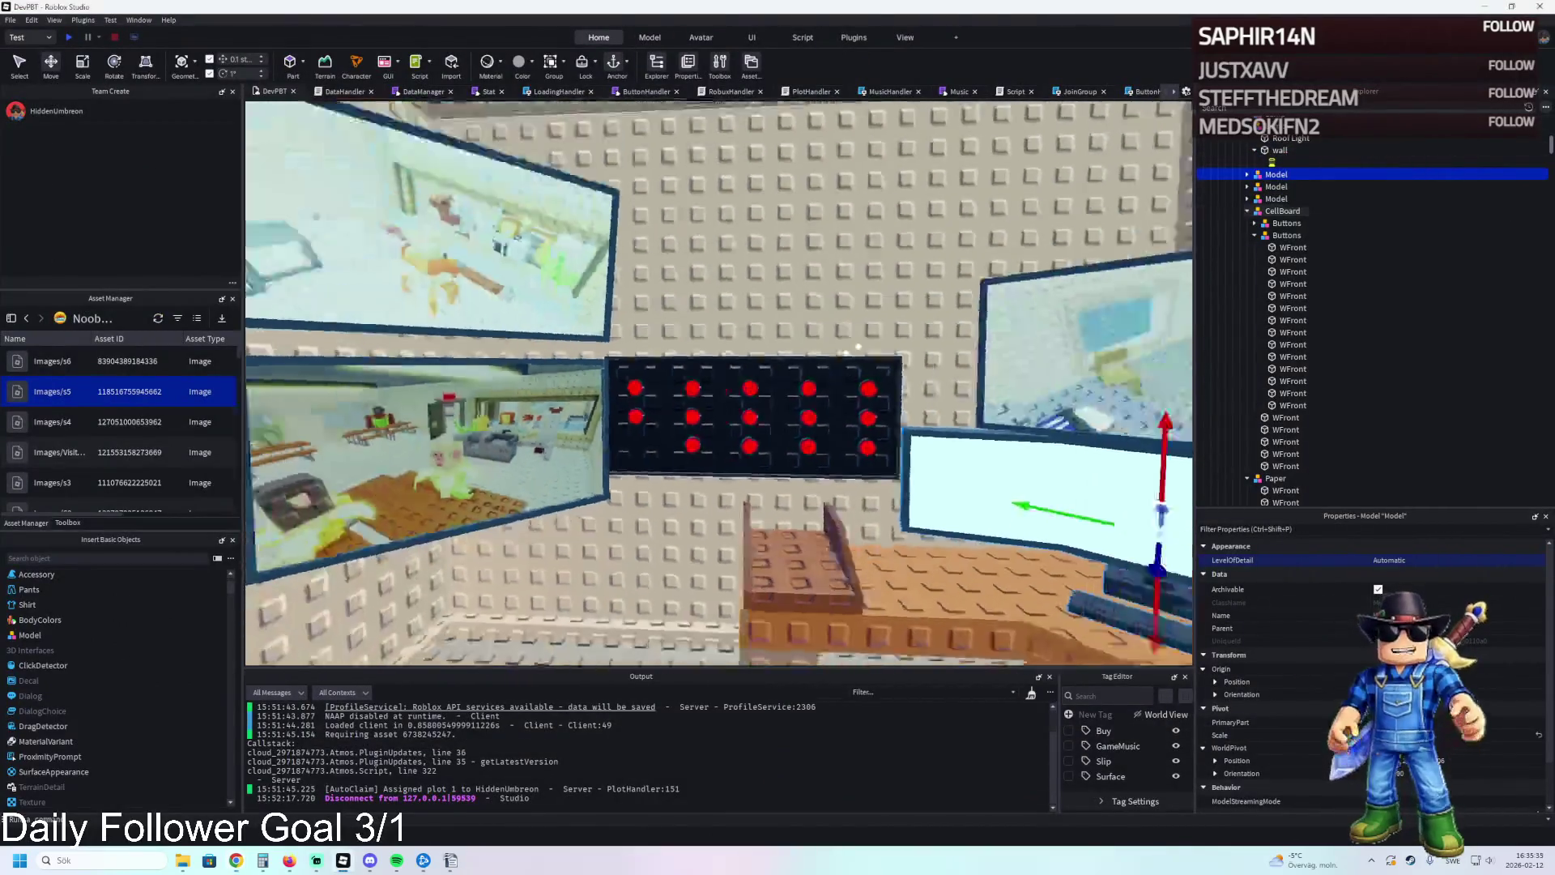
scroll(862, 344, "up", 5)
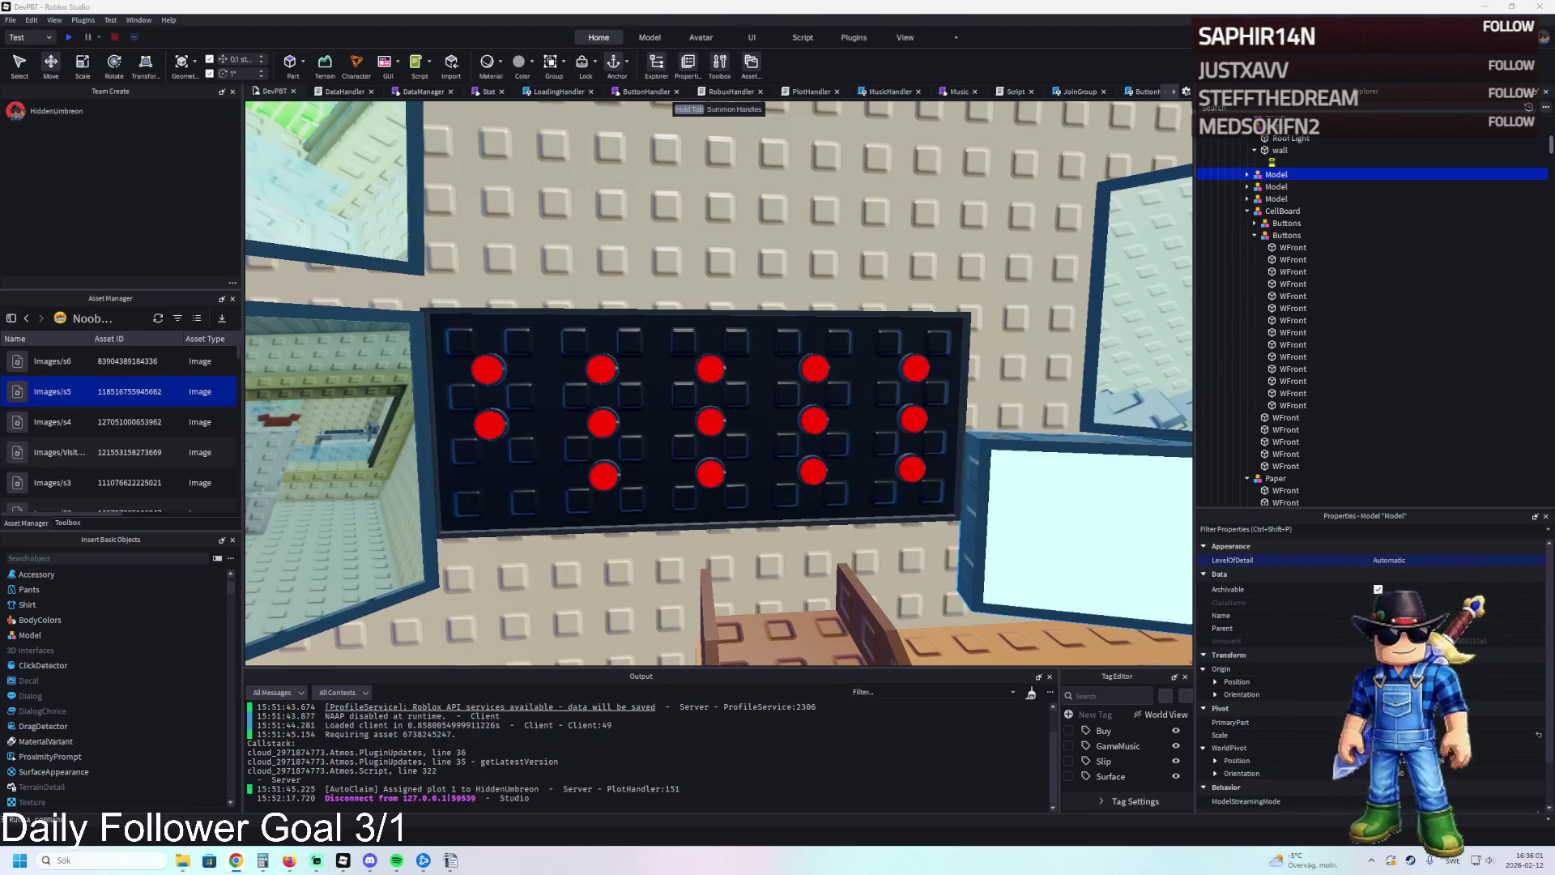
key("alt+Tab")
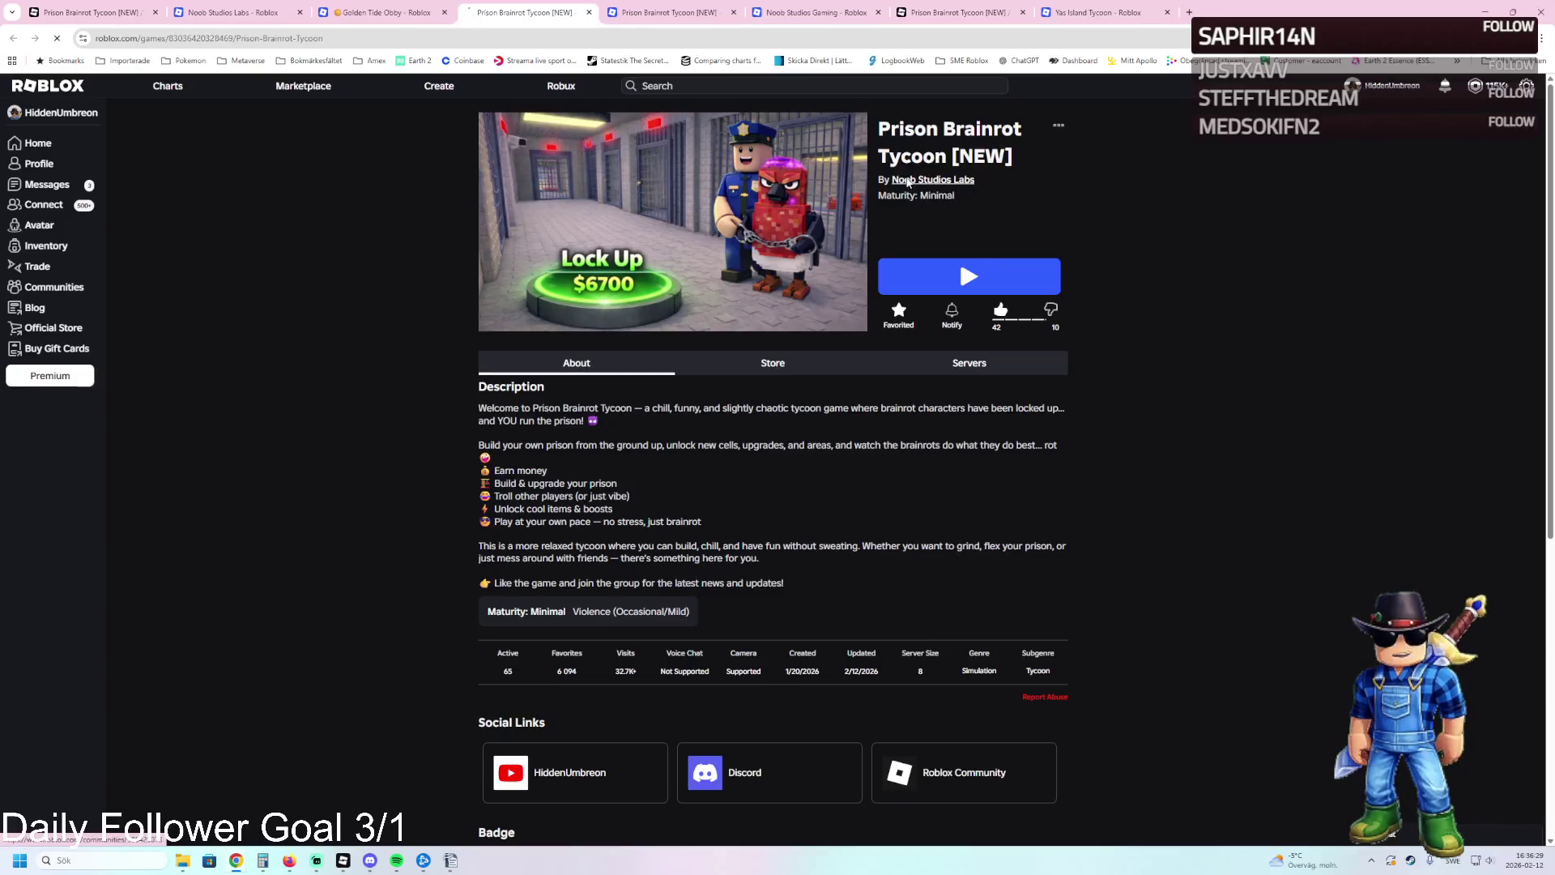
Browse the Noob Studios Labs community page on the Roblox website.
left_click(960, 255)
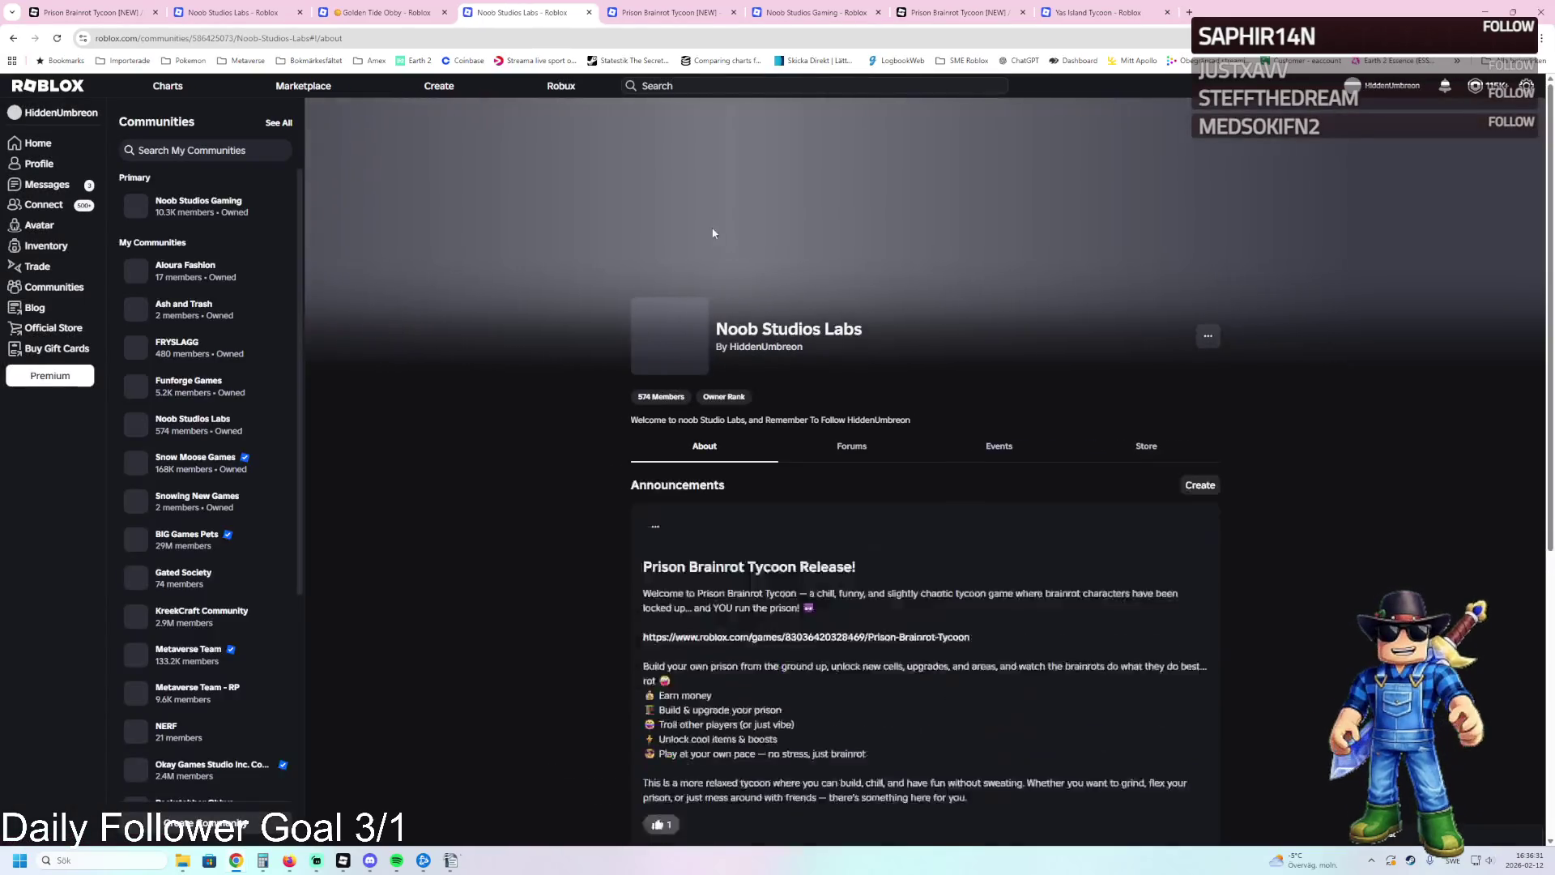
scroll(777, 405, "down", 4)
scroll(778, 438, "down", 4)
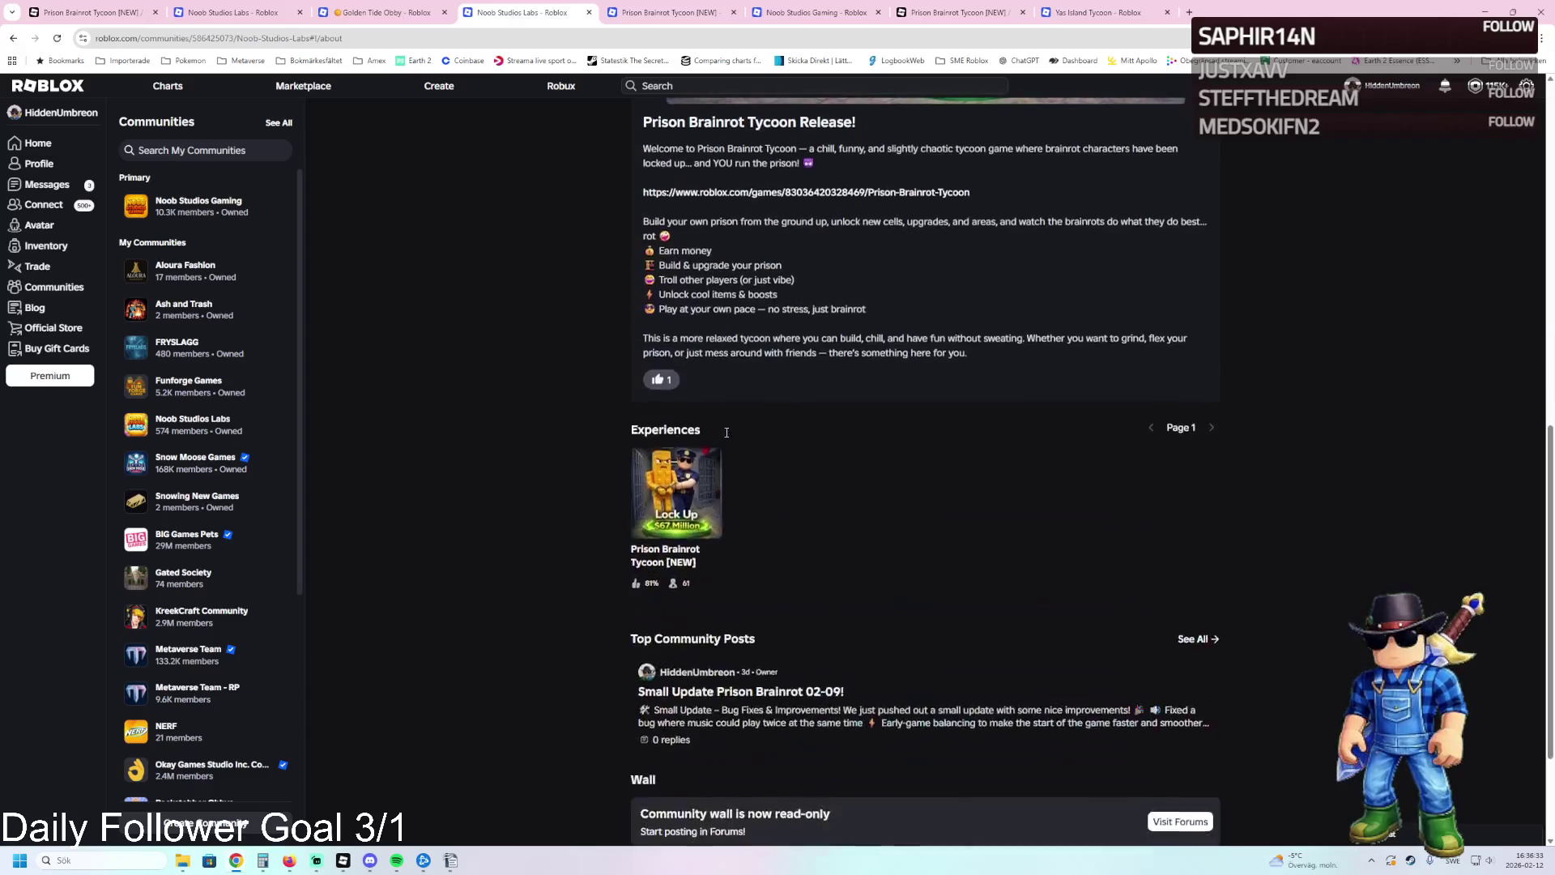
scroll(778, 438, "up", 3)
View the Prison Brainrot Tycoon [NEW] Creator Dashboard overview, then return to Roblox Studio.
left_click(664, 12)
left_click(93, 10)
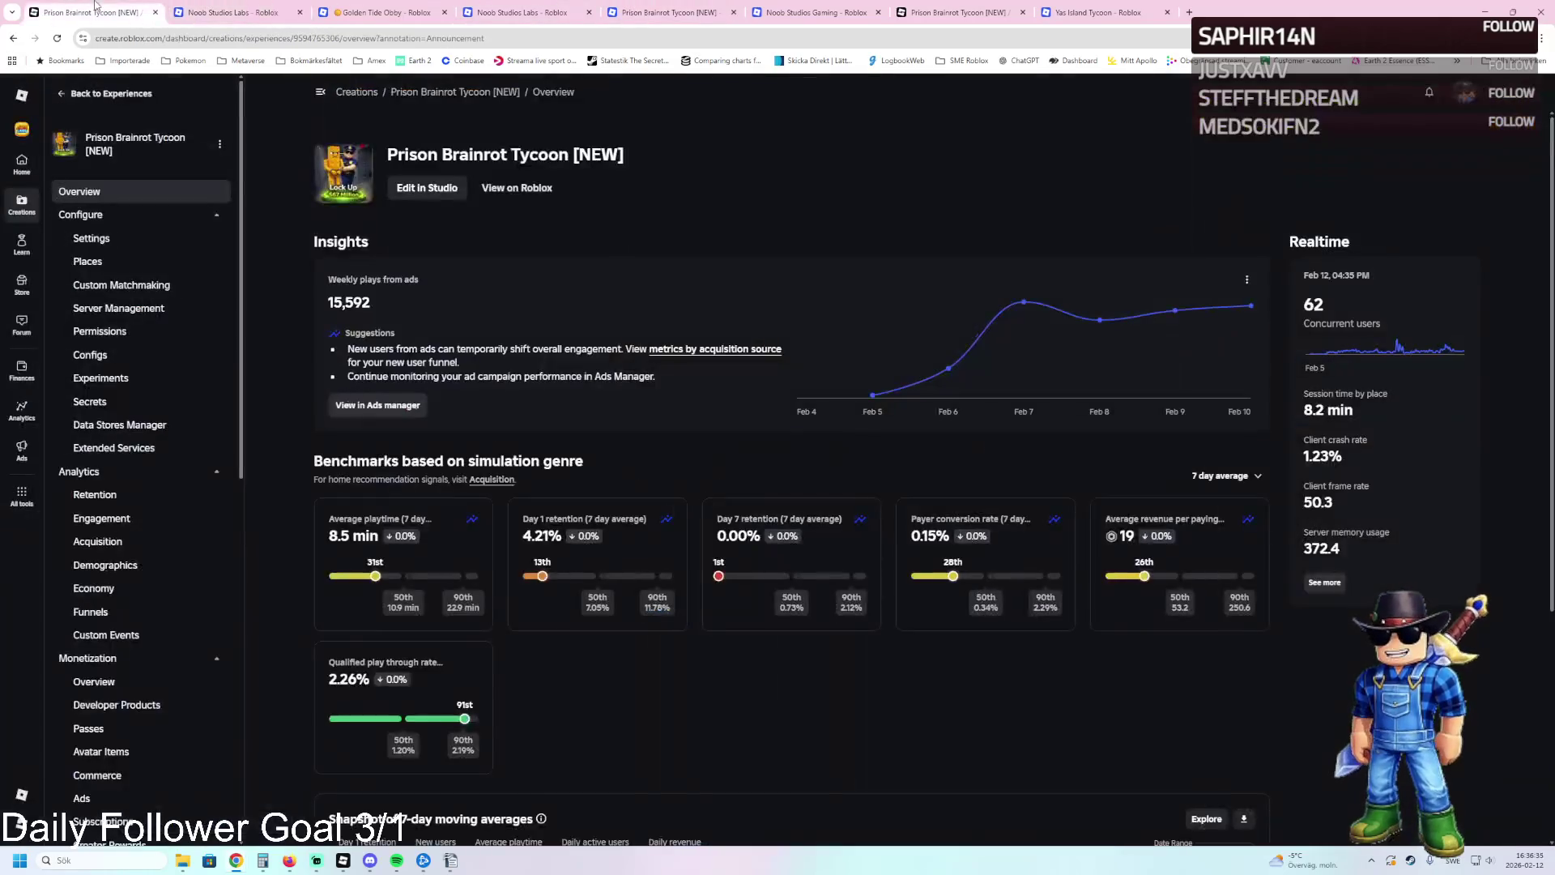
key("alt+Tab")
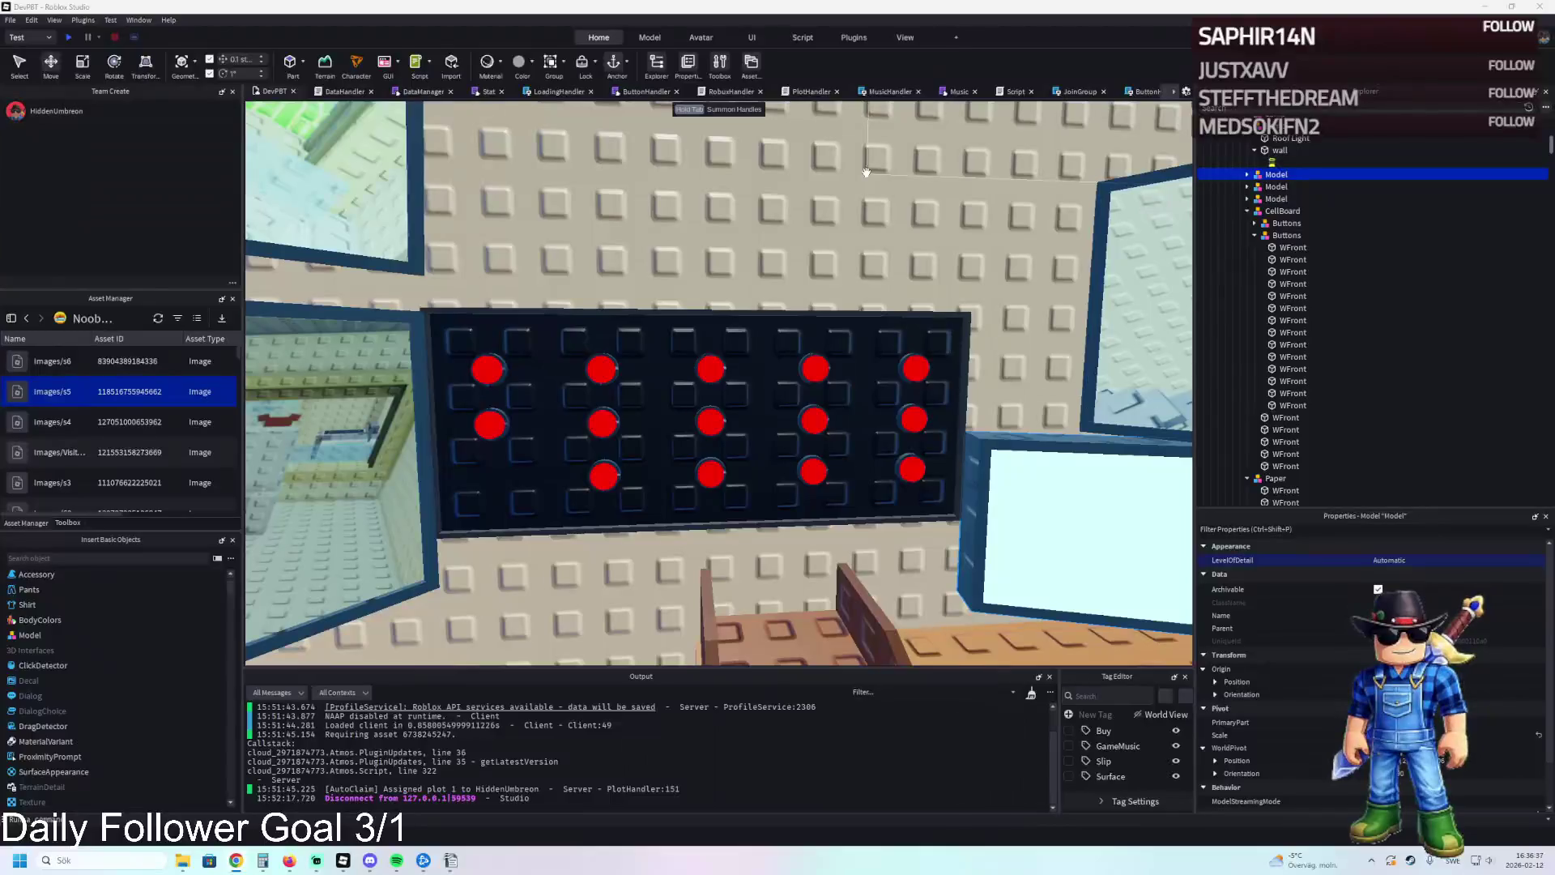
Frame the Control Room and move its sign down onto the wall.
key("f")
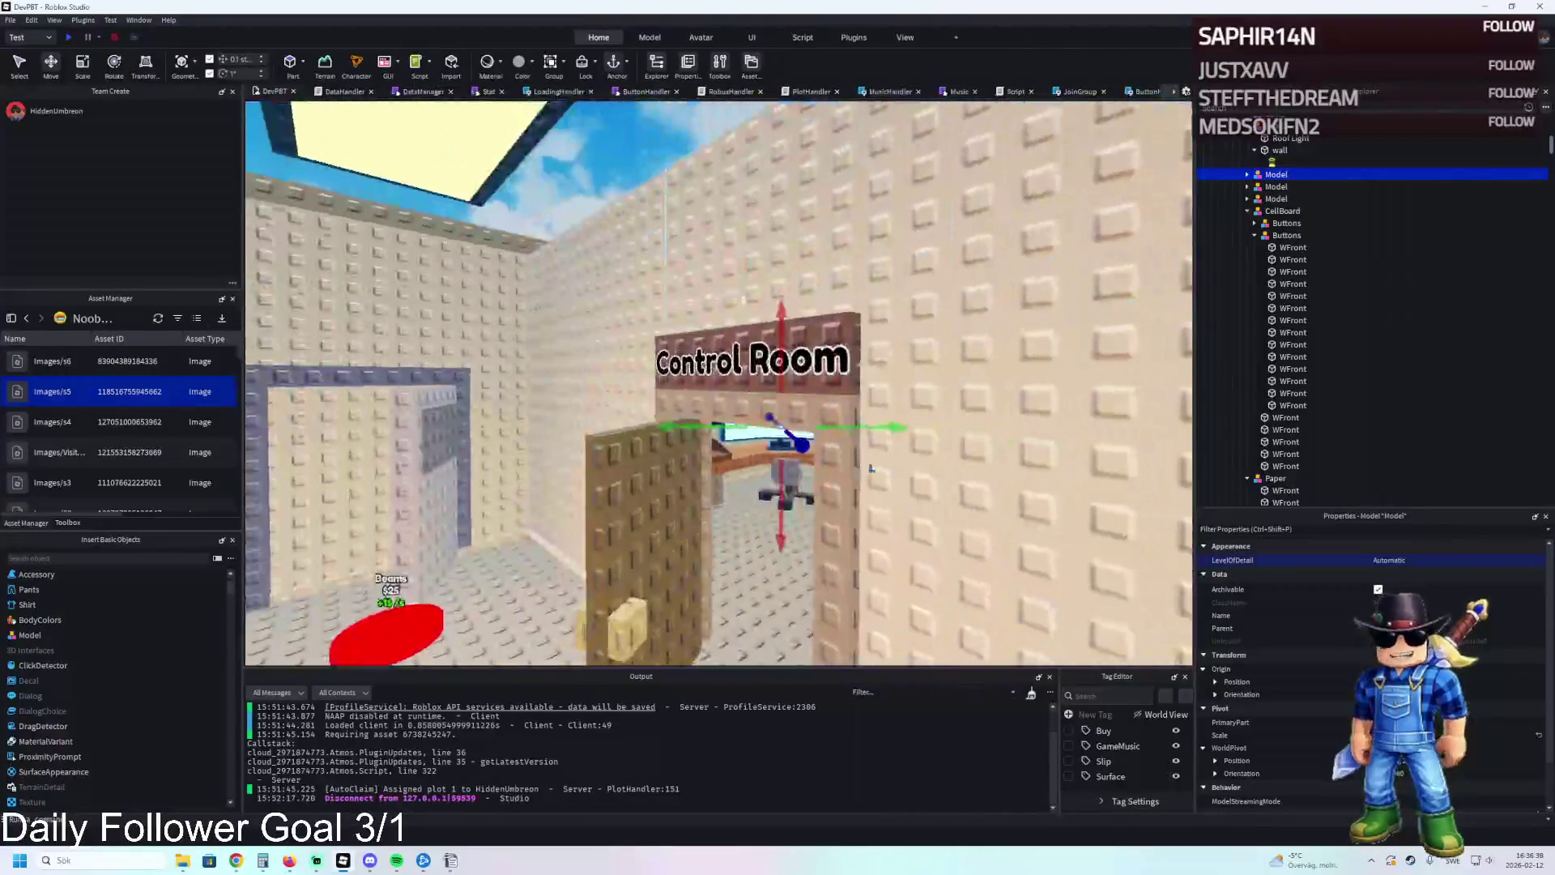
scroll(719, 335, "up", 5)
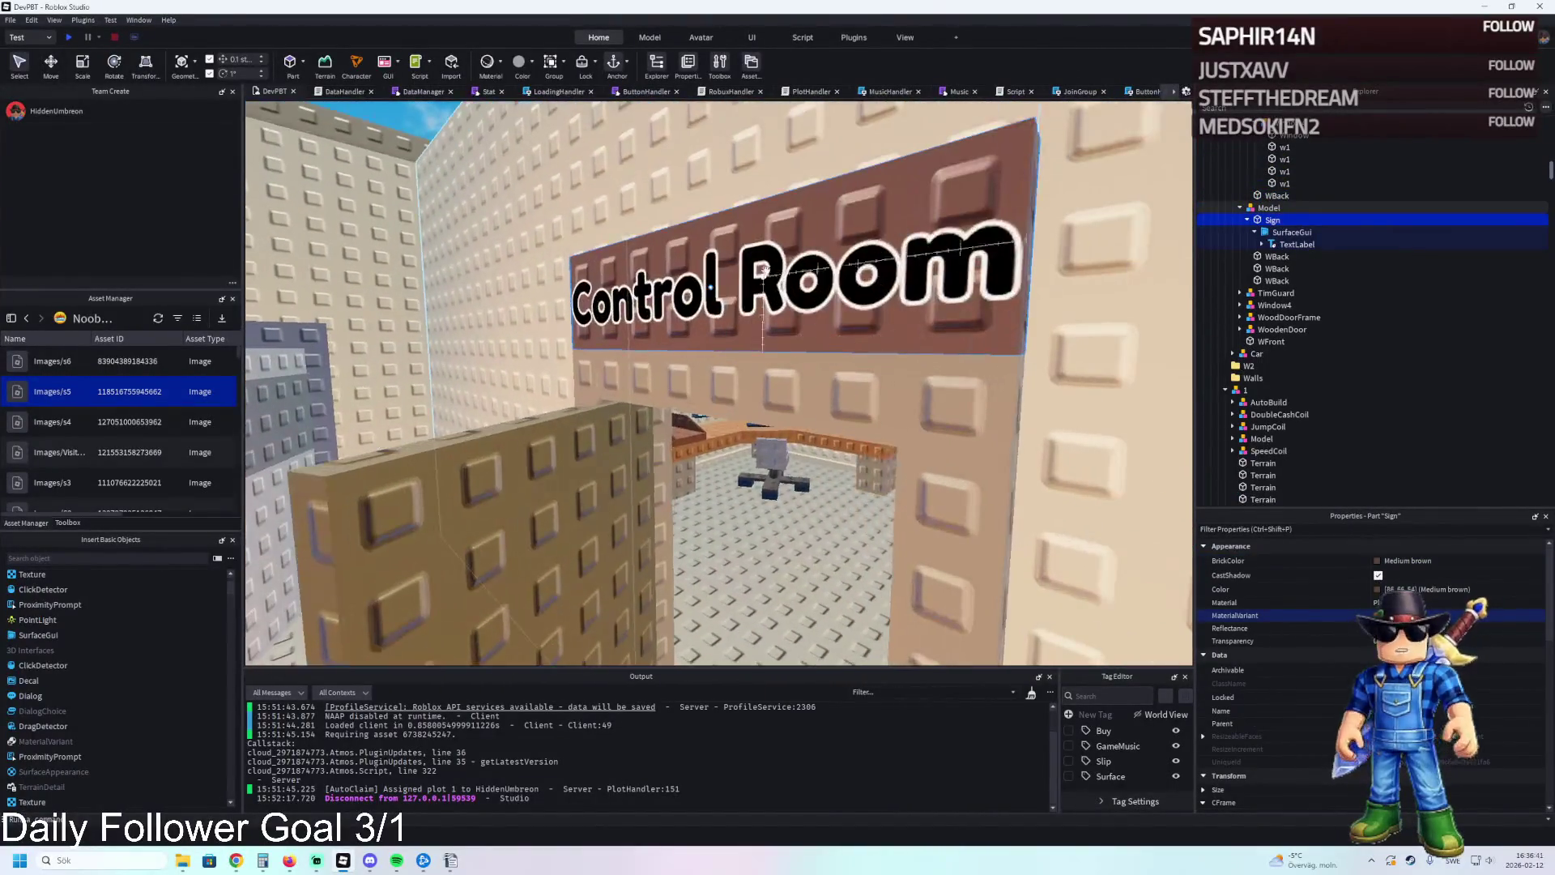
key("ctrl+1")
left_click(828, 236)
scroll(828, 236, "up", 5)
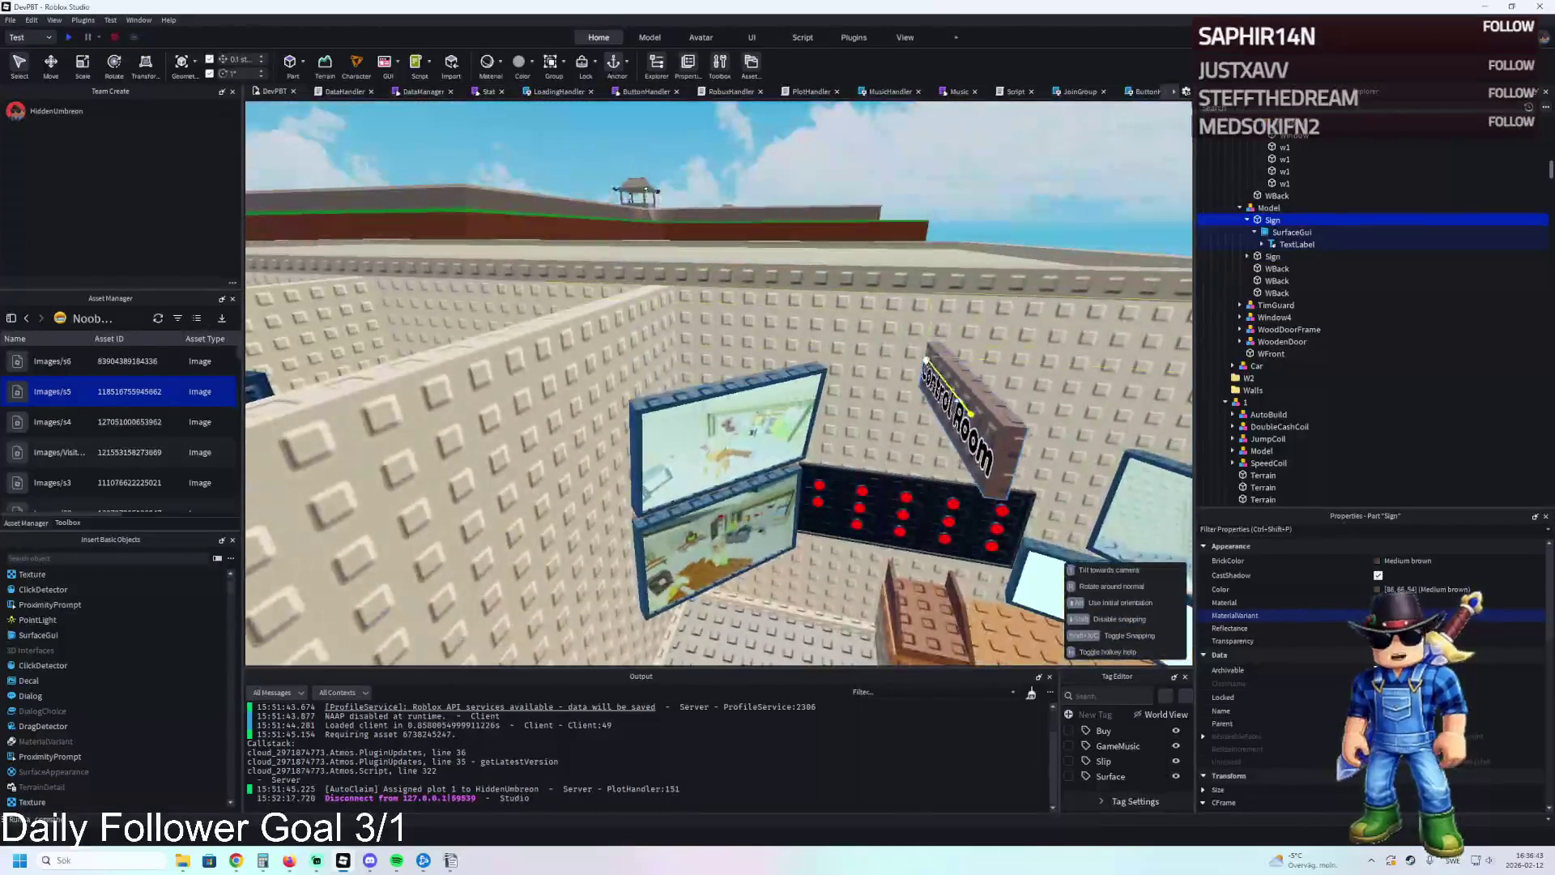
scroll(928, 362, "up", 5)
left_click_drag(733, 328, 748, 531)
left_click_drag(674, 350, 707, 282)
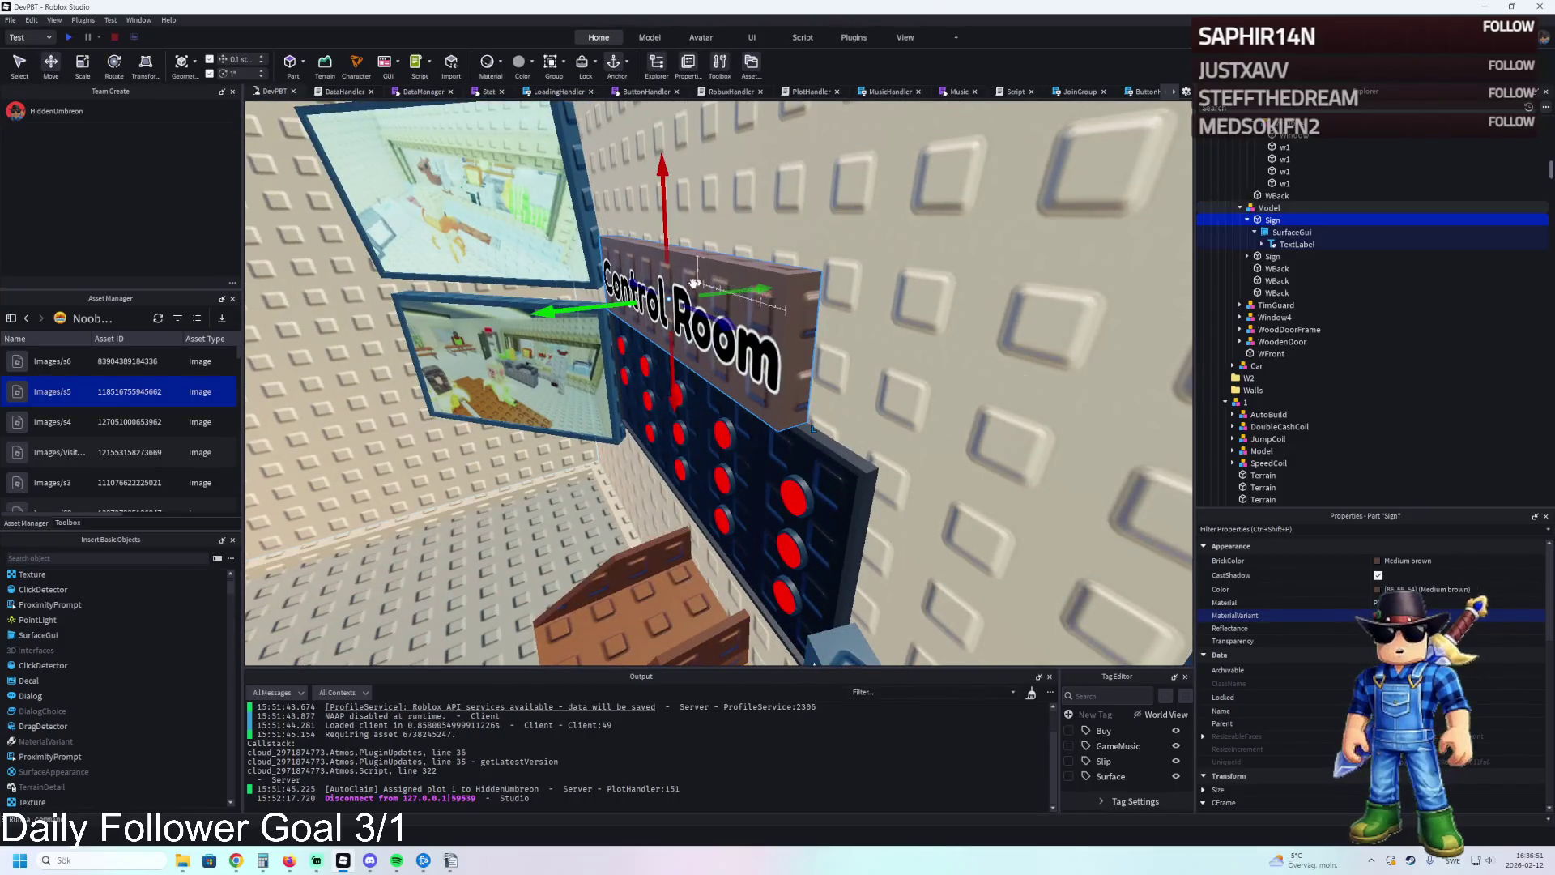
Widen the Control Room sign from 8.3 to 9.8 studs so its text fits on one line.
key("ctrl+3")
key("ctrl+1")
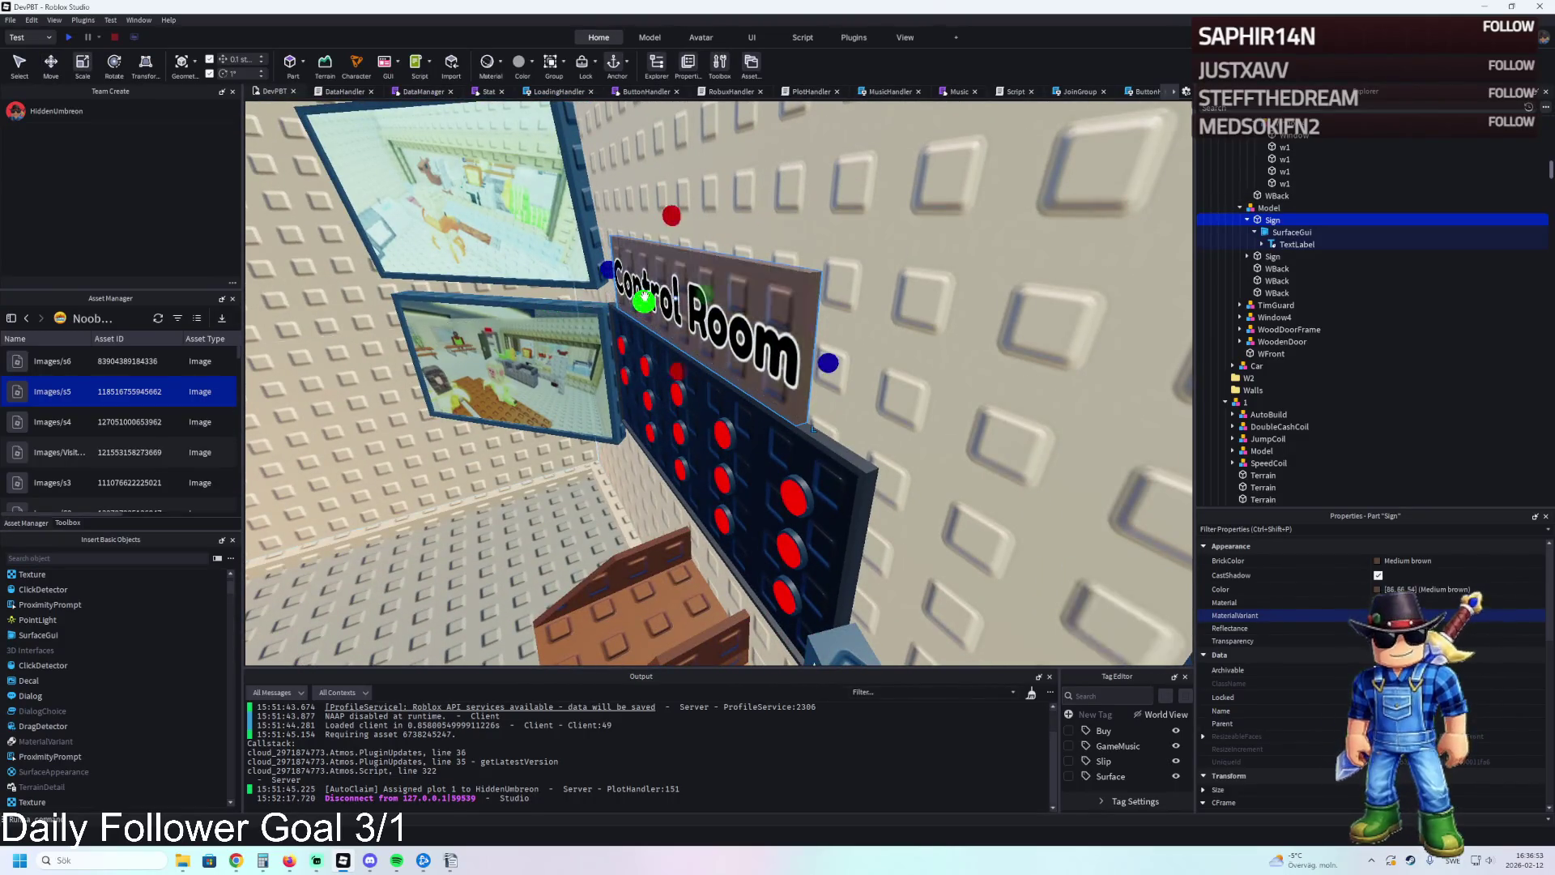
key("ctrl+3")
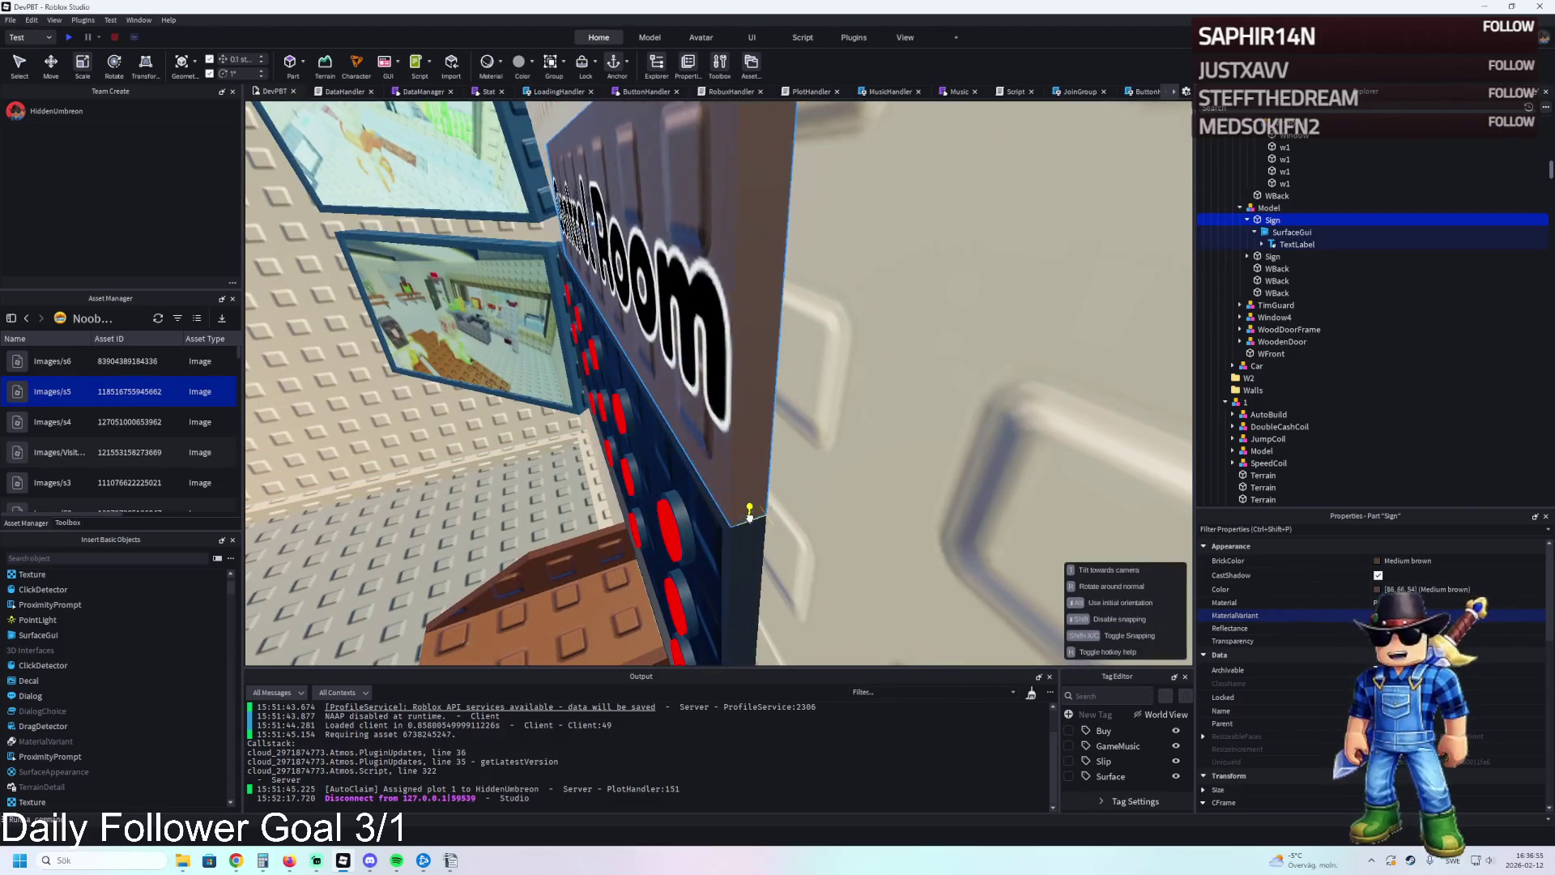
mouse_move(695, 411)
left_mouse_down()
mouse_move(521, 410)
mouse_move(1053, 396)
mouse_move(848, 400)
mouse_move(909, 401)
left_mouse_up()
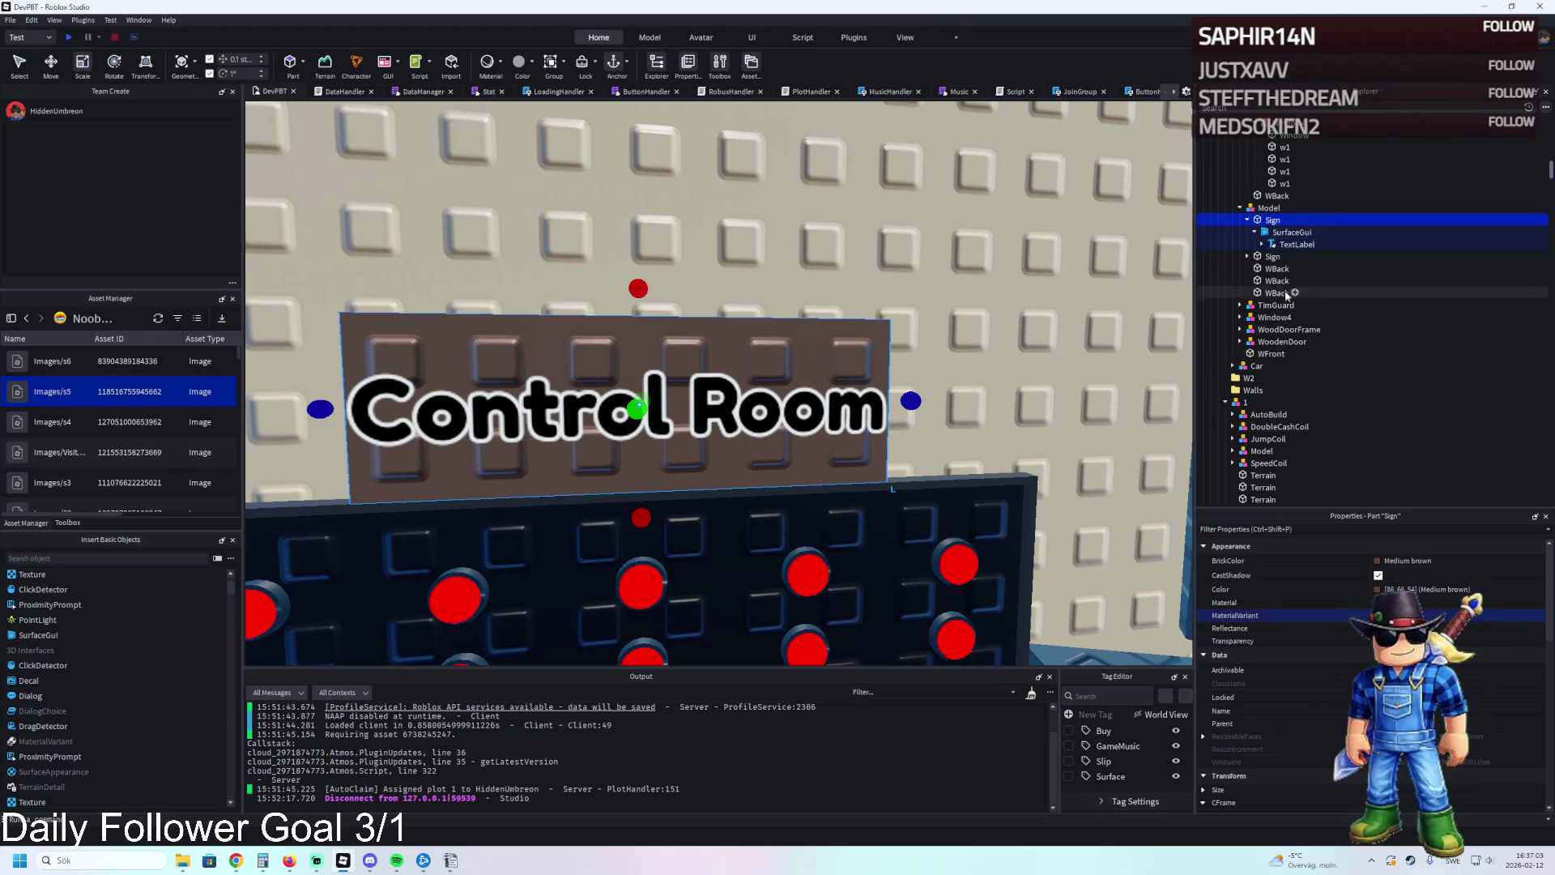
left_click(1296, 244)
scroll(1458, 640, "down", 3)
Change the sign's TextLabel text to 'Prison Cells'.
left_click(1456, 573)
type("Pri")
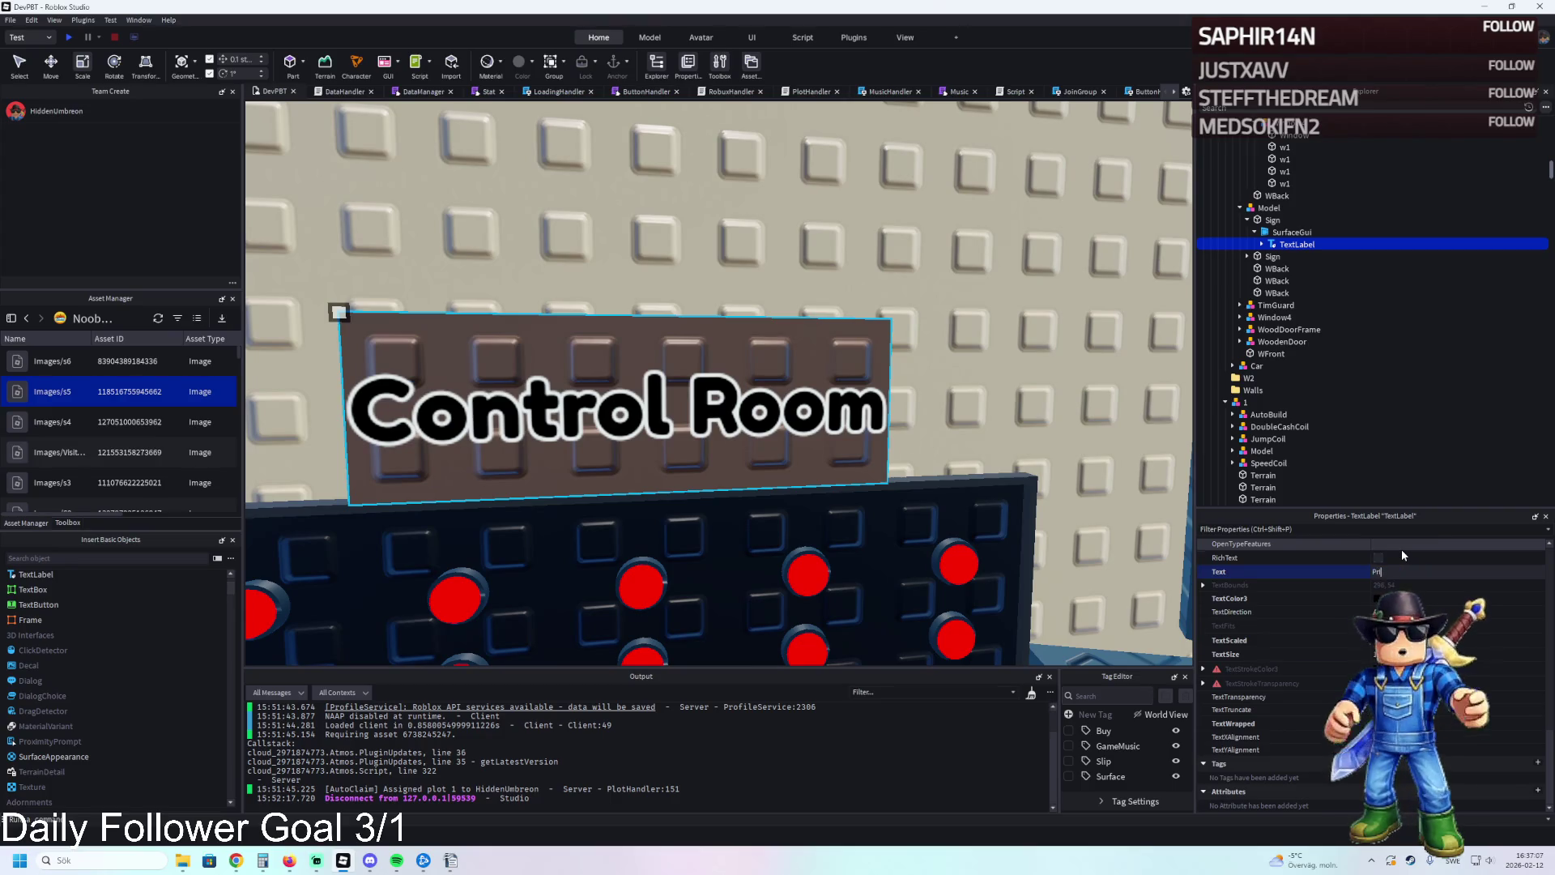
type("son Cells")
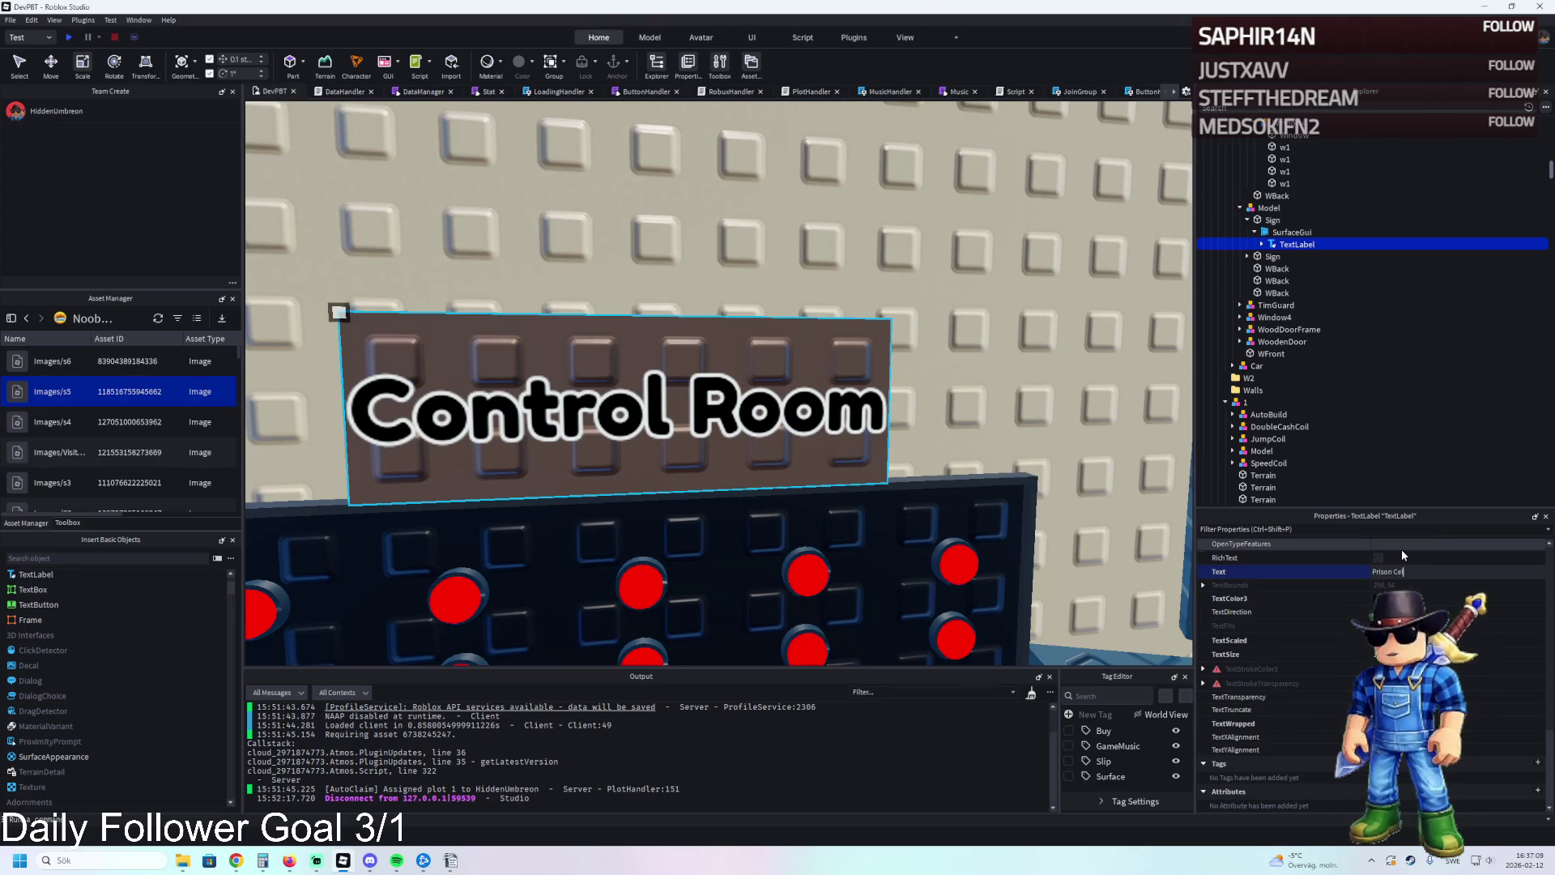
key("Return")
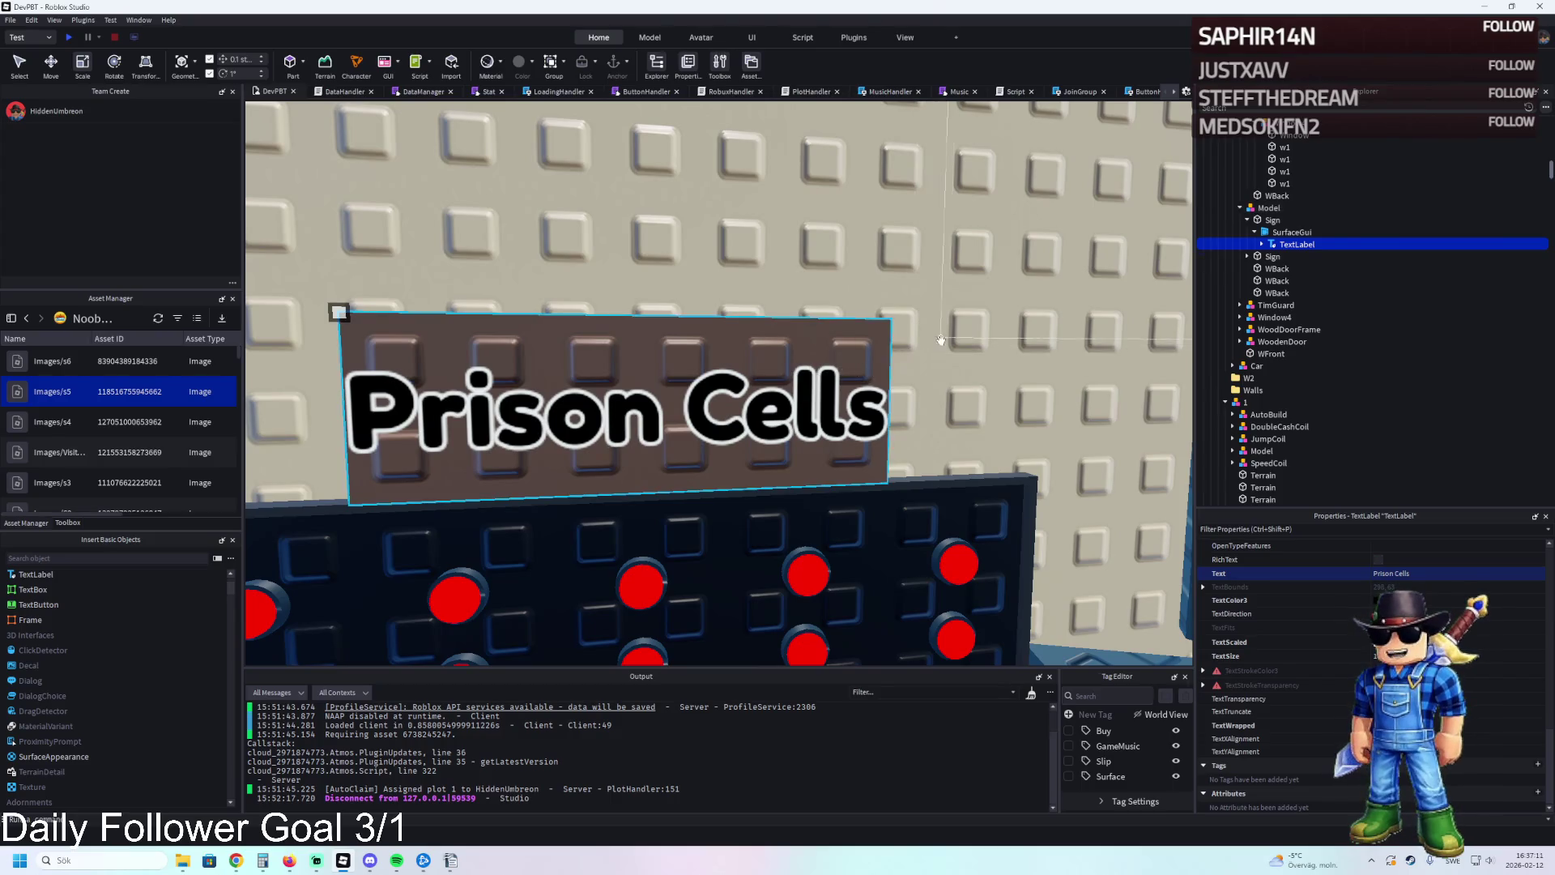
scroll(855, 357, "down", 5)
left_click(859, 328)
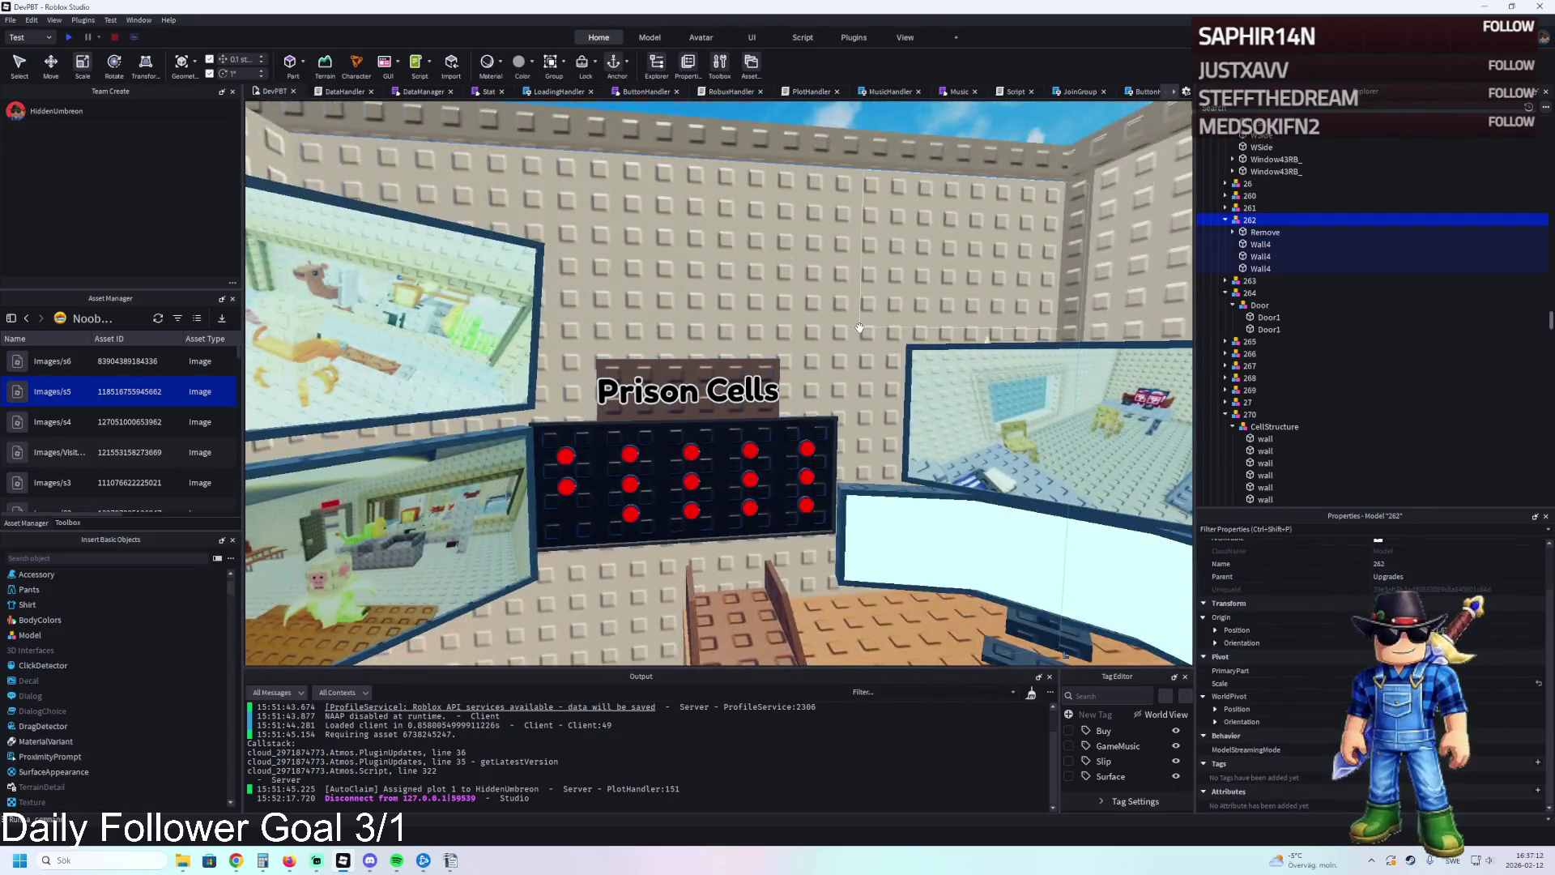
scroll(747, 275, "up", 5)
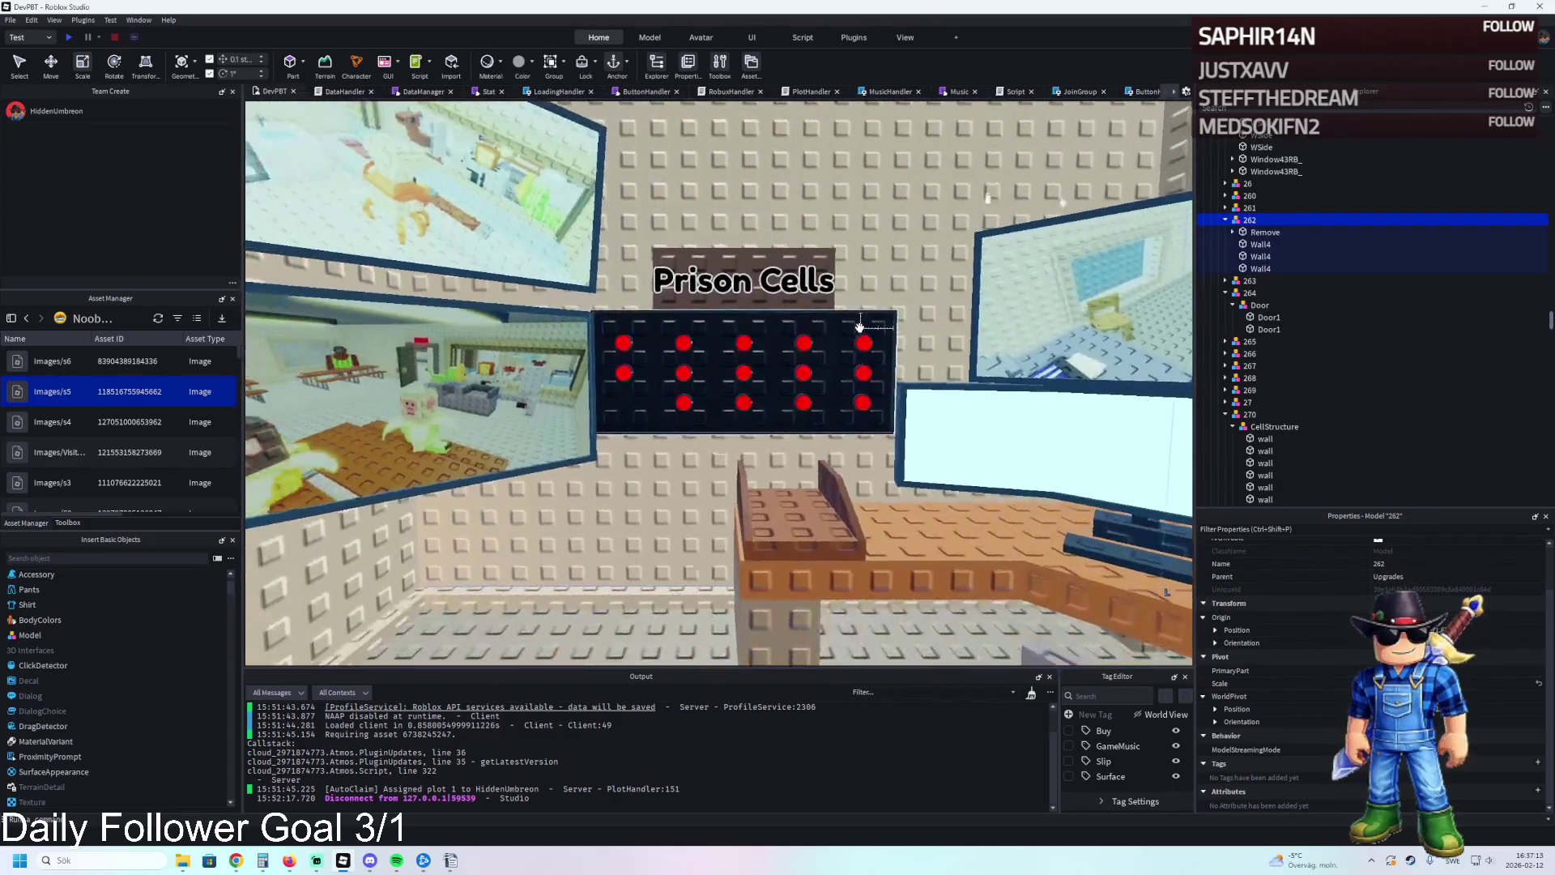
Shrink the Prison Cells sign and lower it just above the red-light board.
left_click(747, 275)
left_click_drag(742, 198, 739, 212)
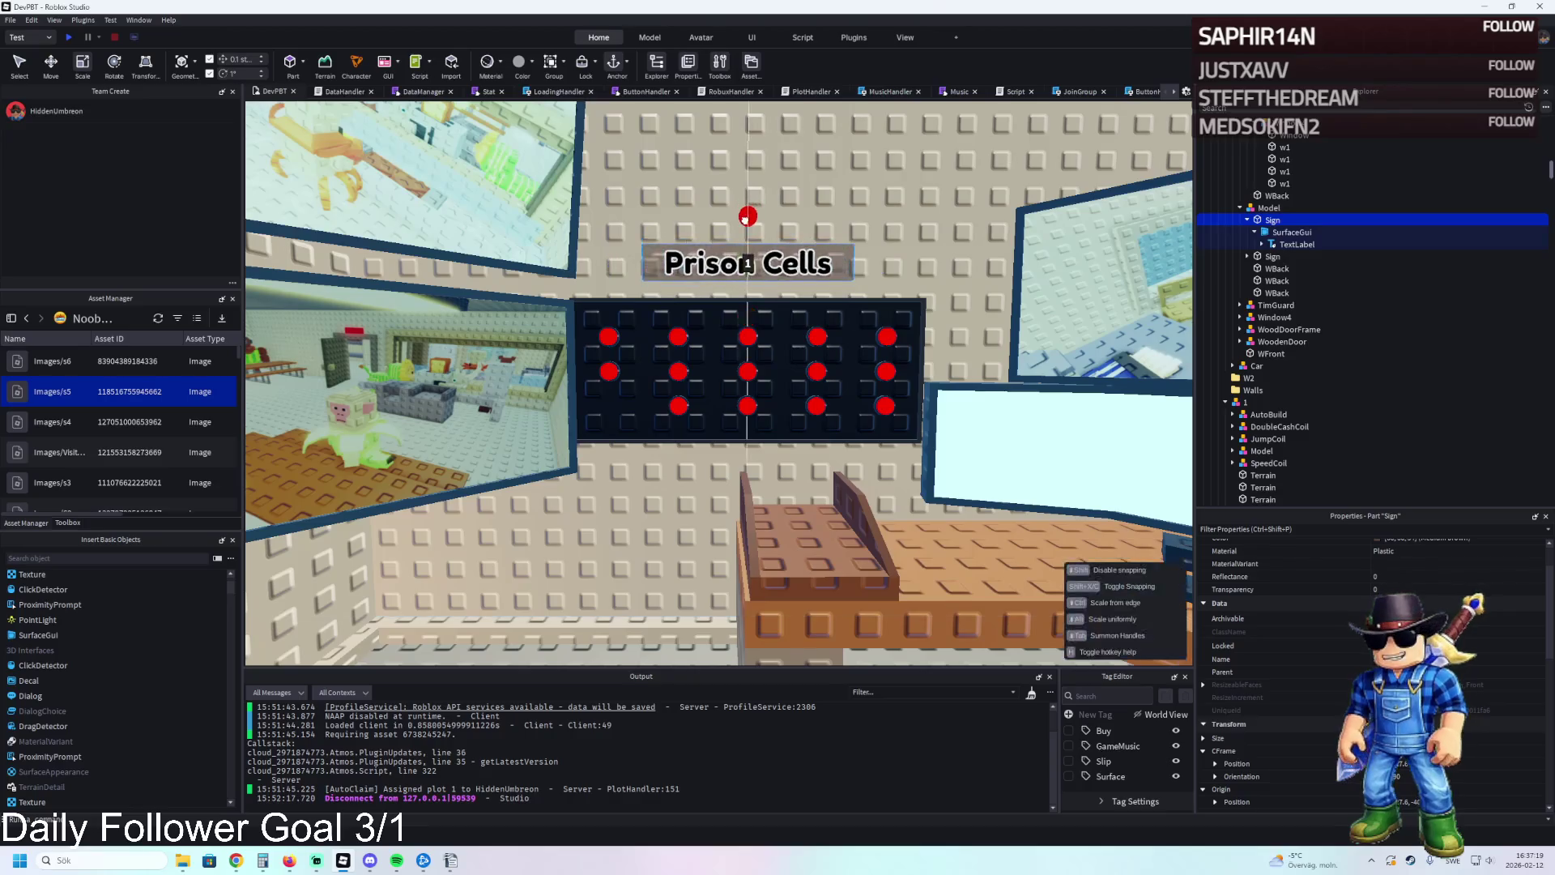
key("ctrl+2")
left_click_drag(747, 310, 740, 328)
scroll(729, 381, "up", 5)
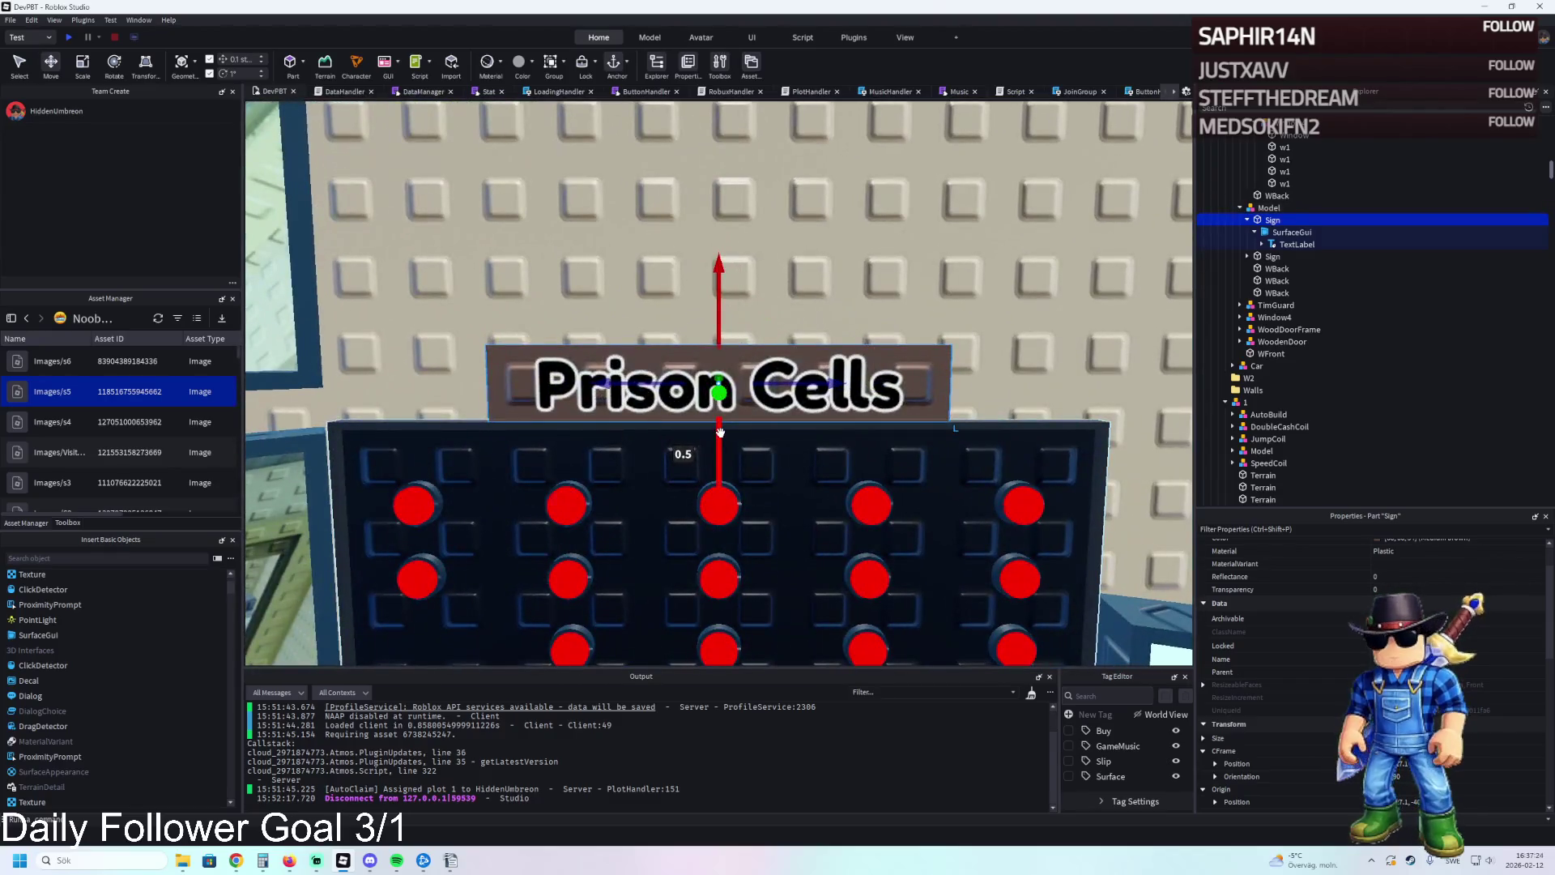
Zoom in and out to inspect the Prison Cells sign above the CellBoard.
left_click_drag(720, 432, 720, 432)
scroll(720, 432, "down", 5)
left_click(604, 534)
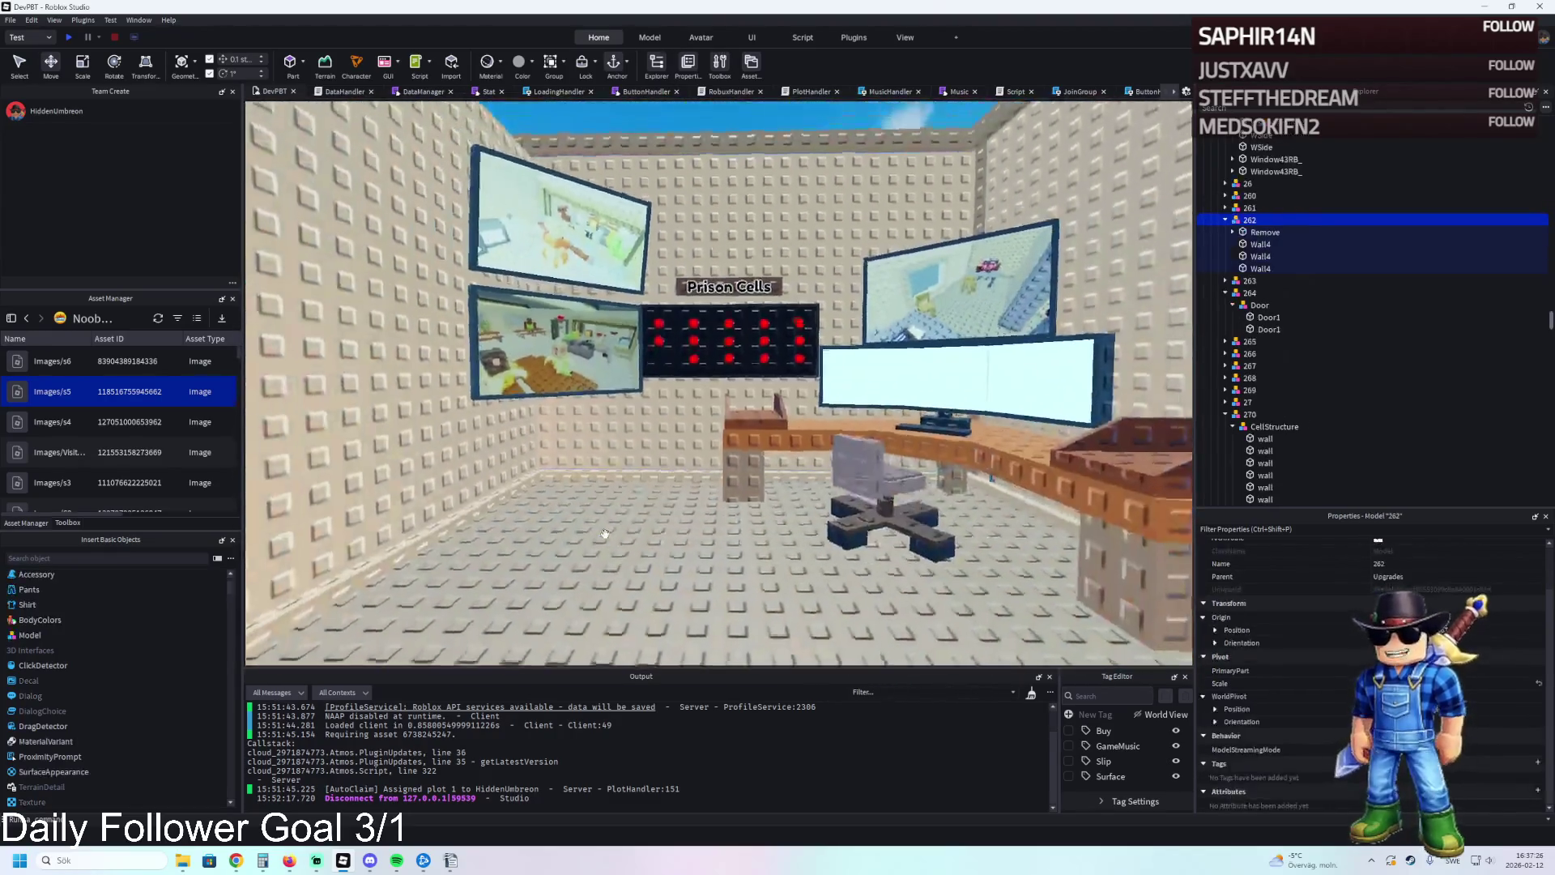
scroll(604, 534, "down", 2)
scroll(604, 533, "up", 4)
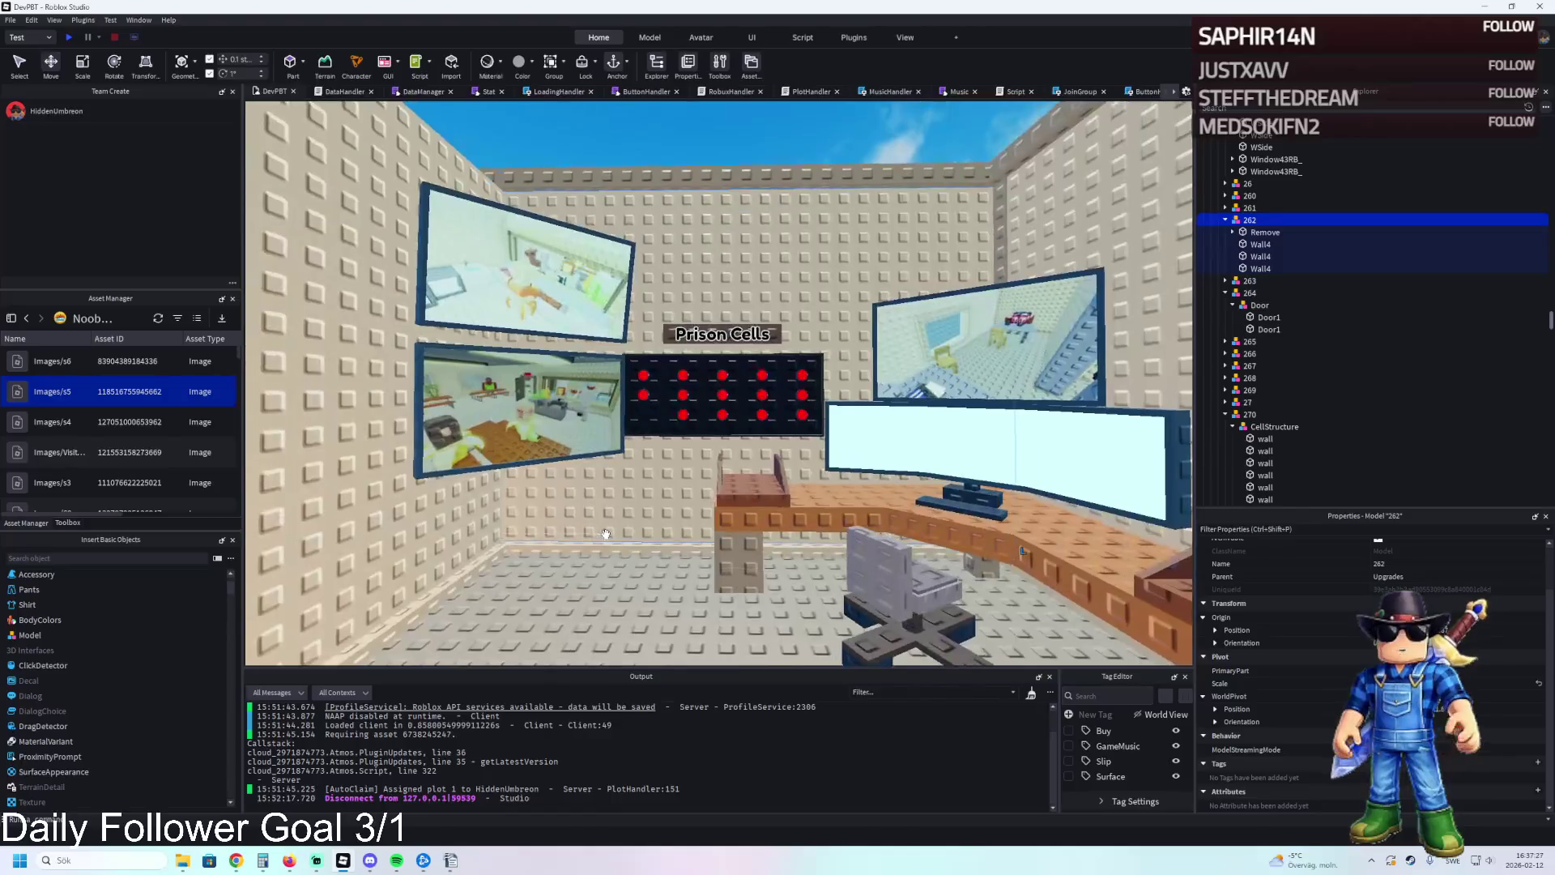
scroll(644, 508, "up", 6)
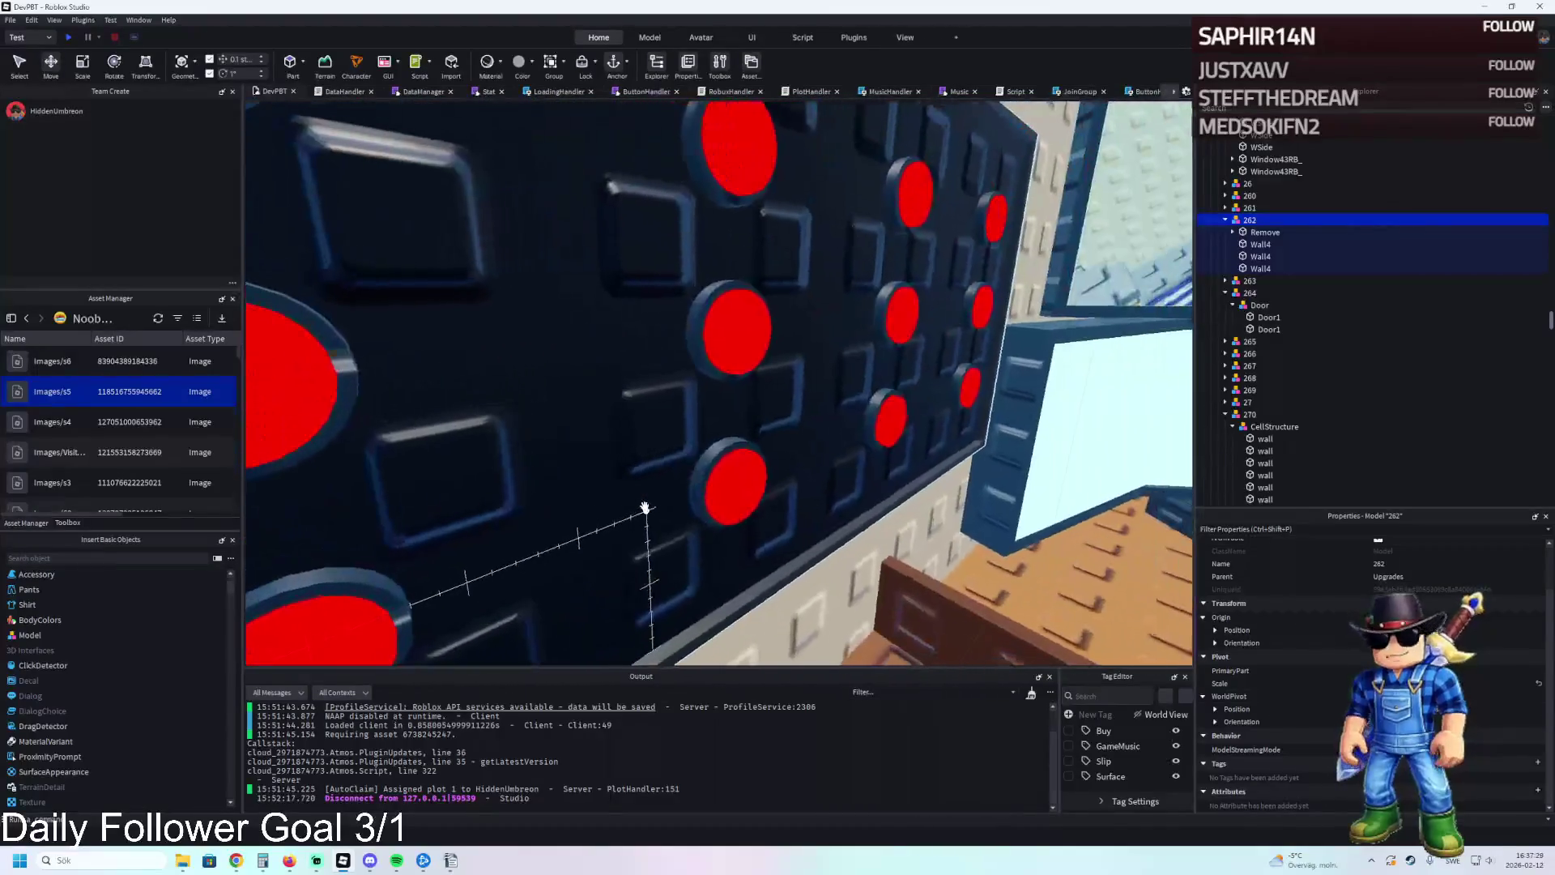
scroll(774, 299, "down", 4)
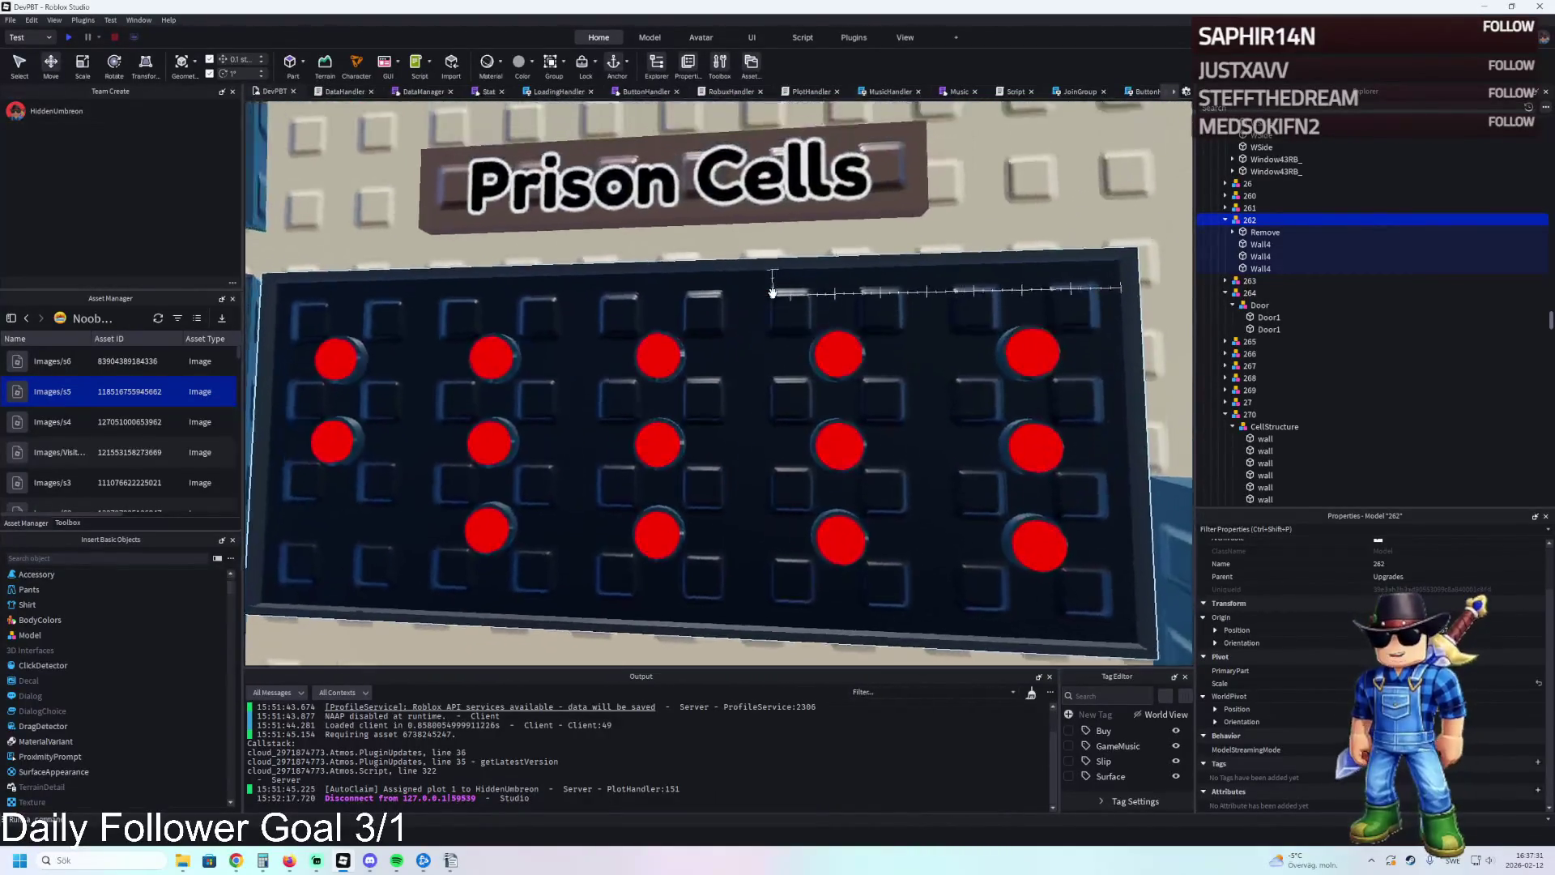
scroll(772, 296, "up", 5)
scroll(660, 346, "down", 5)
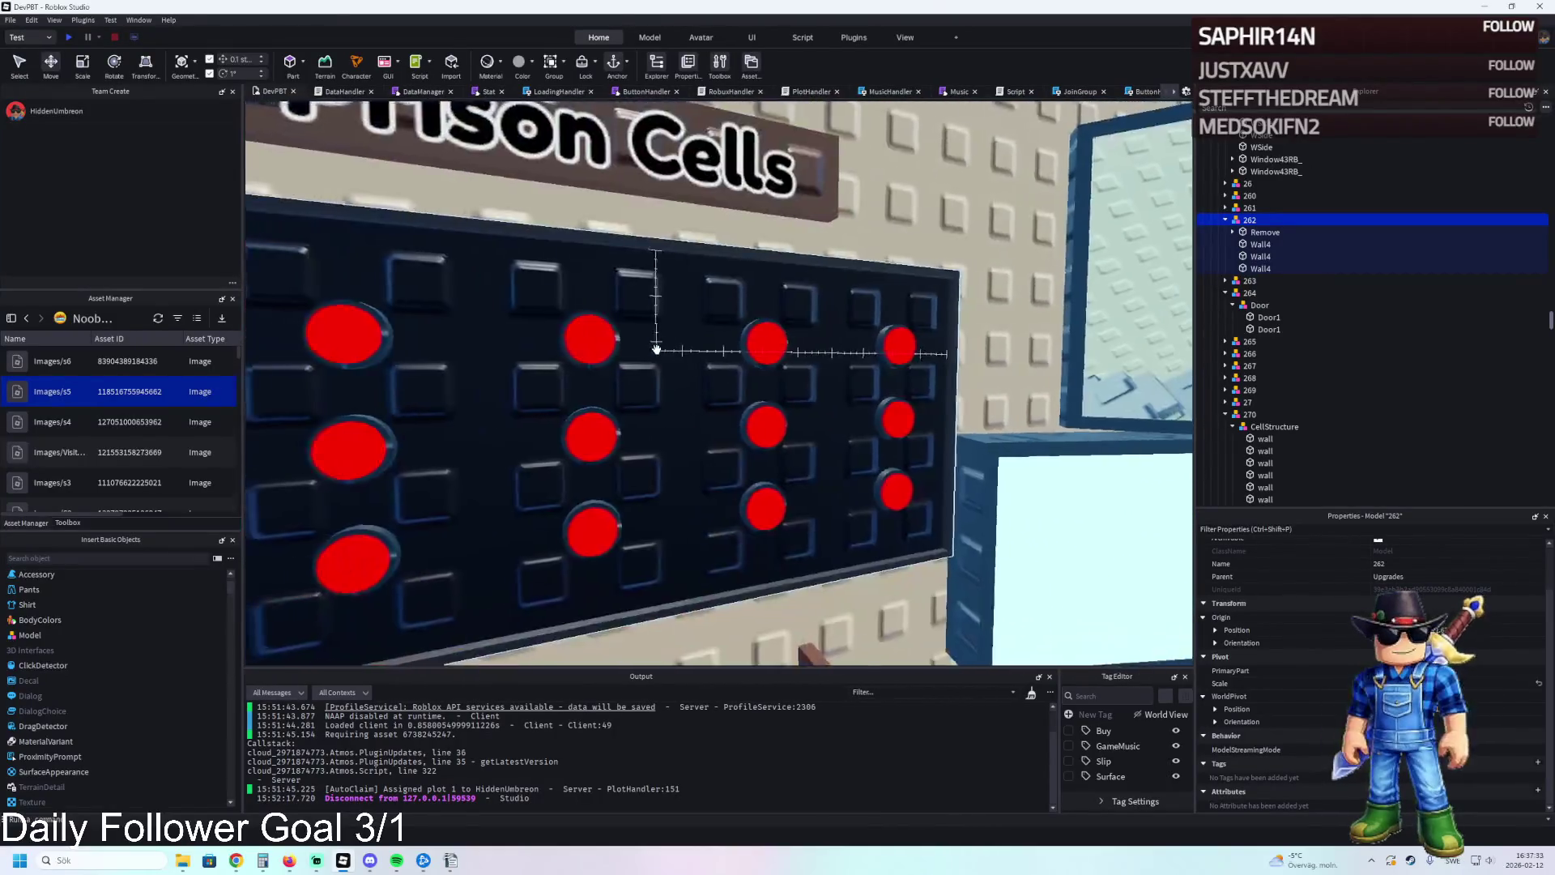
scroll(653, 347, "up", 5)
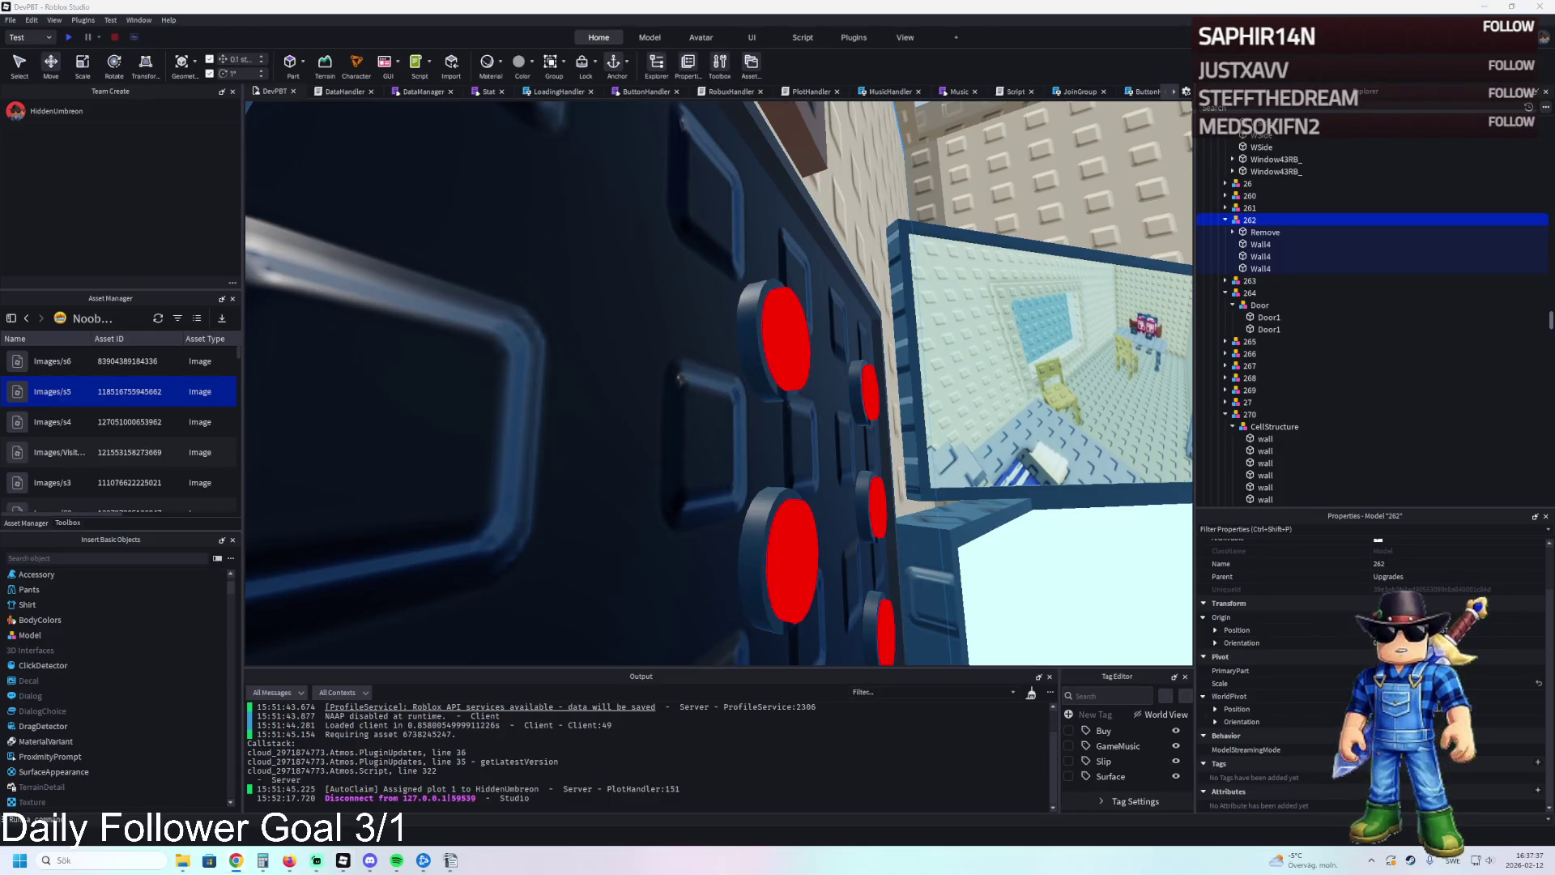
scroll(310, 532, "down", 5)
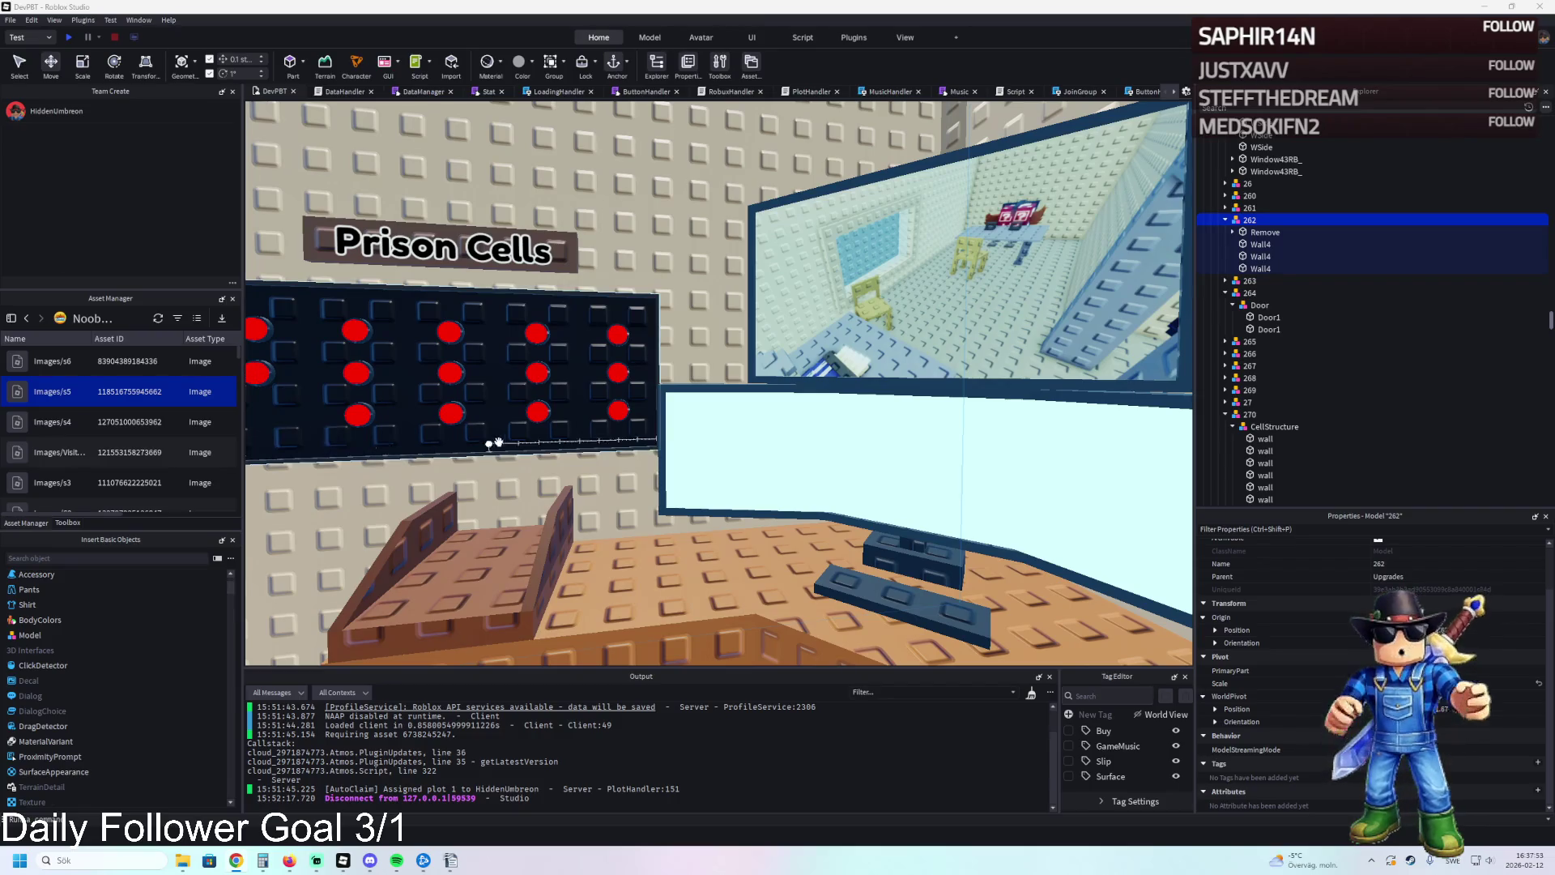
Duplicate a desk console part and rotate the copy to stand upright.
key("s")
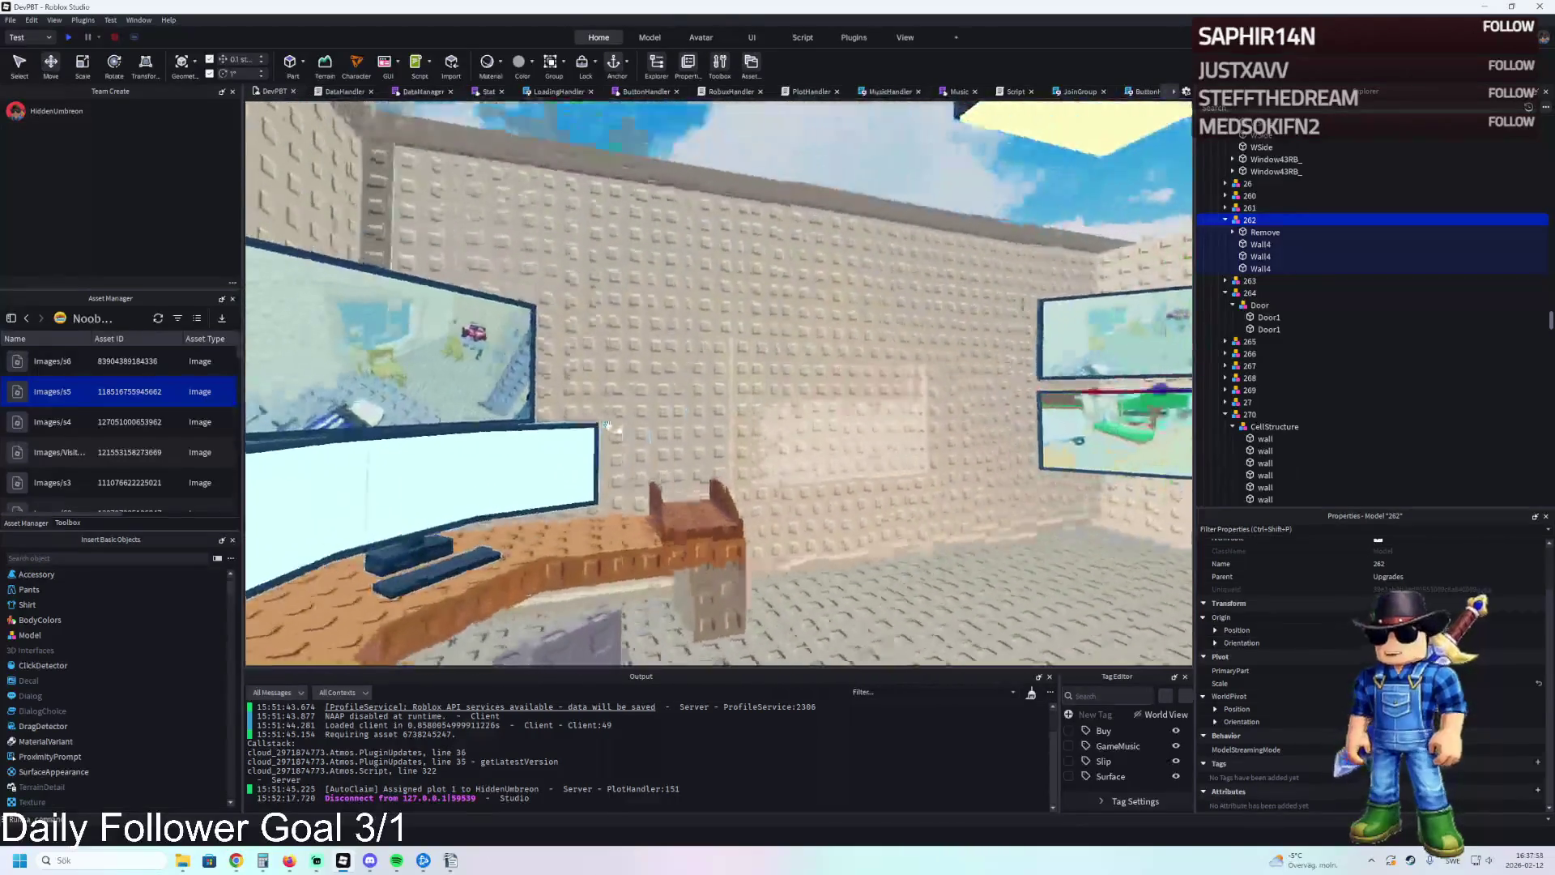
key("s")
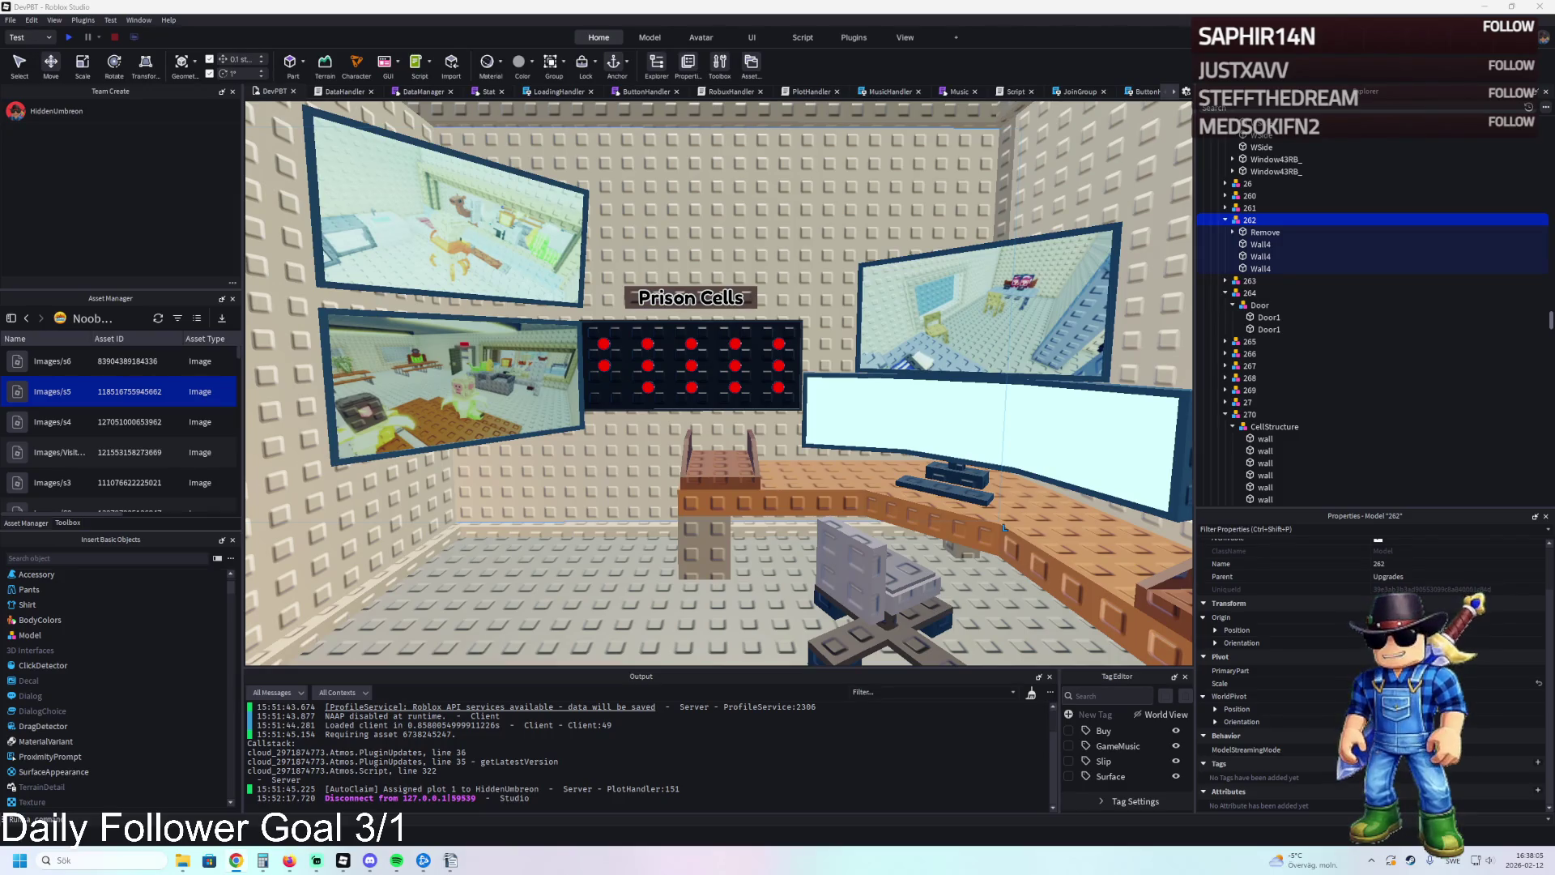
key("d")
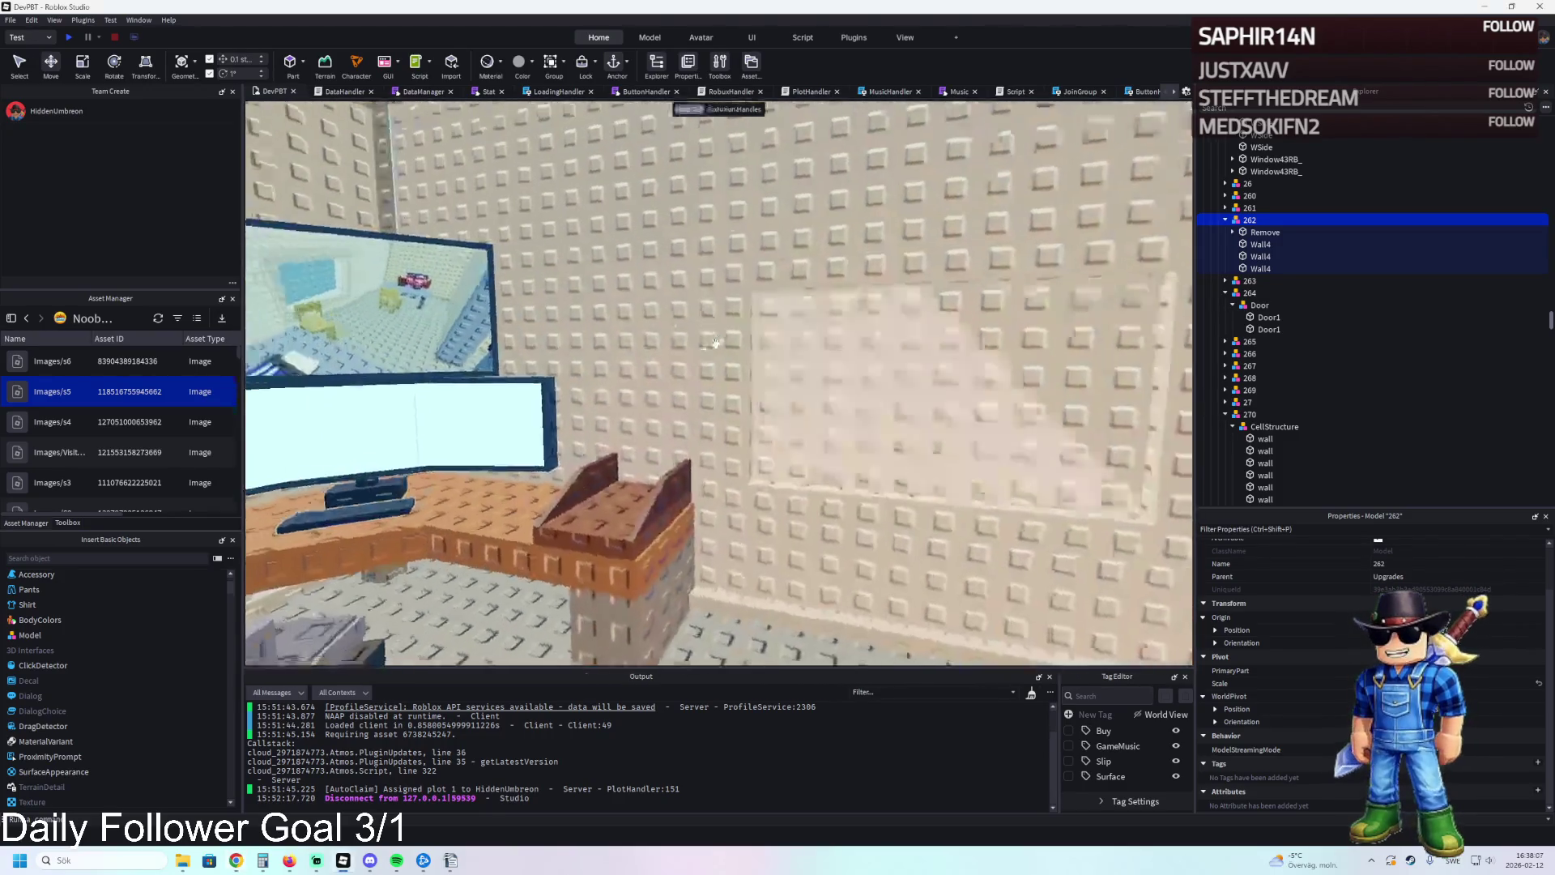
key("w")
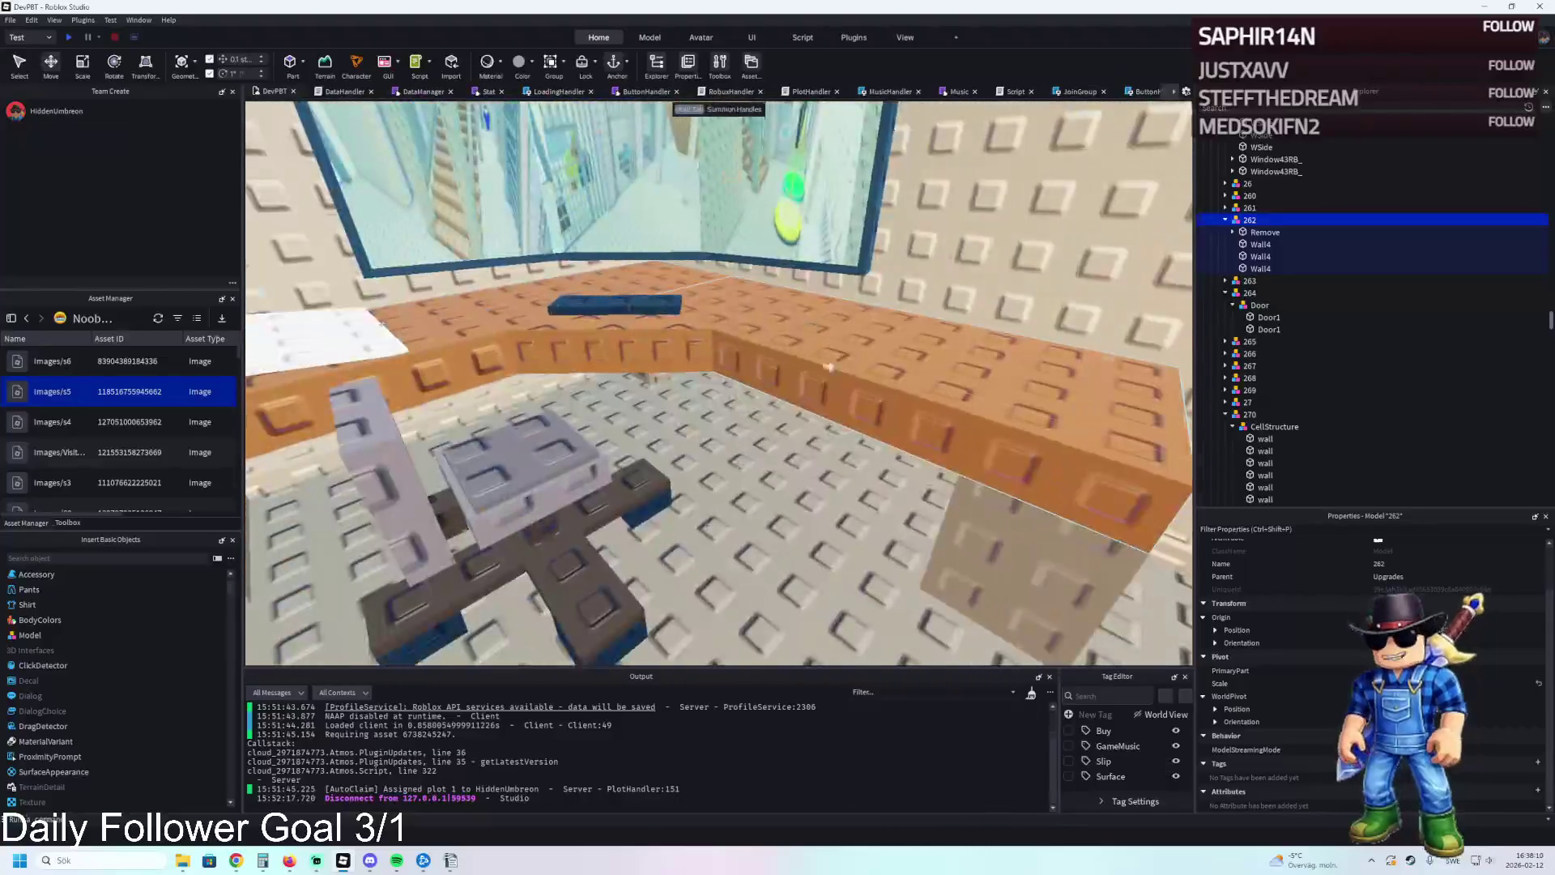
left_click(885, 356)
key("ctrl+d")
key("ctrl+t")
key("ctrl+t")
key("ctrl+t")
key("ctrl+t")
scroll(1468, 671, "down", 5)
scroll(1468, 670, "down", 3)
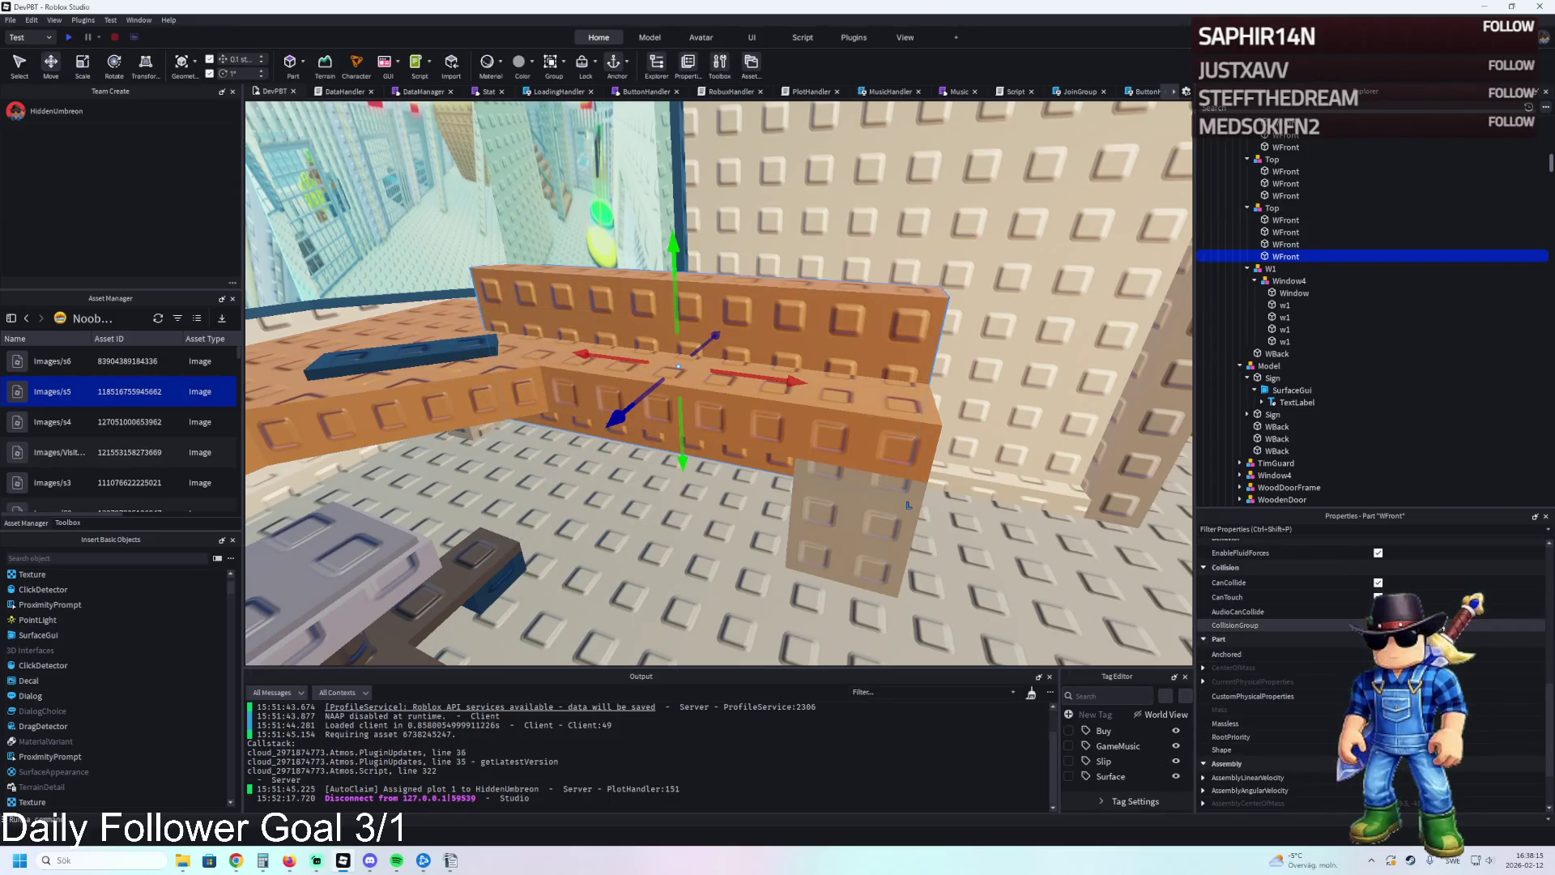
Select another desk plank and slide it into position on the console.
mouse_move(909, 505)
left_mouse_down()
mouse_move(951, 530)
mouse_move(873, 470)
mouse_move(898, 474)
left_mouse_up()
scroll(898, 474, "up", 3)
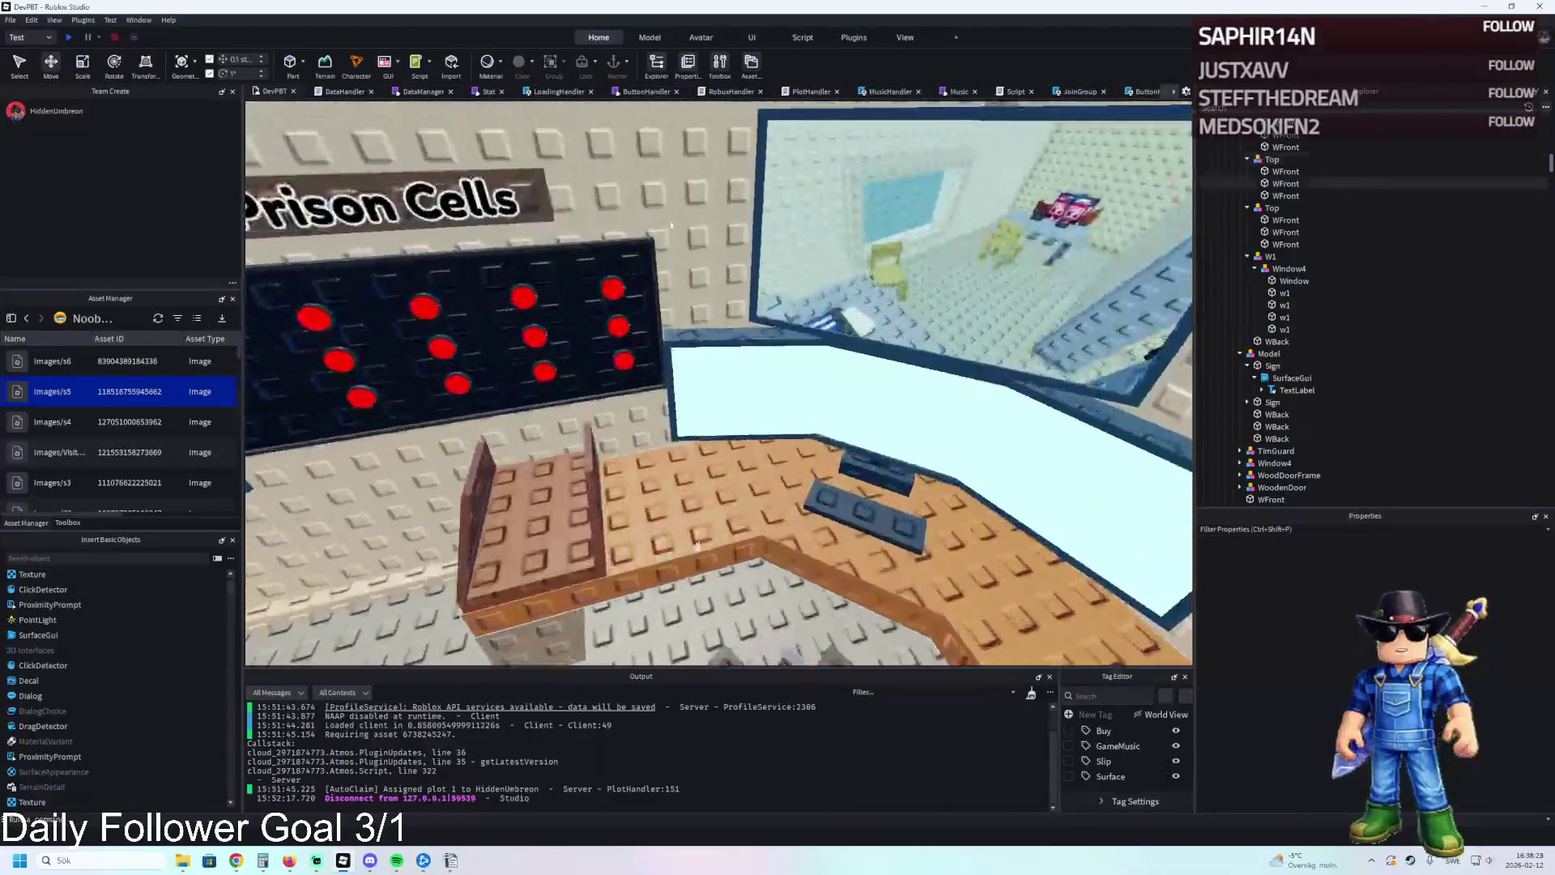
left_click(898, 475)
scroll(1541, 660, "down", 10)
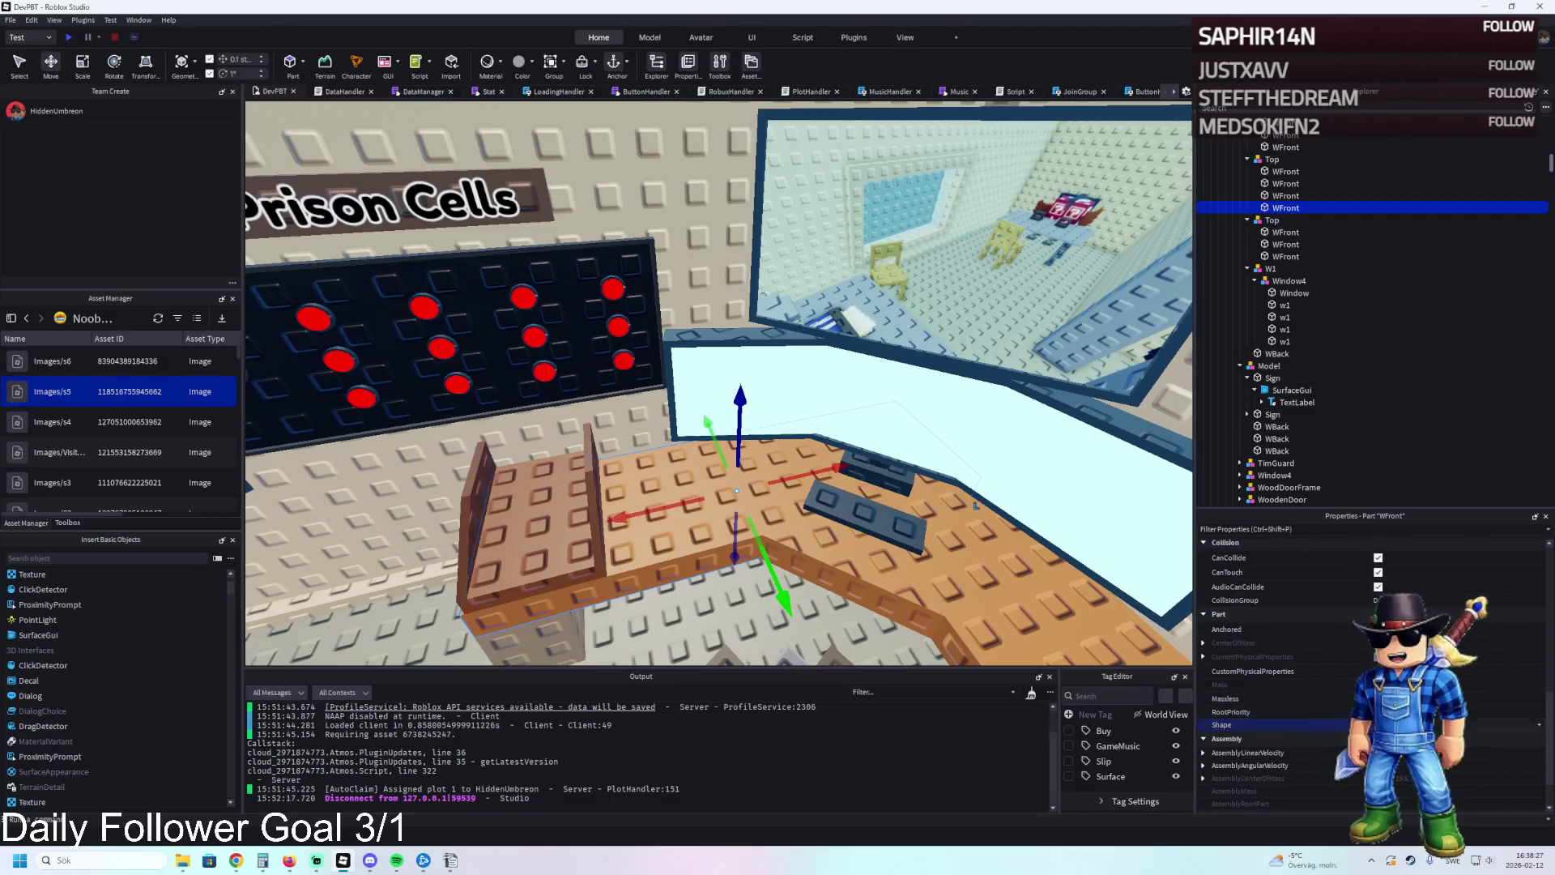
scroll(1435, 585, "up", 1)
scroll(1435, 585, "up", 9)
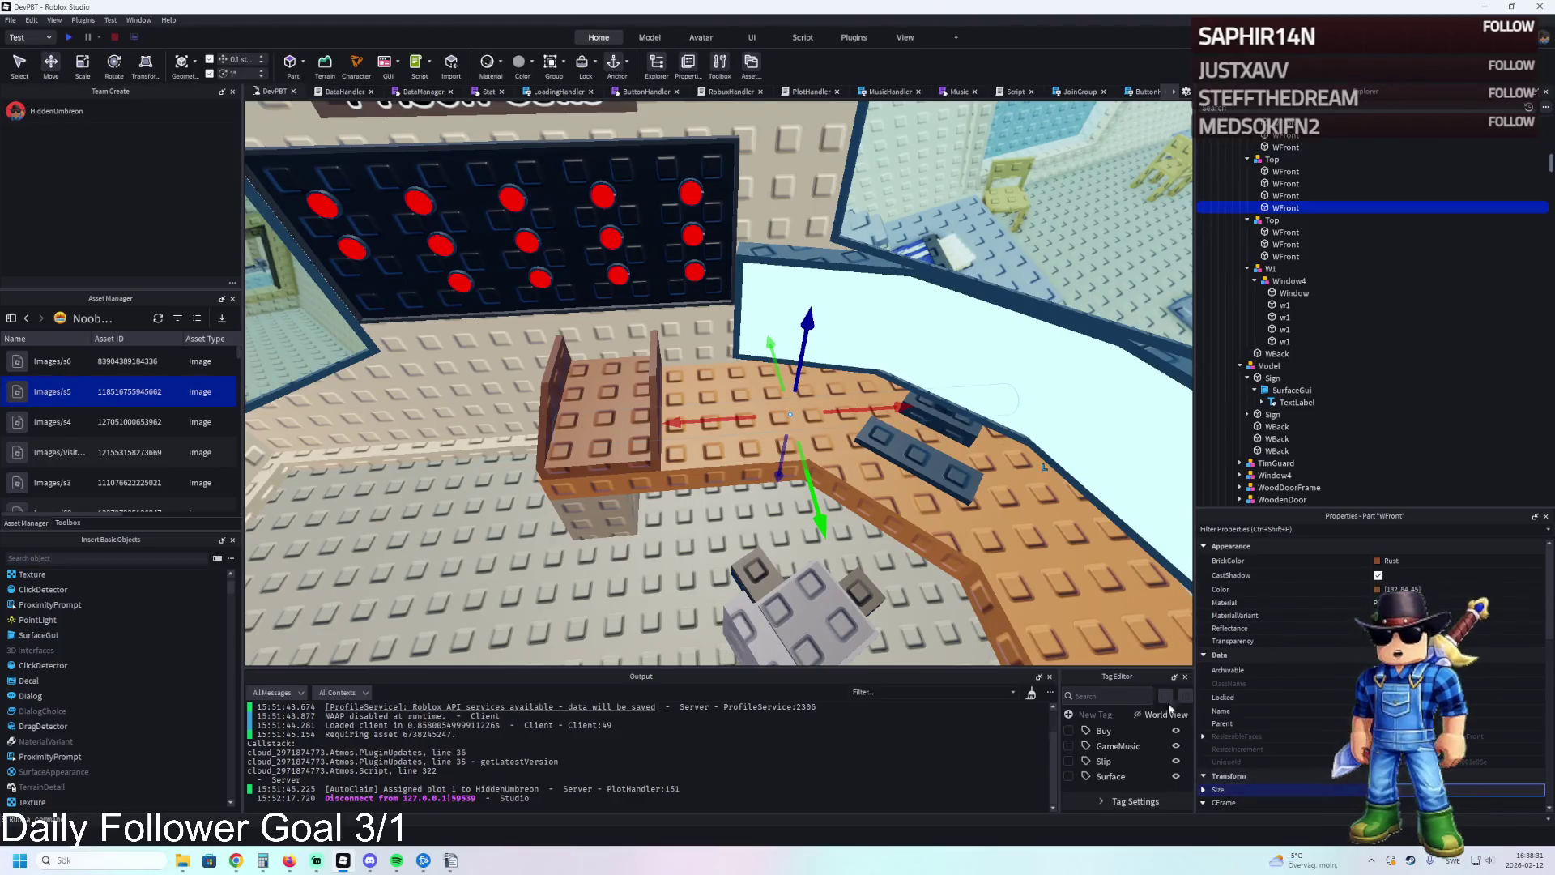
key("f")
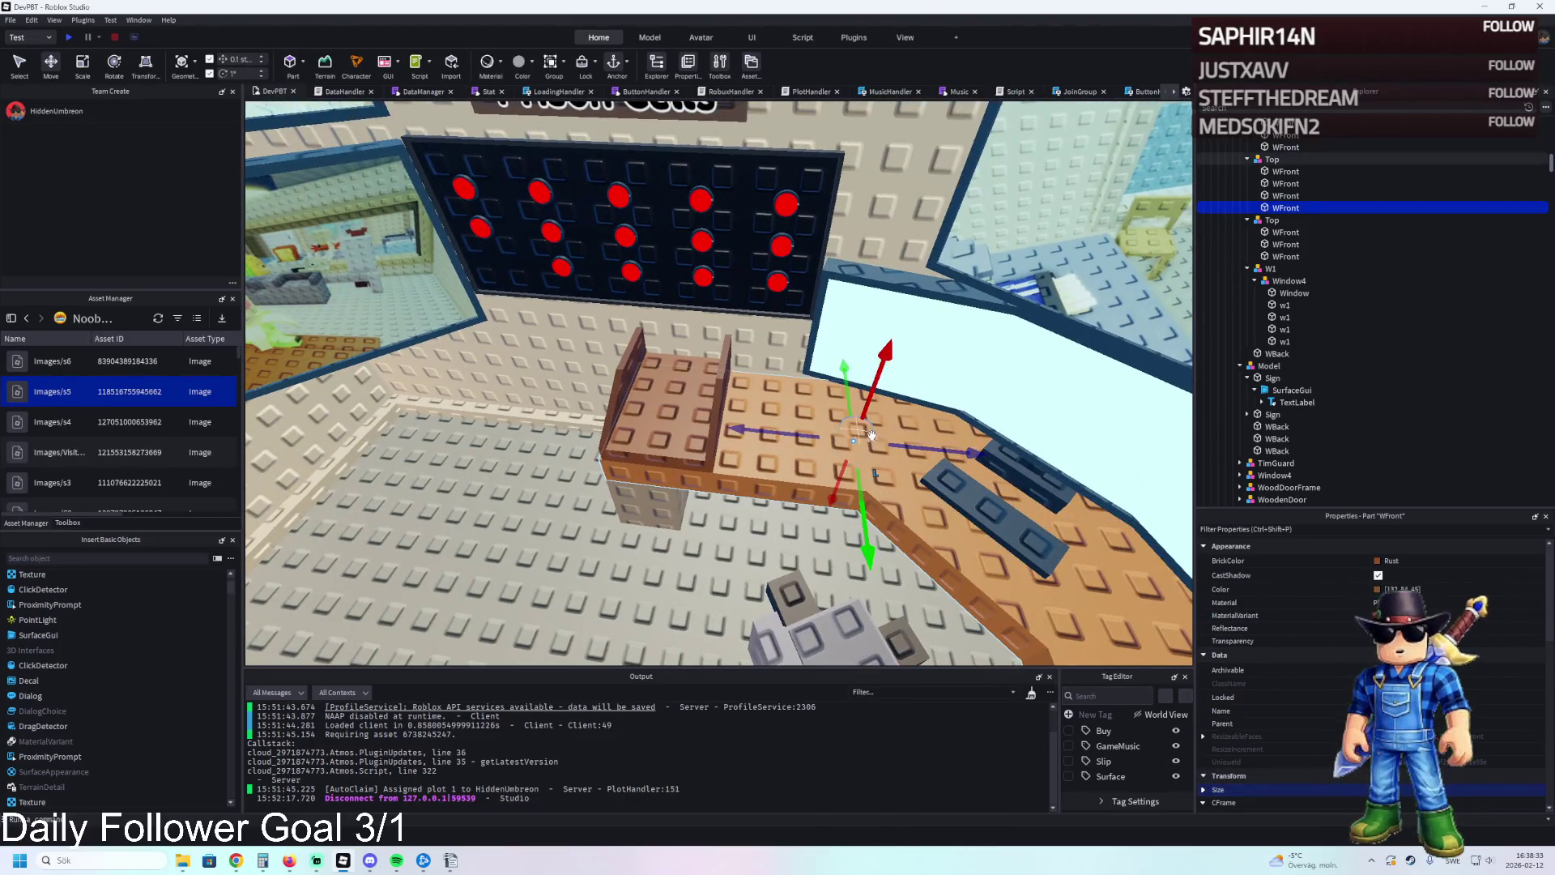
left_click_drag(854, 434, 867, 394)
Slide the cylinder along the desk, flatten it to 0.2 height, and color it Really black.
left_click(859, 428)
key("f")
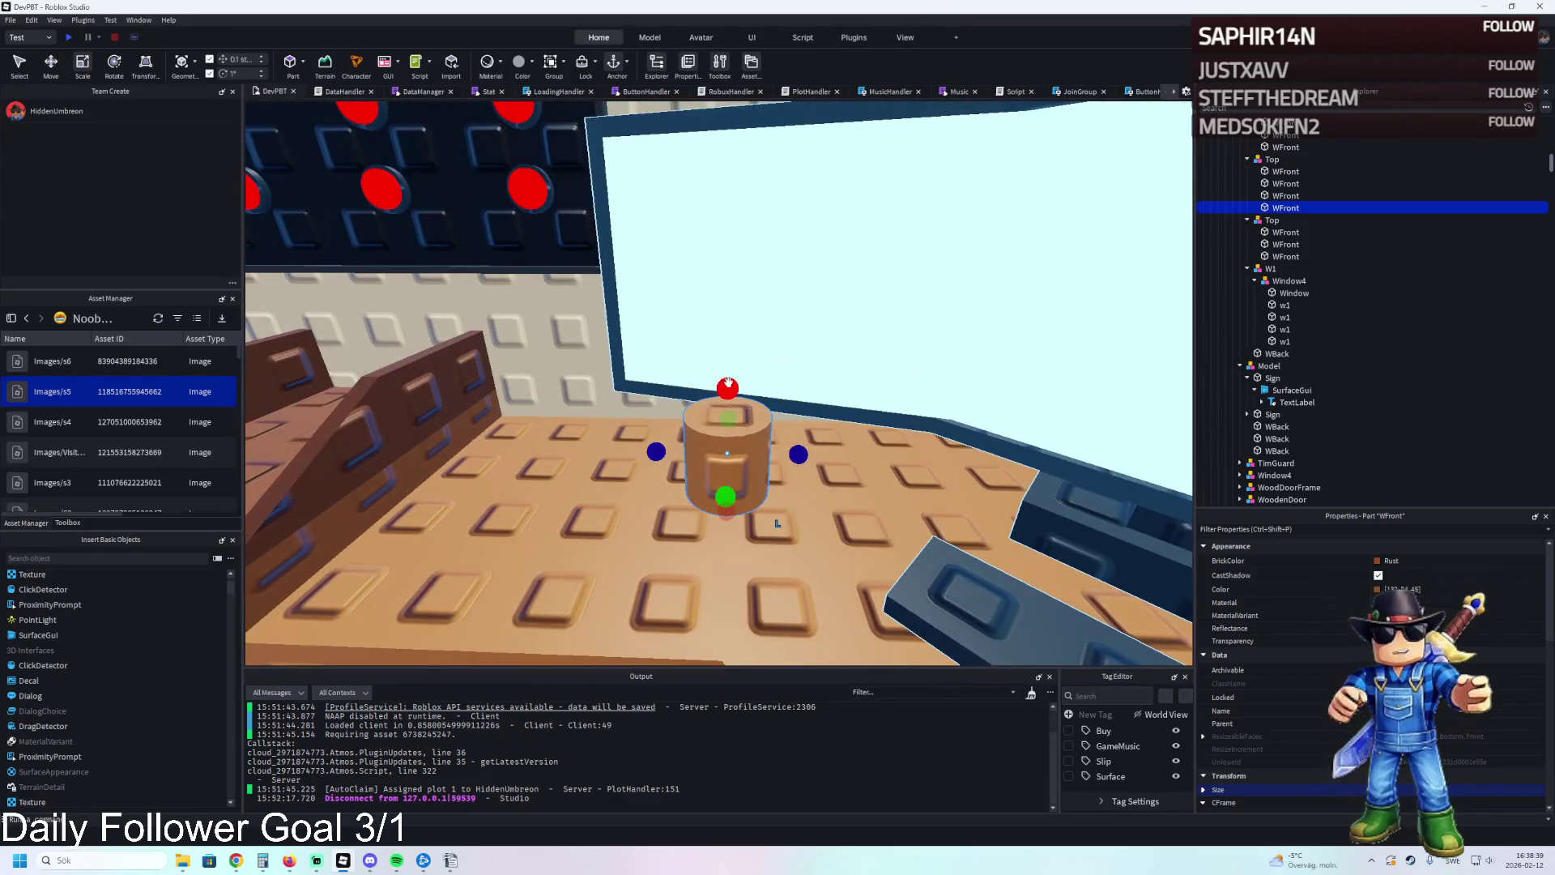
key("a")
key("ctrl+2")
left_click_drag(733, 470, 610, 472)
key("ctrl+3")
left_click_drag(674, 421, 669, 443)
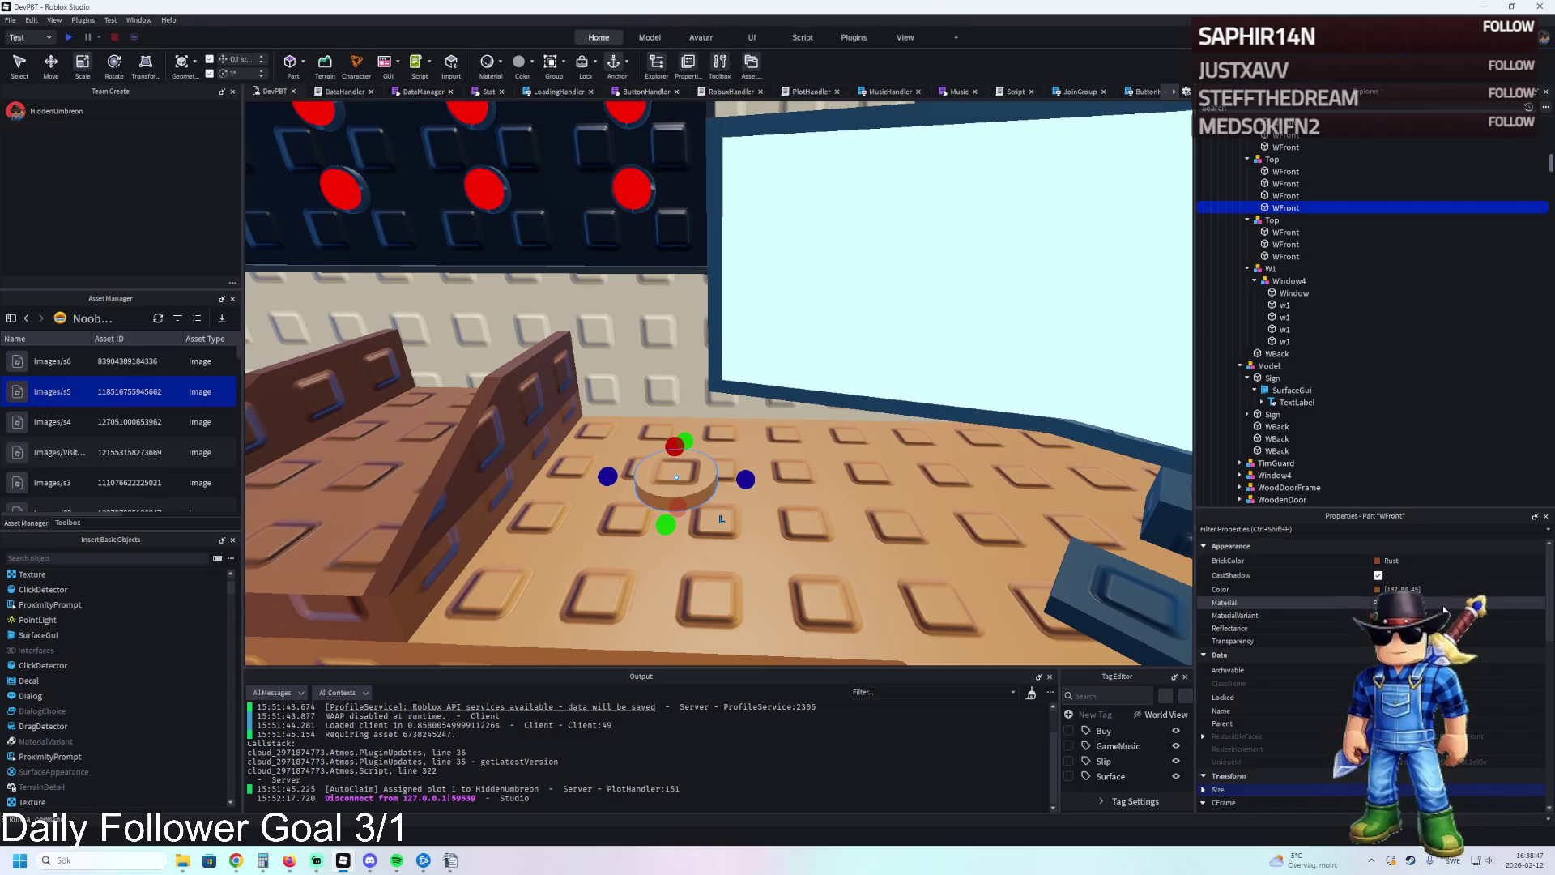
left_click(1390, 561)
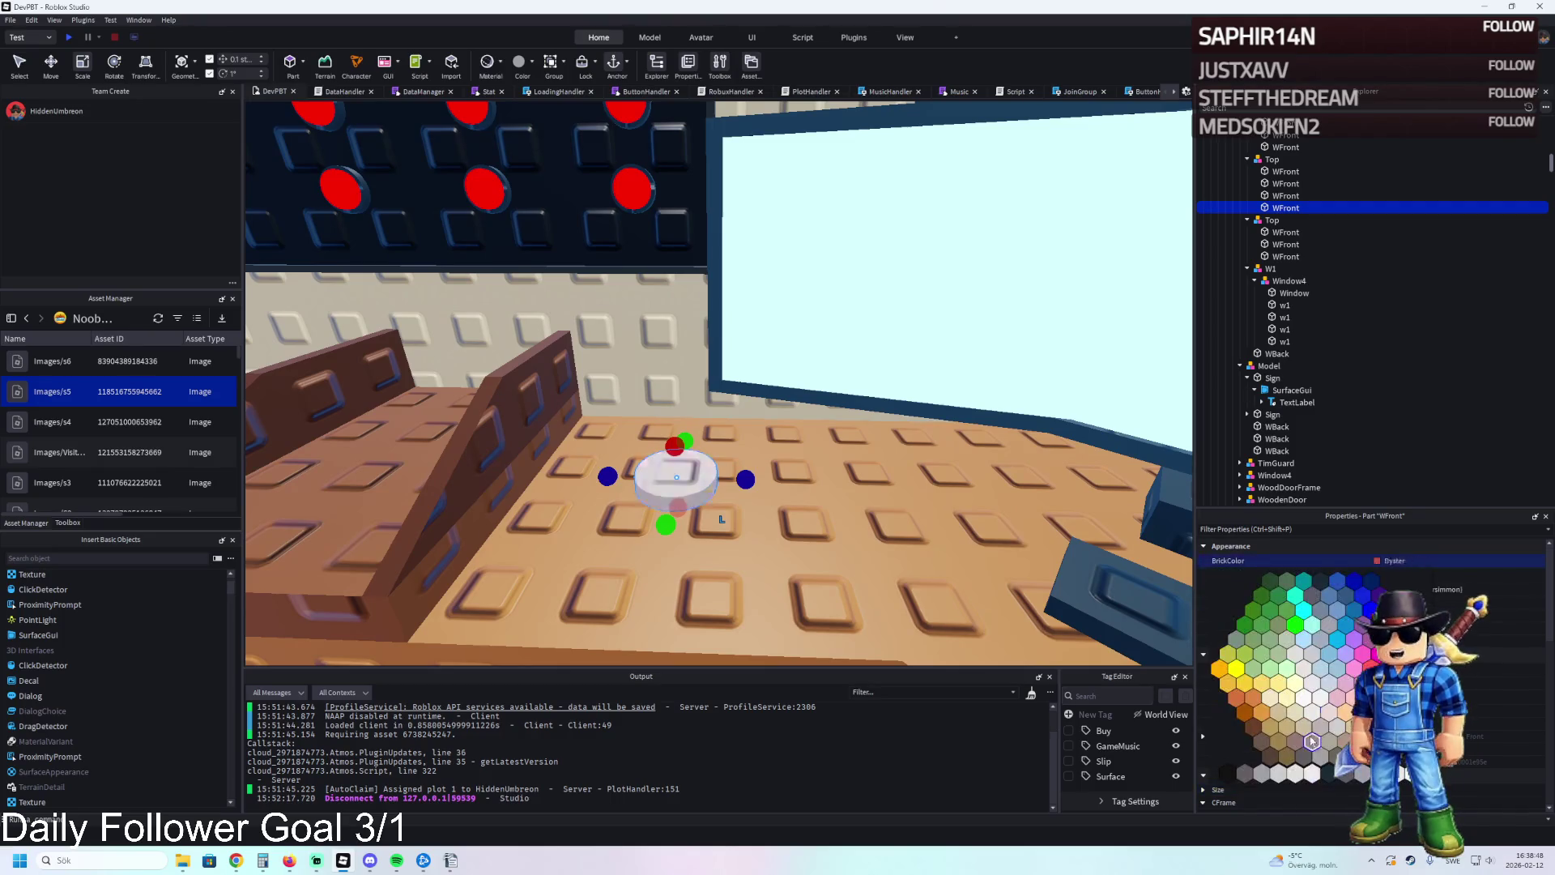
left_click(1229, 774)
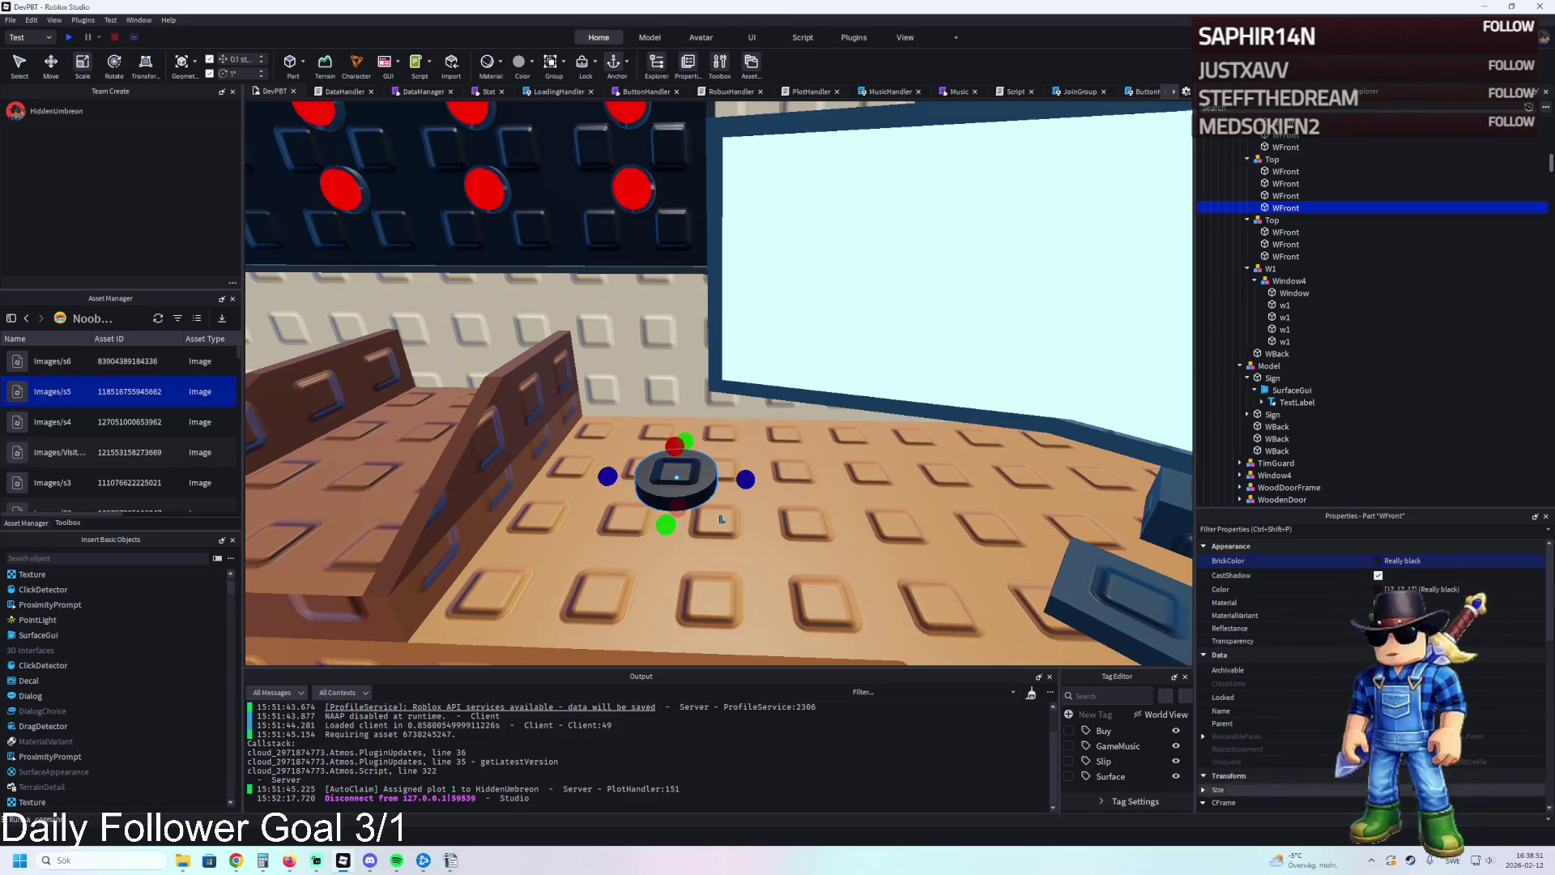
scroll(753, 511, "up", 5)
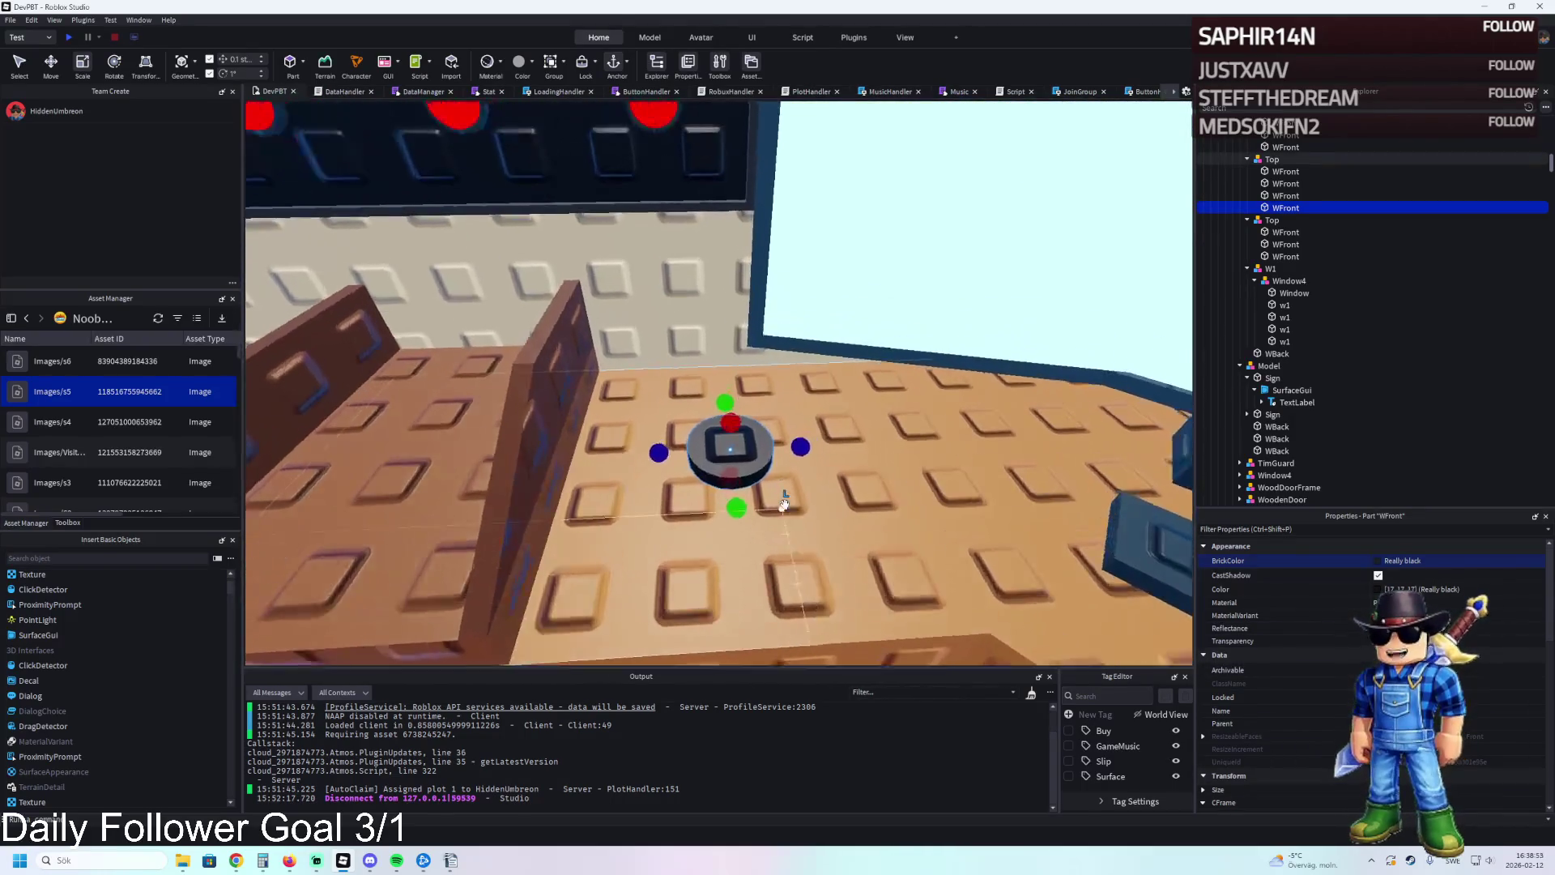
Duplicate the black disc and make the copy narrower via its Size Y and Z.
key("ctrl+d")
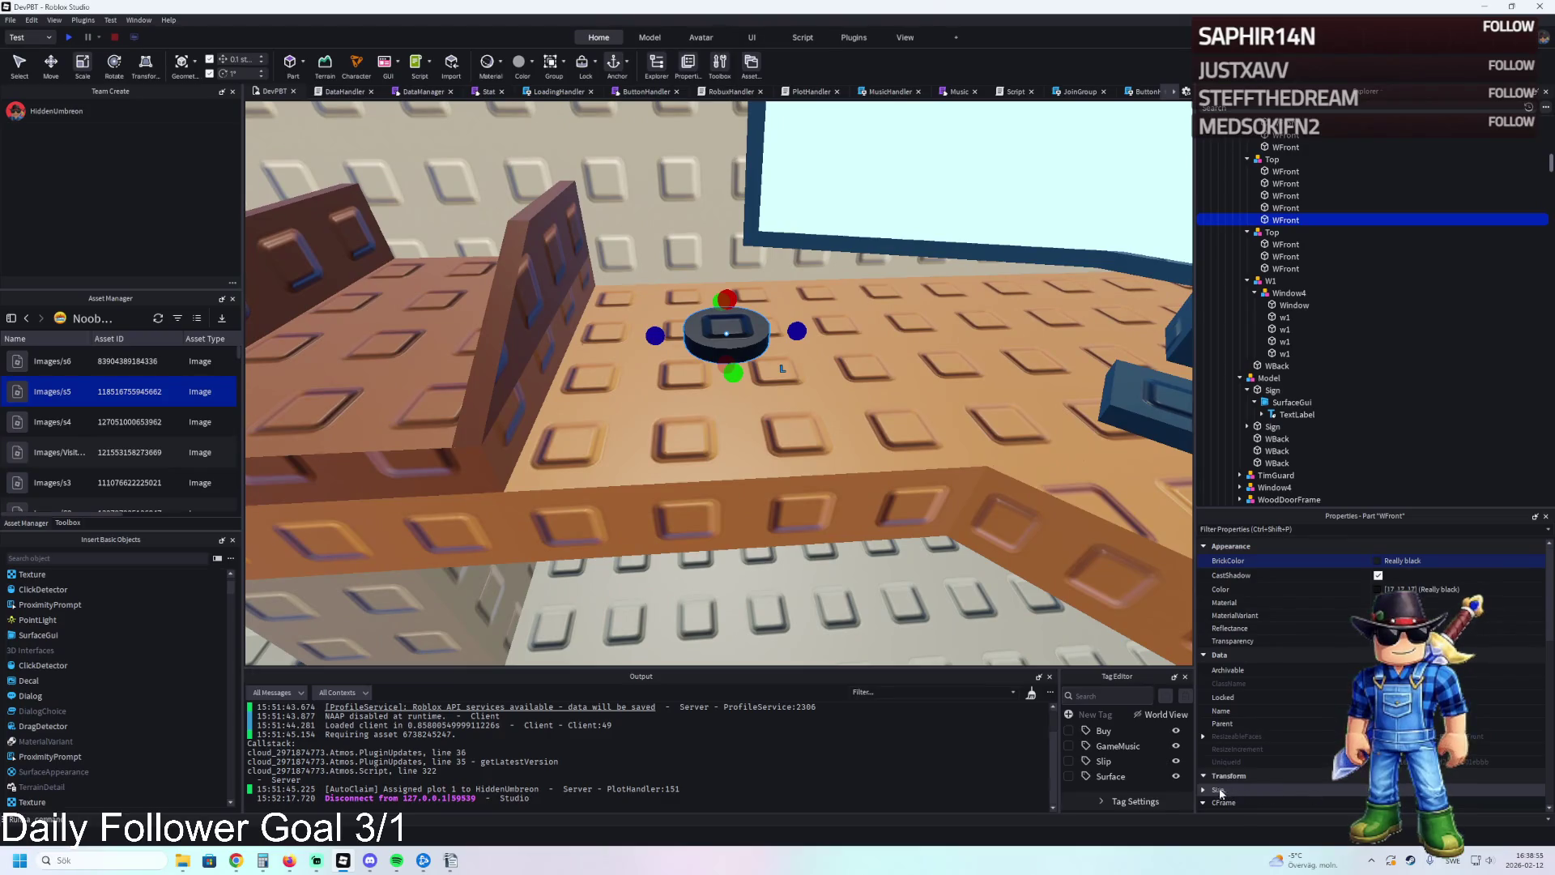
left_click(1204, 791)
scroll(1296, 729, "down", 2)
left_click(1426, 739)
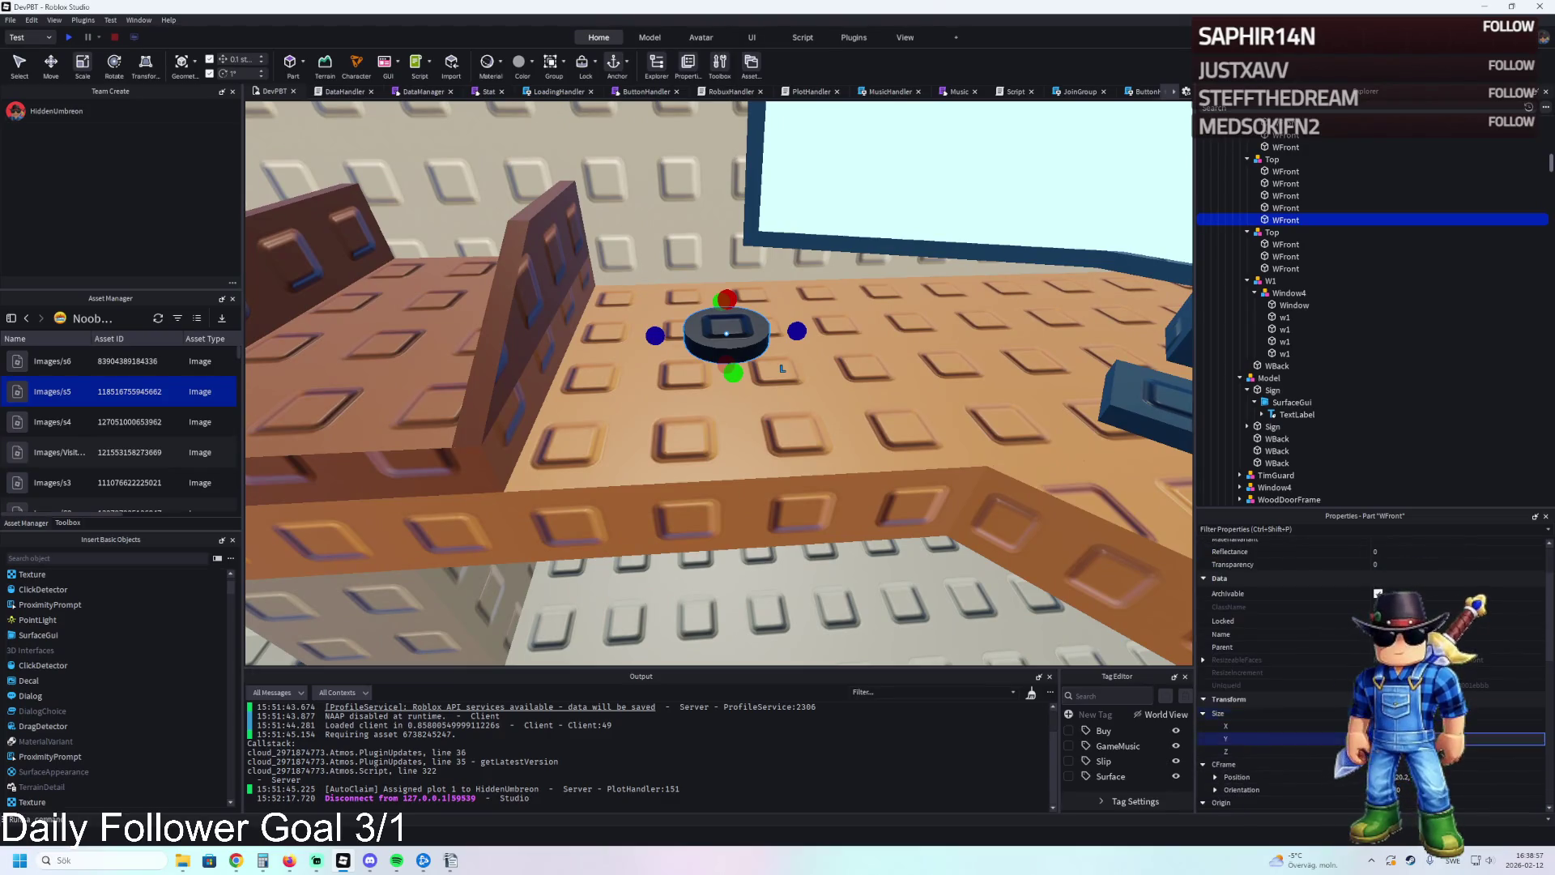
left_click(1435, 749)
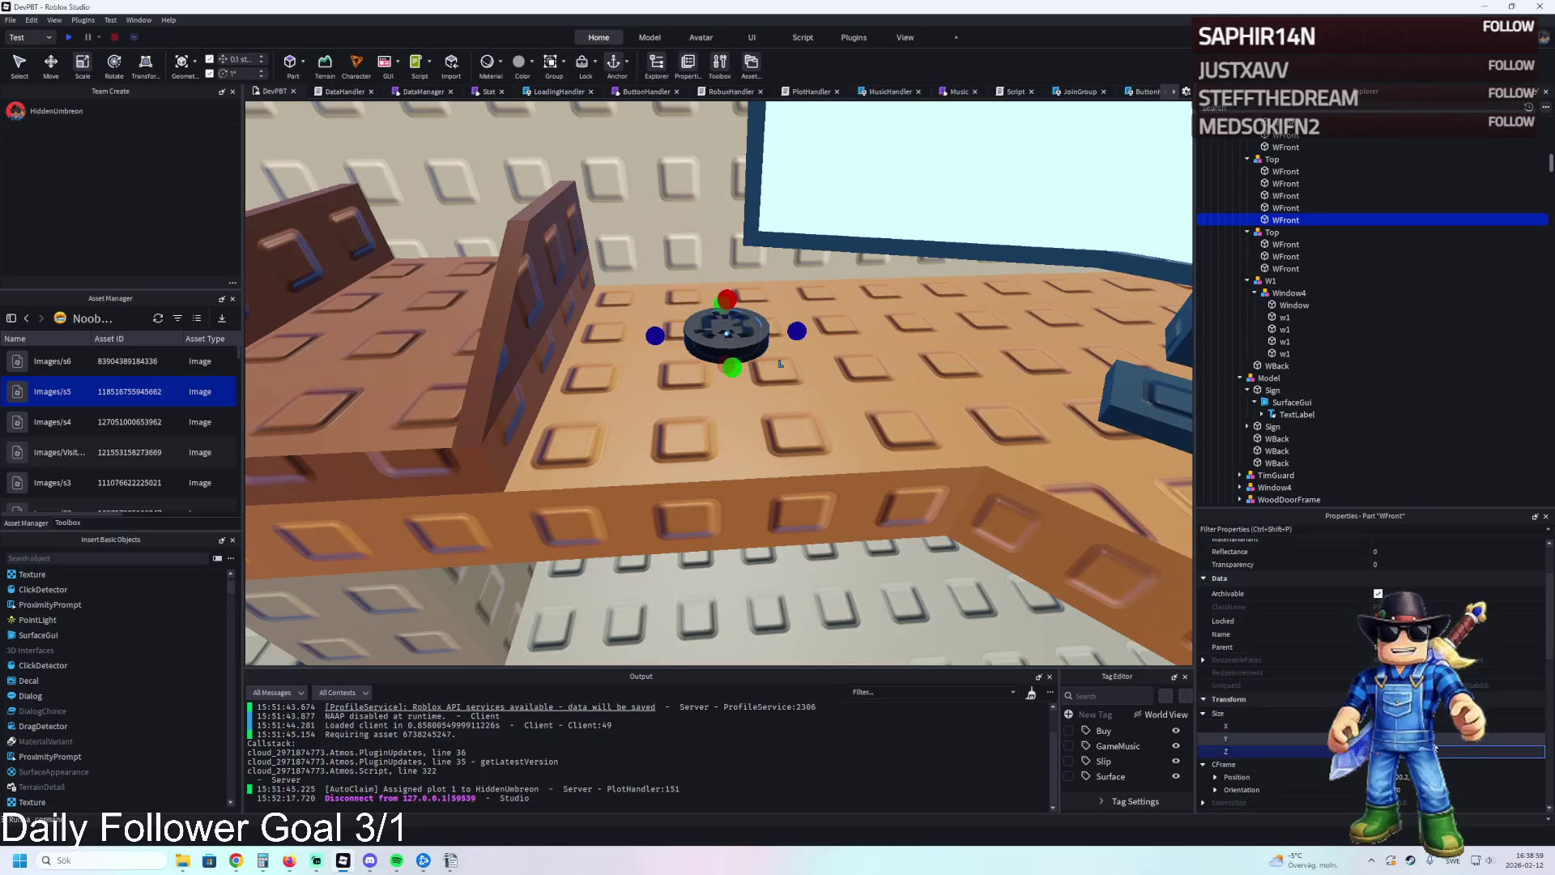
key("w")
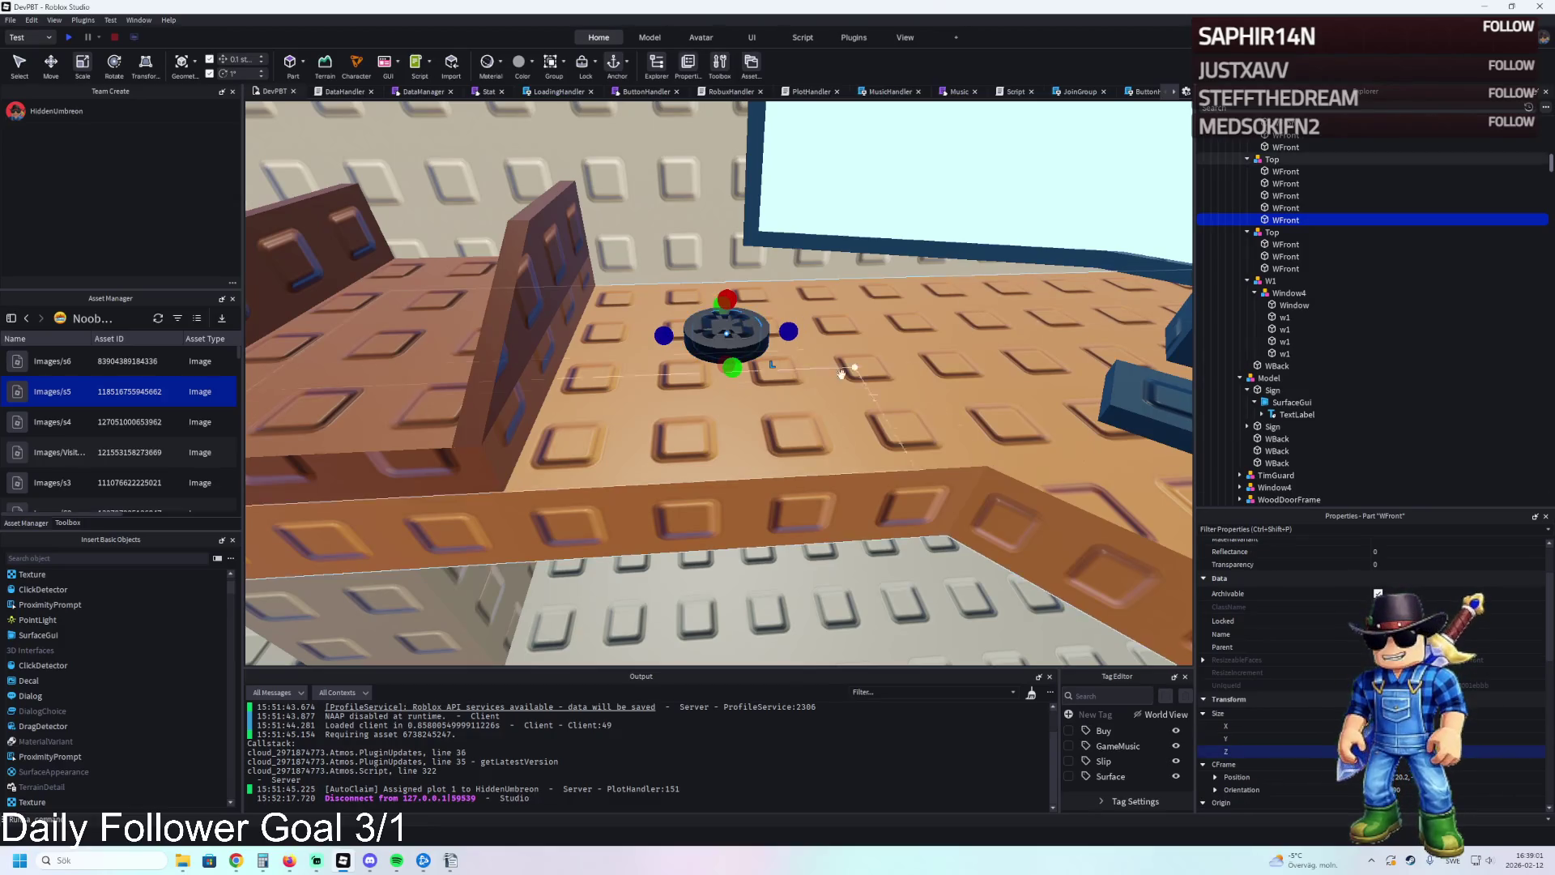
key("ctrl+1")
Raise the duplicate disc 0.2 studs and change its BrickColor from Persimmon to Really red.
left_click_drag(768, 388, 777, 377)
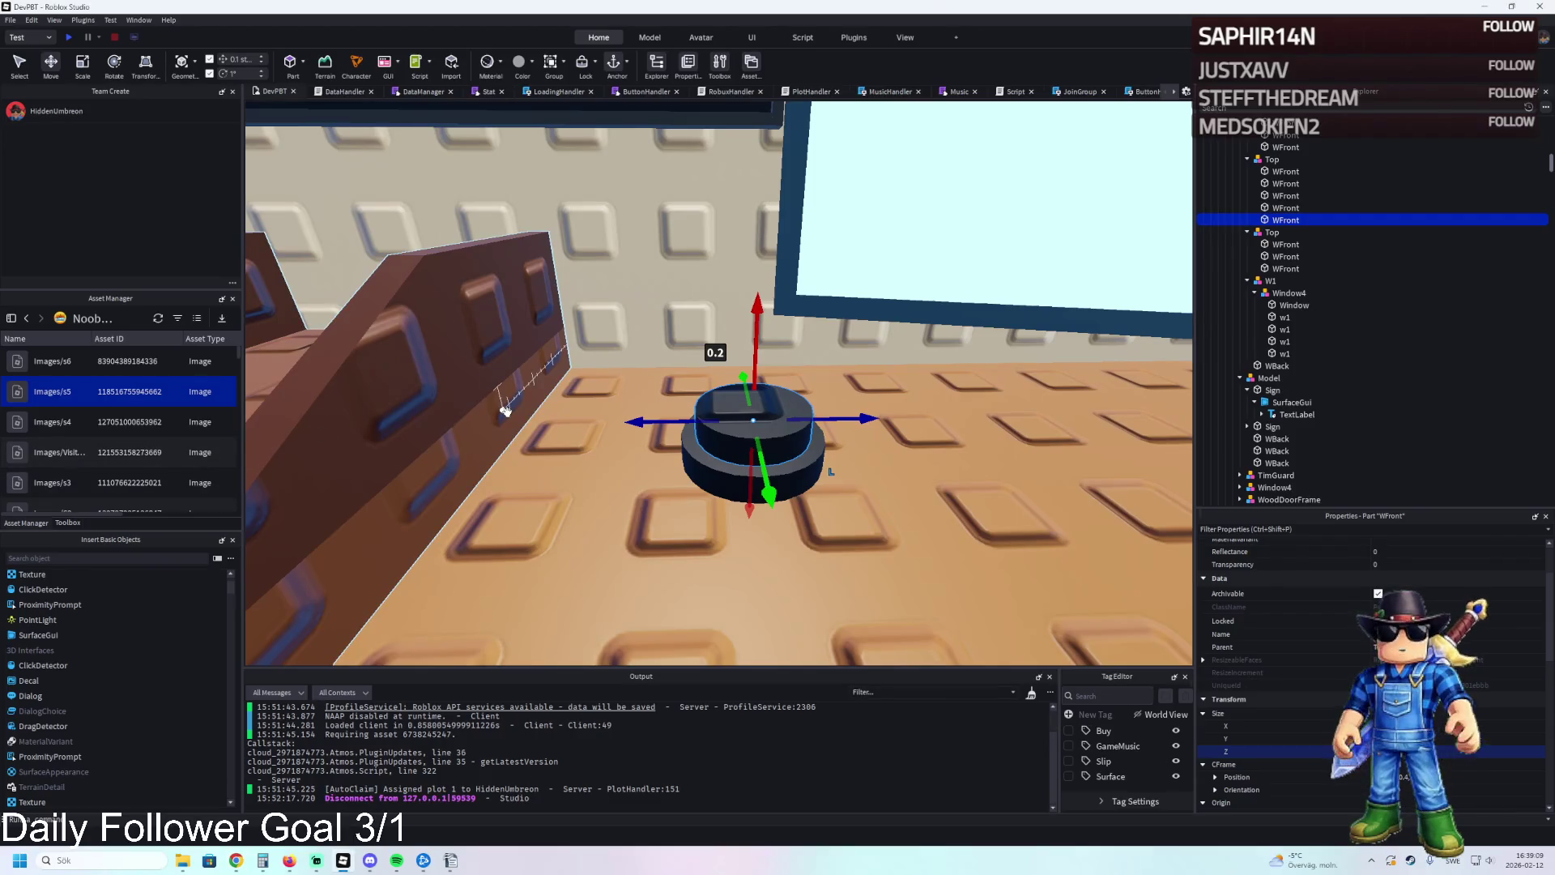
key("a")
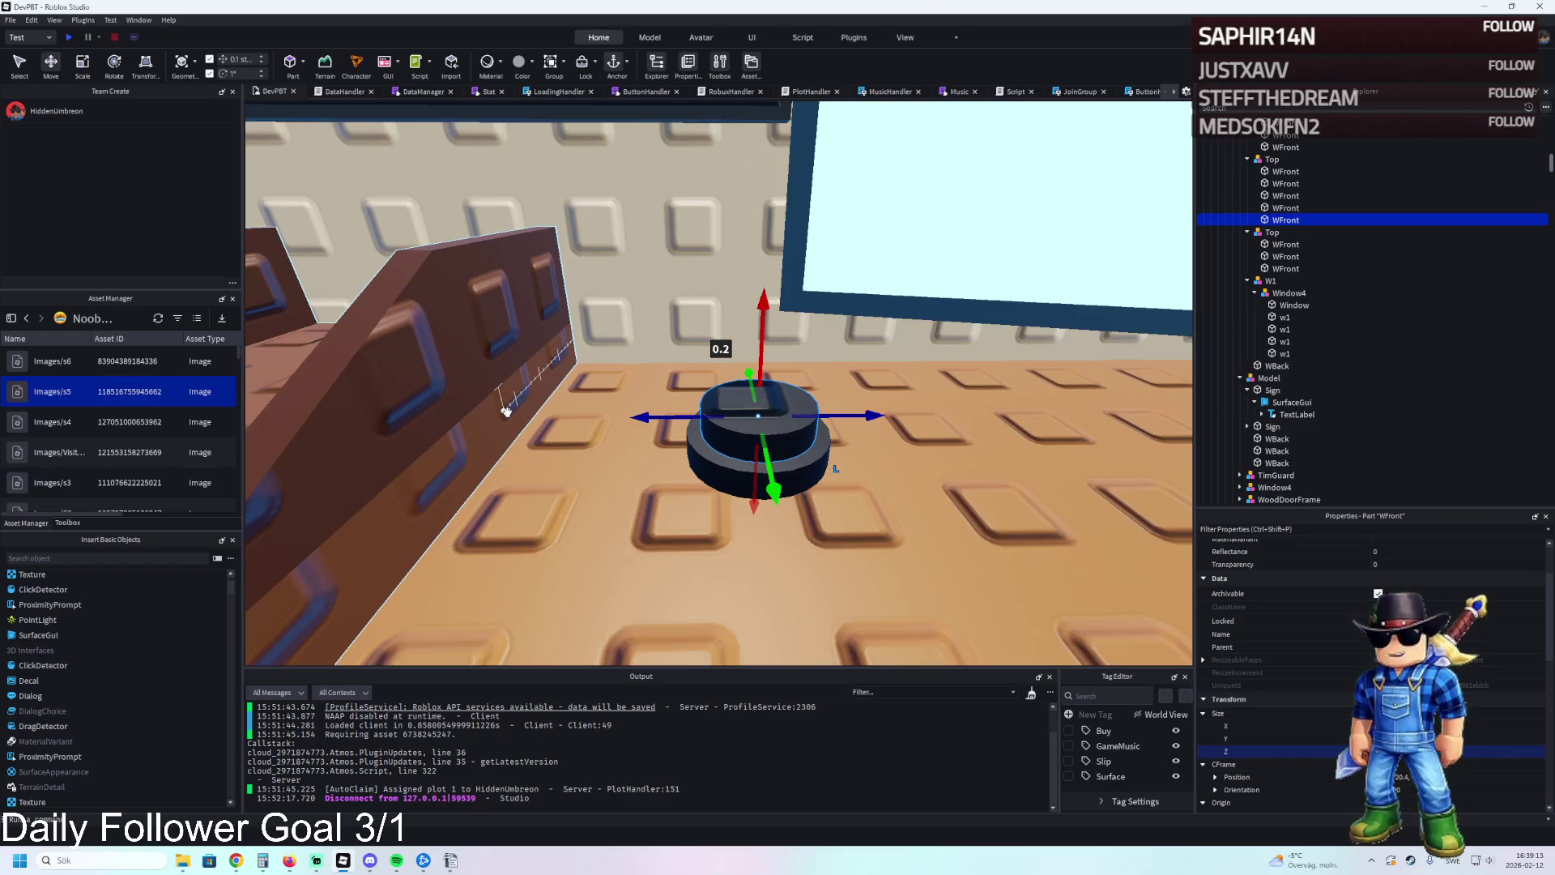
key("s")
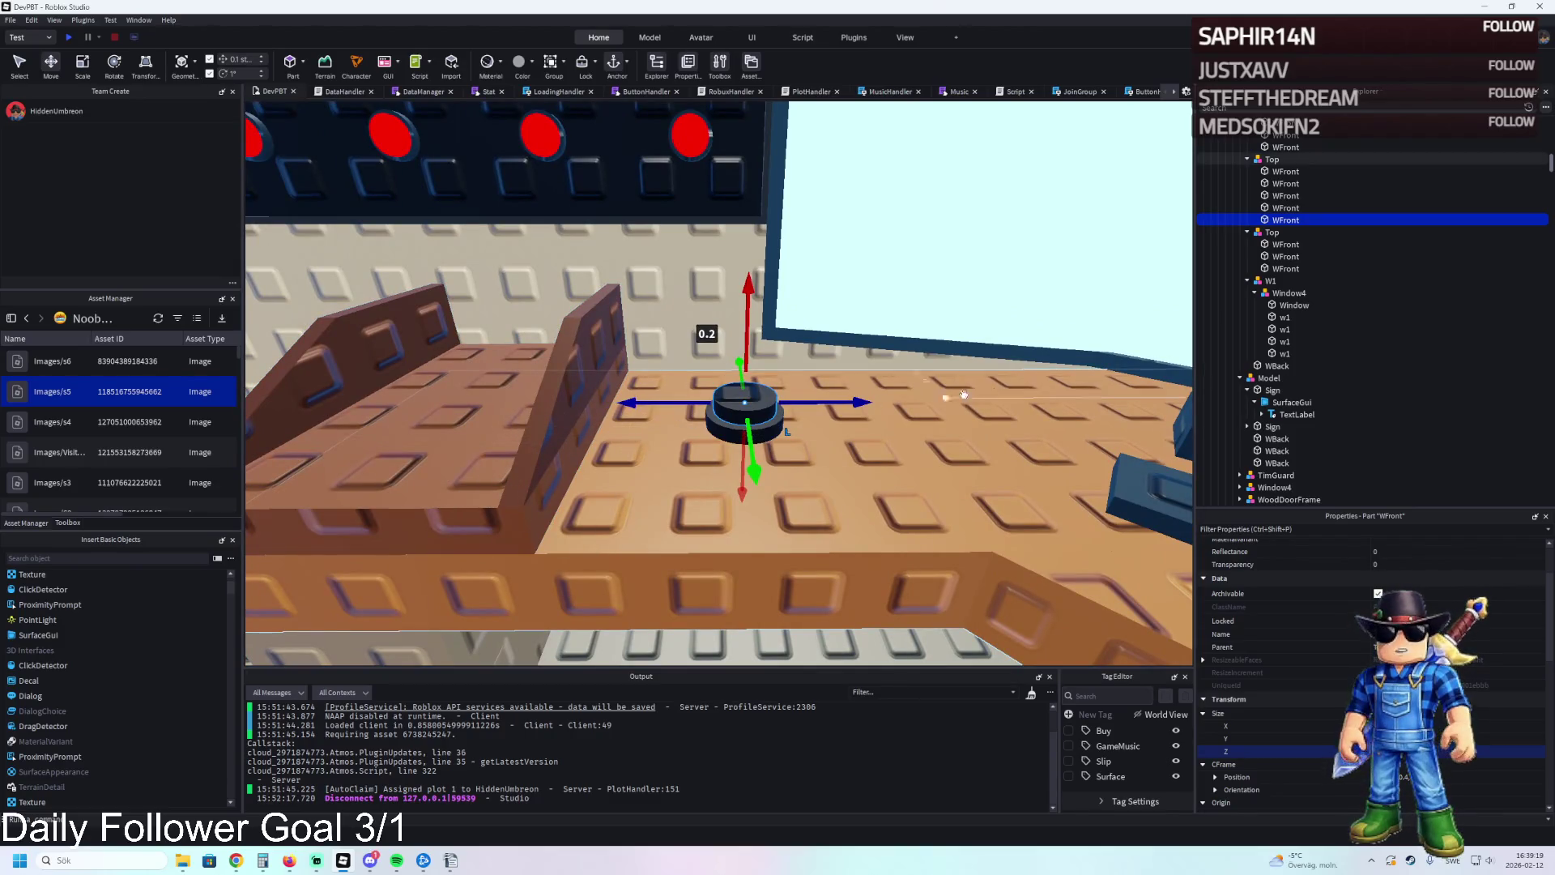
scroll(1424, 608, "up", 2)
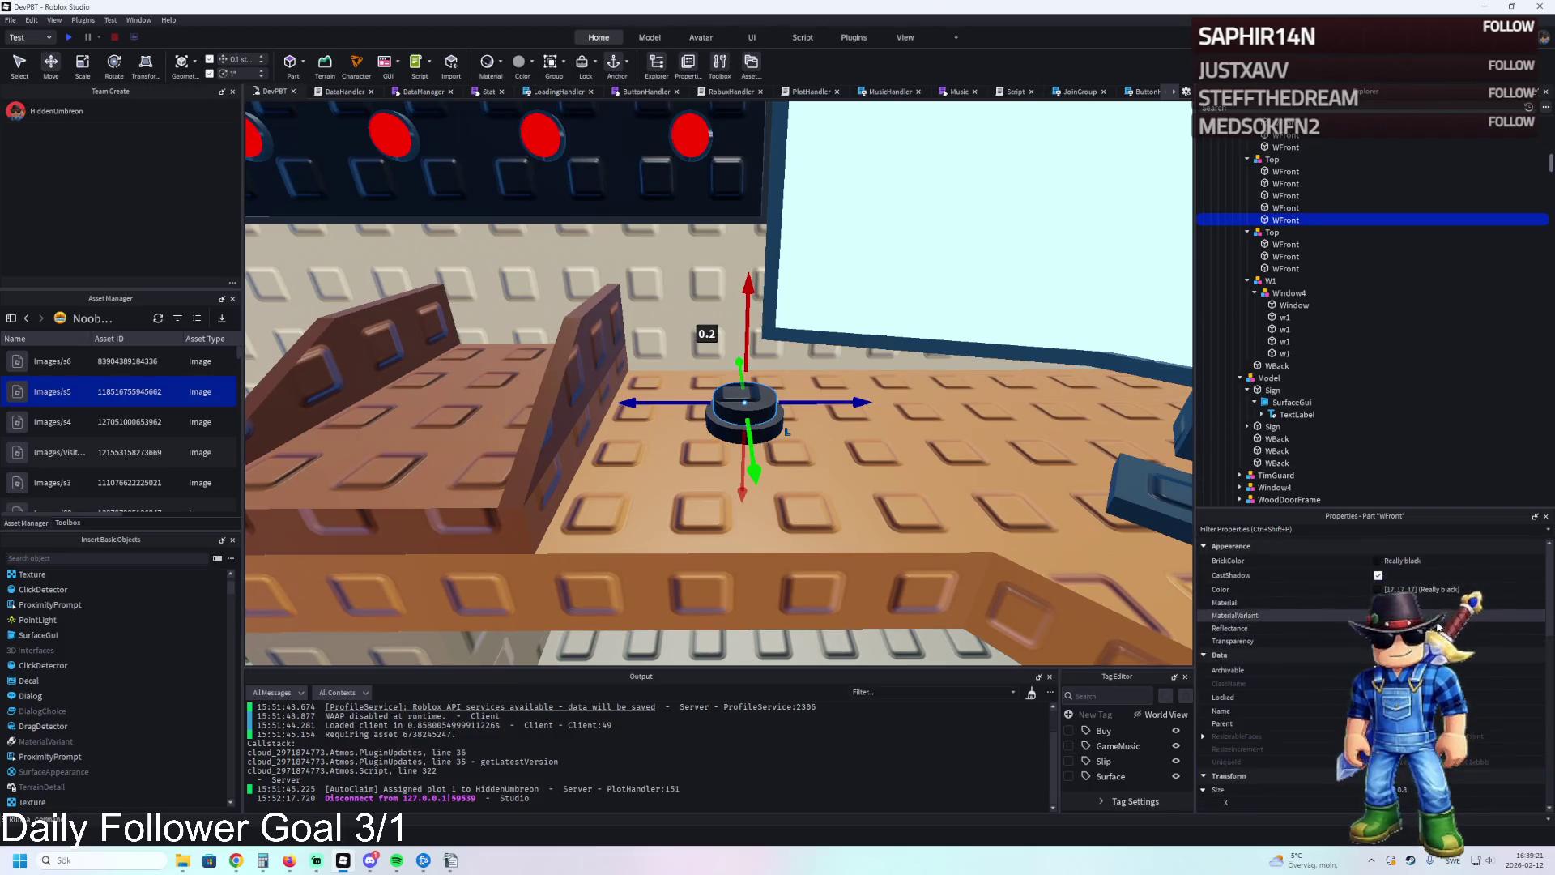
left_click(1380, 563)
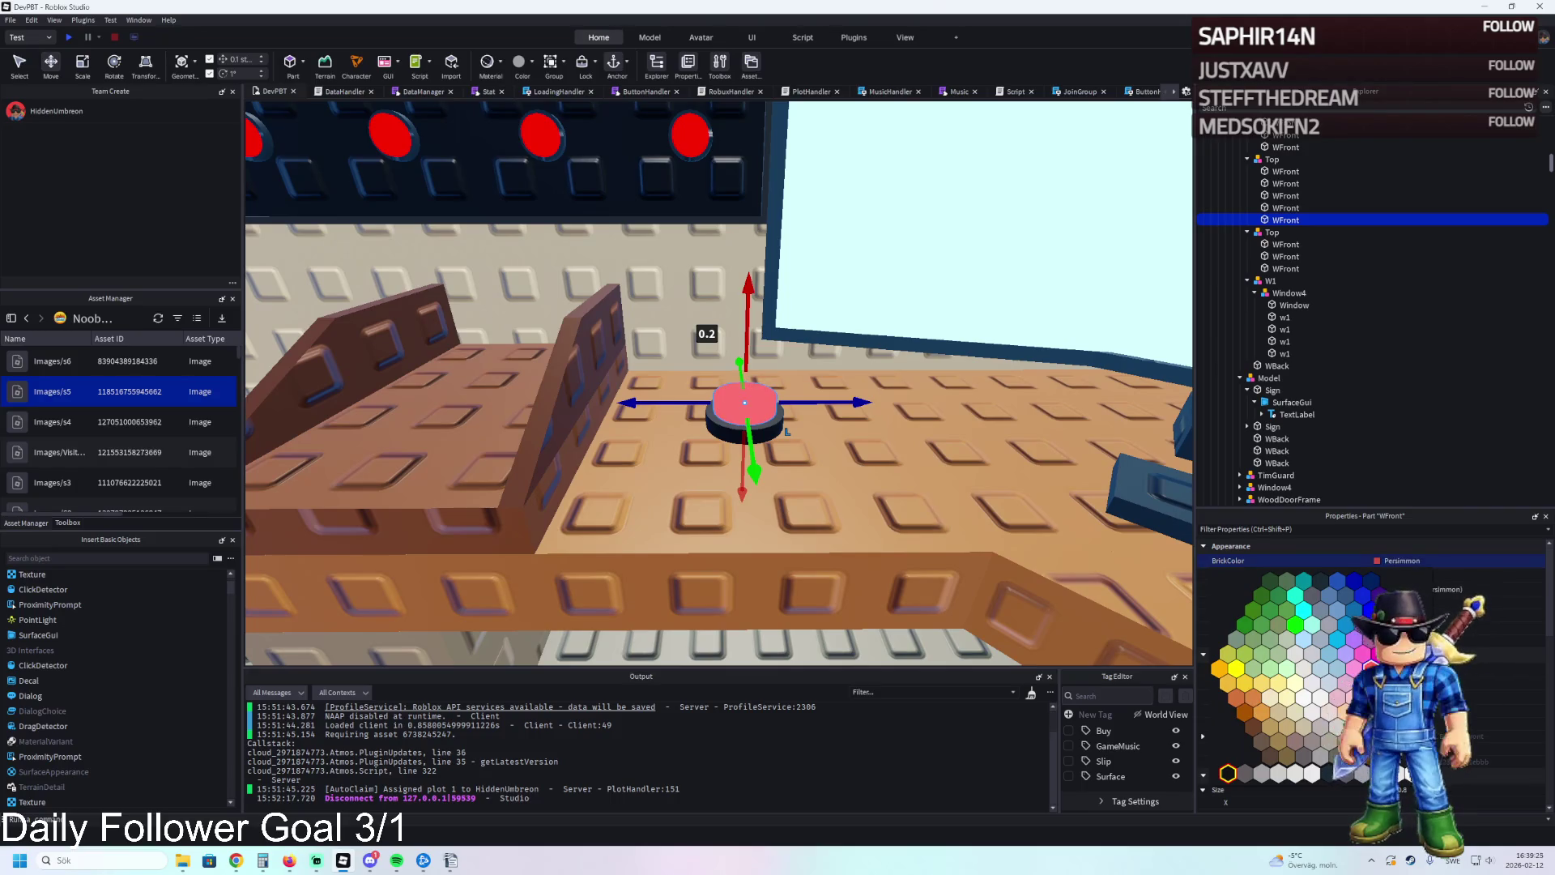
left_click(1383, 671)
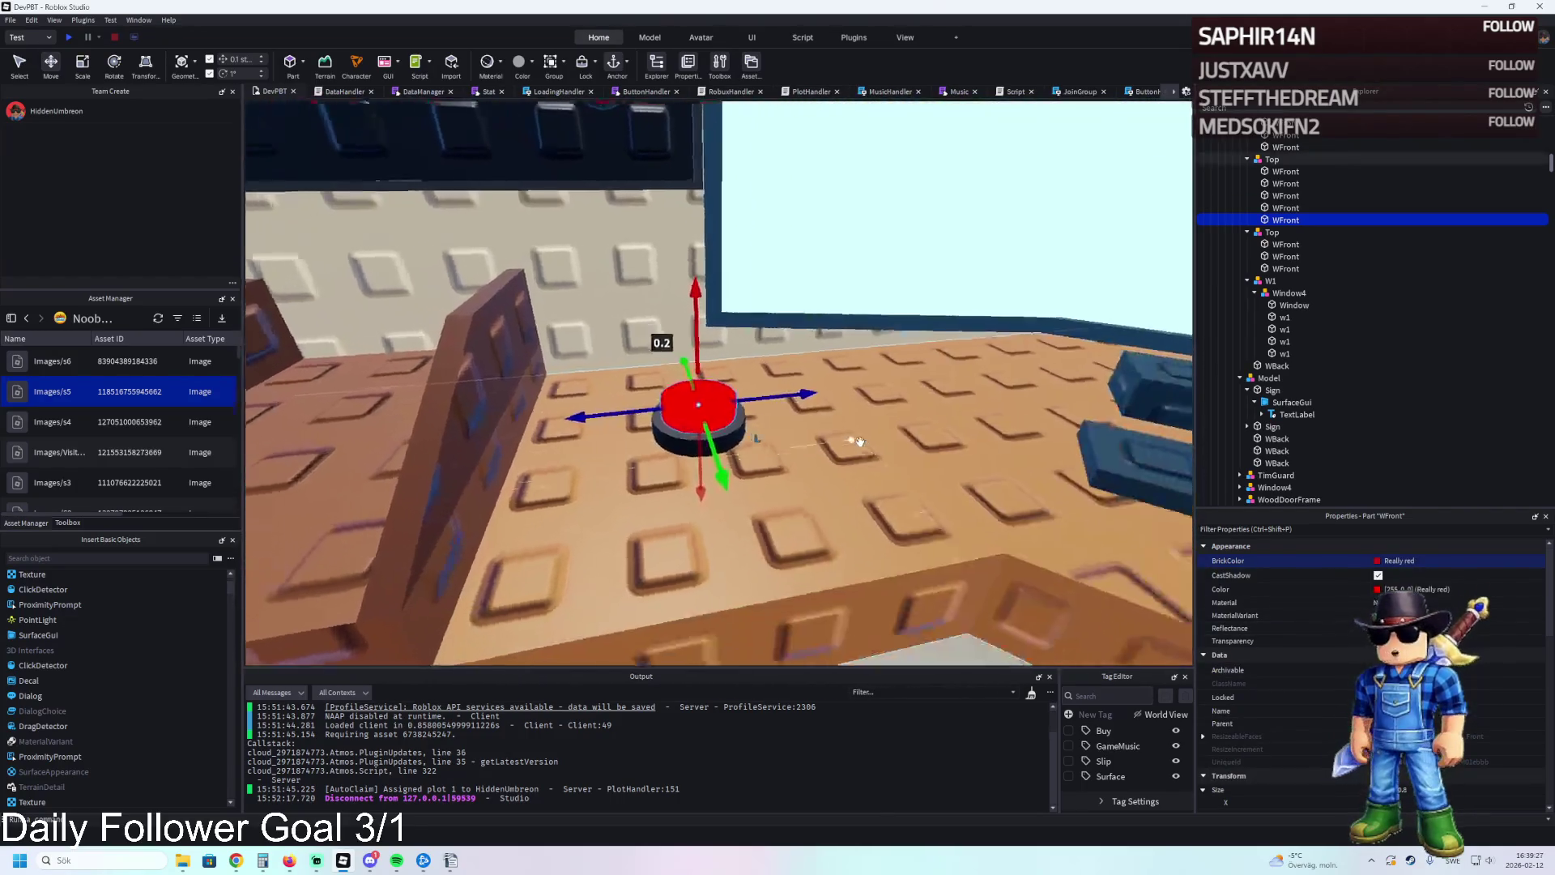
scroll(860, 442, "down", 3)
scroll(860, 442, "up", 3)
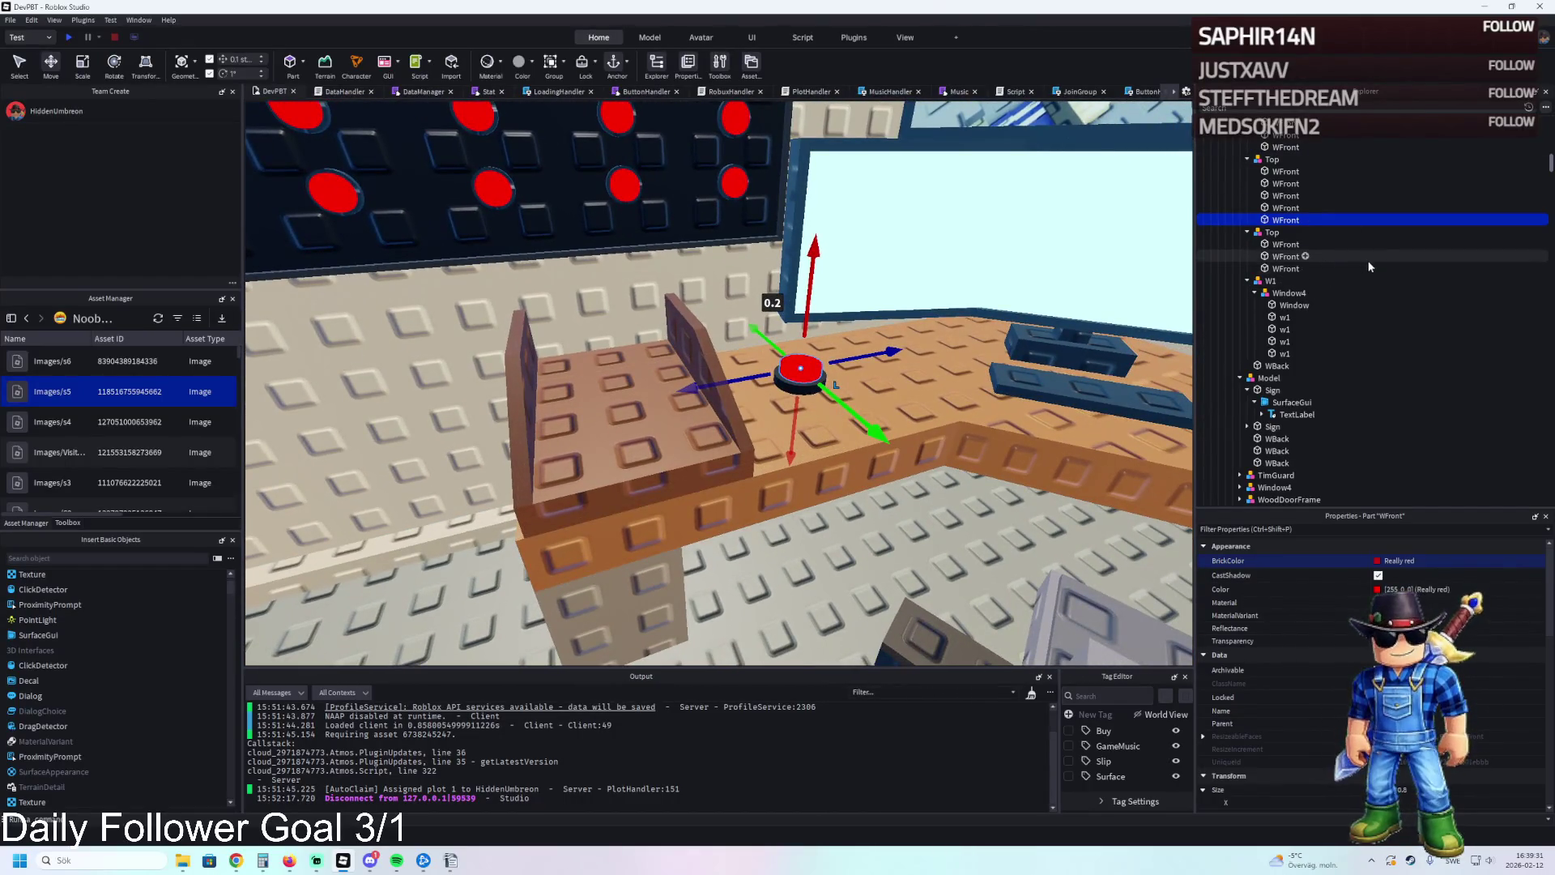
scroll(1381, 319, "down", 5)
scroll(1359, 361, "up", 5)
left_click(1359, 361)
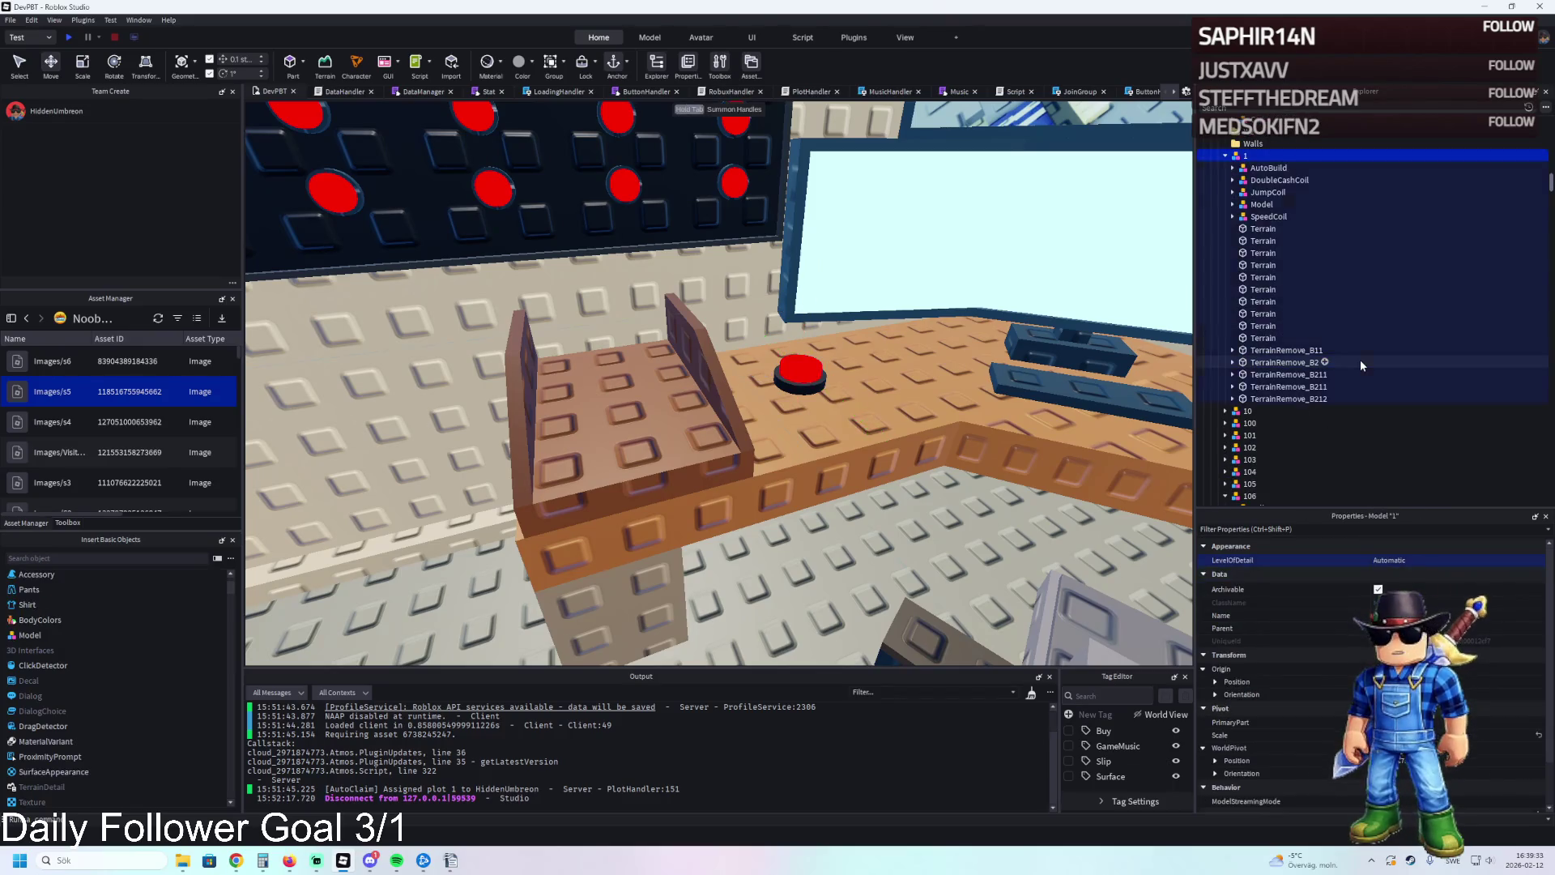
scroll(1271, 424, "down", 5)
left_click(1250, 306)
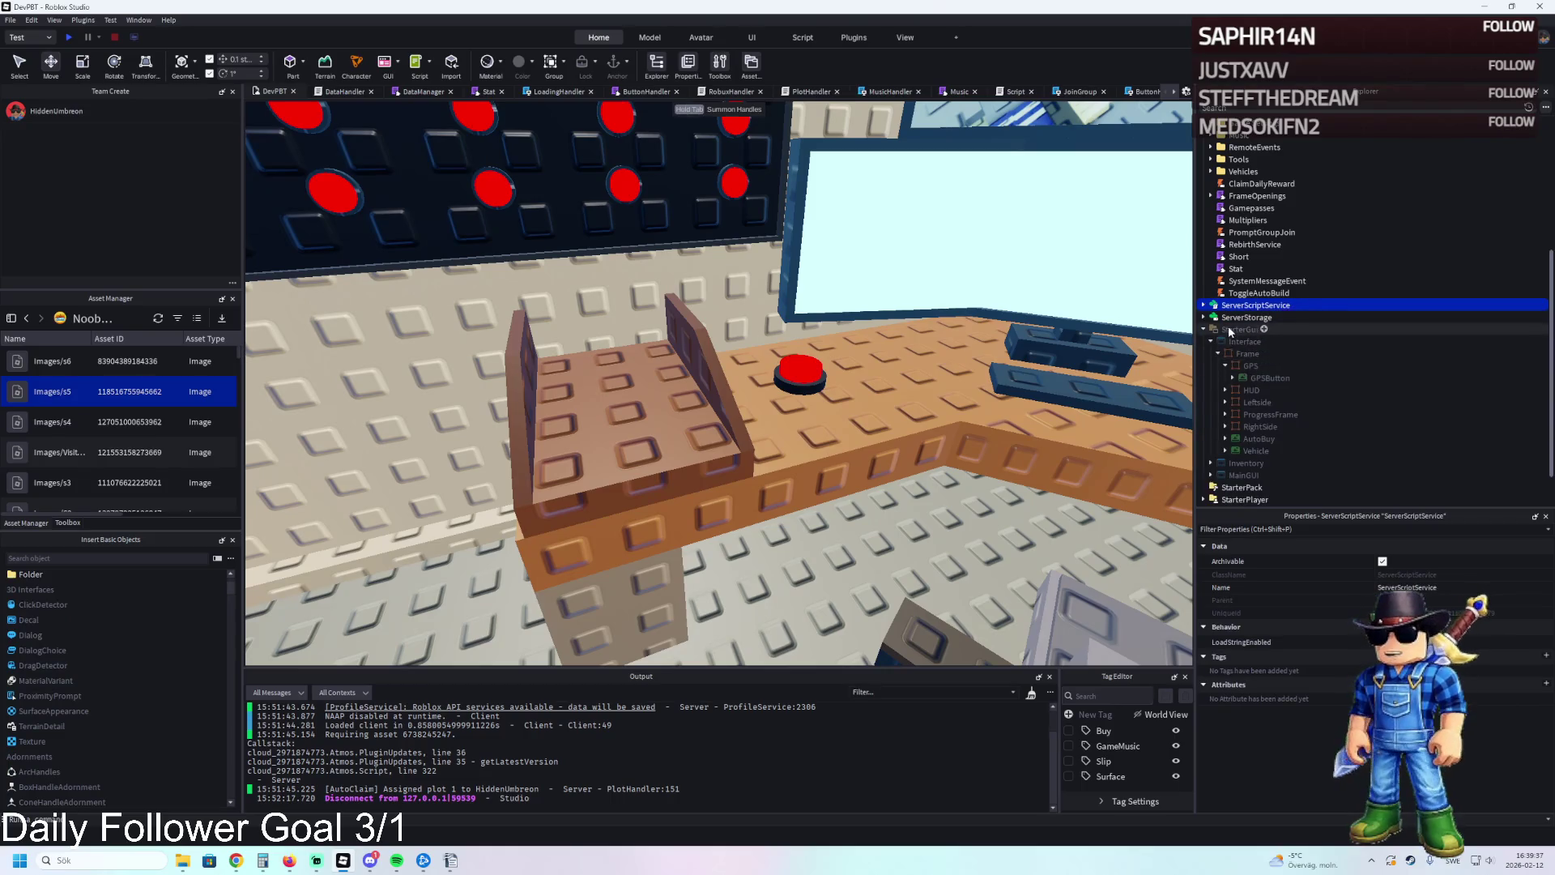
key("Left")
key("Down")
key("Right")
left_click(1238, 354)
key("Right")
key("Left")
left_click(1242, 330)
key("Up")
key("Up")
key("Right")
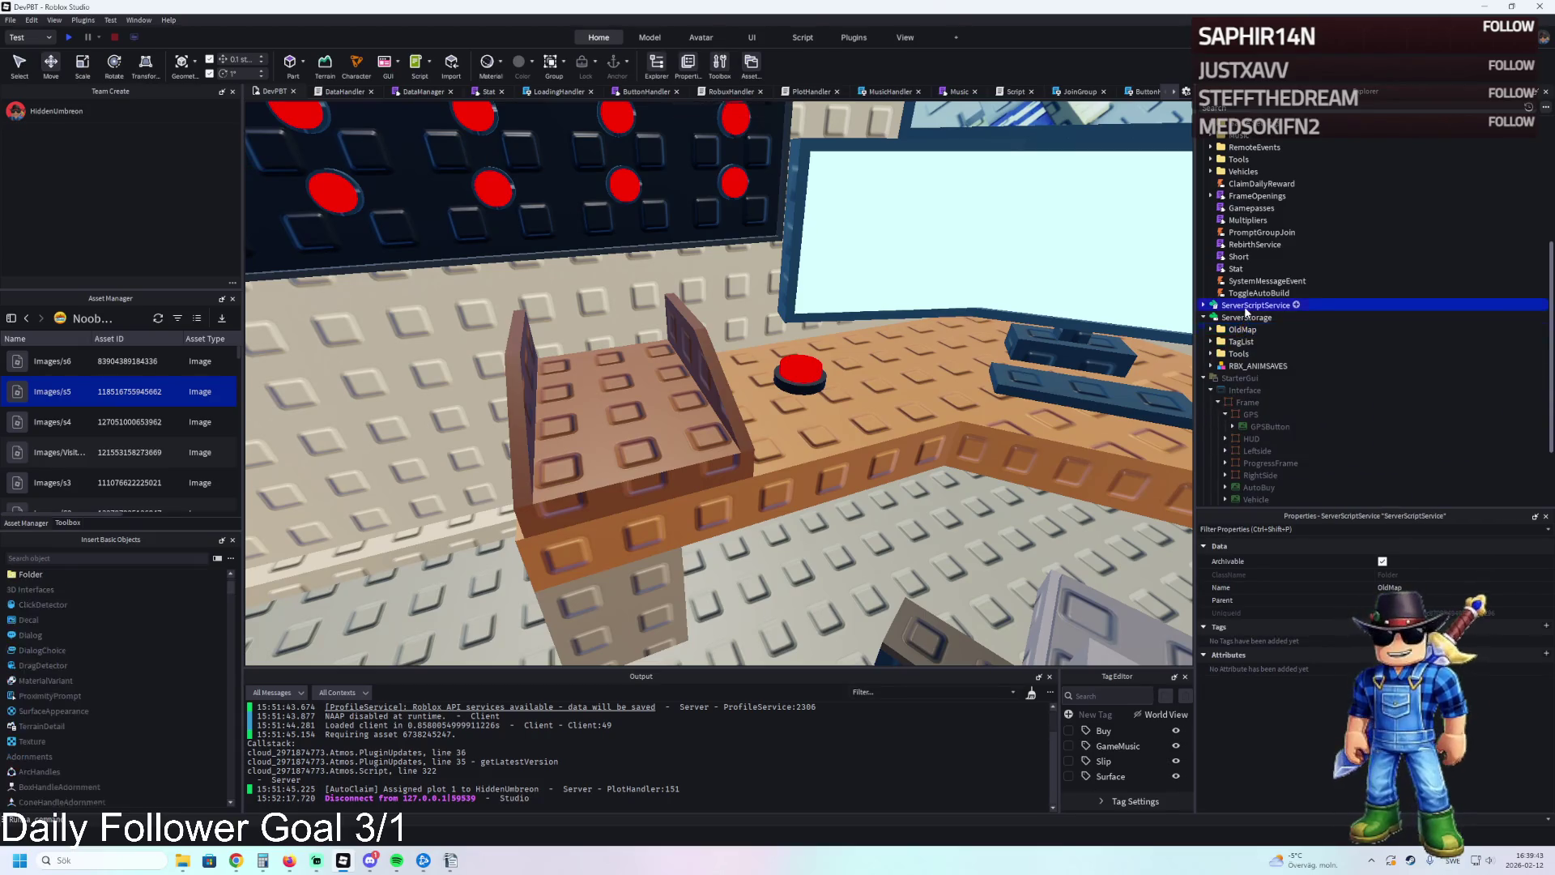
scroll(1257, 349, "down", 3)
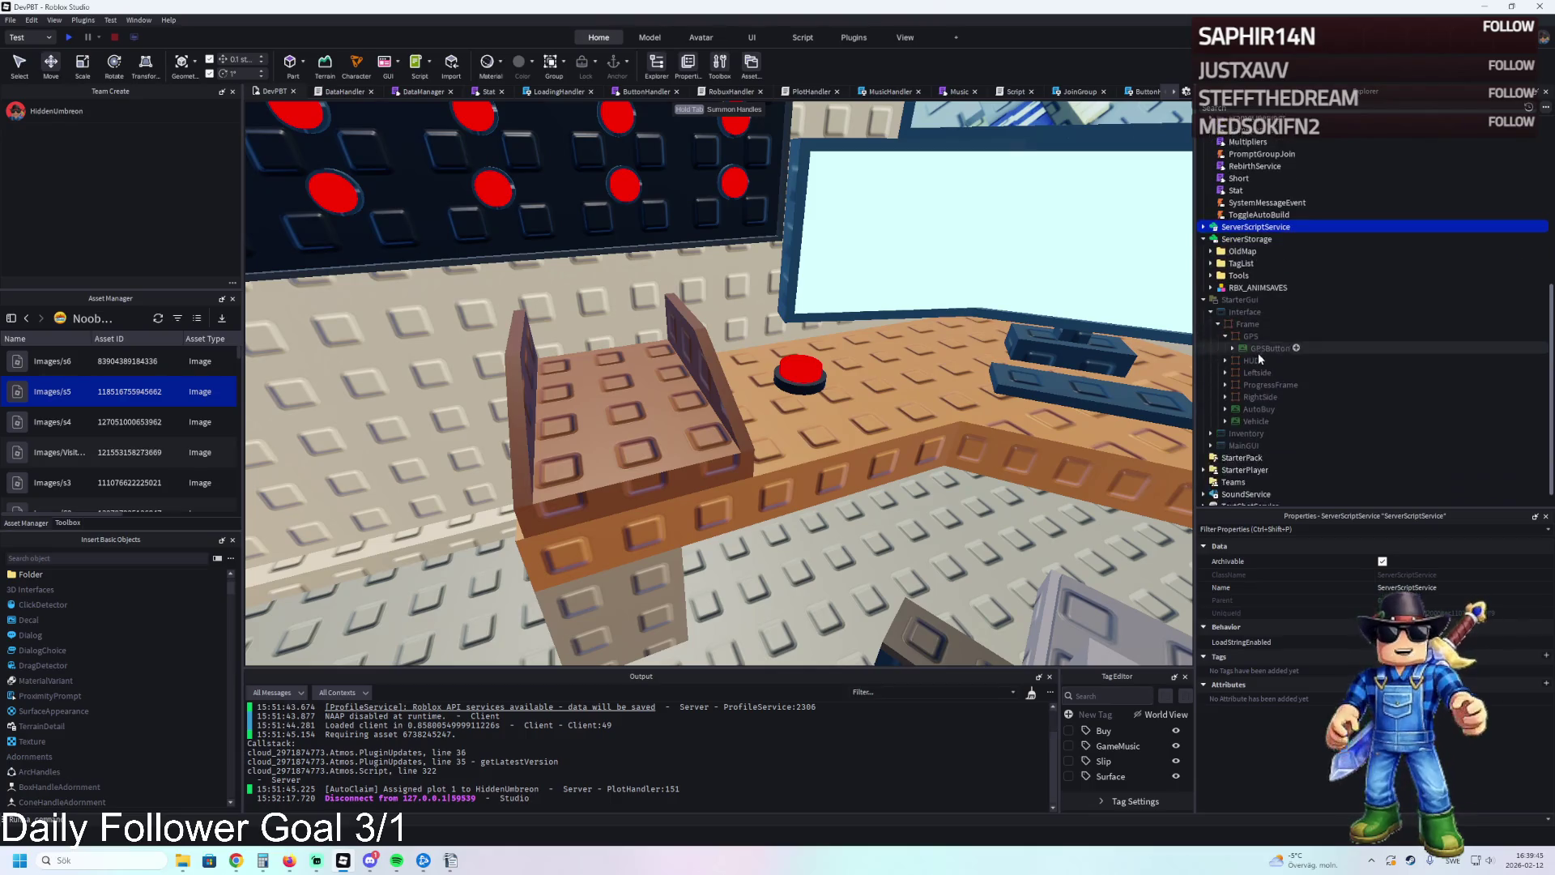
key("Left")
scroll(1273, 283, "up", 6)
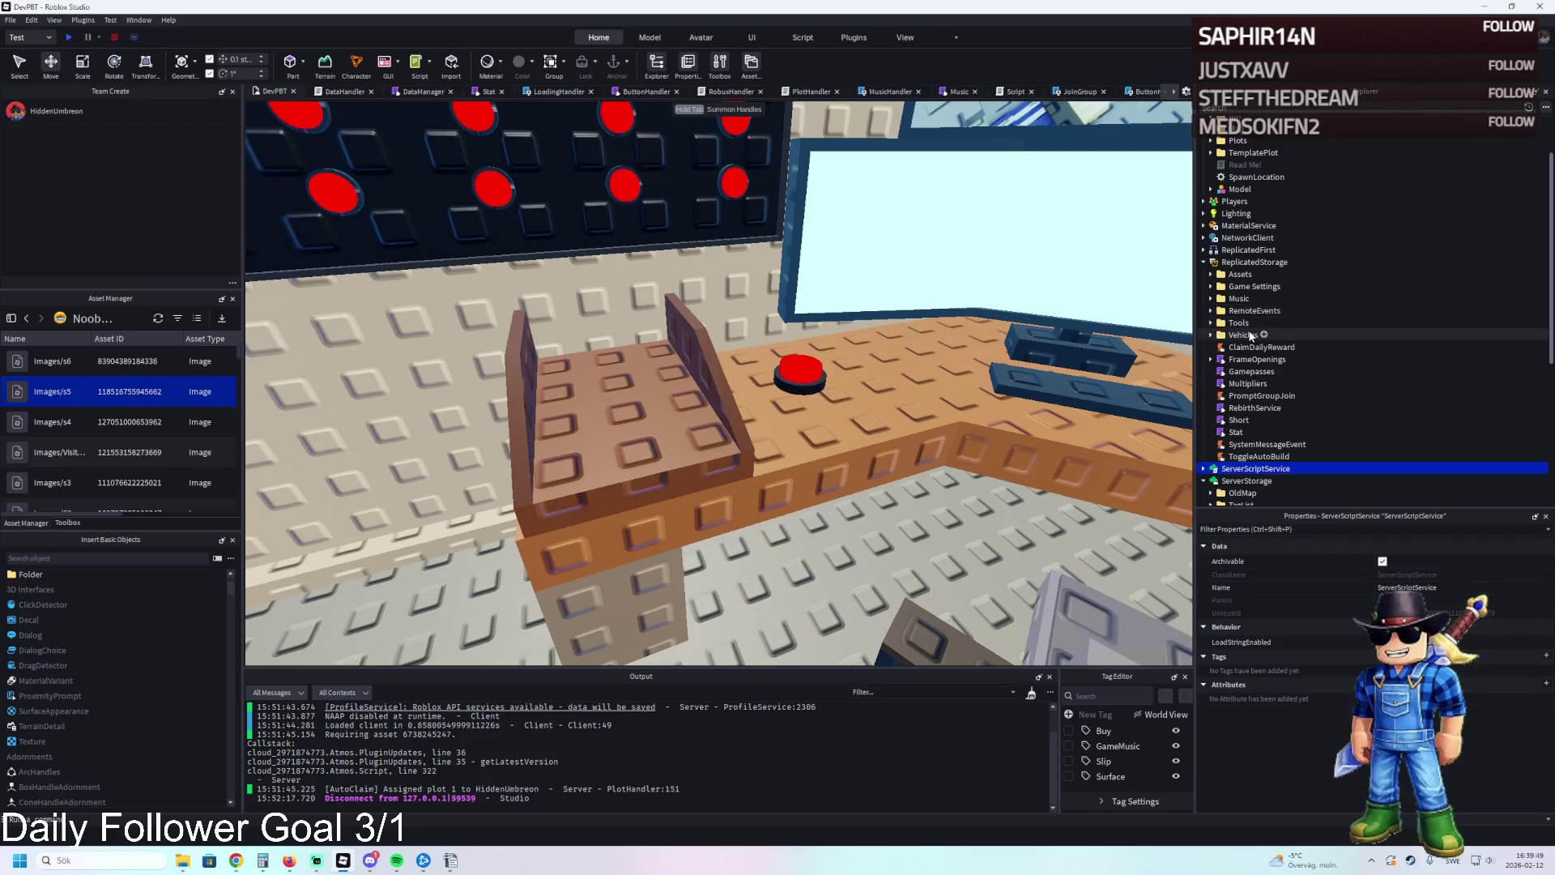
left_click(1236, 252)
key("Up")
key("Up")
key("Right")
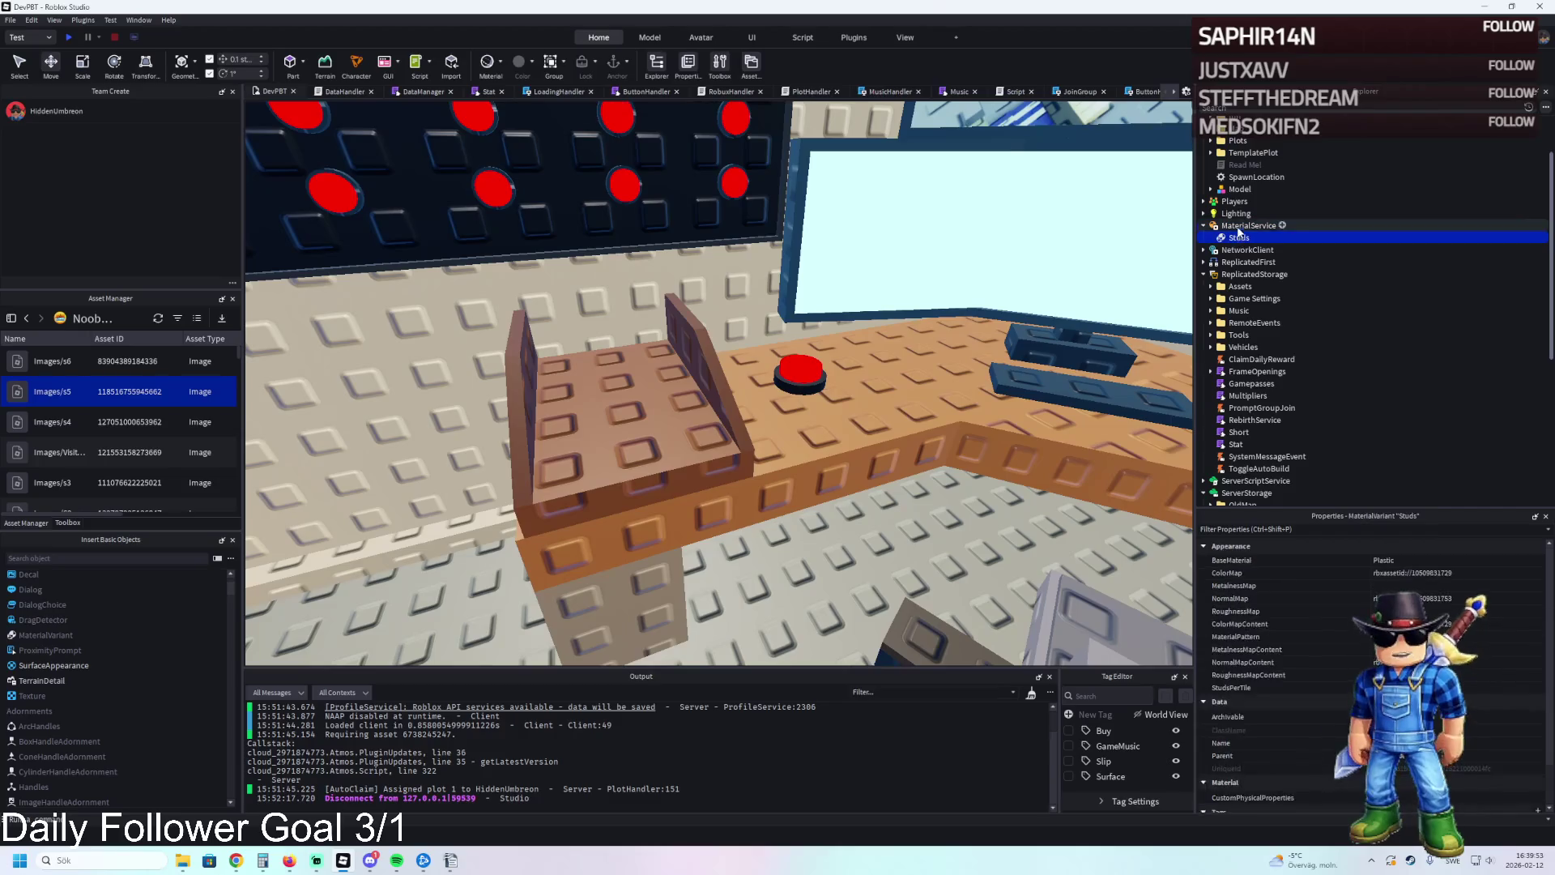
key("Left")
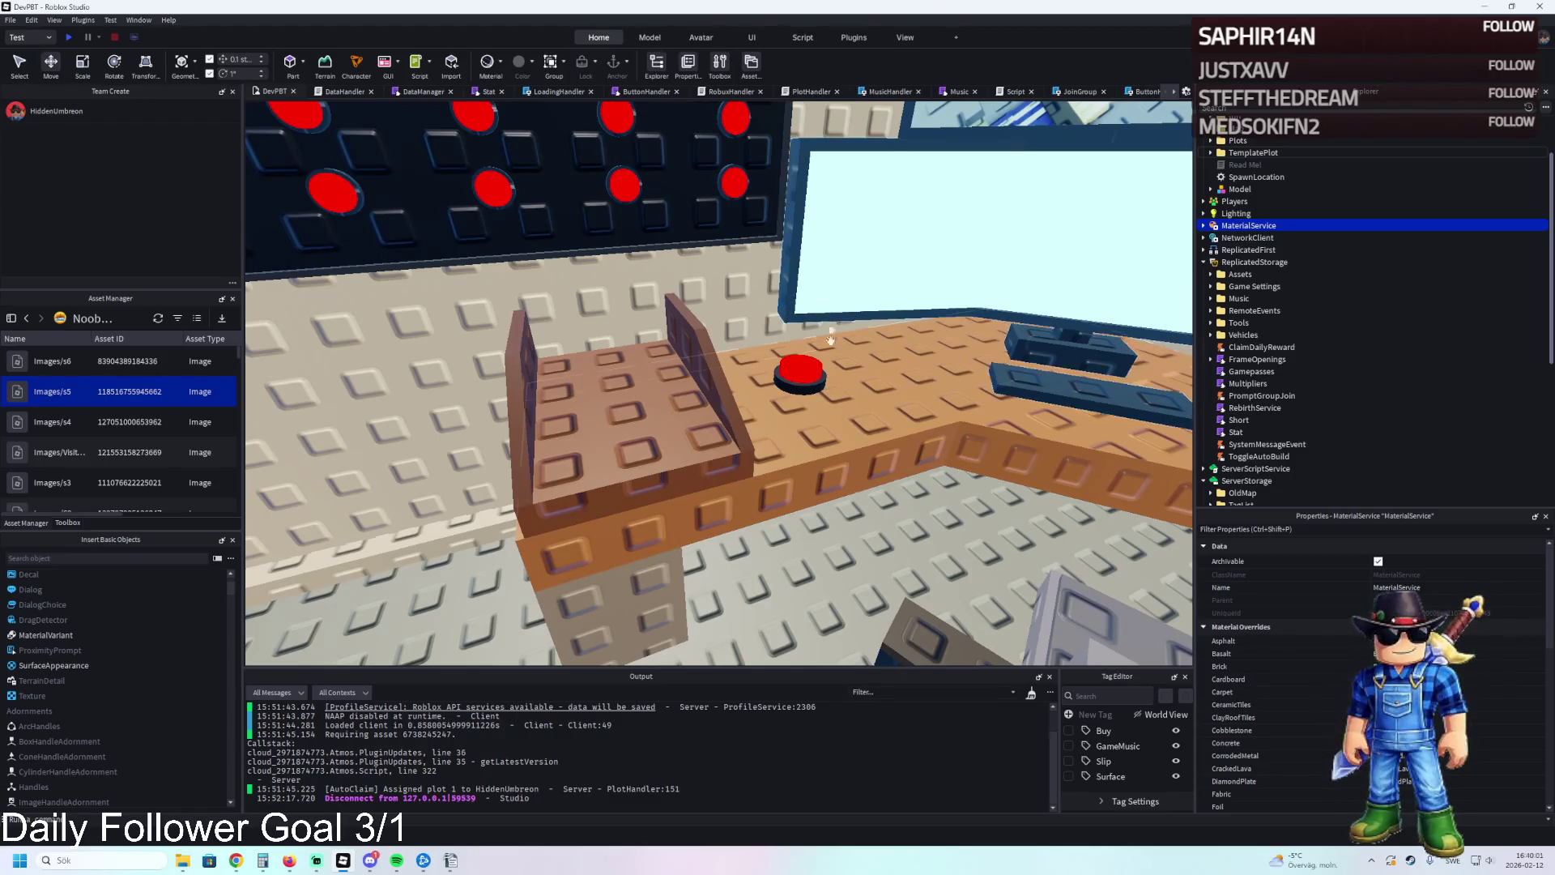
left_click(655, 415)
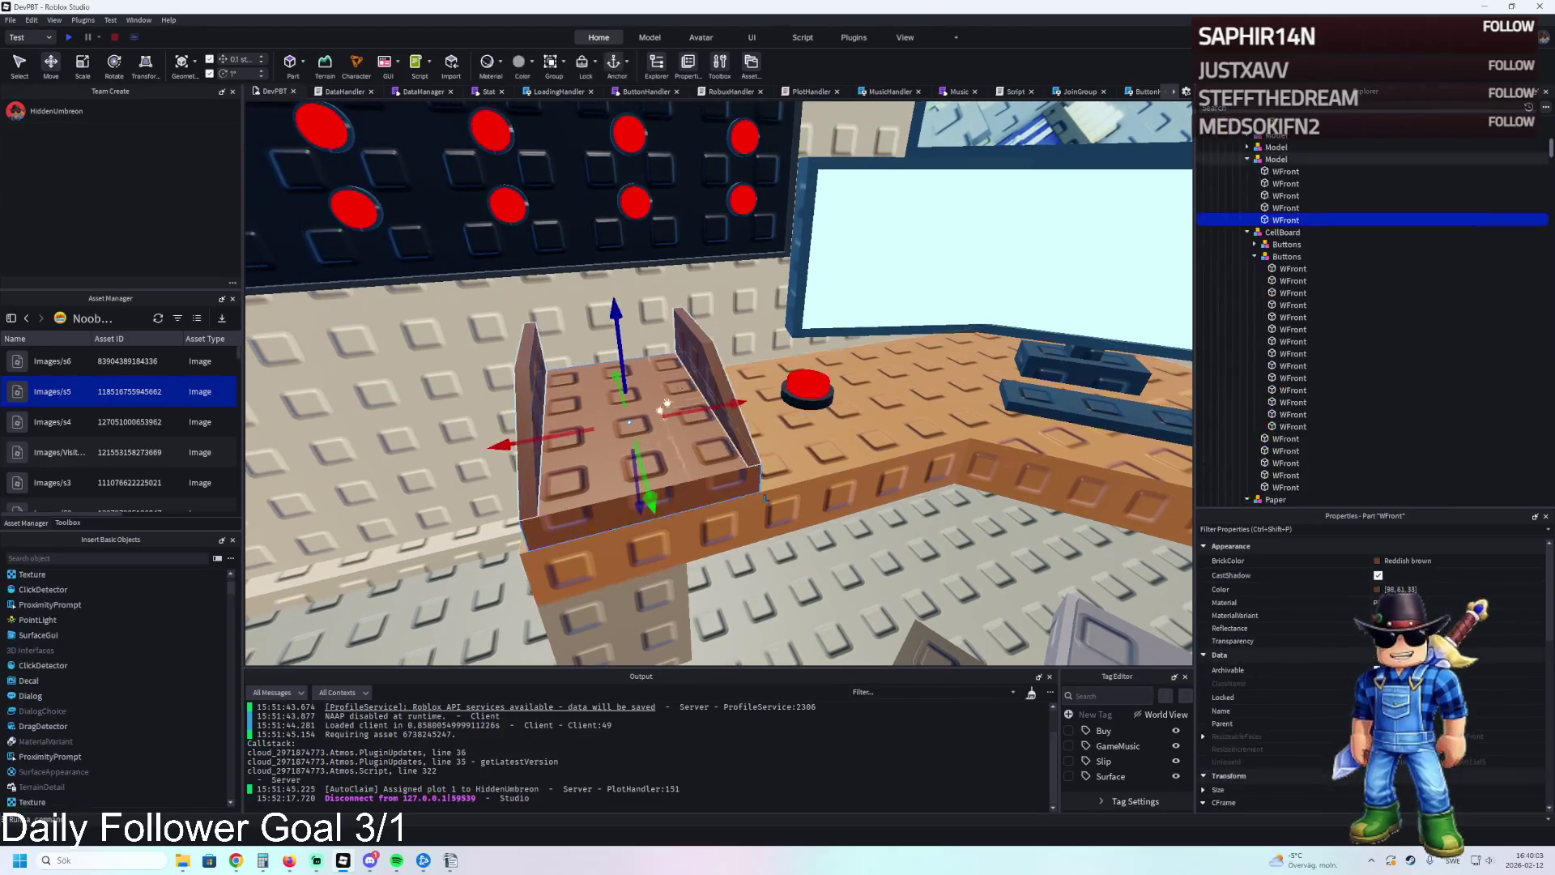
key("s")
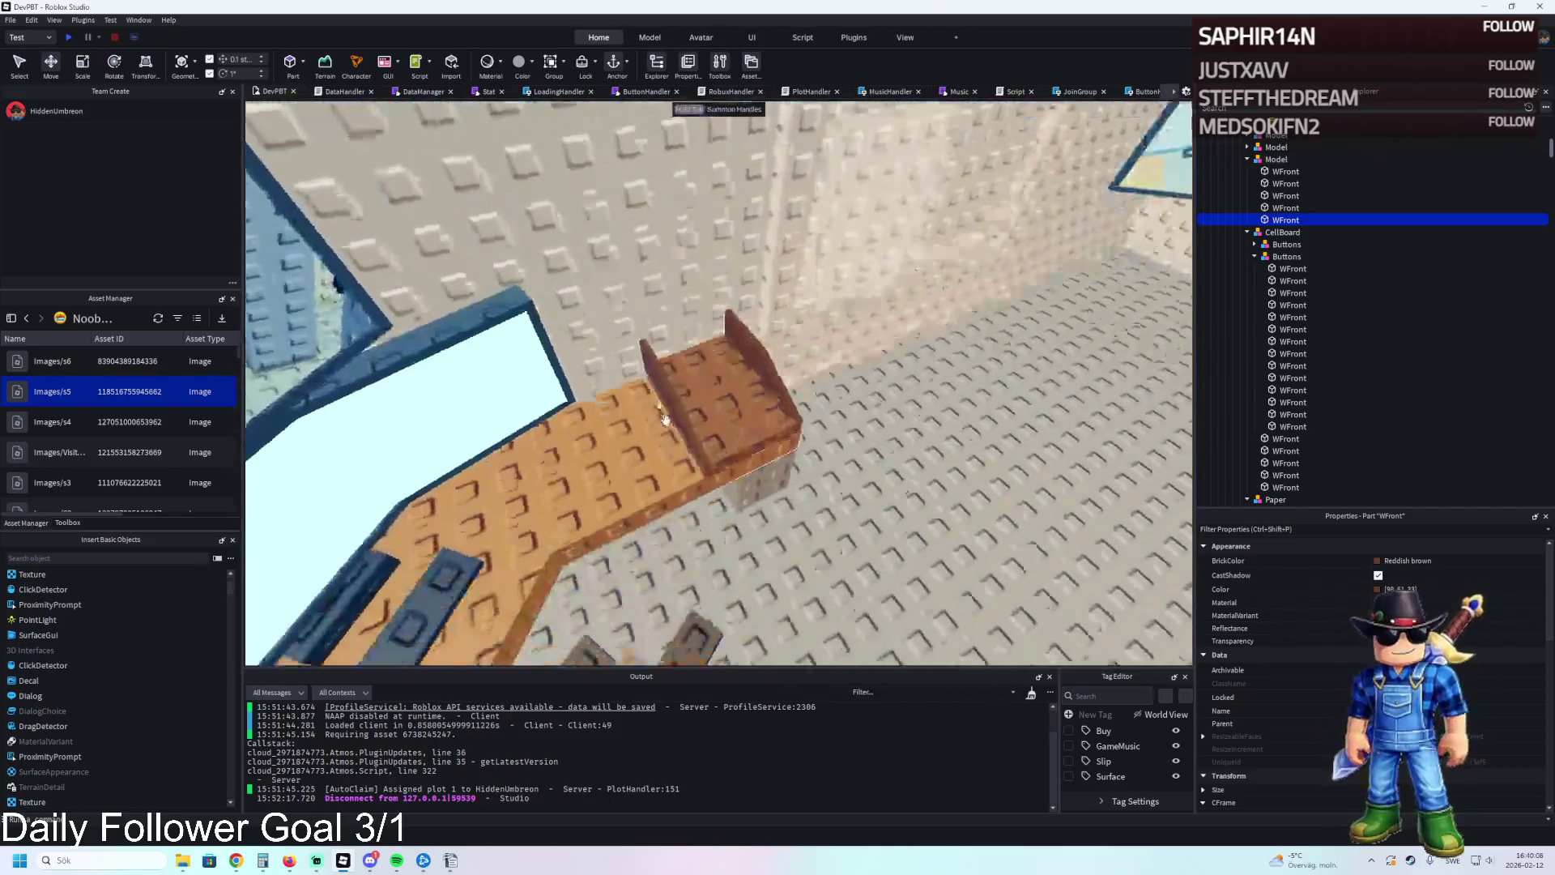
left_click(751, 407)
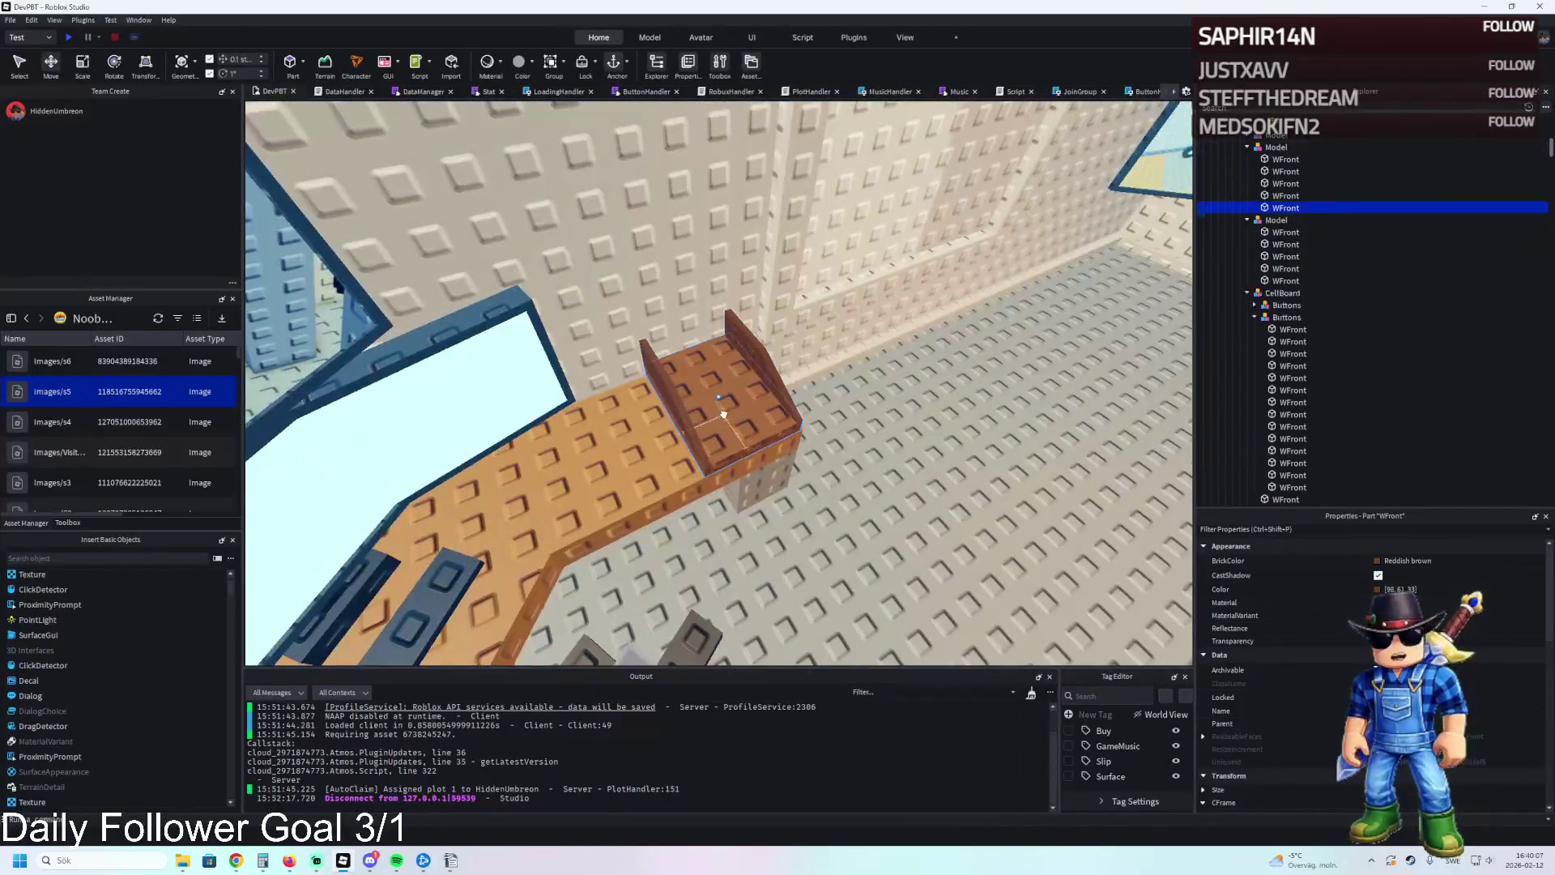
left_click_drag(750, 407, 701, 401)
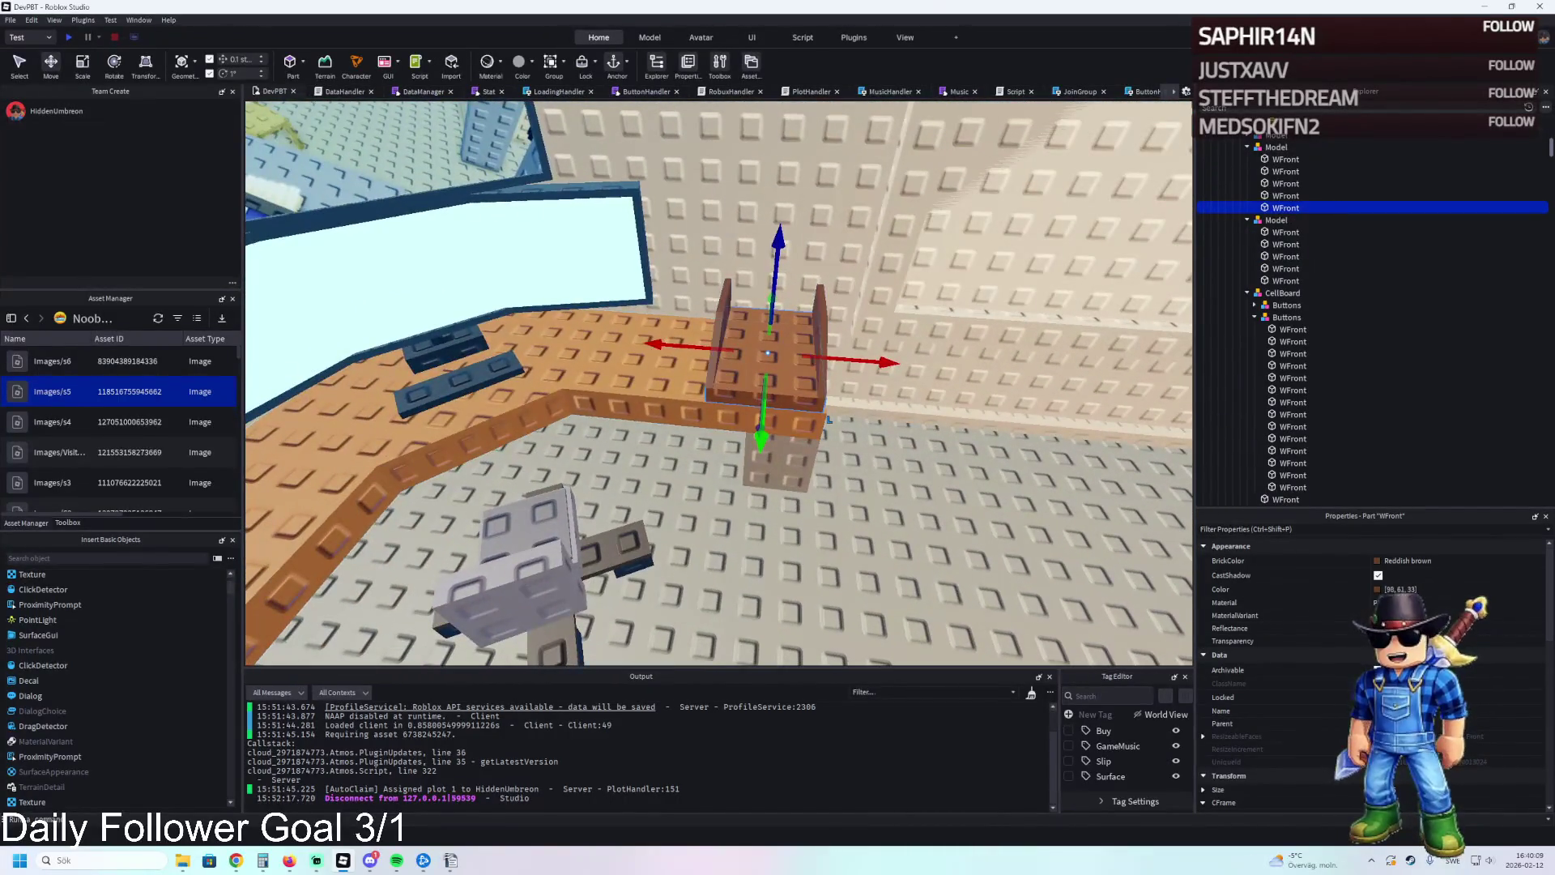
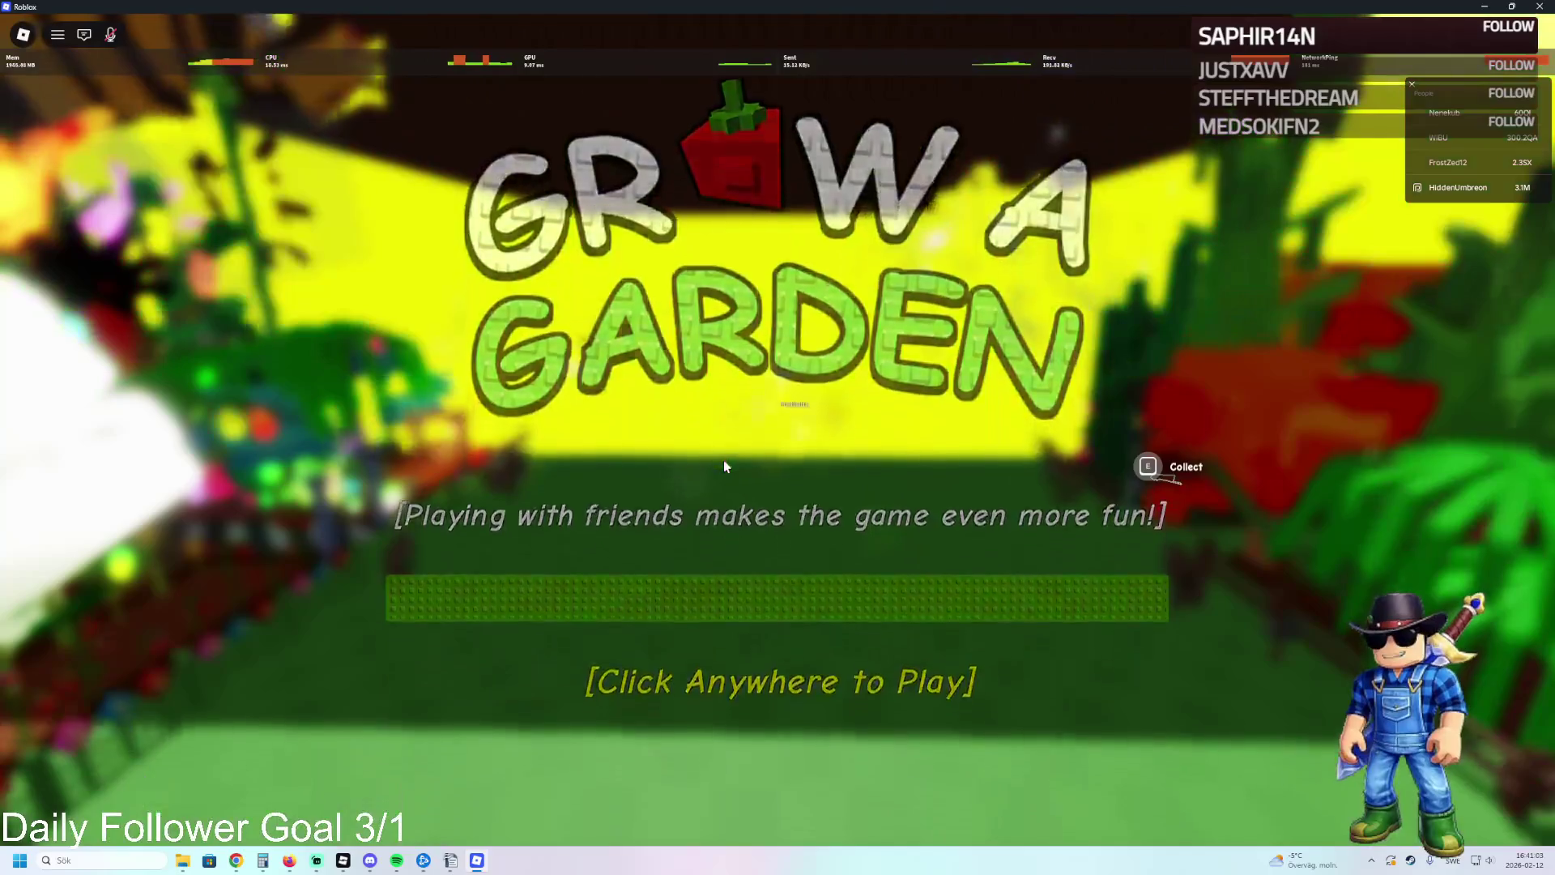
Start the game and walk through the gardens to the Sell Stuff stall.
left_click(723, 464)
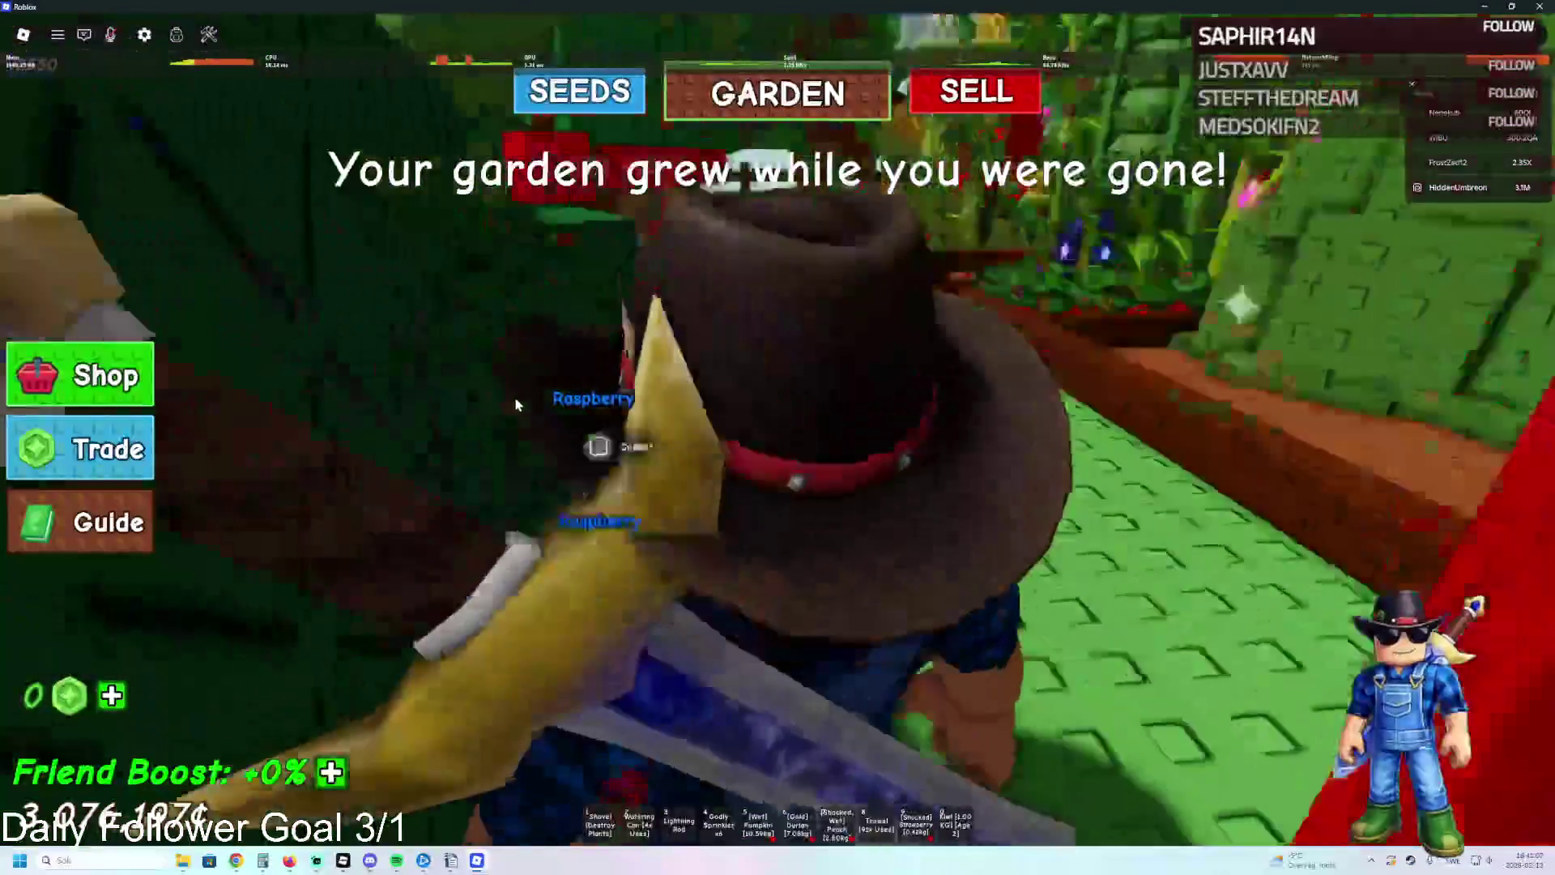
scroll(549, 405, "down", 5)
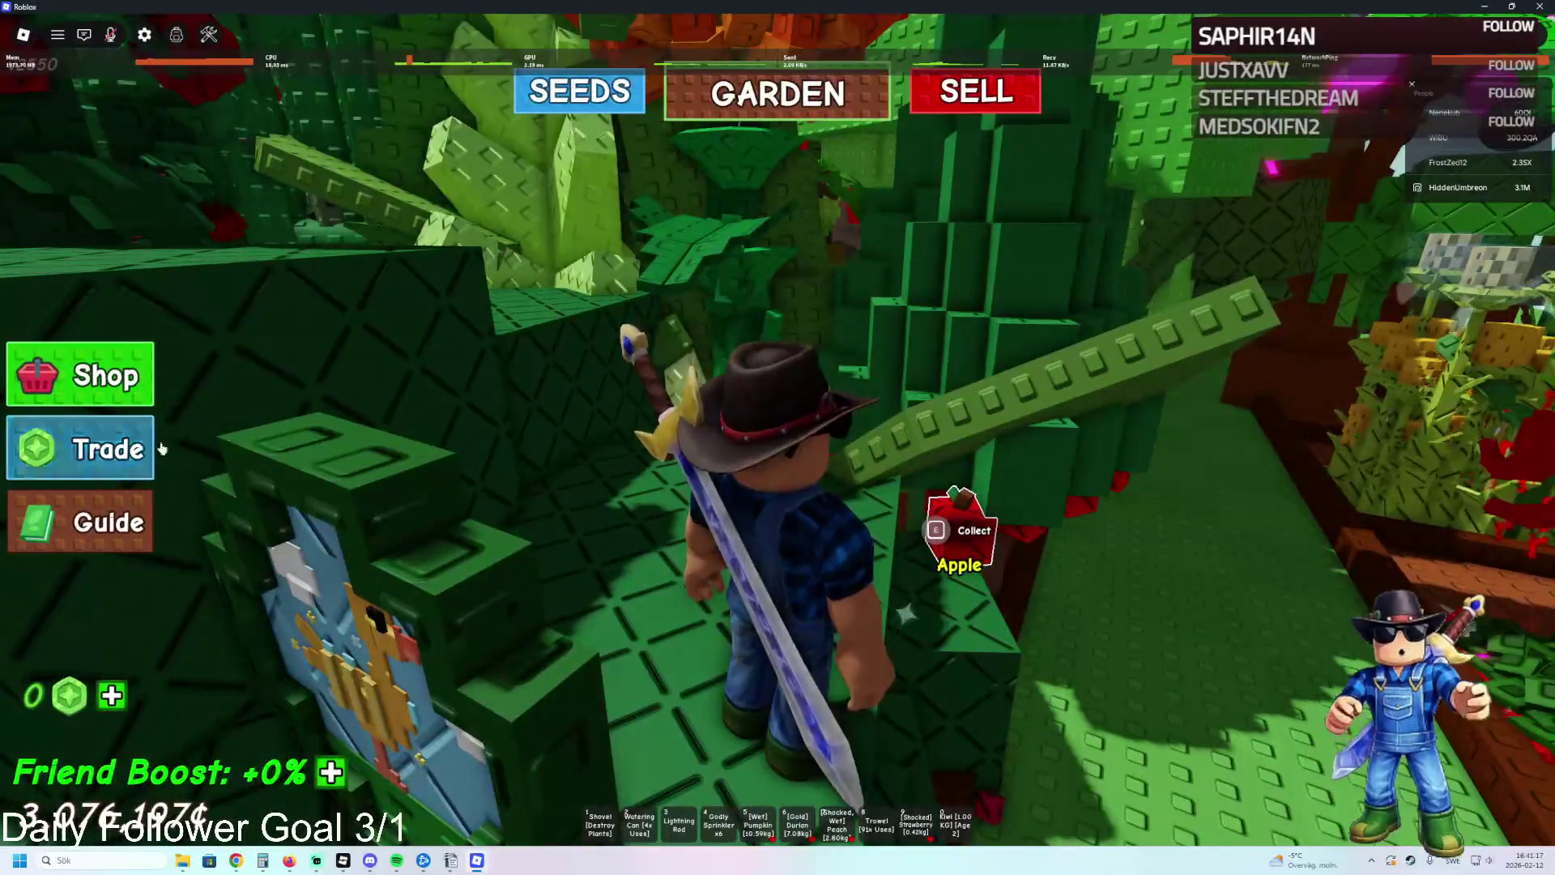
key("w")
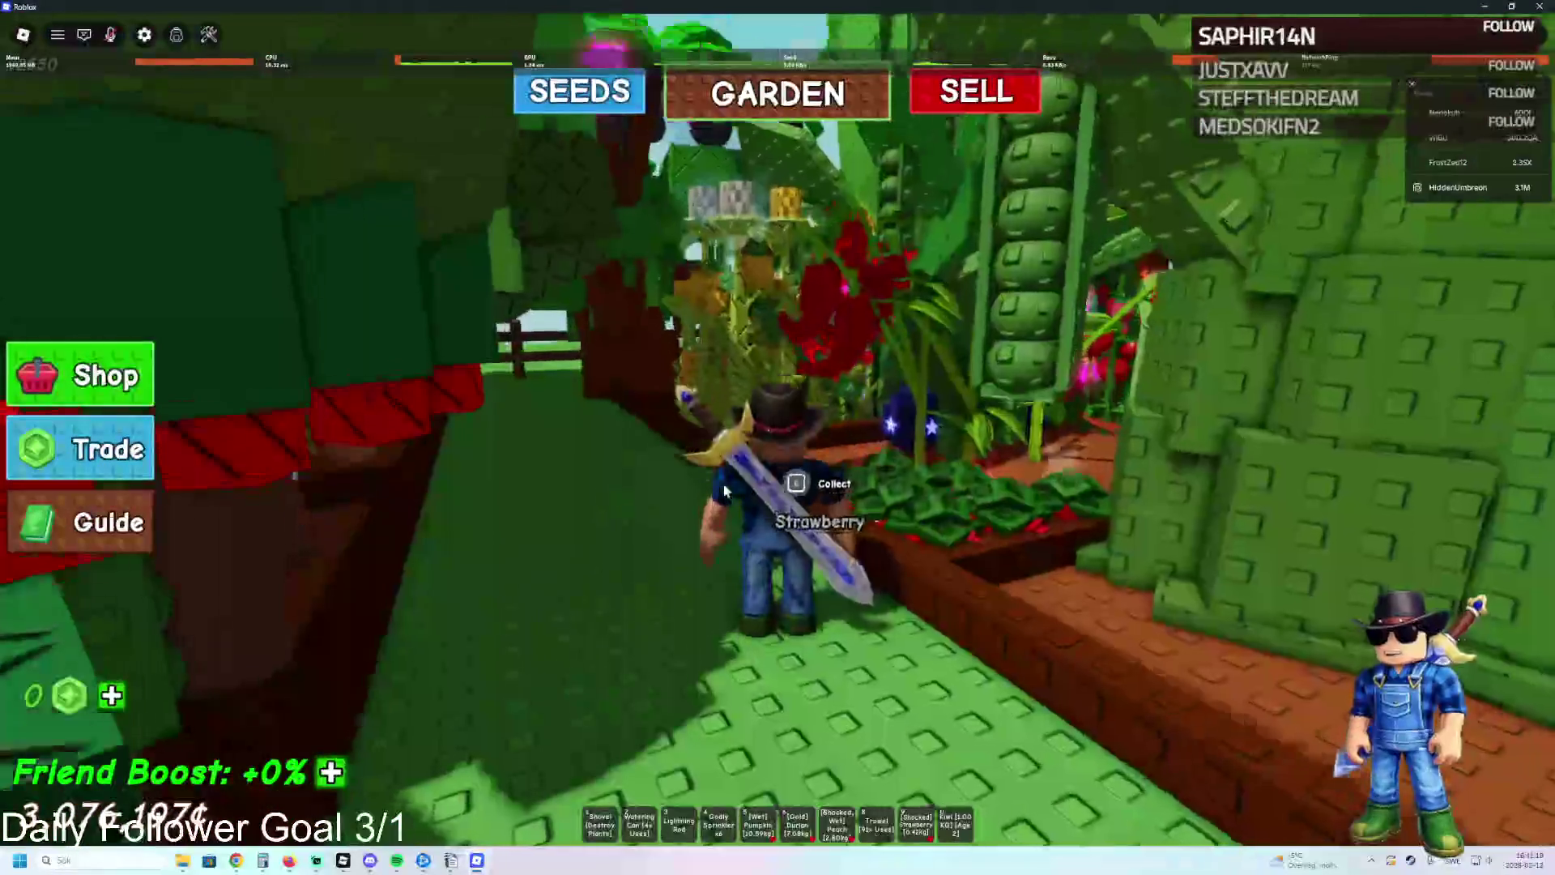
key("w")
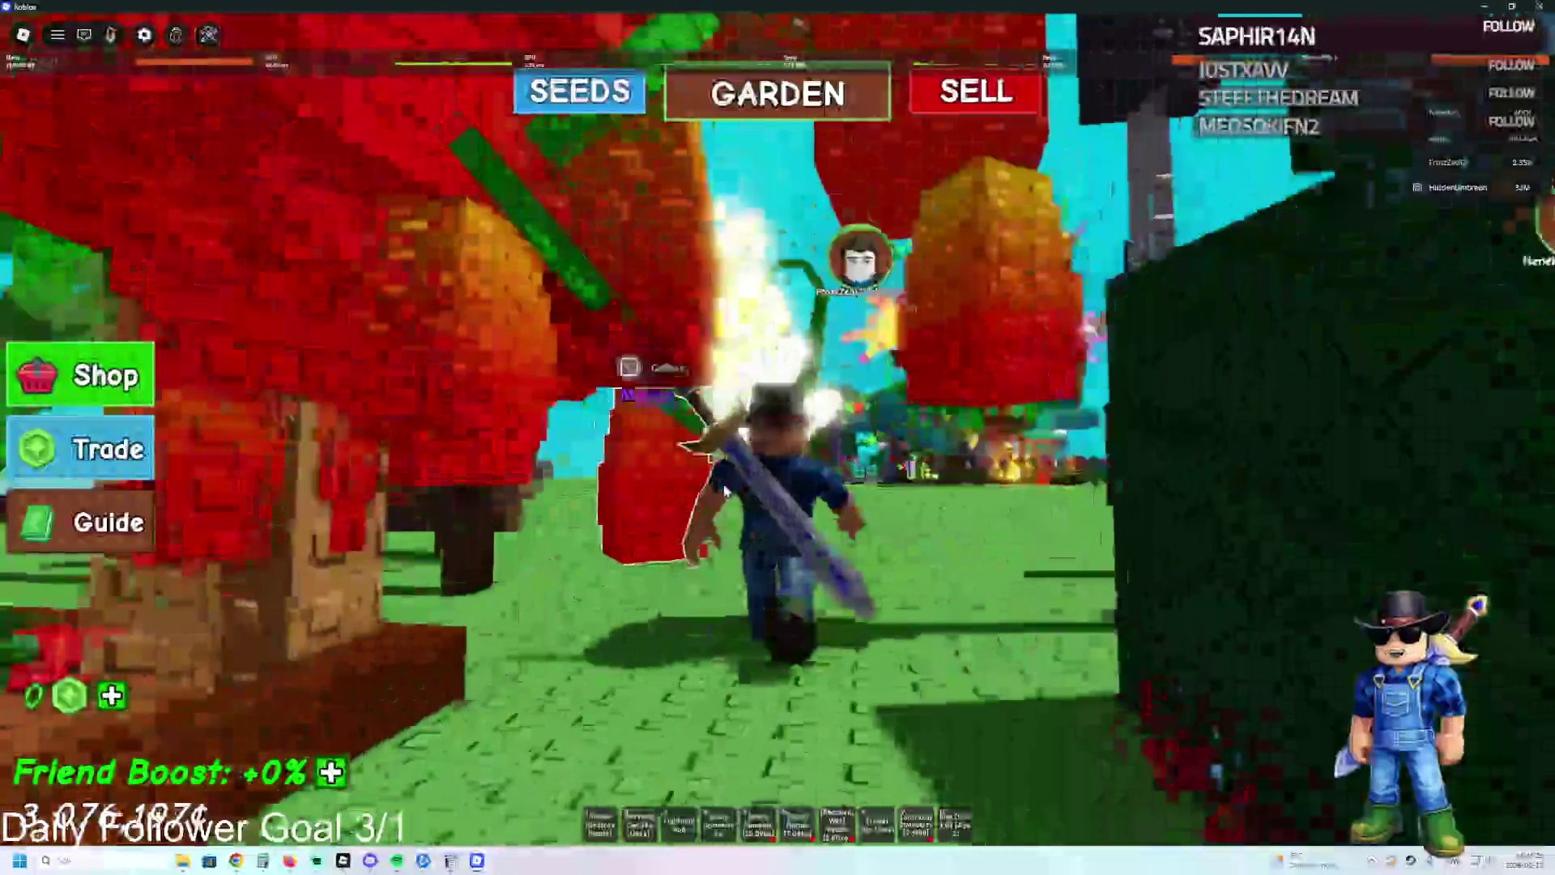
key("w")
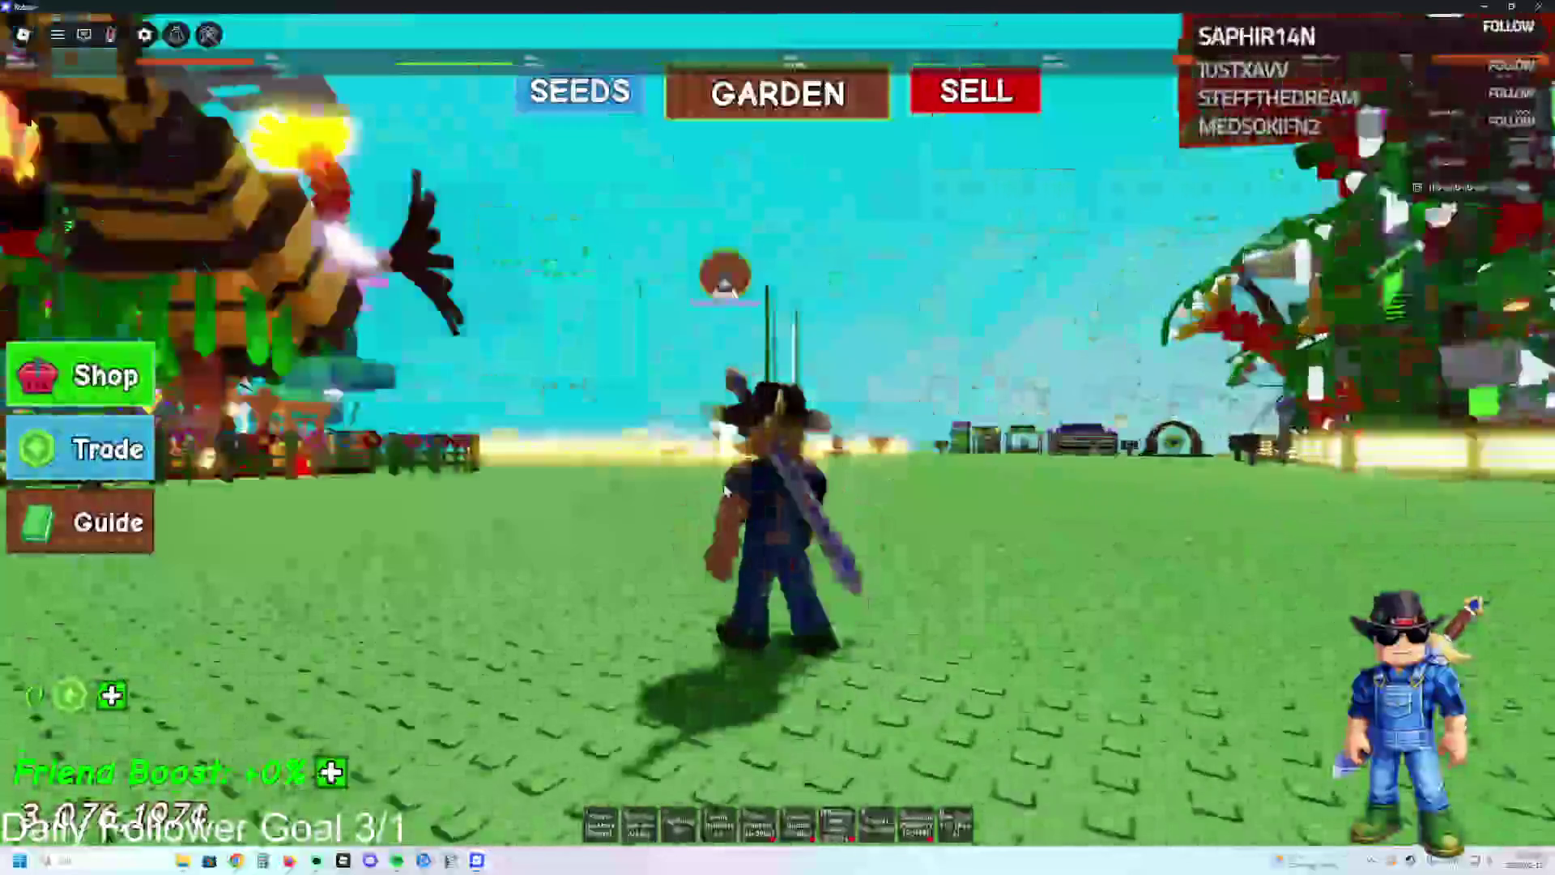
key("w")
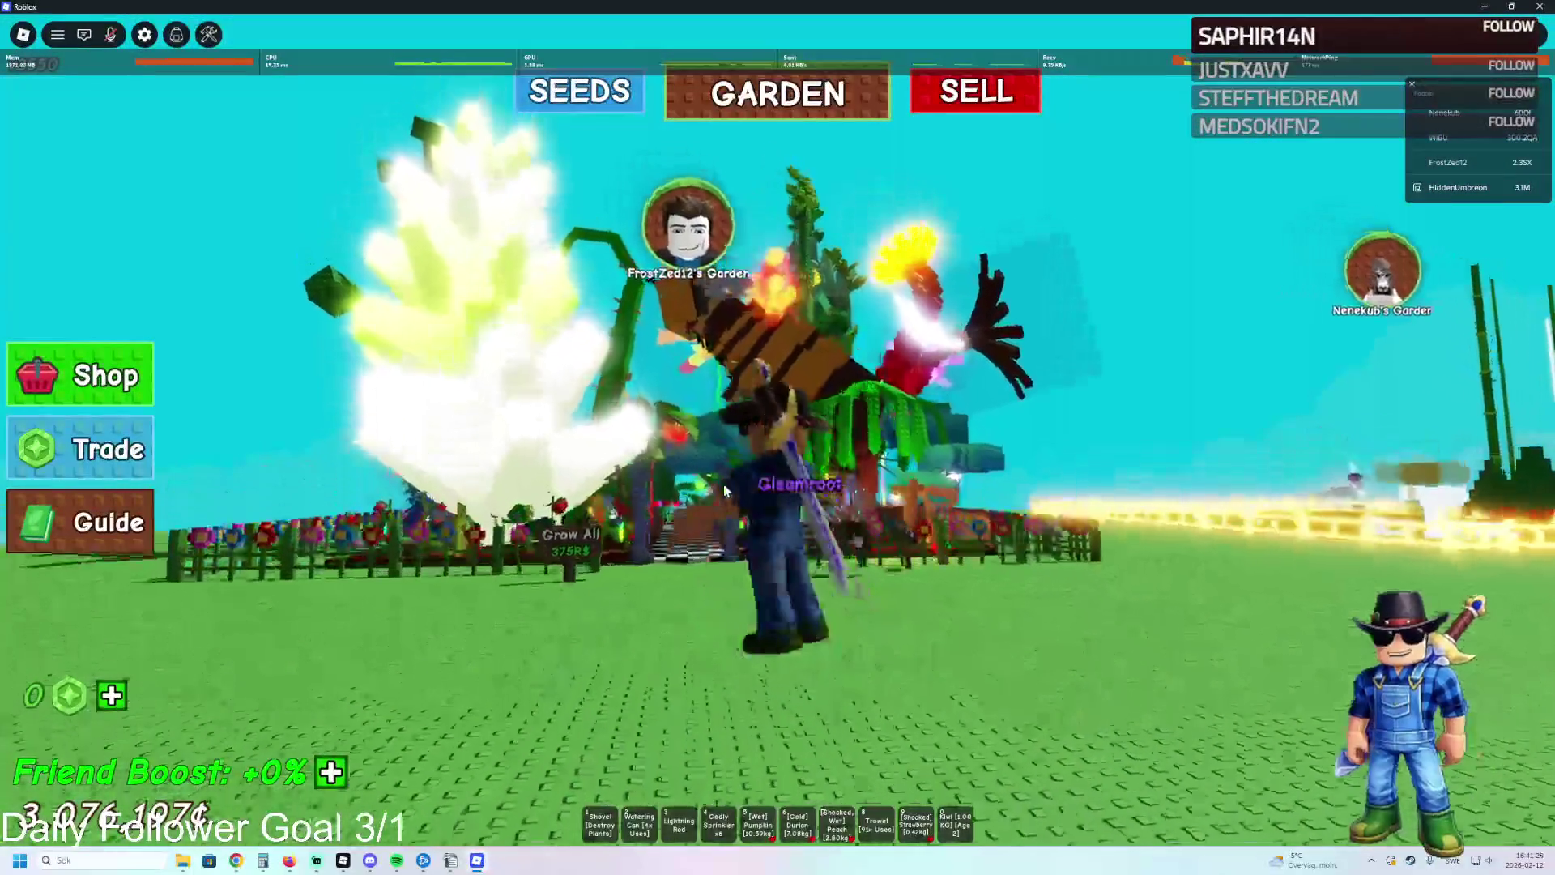
key("w")
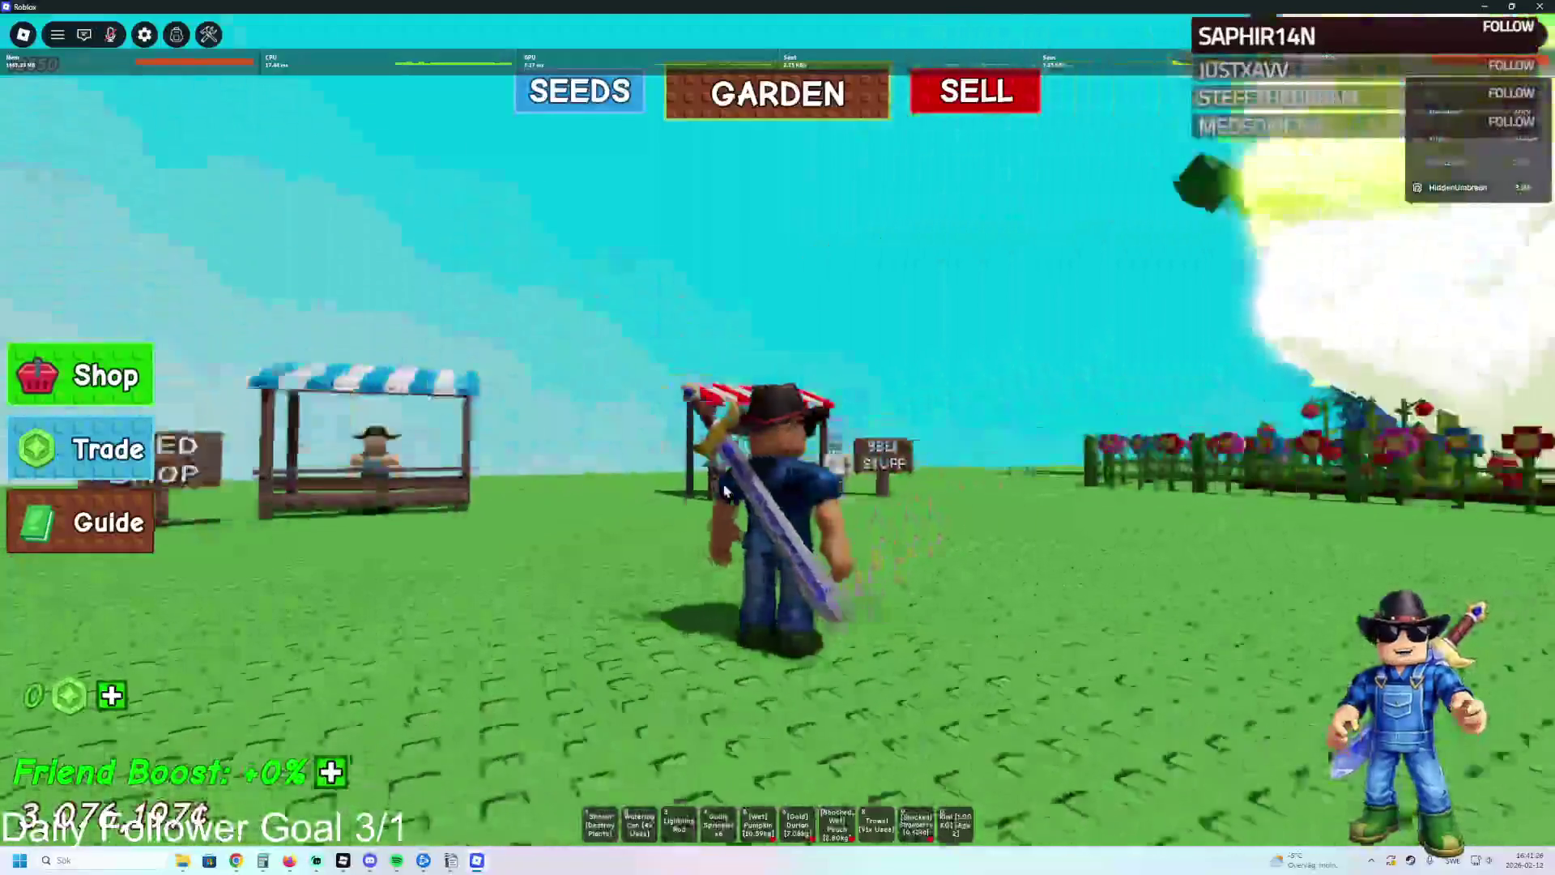
key("w")
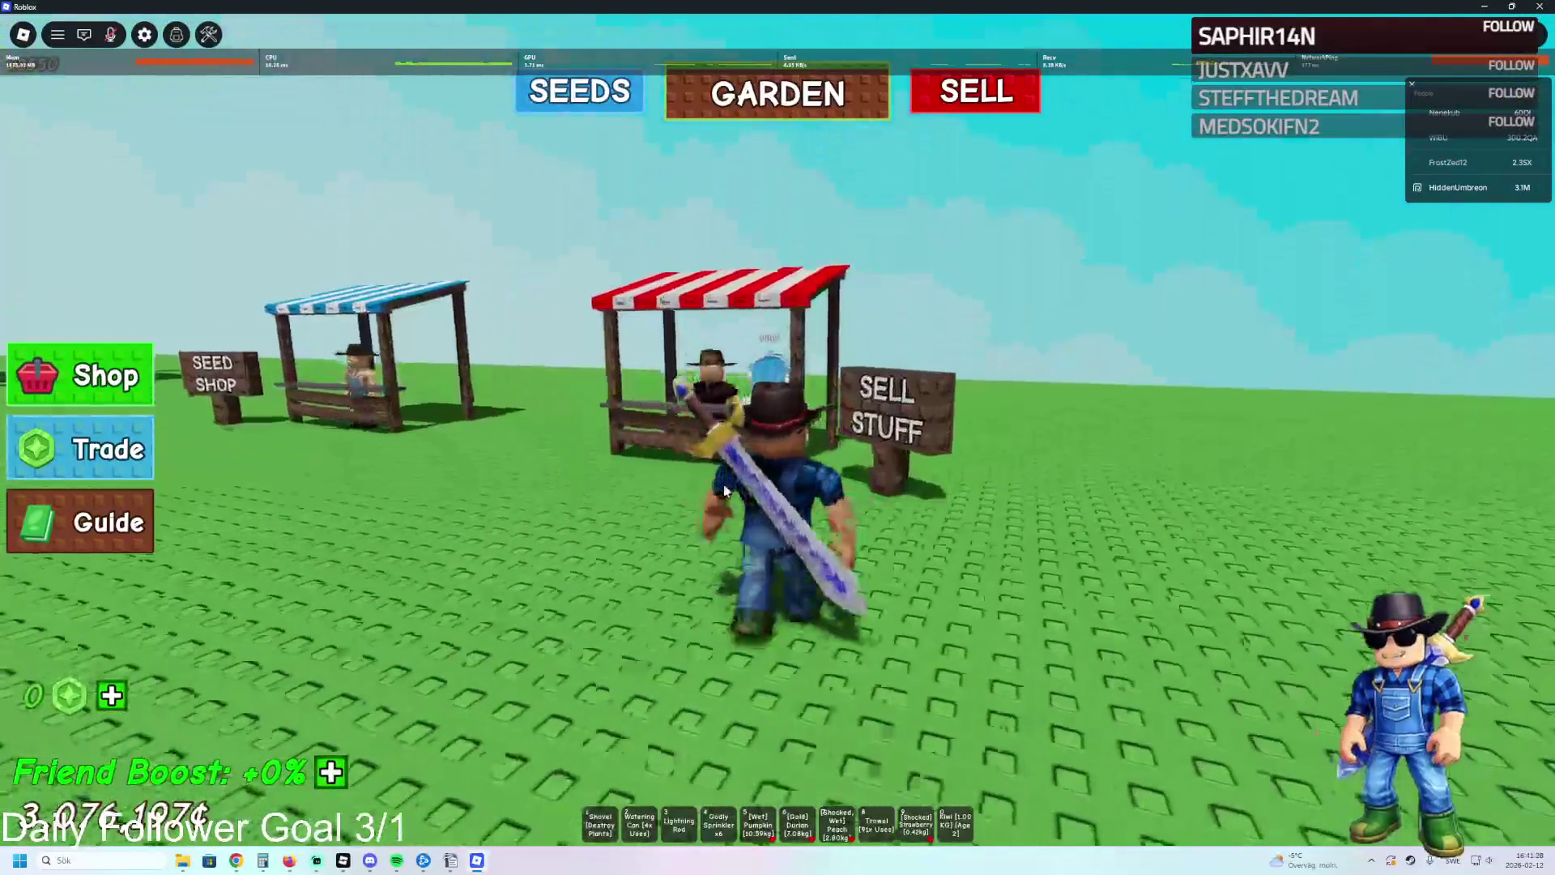
Jump across the red-and-white and blue-and-white stall roofs, then return to the garden plants.
key("space")
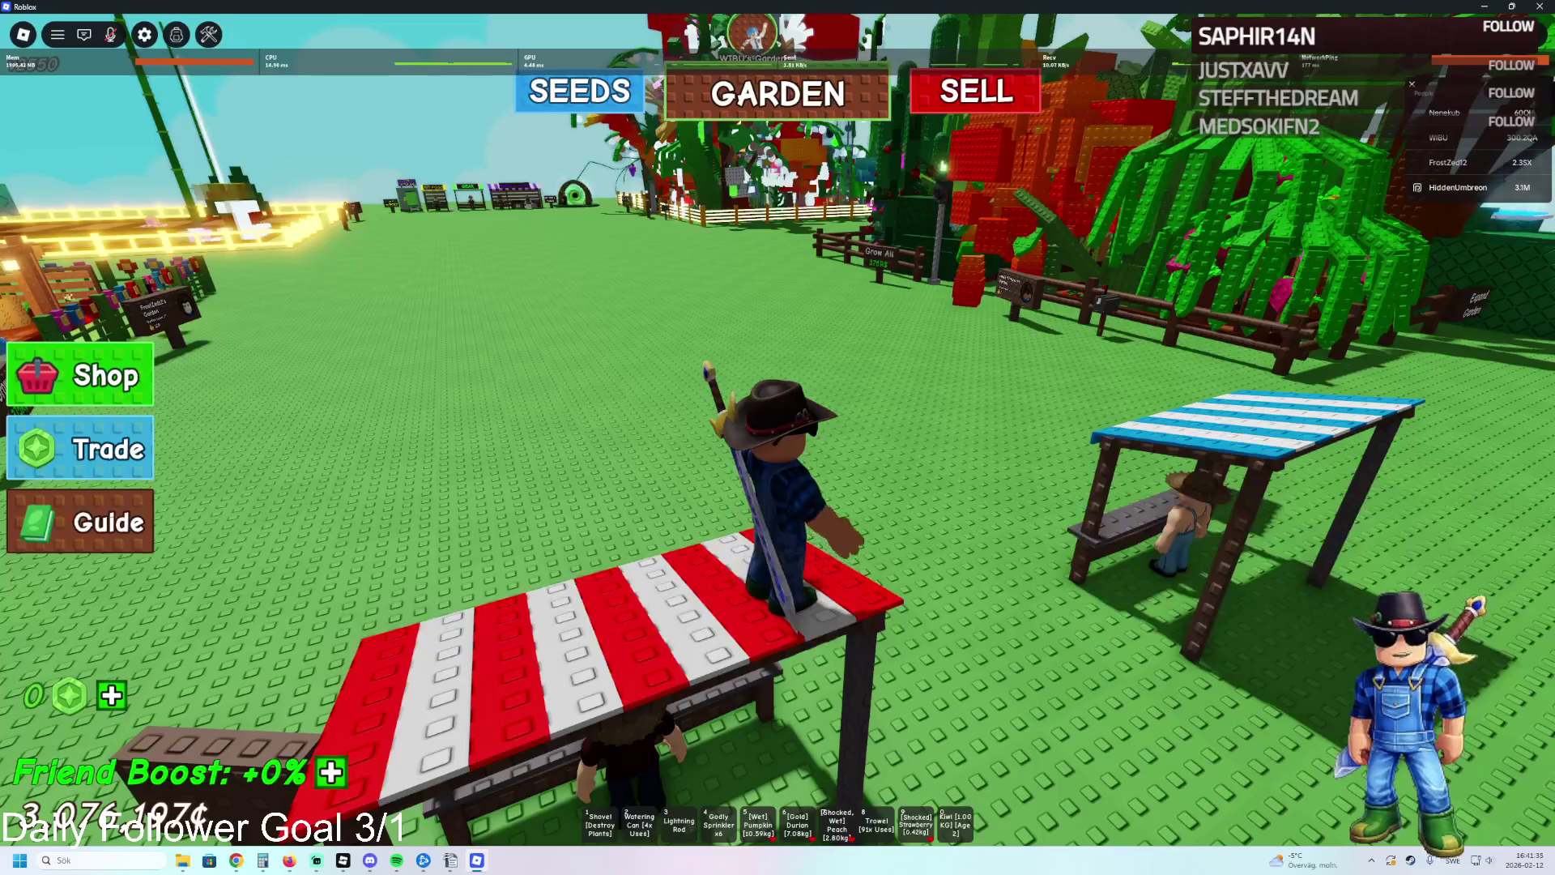
key("d")
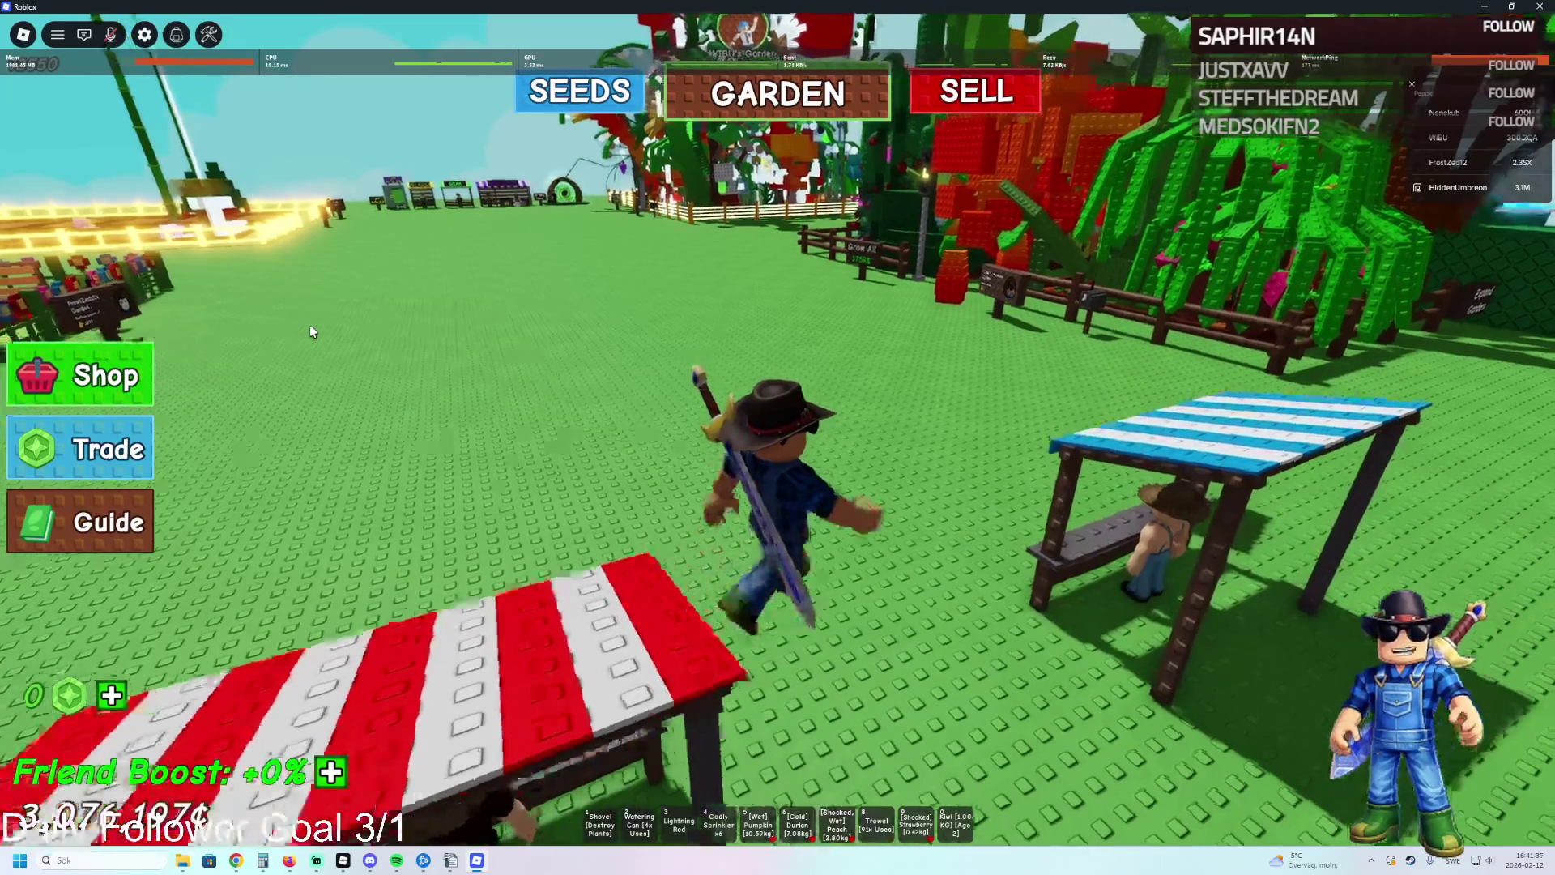
key("w")
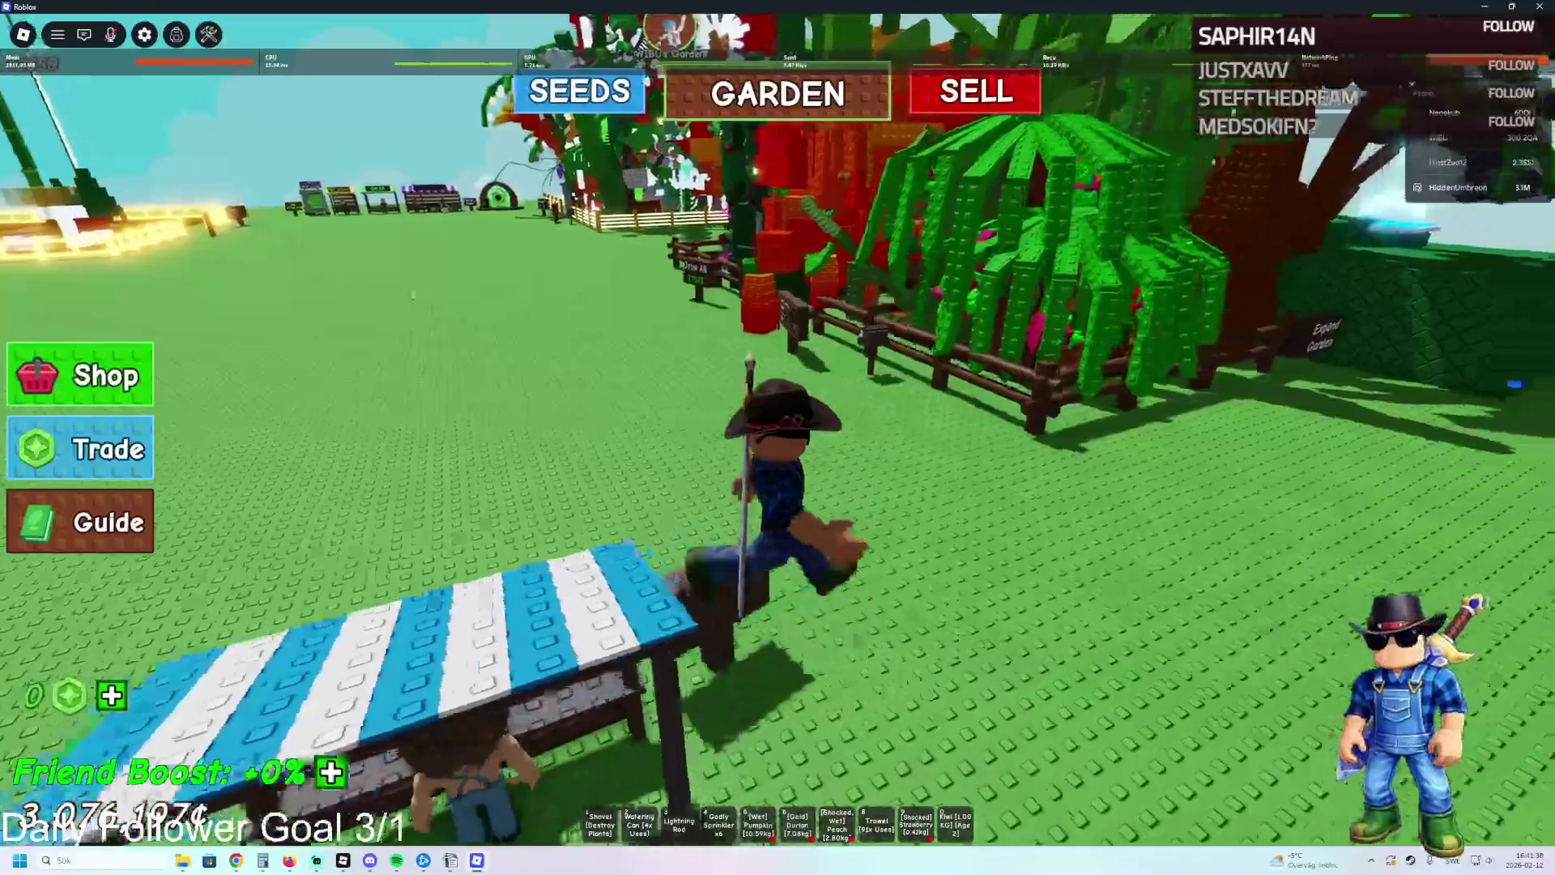
key("w")
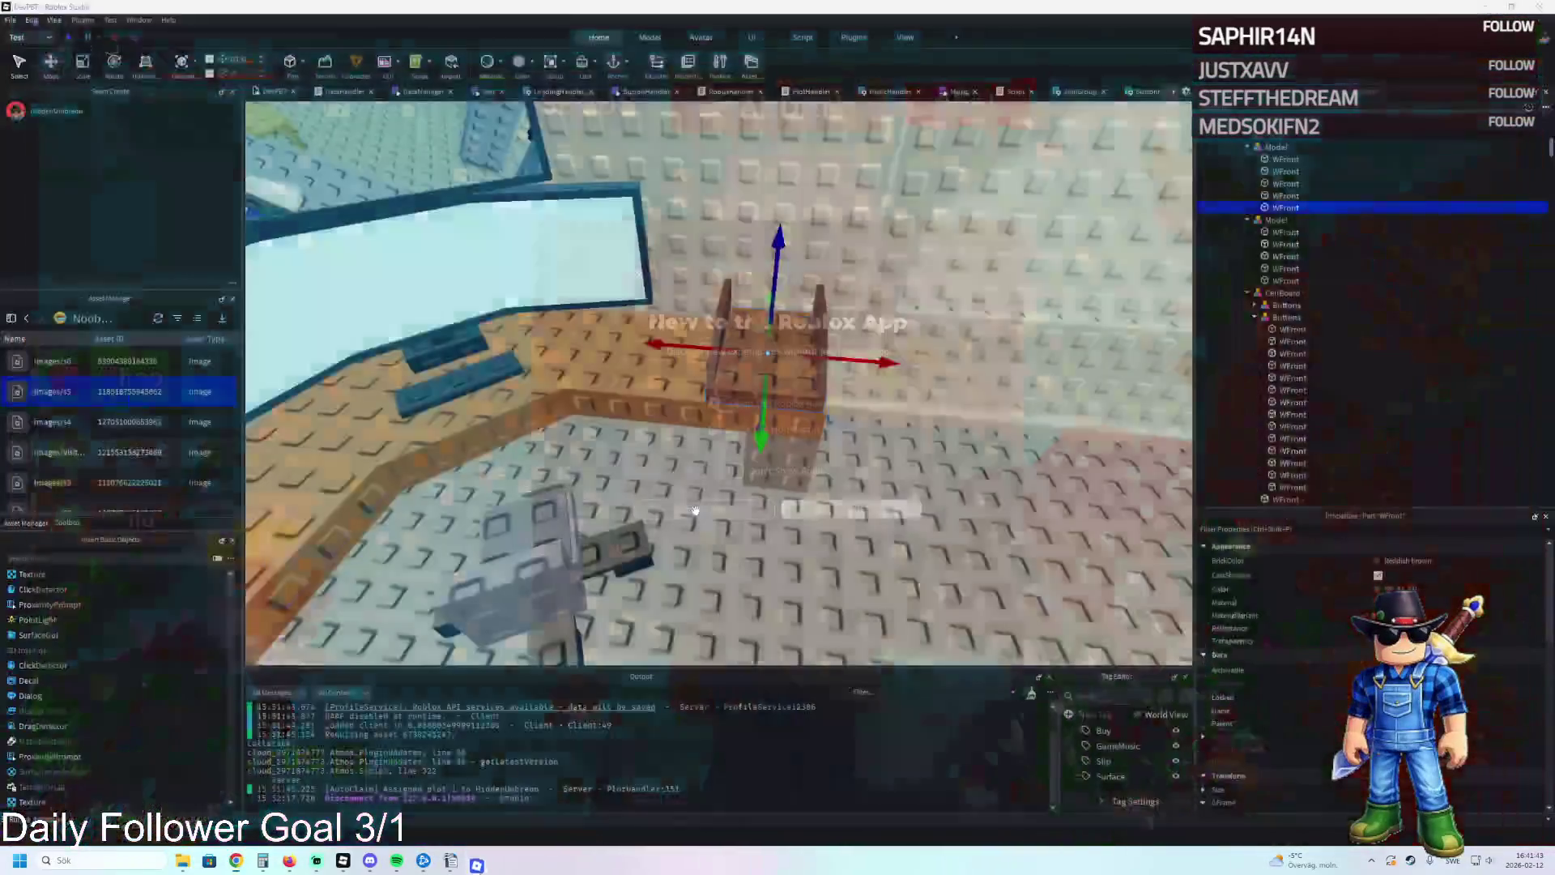
Focus on the WFront part and search the Toolbox models for 'studs'.
key("f")
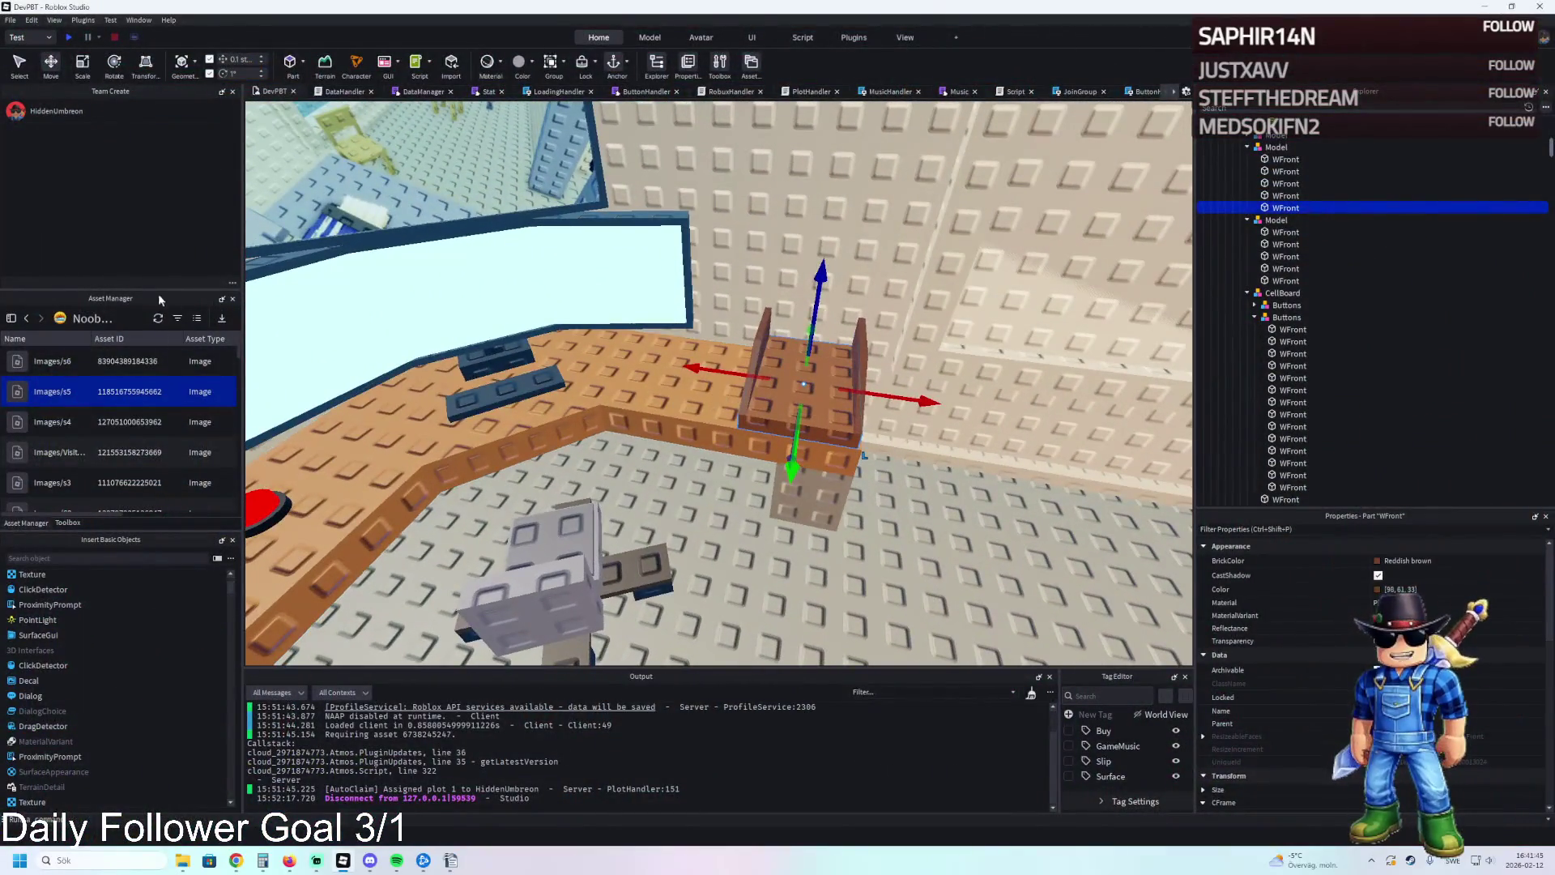
left_click(68, 522)
left_click(164, 337)
type("s")
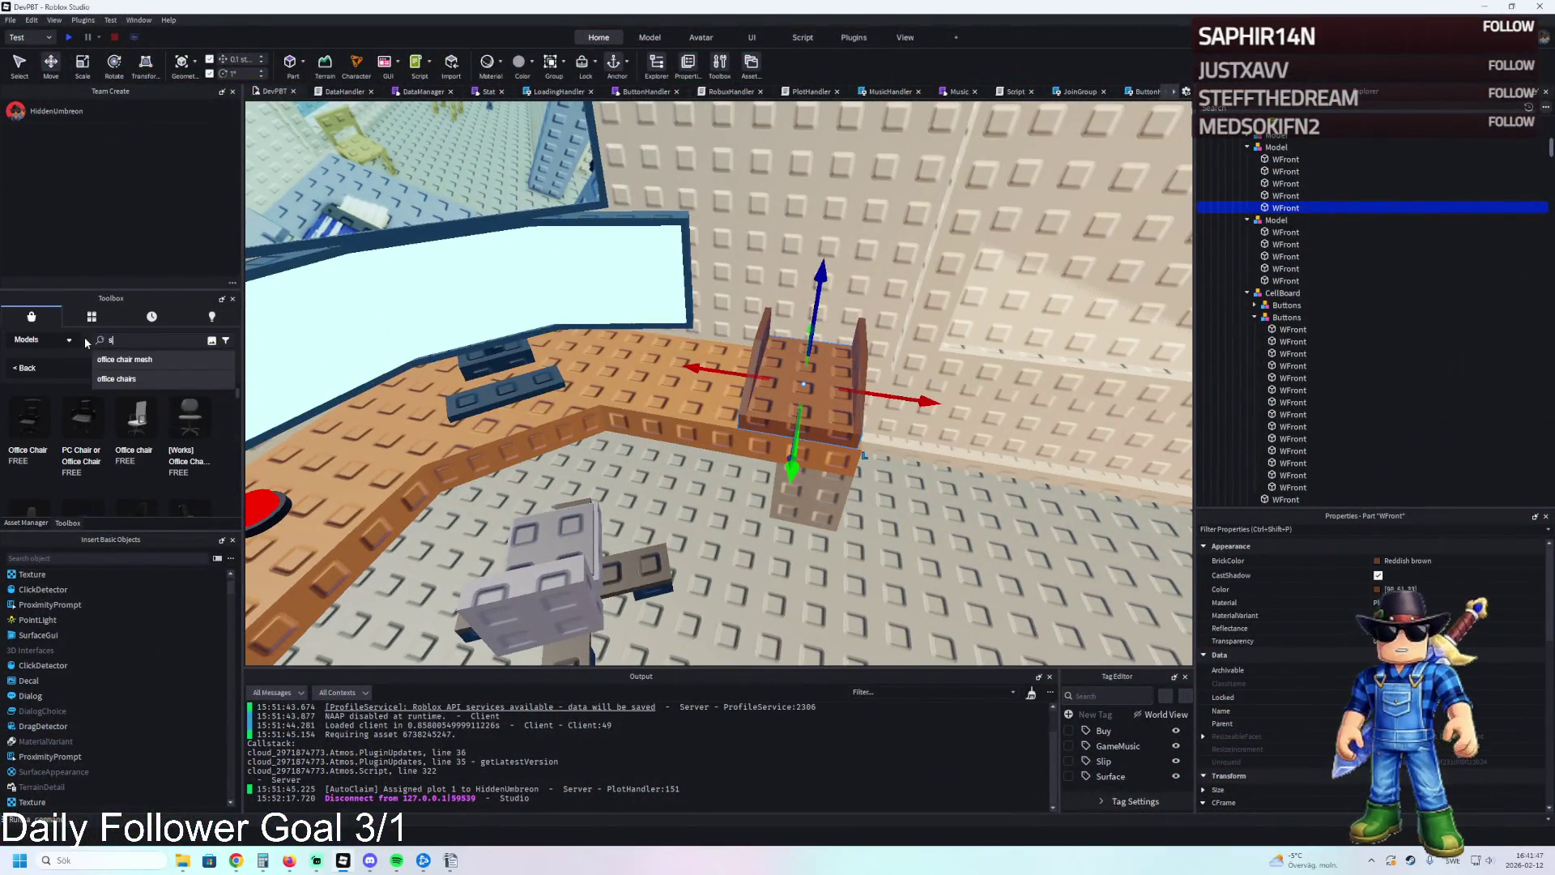
type("tuds")
key("Return")
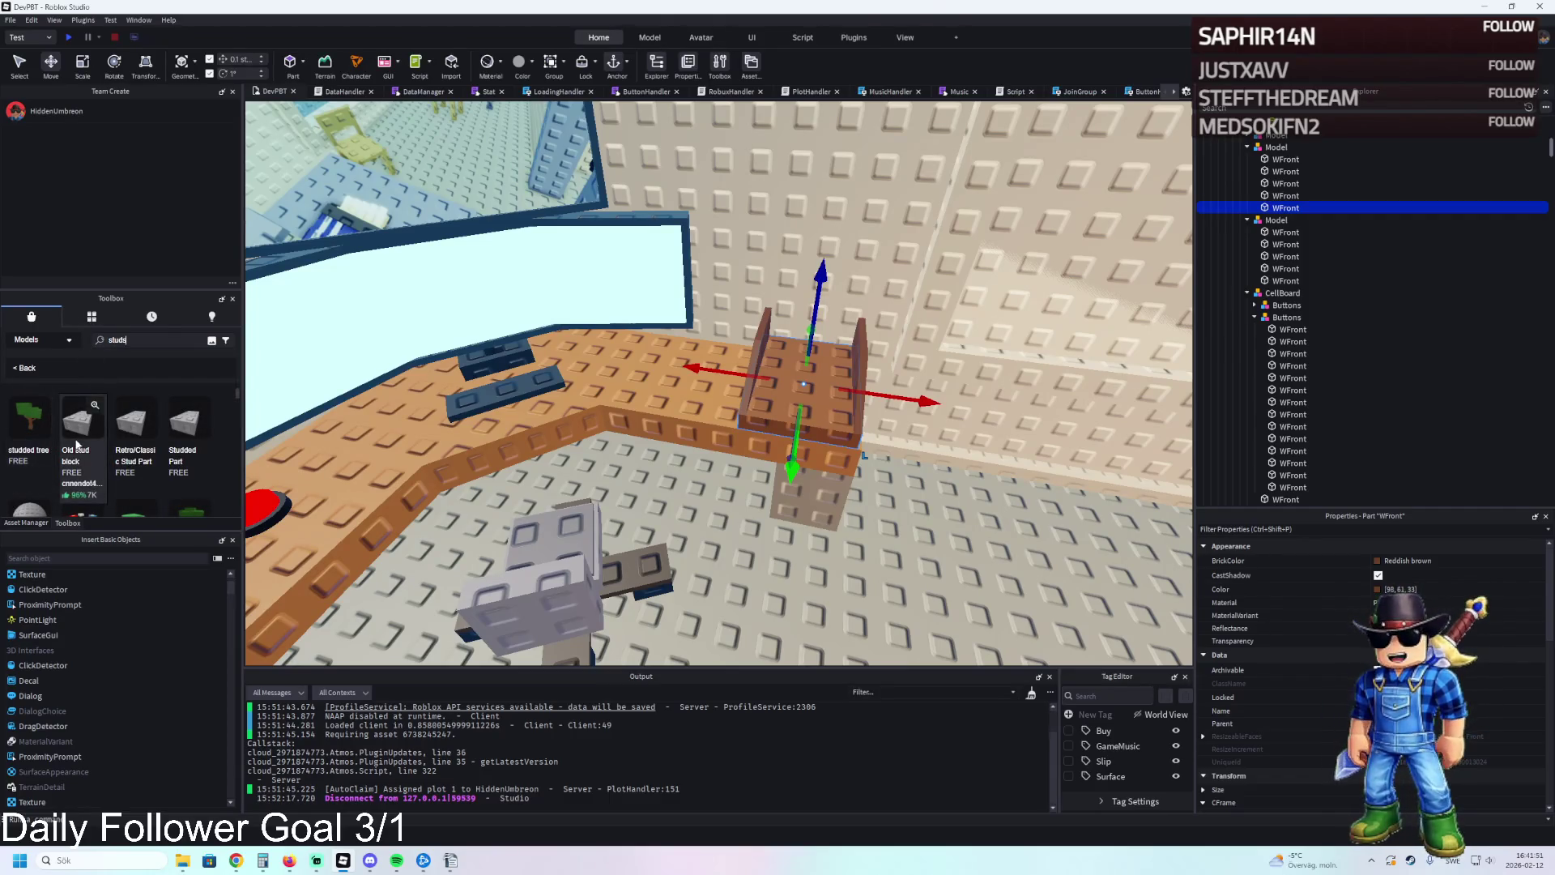
Insert the 2022 Stud material, then undo the extra copies.
scroll(89, 440, "down", 2)
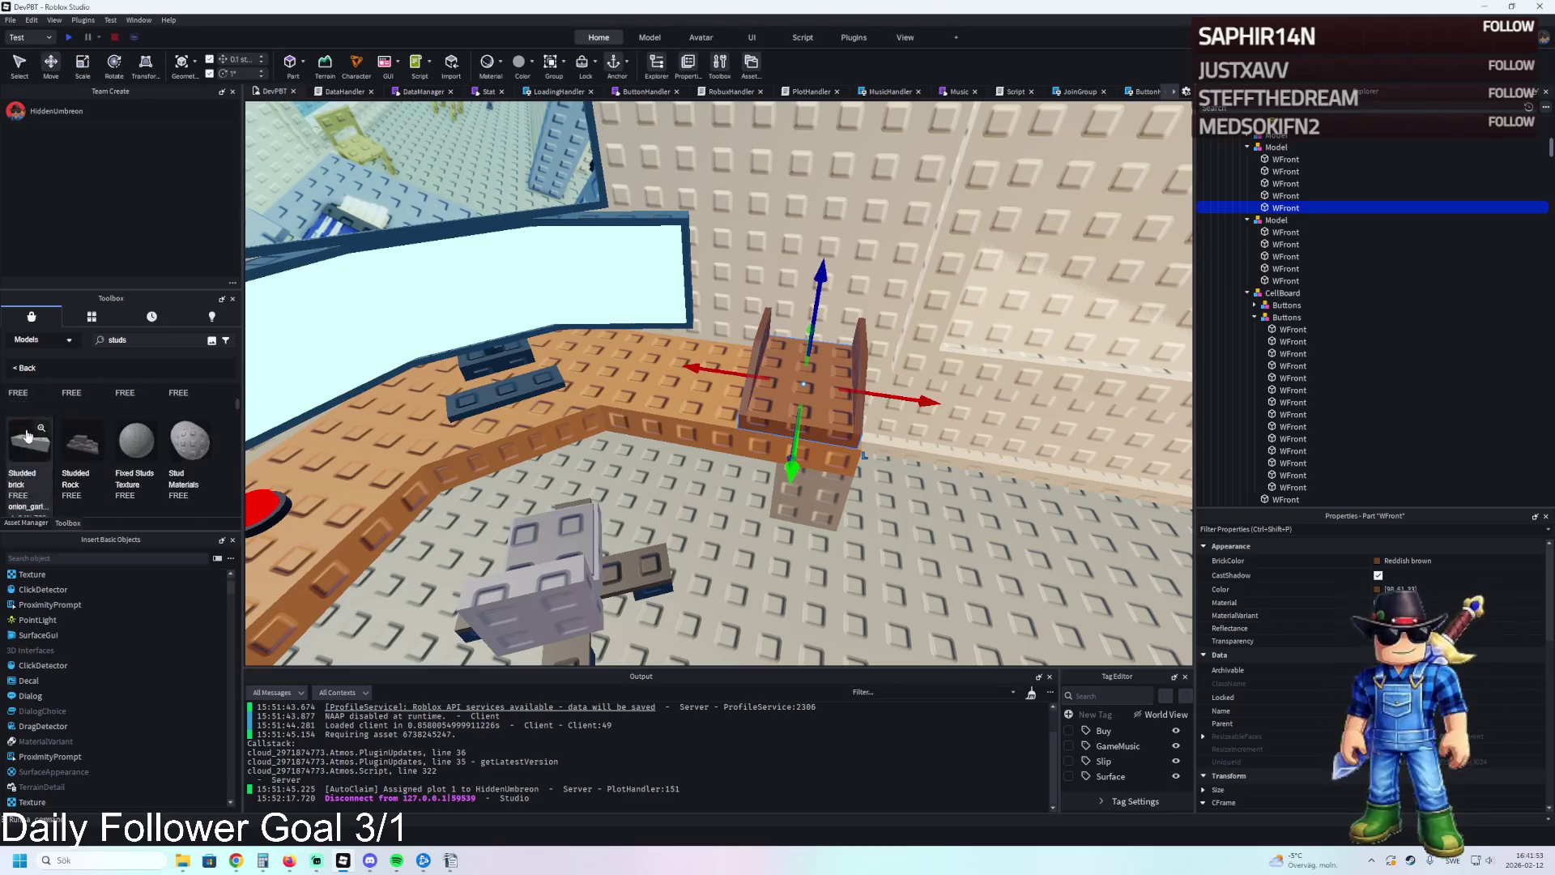
left_click(29, 419)
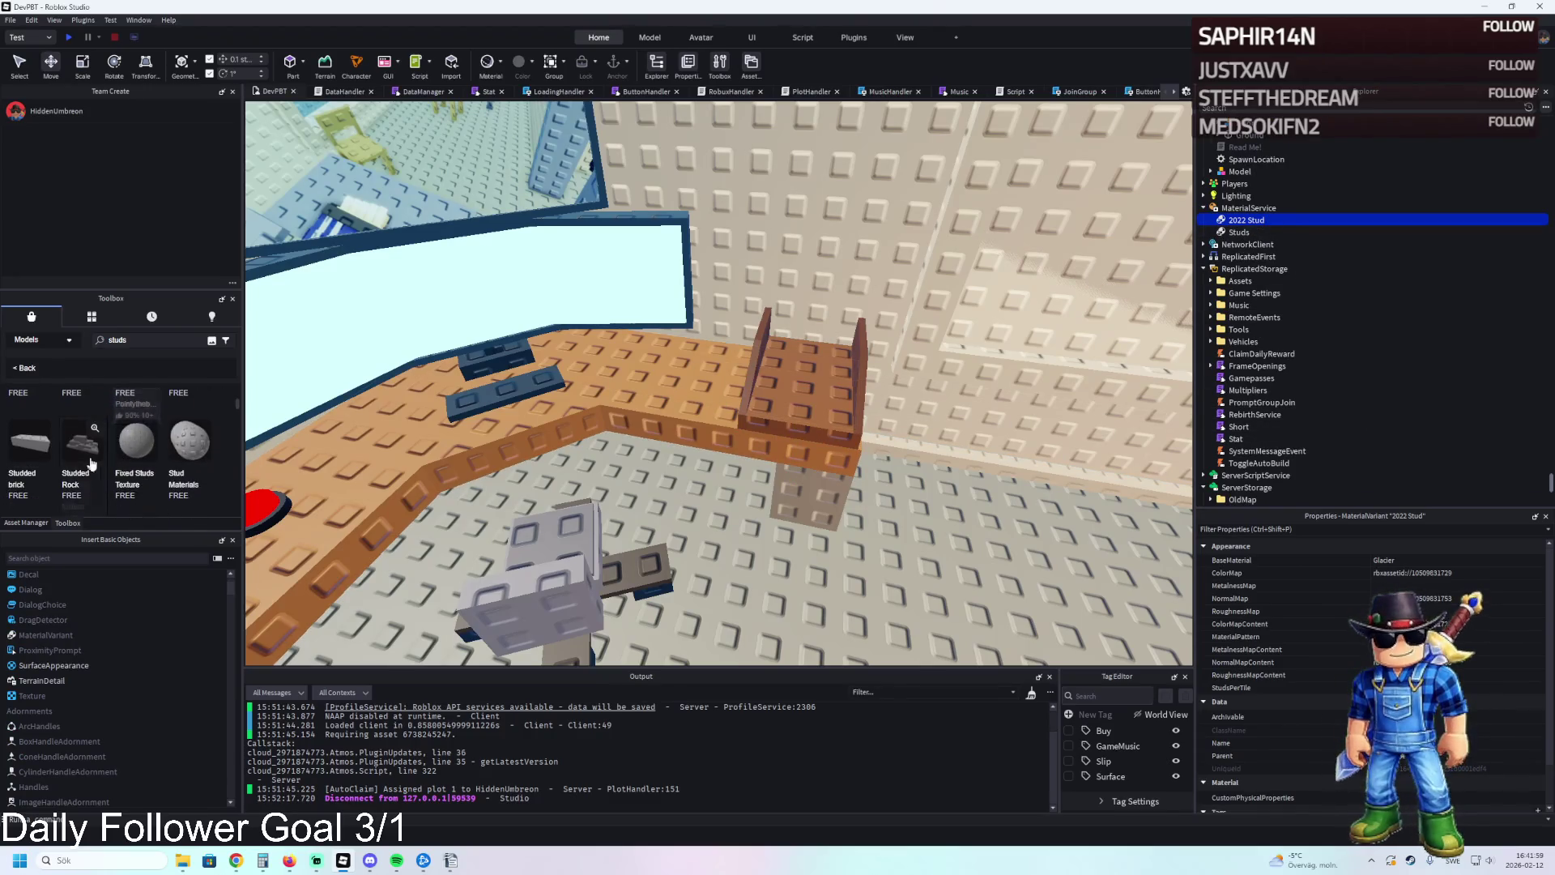
scroll(161, 471, "down", 1)
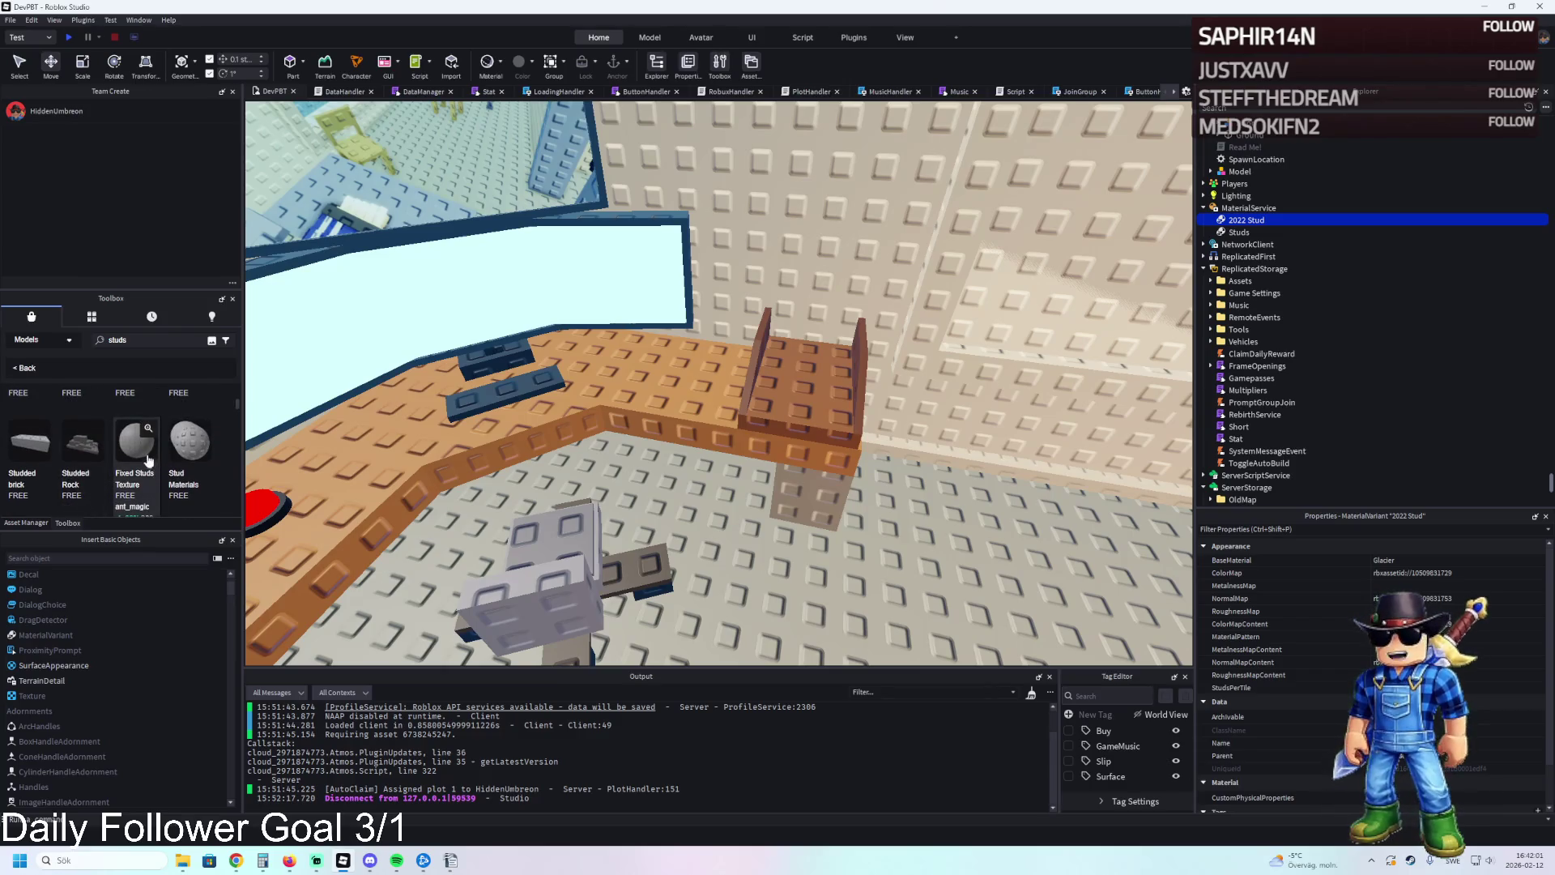
scroll(166, 462, "down", 3)
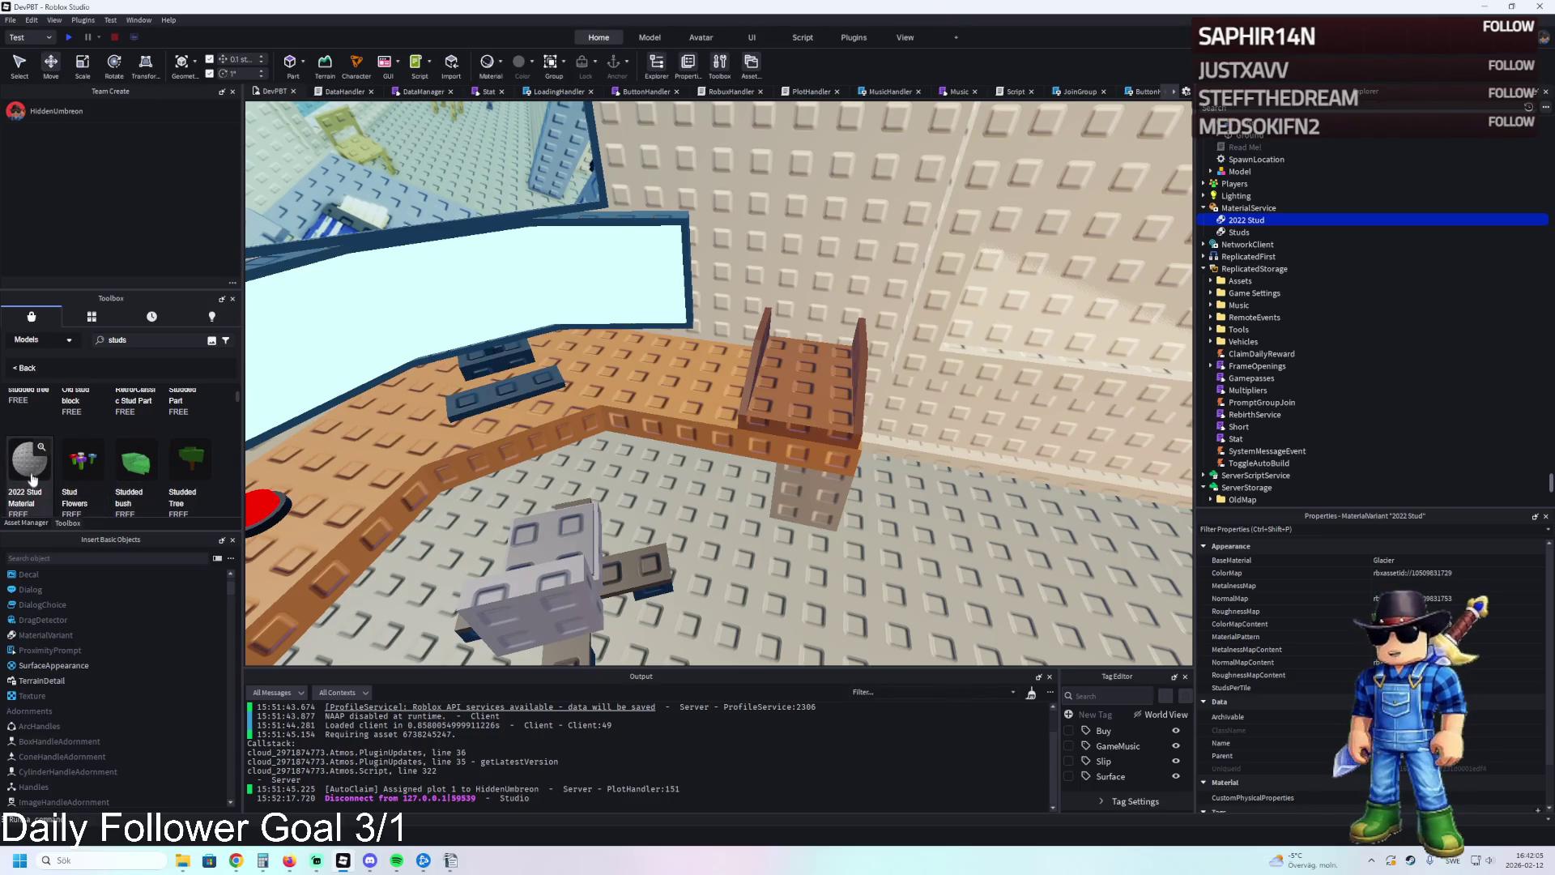
left_click_drag(1186, 289, 1248, 208)
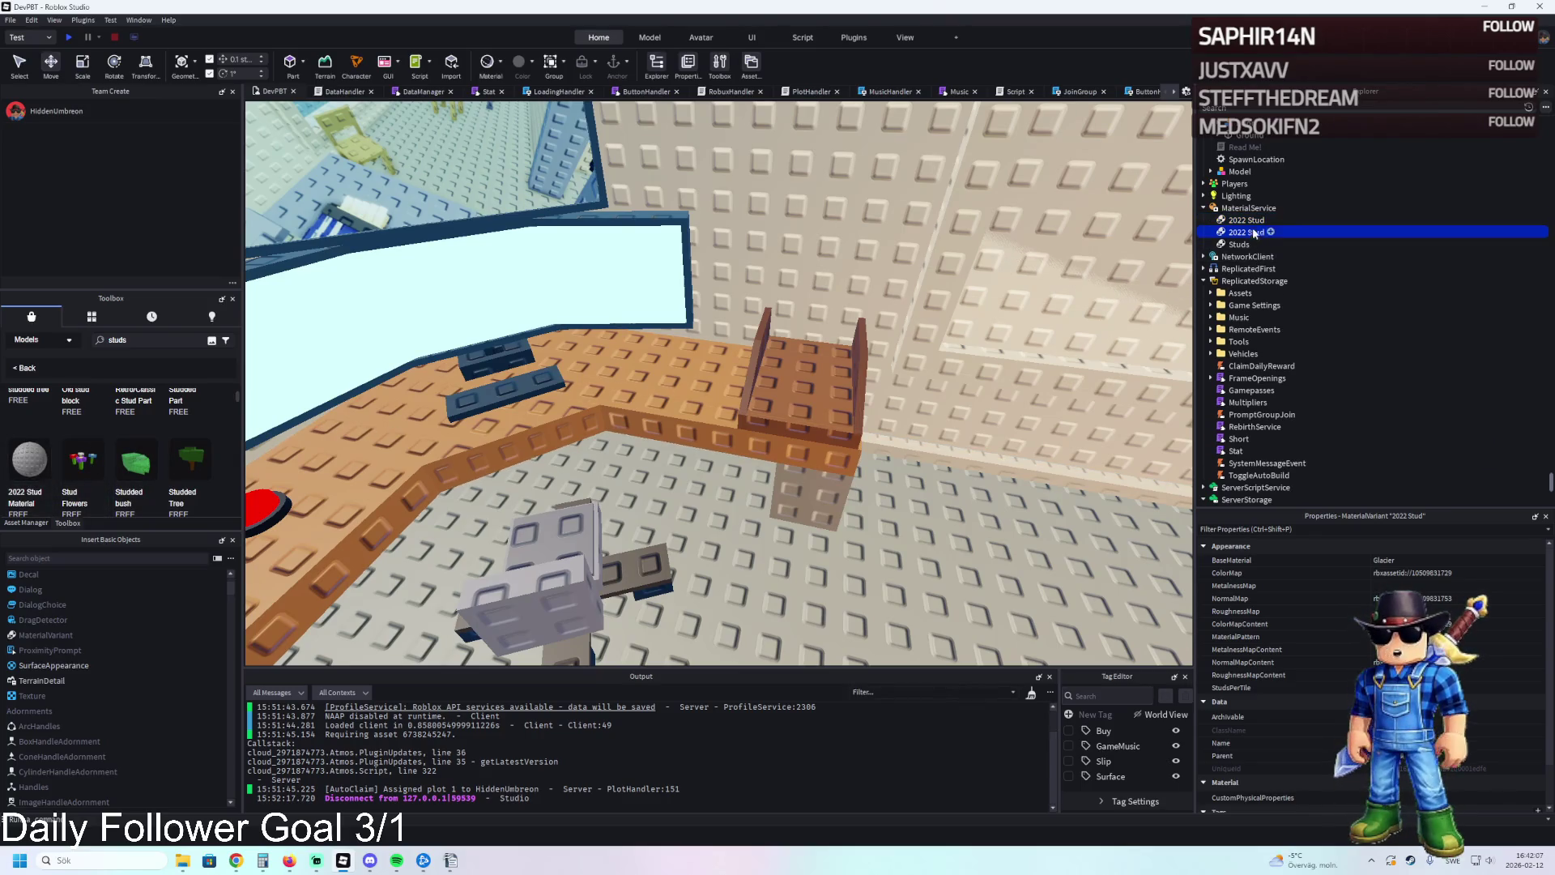
key("ctrl+z")
key("ctrl+z")
Undo again and delete the unwanted new part from Workspace.
scroll(989, 260, "up", 1)
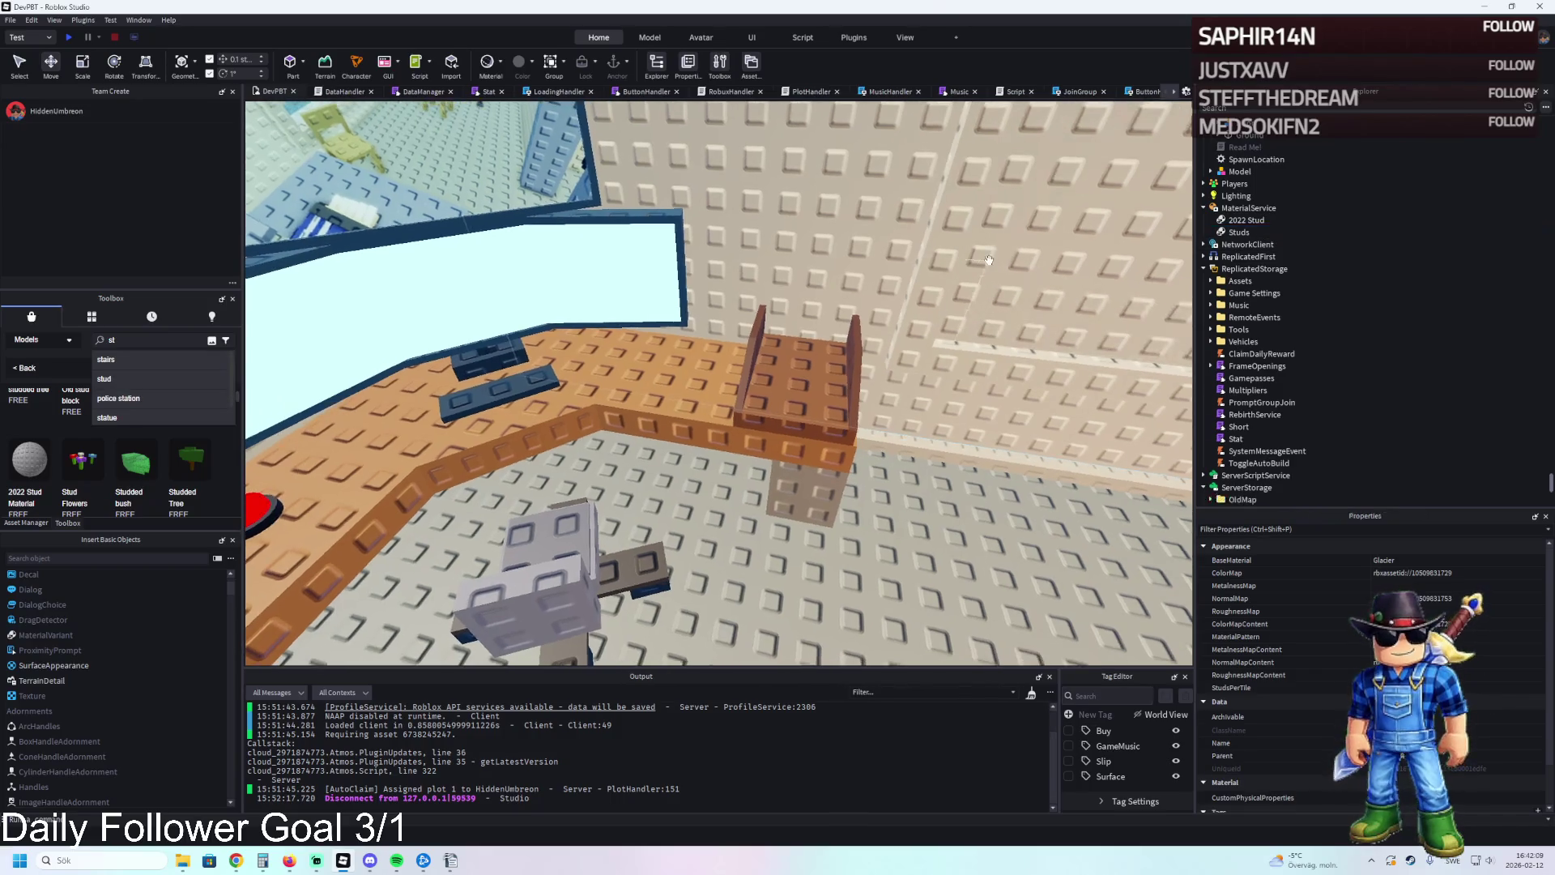
scroll(53, 460, "up", 2)
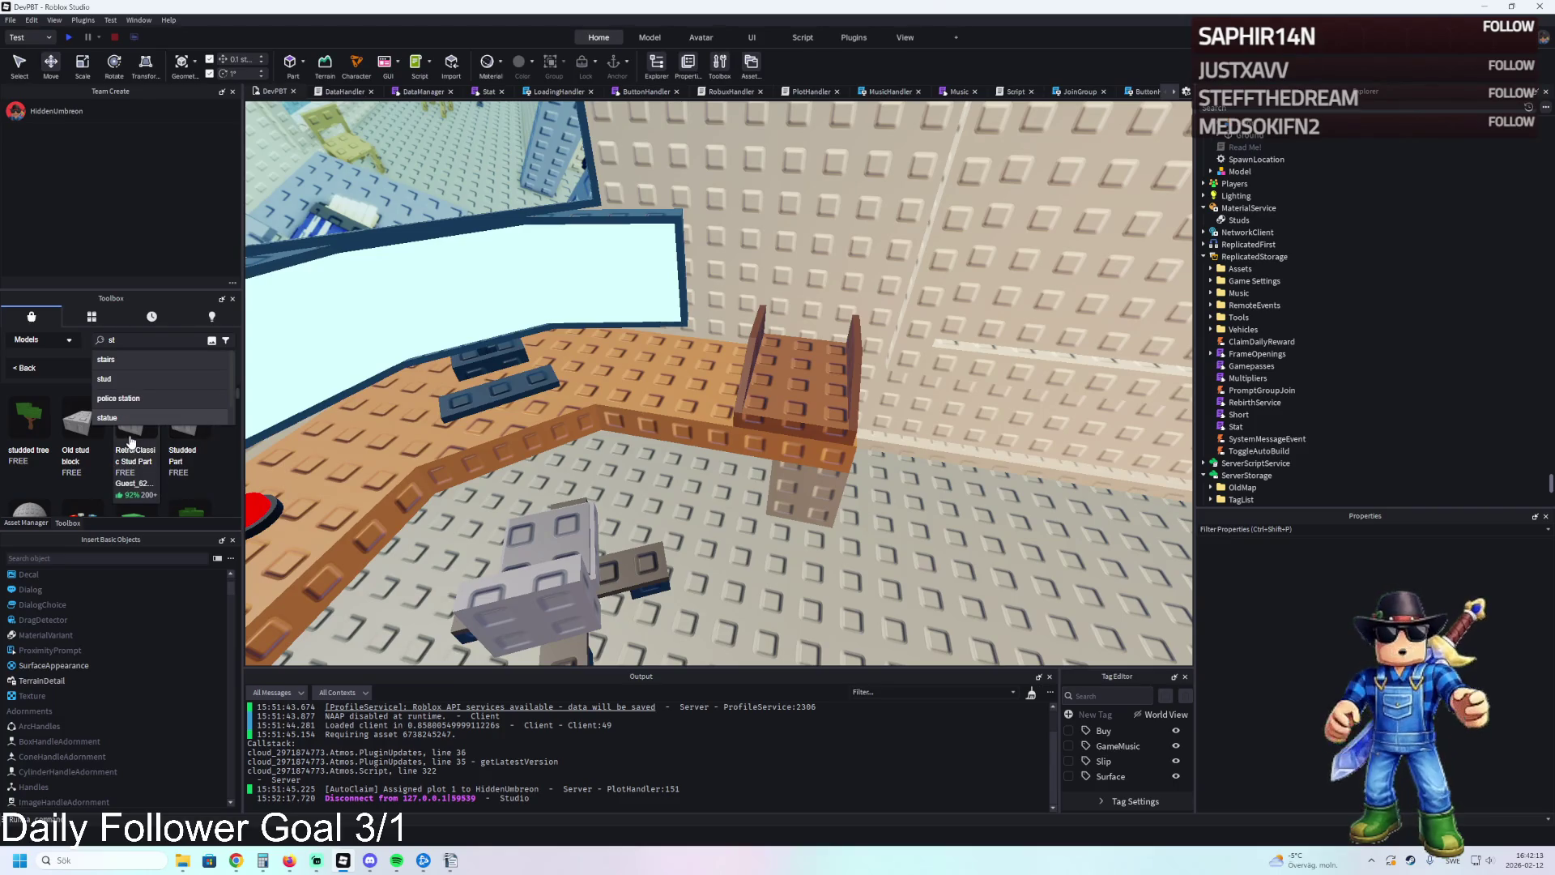
key("ctrl+z")
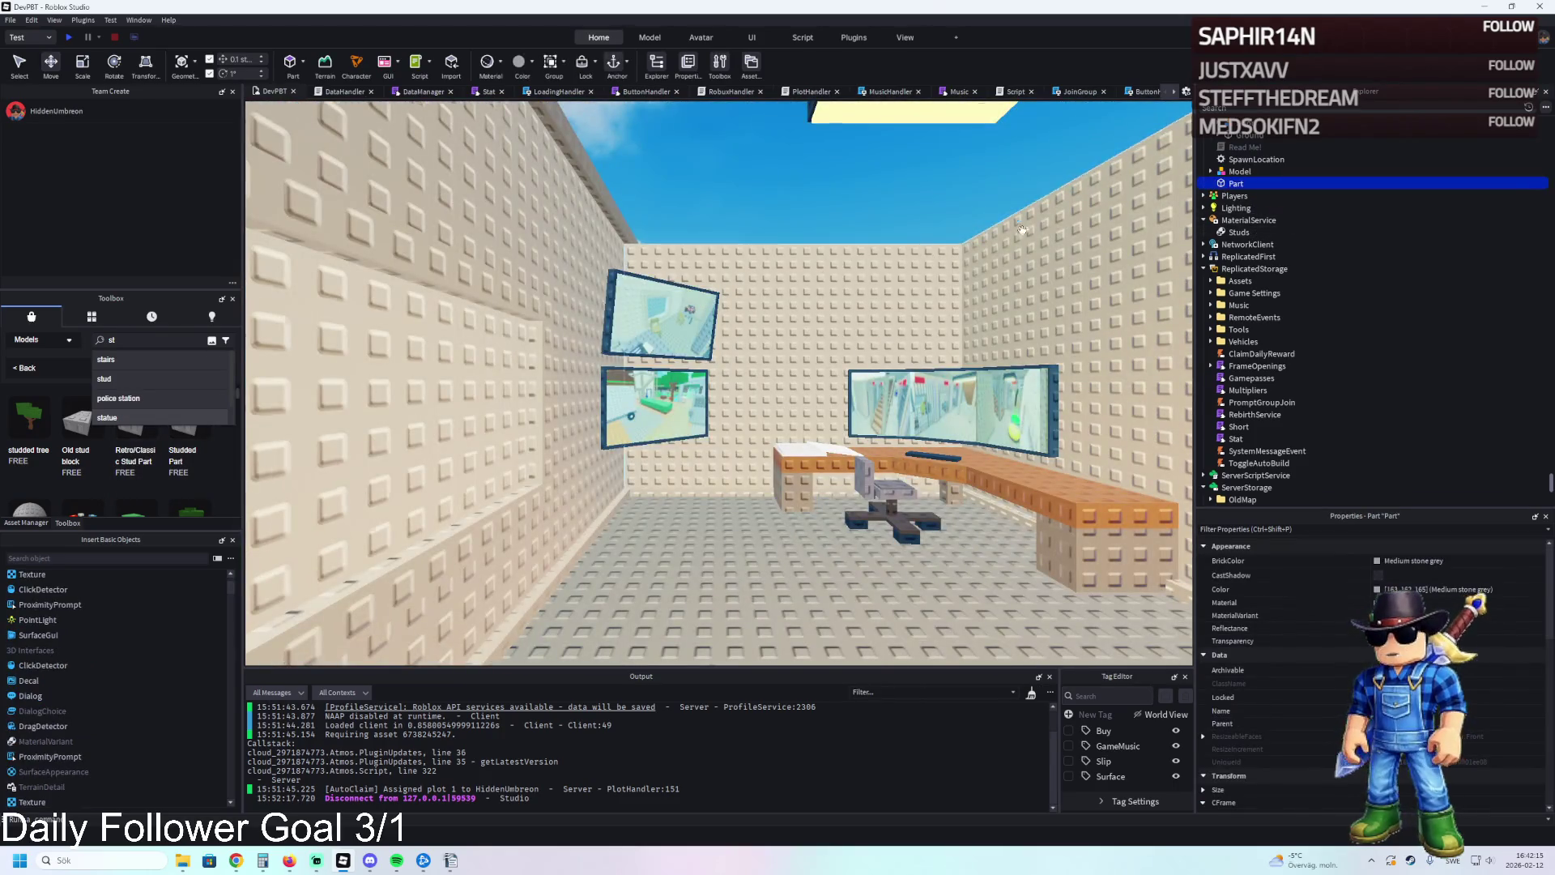
key("f")
key("ctrl+1")
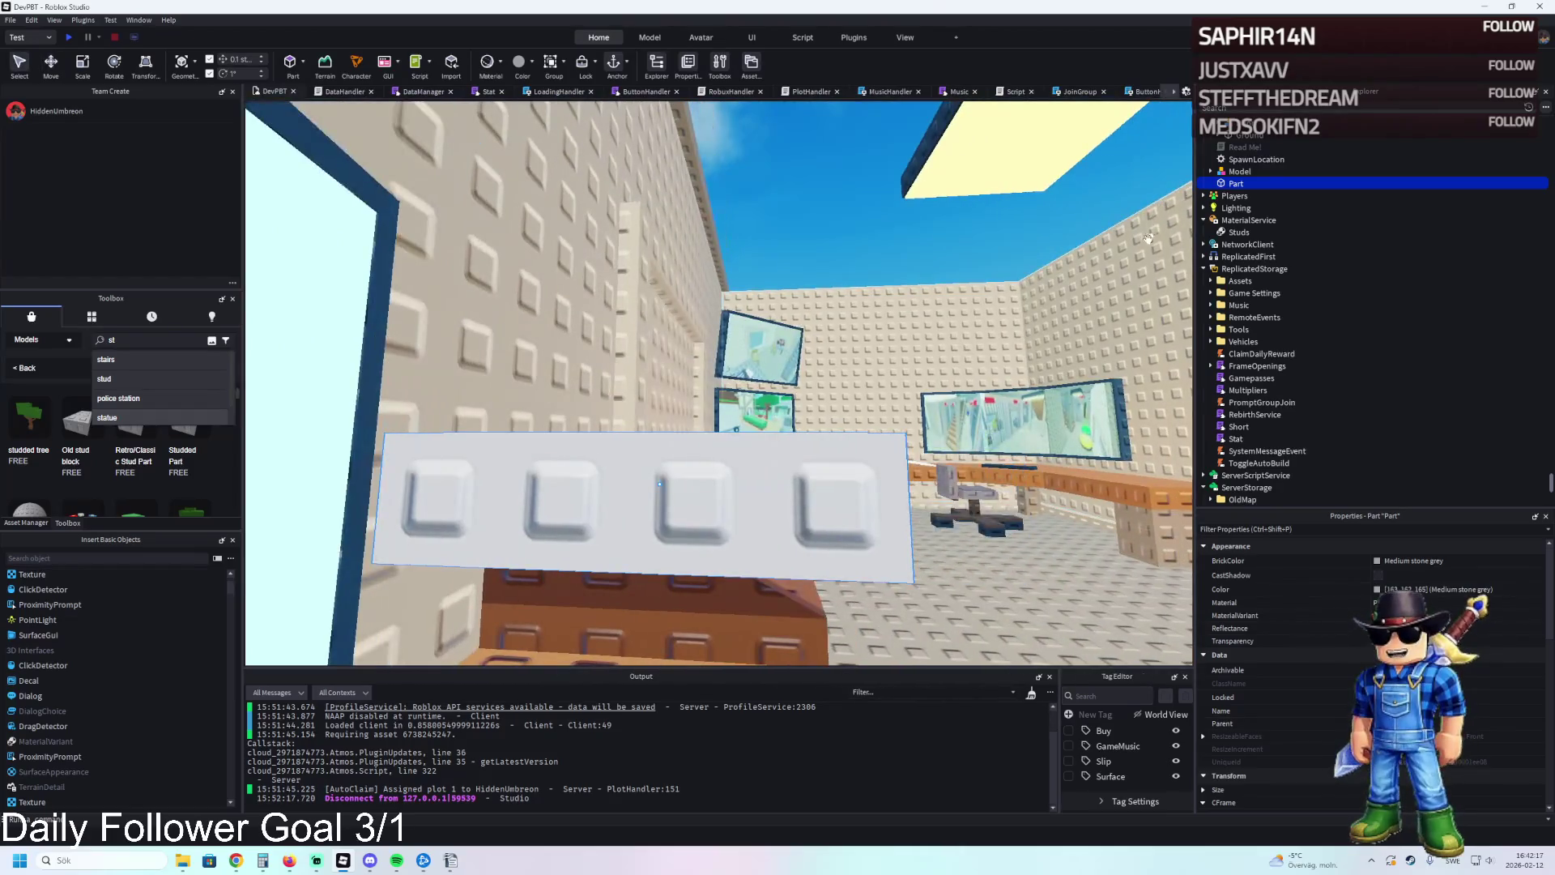
key("Delete")
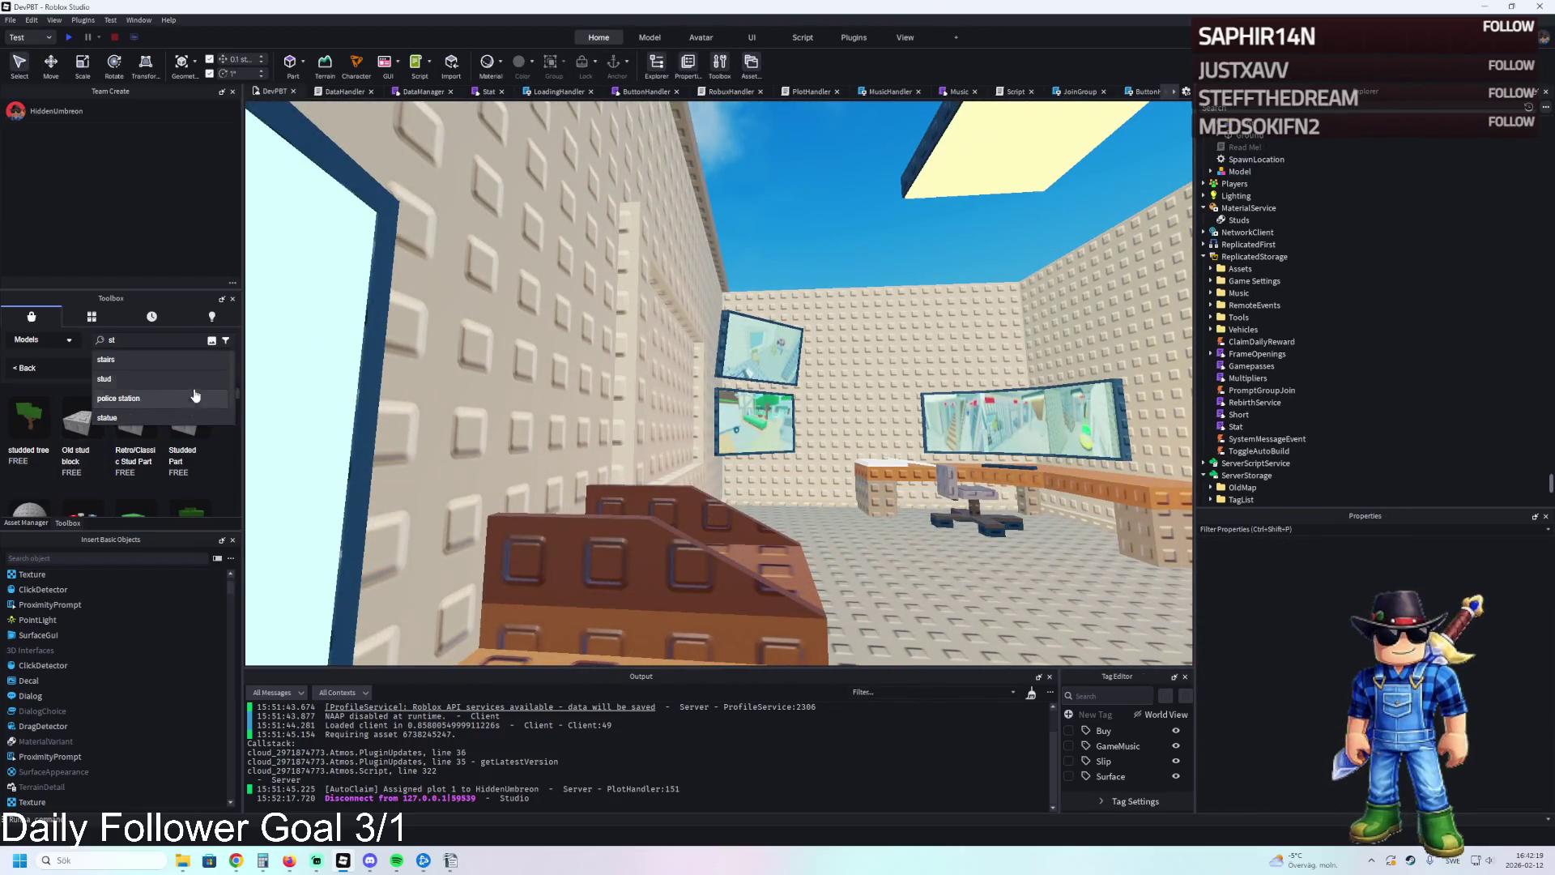
Insert the Stud Materials pack of seven 2022 variants from the 'stud' results.
left_click(138, 379)
mouse_move(186, 423)
scroll(186, 420, "down", 2)
left_click(127, 434)
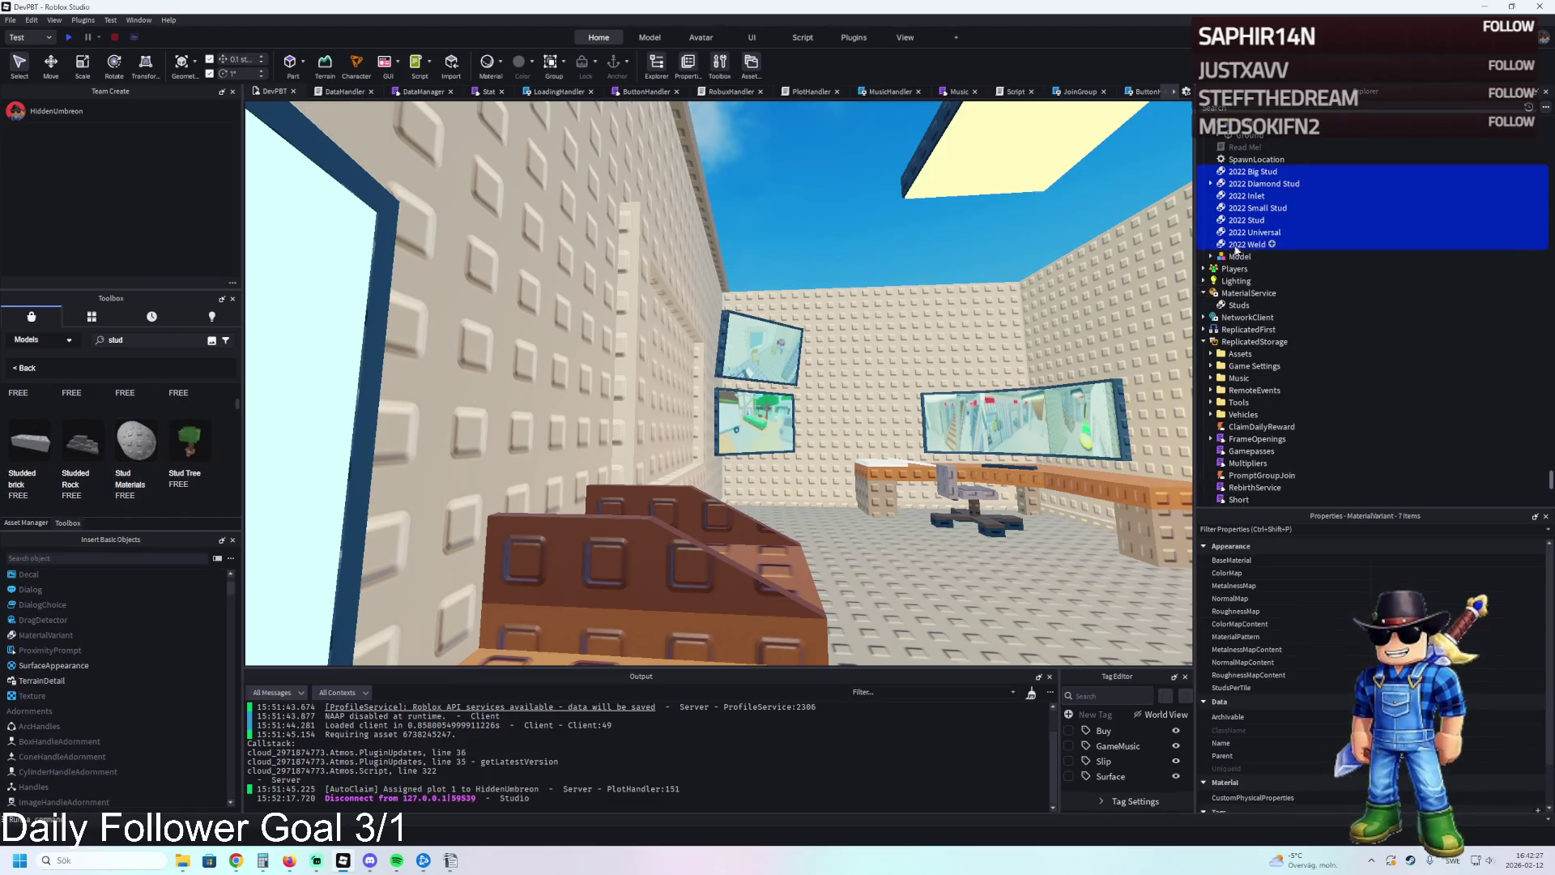
Fly the camera over the prison plot and move 2022 Inlet into MaterialService.
key("s")
key("e")
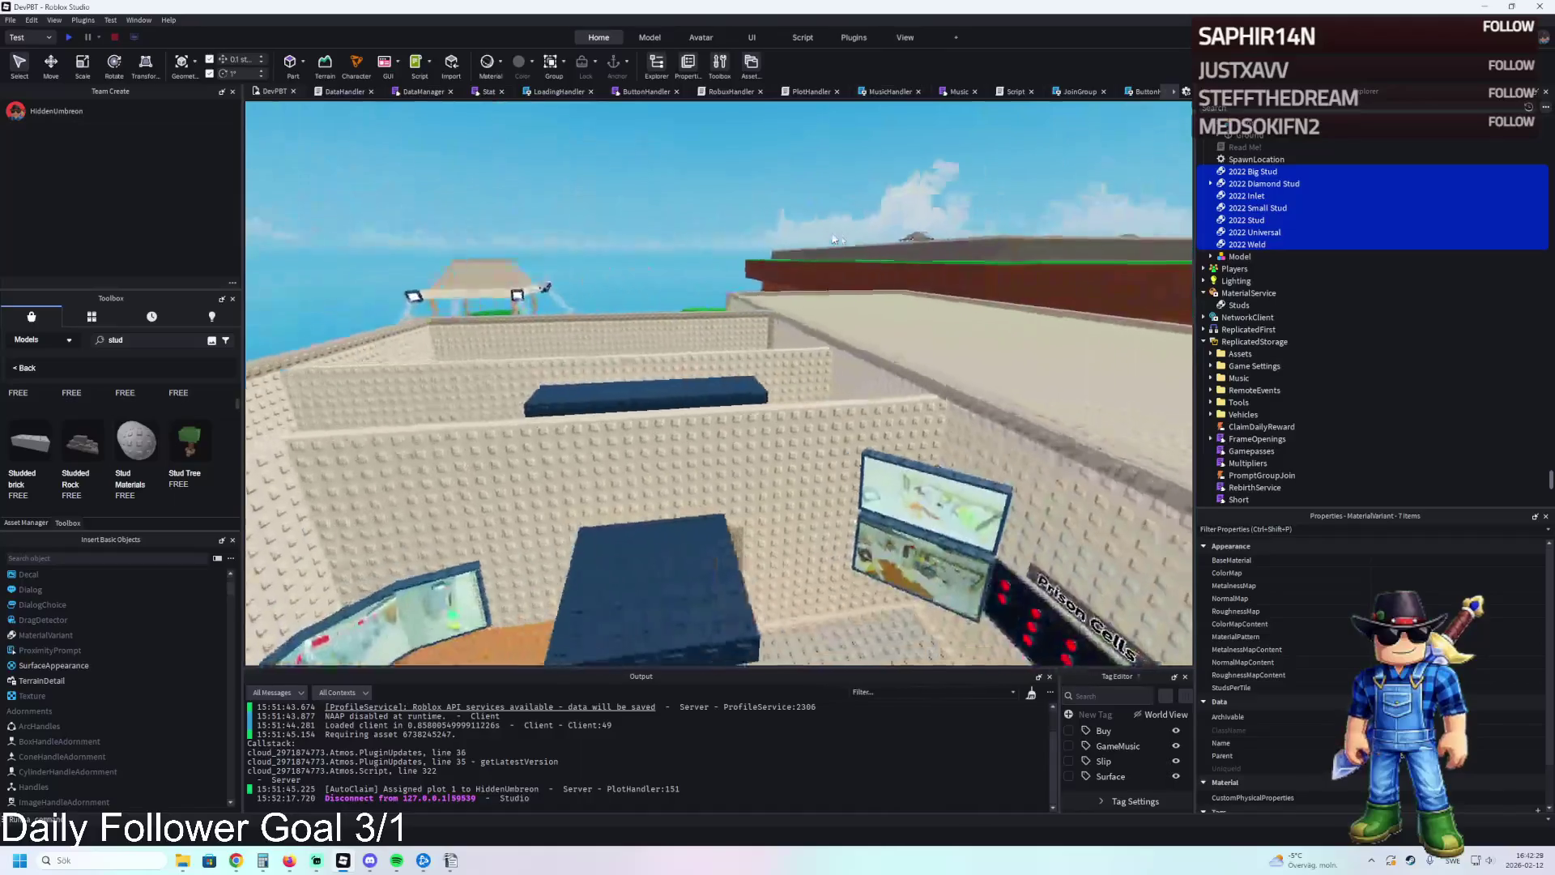
key("s")
key("e")
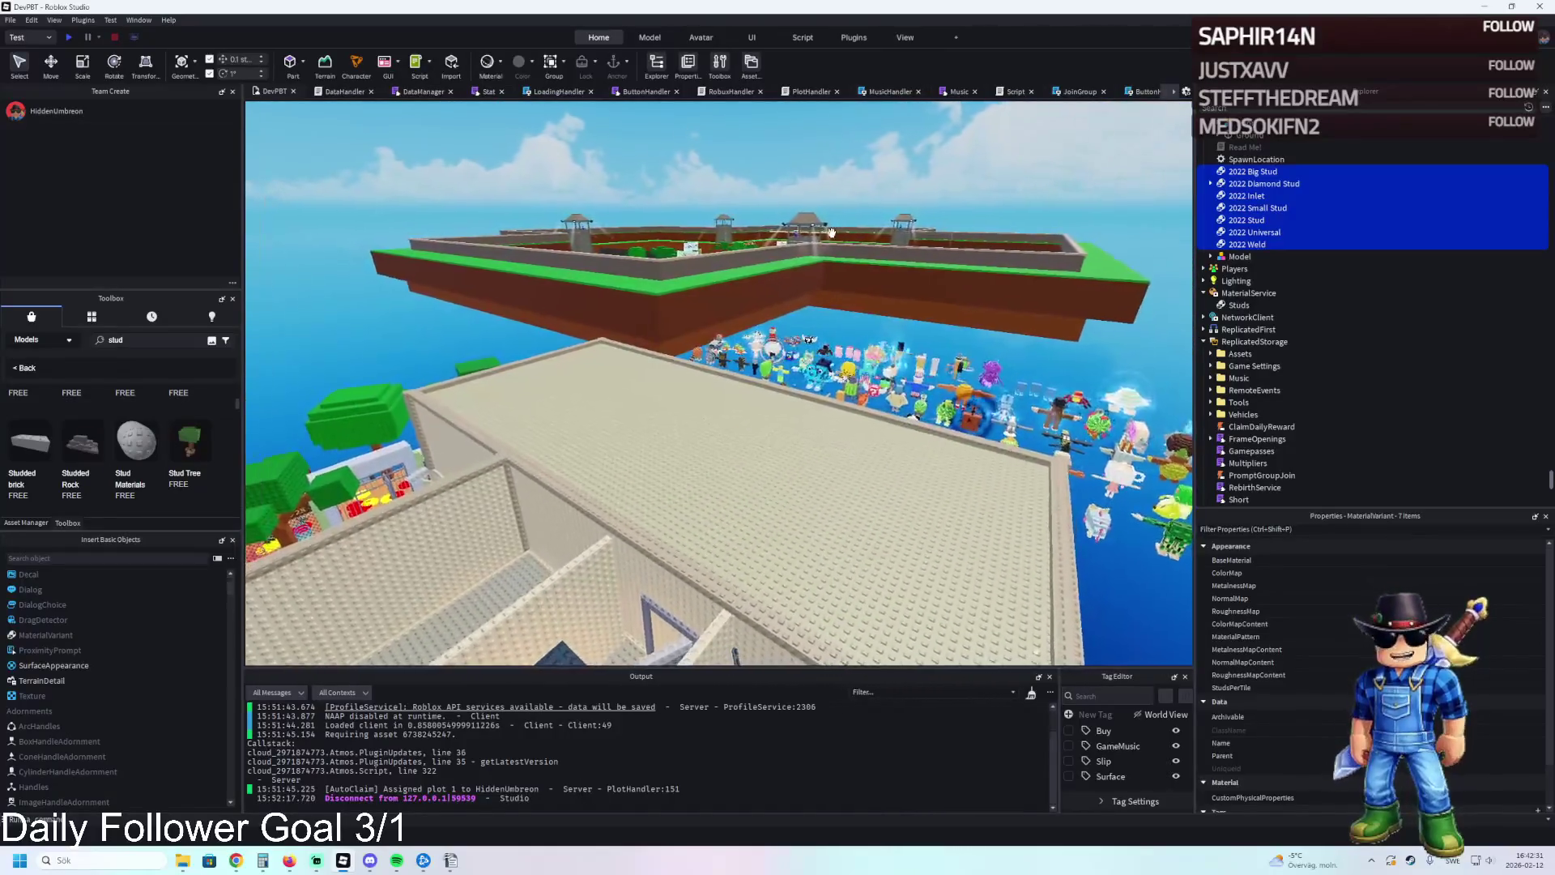
key("d")
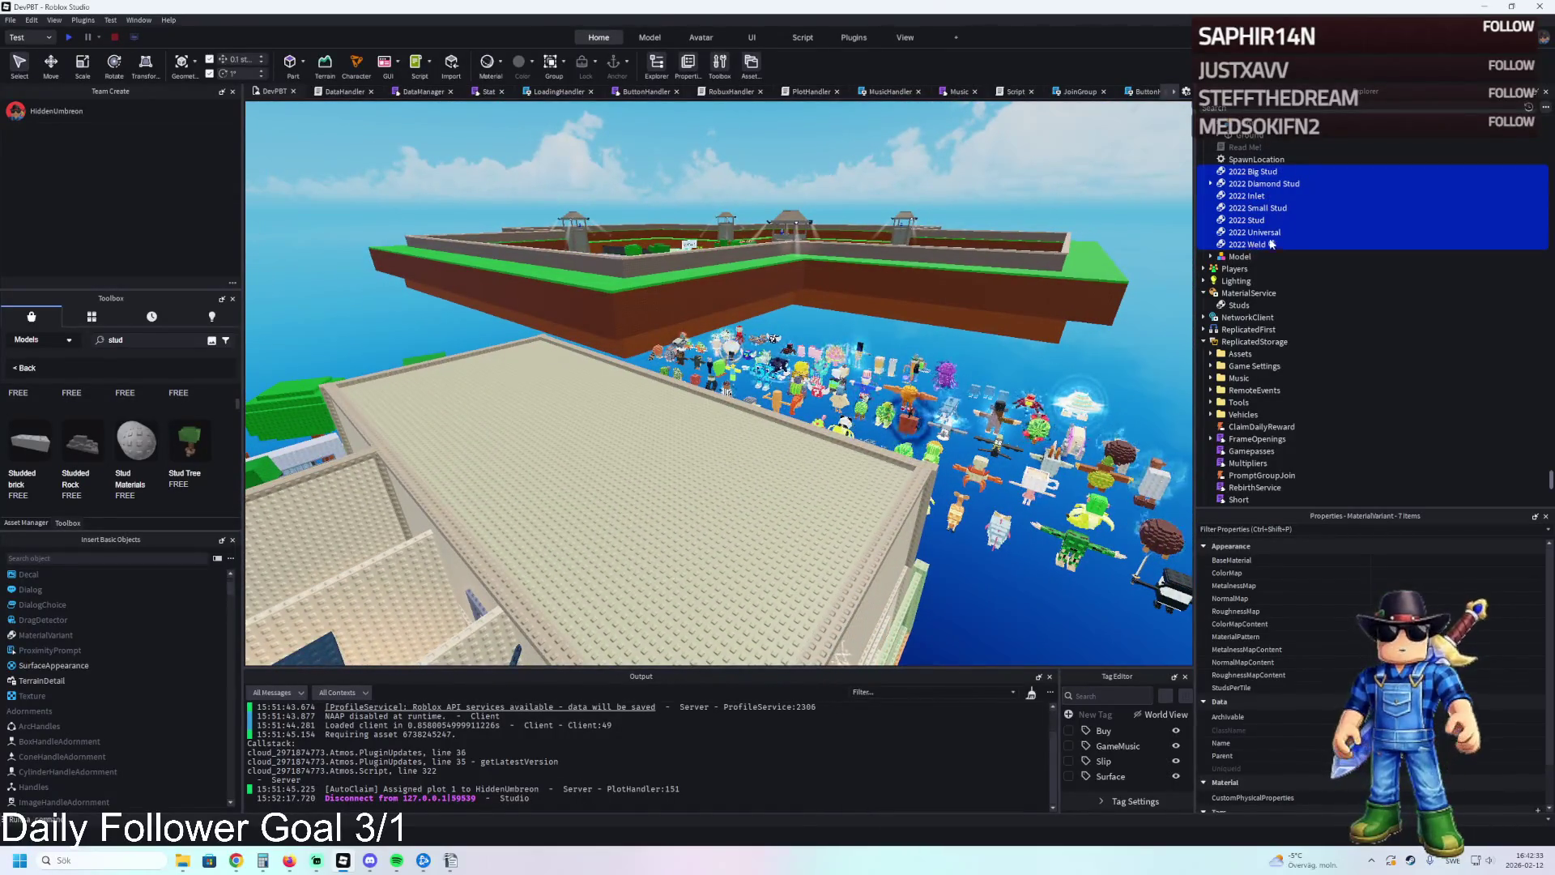
left_click(1251, 196)
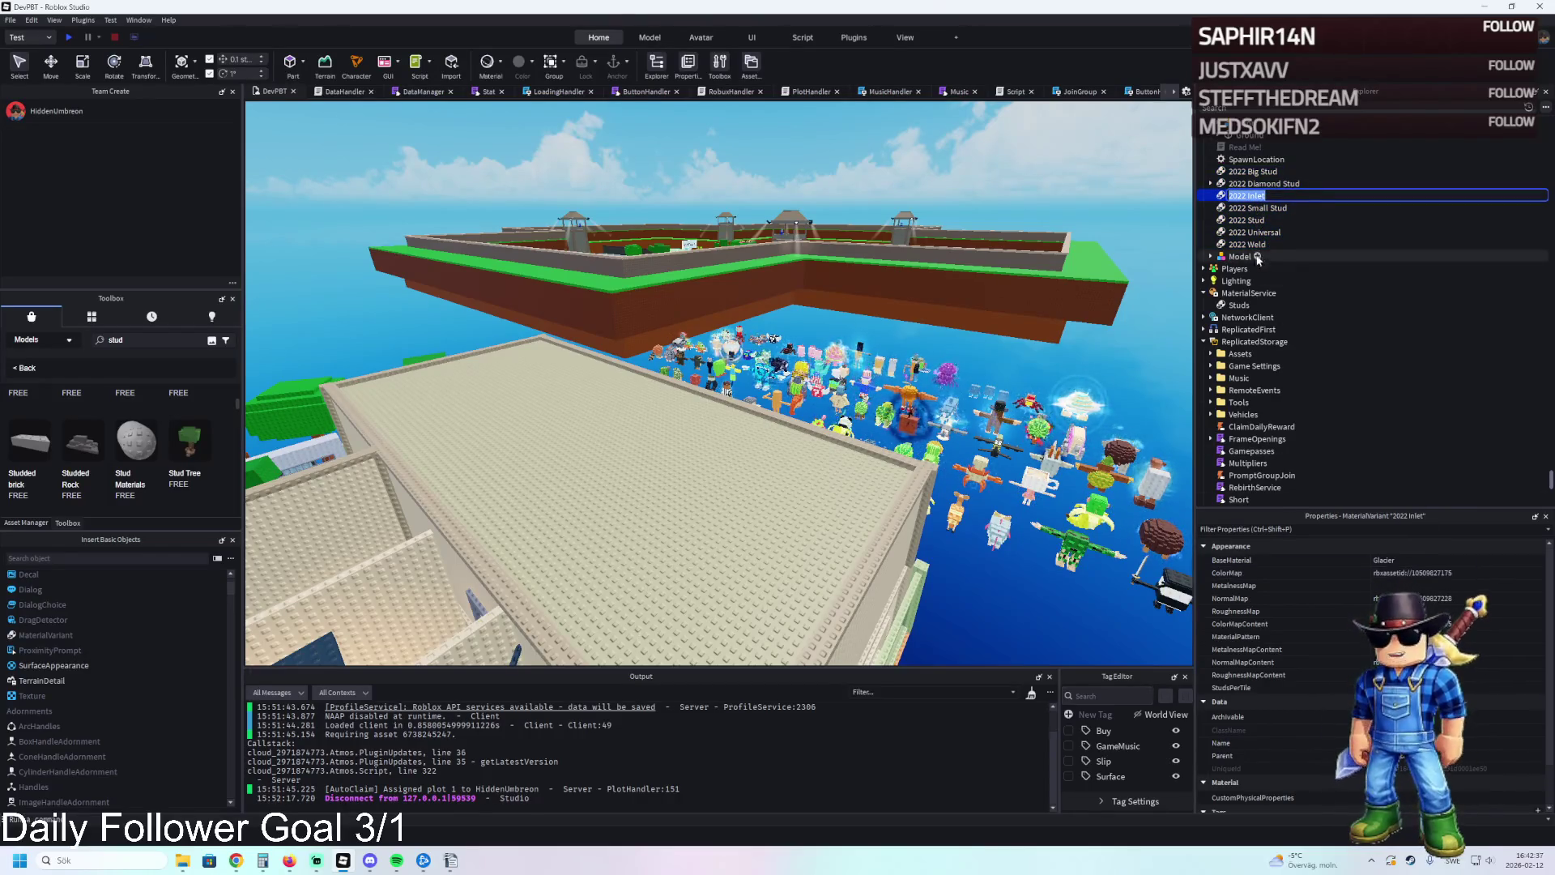
left_click(1241, 187)
left_click_drag(1242, 196, 1246, 294)
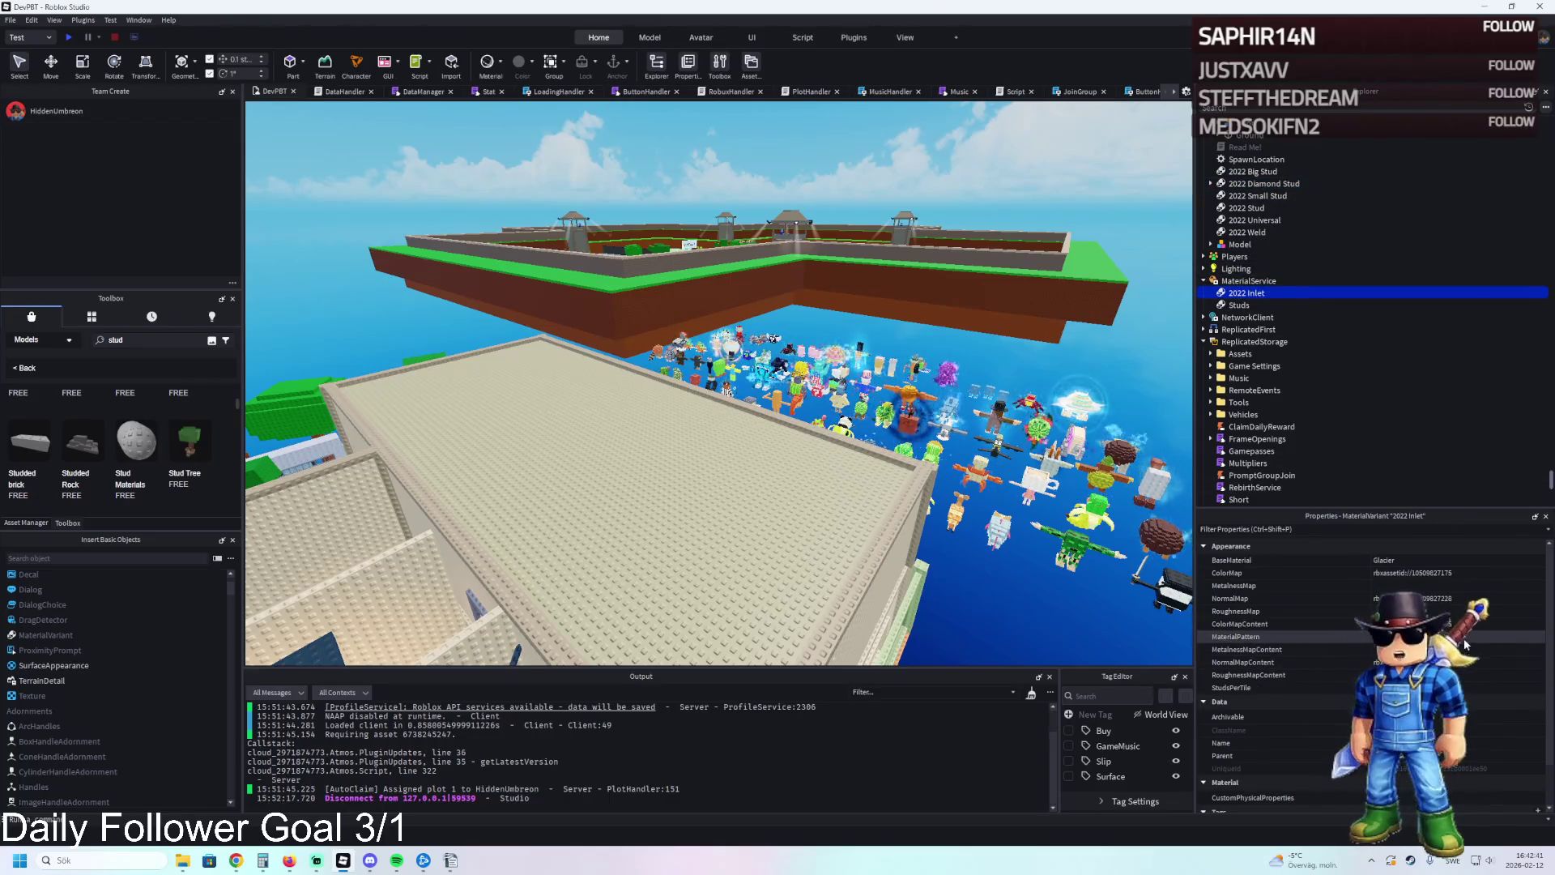
Change 2022 Inlet's BaseMaterial from Glacier to Pebble.
left_click(1505, 557)
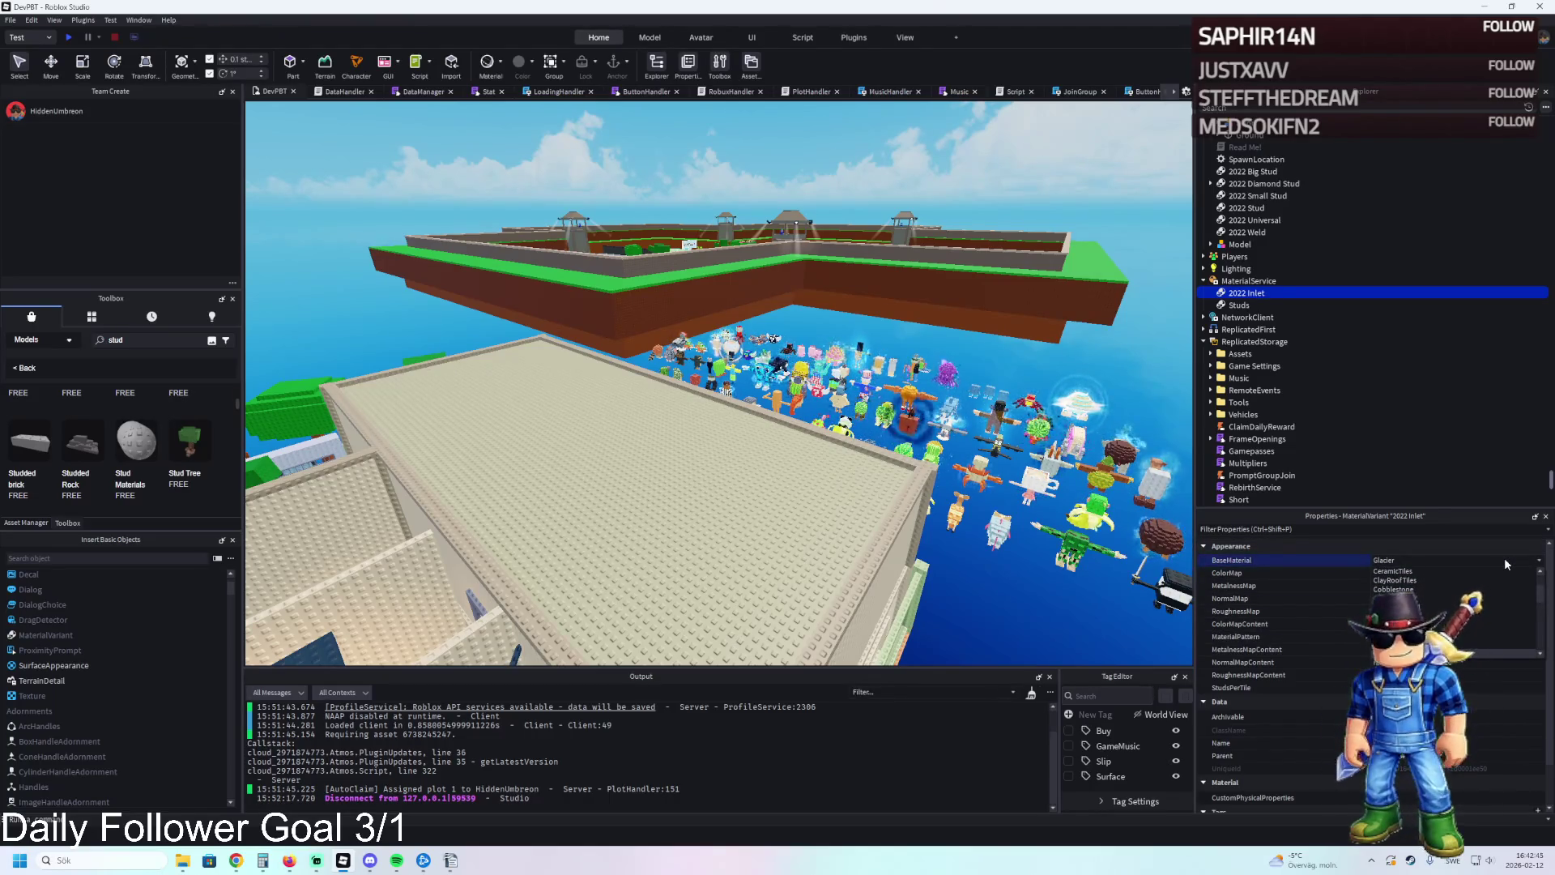
scroll(1504, 557, "down", 5)
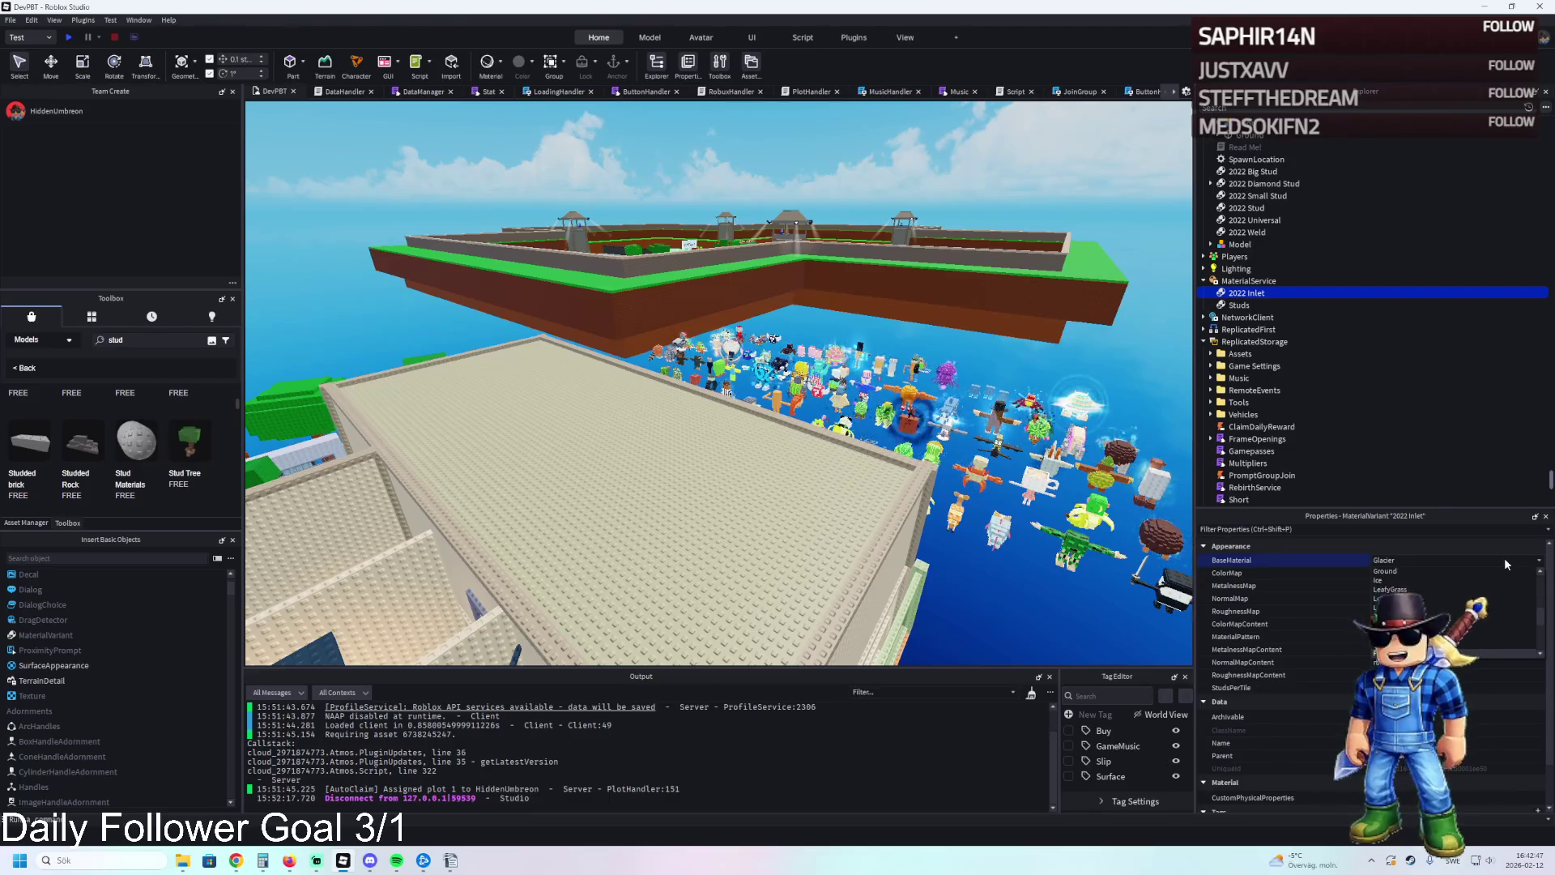
left_click(1386, 643)
scroll(793, 465, "up", 10)
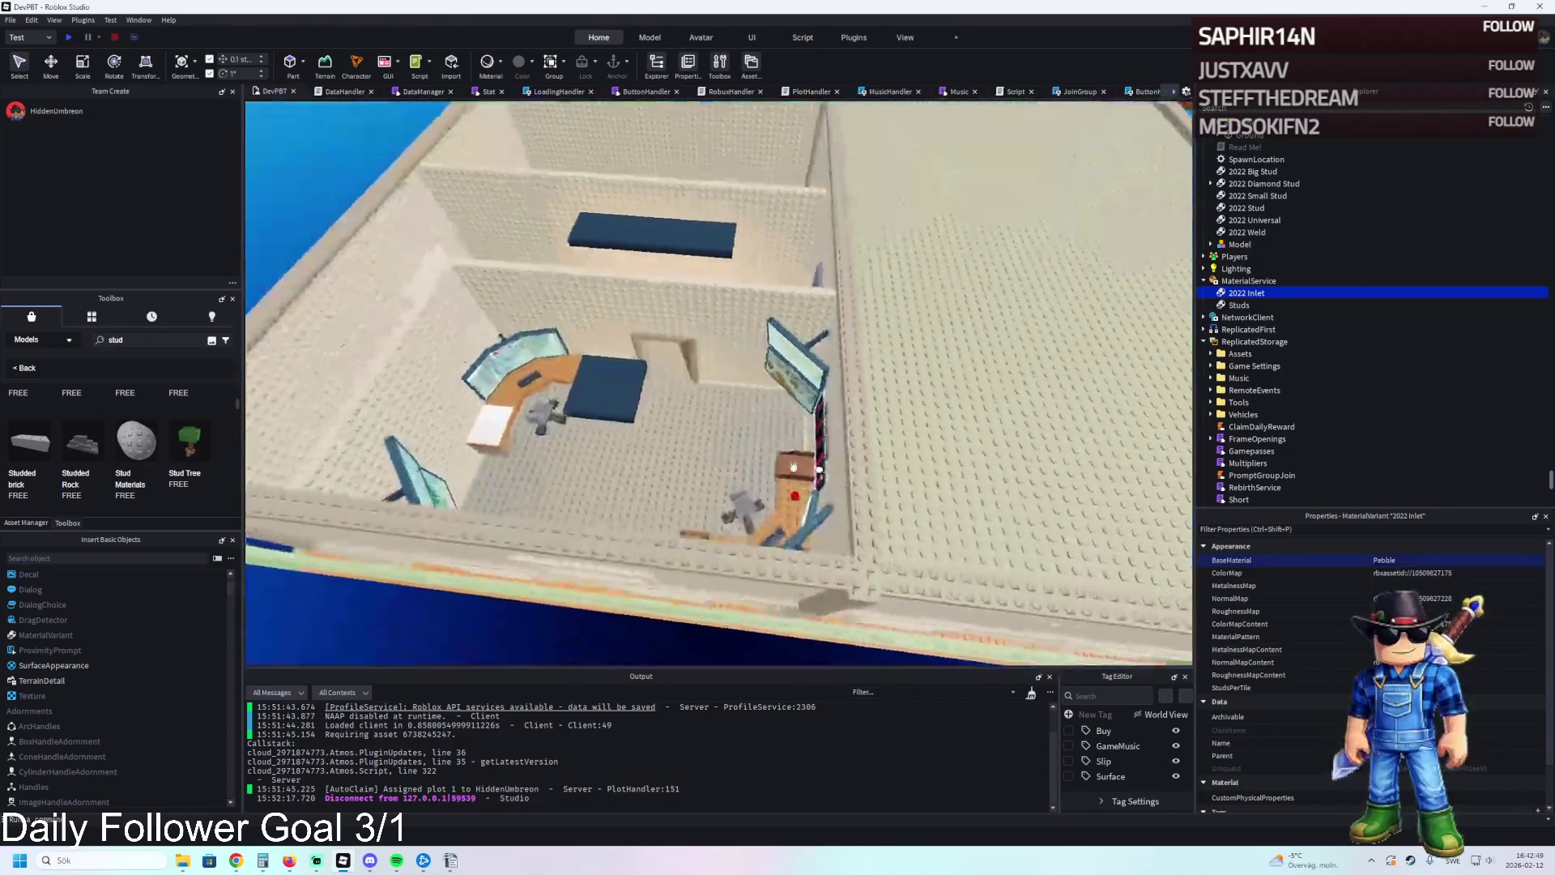
scroll(793, 466, "up", 5)
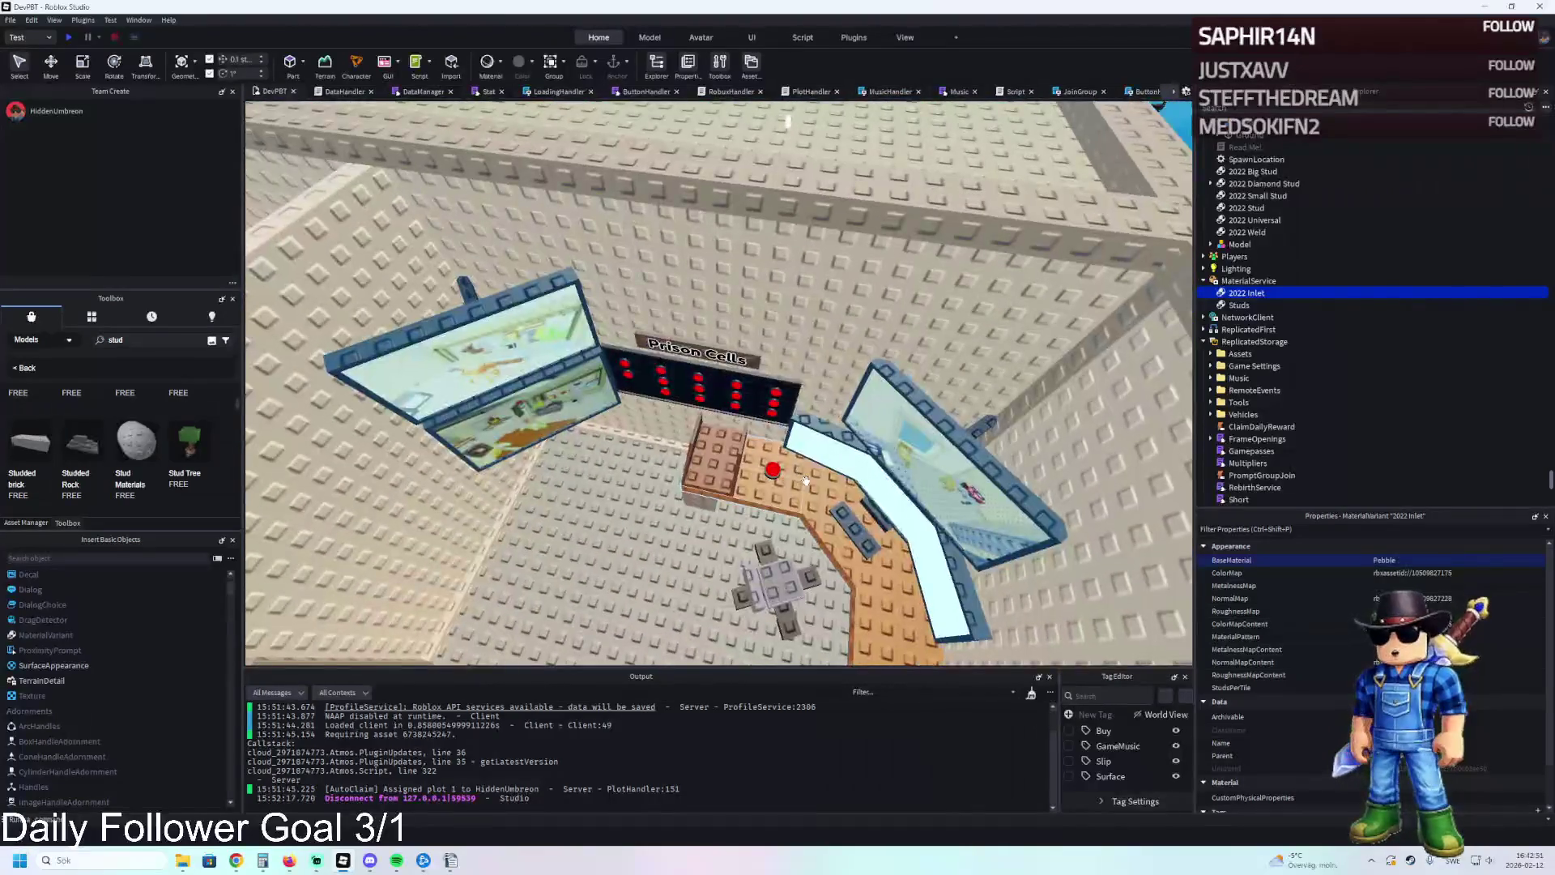
Give the floor piece the Pebble-based material variant.
left_click(1440, 603)
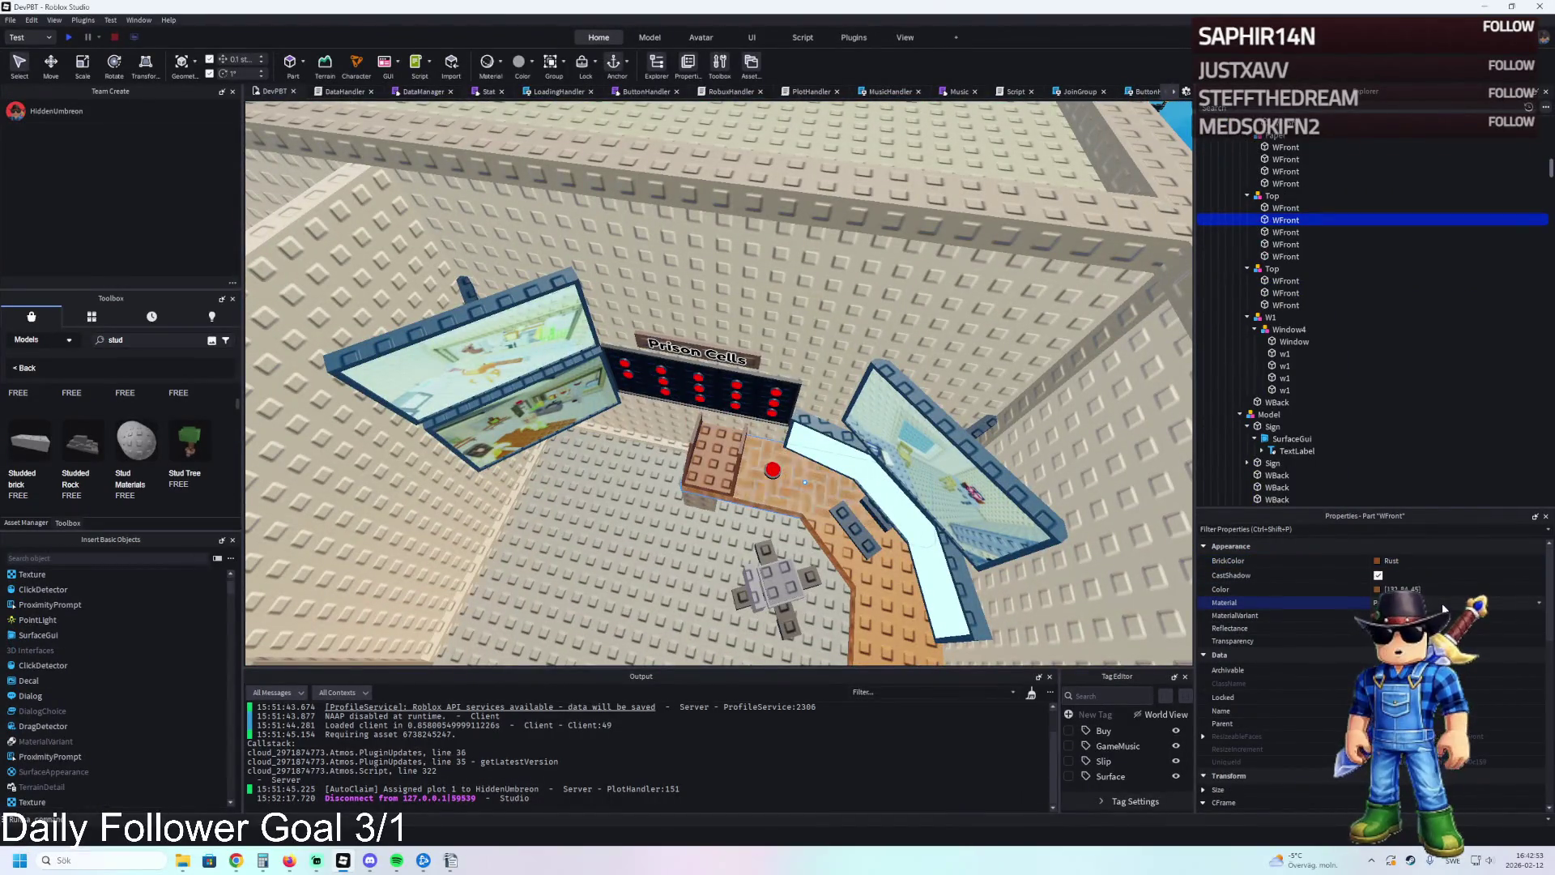
scroll(1442, 603, "down", 1)
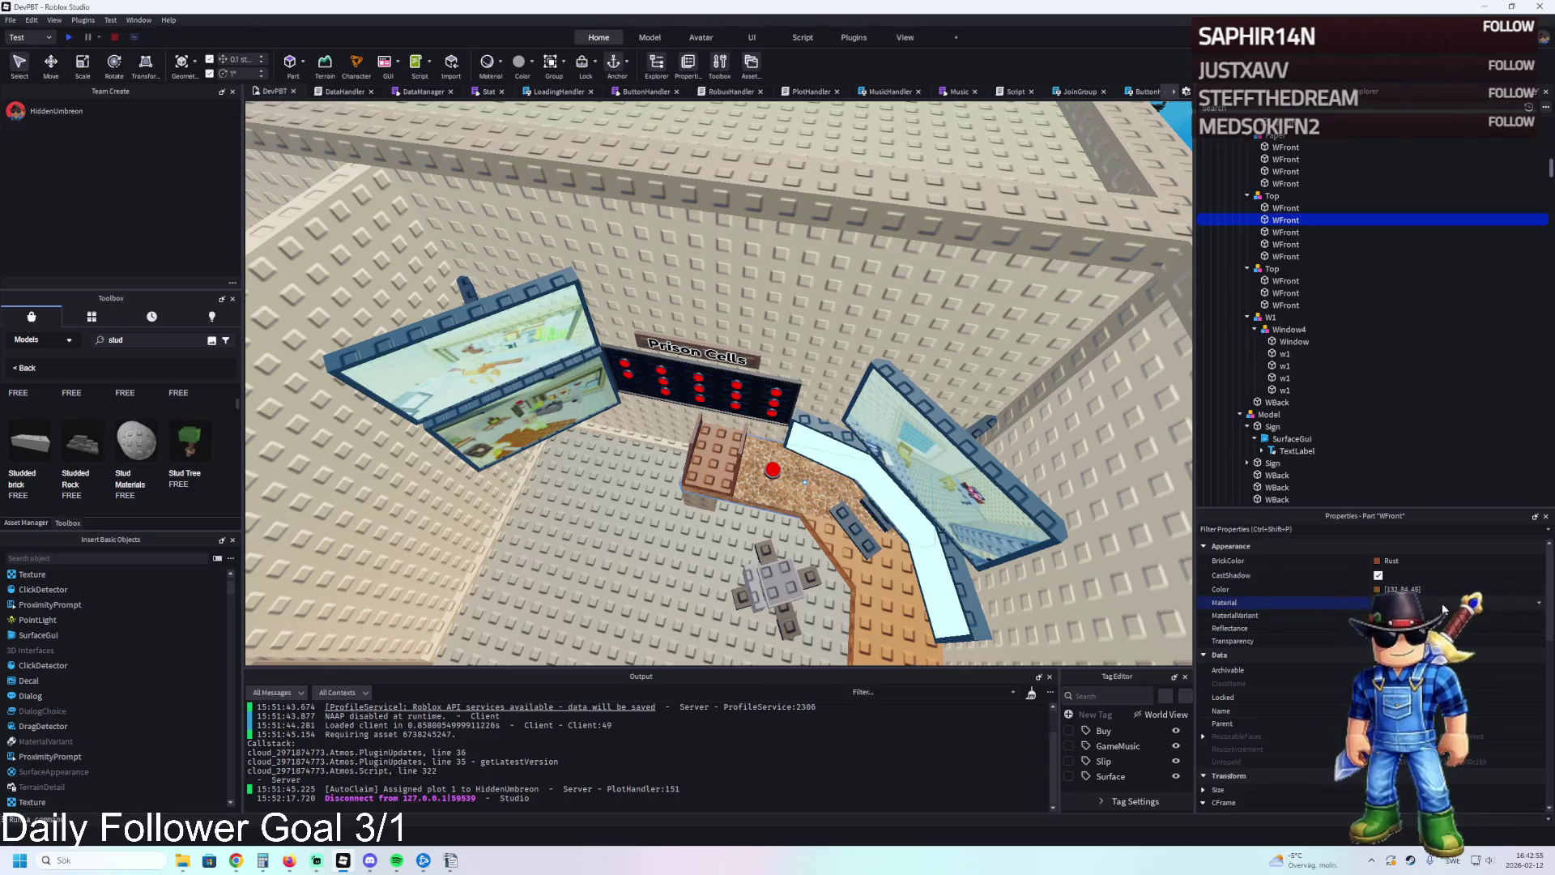
scroll(1442, 602, "down", 1)
left_click(1491, 619)
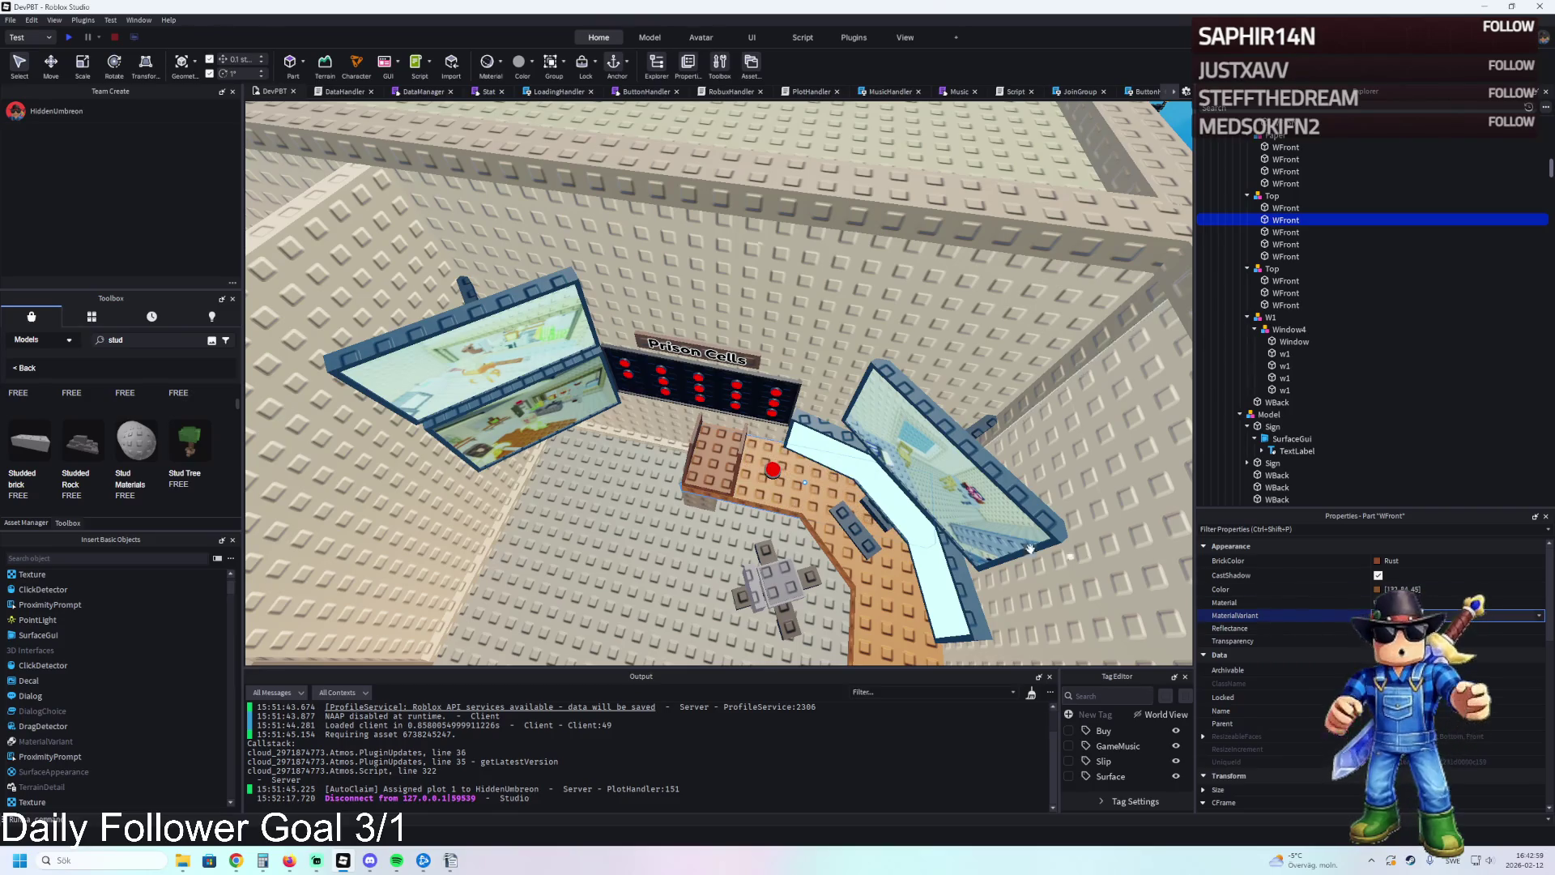
scroll(846, 486, "up", 5)
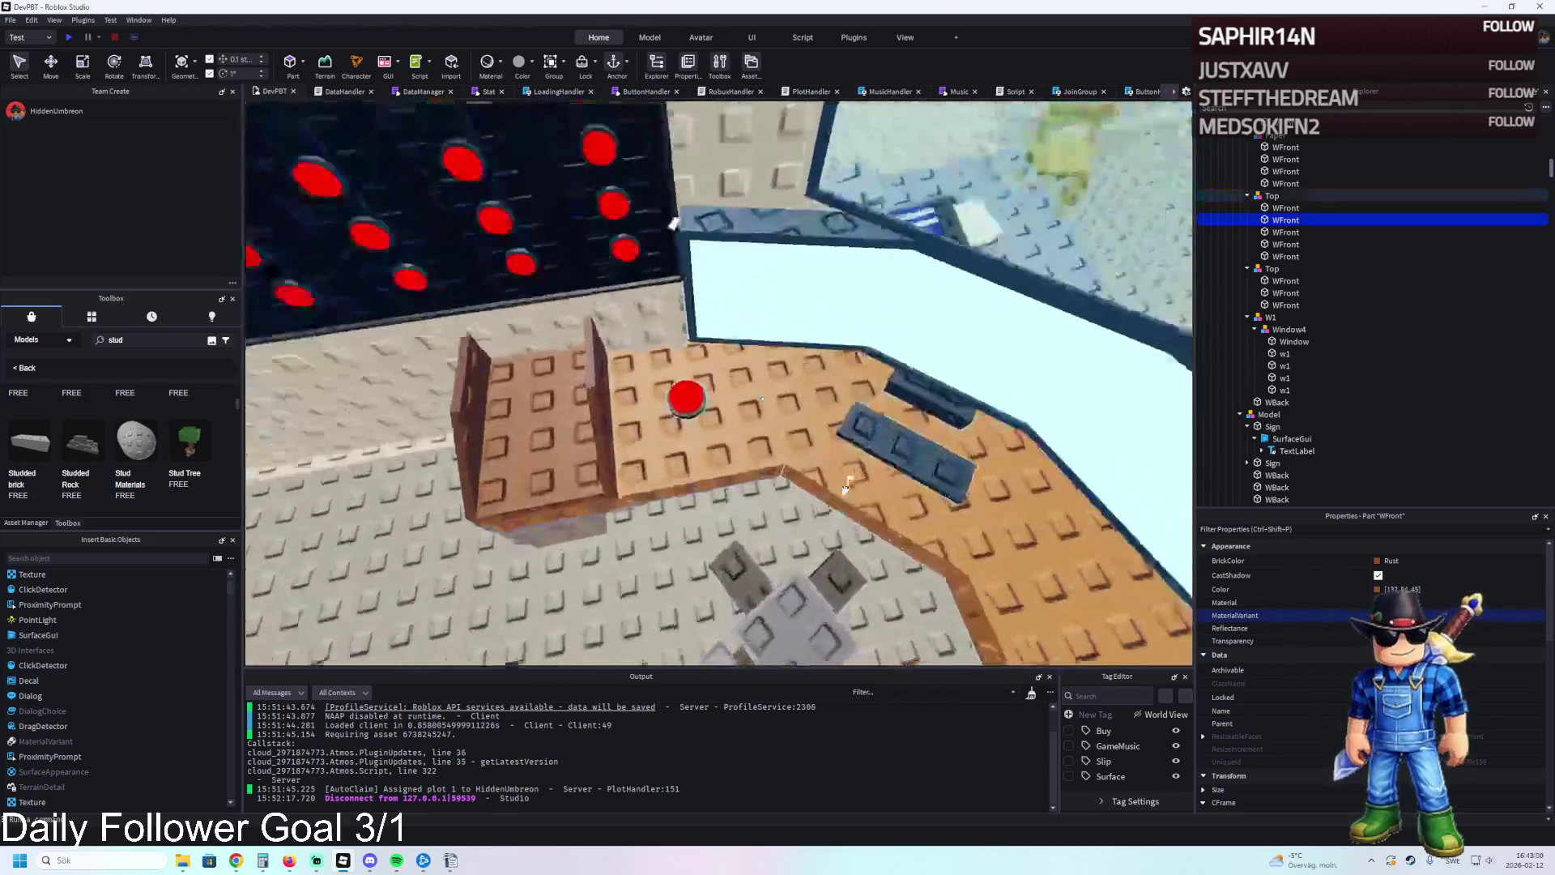
scroll(846, 487, "up", 5)
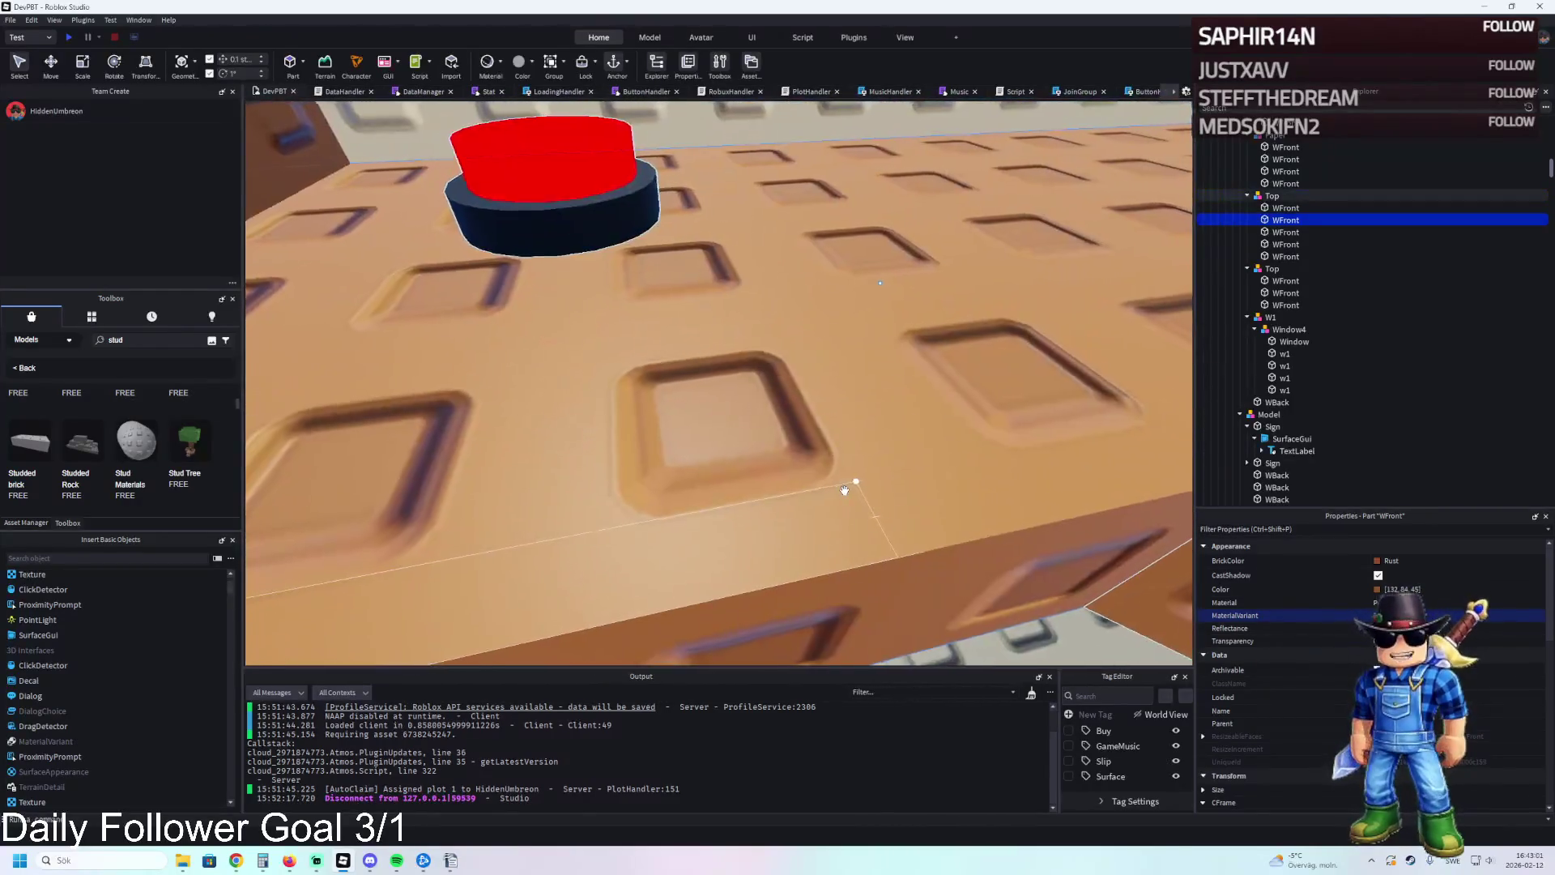
scroll(850, 485, "down", 5)
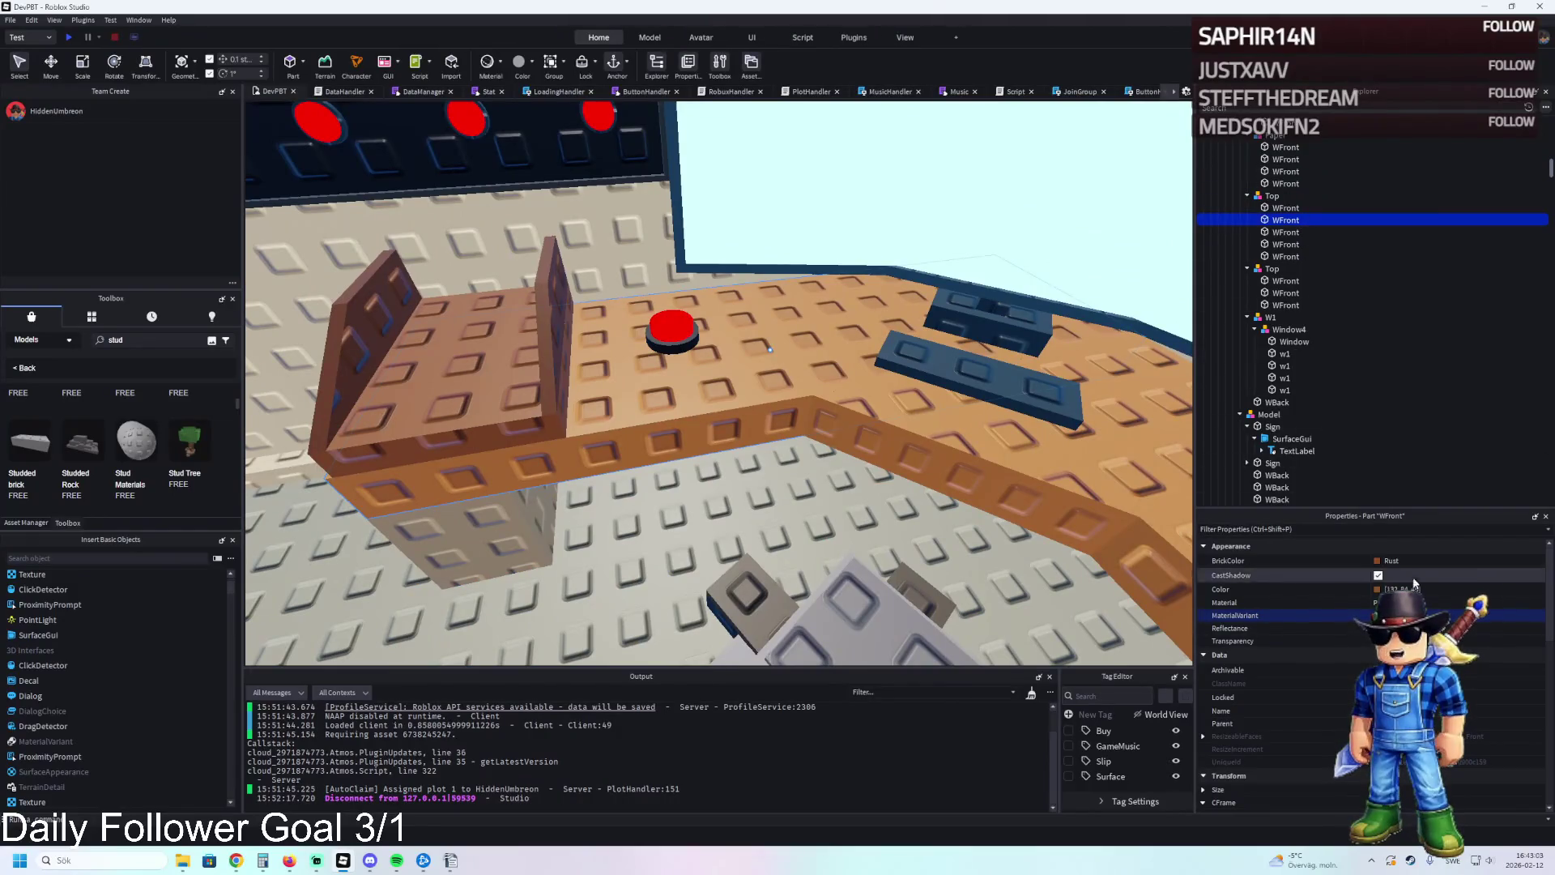
scroll(1440, 604, "up", 1)
left_click(1440, 615)
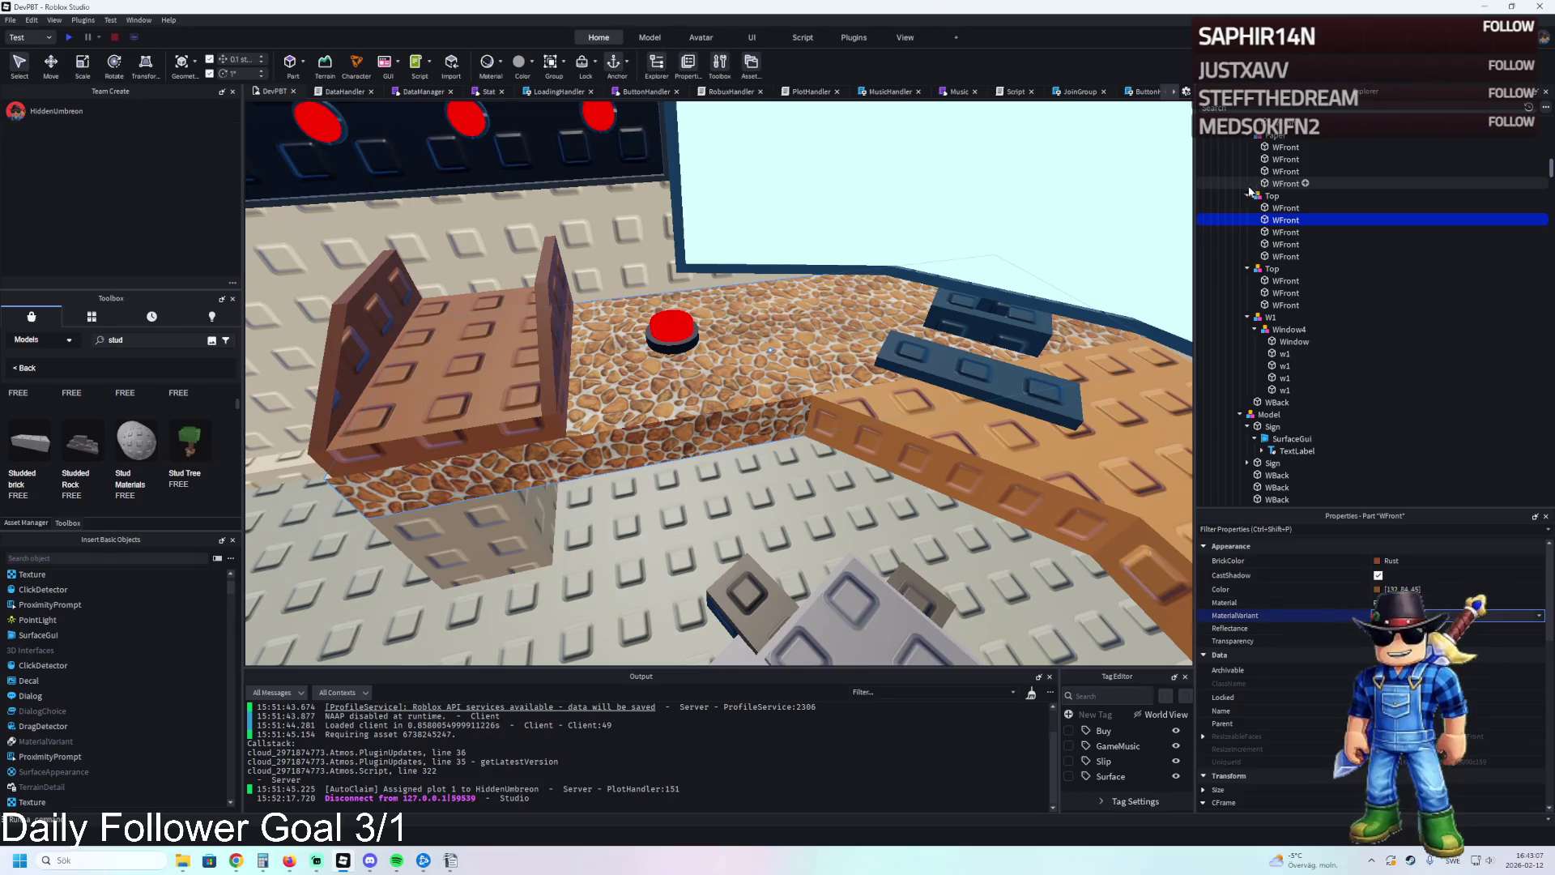
scroll(979, 208, "up", 3)
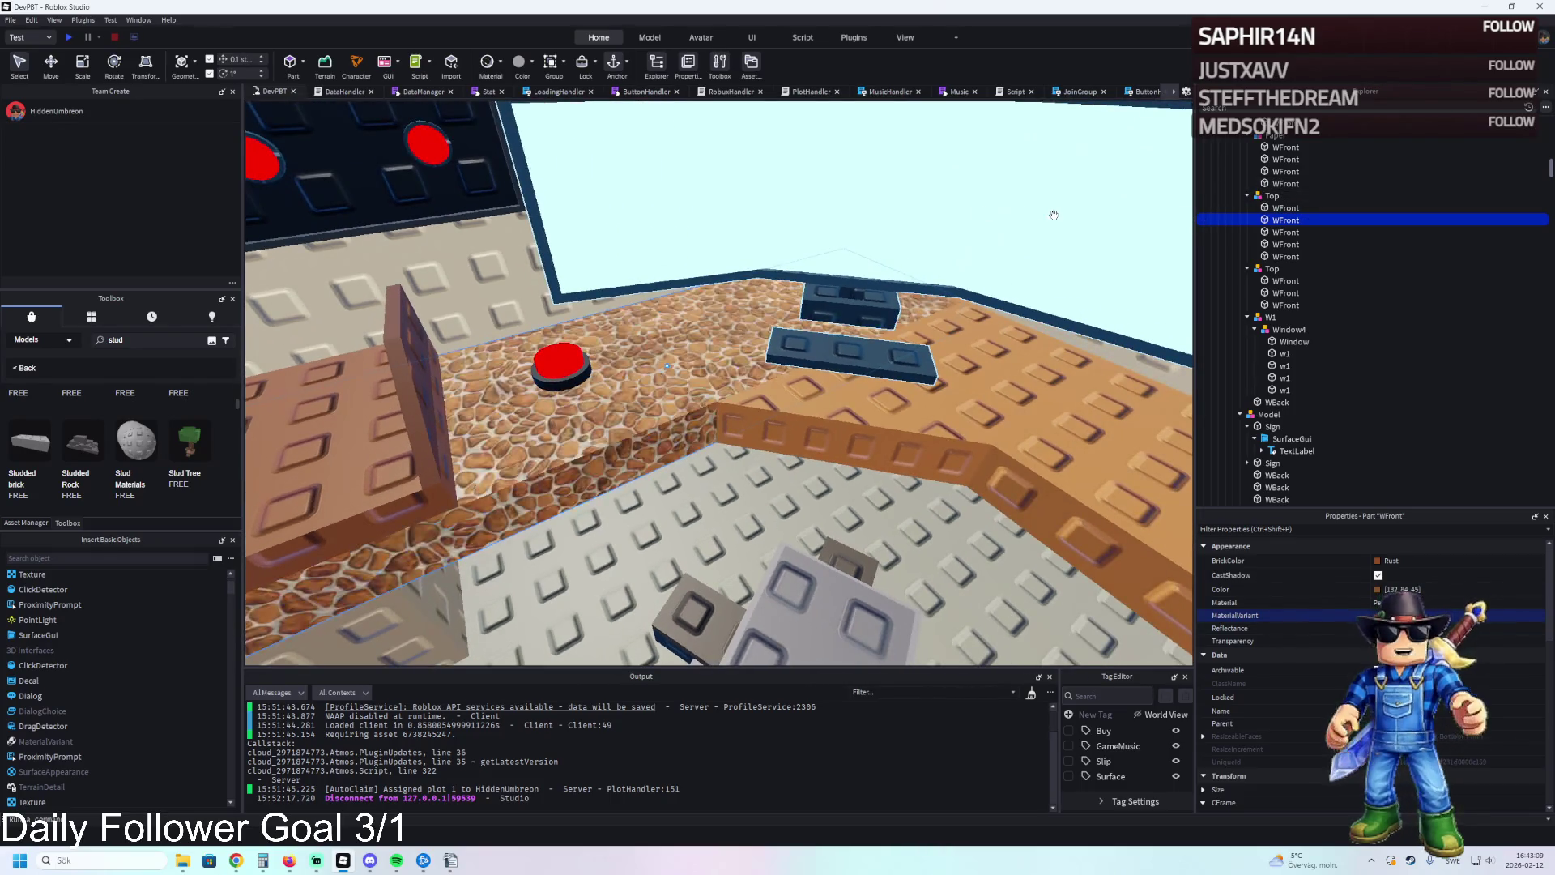
scroll(1297, 324, "down", 10)
Review the 2022 variants and move 2022 Diamond Stud into MaterialService.
left_click(1248, 219)
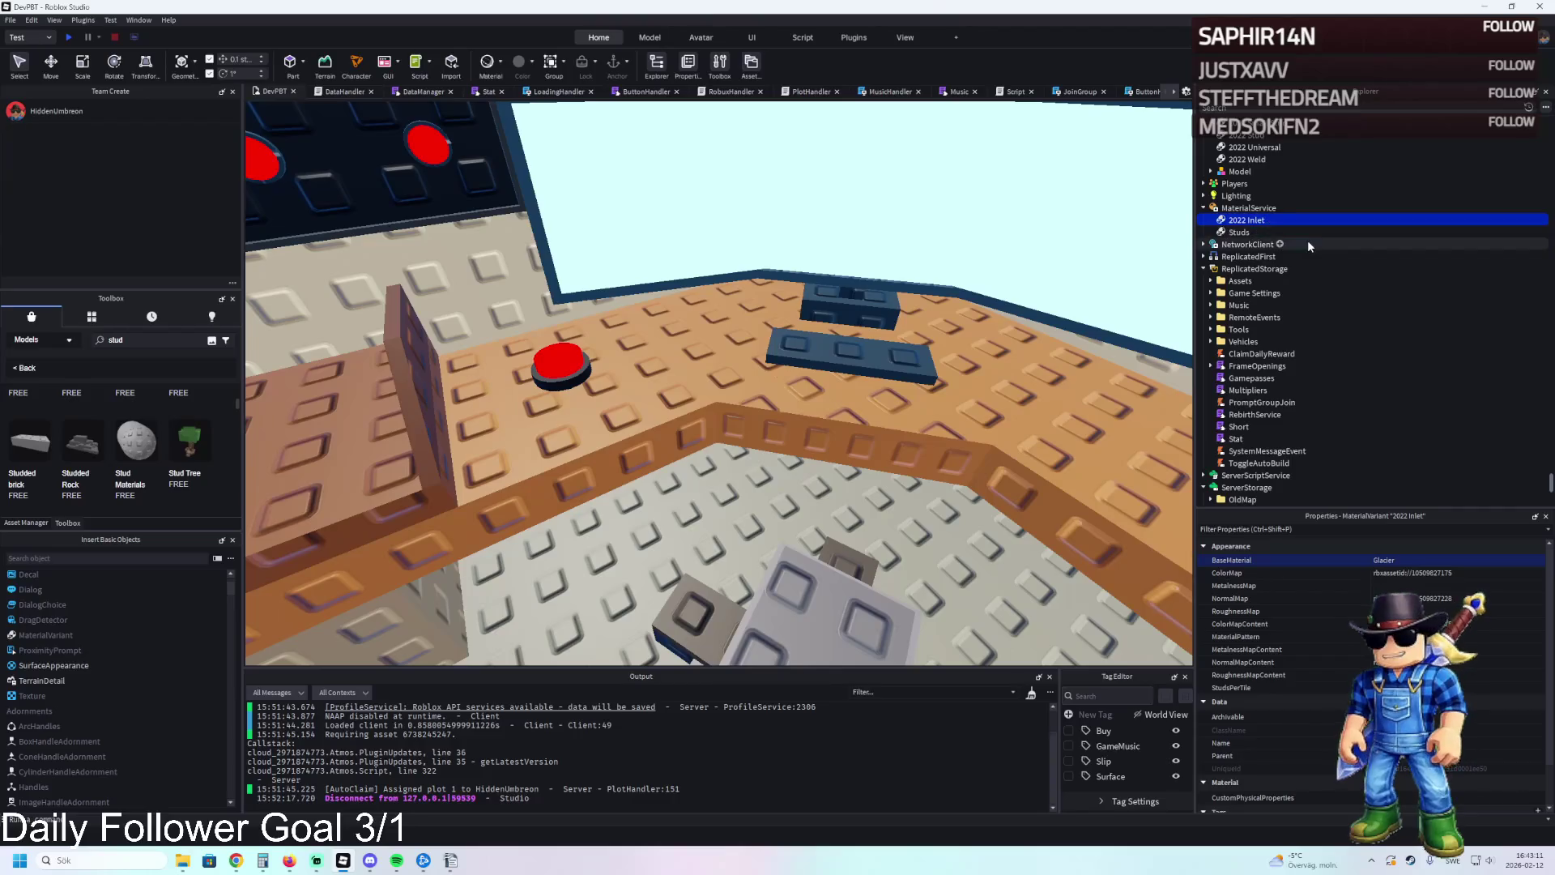
scroll(1276, 241, "up", 3)
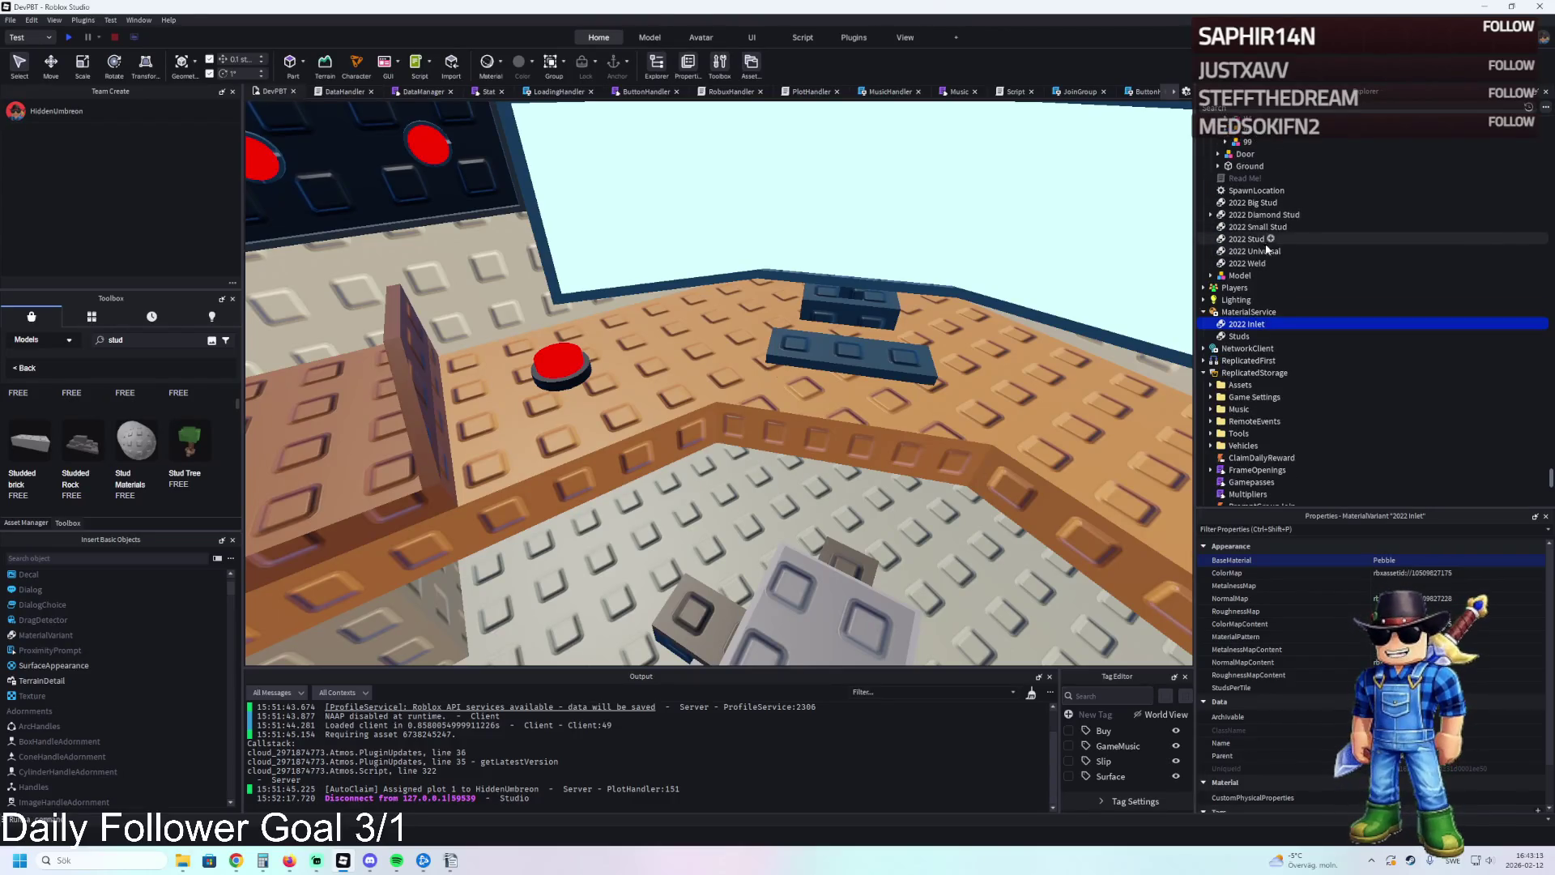
left_click(1245, 265)
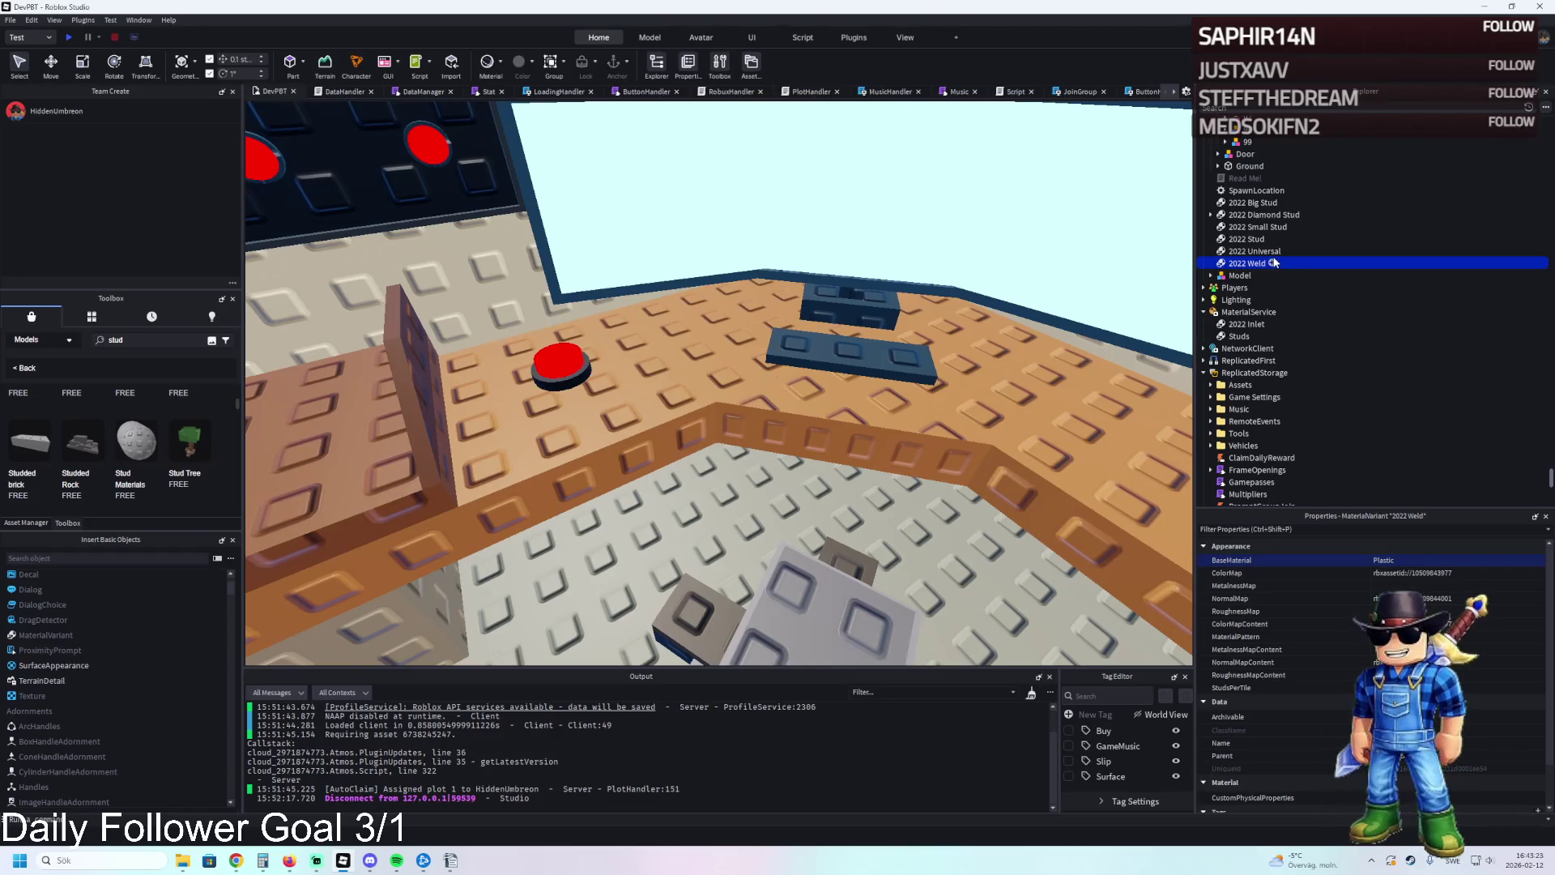
left_click(1260, 254)
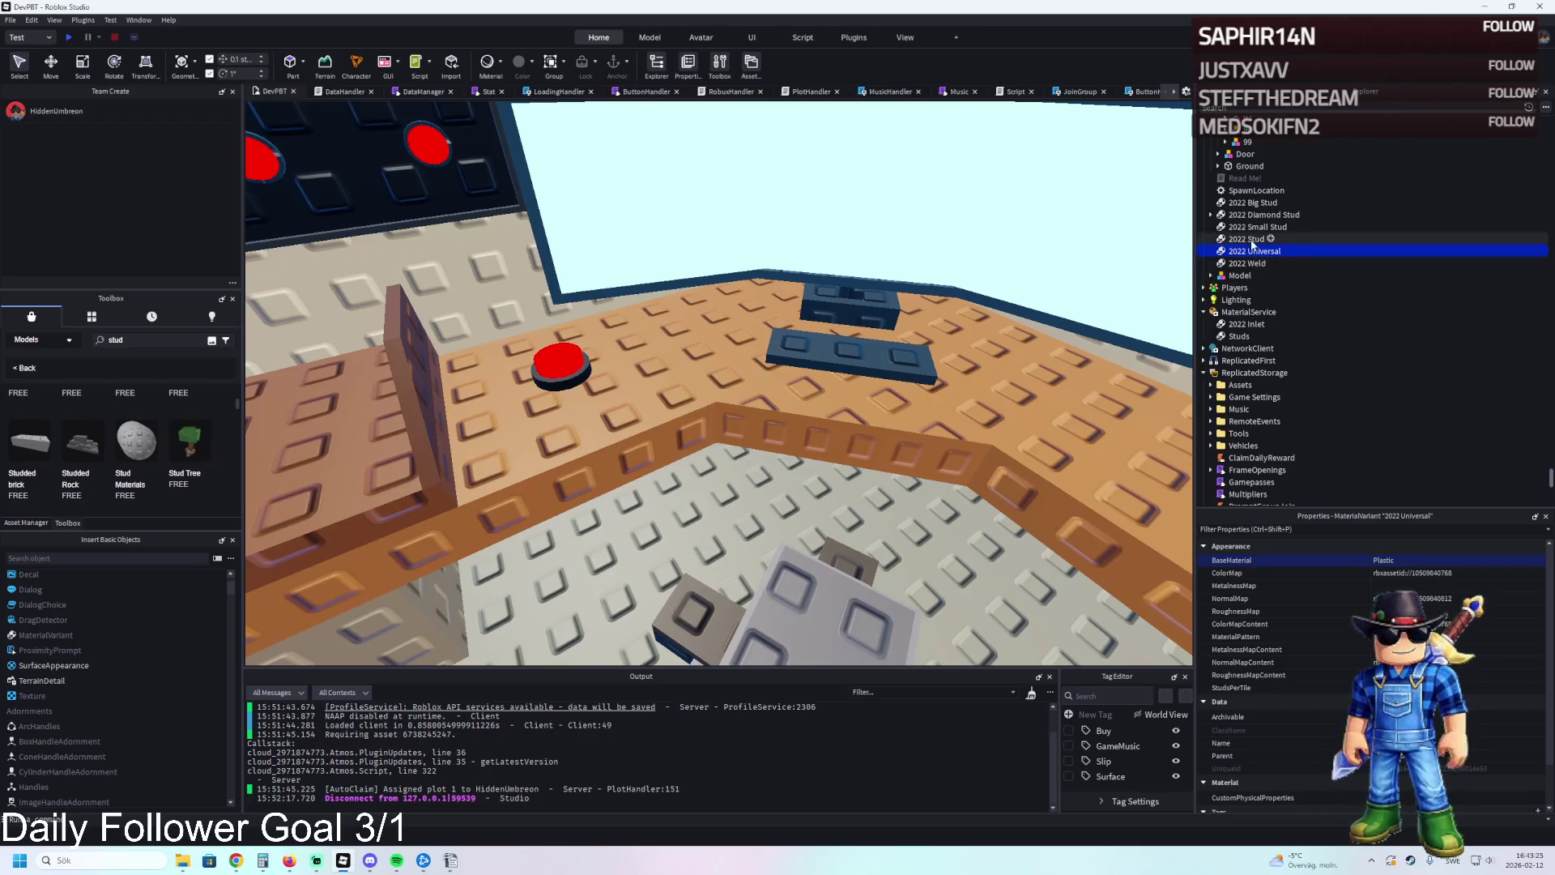
left_click(1264, 215)
left_click(1212, 216)
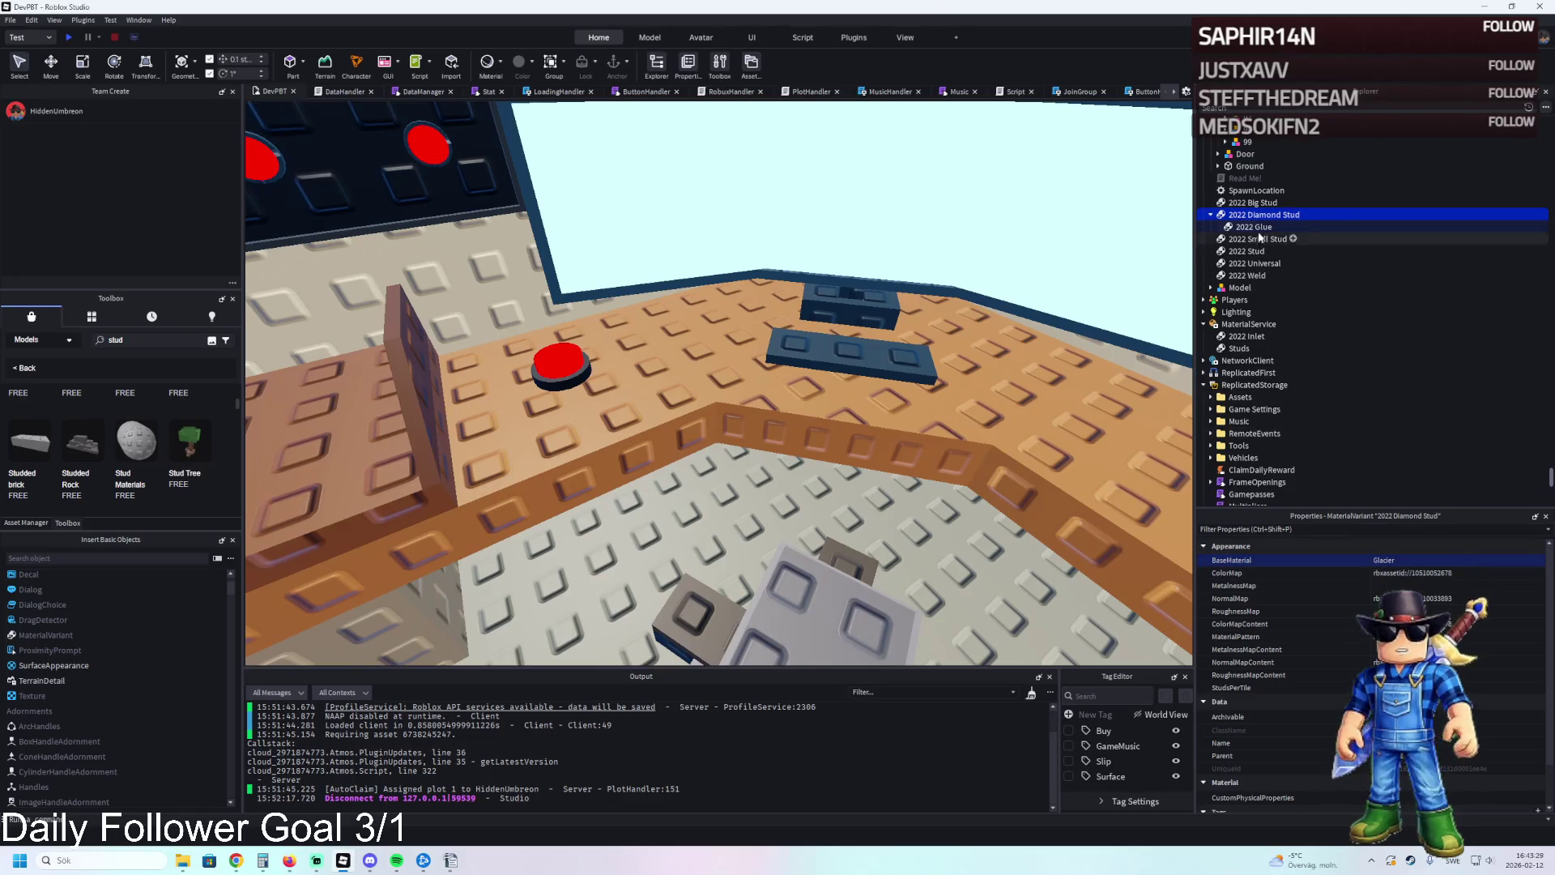
left_click_drag(1248, 217, 1249, 325)
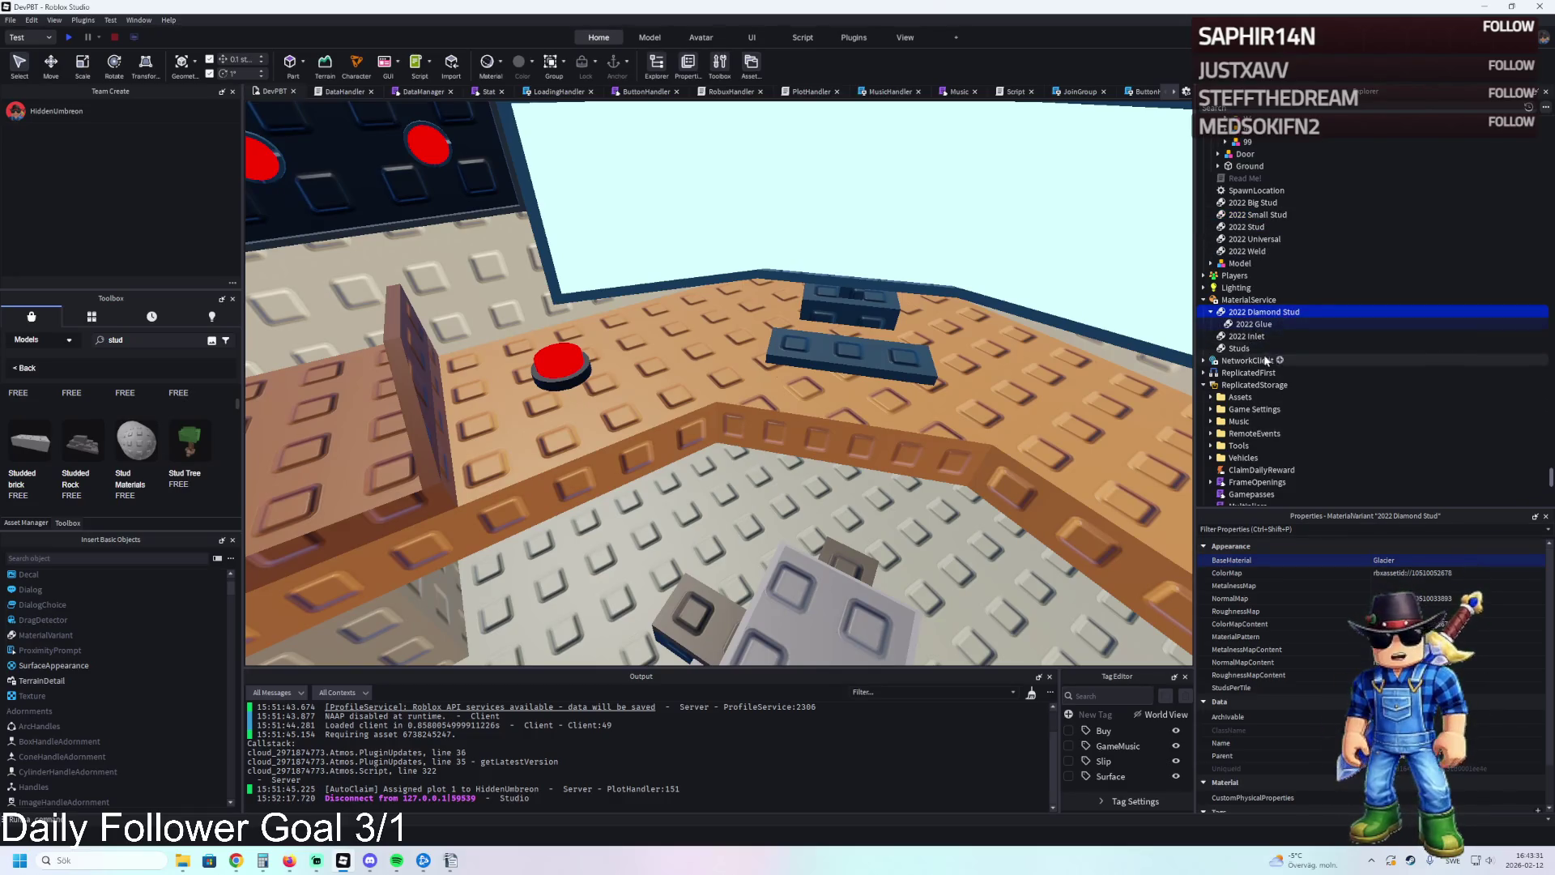
left_click(1255, 203)
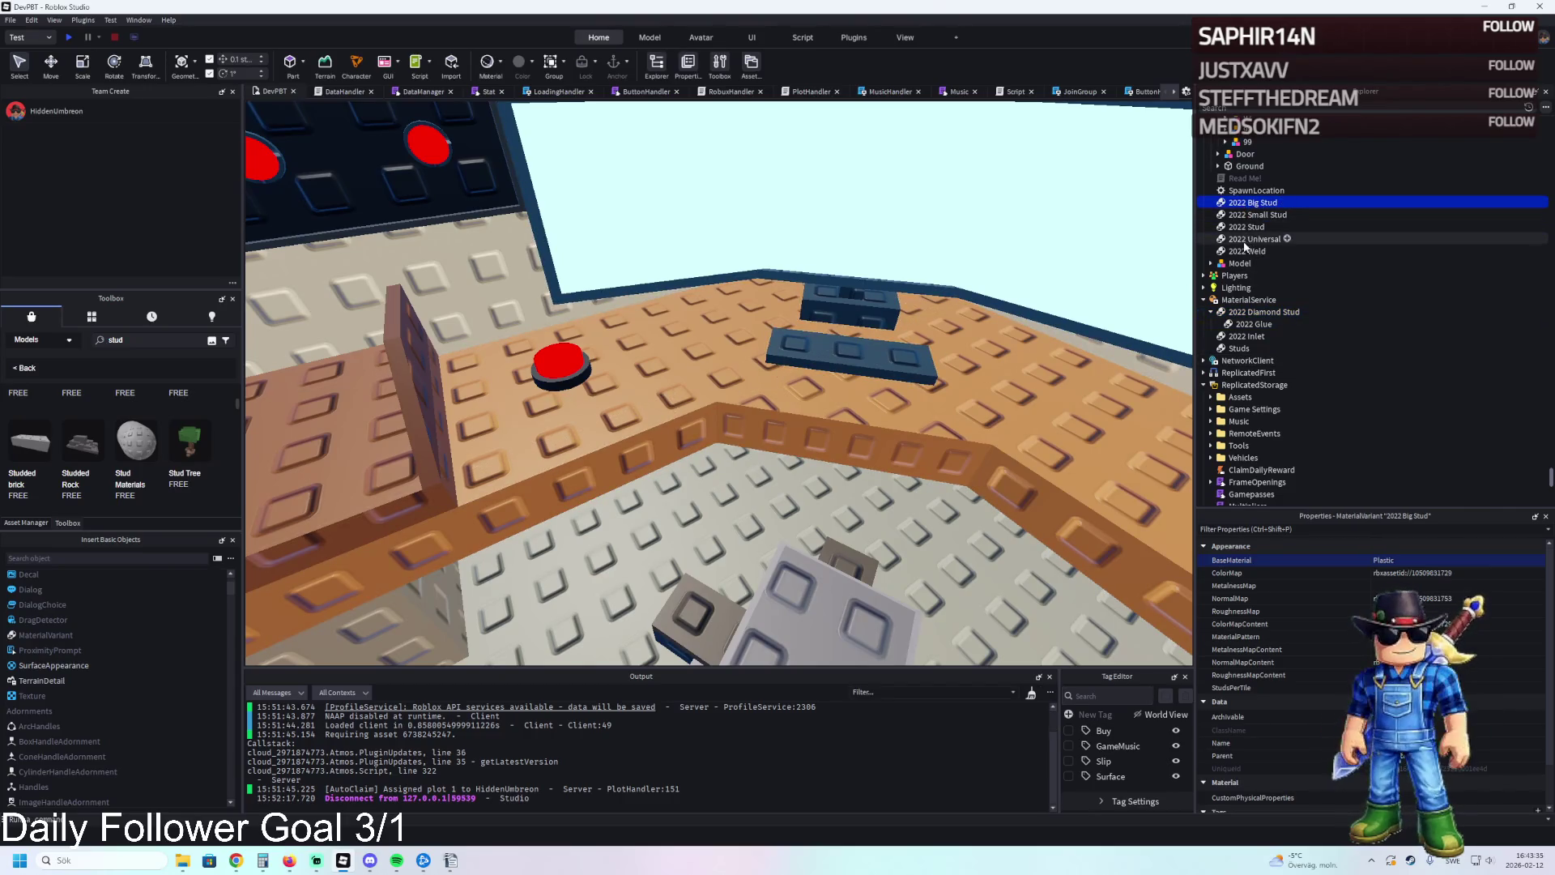
left_click(1246, 228)
left_click(1246, 239)
left_click(1247, 252)
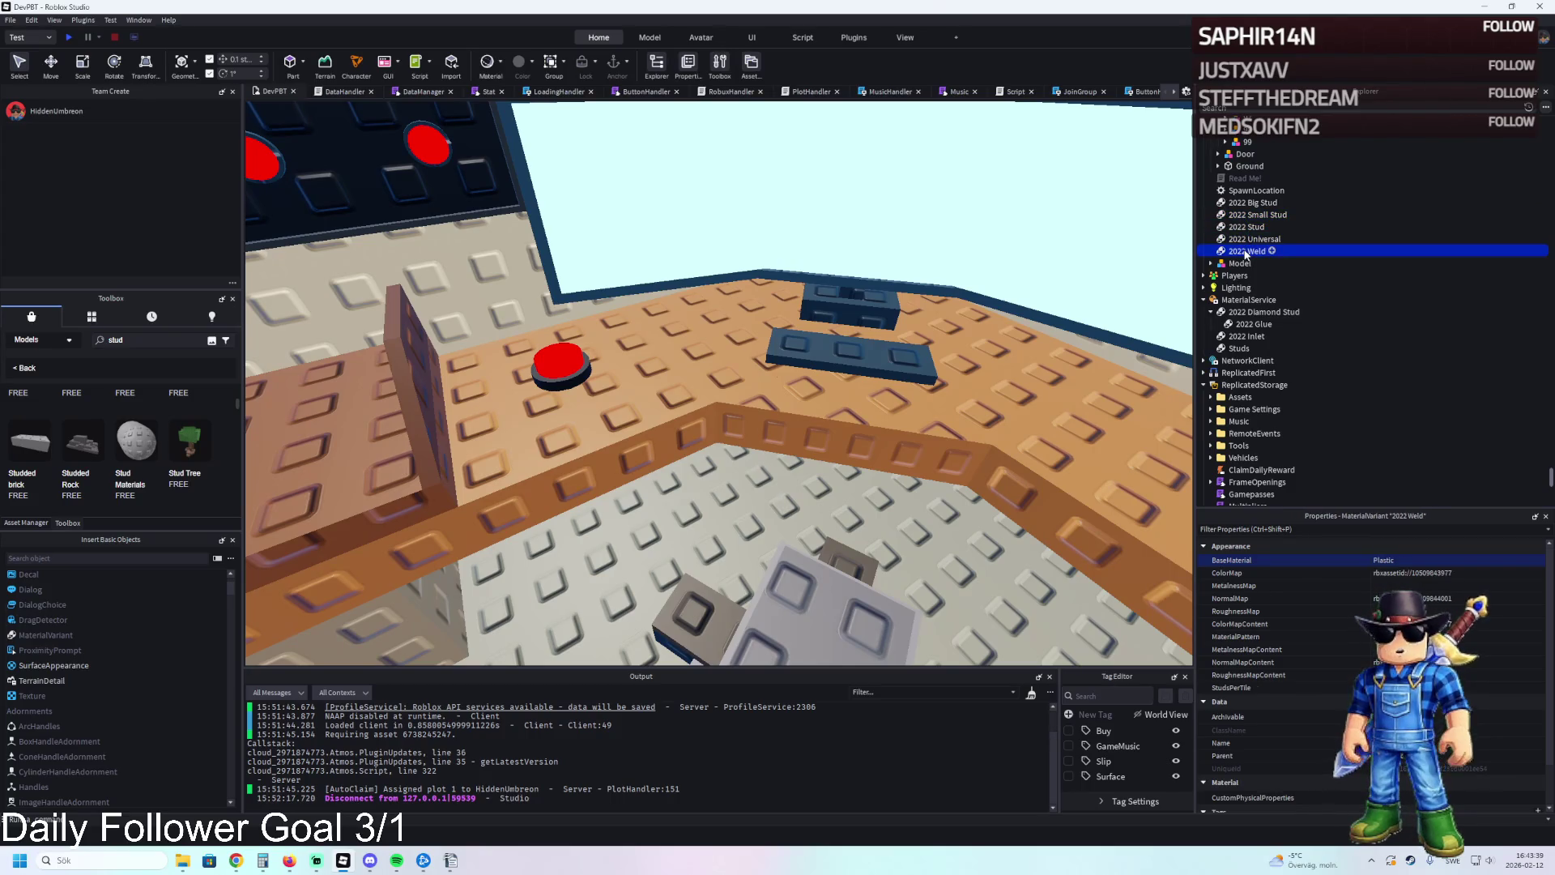
Give the floor piece by the red button a brown swirling material.
left_click(667, 366)
left_click(1417, 602)
left_click(1418, 664)
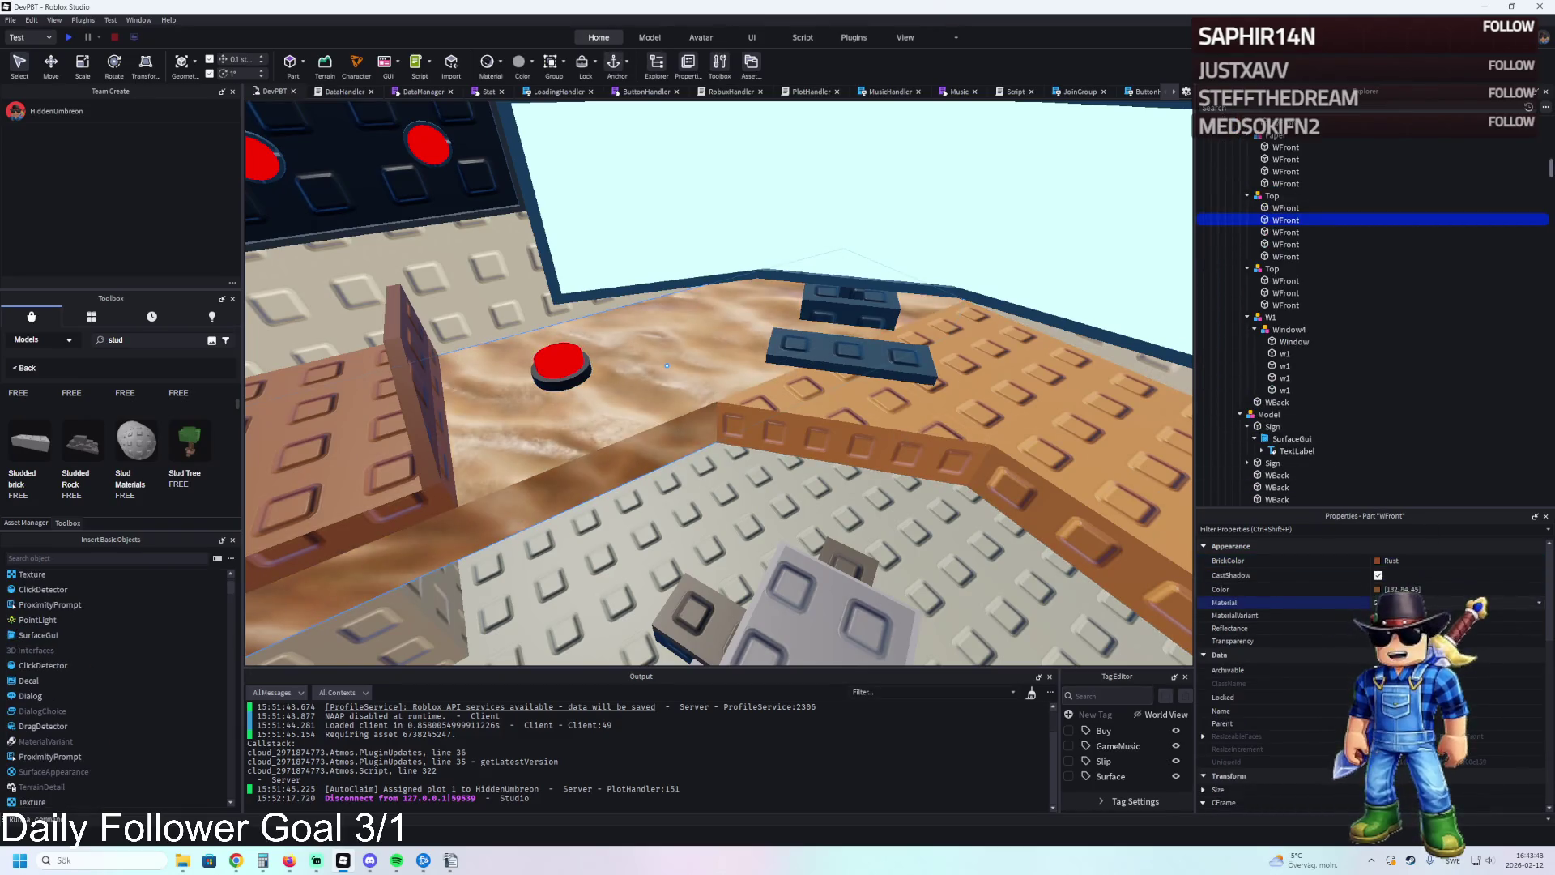
Browse the material variant options for the floor piece.
left_click(1448, 616)
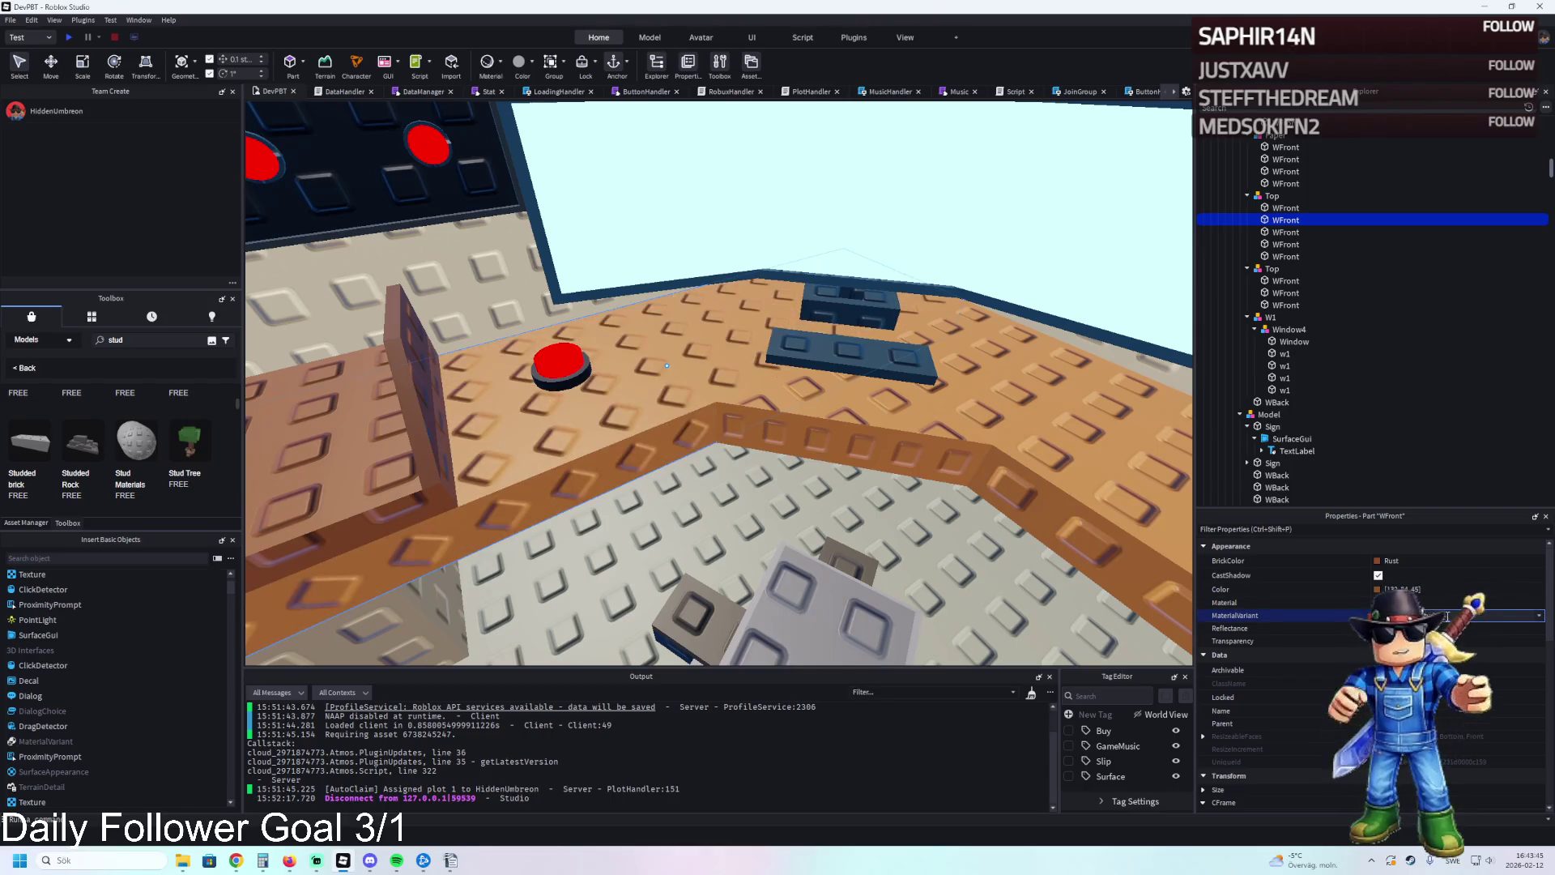
scroll(741, 411, "up", 10)
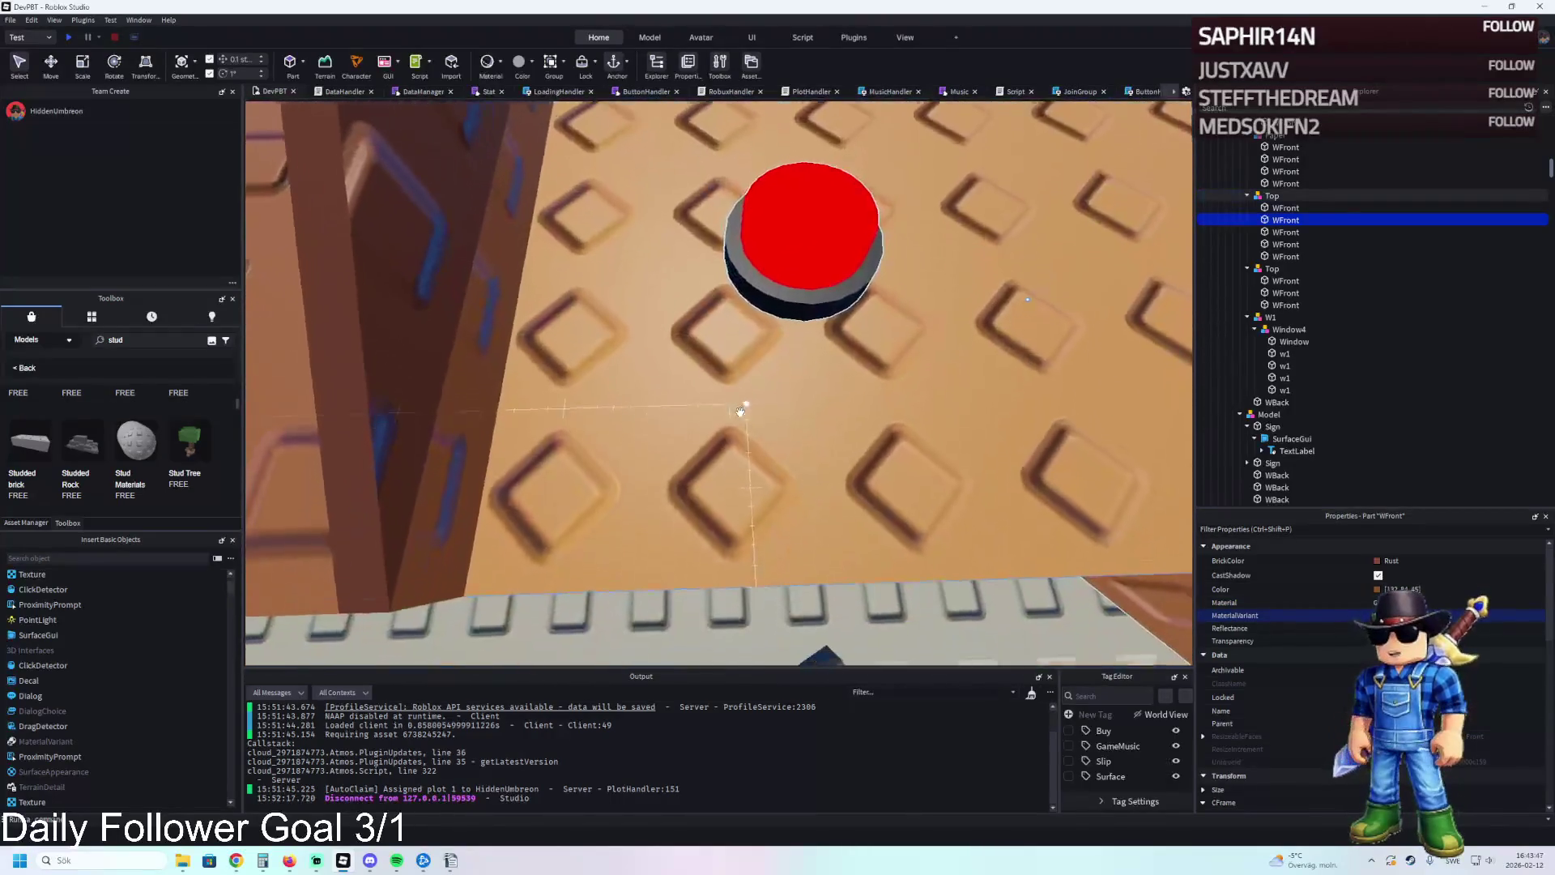
scroll(740, 410, "down", 10)
scroll(741, 411, "up", 3)
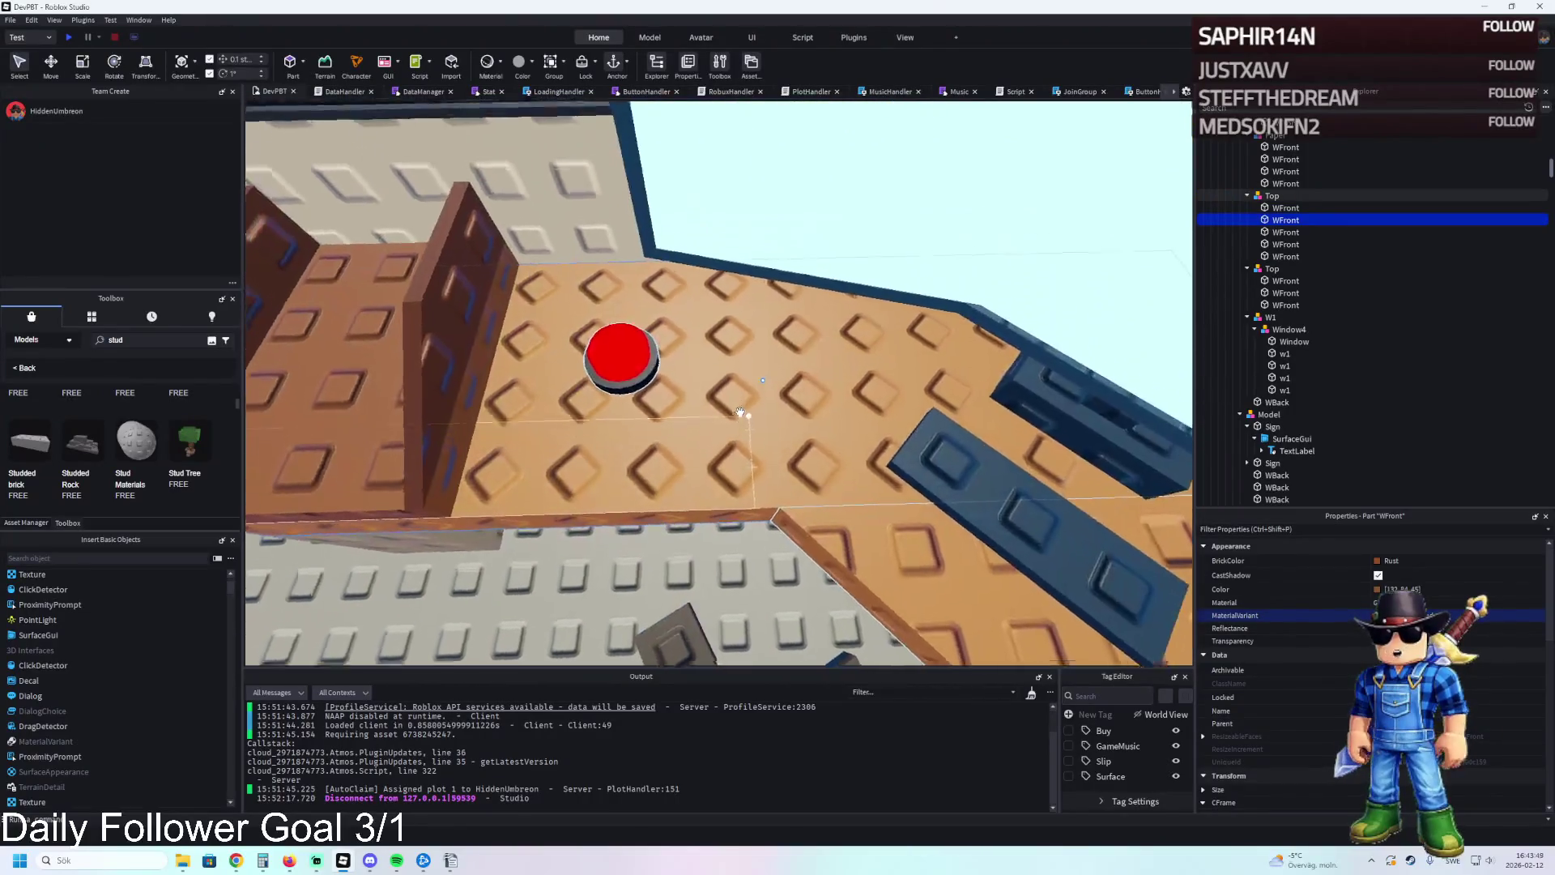
scroll(741, 410, "up", 5)
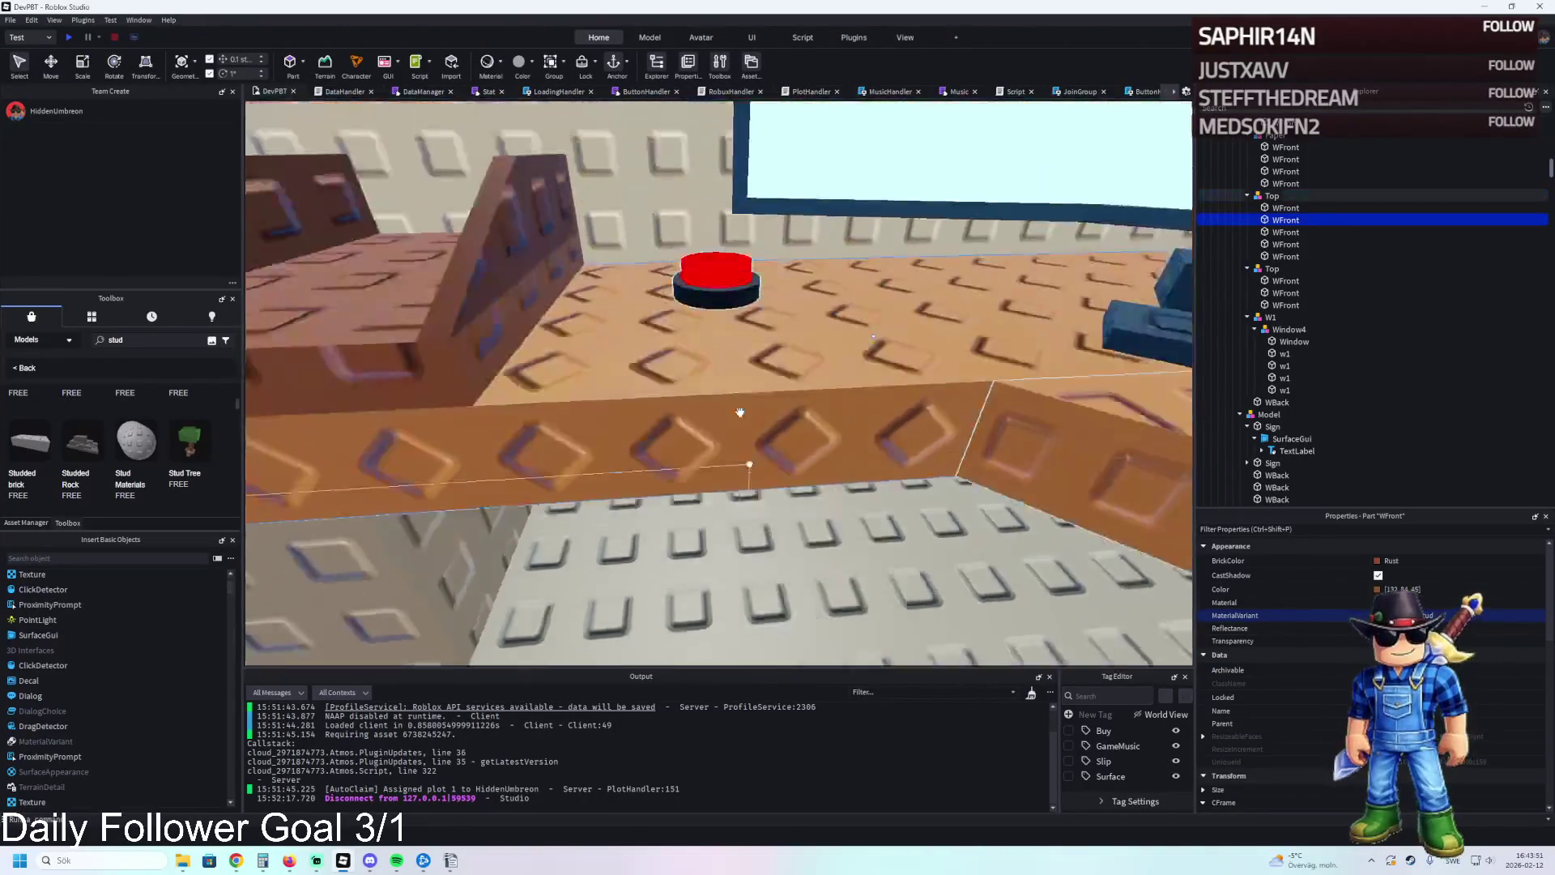
scroll(740, 411, "down", 8)
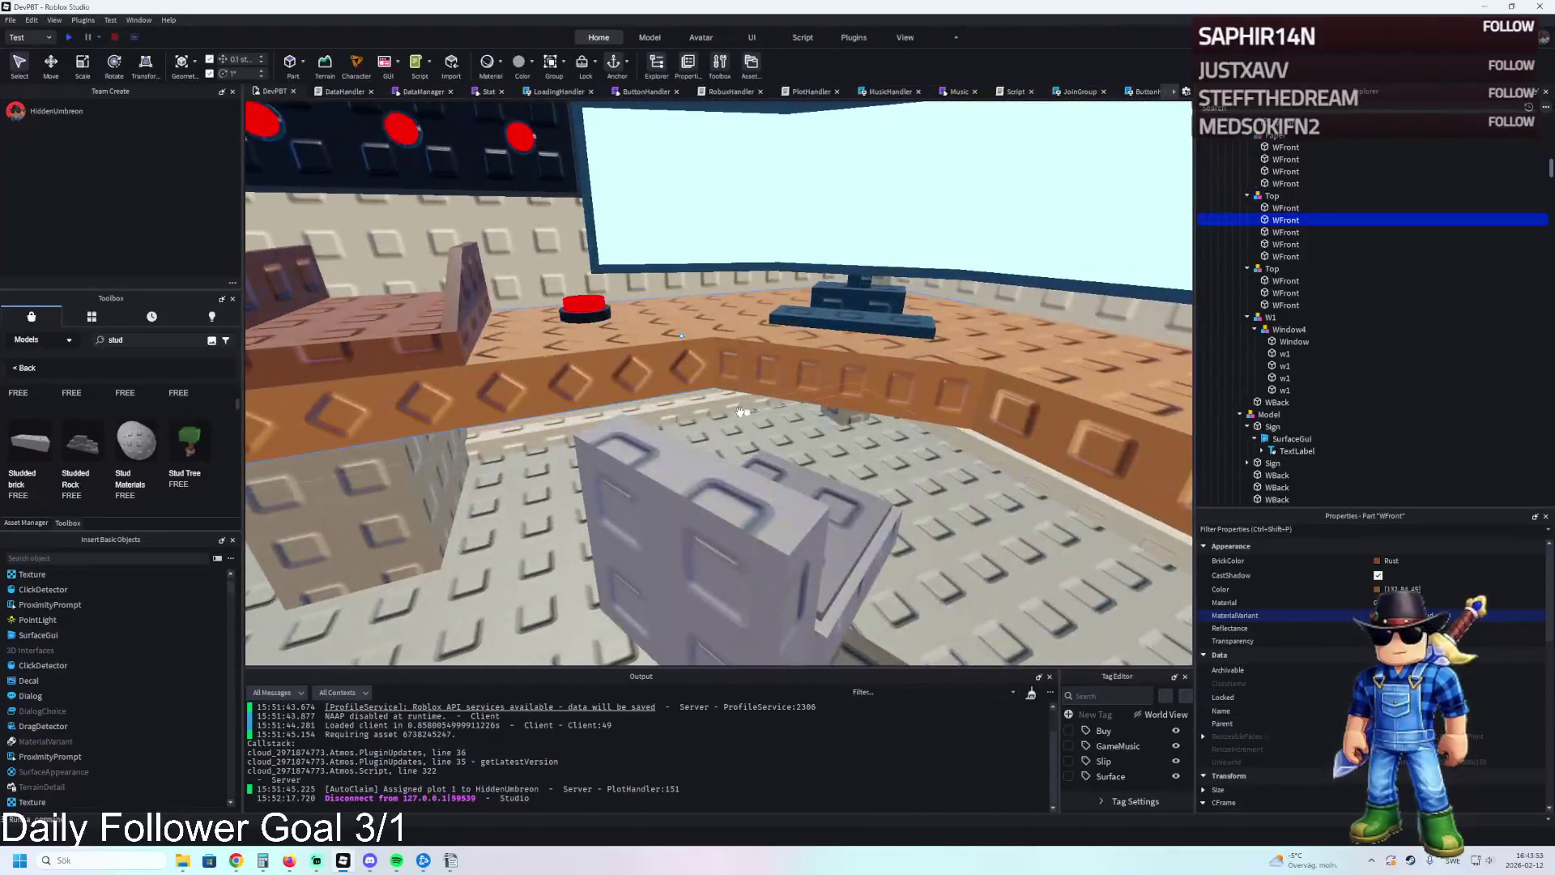
scroll(741, 410, "down", 5)
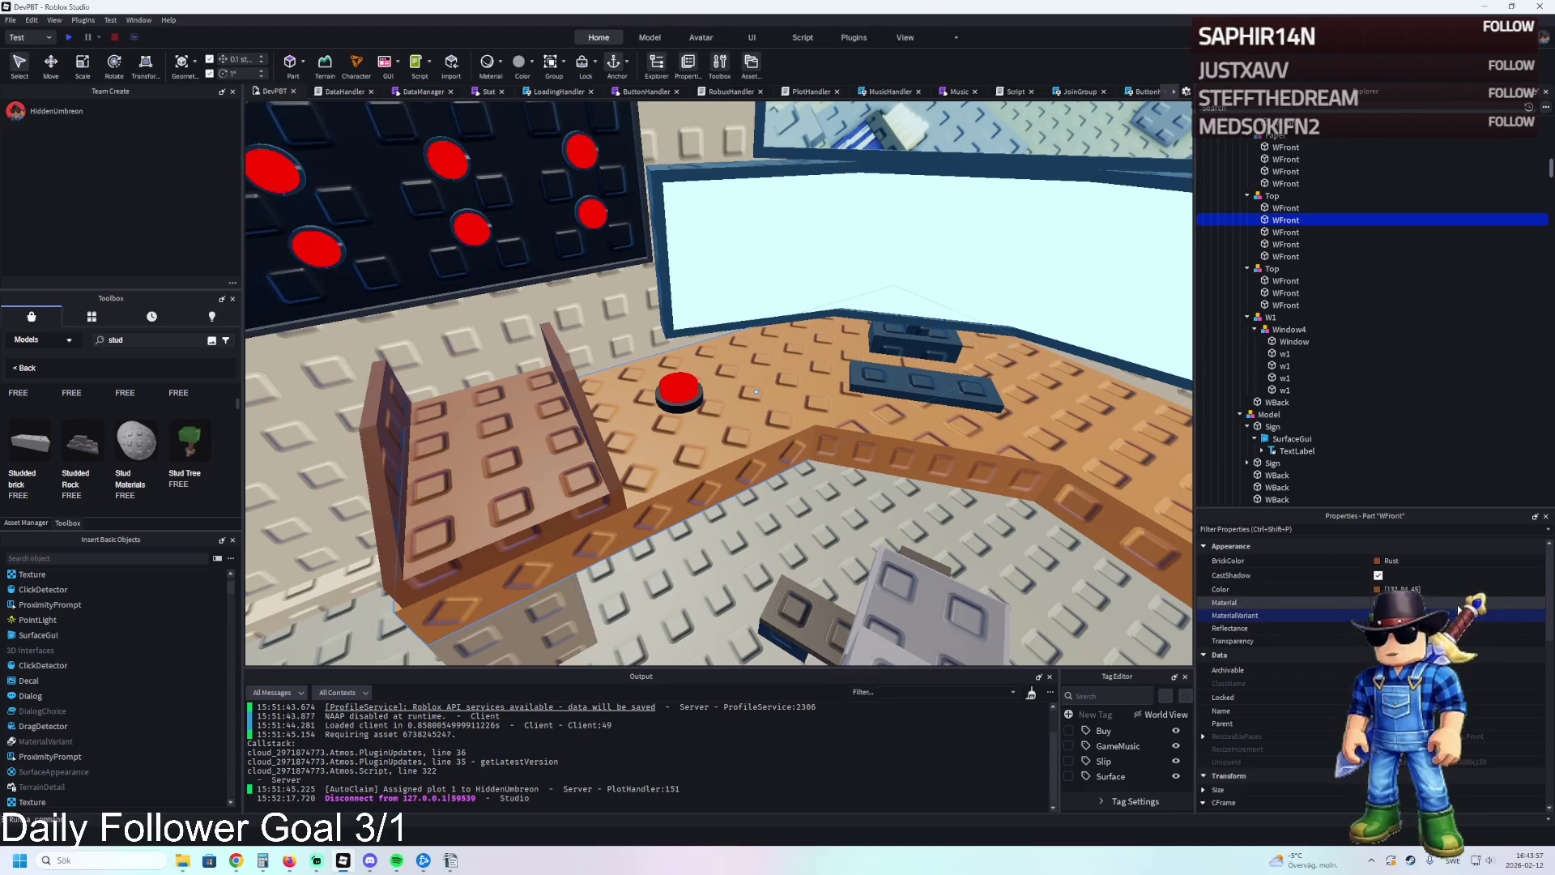
Collapse the tree from Window4 up to the plot folders and select 2022 Weld.
left_click(1289, 330)
key("Left")
key("Left")
key("Left")
key("Left")
key("Left")
key("Left")
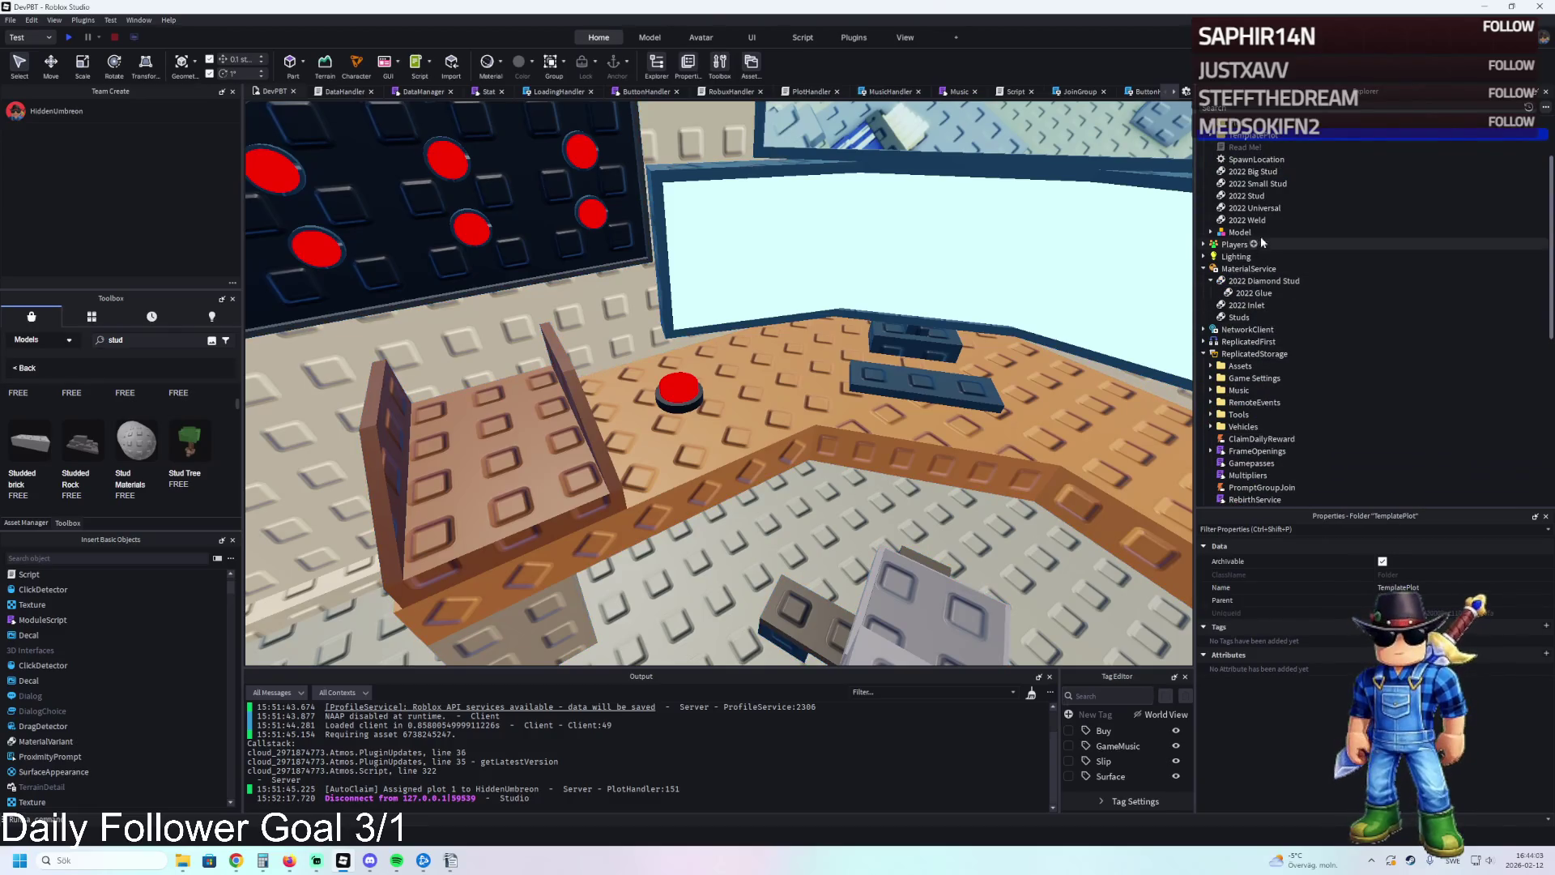
left_click(1244, 220)
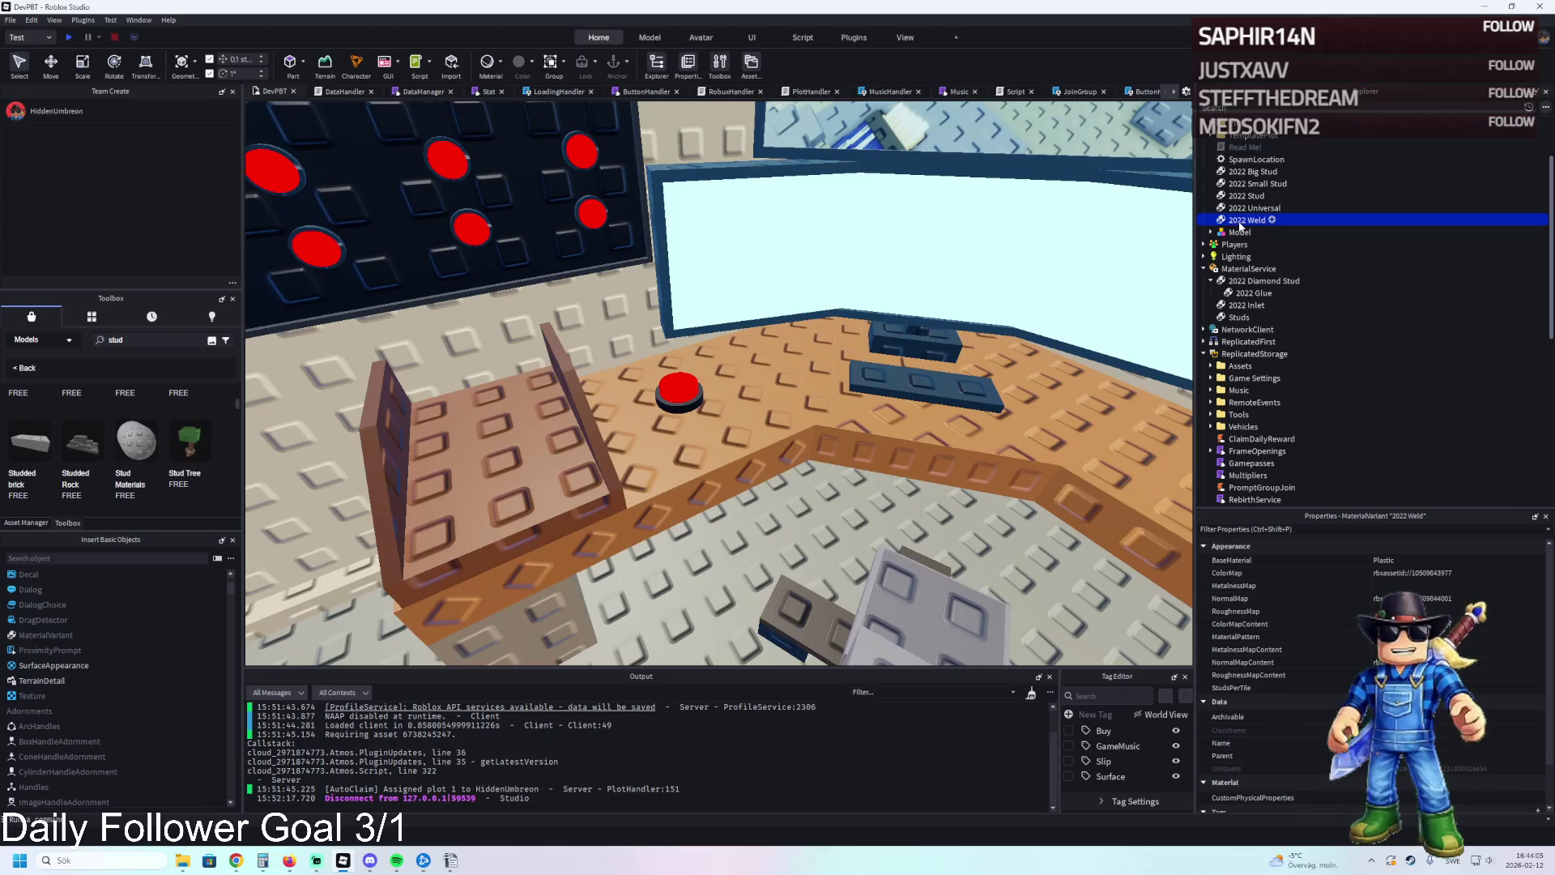
Move 2022 Weld into MaterialService and try a material variant on the floor part.
left_click_drag(1246, 255, 1251, 269)
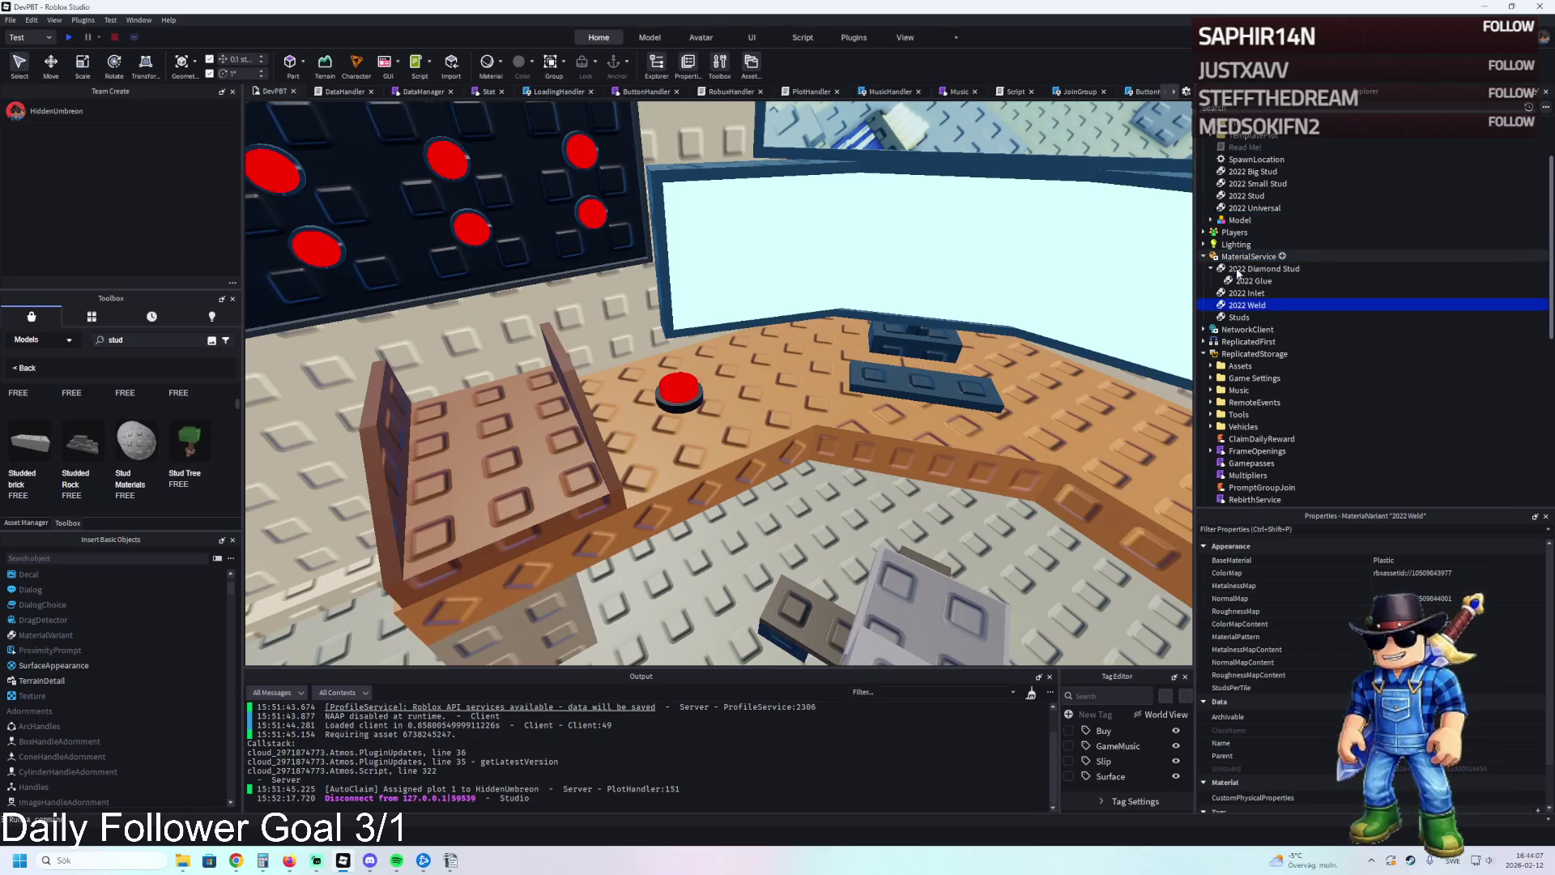
left_click(761, 400)
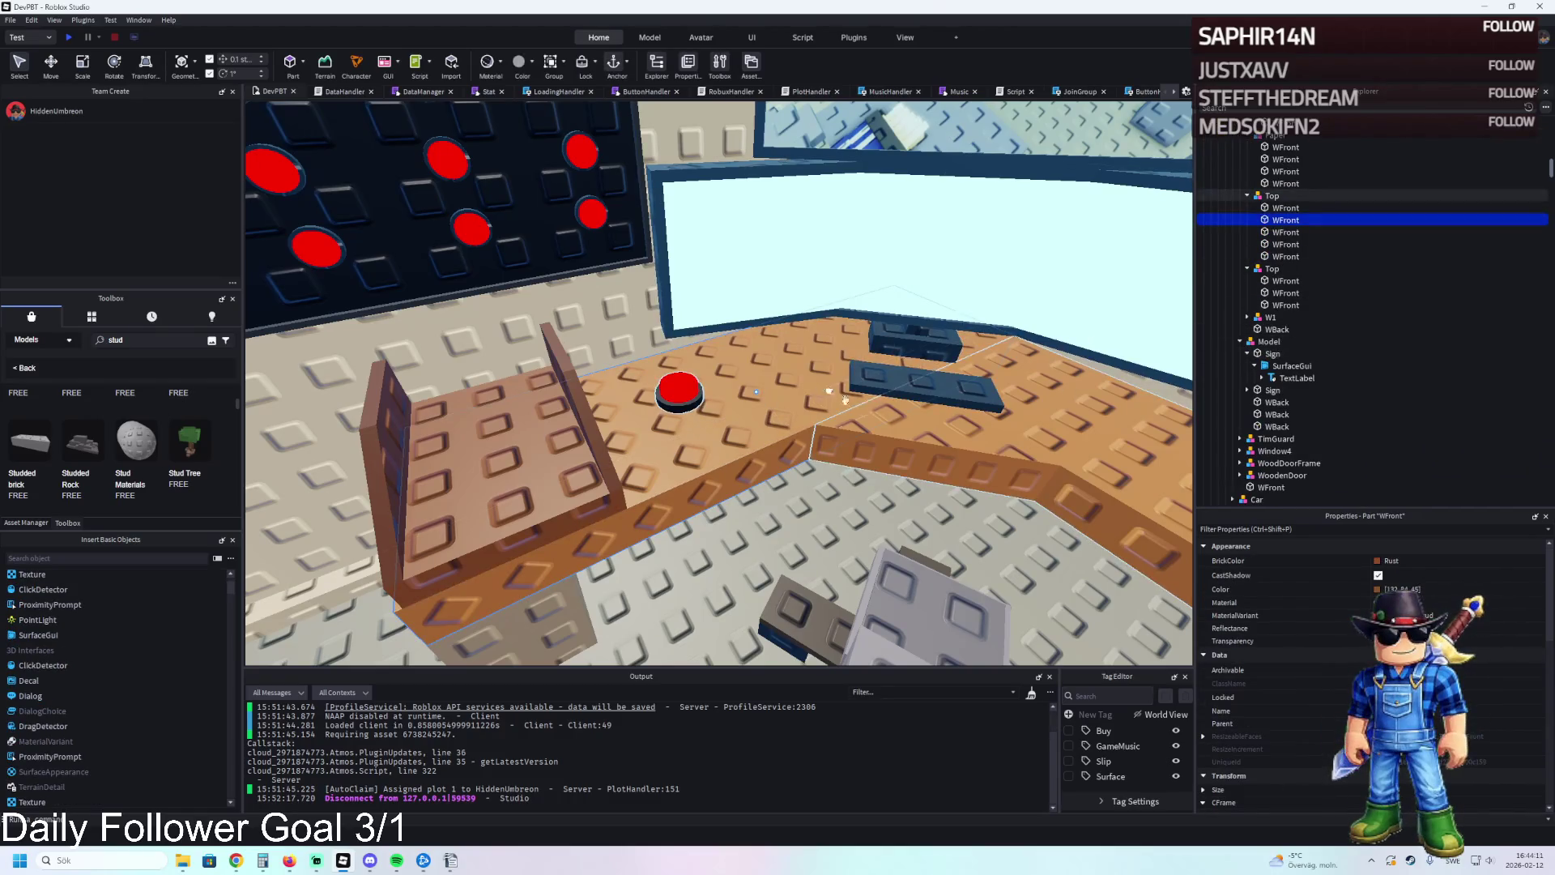
left_click(1454, 605)
scroll(1451, 606, "down", 3)
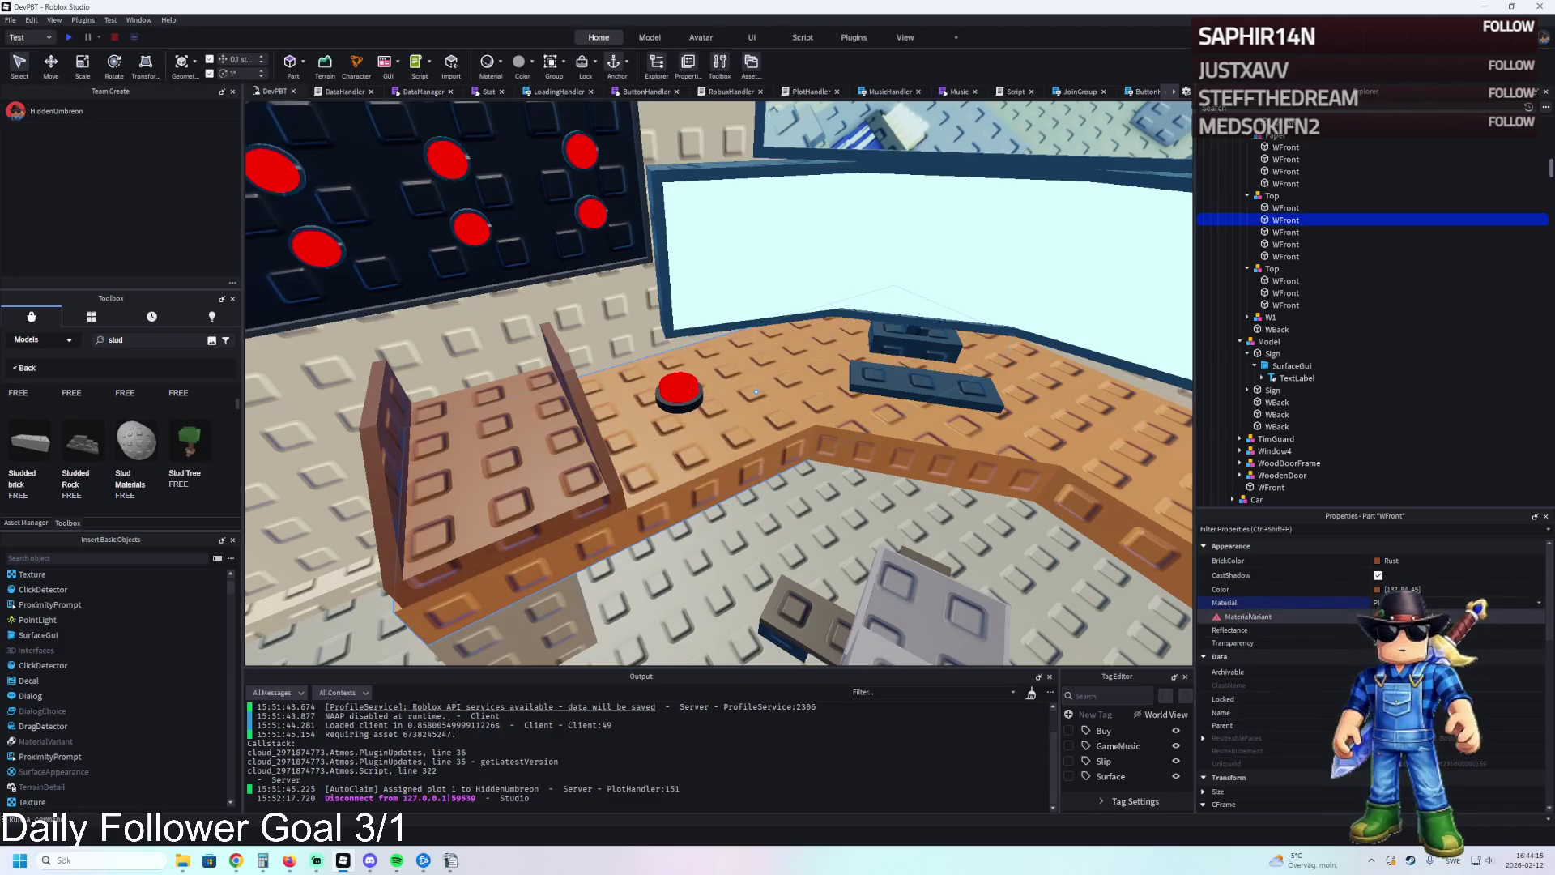
left_click(1452, 616)
scroll(1452, 616, "down", 1)
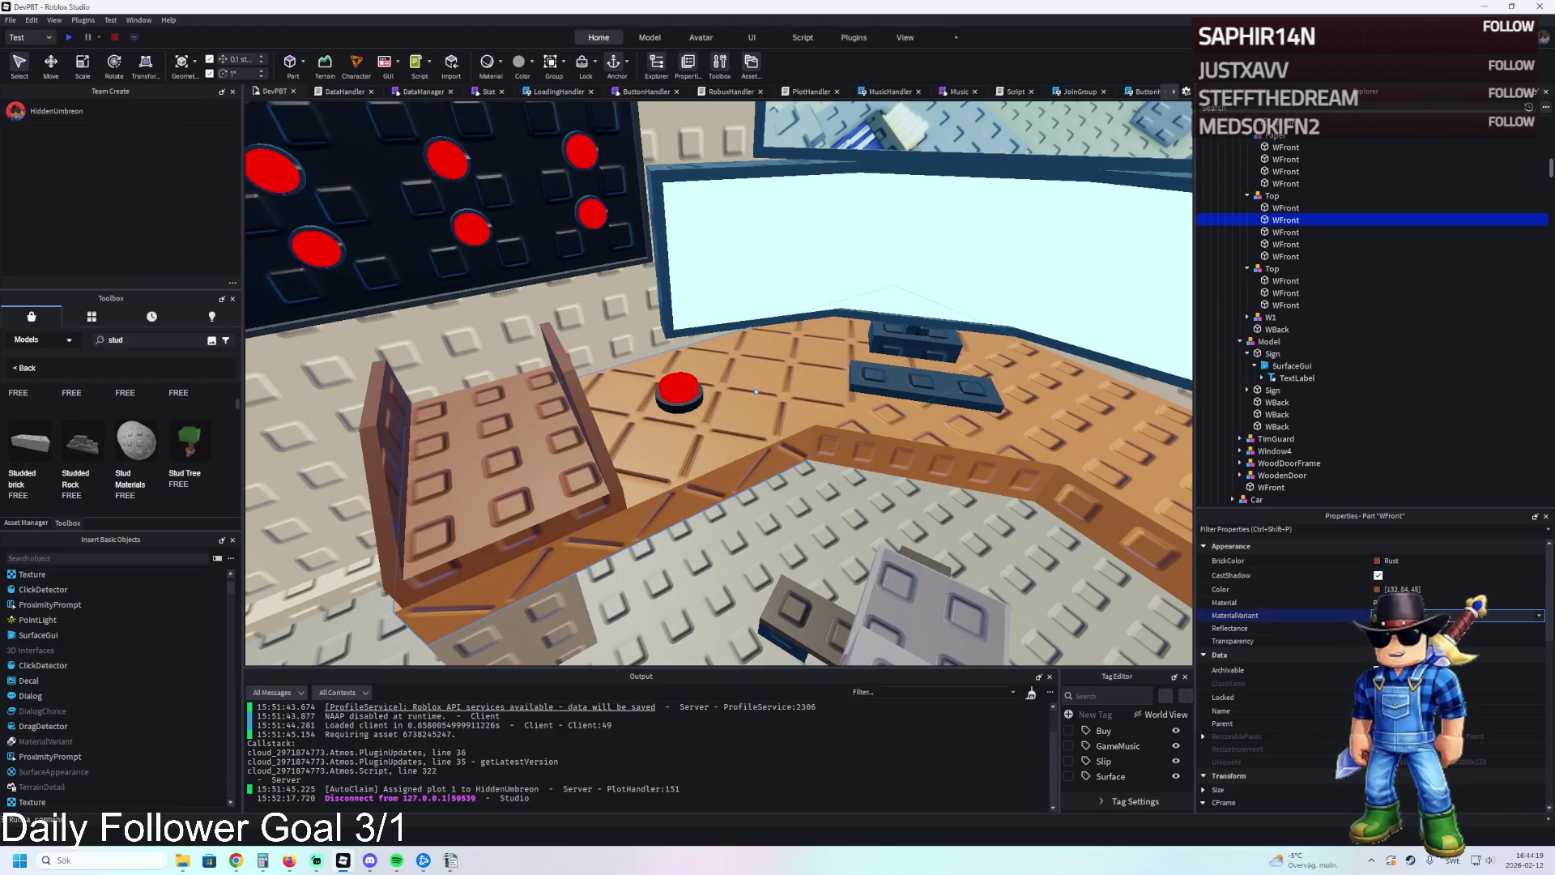
scroll(1452, 616, "up", 1)
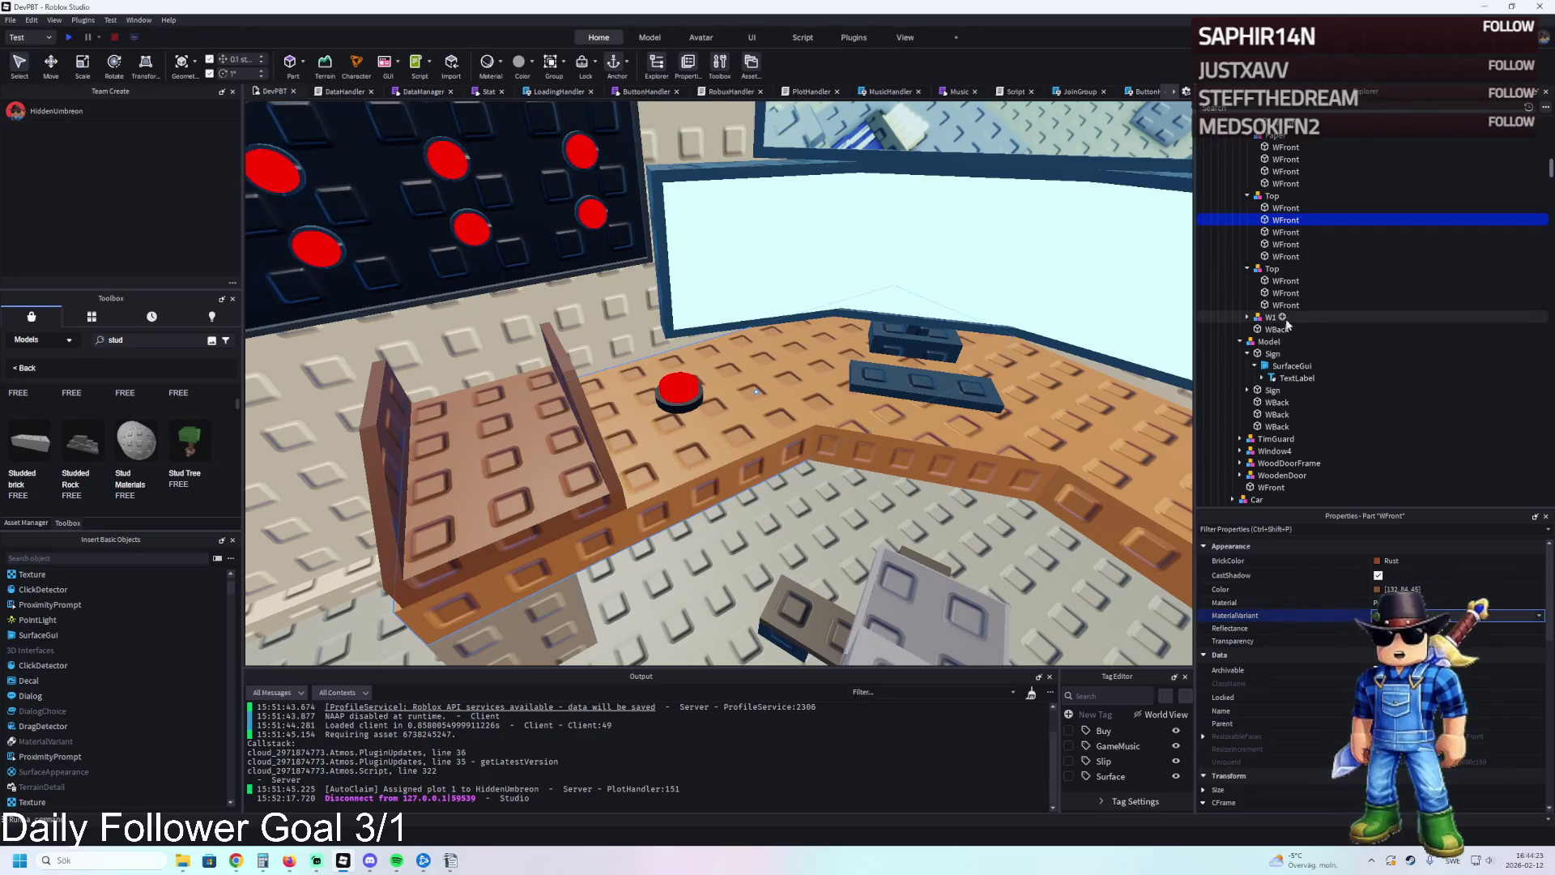
Collapse the Upgrades branch and delete the 2022 Glue and 2022 Inlet variants.
left_click(1294, 366)
key("Left")
key("Left")
key("Left")
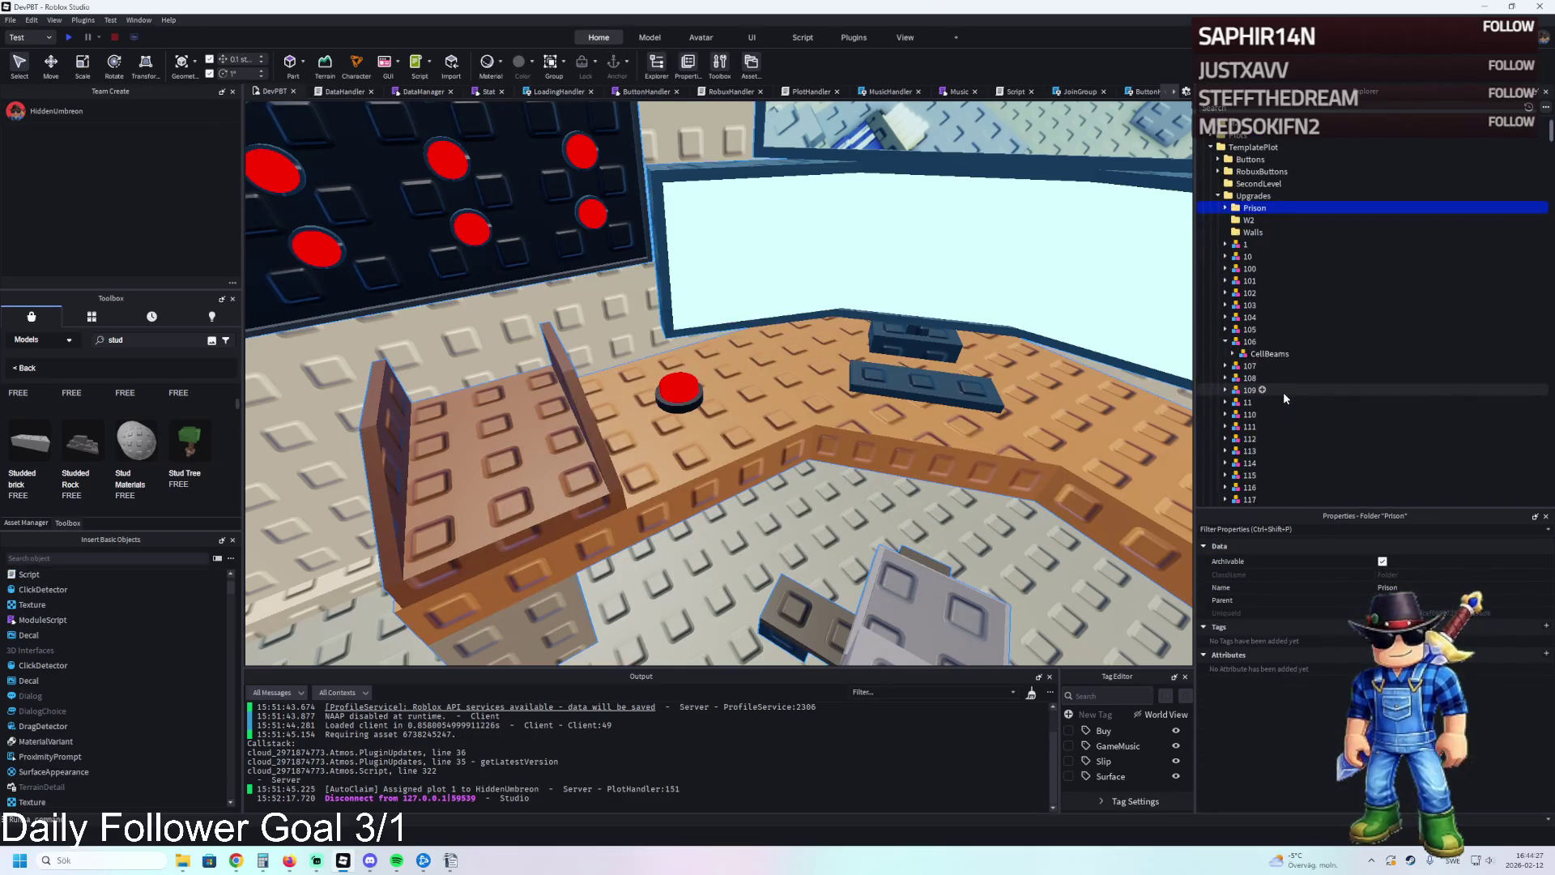
left_click(1252, 366)
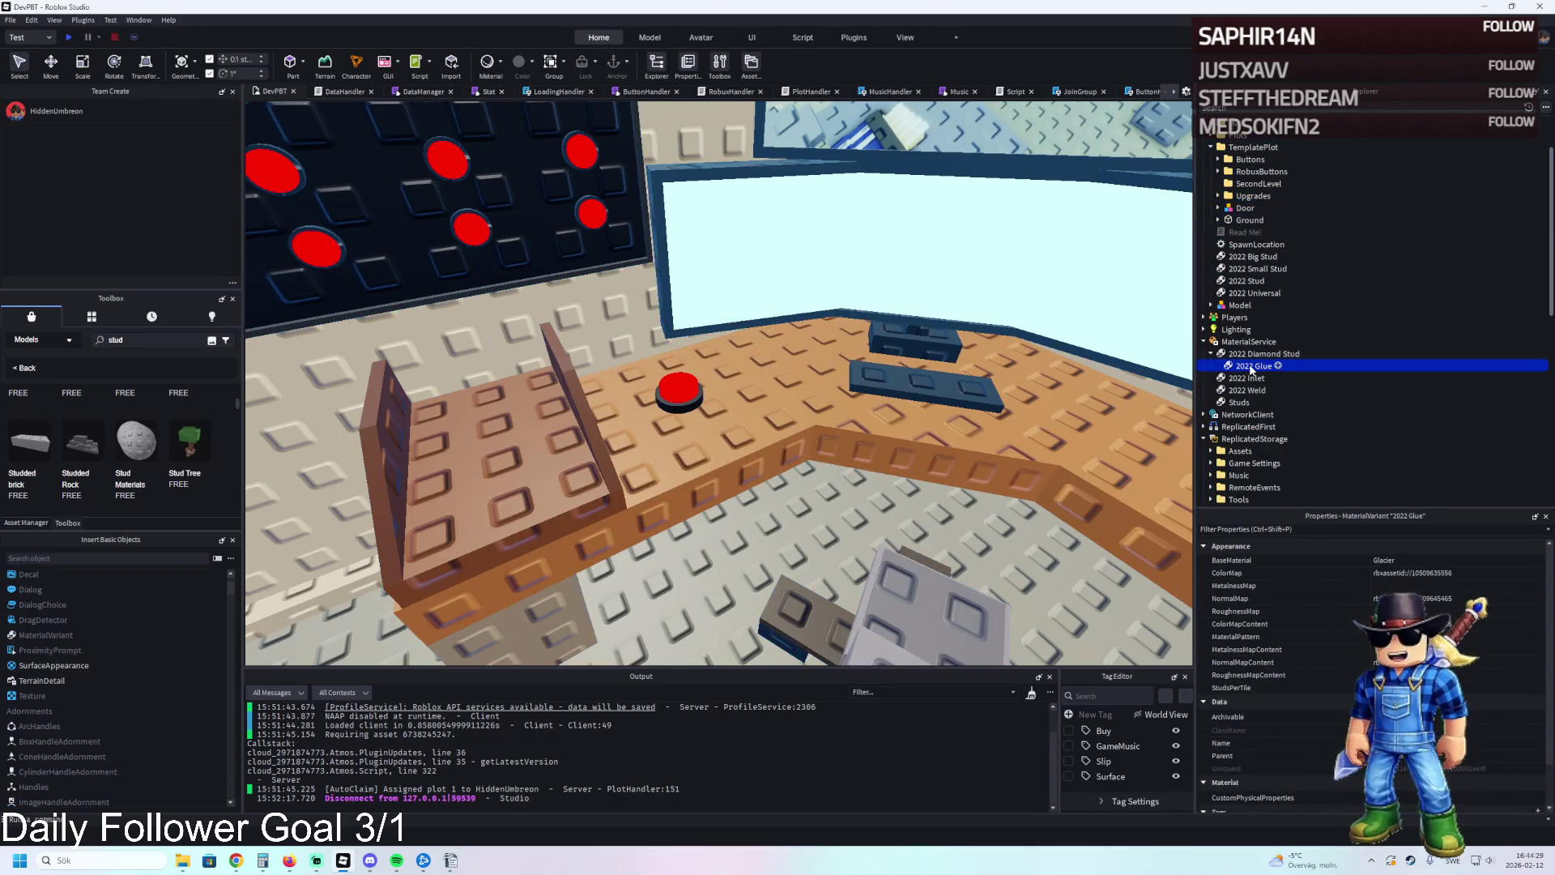
key("Delete")
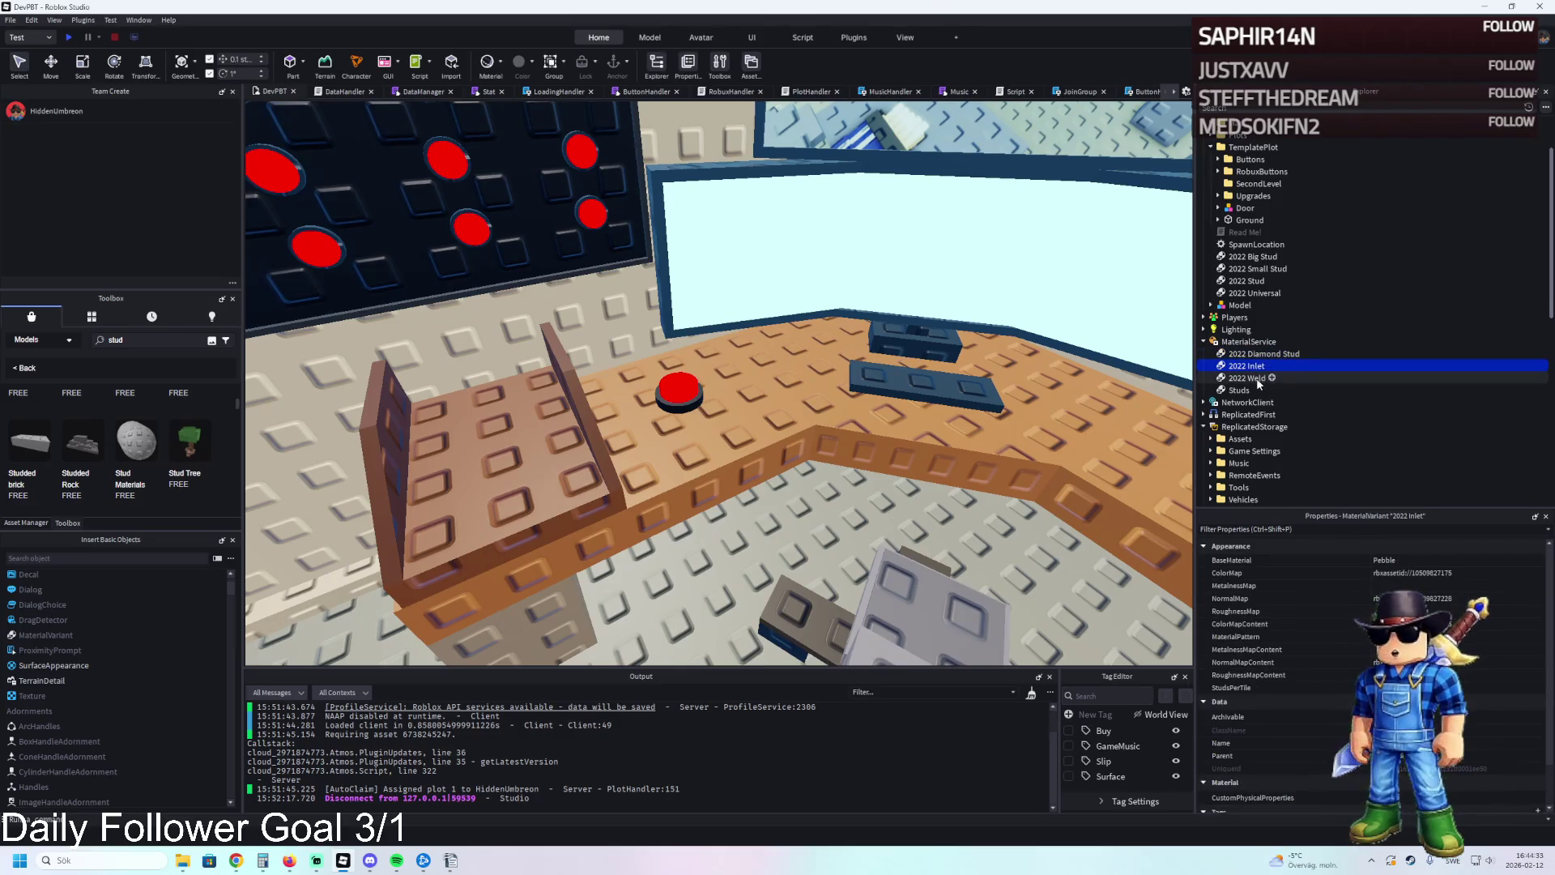
key("Delete")
Drop '2022' from the names, leaving Weld and Diamond Stud.
left_click(1250, 366)
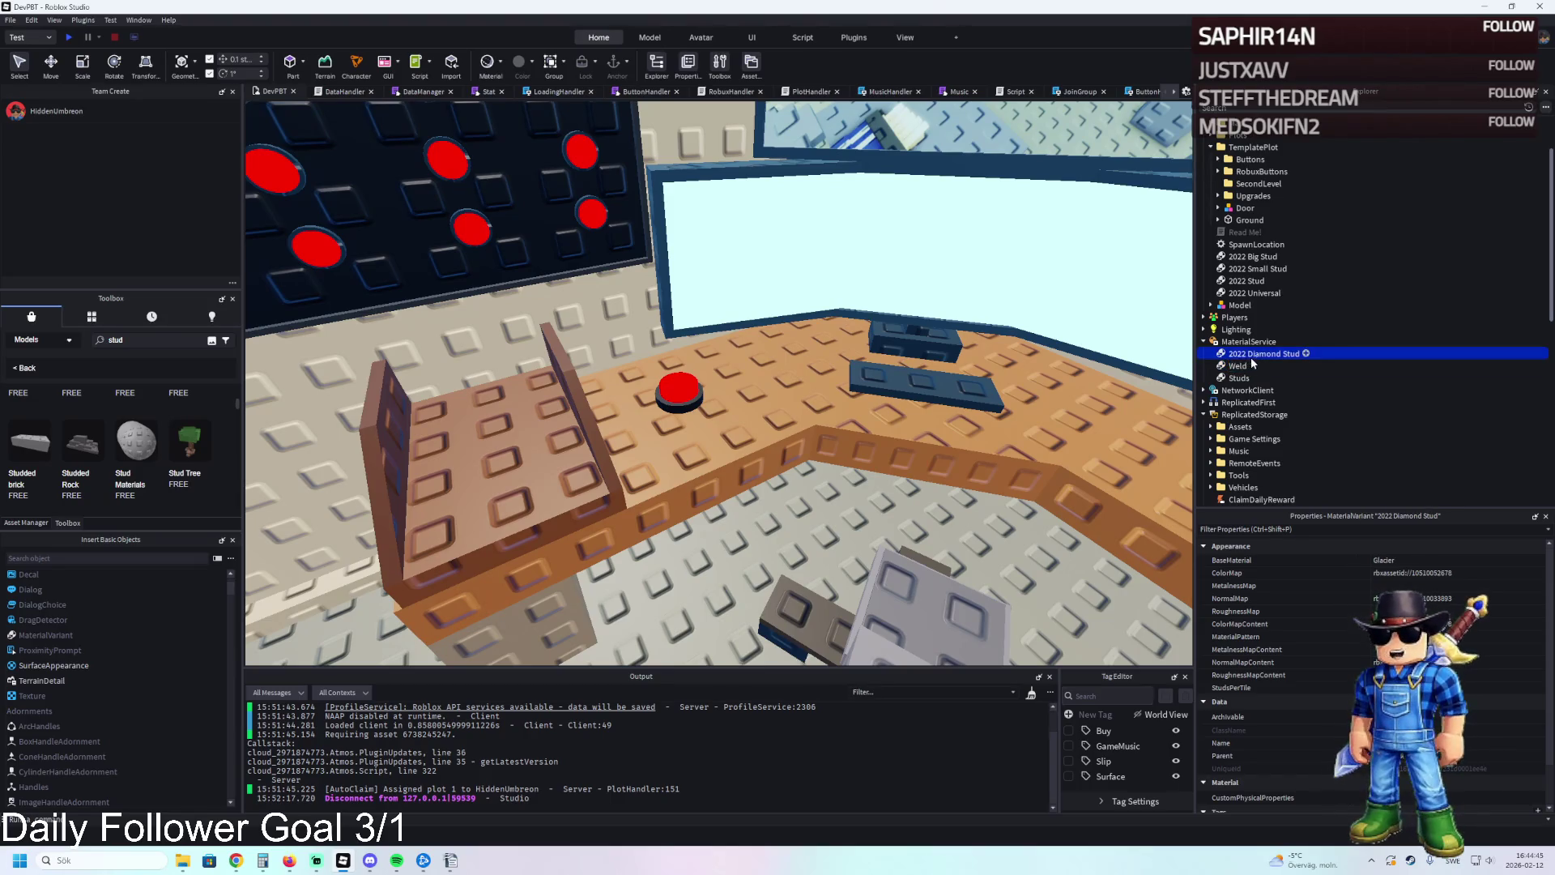
key("BackSpace")
key("Return")
scroll(849, 302, "down", 3)
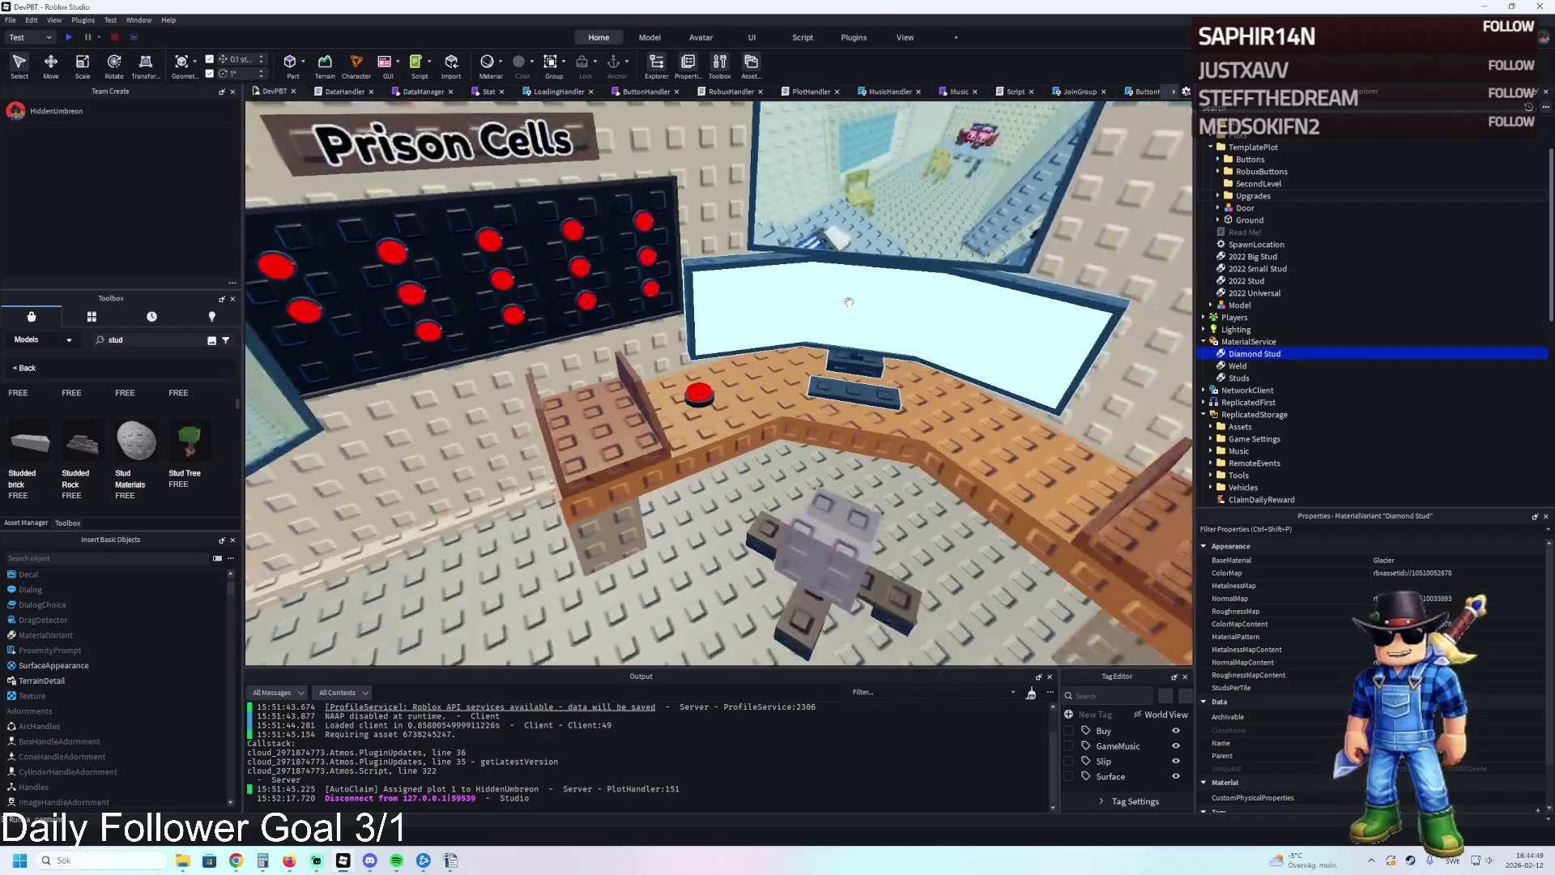
Pan and zoom to the price signs and select the 25 sign above Auto Build.
left_click_drag(849, 302, 856, 301)
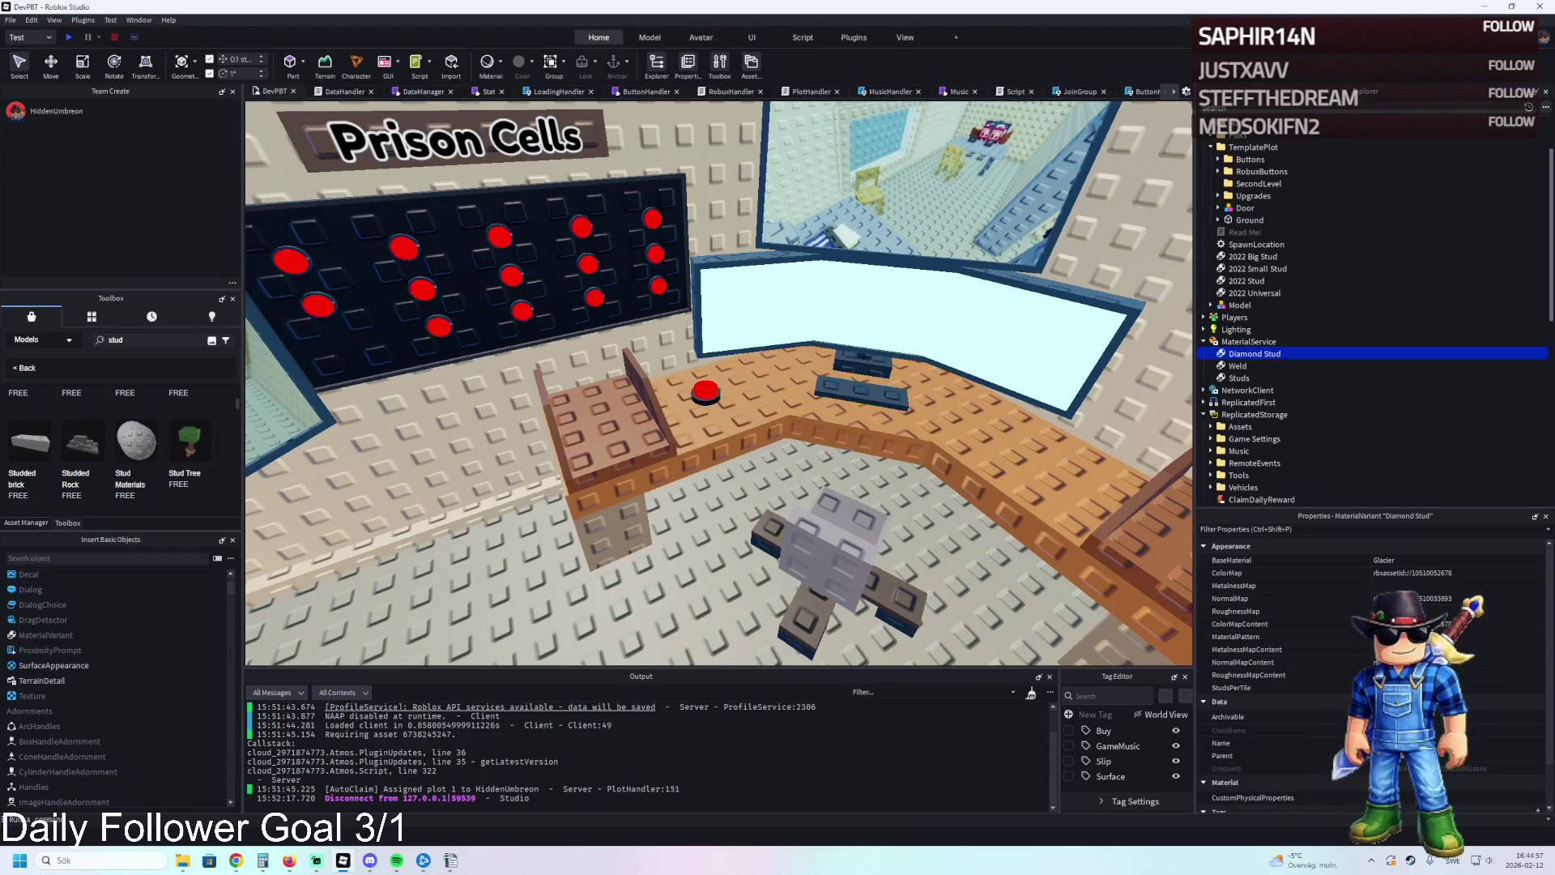
scroll(561, 376, "down", 5)
scroll(701, 347, "up", 8)
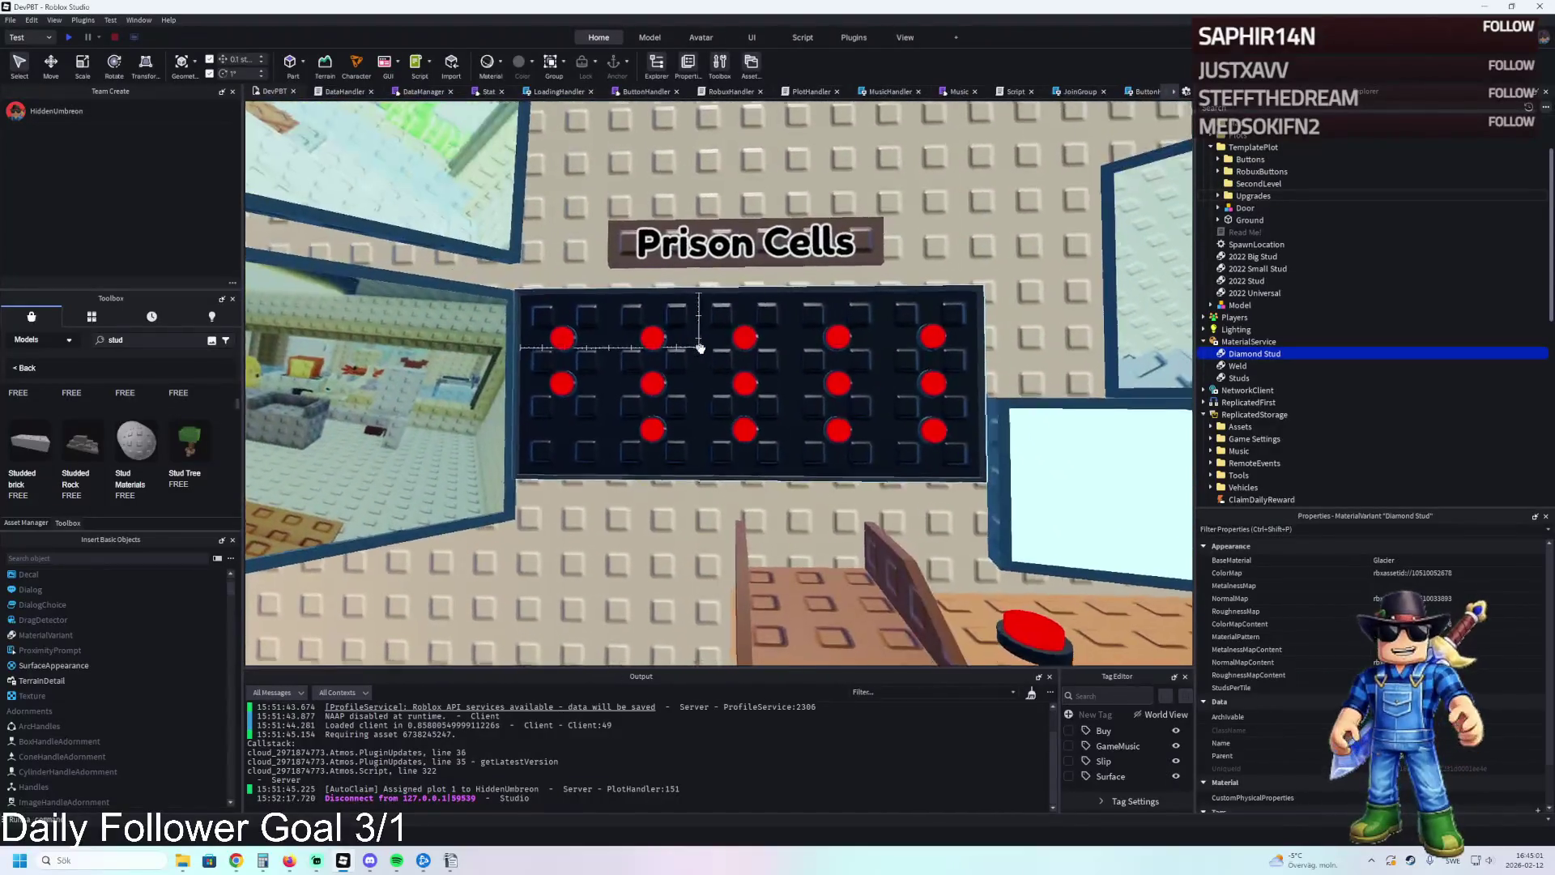
scroll(701, 347, "up", 5)
scroll(702, 346, "up", 10)
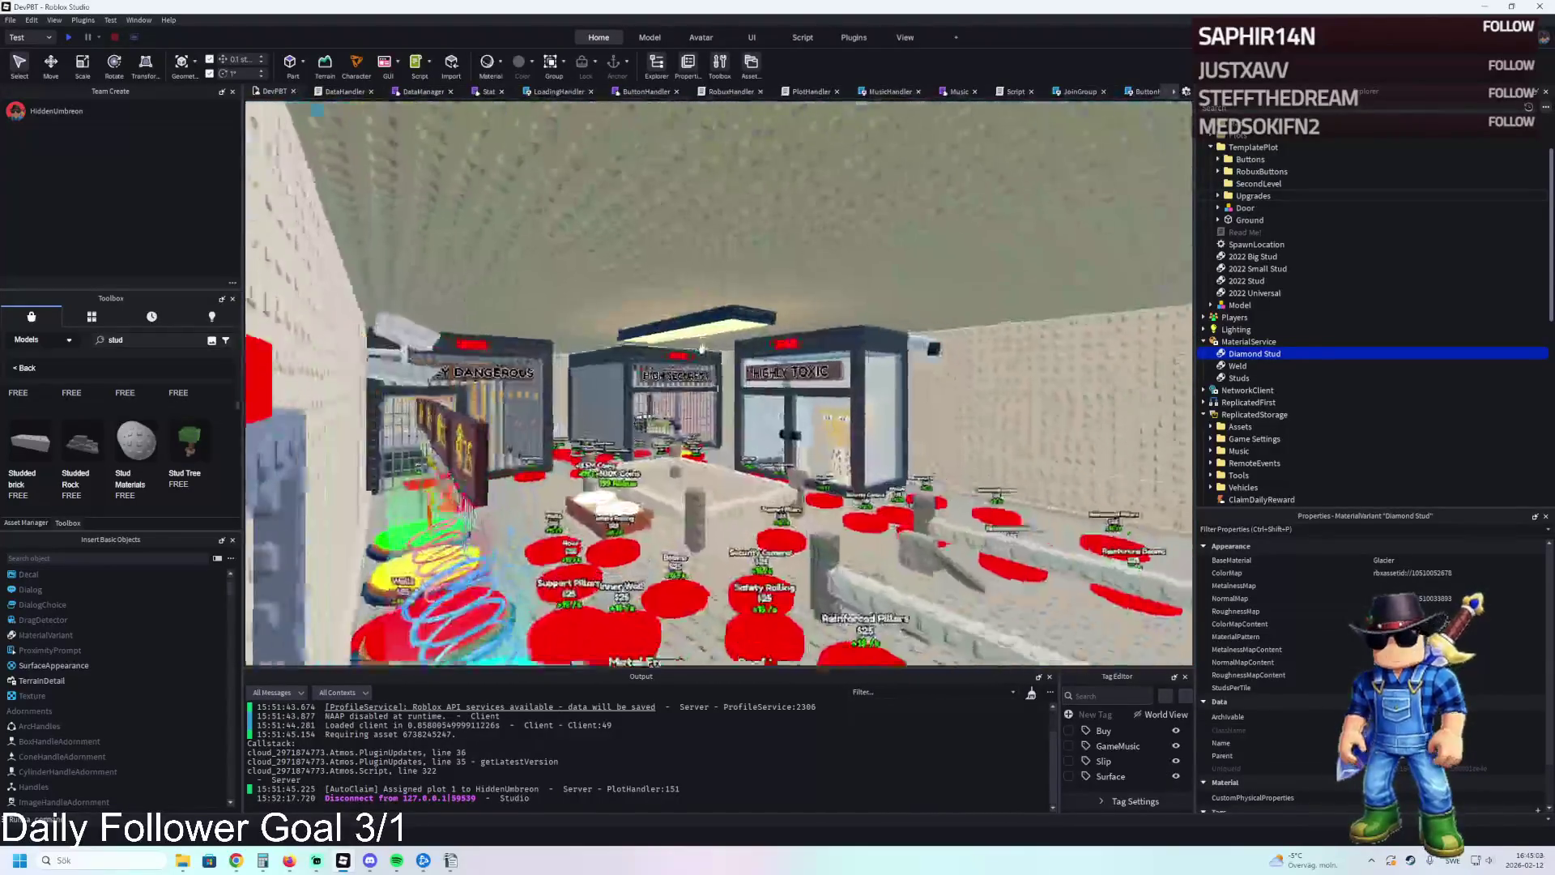
scroll(702, 347, "down", 5)
scroll(702, 346, "up", 8)
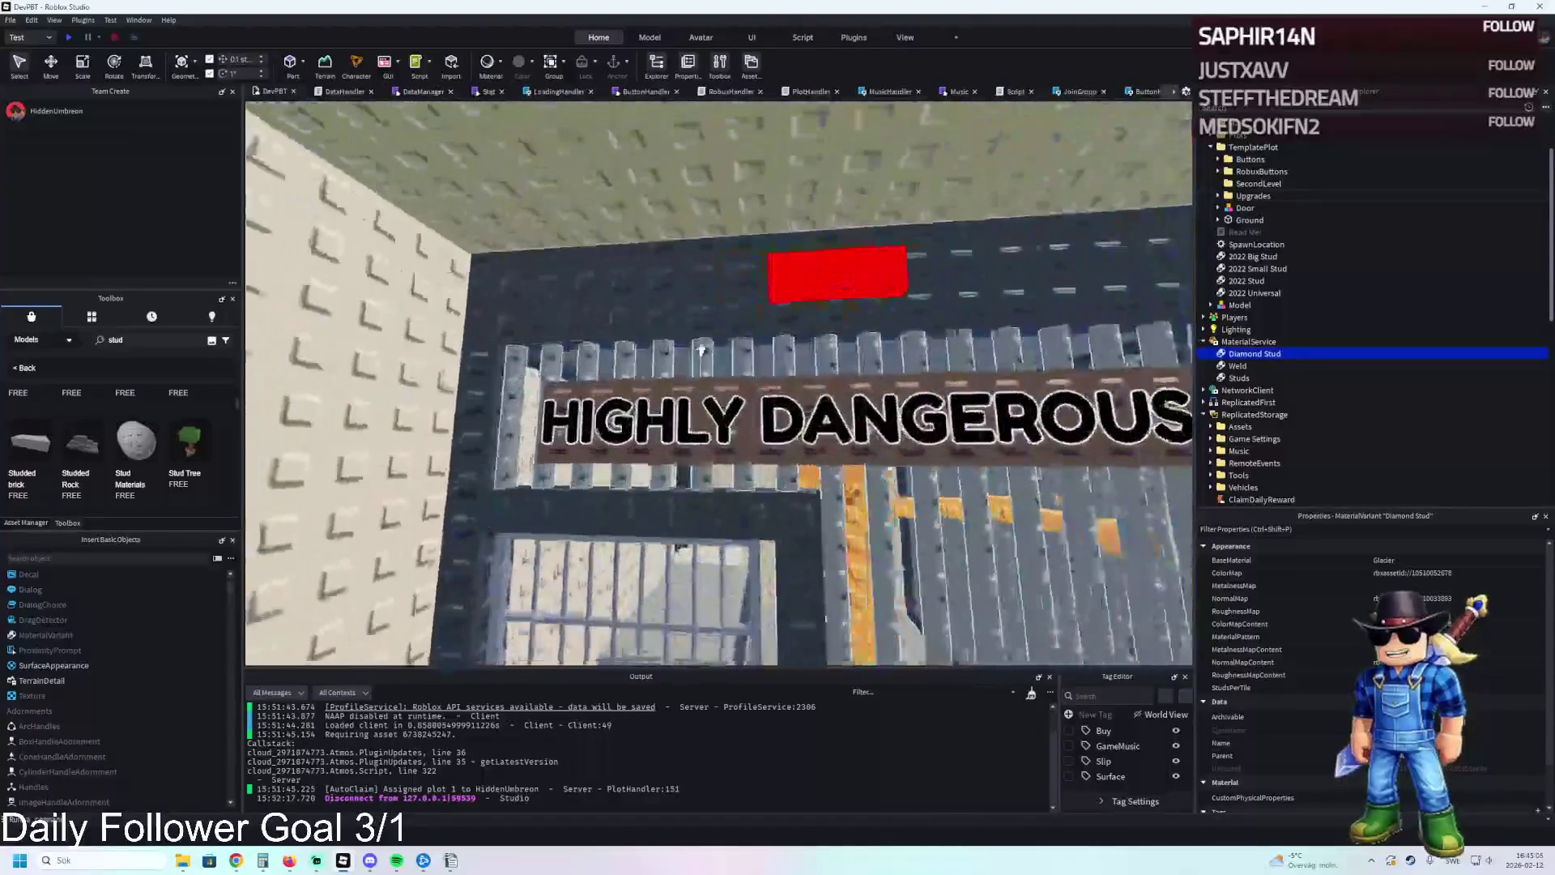
scroll(701, 349, "down", 2)
left_click(697, 348)
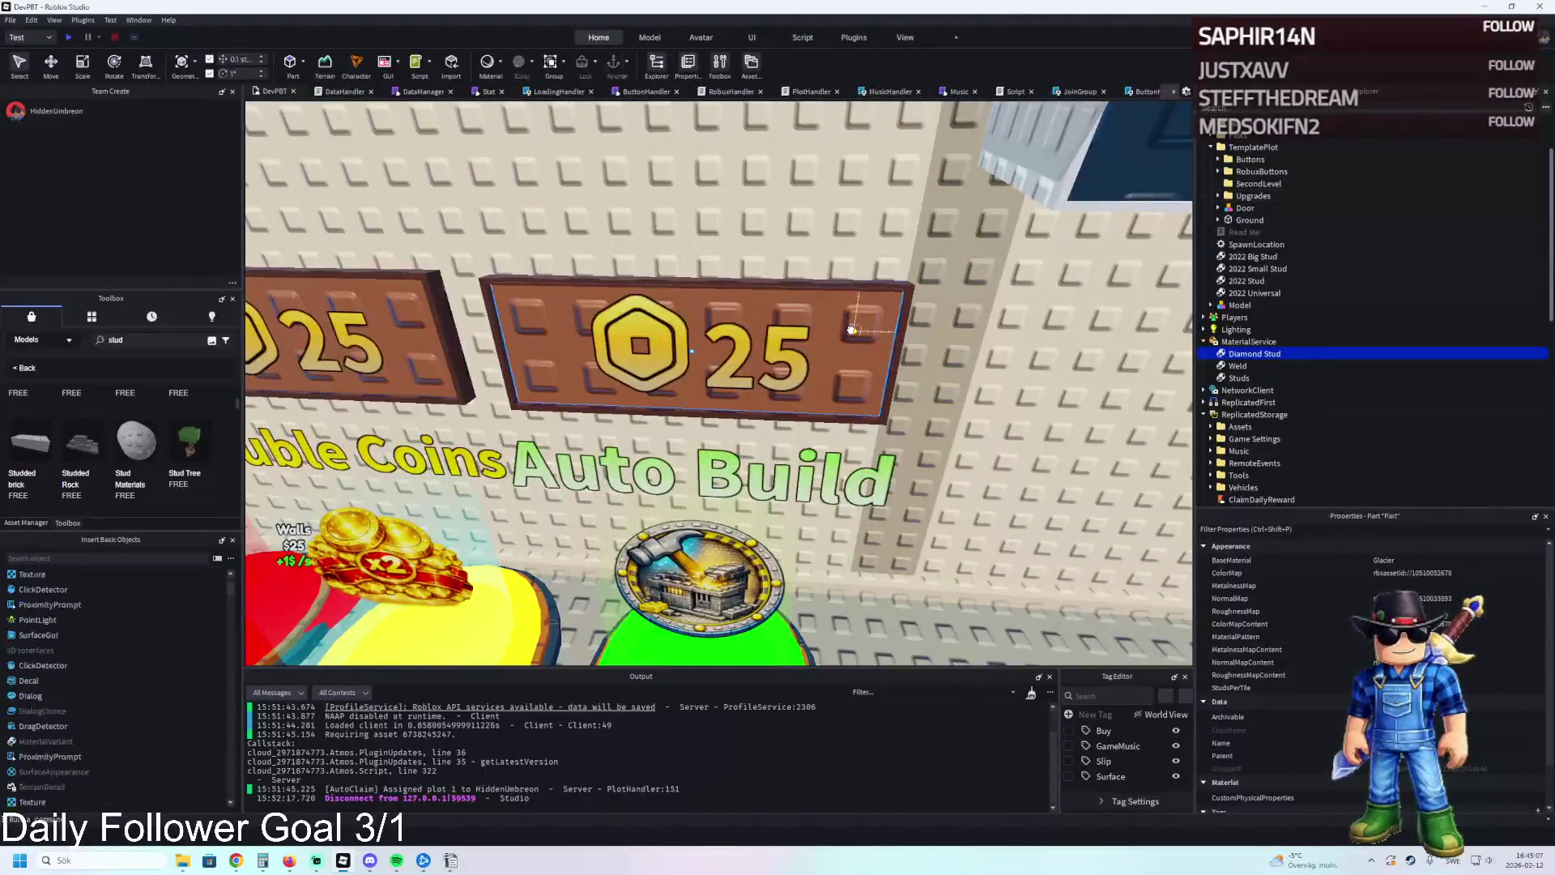
Set the Auto Build price sign to Wood with the crossed X-pattern variant.
left_click(1436, 604)
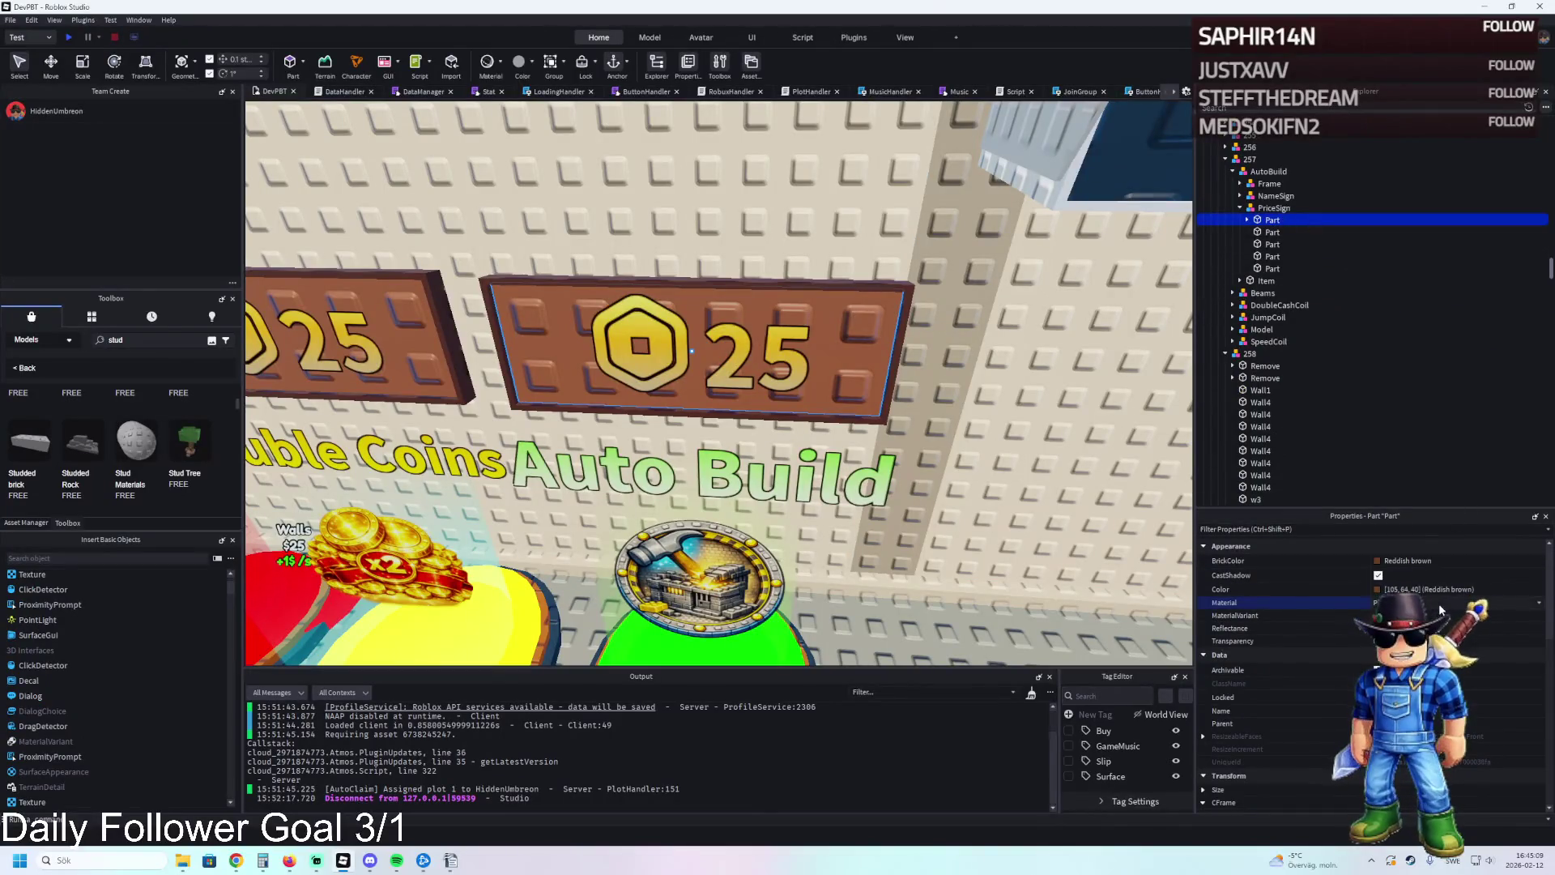
key("d")
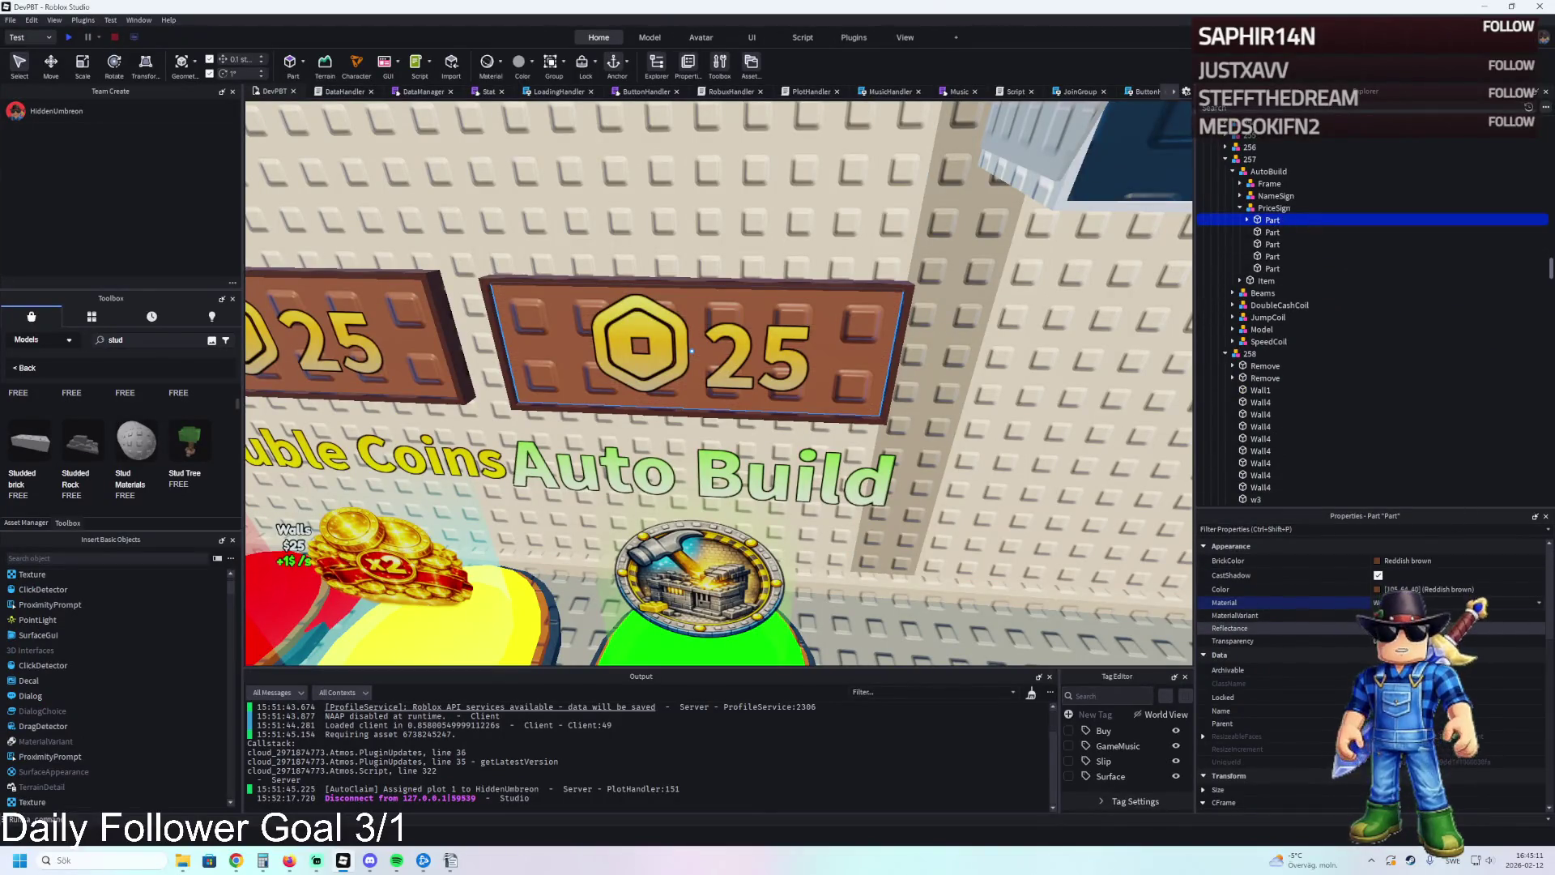
left_click(1433, 617)
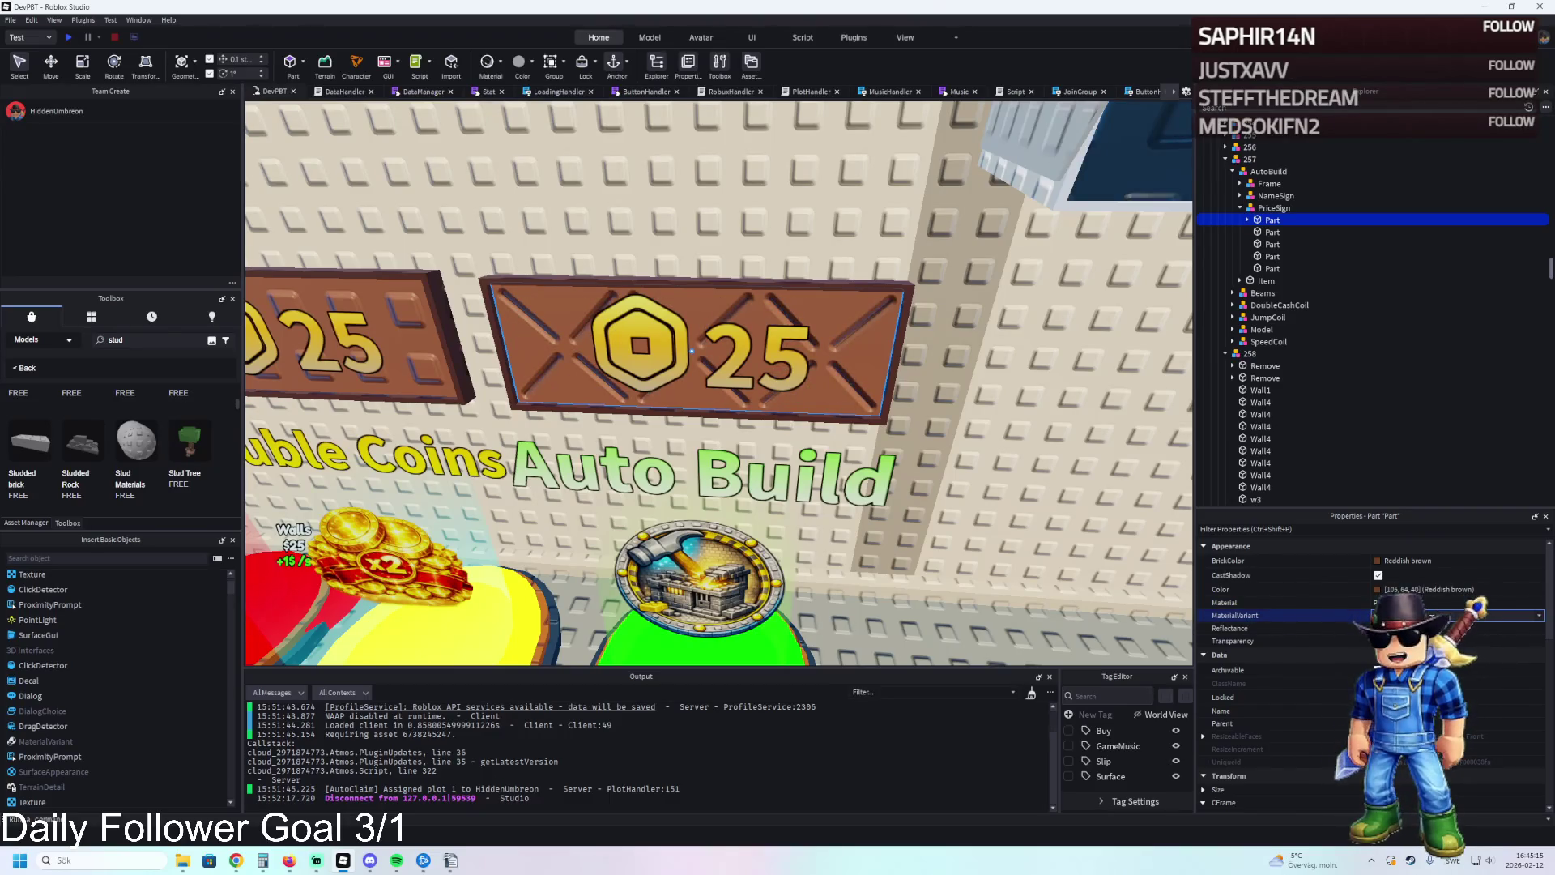
key("Down")
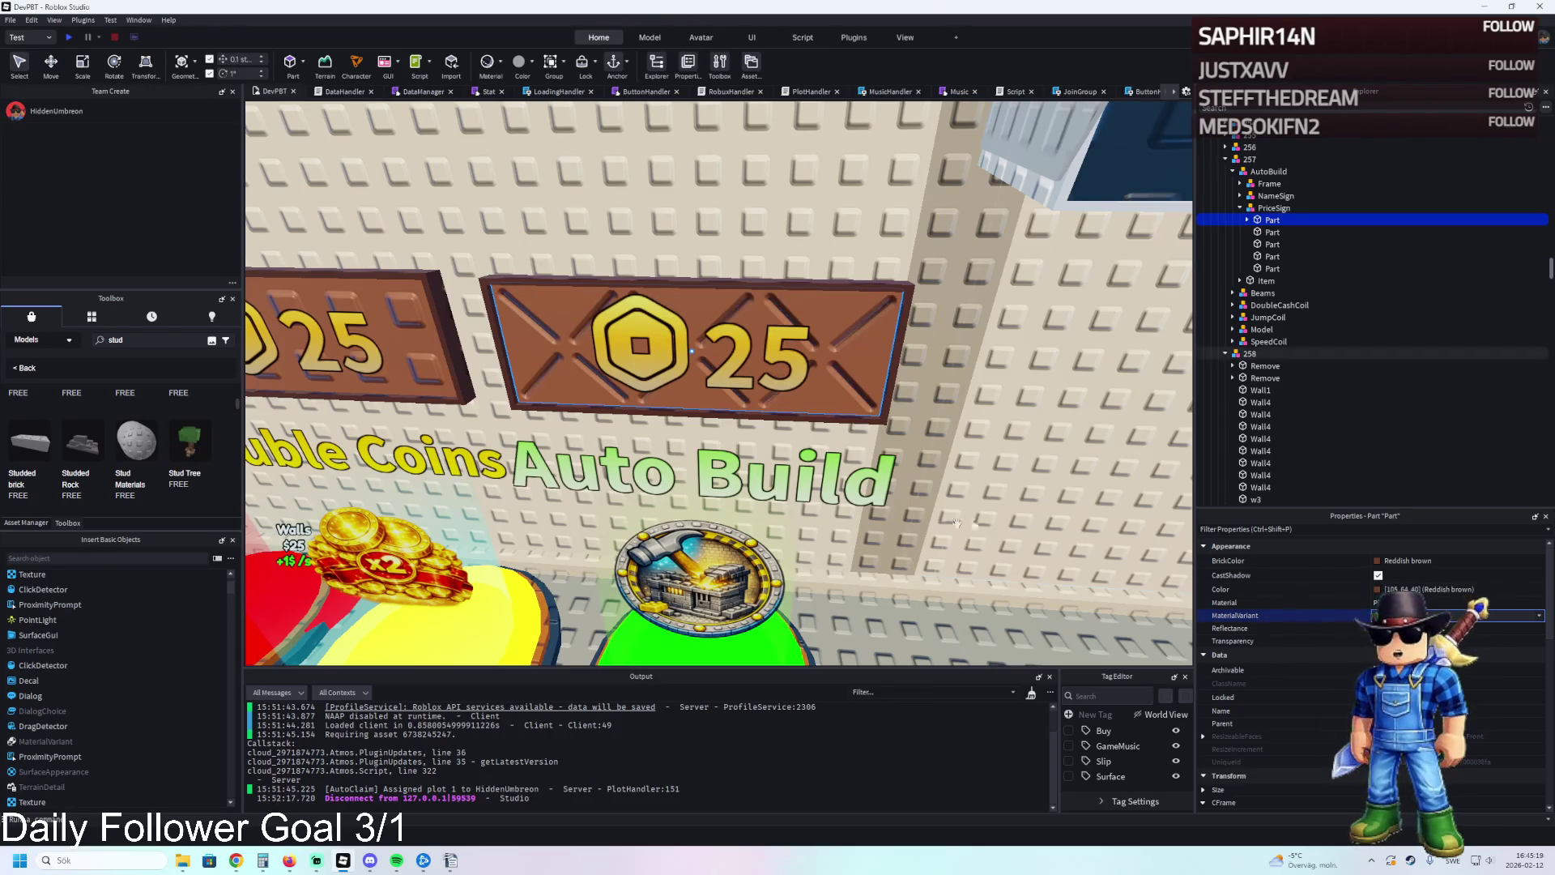
key("a")
Multi-select the middle, left and Super Jump Coil price signs, then collapse TemplatePlot.
left_click(830, 370)
left_click(454, 348, "ctrl")
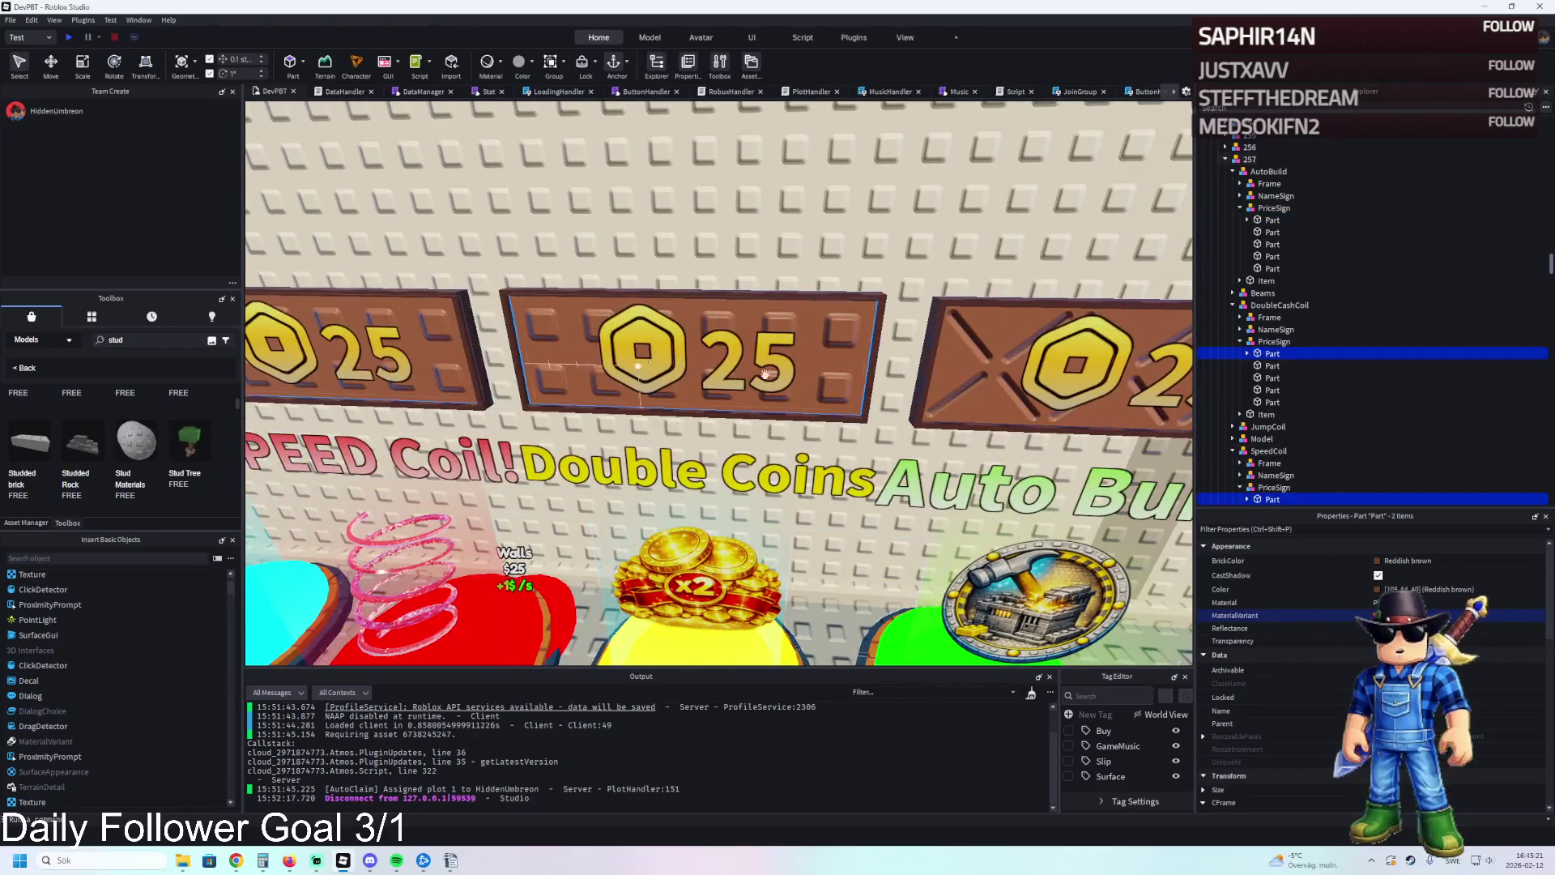
left_click(839, 381)
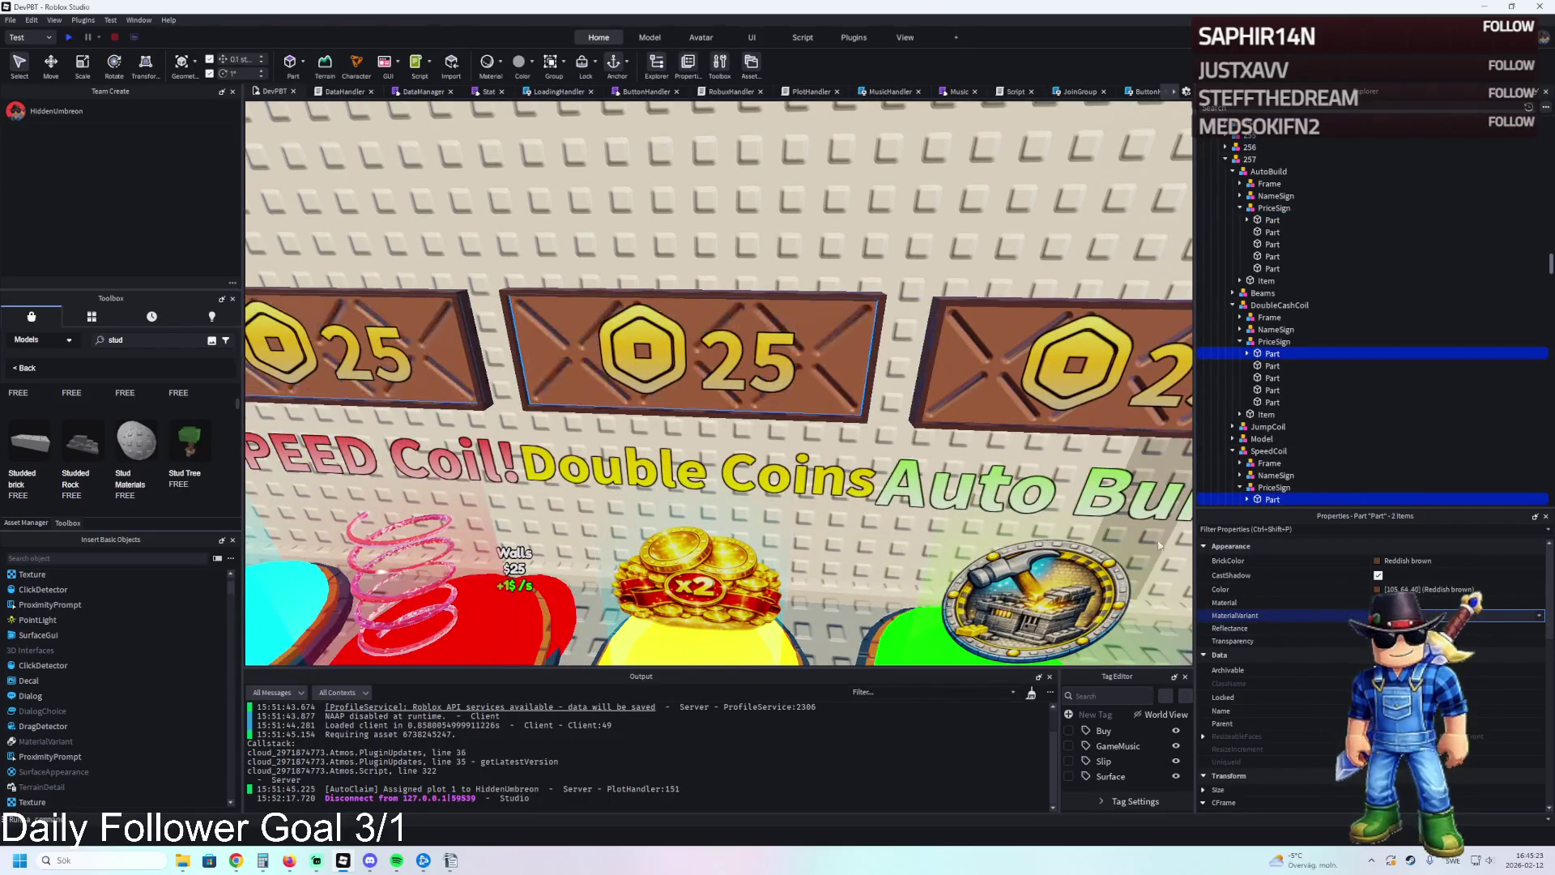
scroll(917, 518, "down", 3)
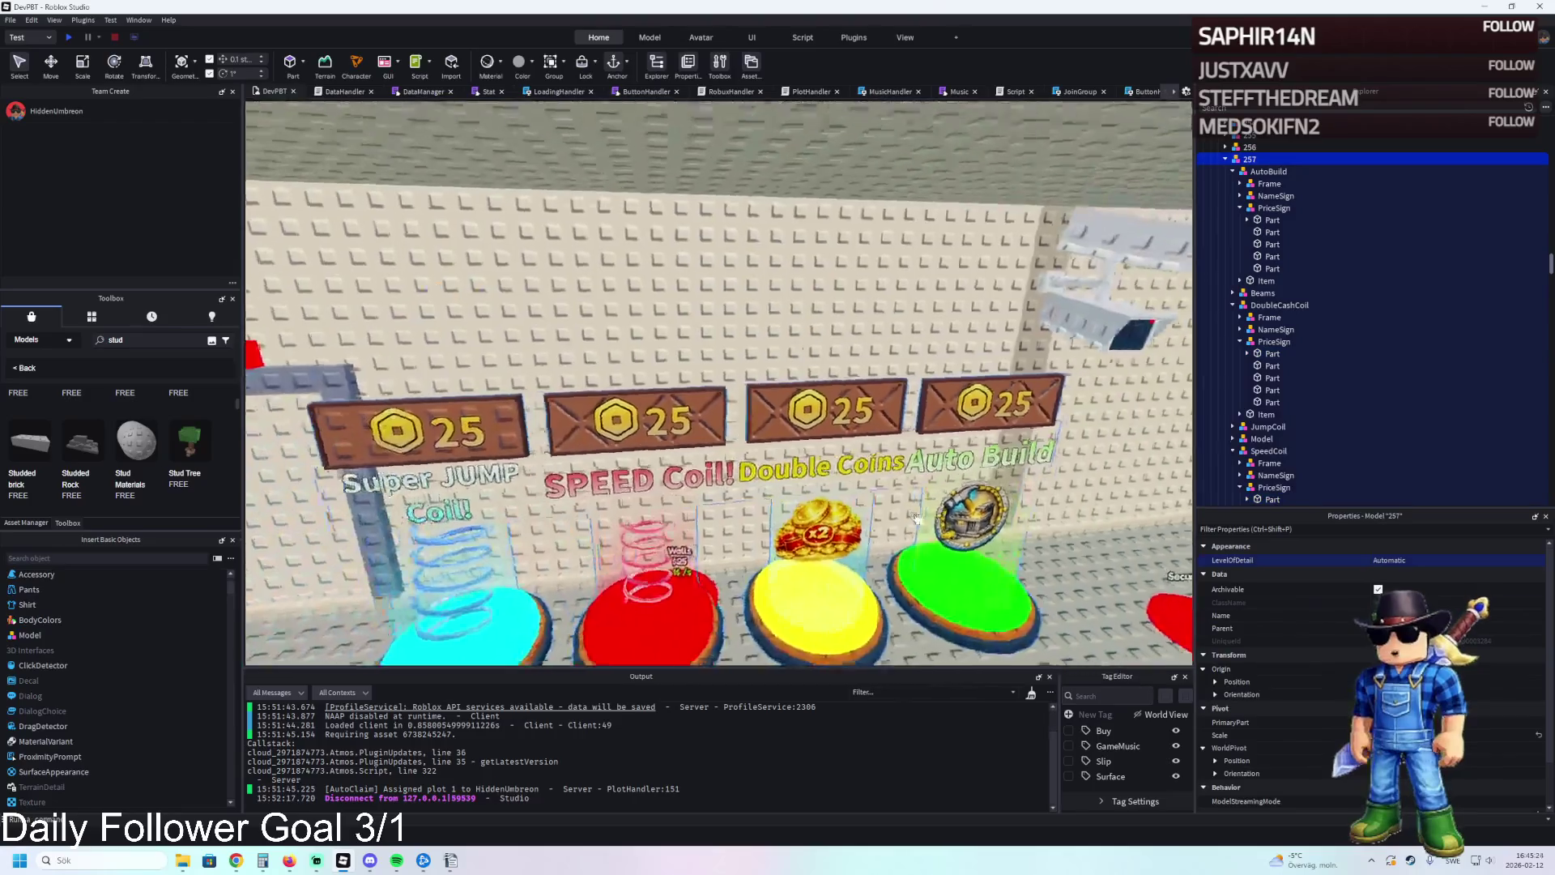
key("w")
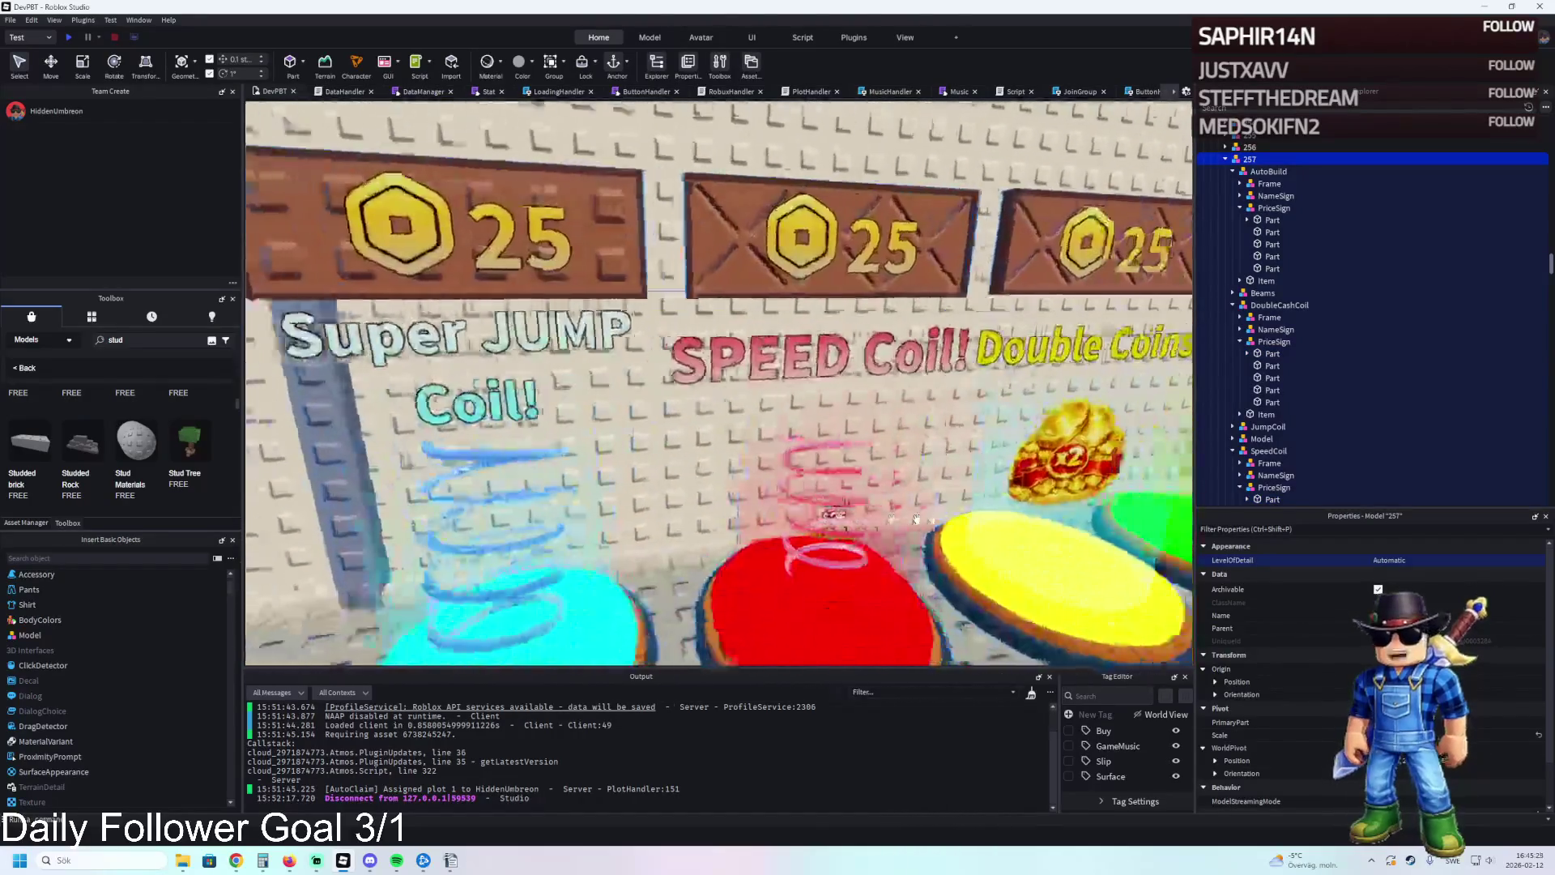
key("a")
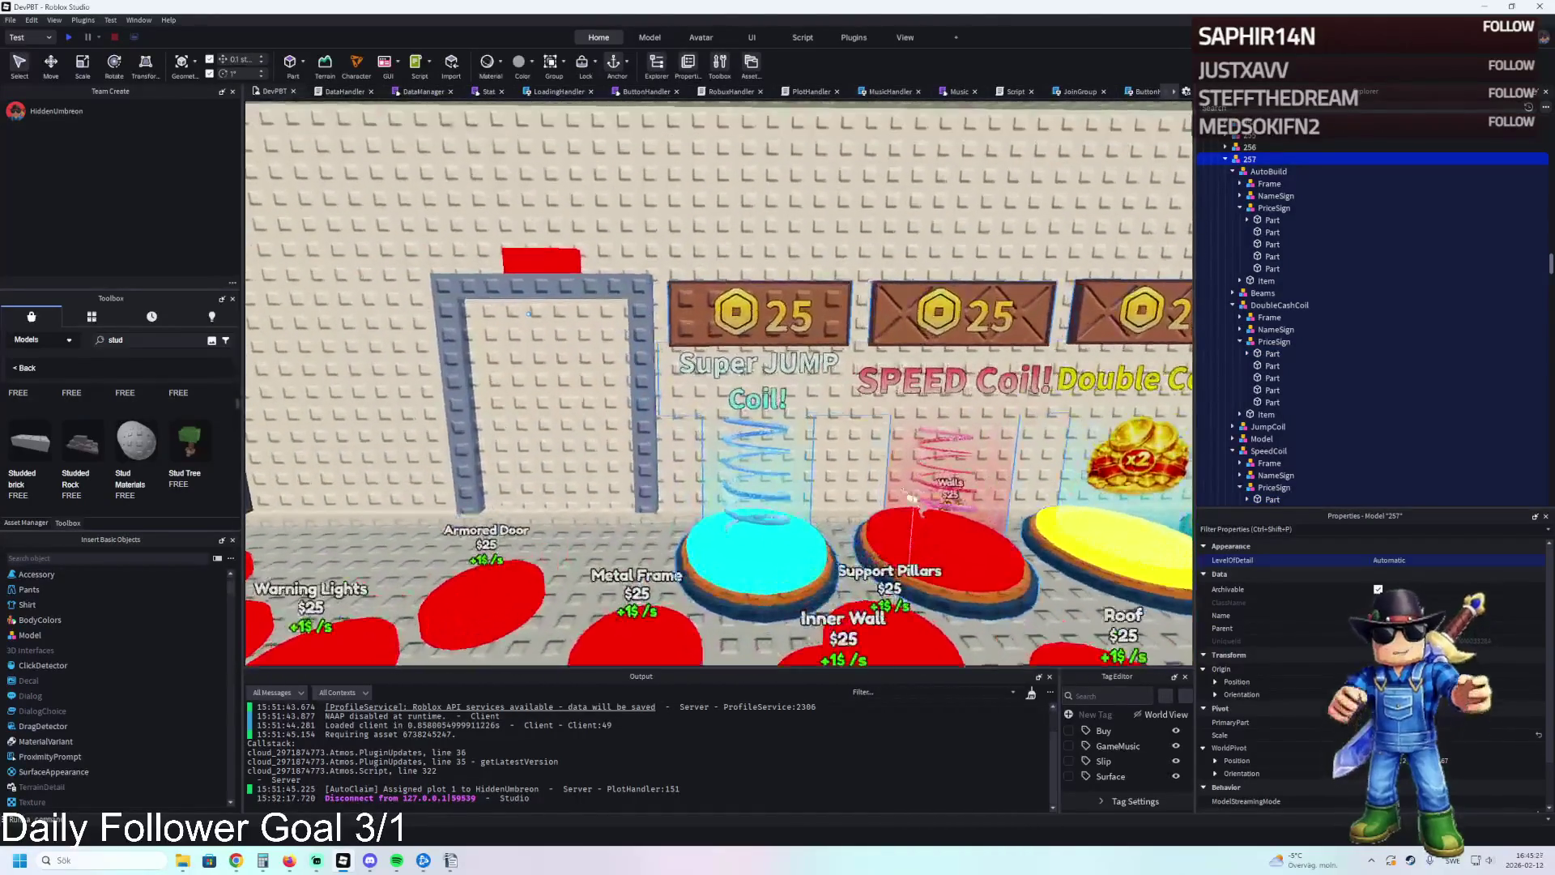
left_click(829, 298)
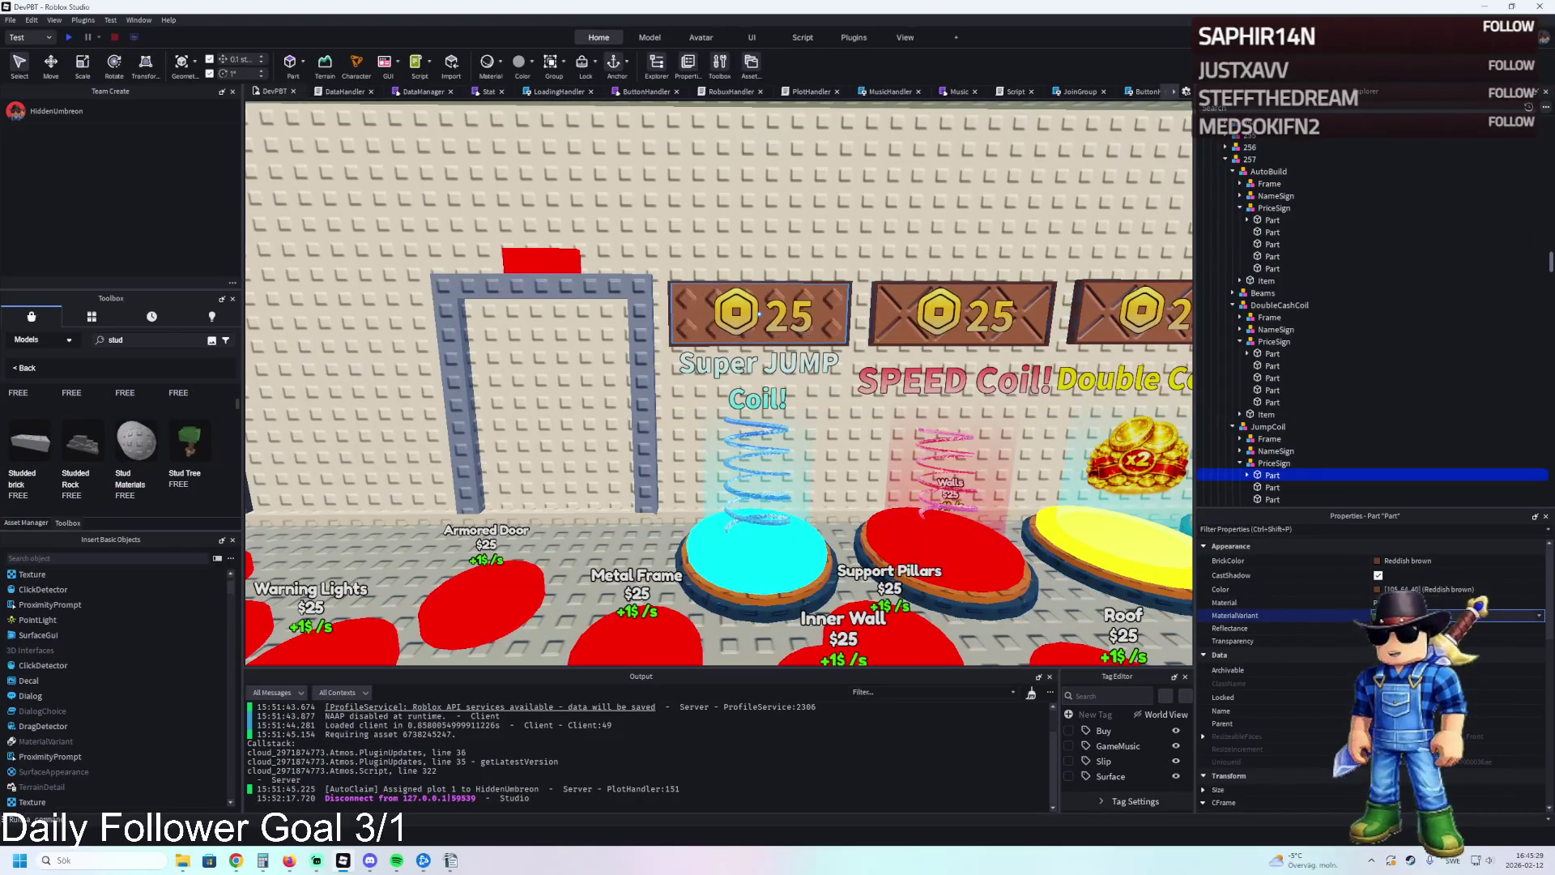
scroll(1337, 324, "up", 10)
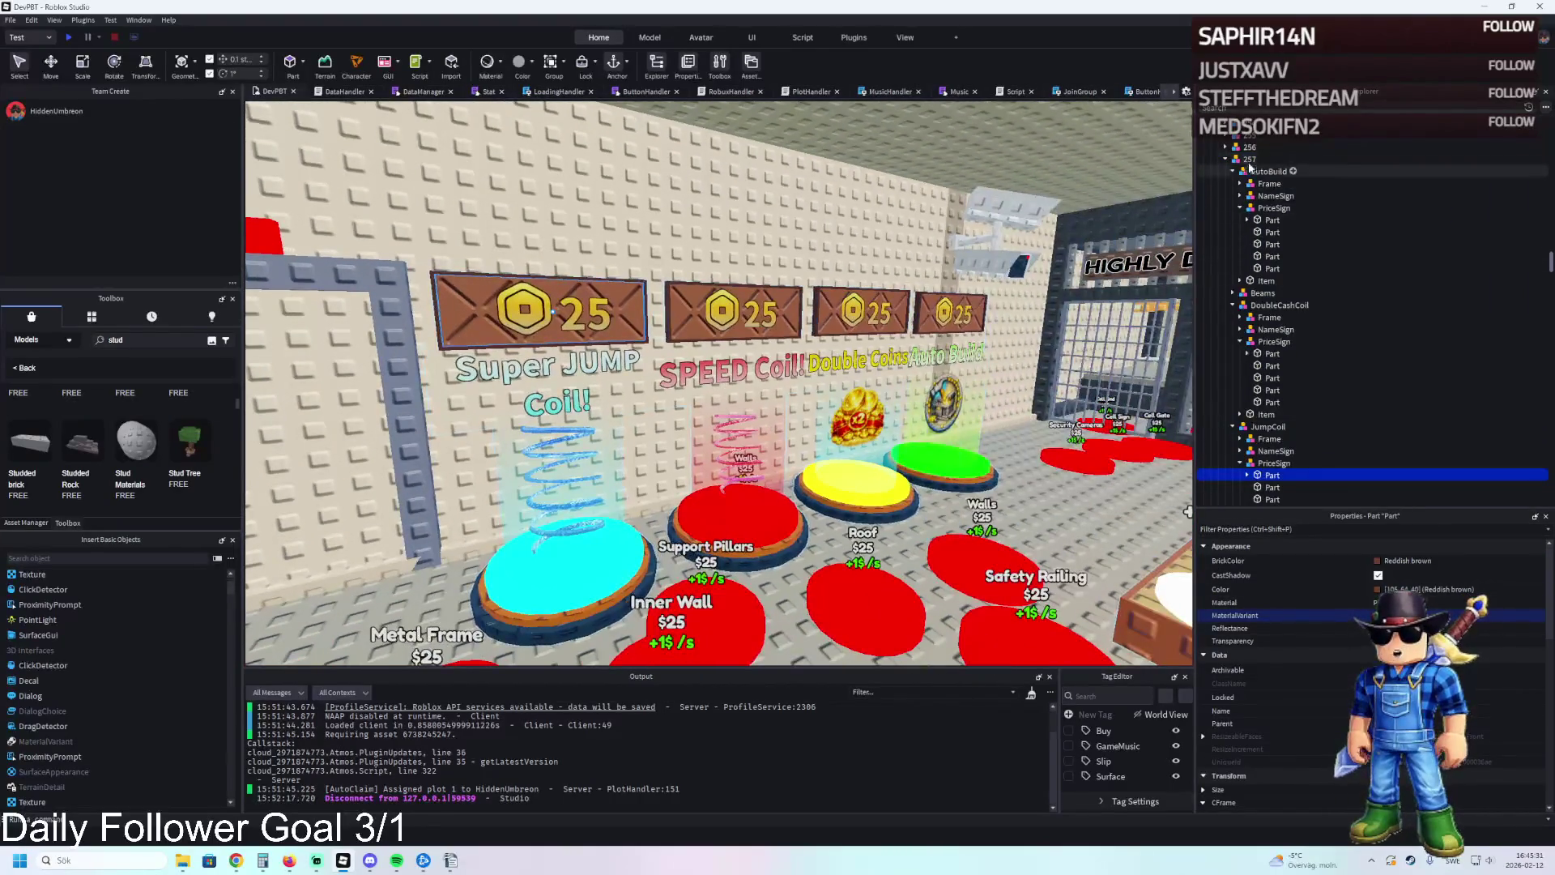
left_click(1254, 172)
double_click(1254, 173)
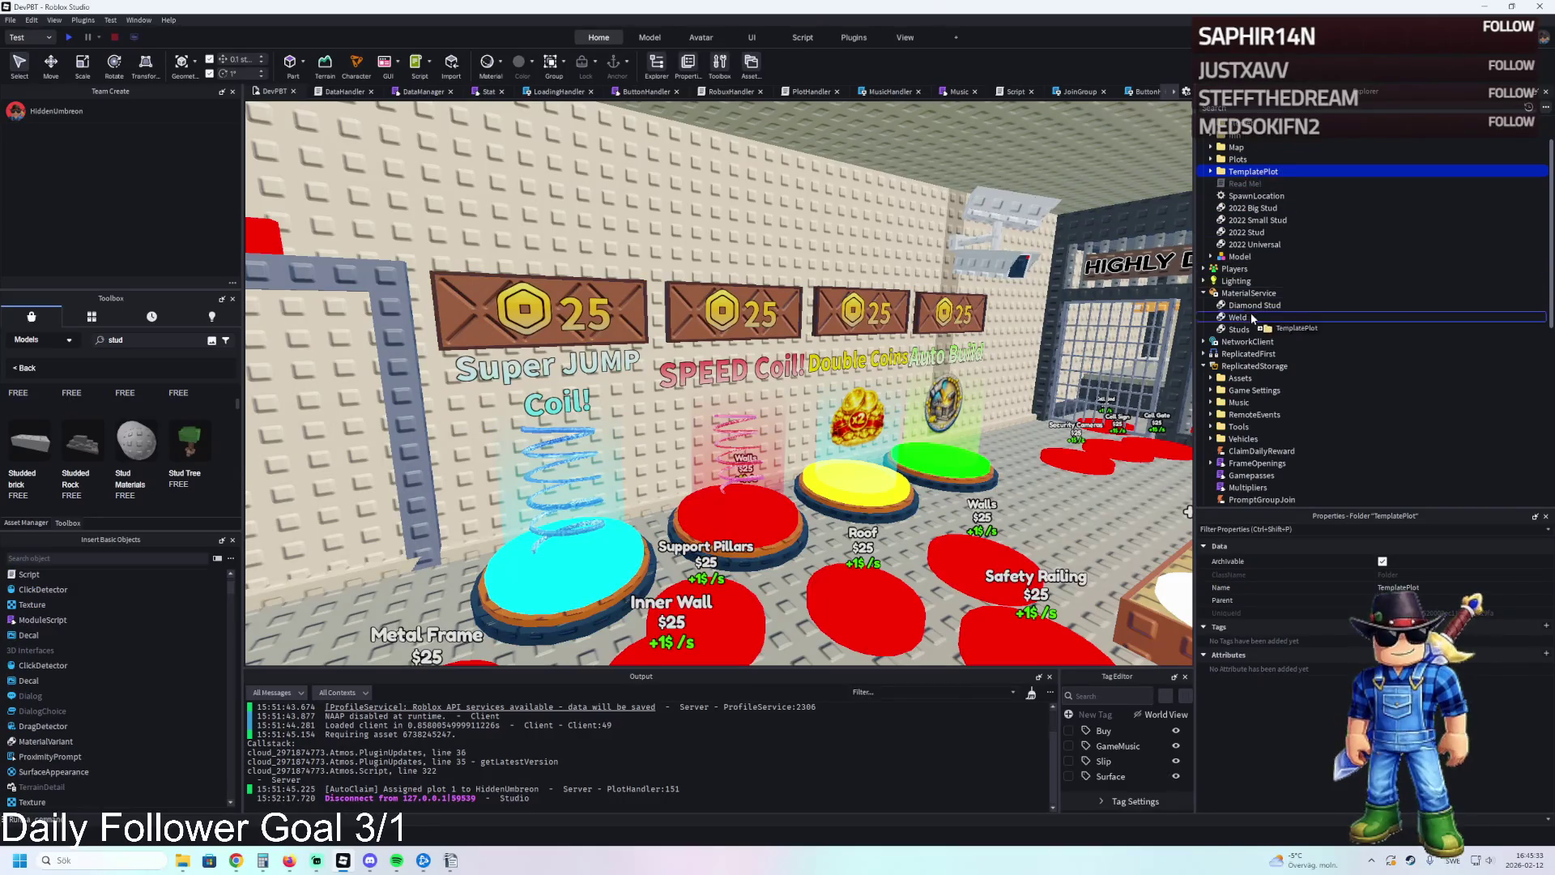
Start a playtest, walk into the prison building and close the Buy item prompt.
left_click_drag(1245, 374, 1251, 366)
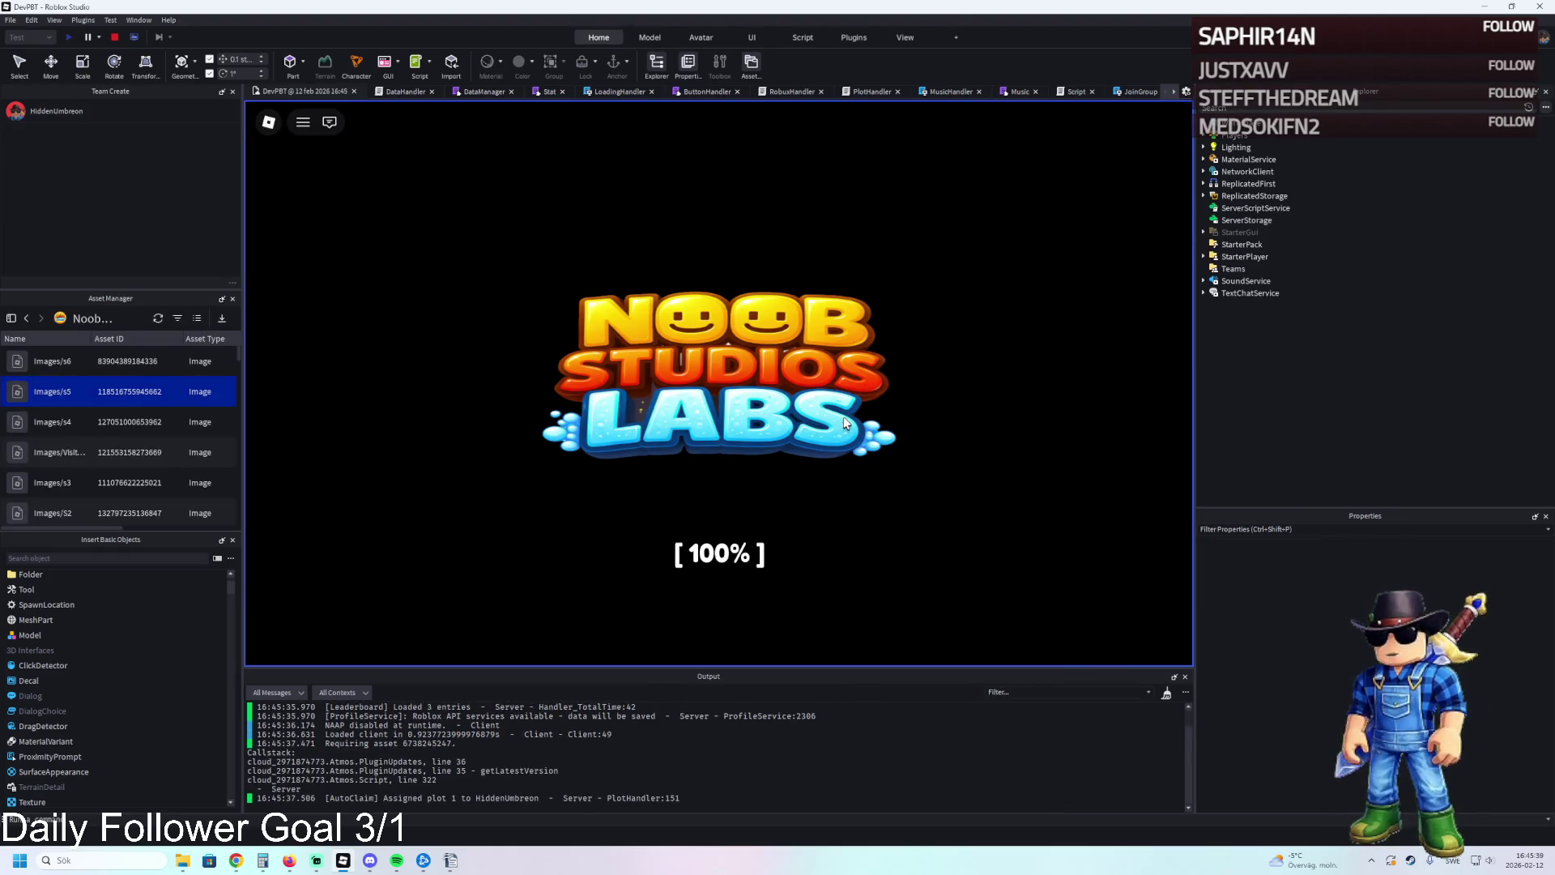
key("w")
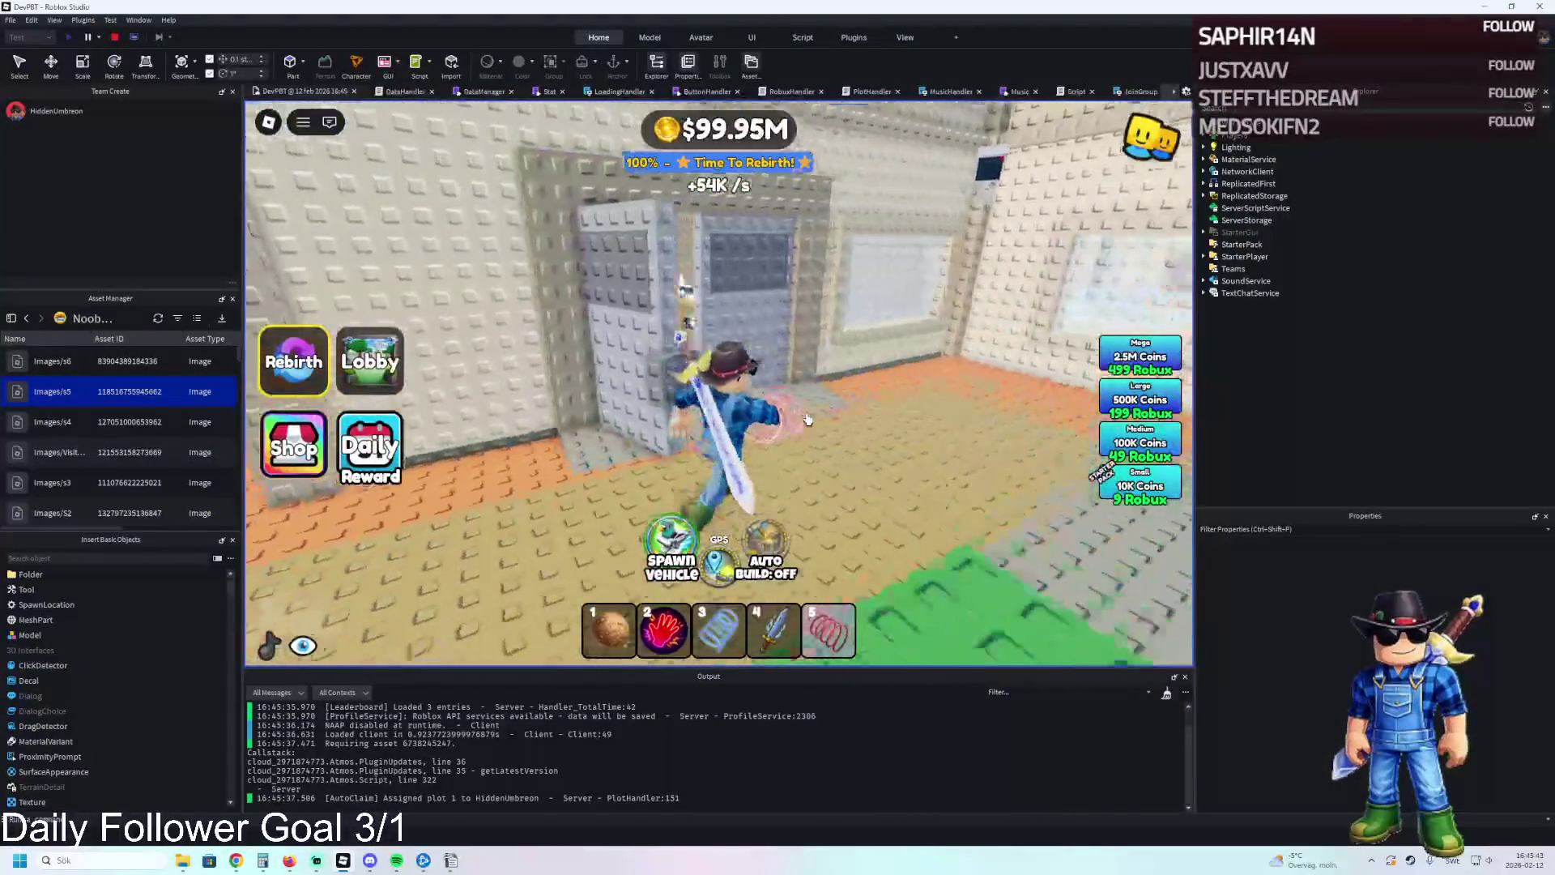
key("w")
key("w")
key("w")
key("w")
key("w")
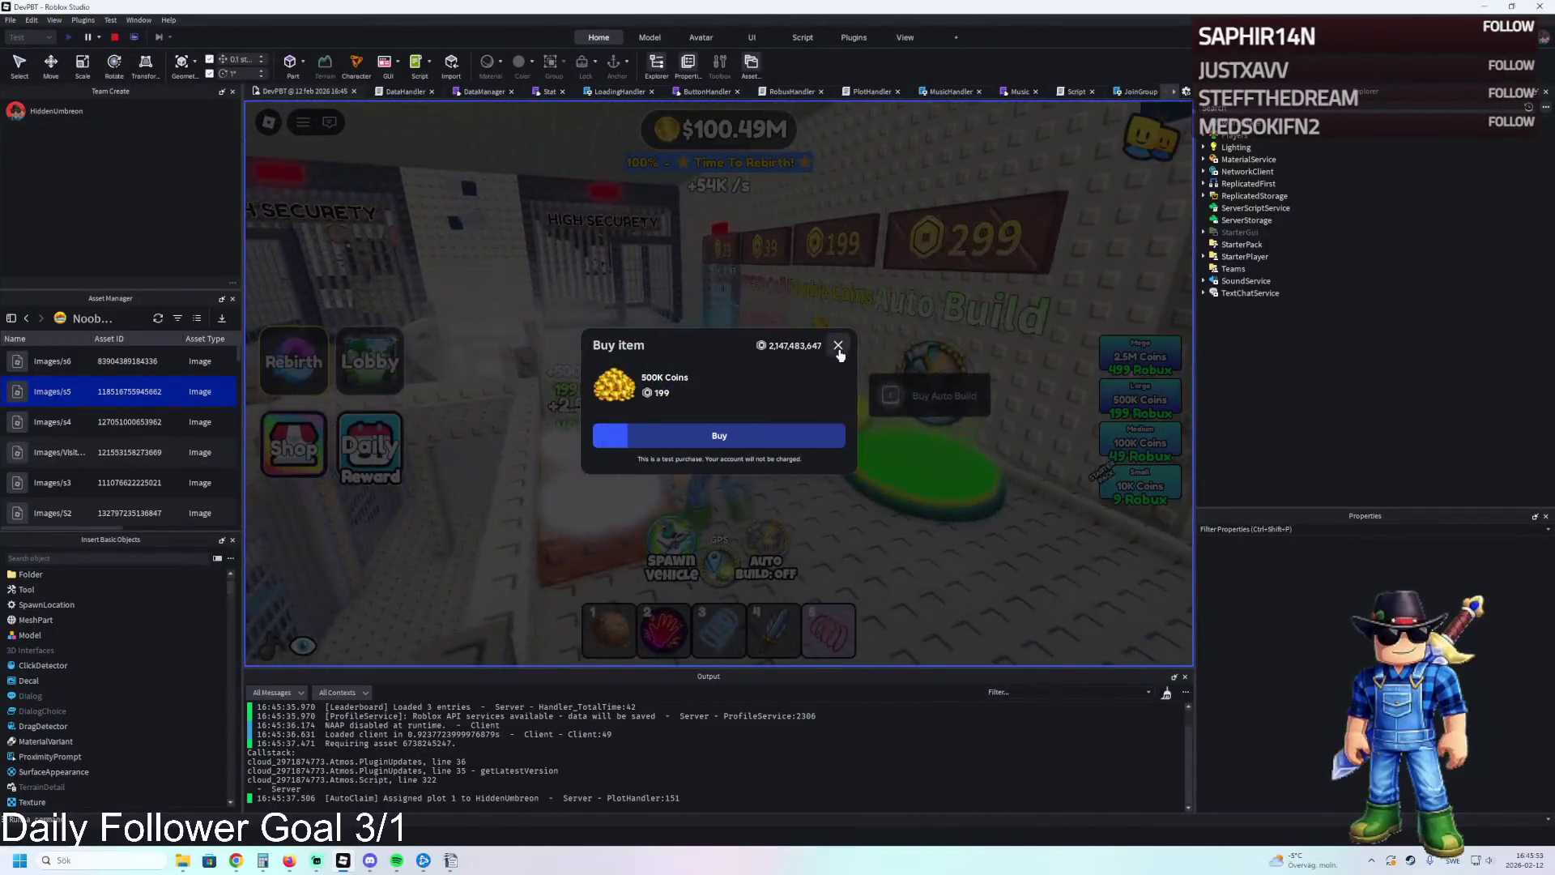
left_click(838, 349)
Walk across the shop pads to the Highly Dangerous cell bars, then stop the playtest.
key("w")
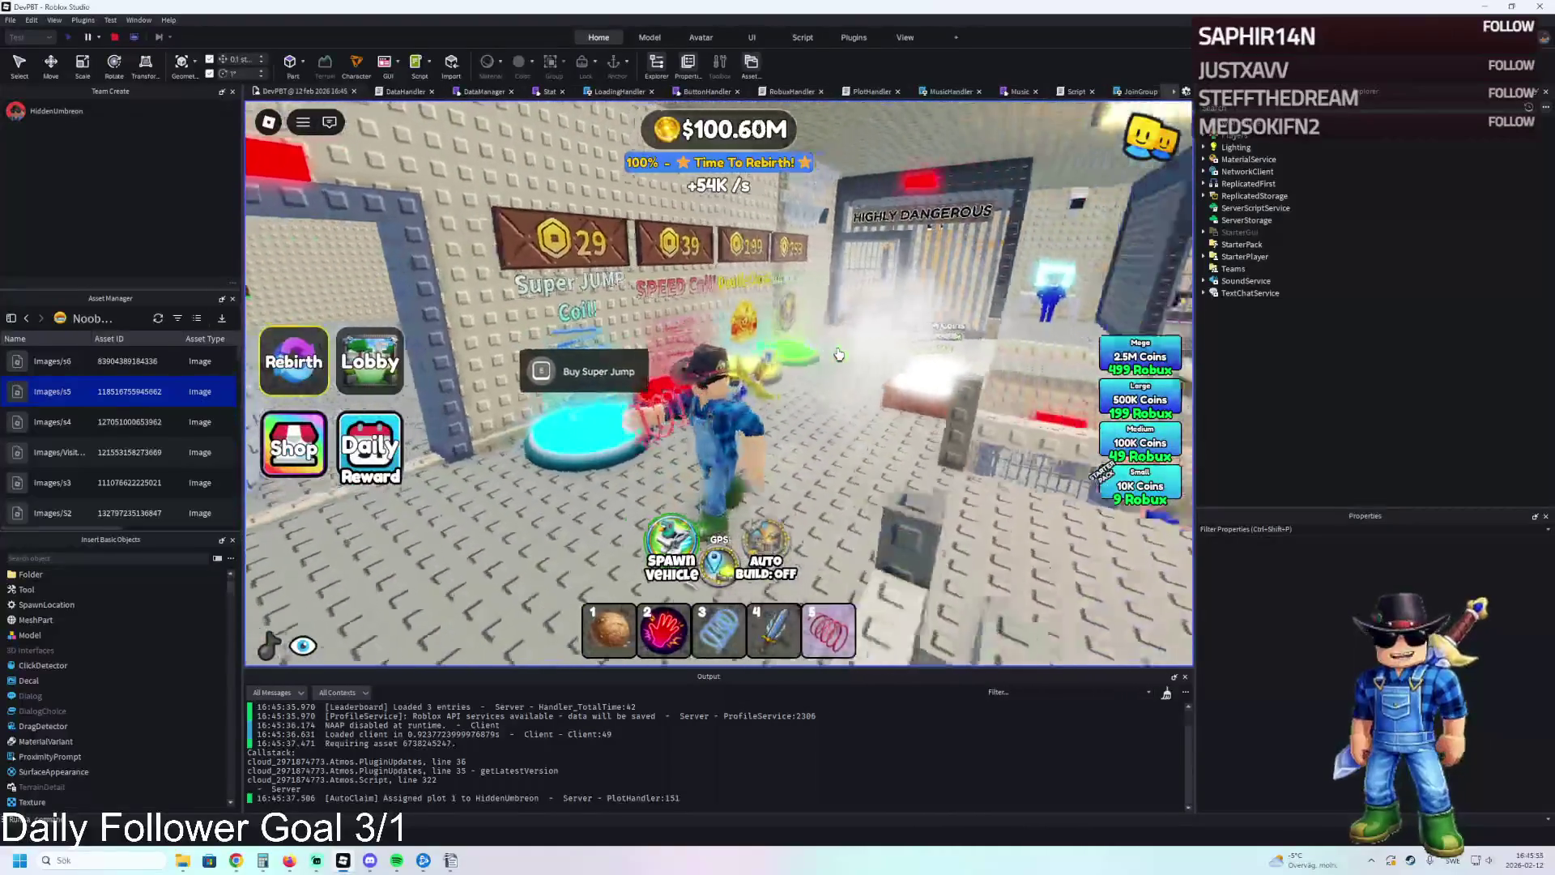
key("a")
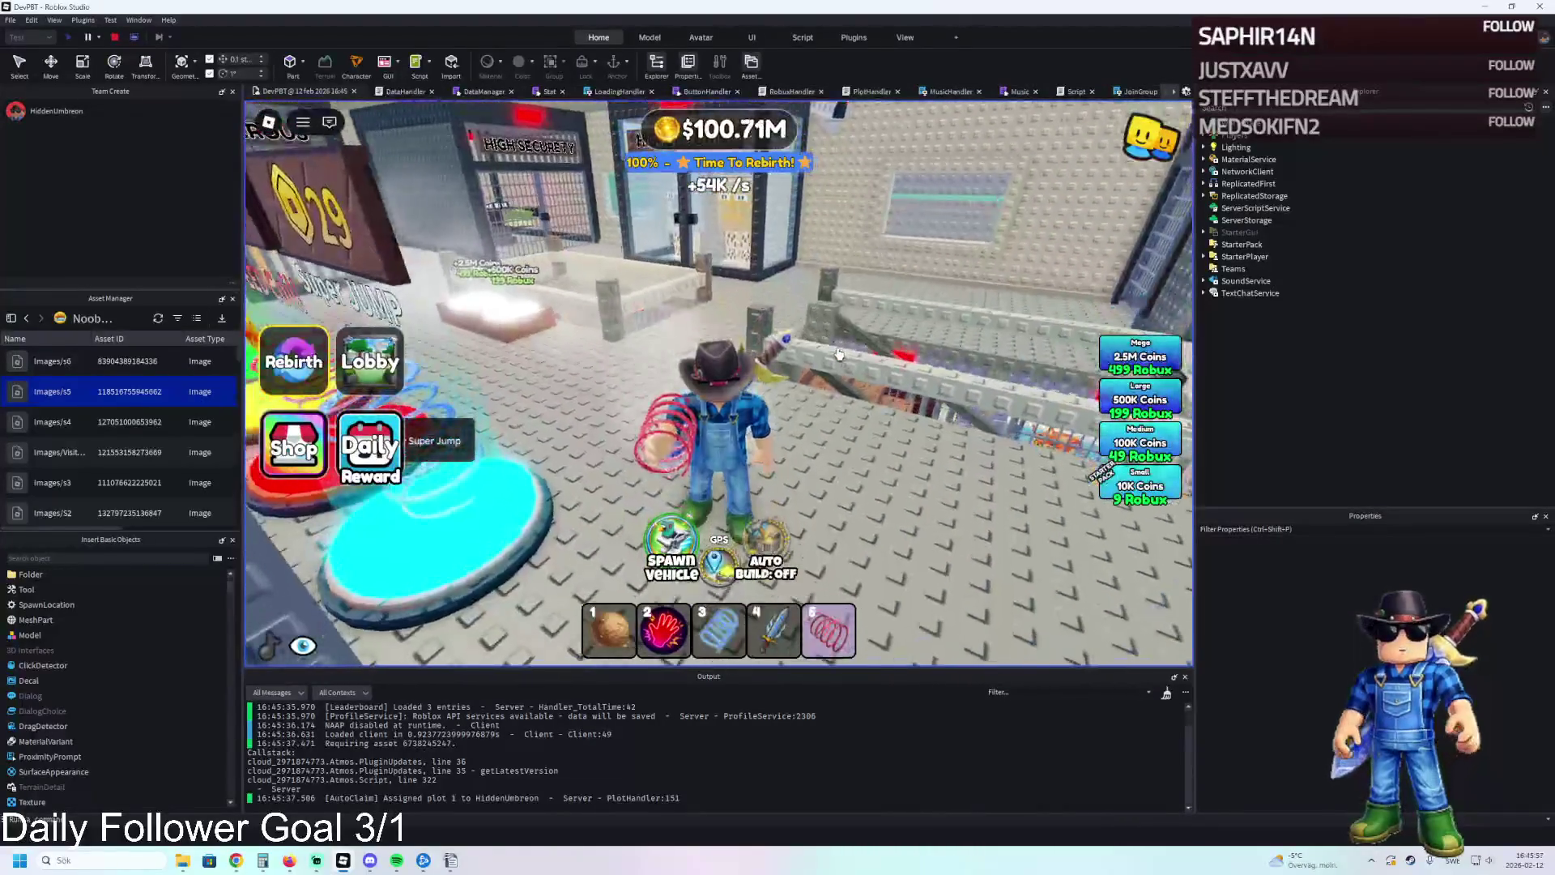
key("a")
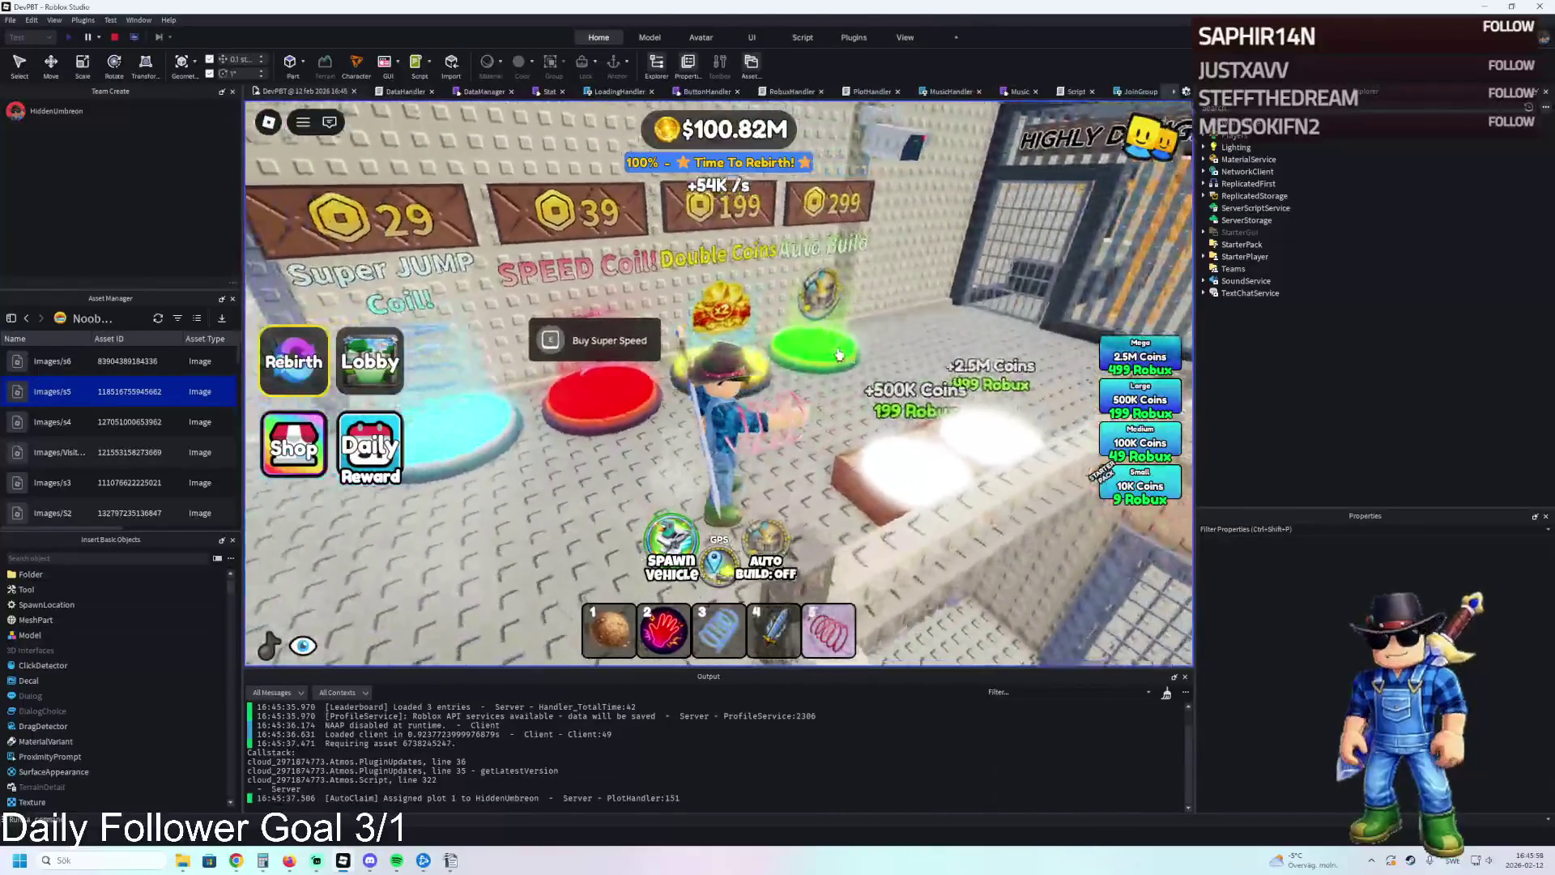
key("s")
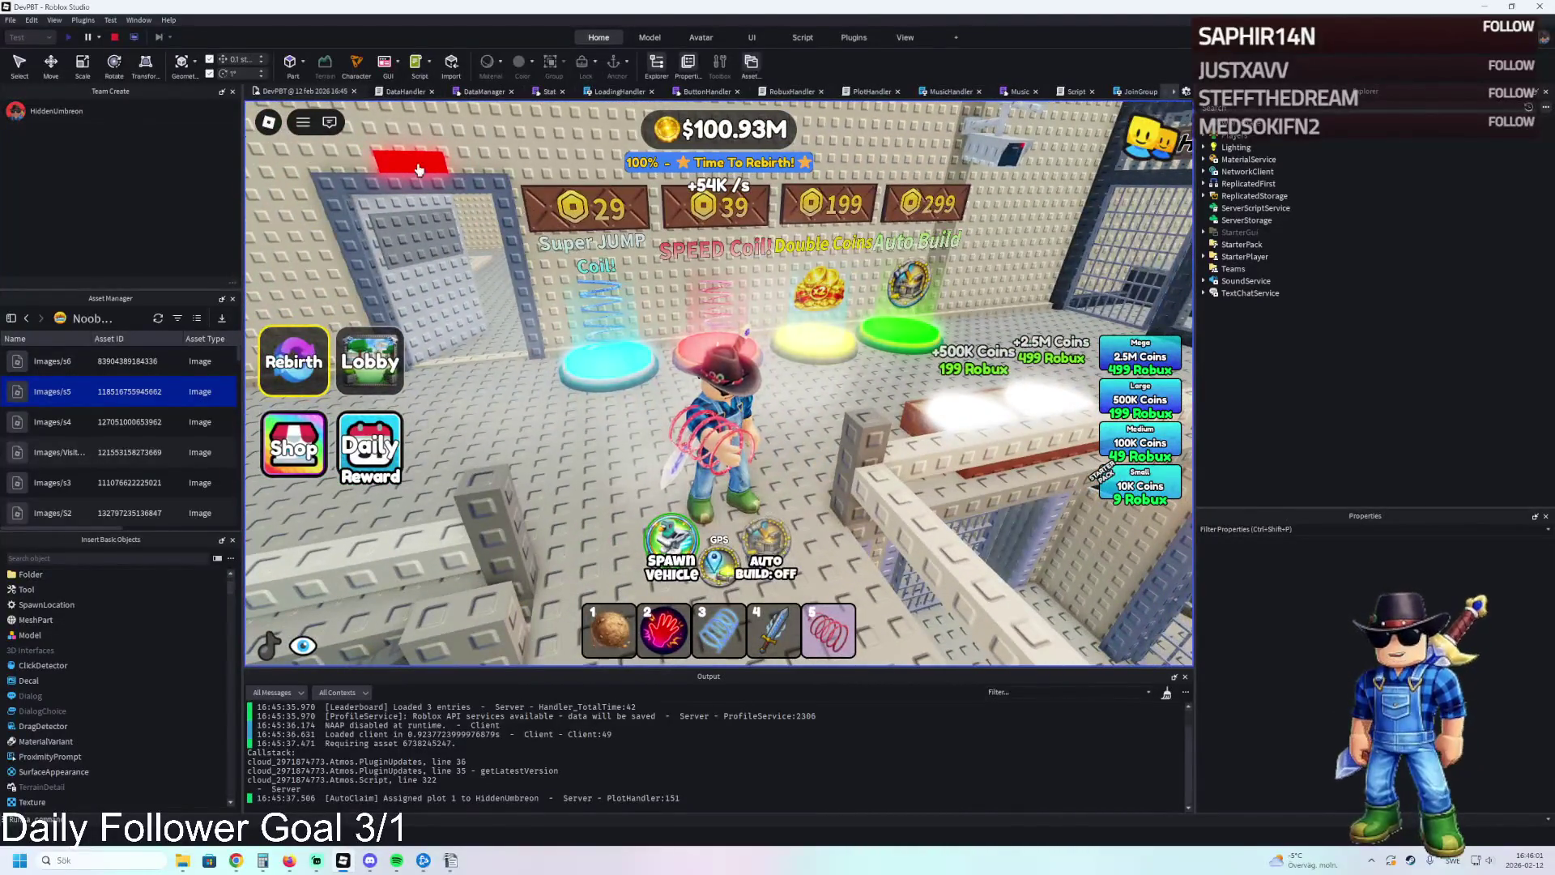
key("w")
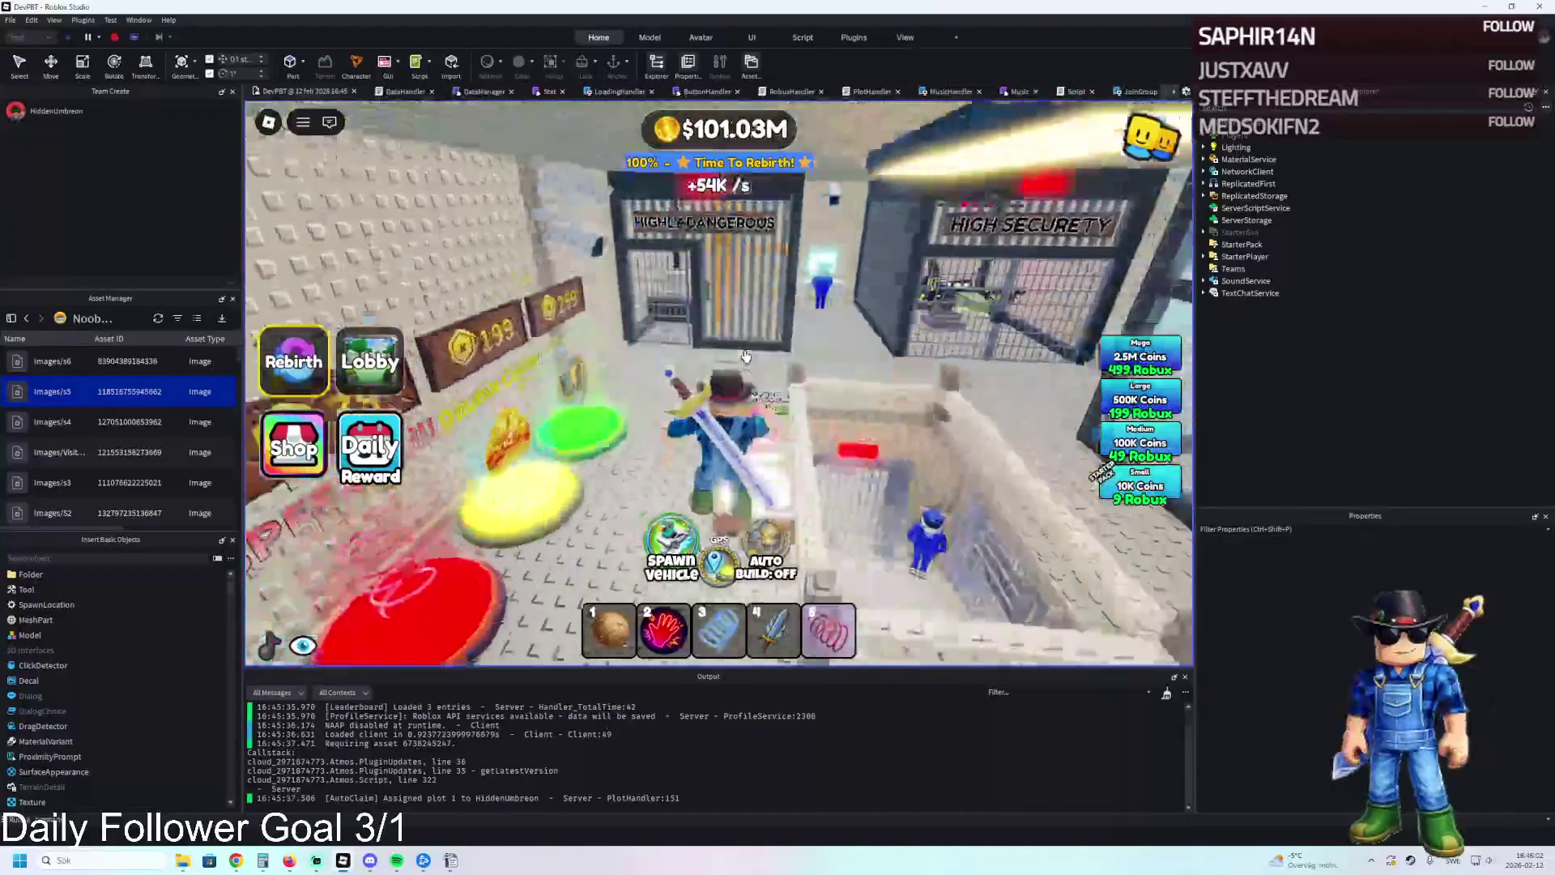
key("w")
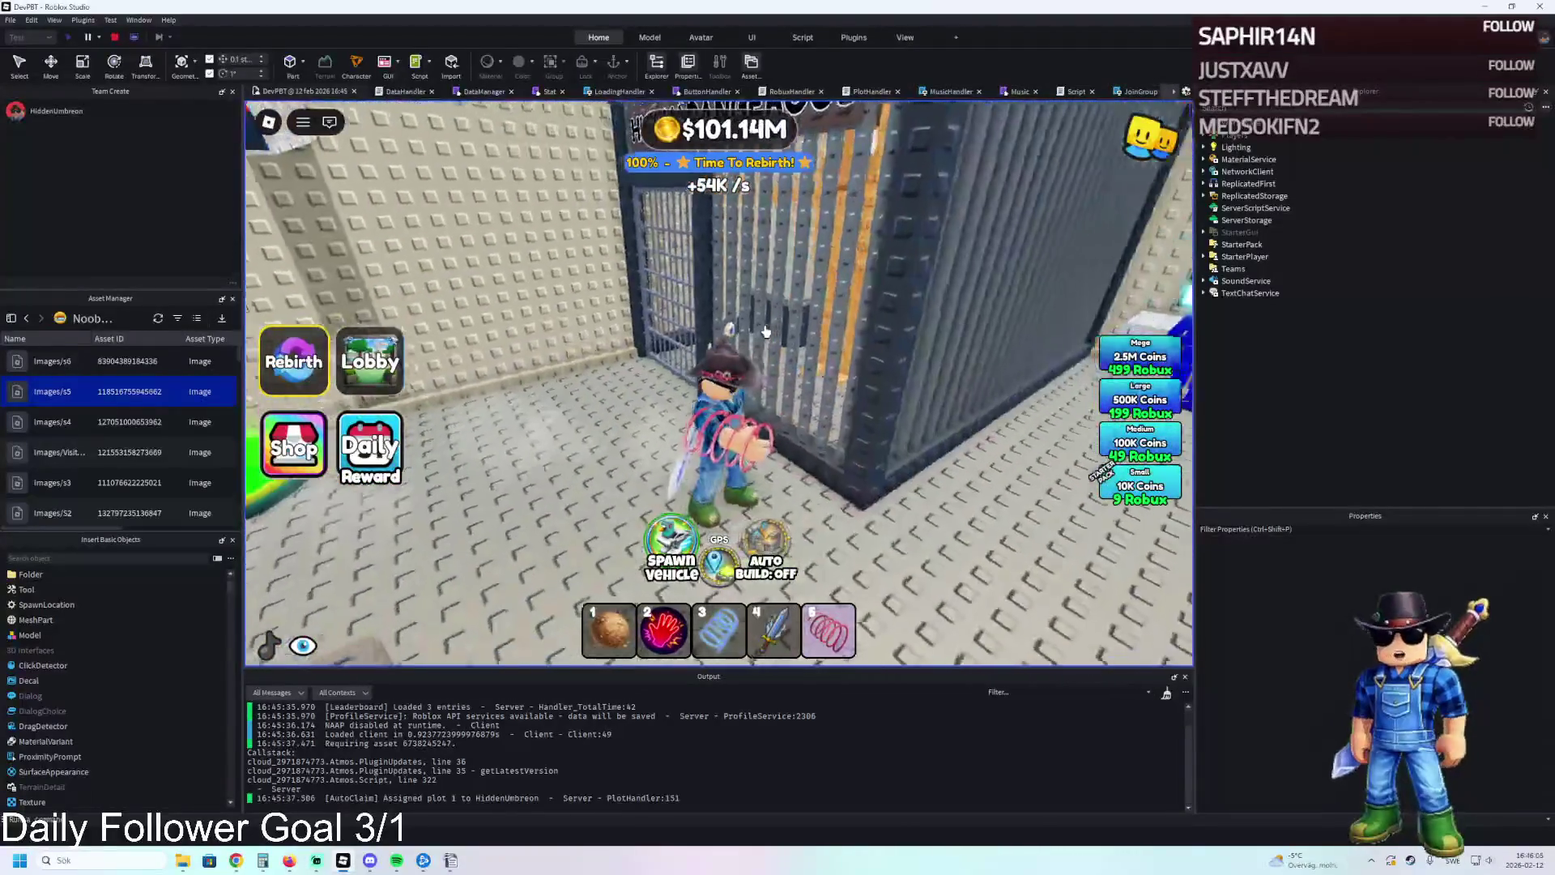
key("s")
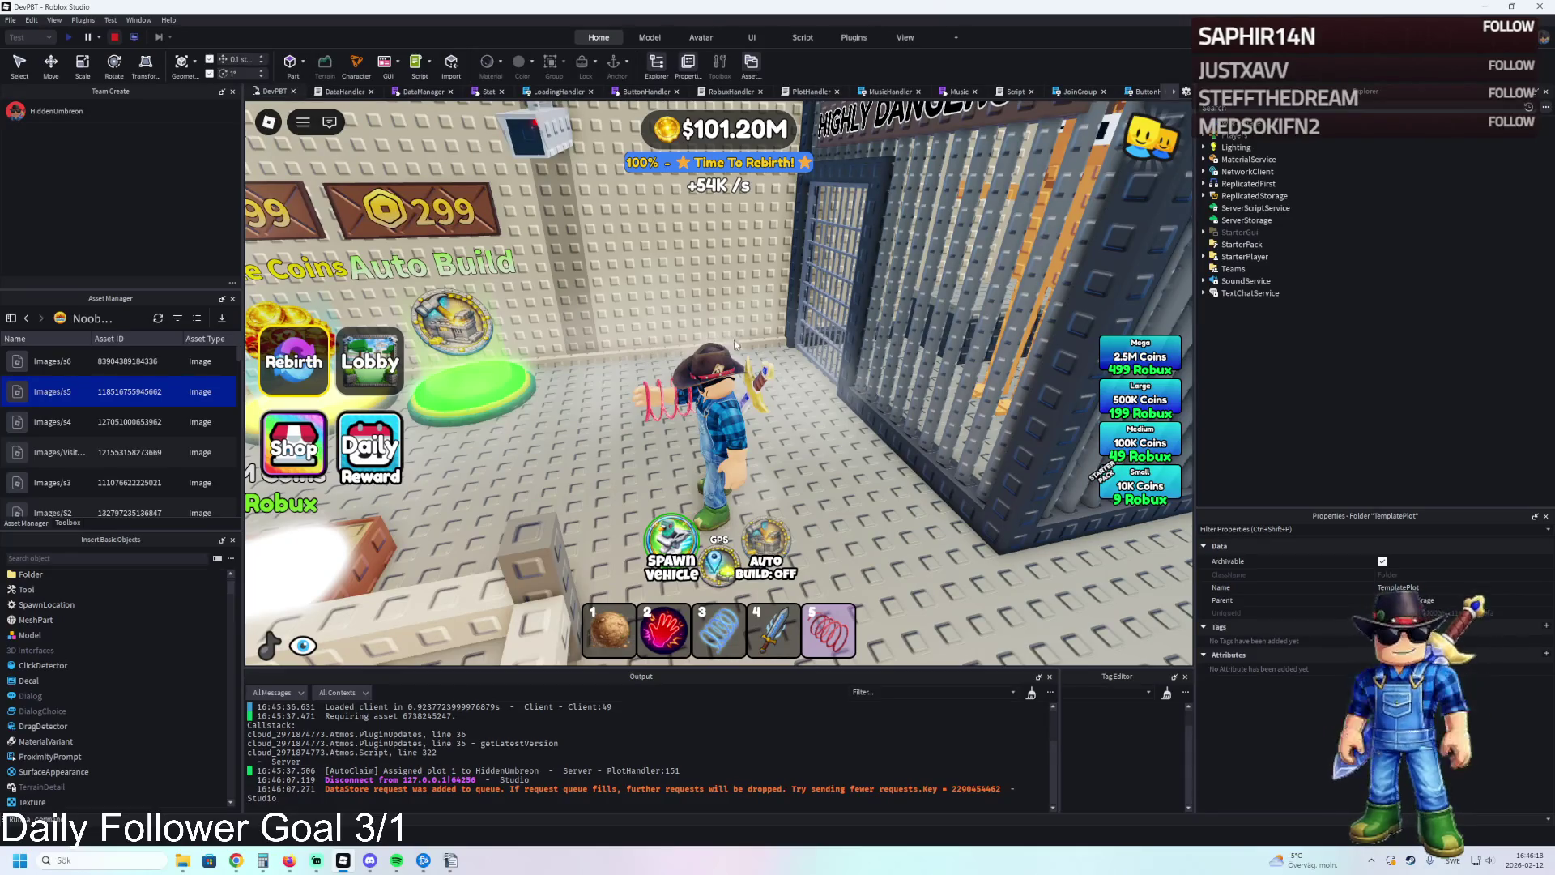
key("shift+F5")
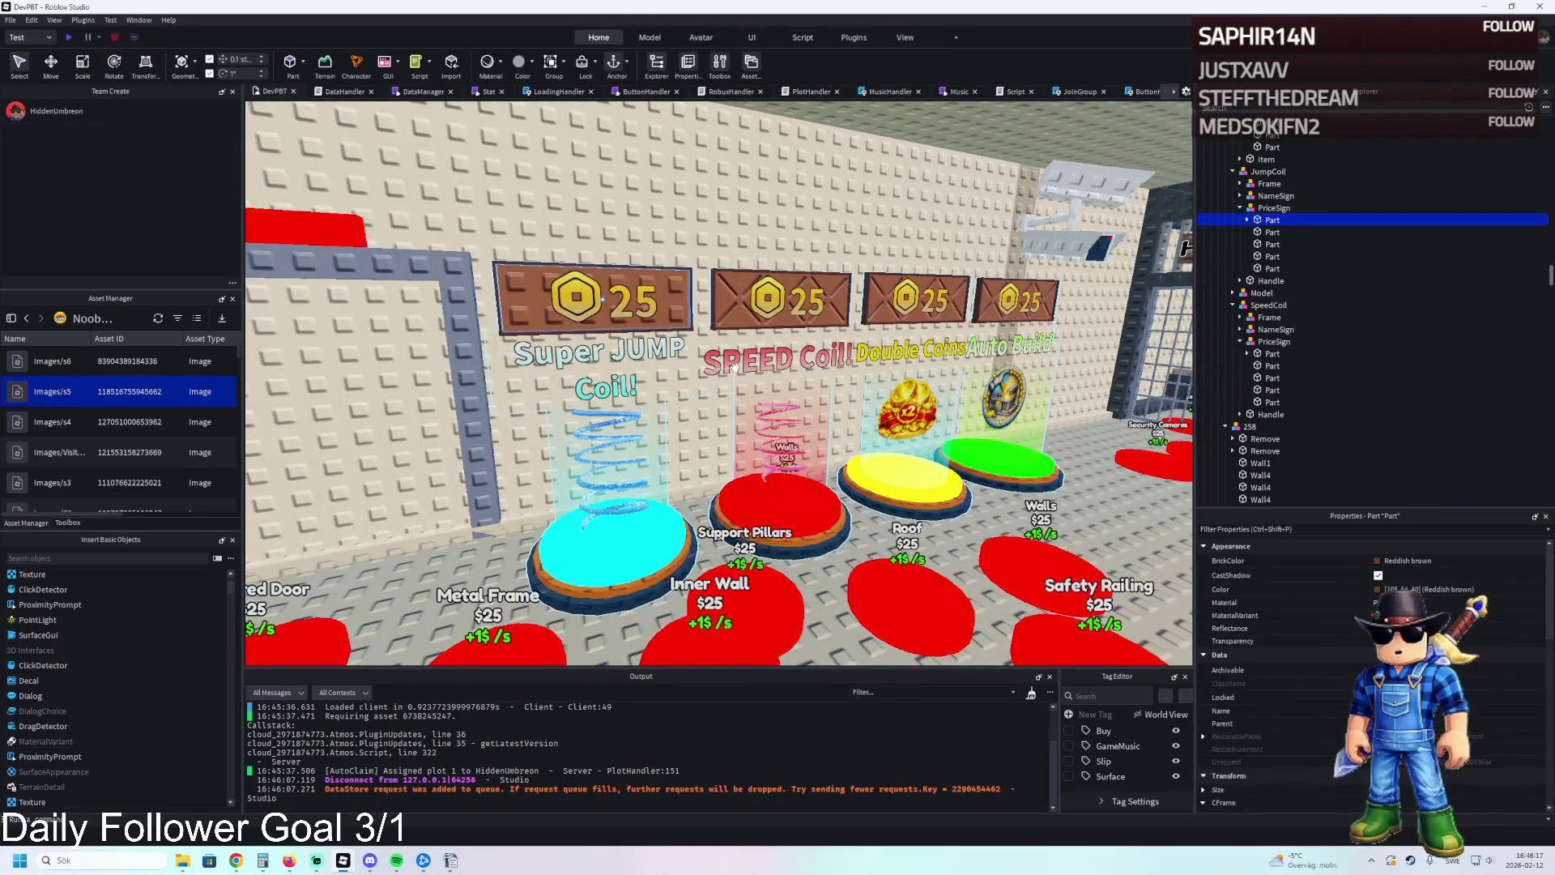
Select all 17 front wall bars under 296 > Front and set their MaterialVariant.
left_click(734, 367)
left_click(734, 367)
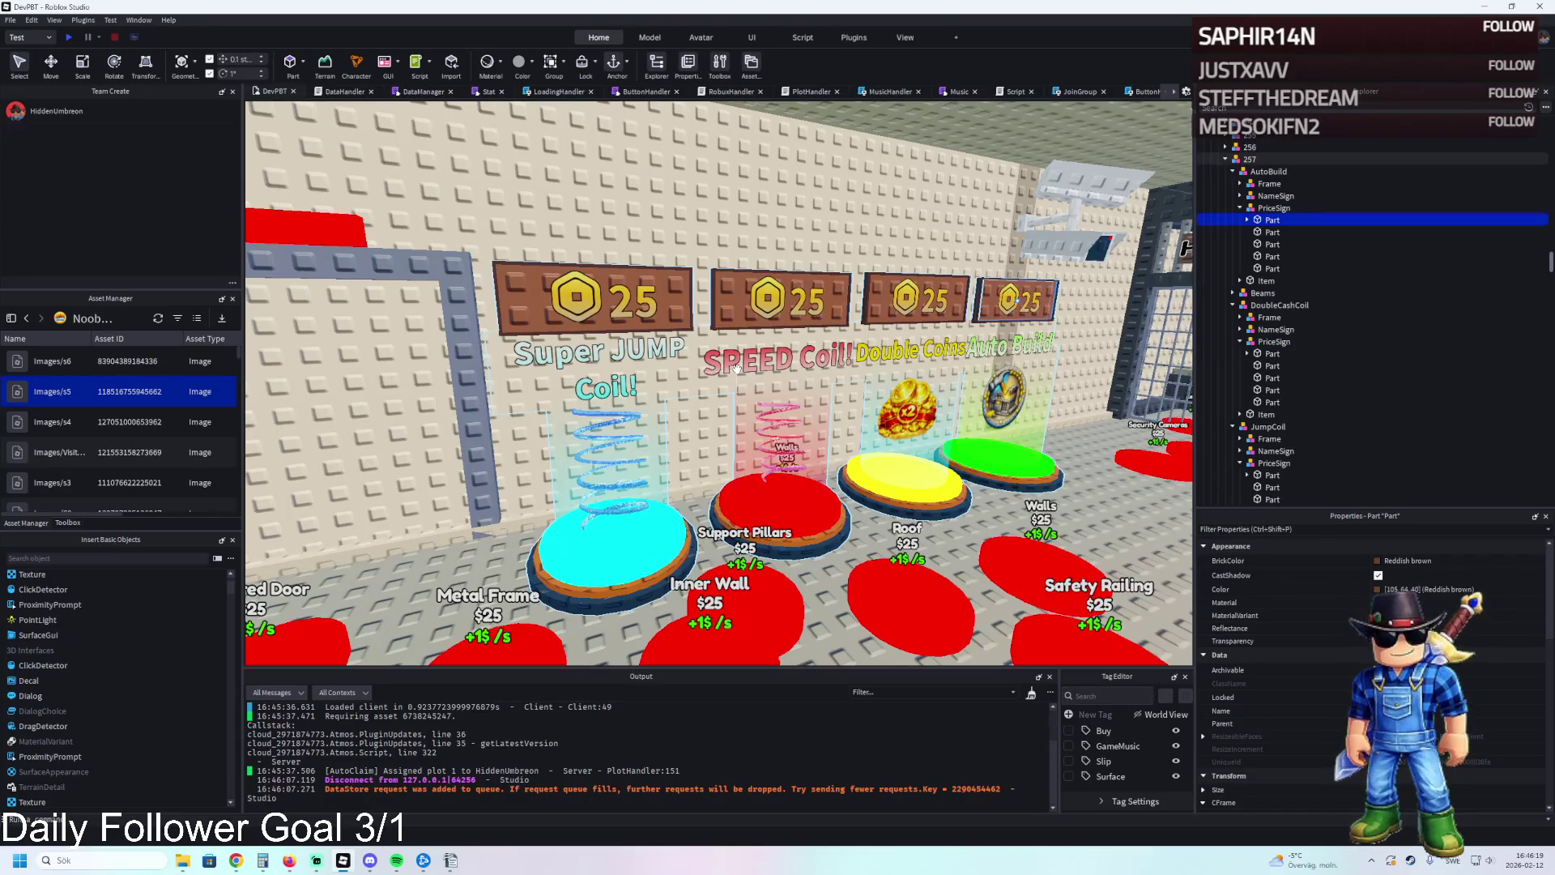
key("d")
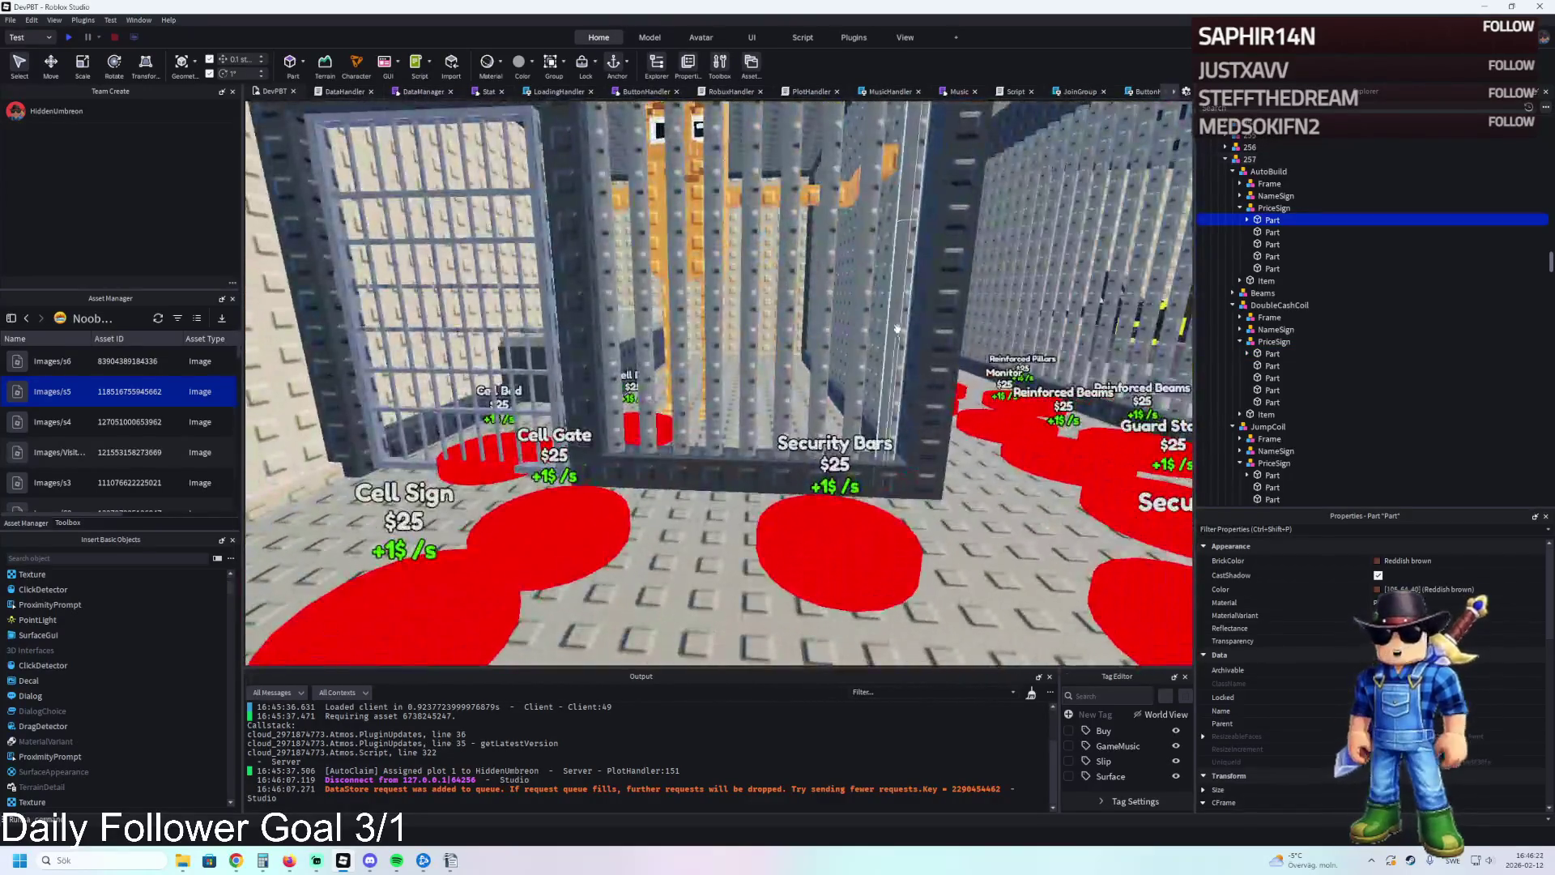
left_click(904, 243)
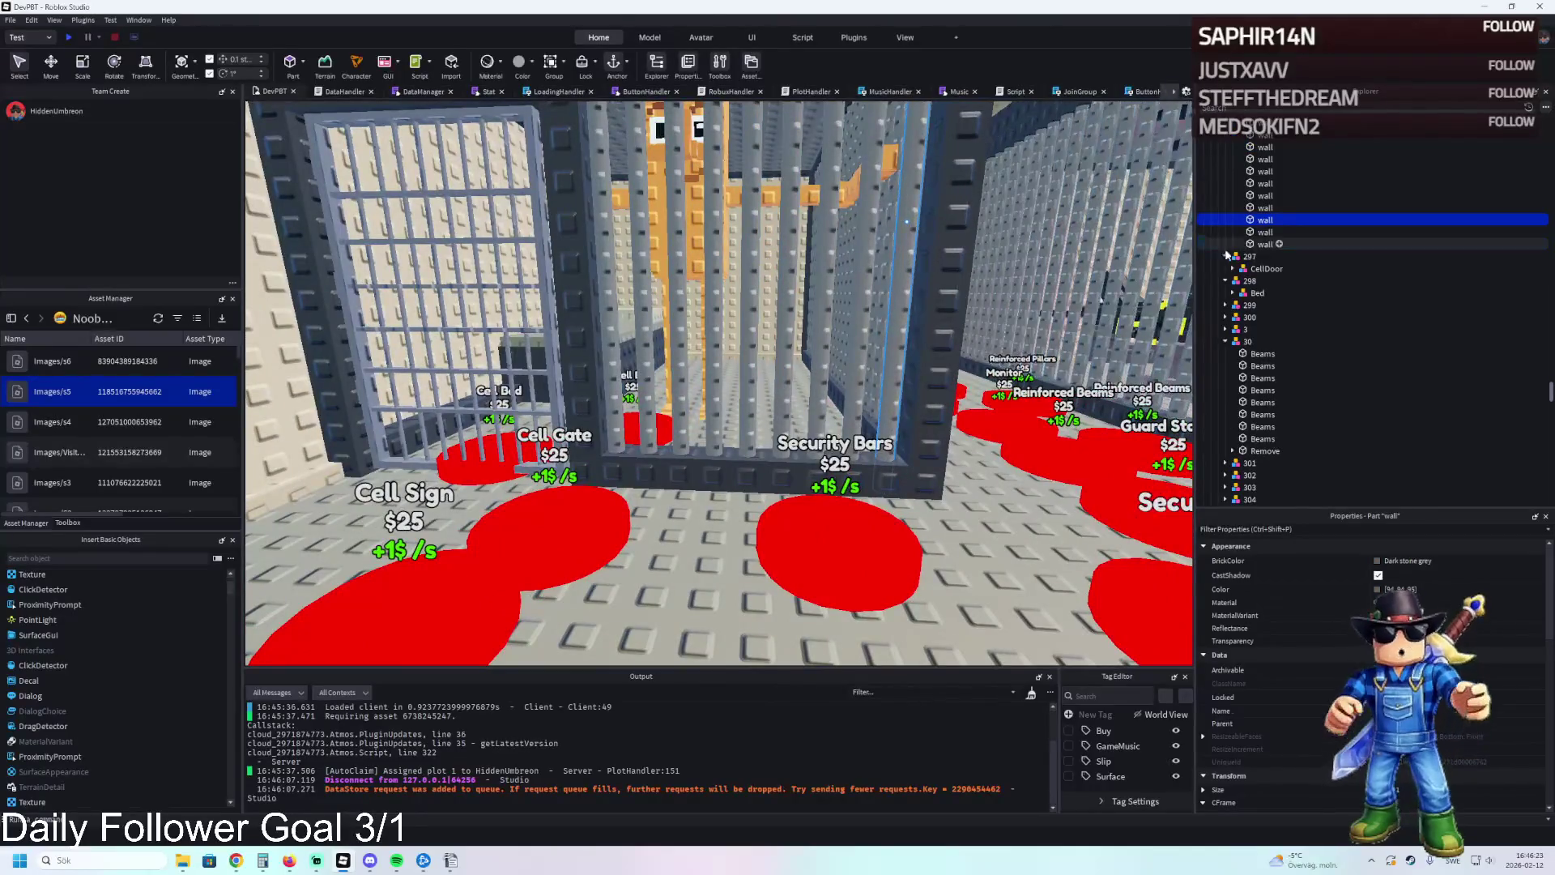
scroll(1268, 249, "up", 4)
left_click(1265, 180, "shift")
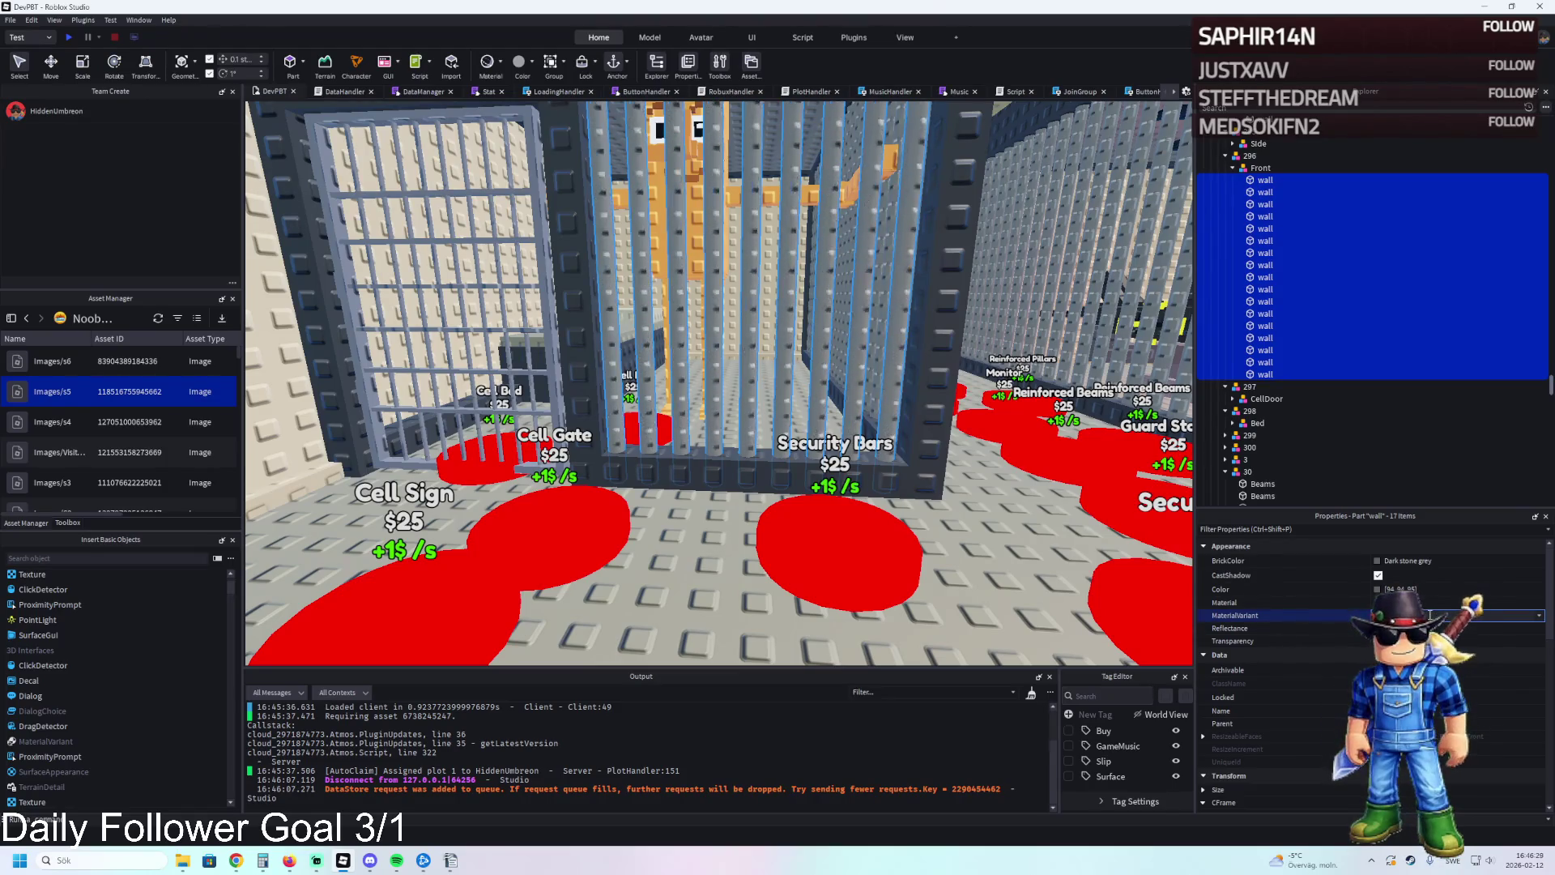
key("f")
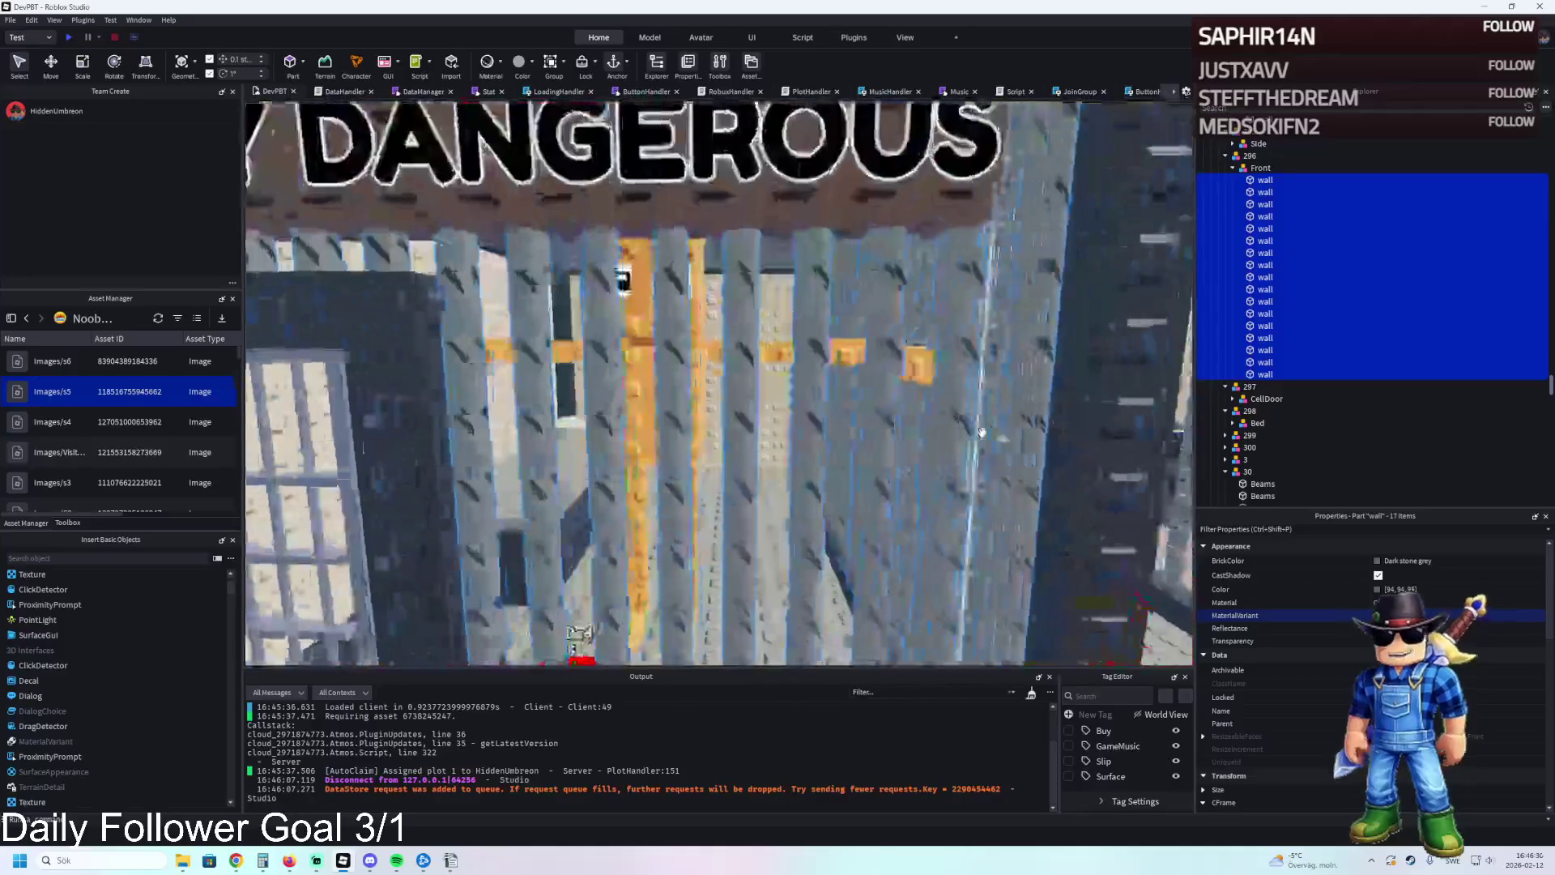
key("a")
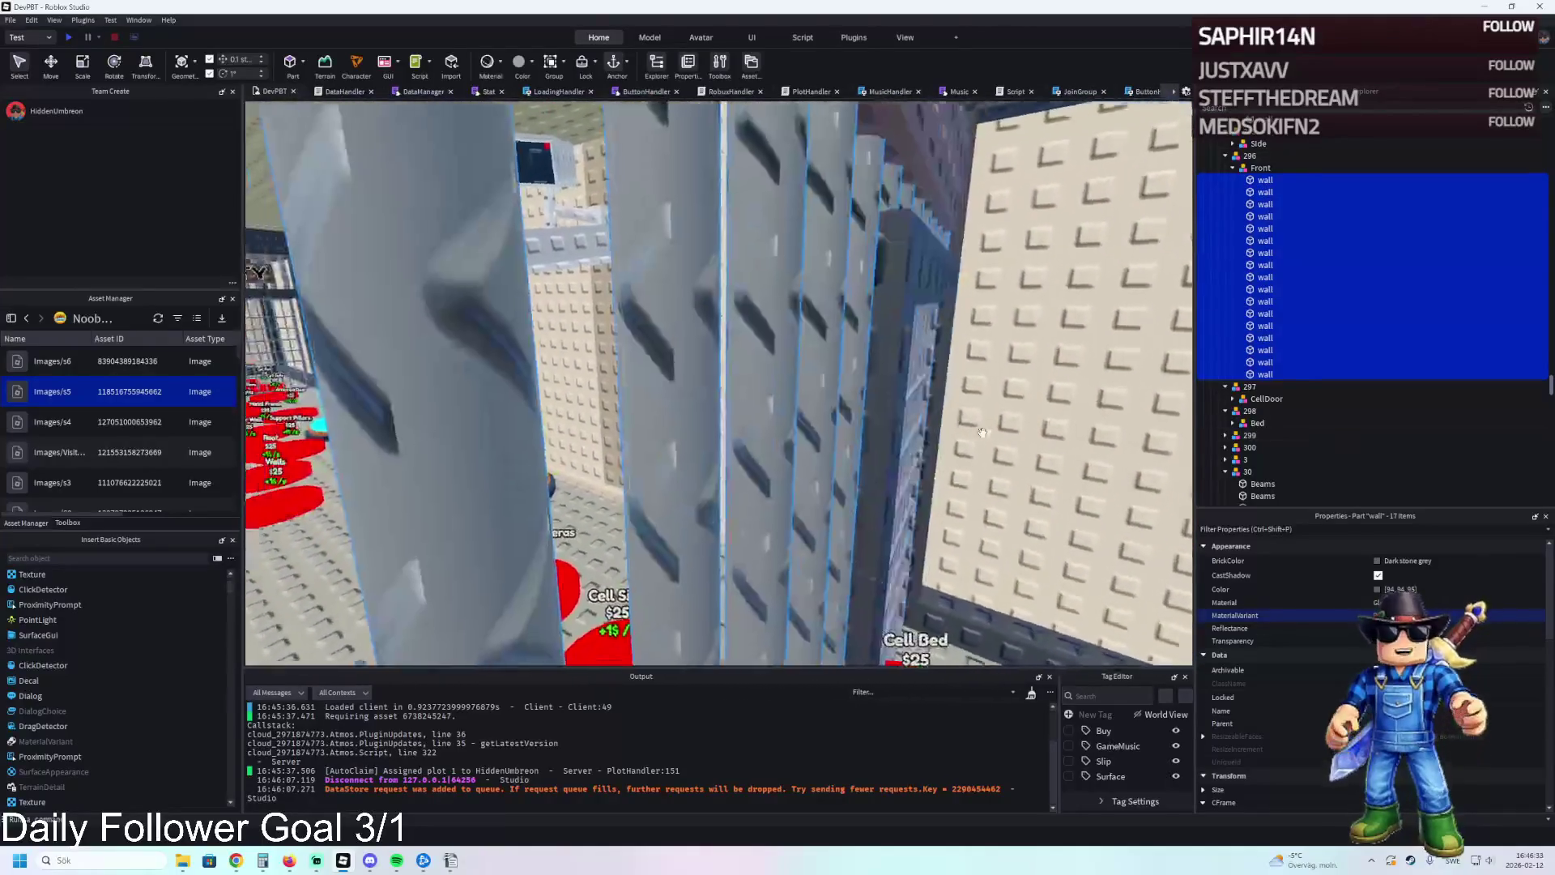
key("s")
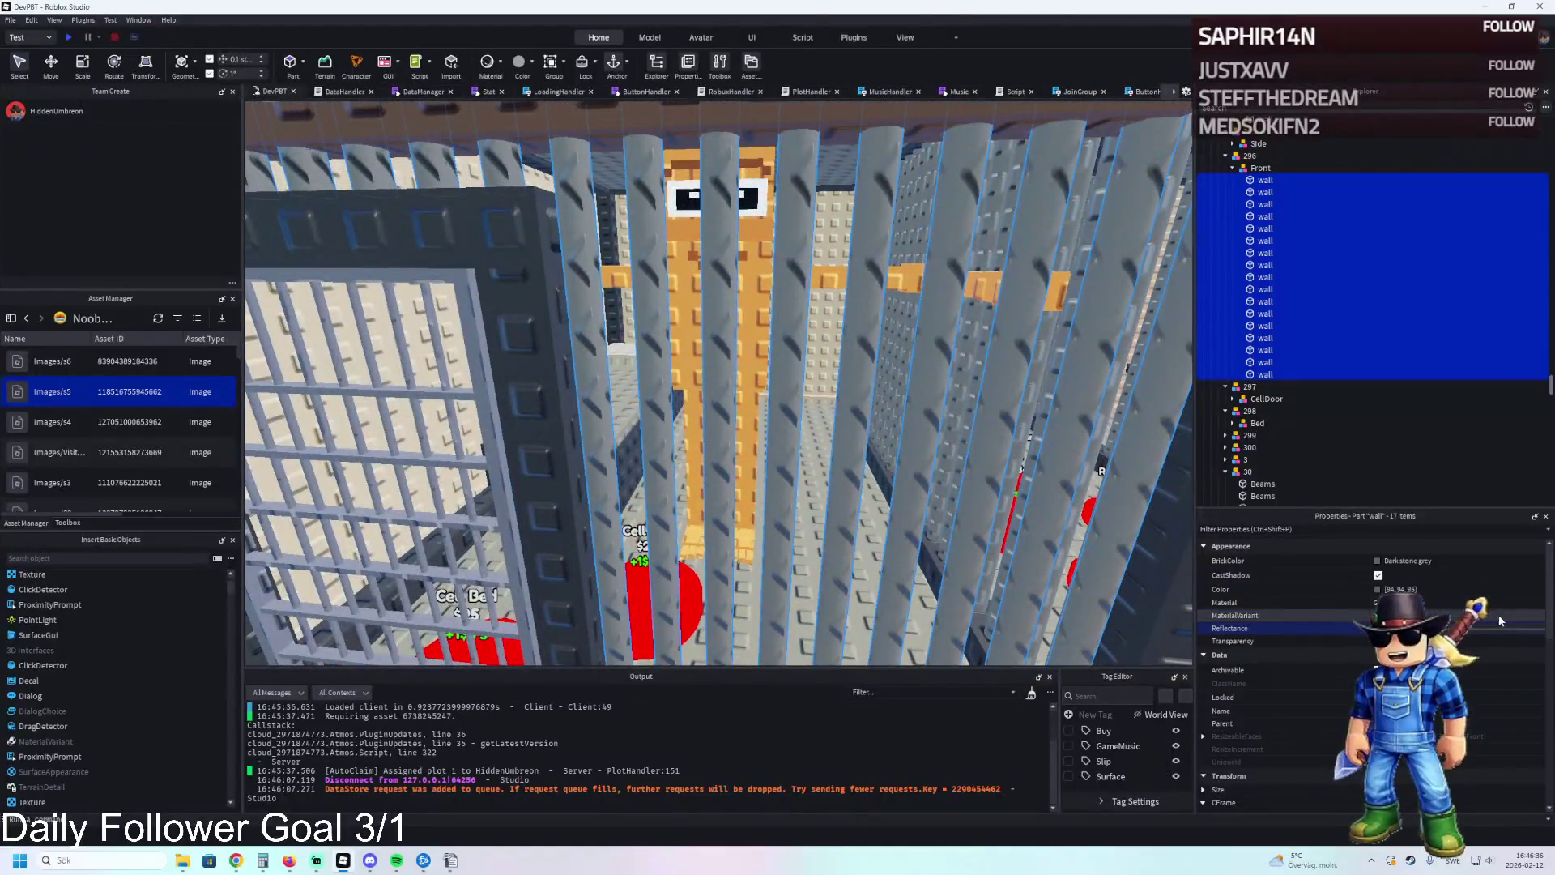
left_click(1500, 616)
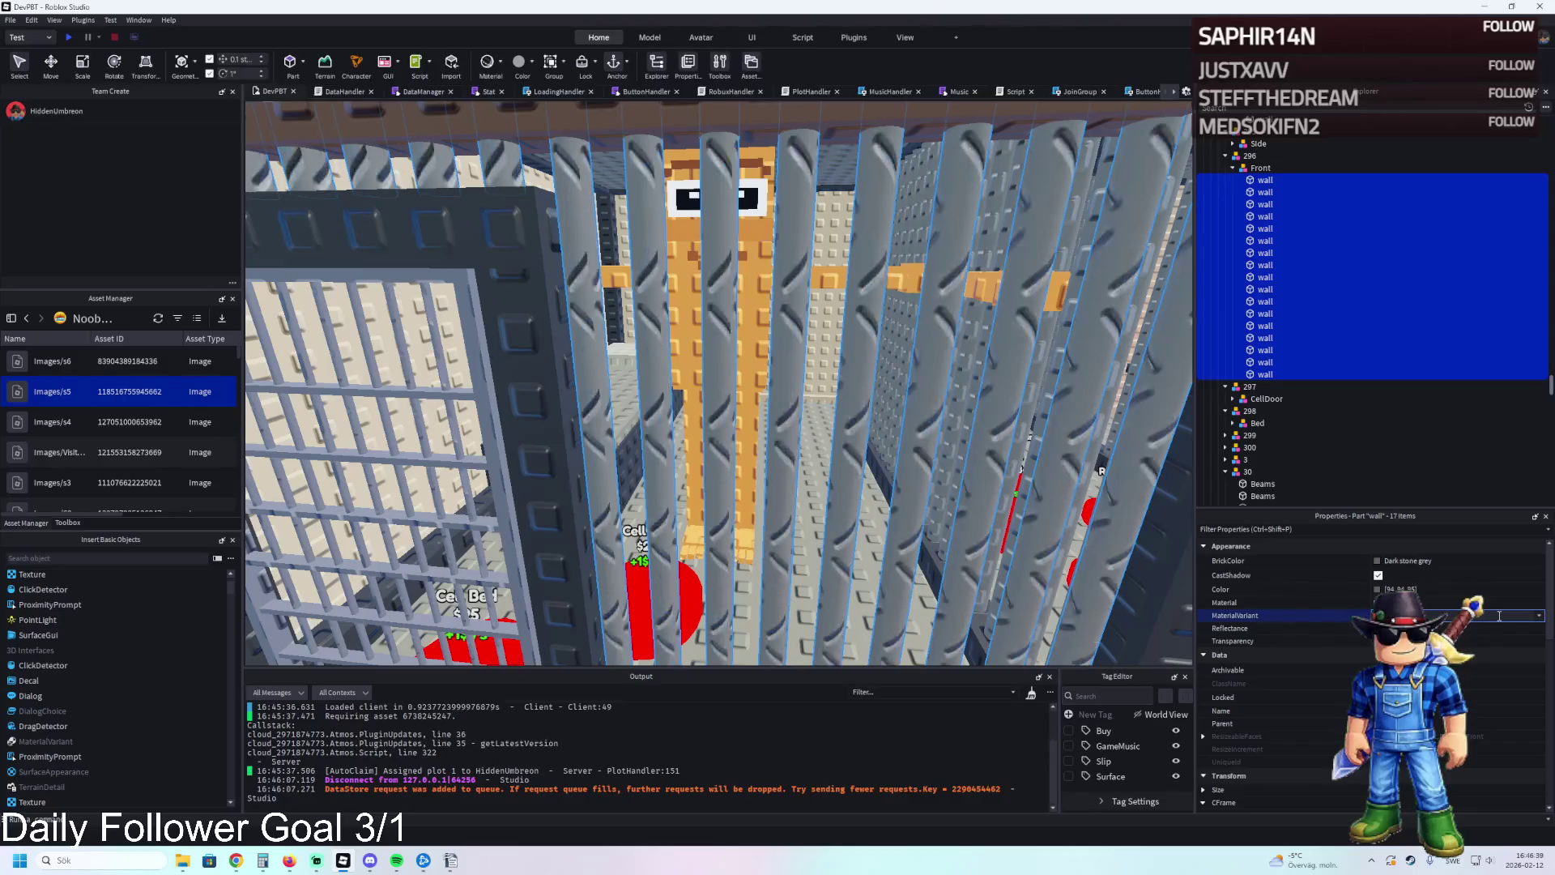
key("d")
Select cell 293's four walls and begin editing their MaterialVariant.
key("a")
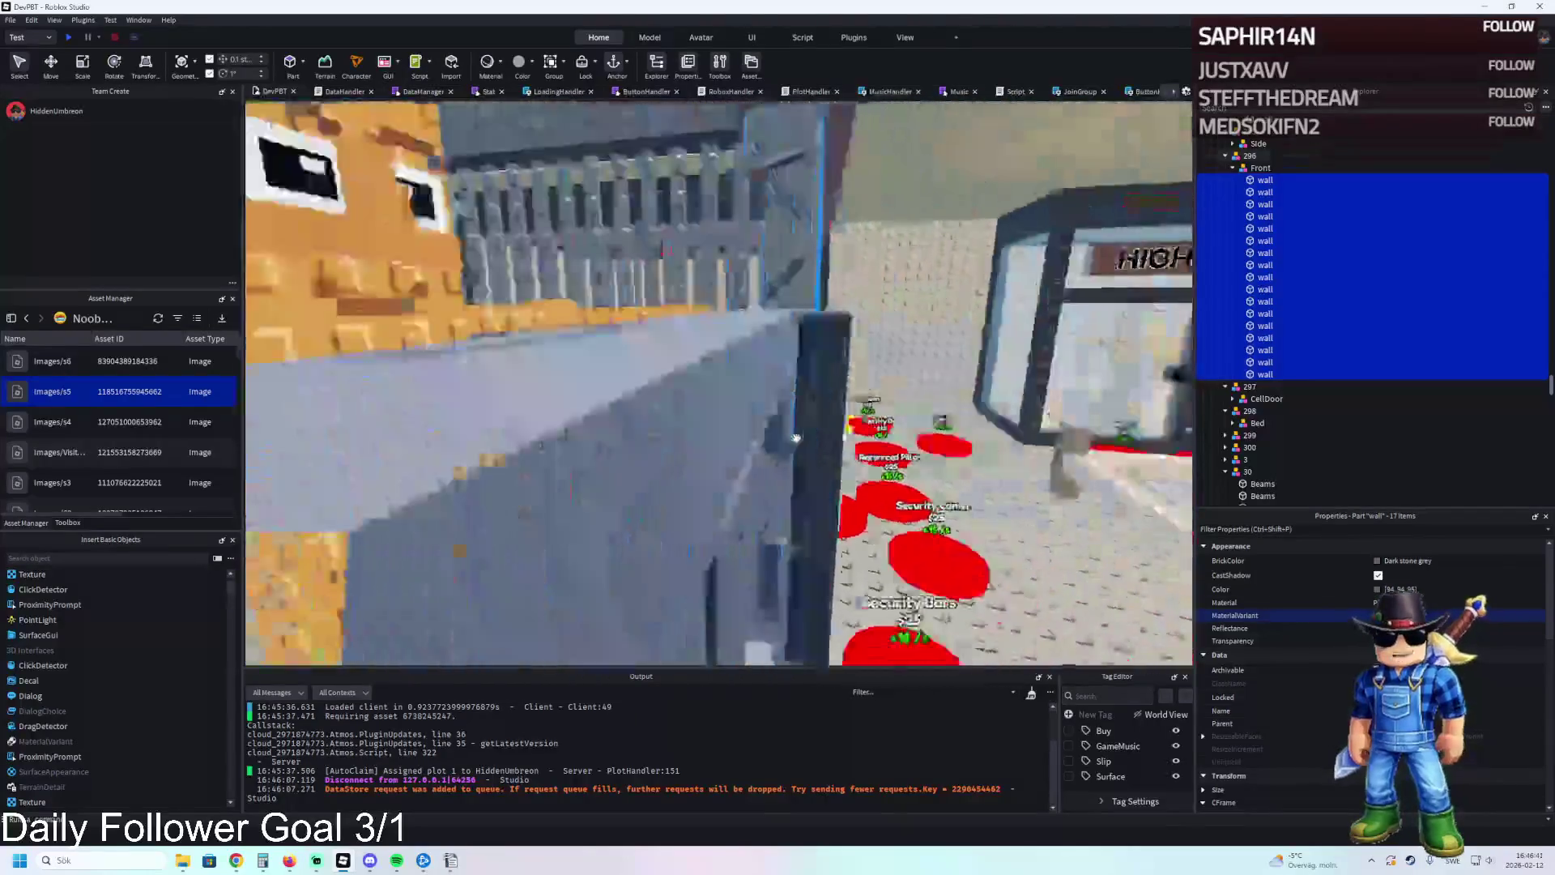
key("s")
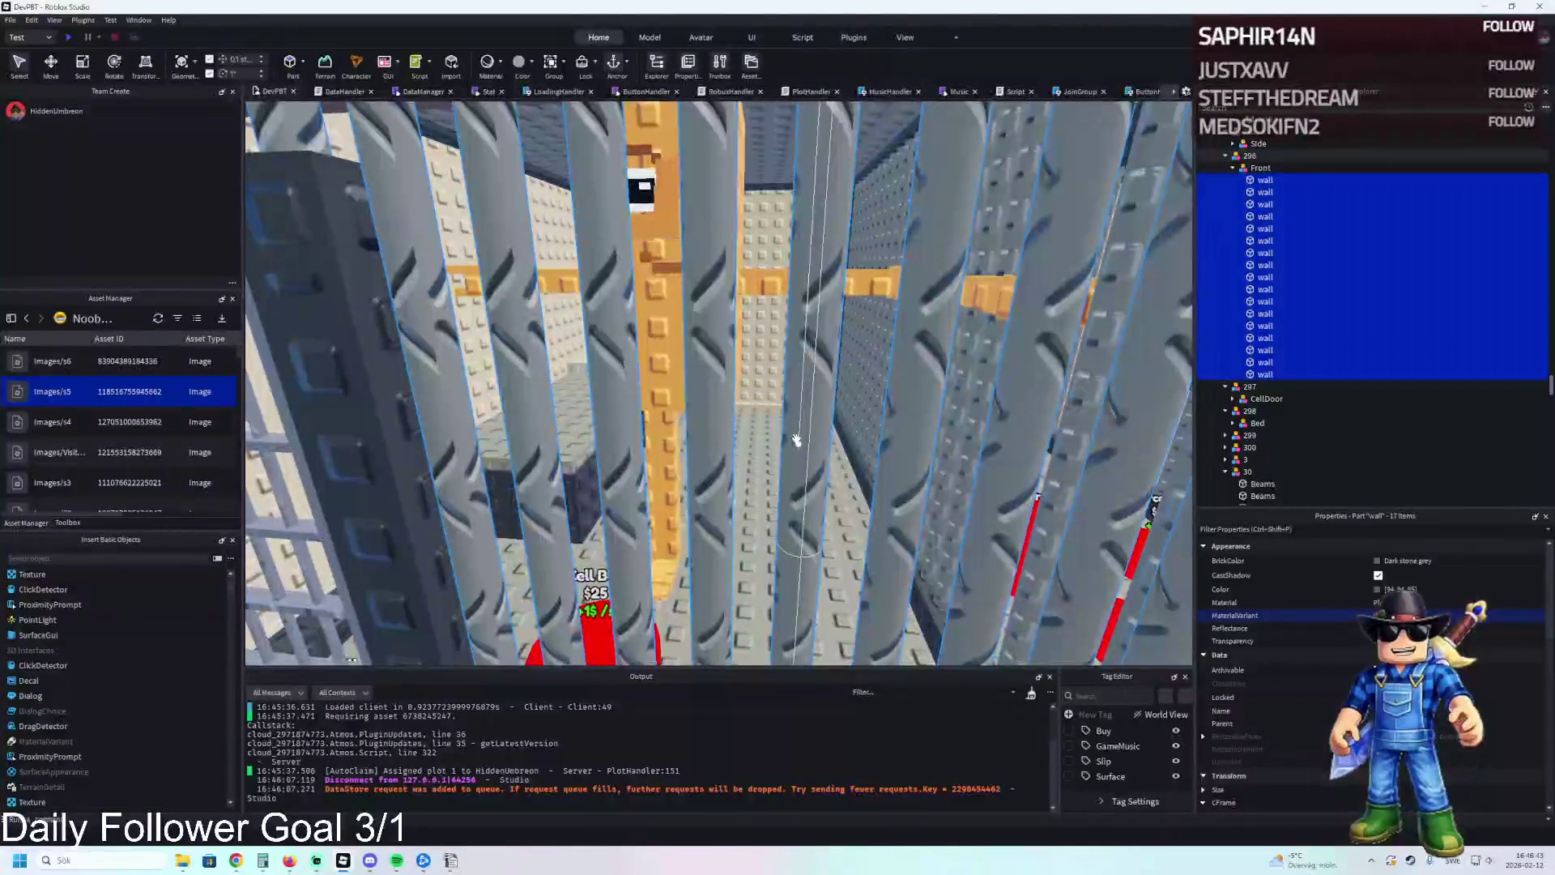
key("w")
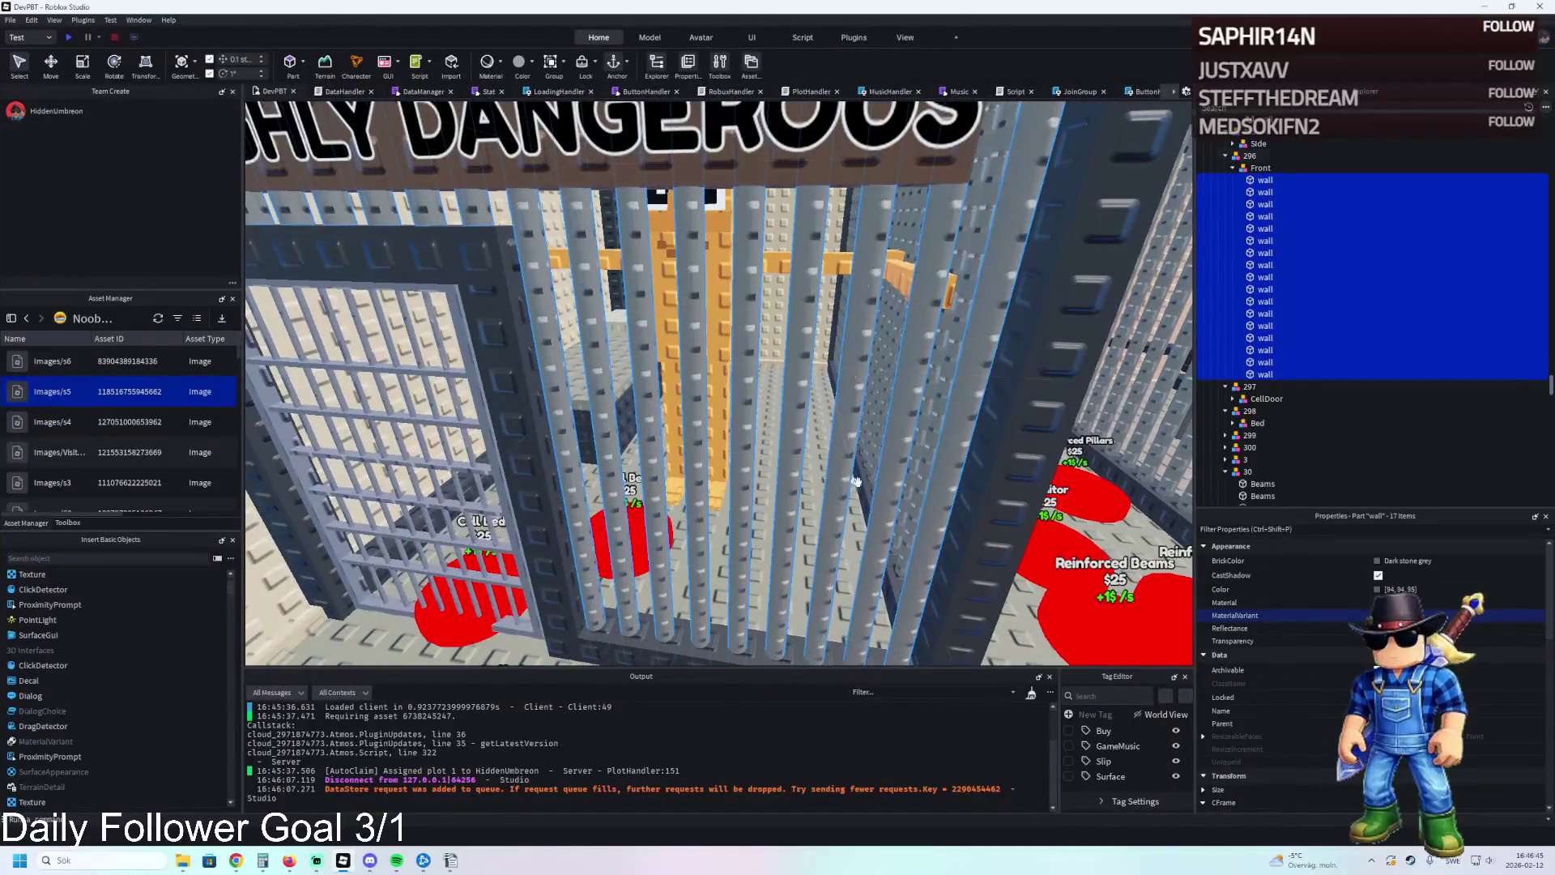
key("s")
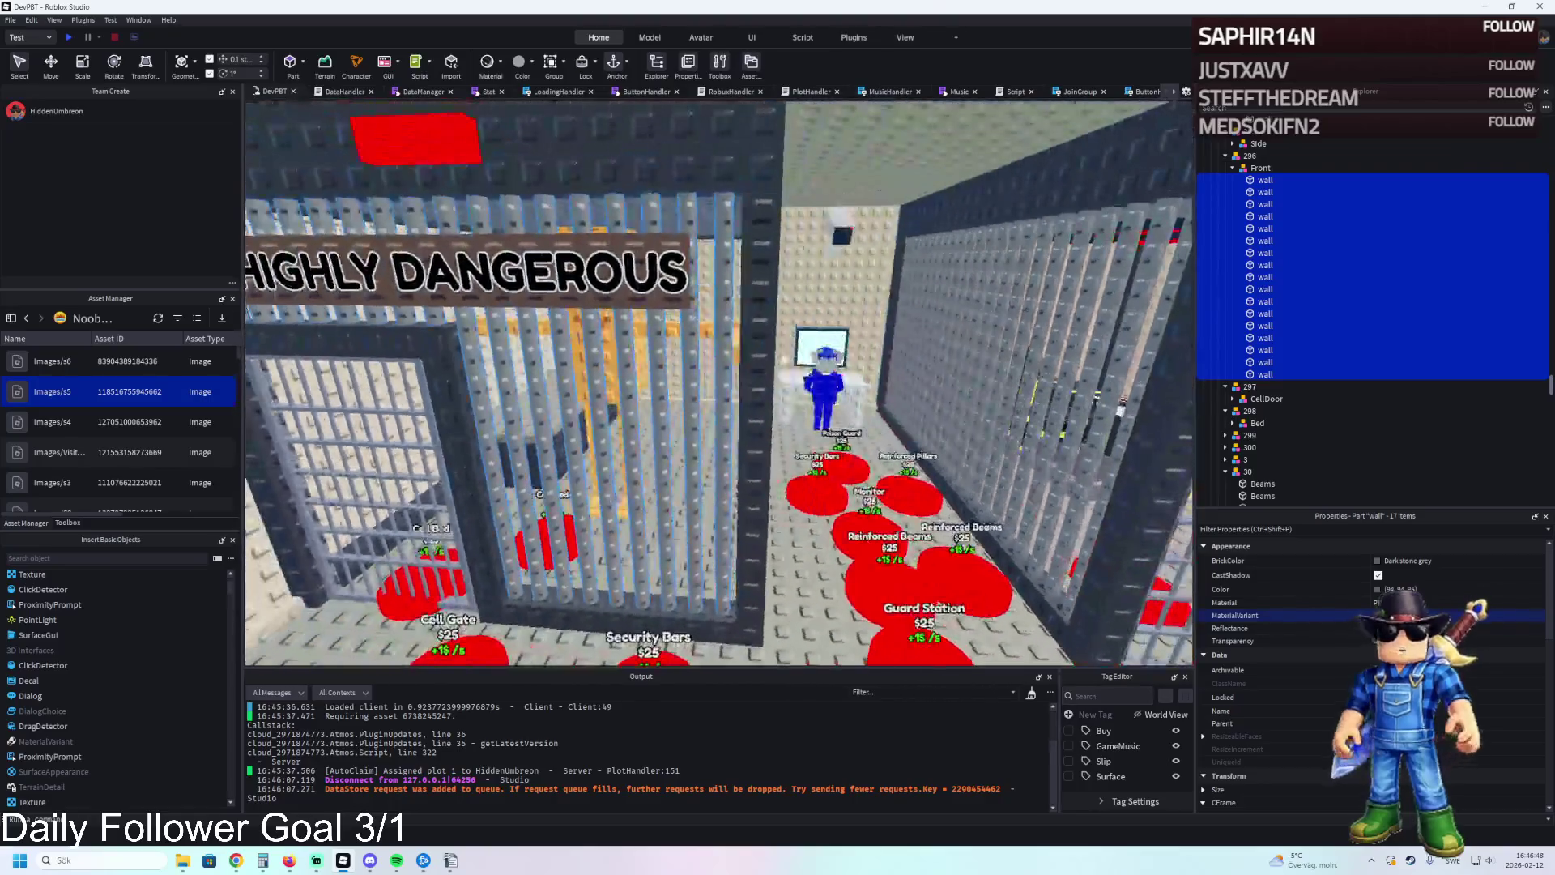
scroll(1296, 324, "up", 5)
left_click(1258, 219)
left_click(1264, 256, "shift")
left_click(1430, 617)
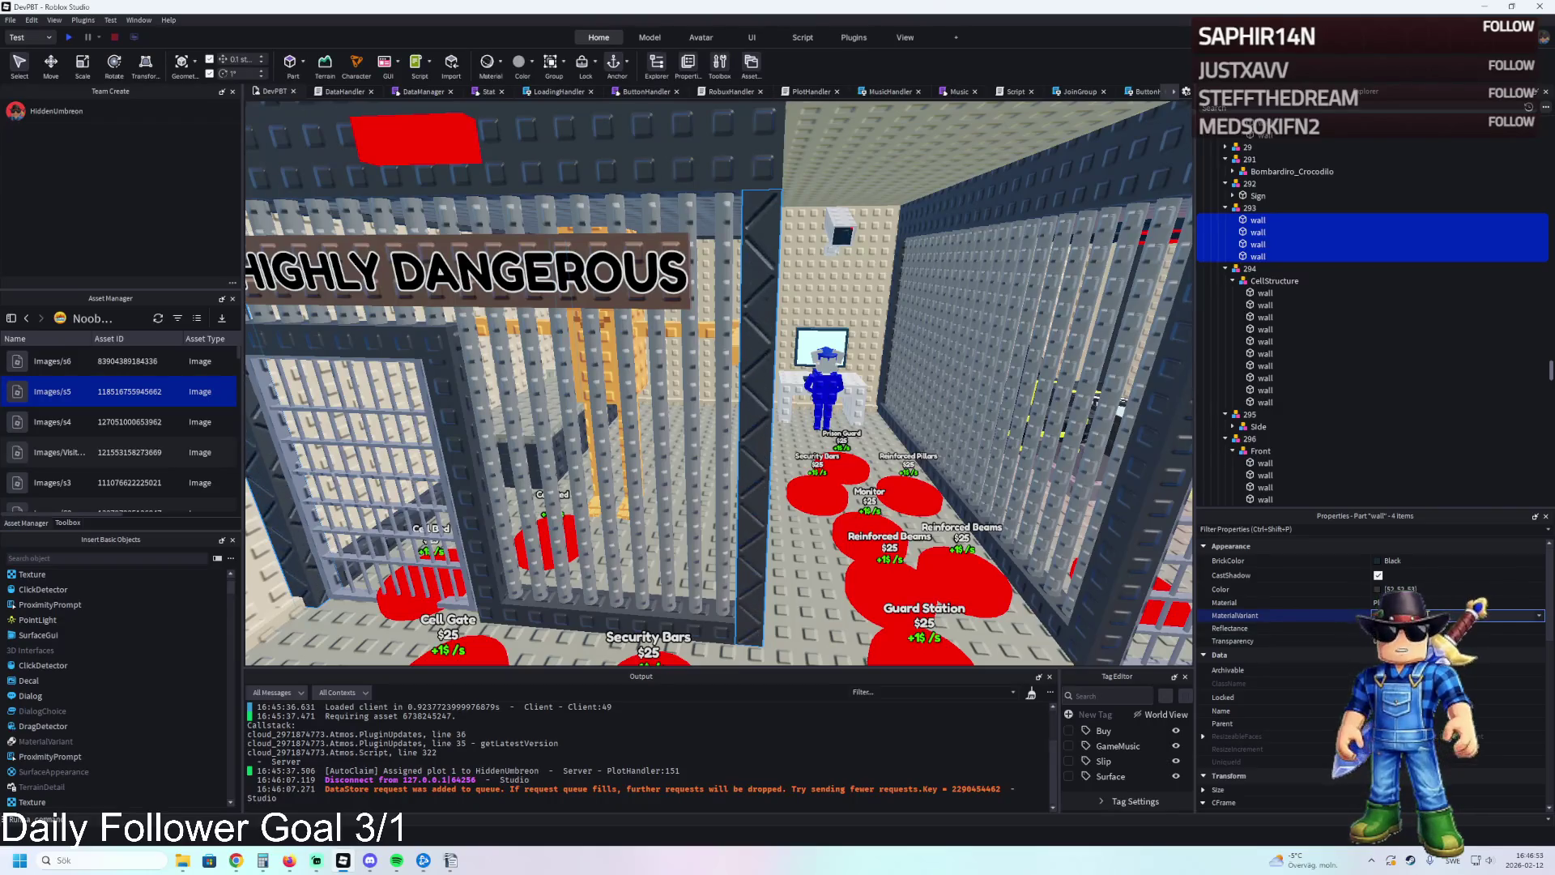
Fly the camera up to the HIGHLY DANGEROUS cell to inspect its bars.
key("w")
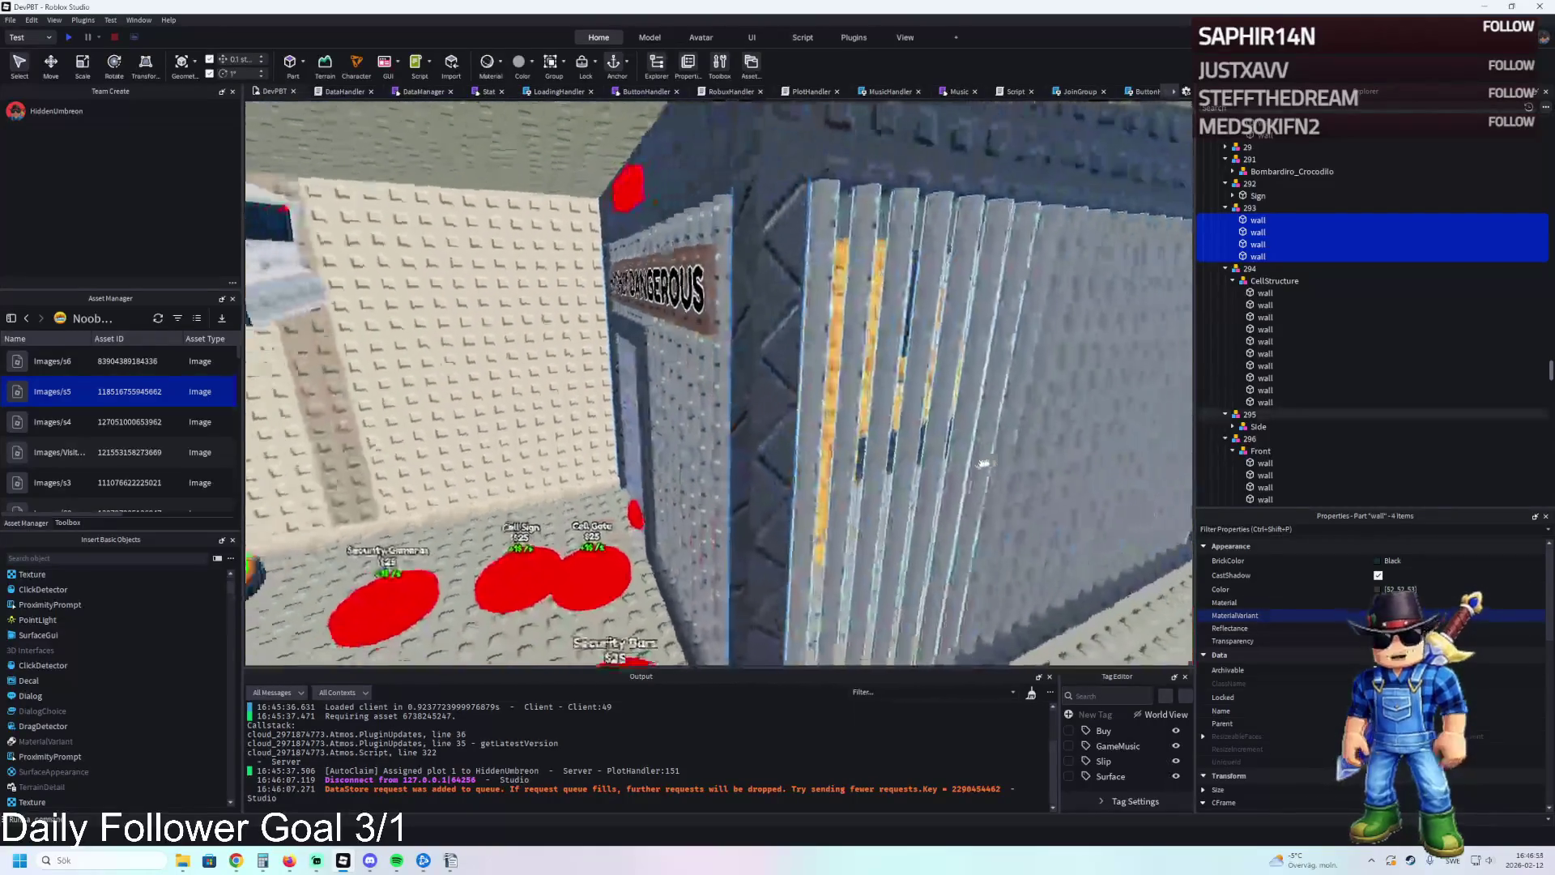
key("s")
key("w")
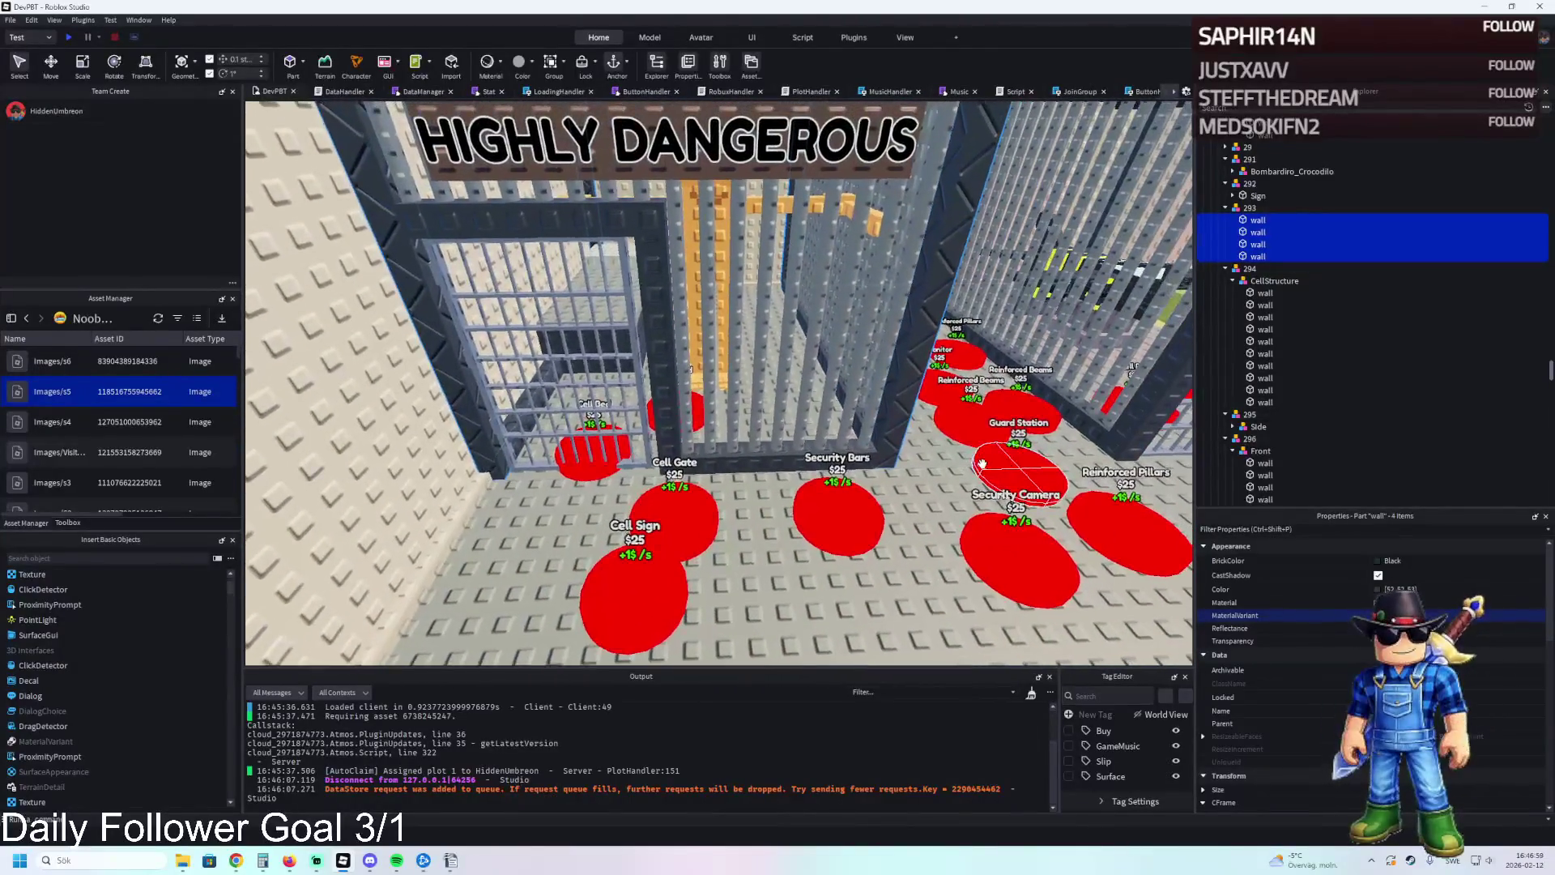
key("d")
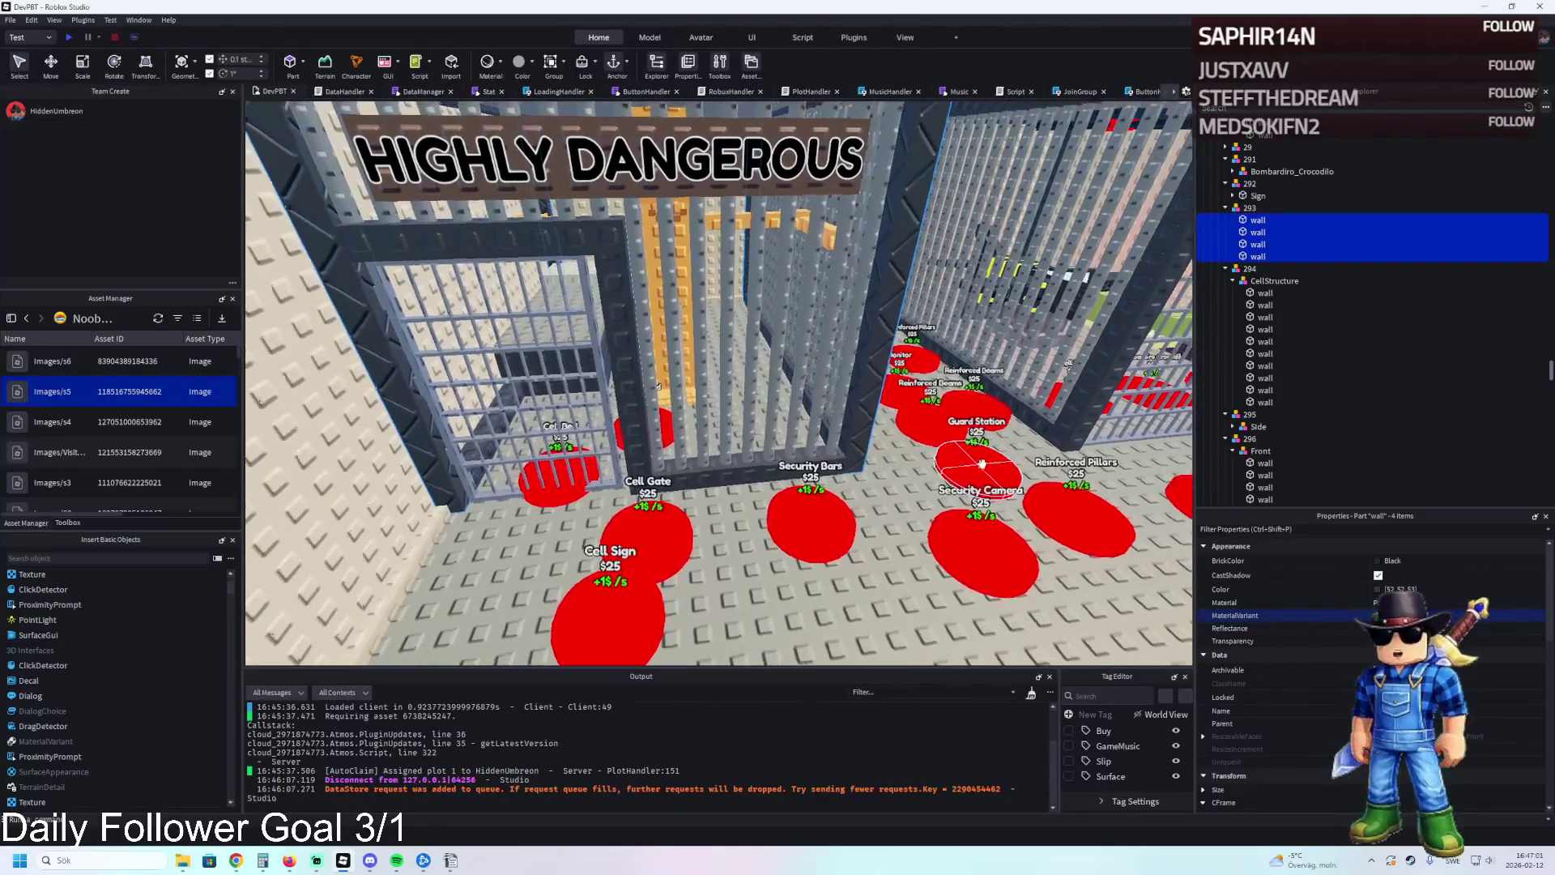
key("w")
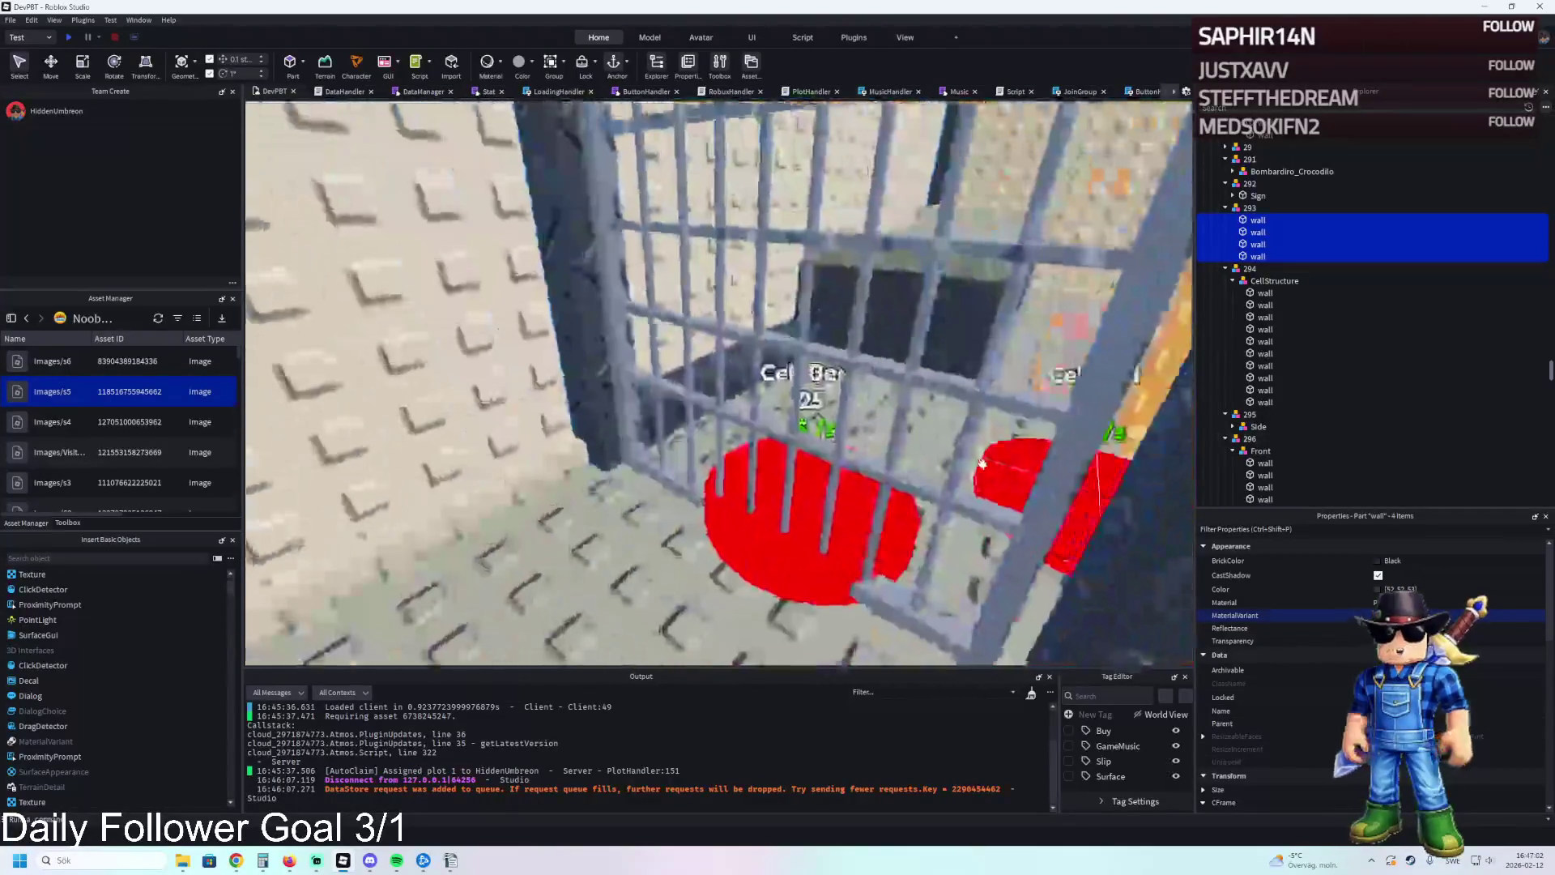
key("w")
key("s")
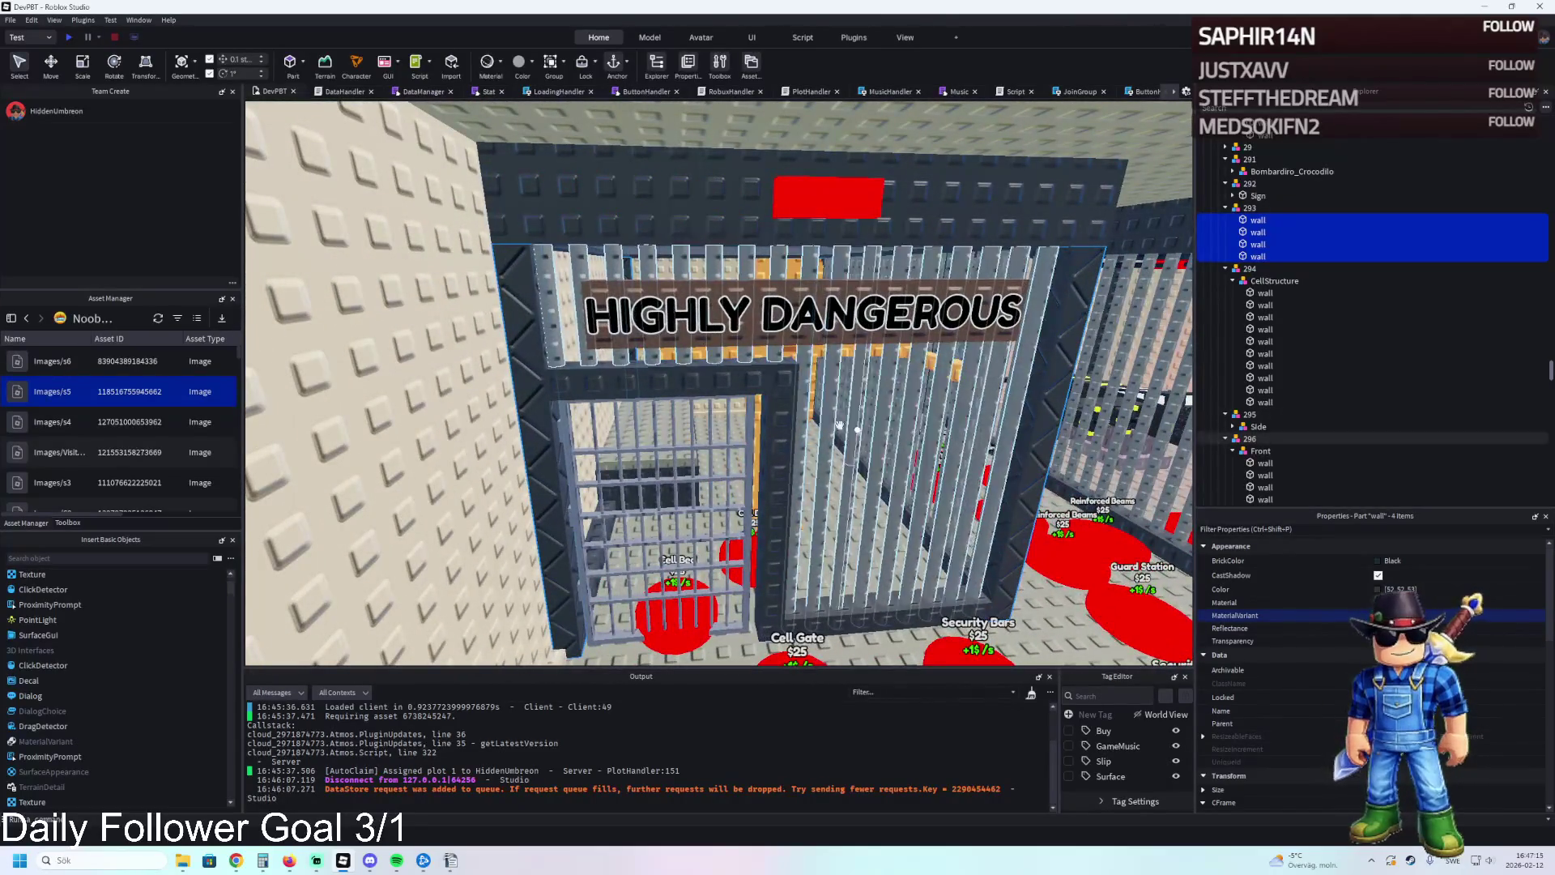
Select all ten CellStructure walls of the cell in Explorer.
left_click(762, 379)
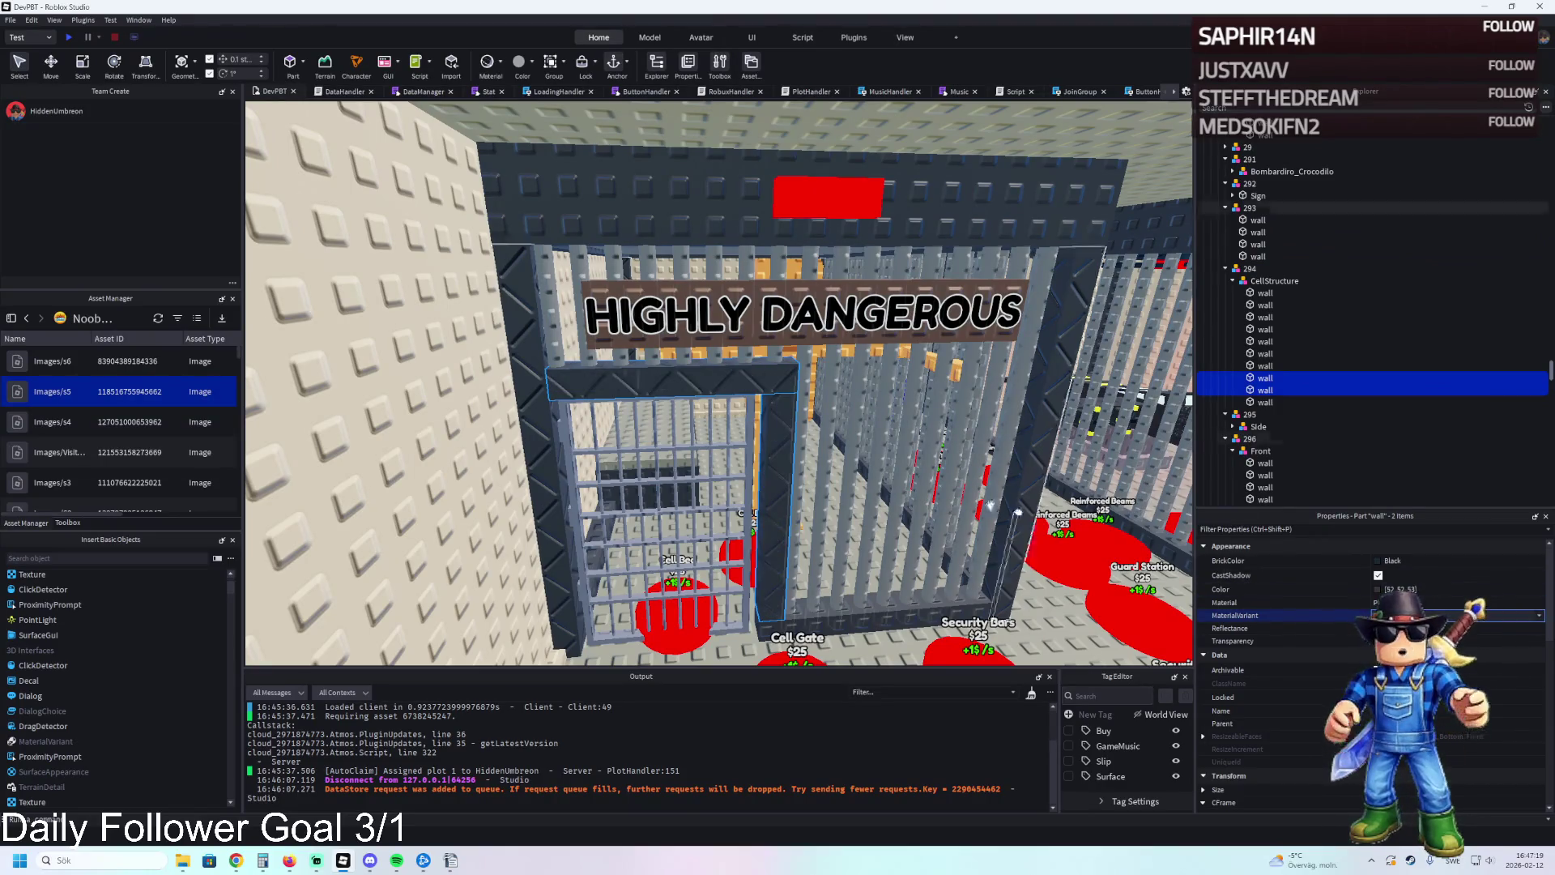
scroll(1016, 512, "up", 3)
scroll(943, 486, "up", 5)
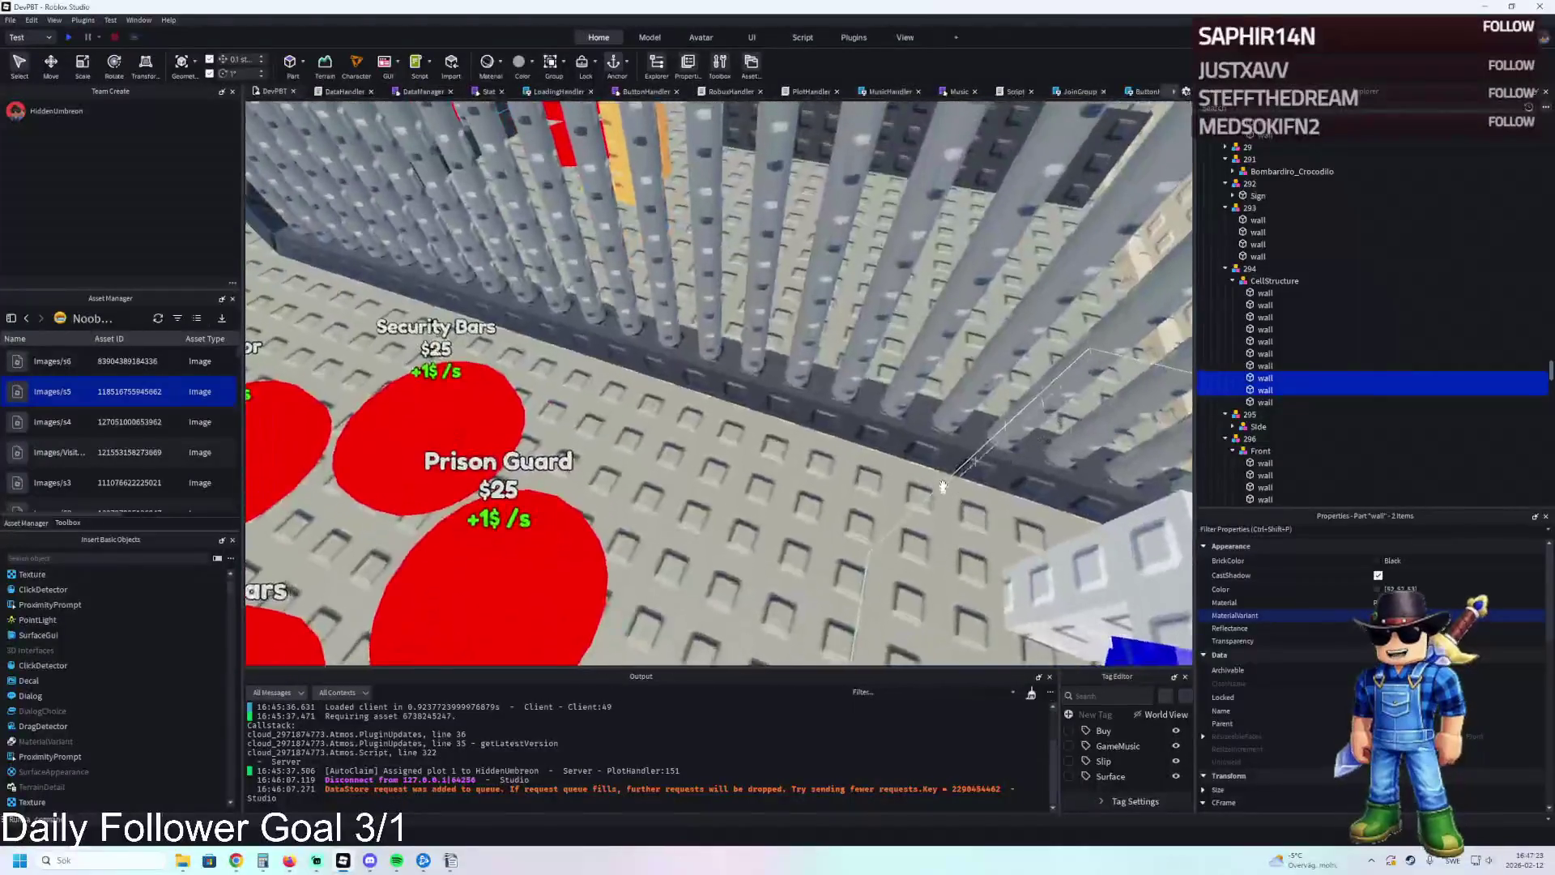
left_click(1264, 354)
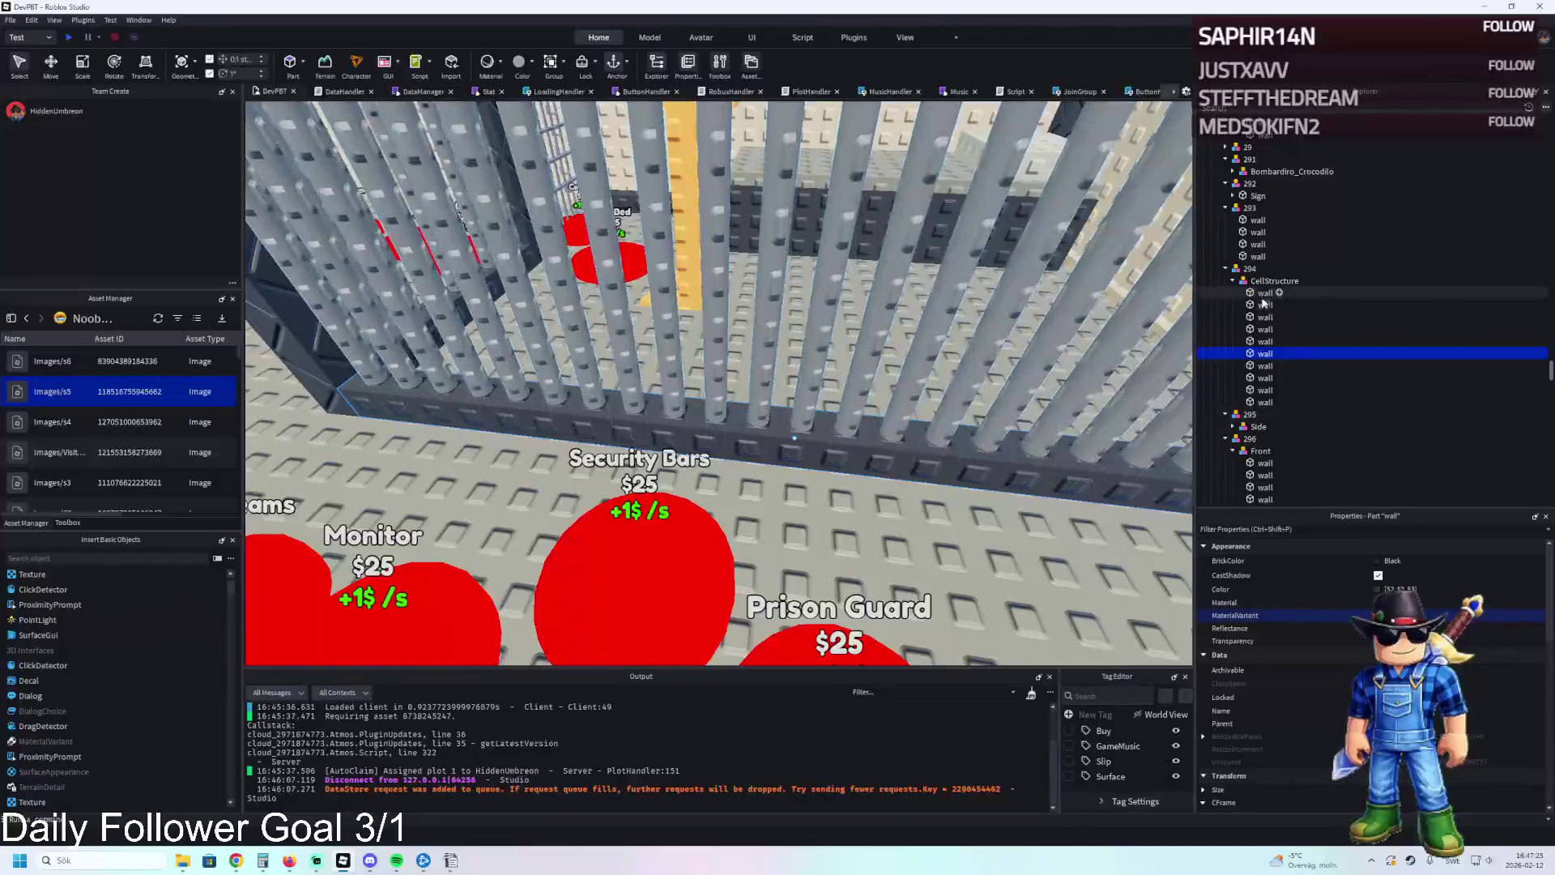
left_click(1265, 293)
left_click(1265, 402, "shift")
key("f")
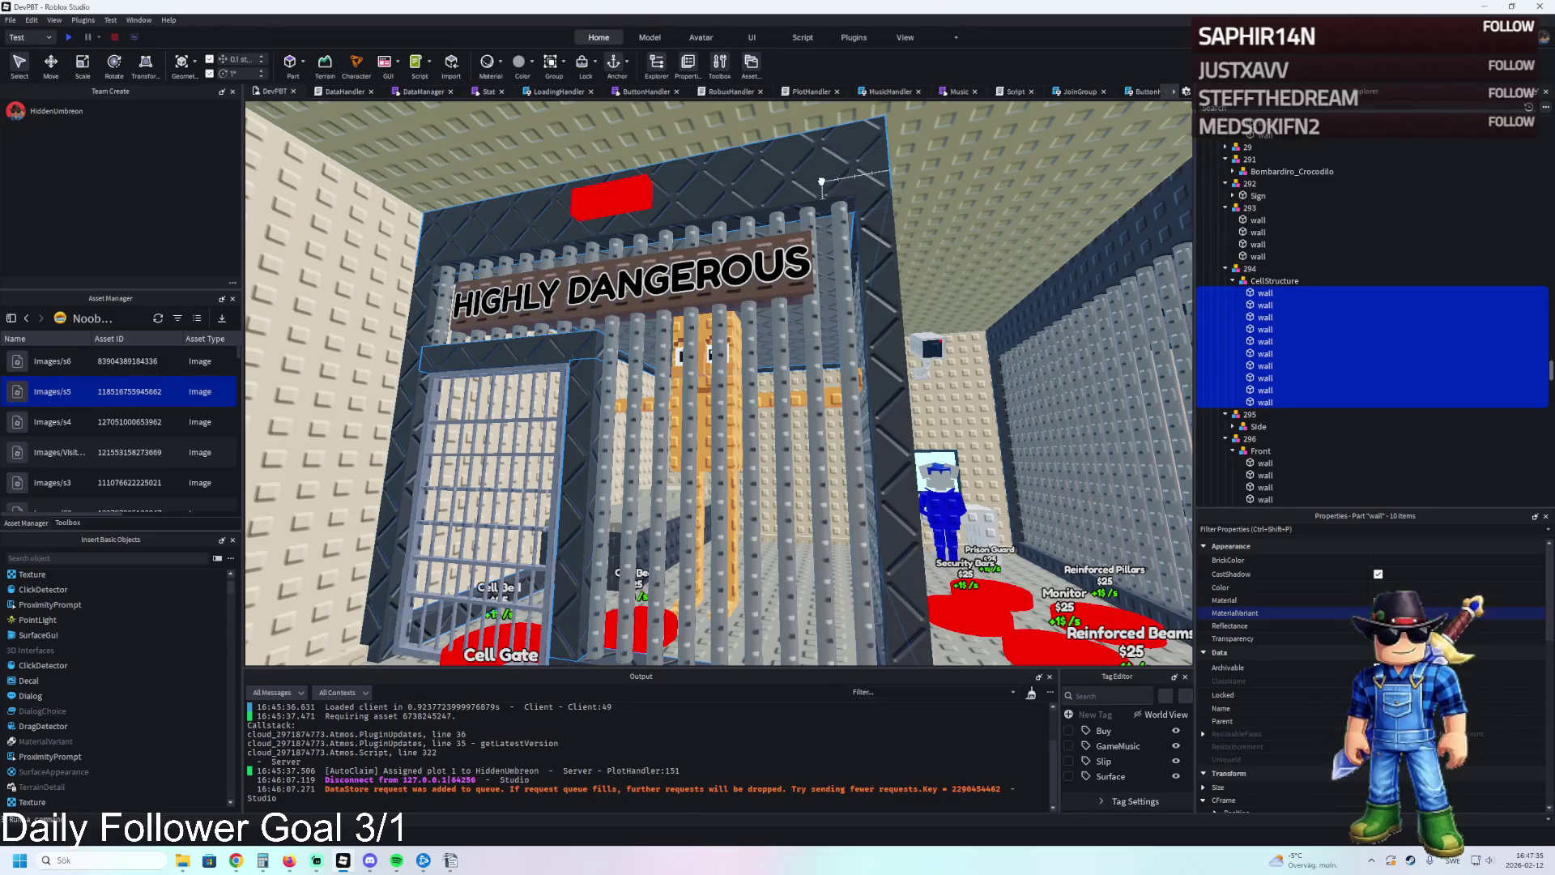
Inspect the HIGHLY DANGEROUS cell from inside, including its ceiling and red floor pads.
left_click(864, 207)
key("f")
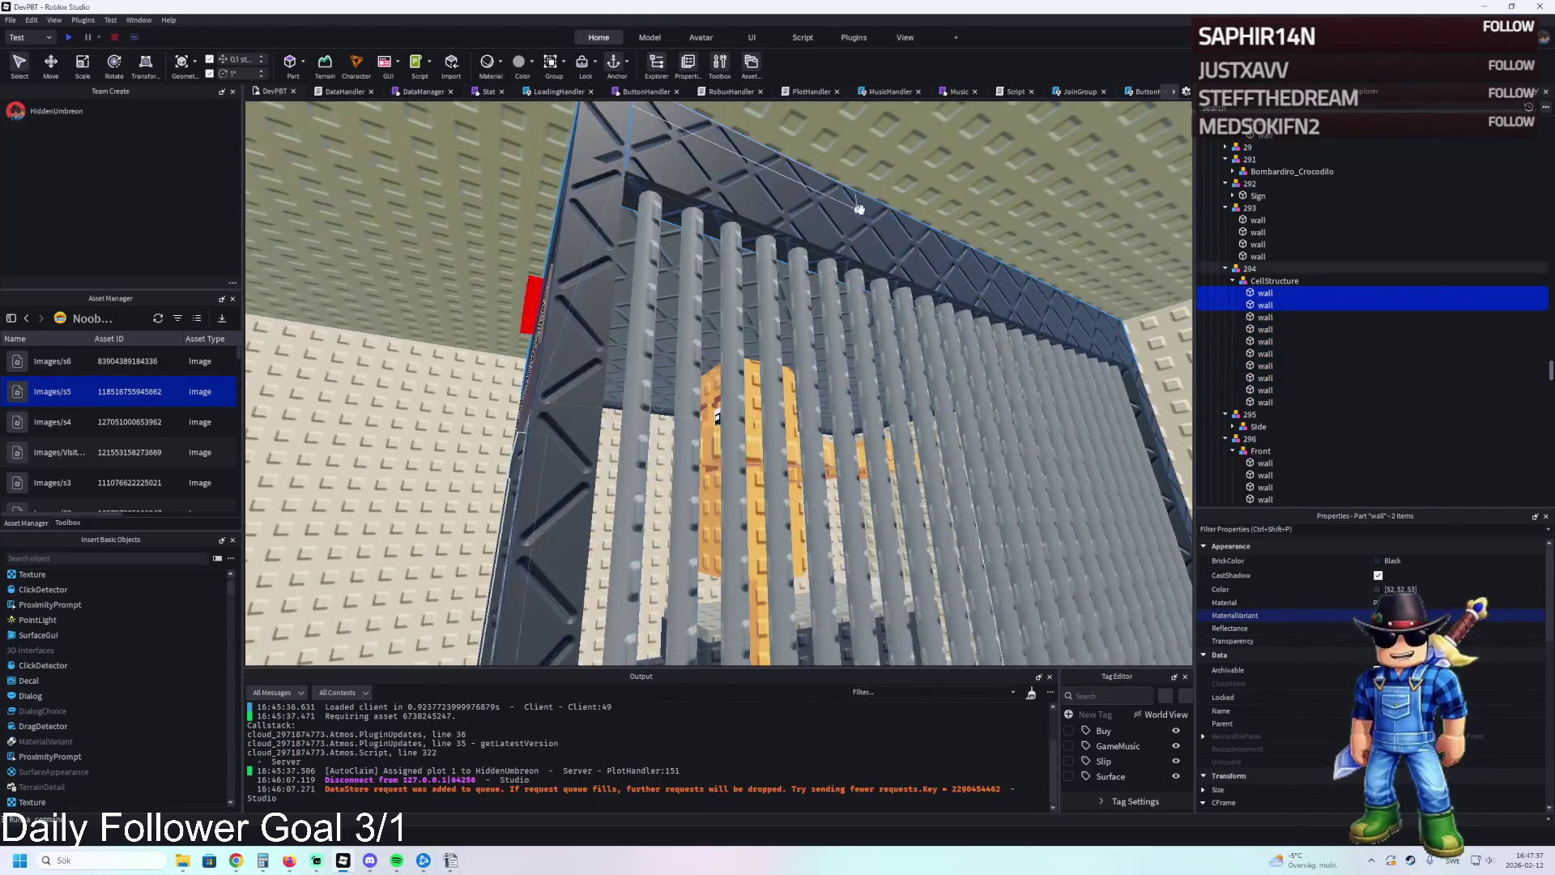
key("w")
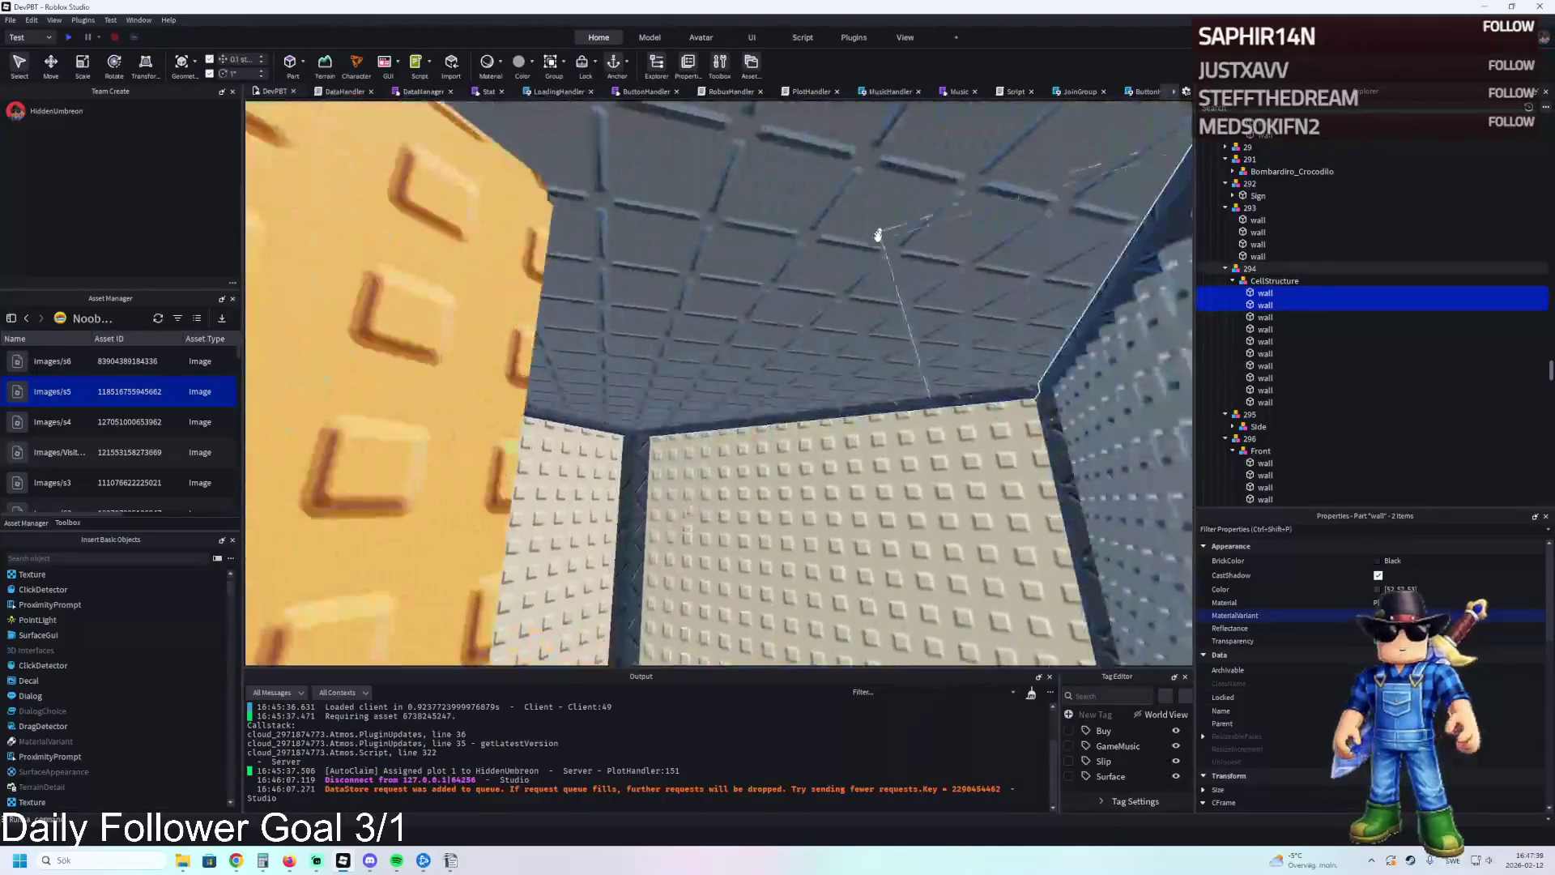
key("w")
left_click_drag(833, 296, 774, 399)
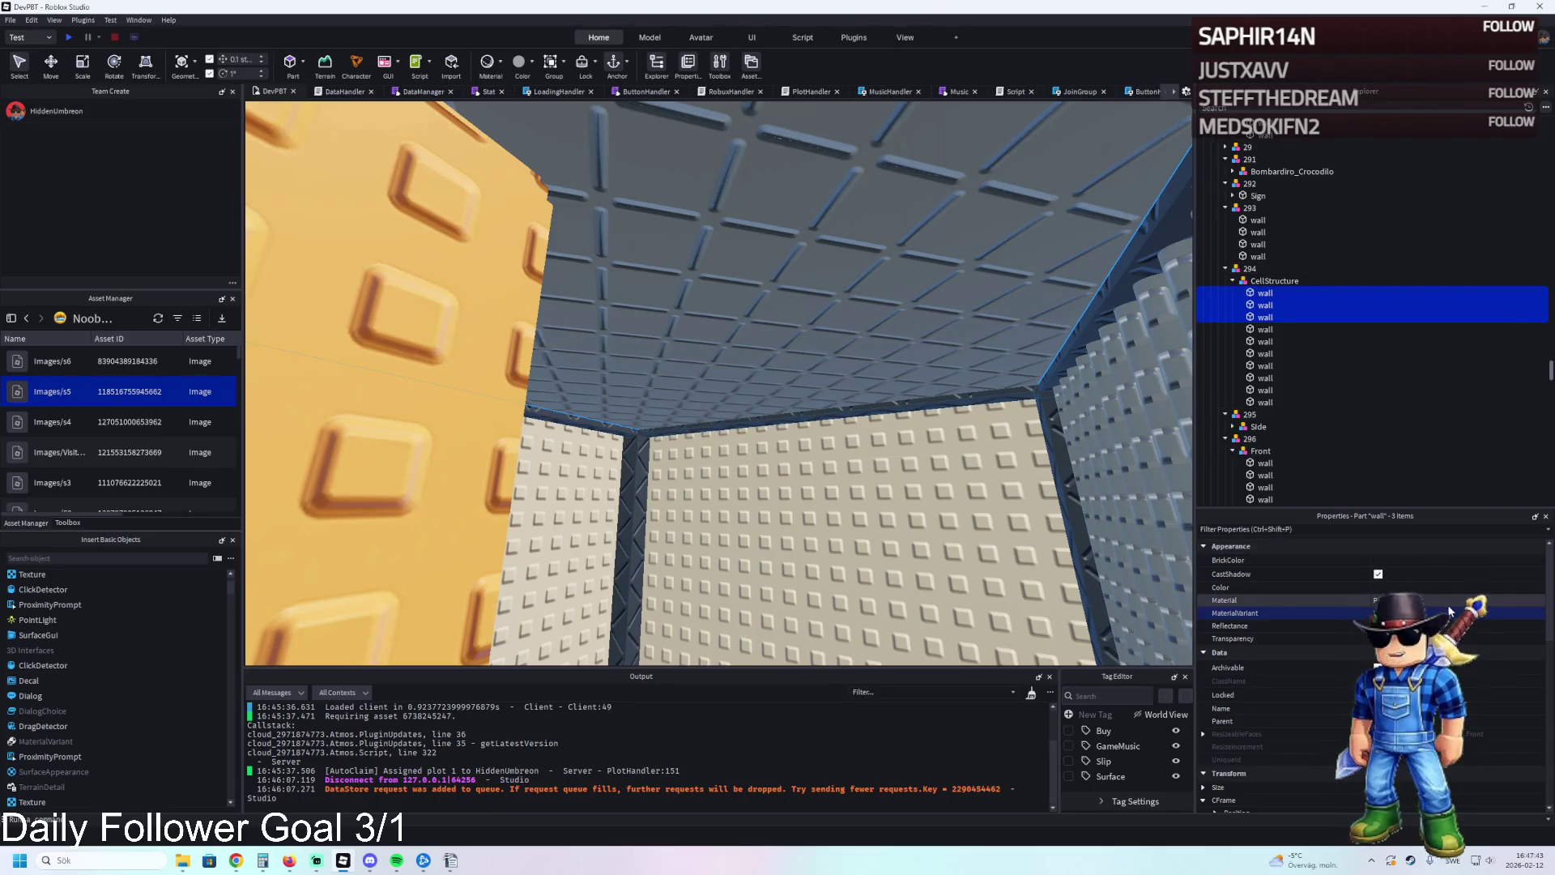
key("e")
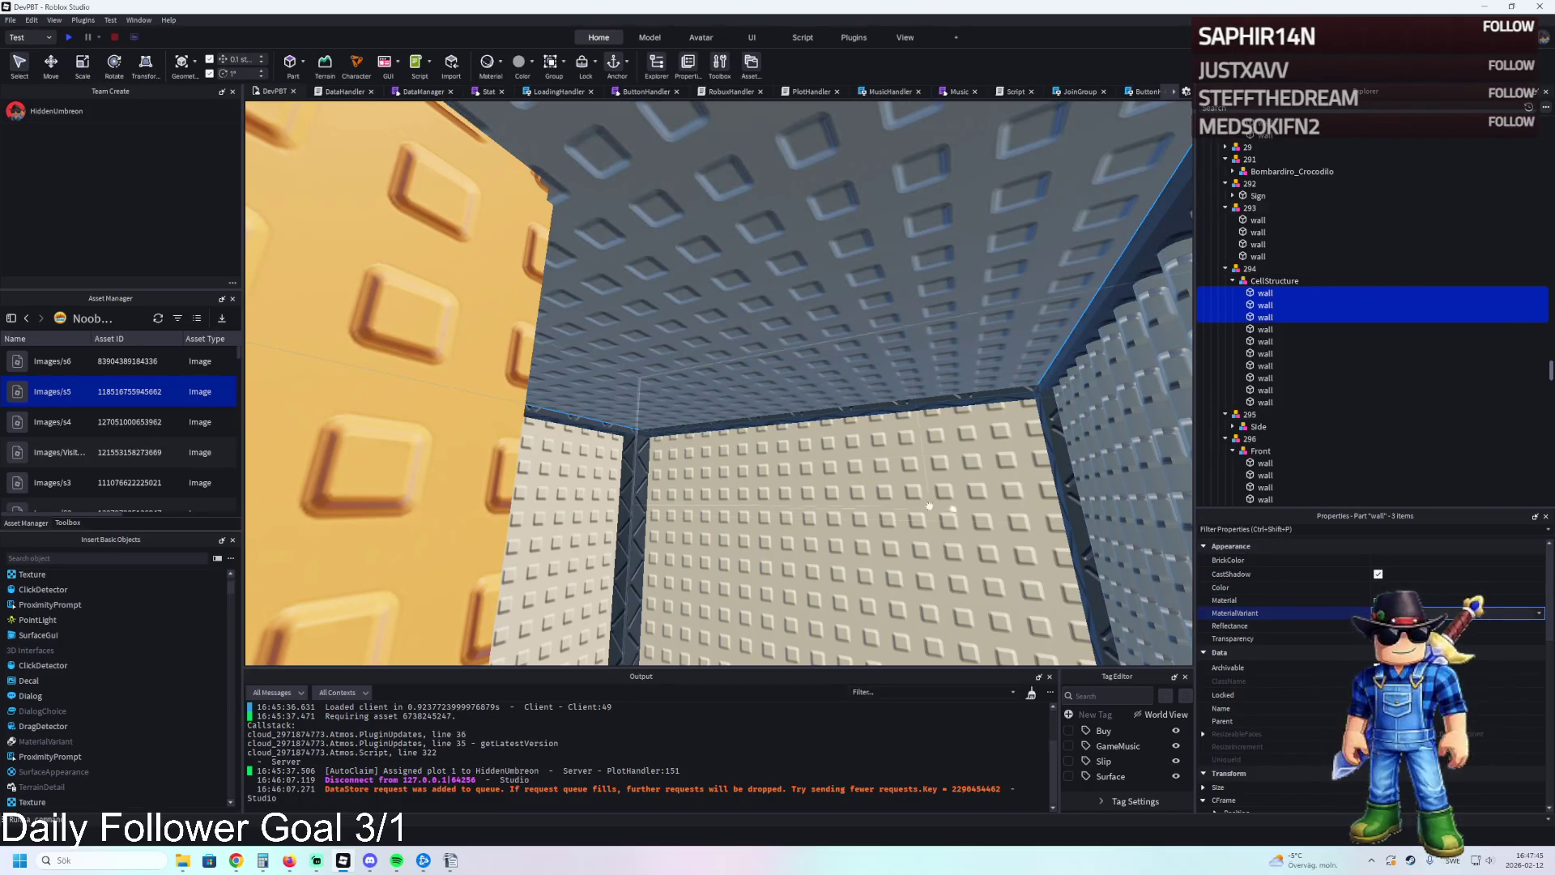
key("s")
key("d")
key("a")
key("w")
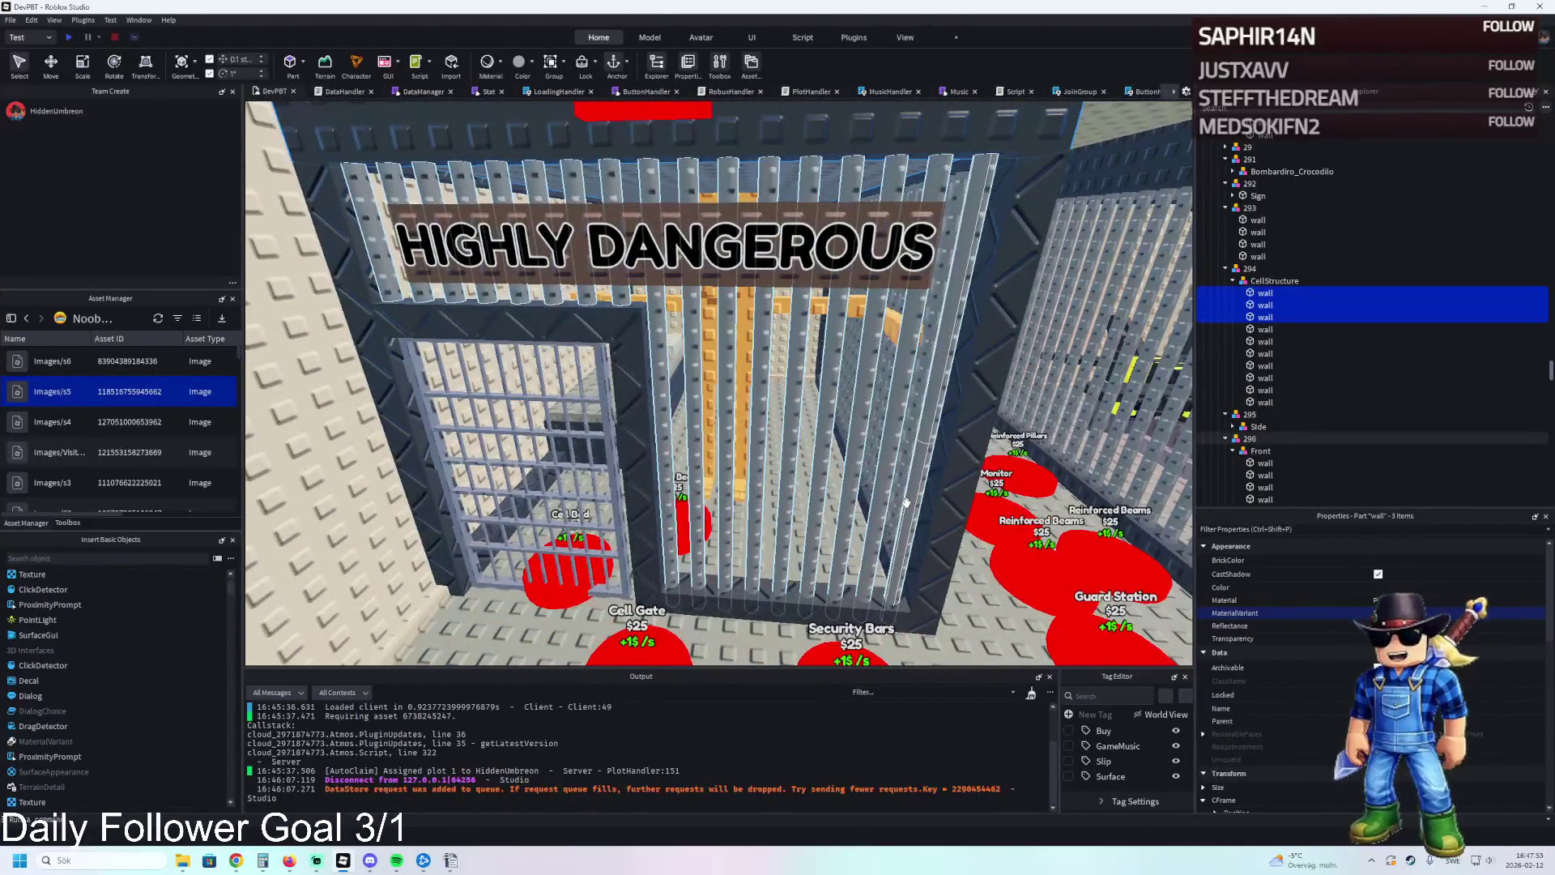
key("d")
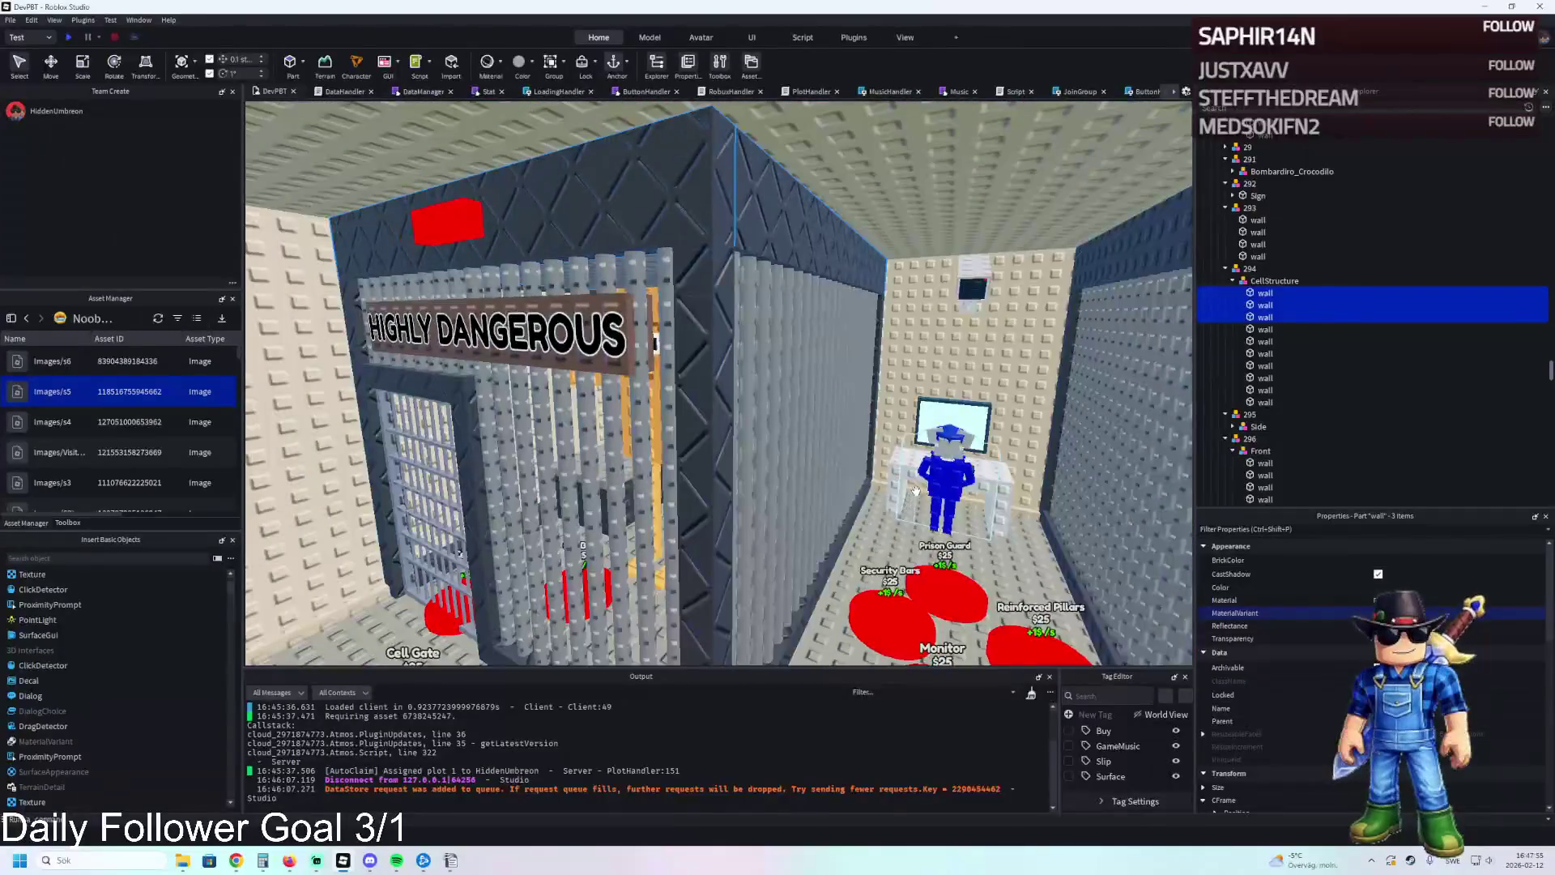
Select the cell's four outer walls for the studded surface and review the cell front.
key("shift+Down")
key("shift+Down")
key("shift+Down")
left_click(928, 461)
key("a")
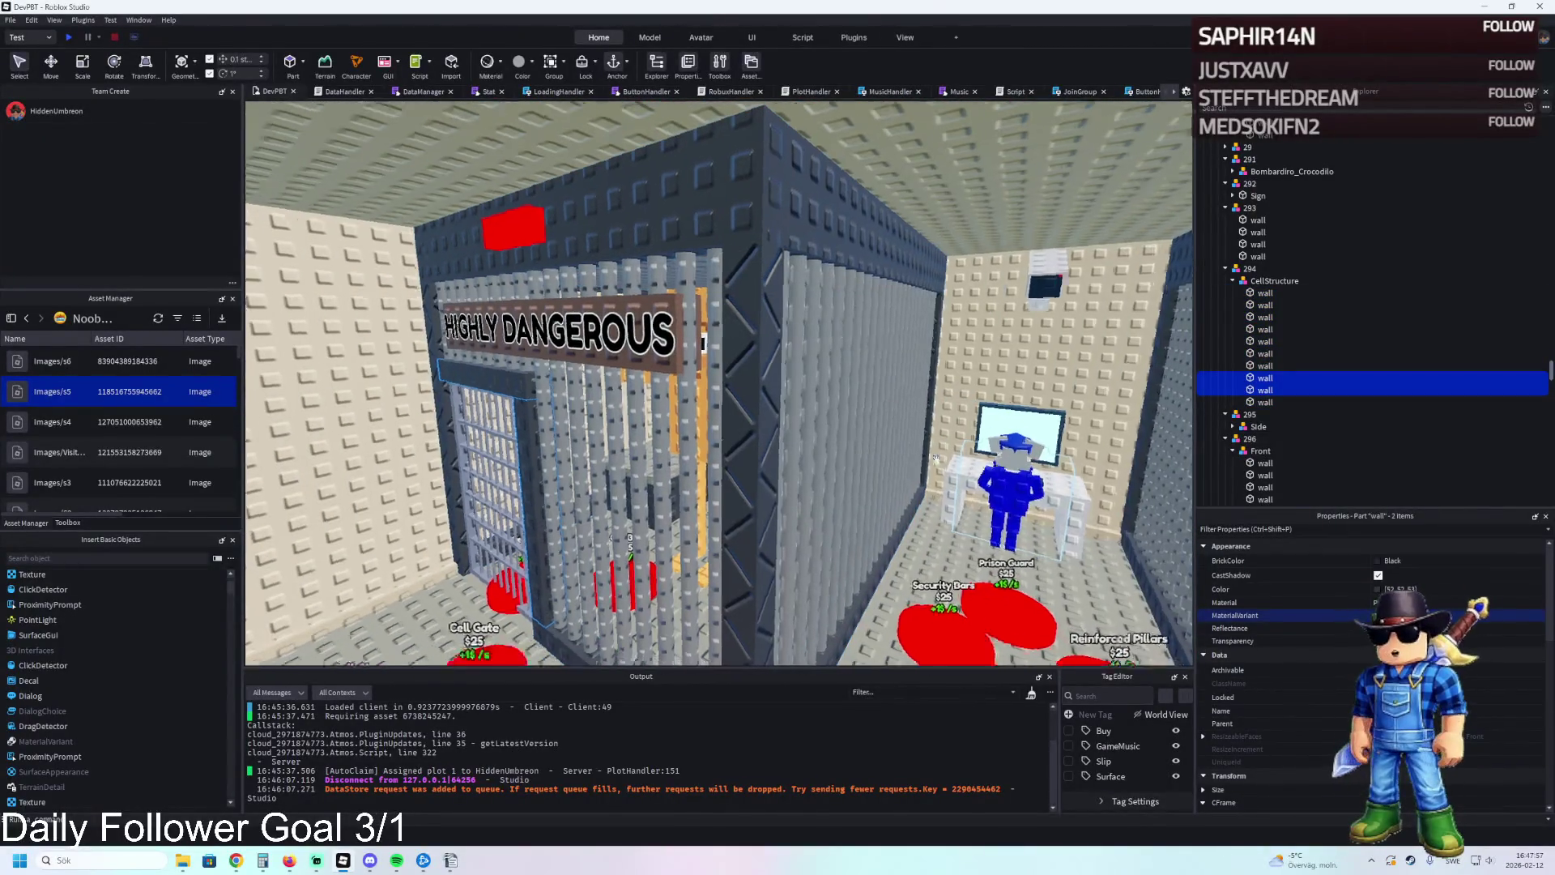
left_click(1023, 479)
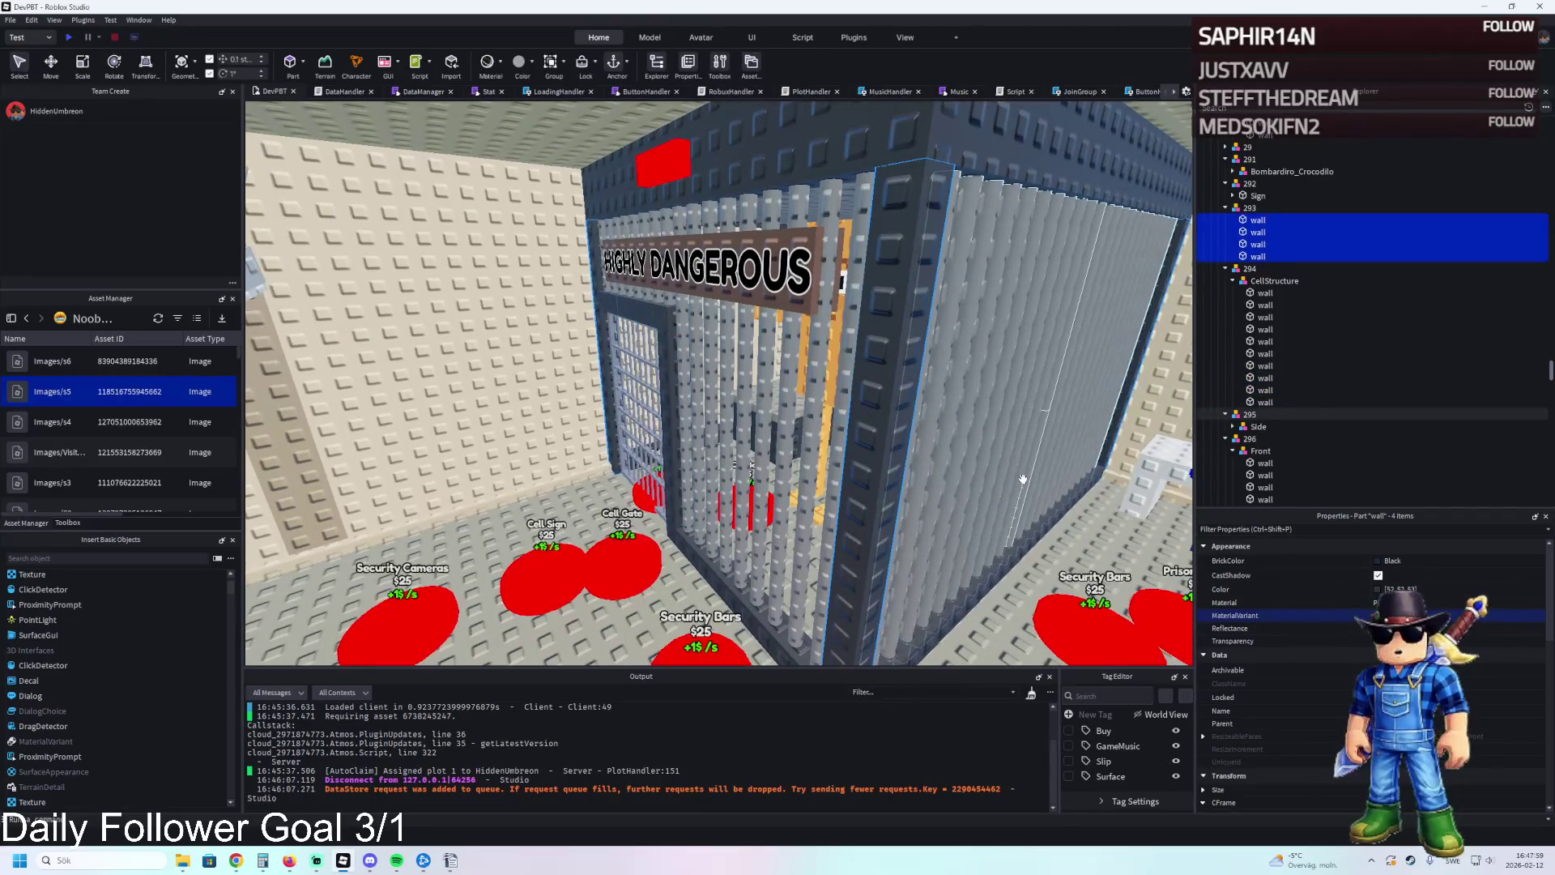
key("w")
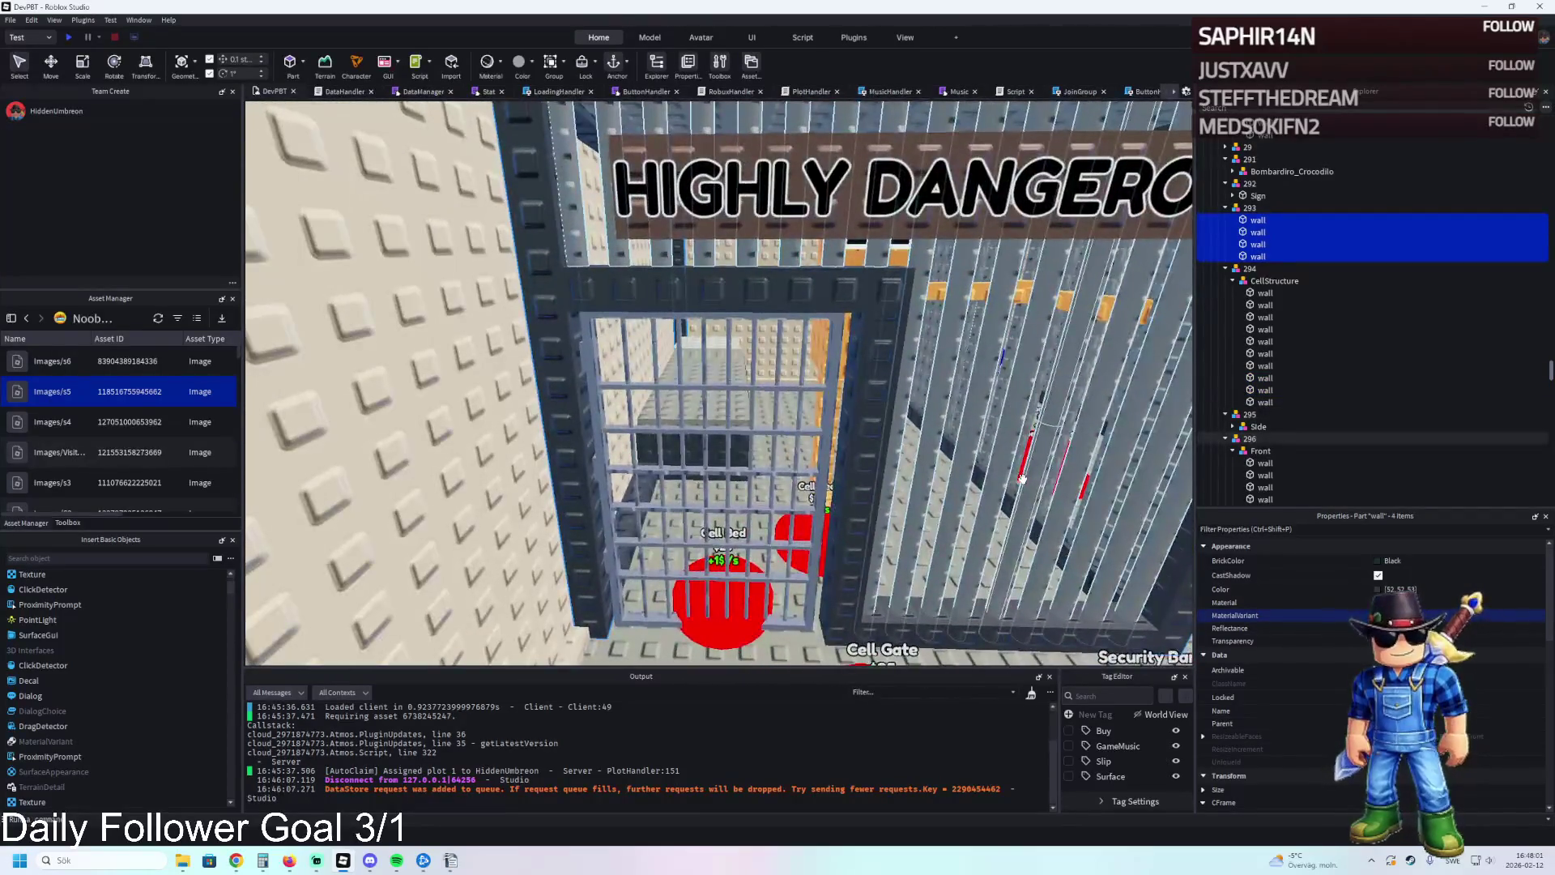
key("s")
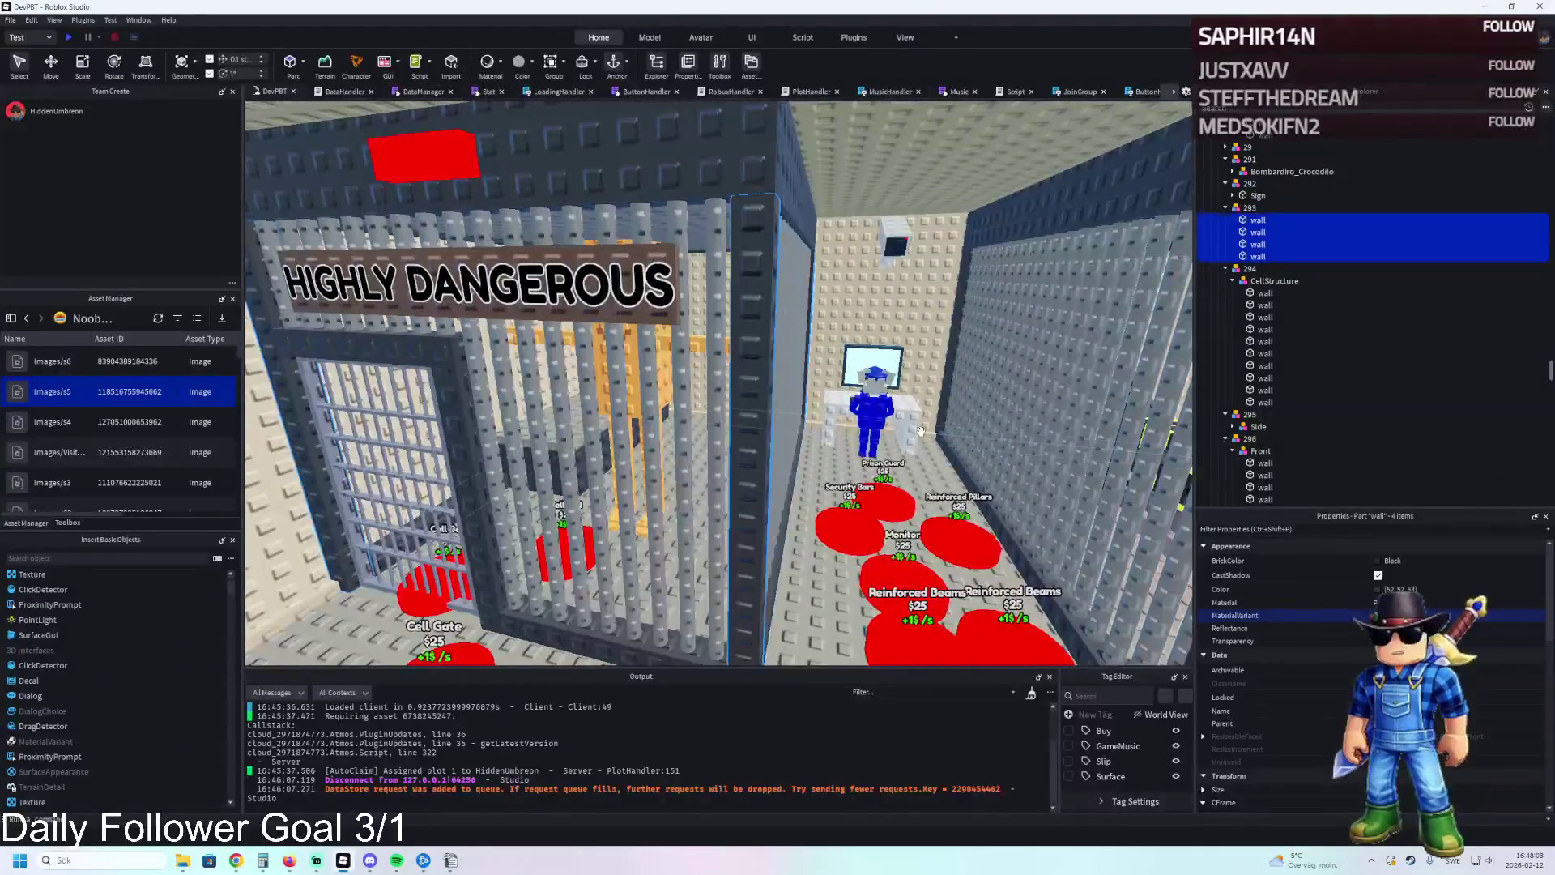
key("a")
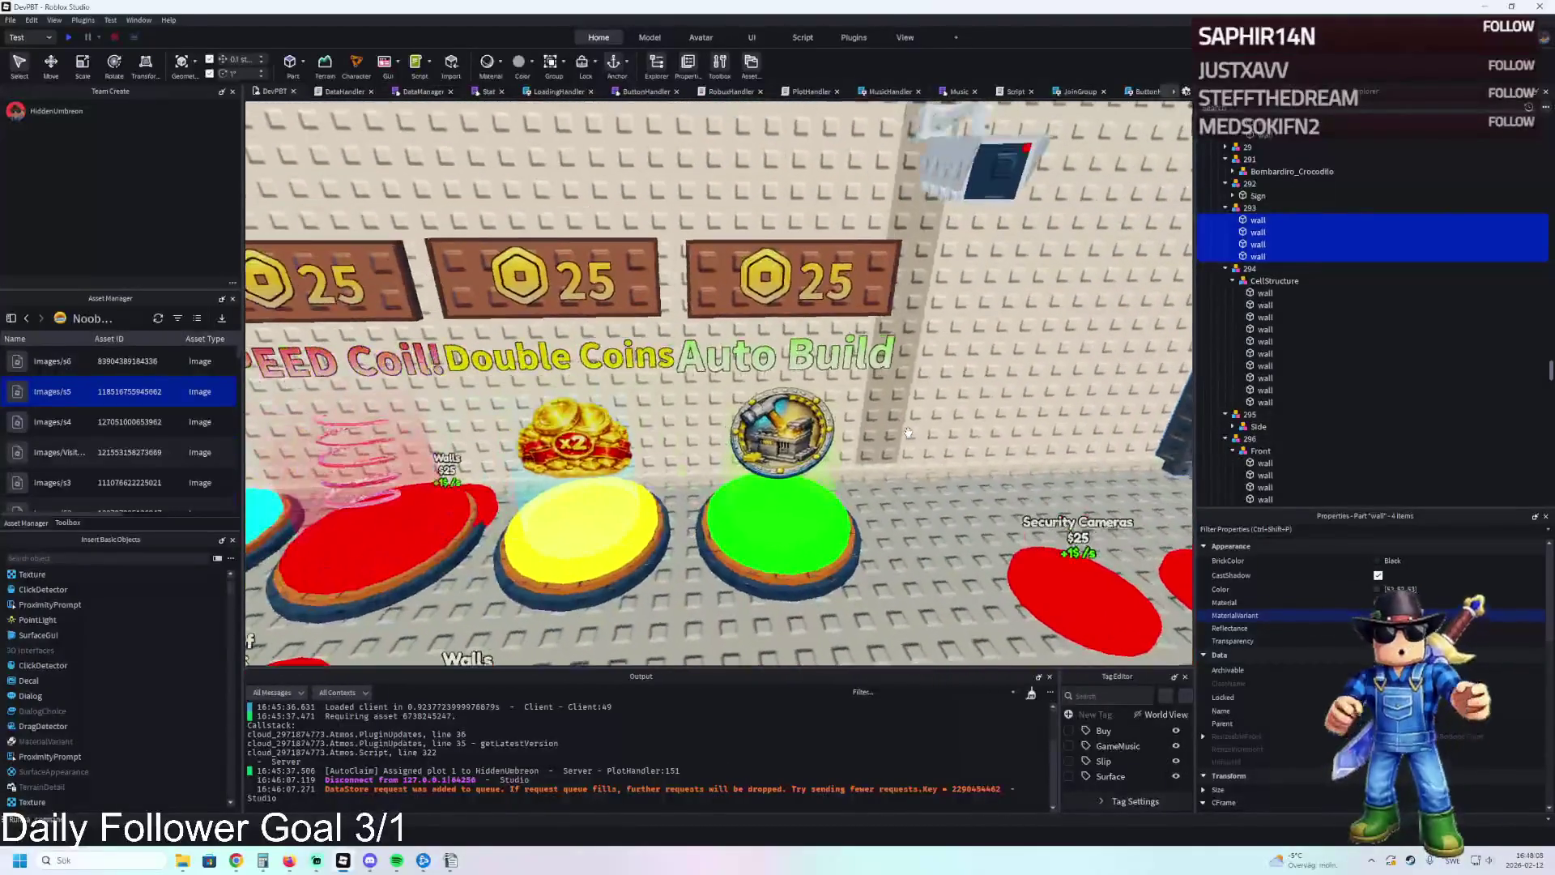
key("a")
key("w")
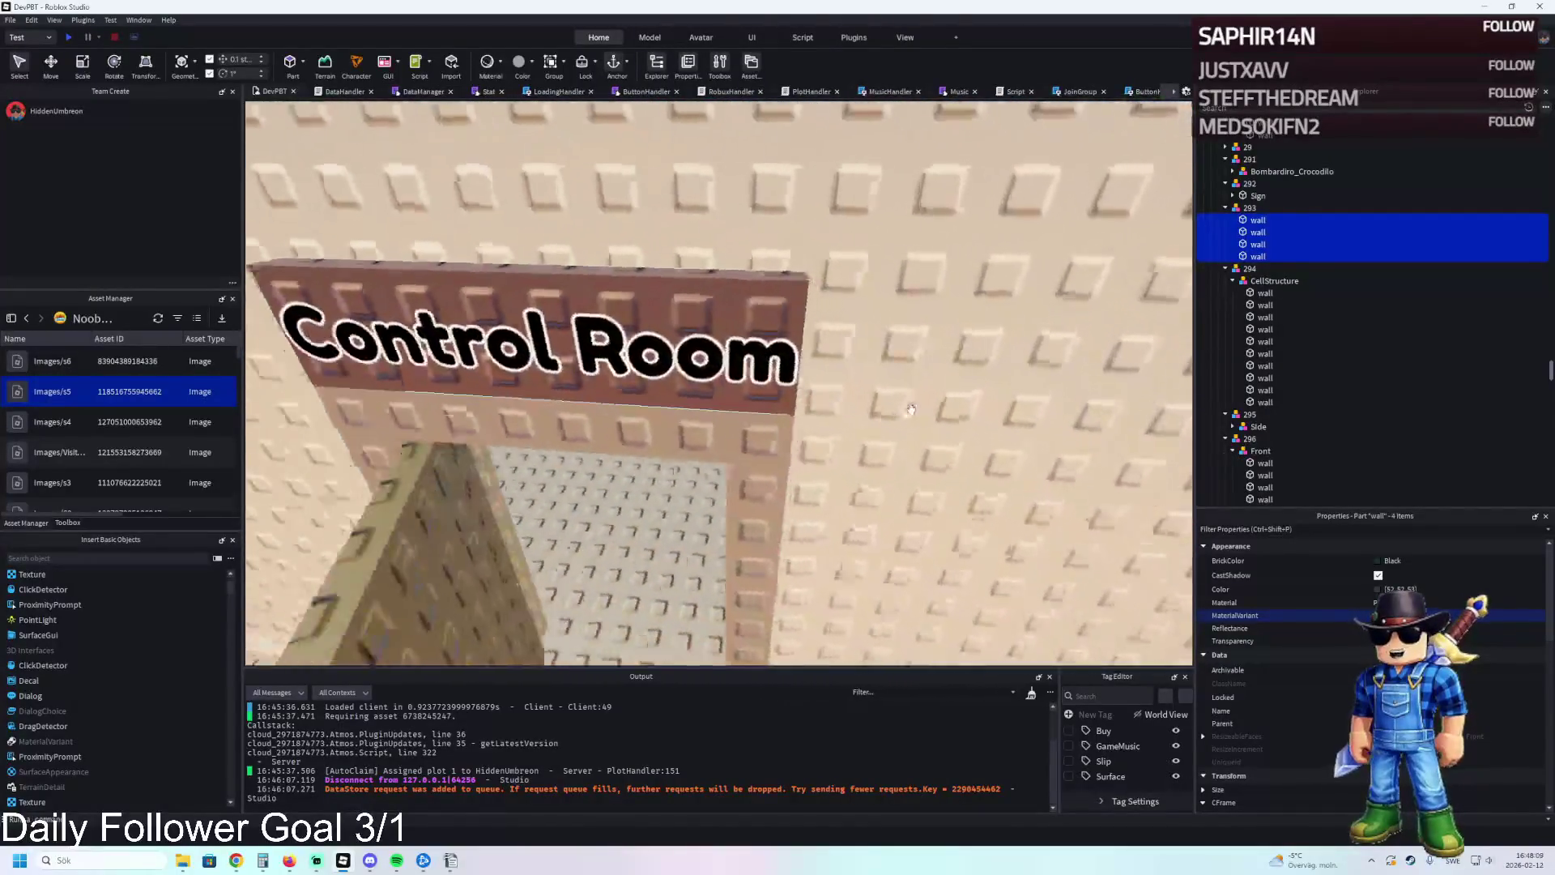
key("w")
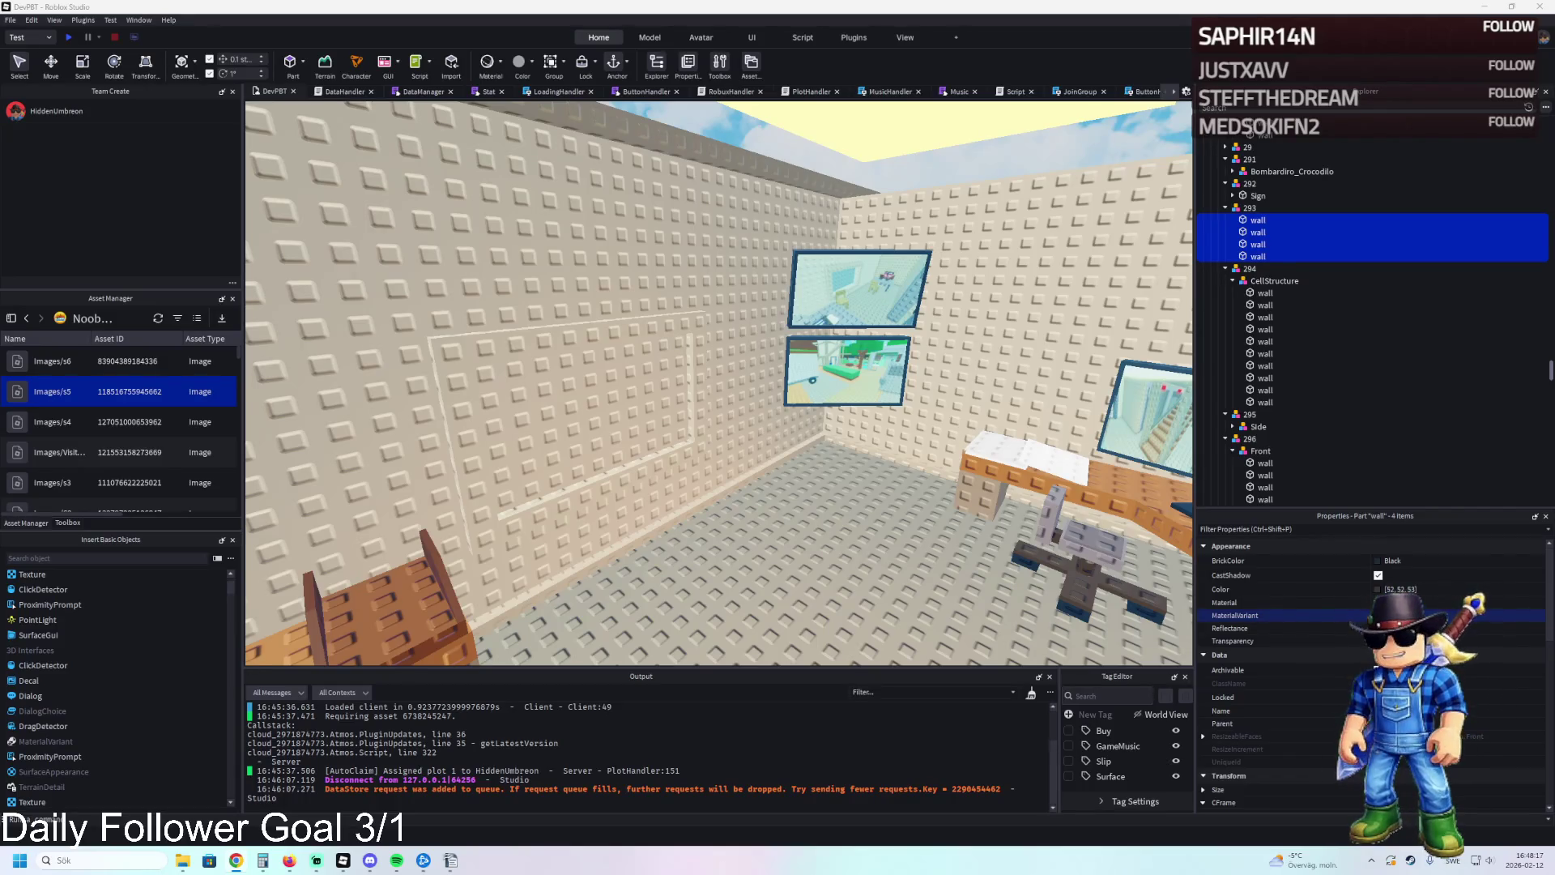
key("w")
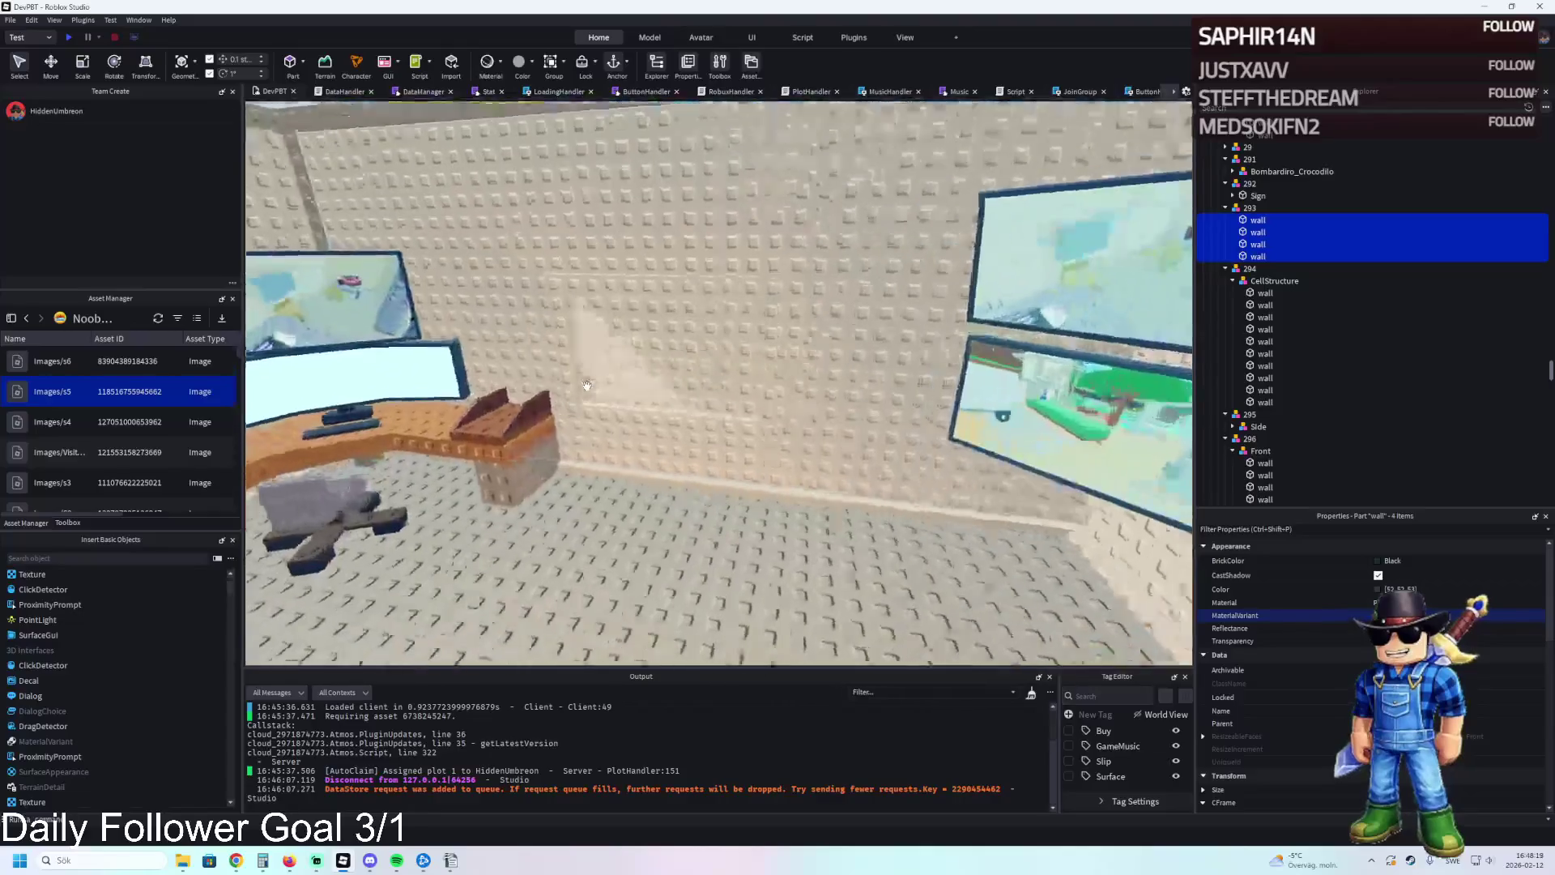
key("f")
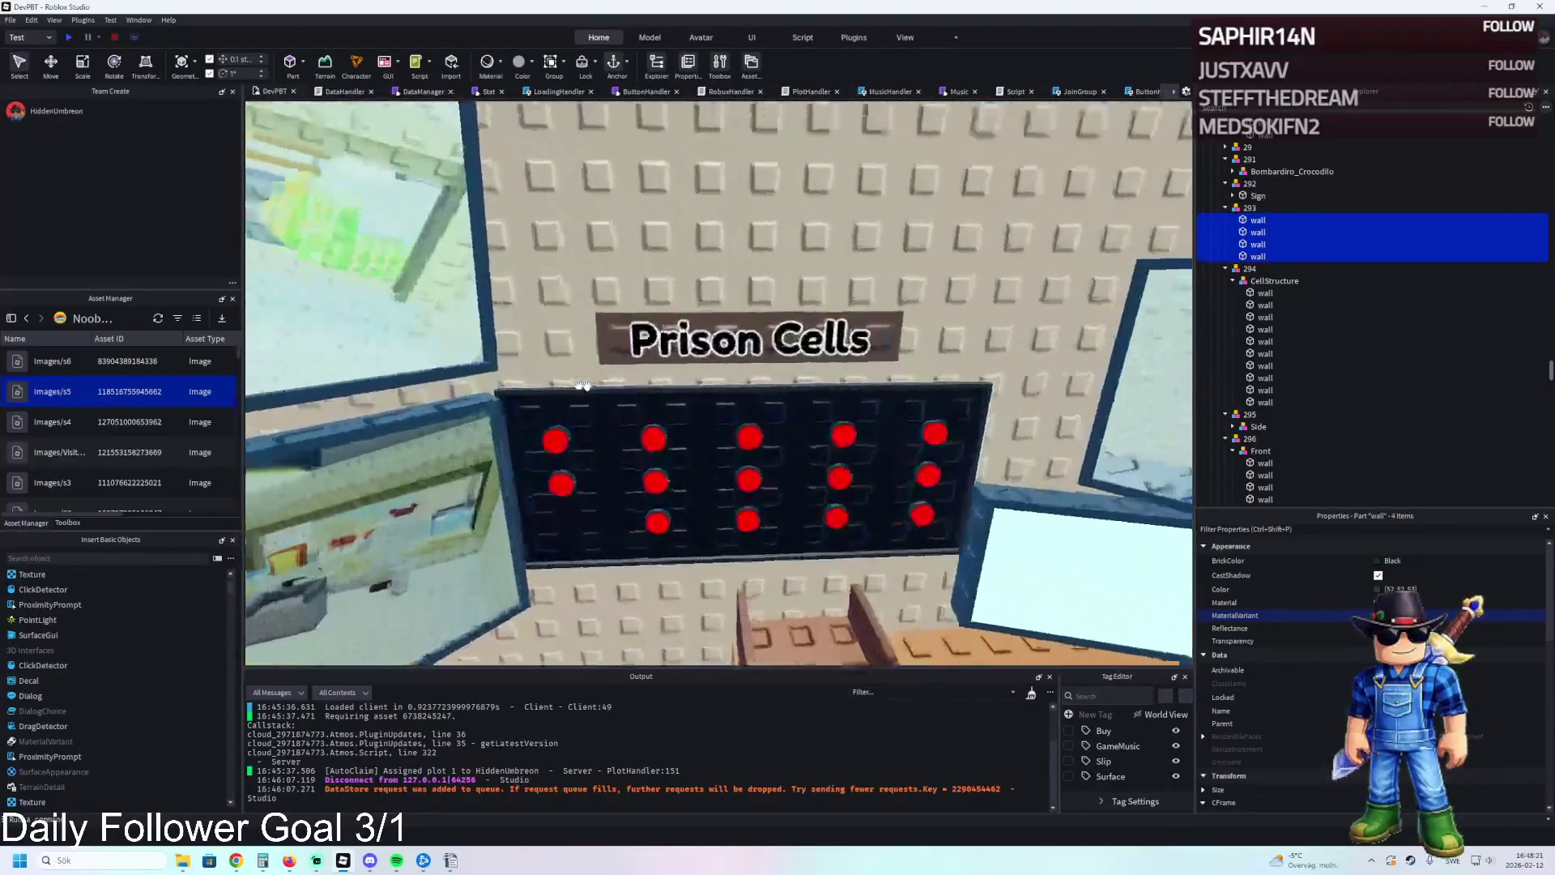
key("s")
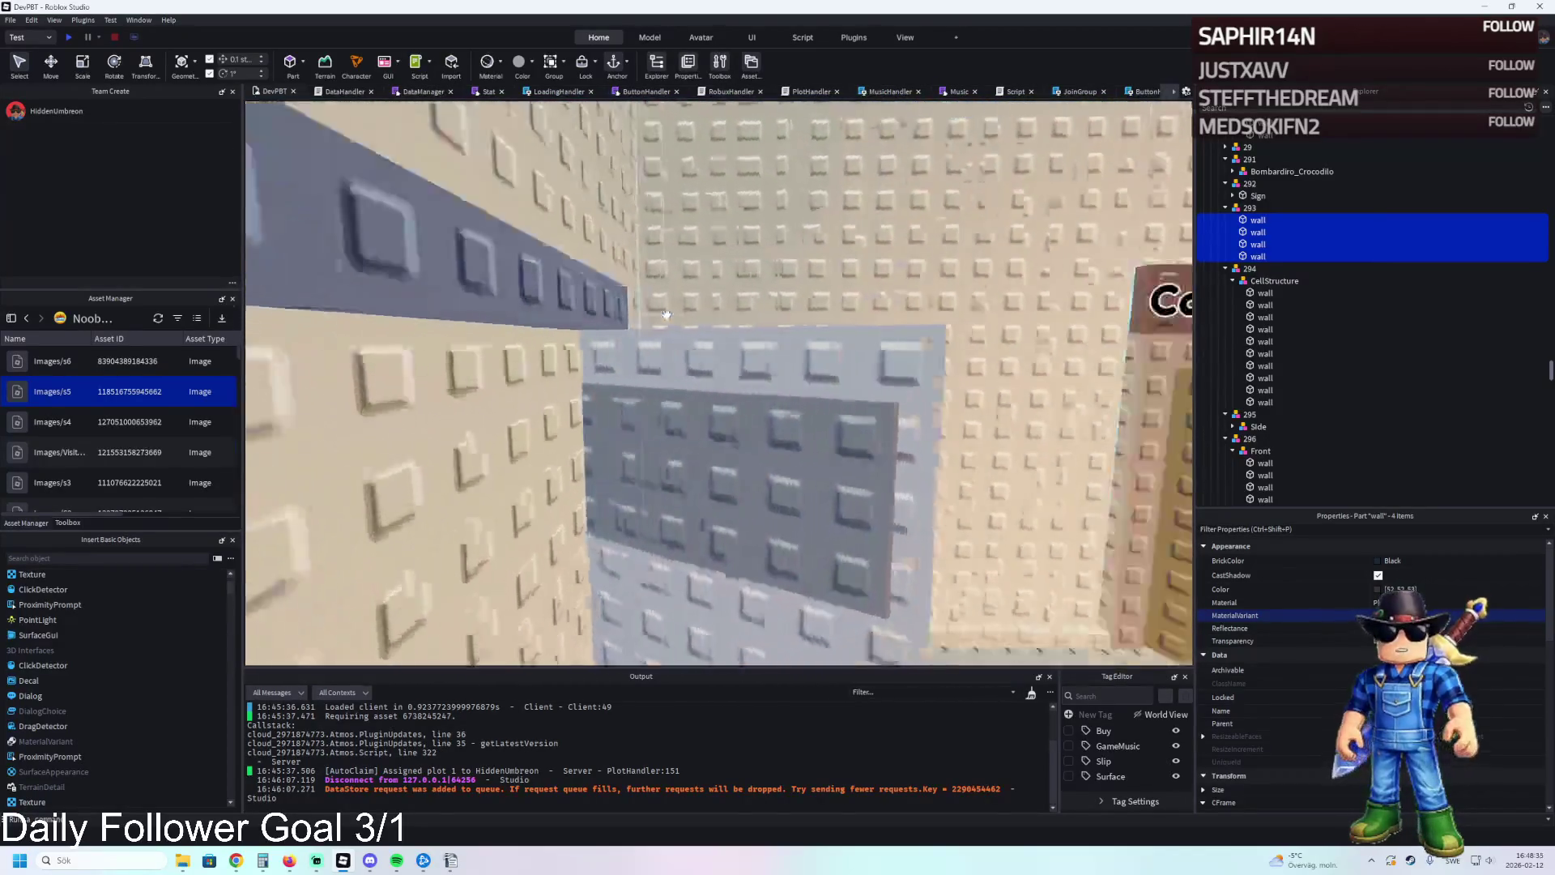
key("w")
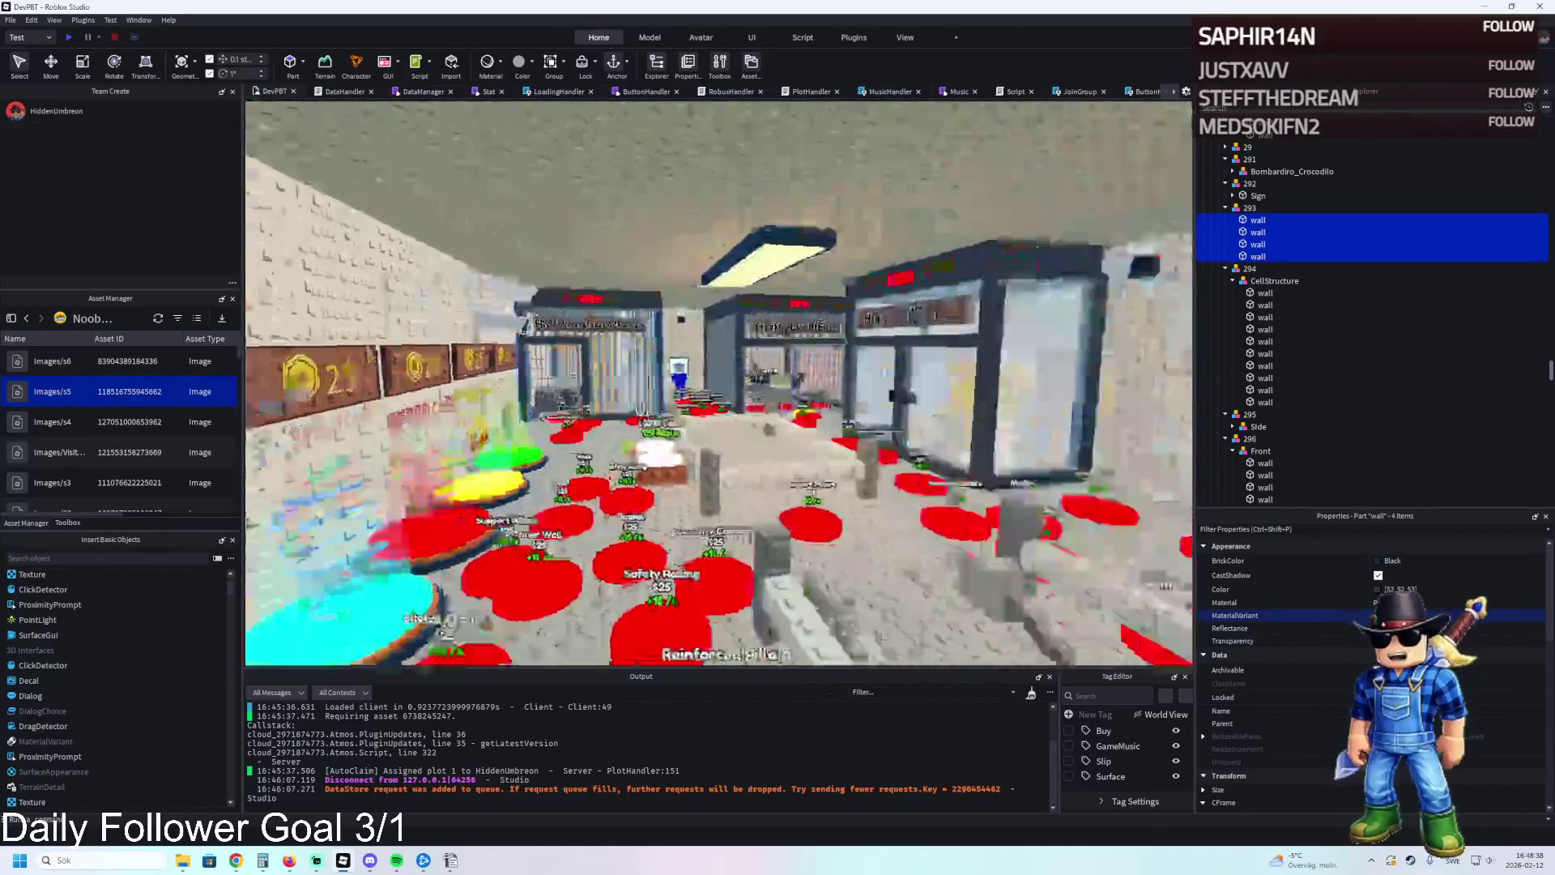
key("w")
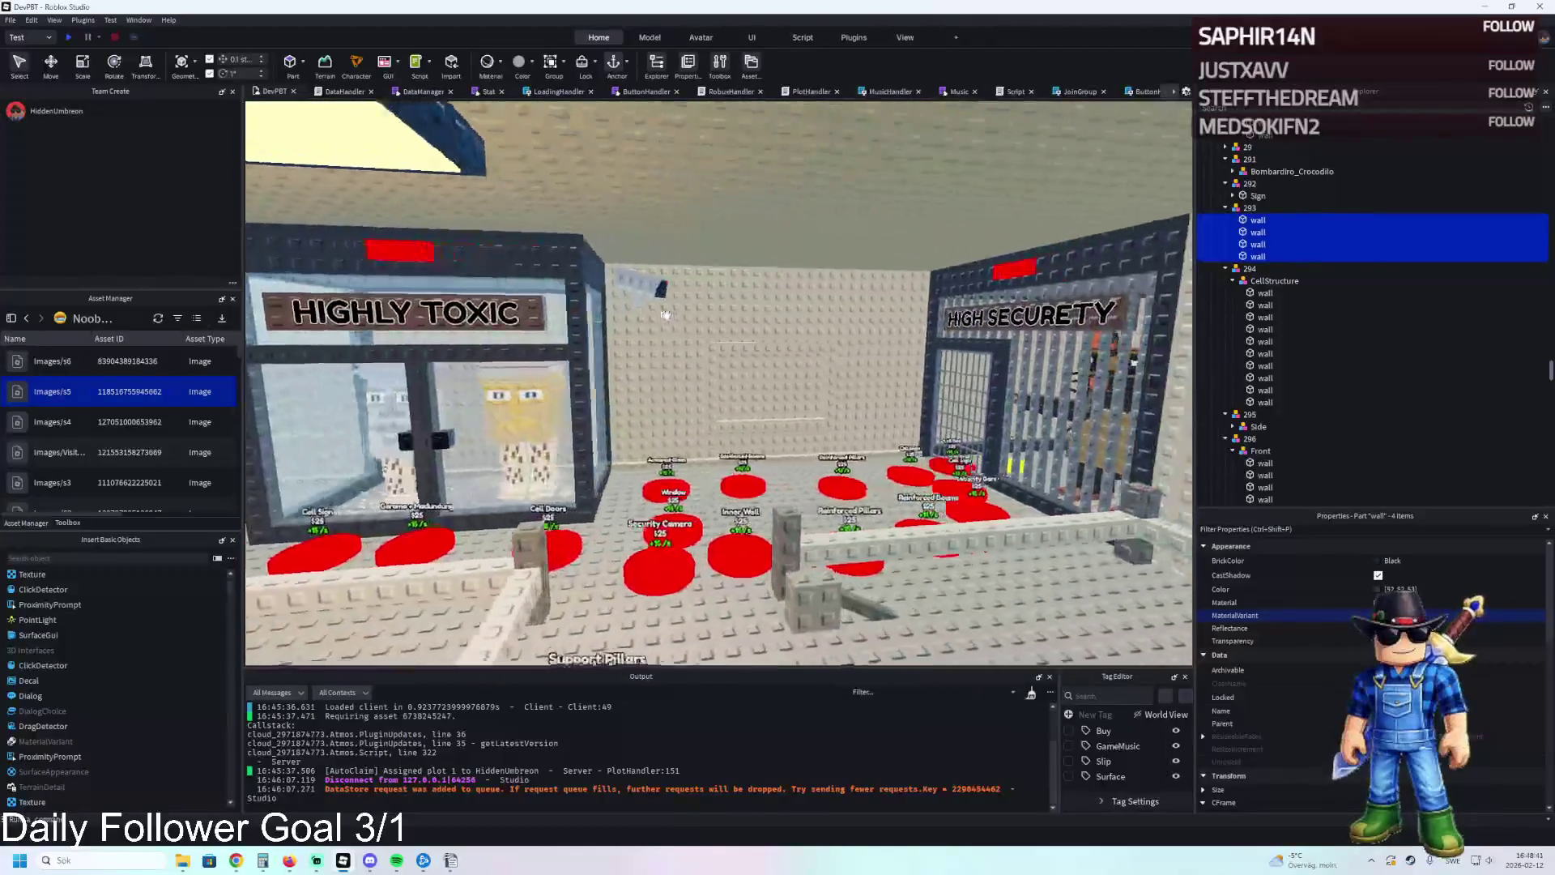
key("w")
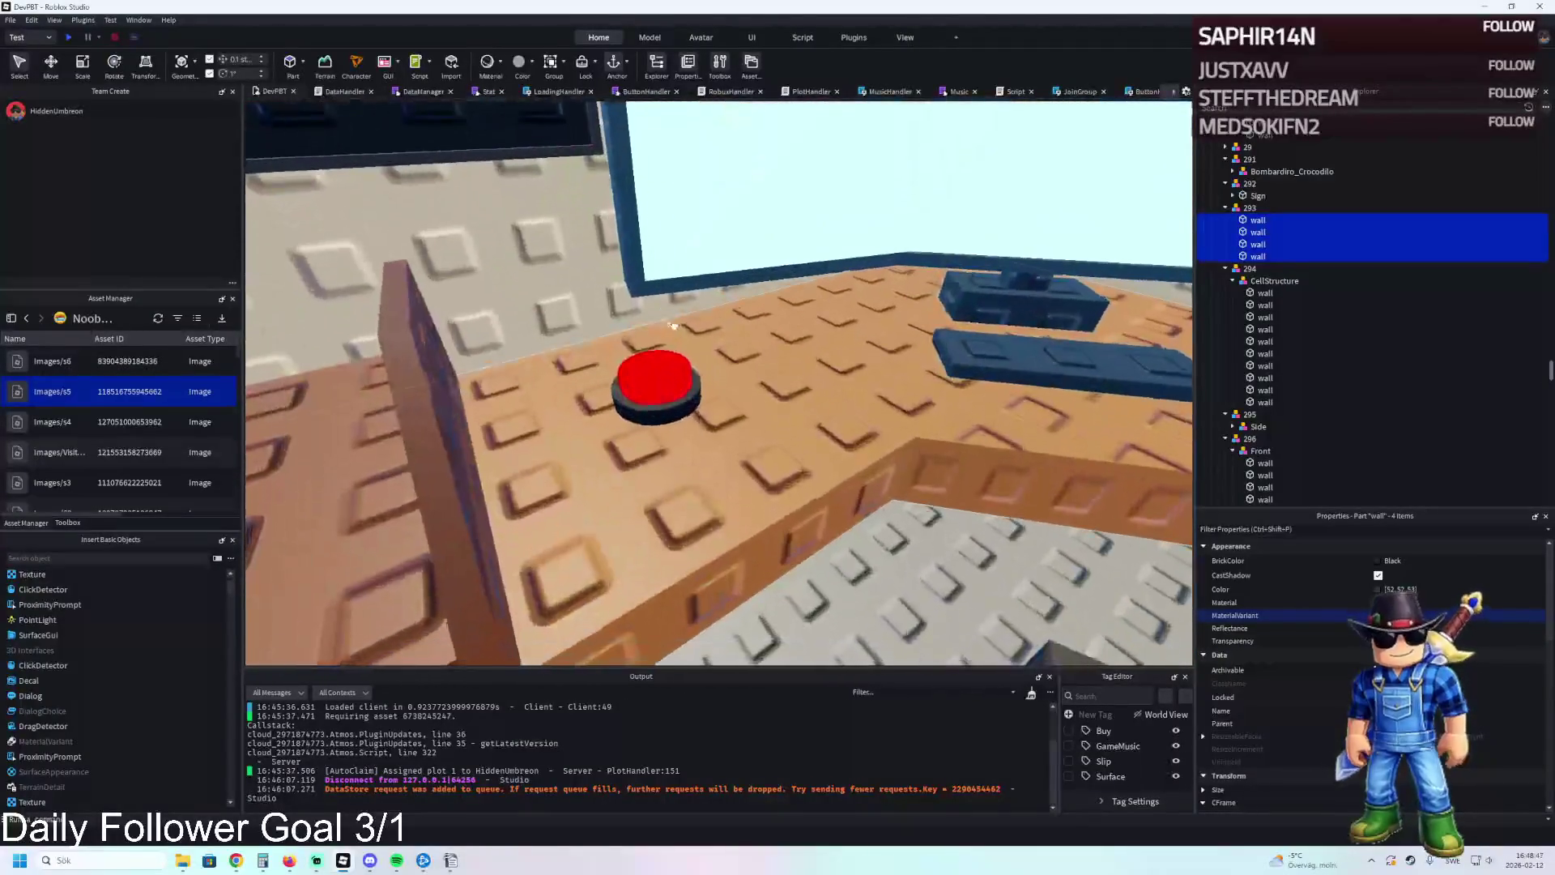
left_click(666, 380)
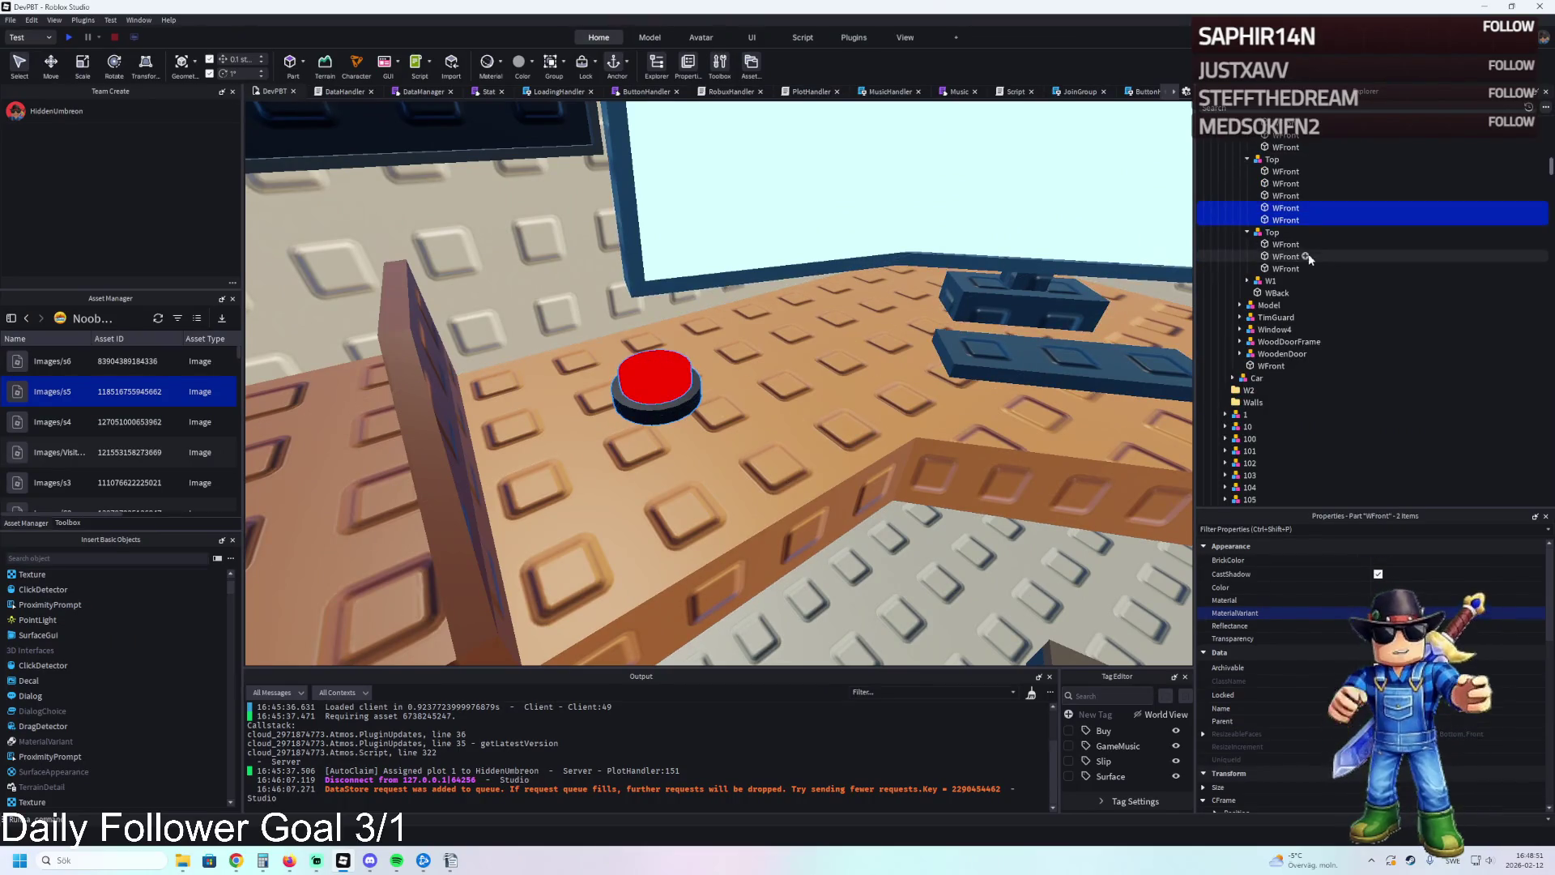
Group the red desk button parts into a LockdownButton model and duplicate it.
key("ctrl+g")
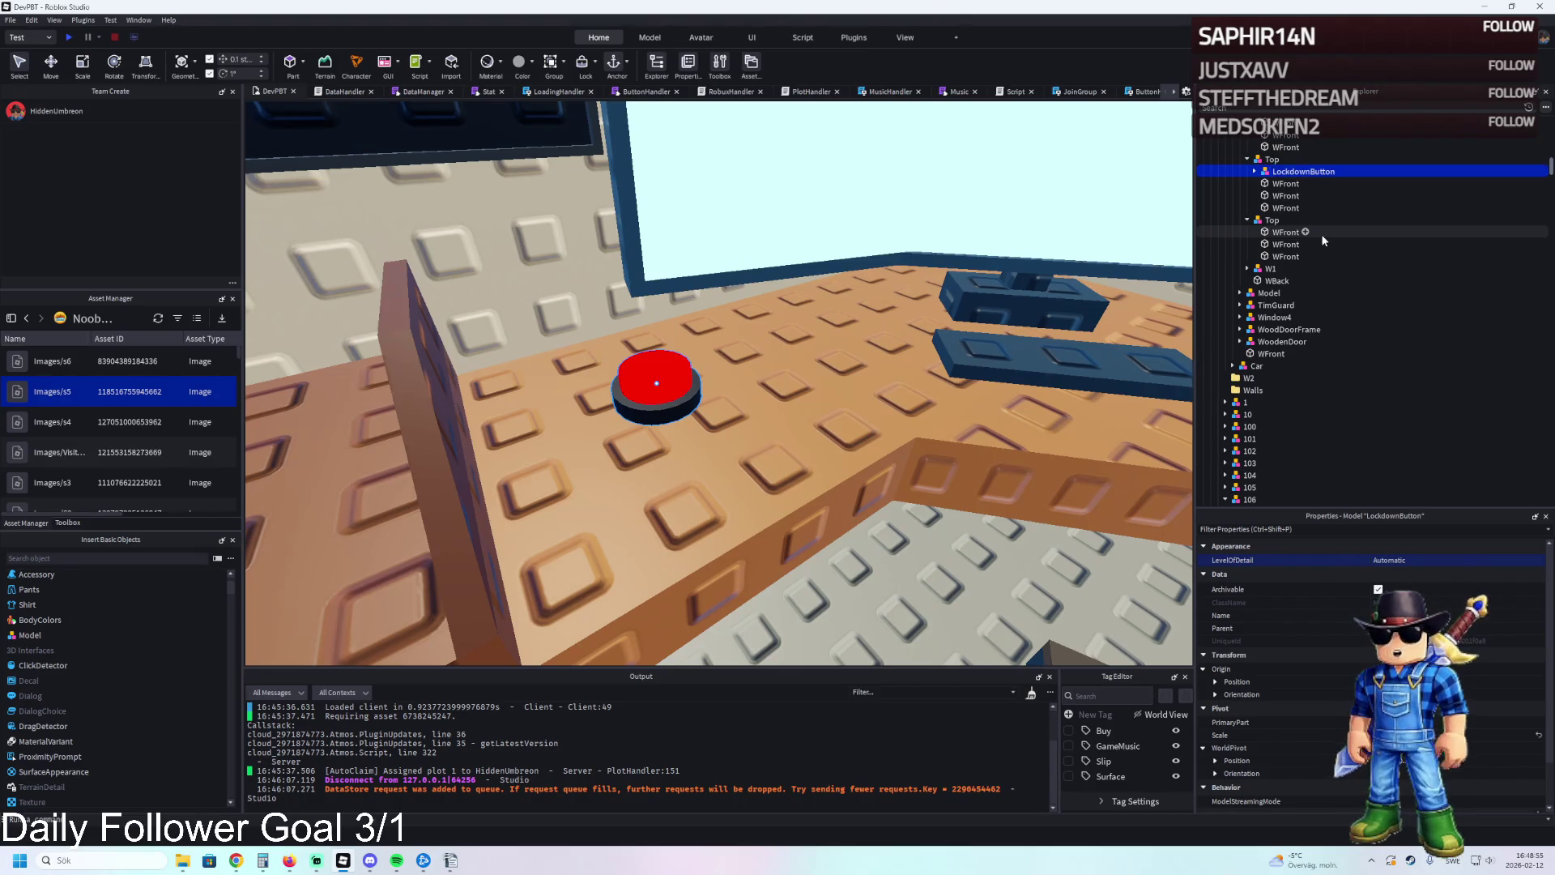
key("ctrl+d")
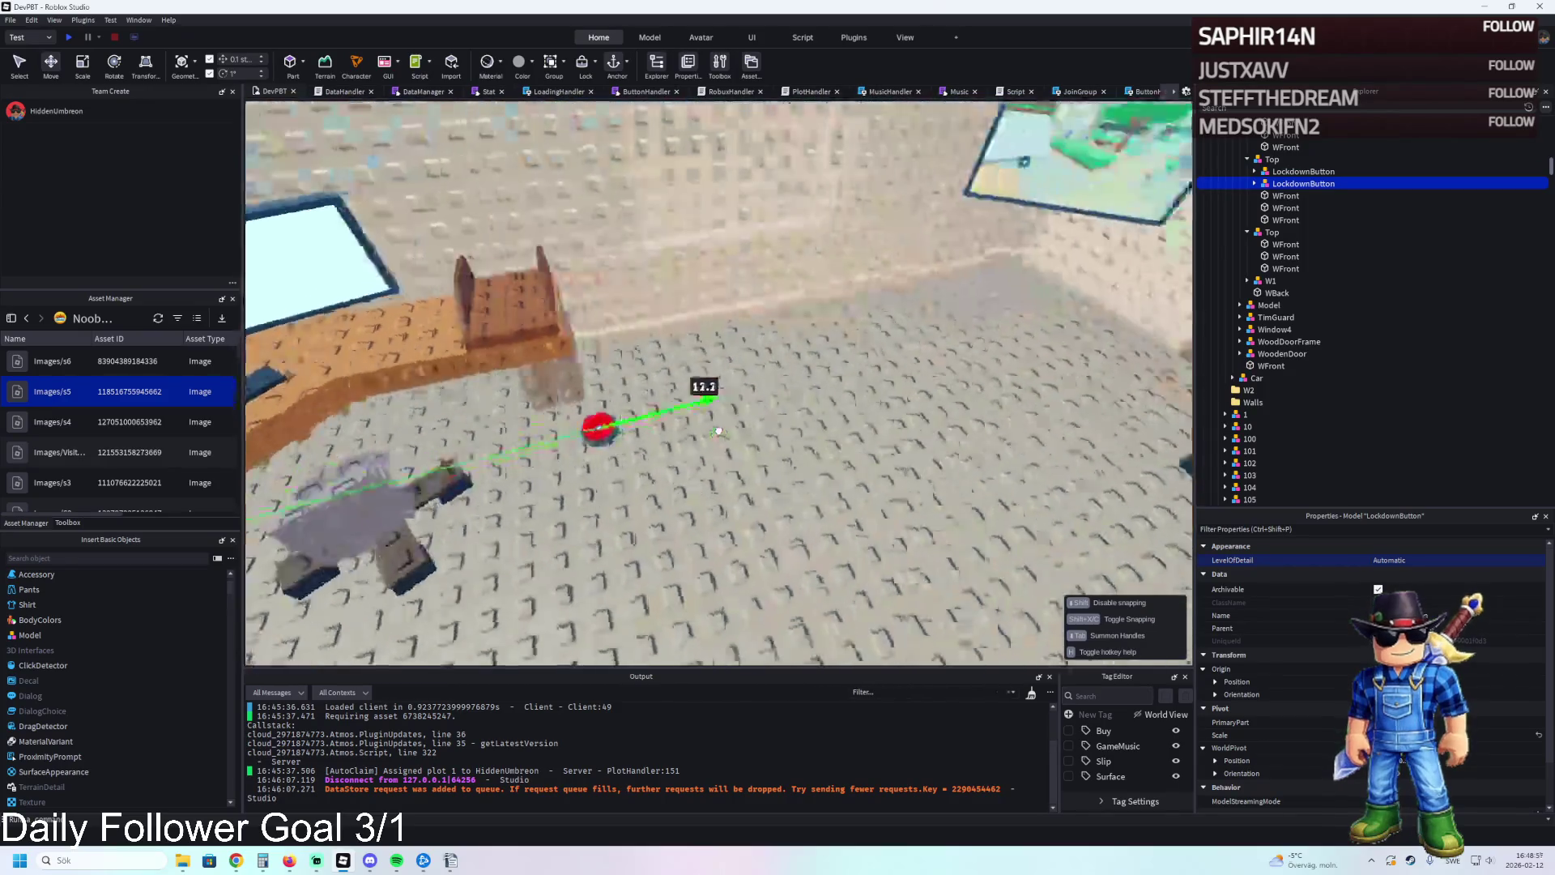